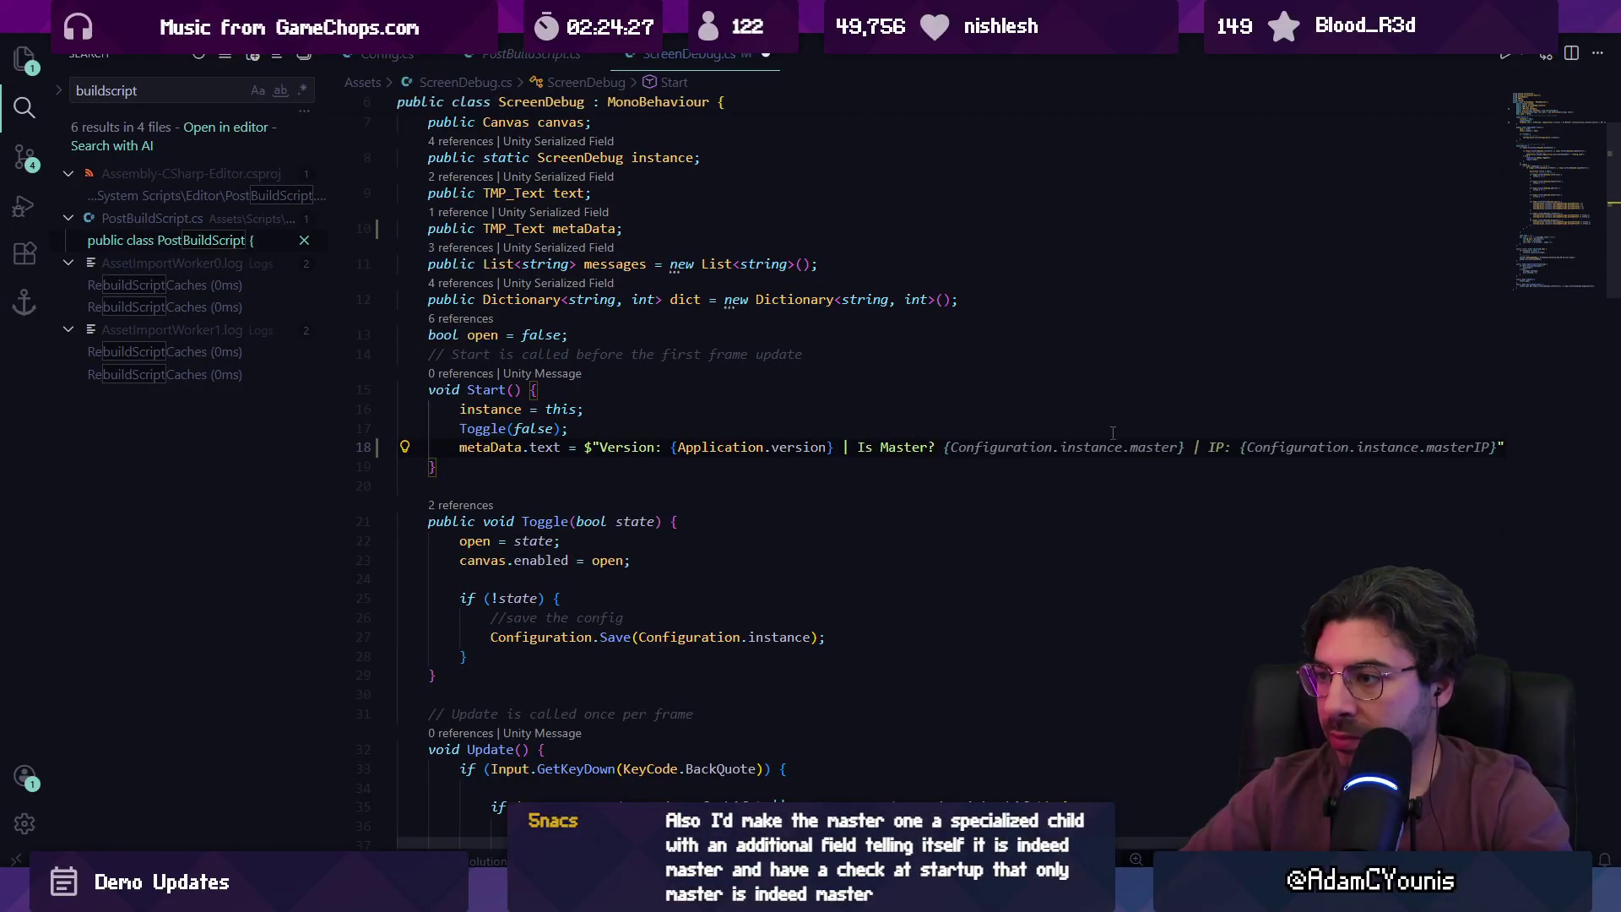
- Trim the metadata line on line 18 to show version and master flag, without the IP
key(Tab)
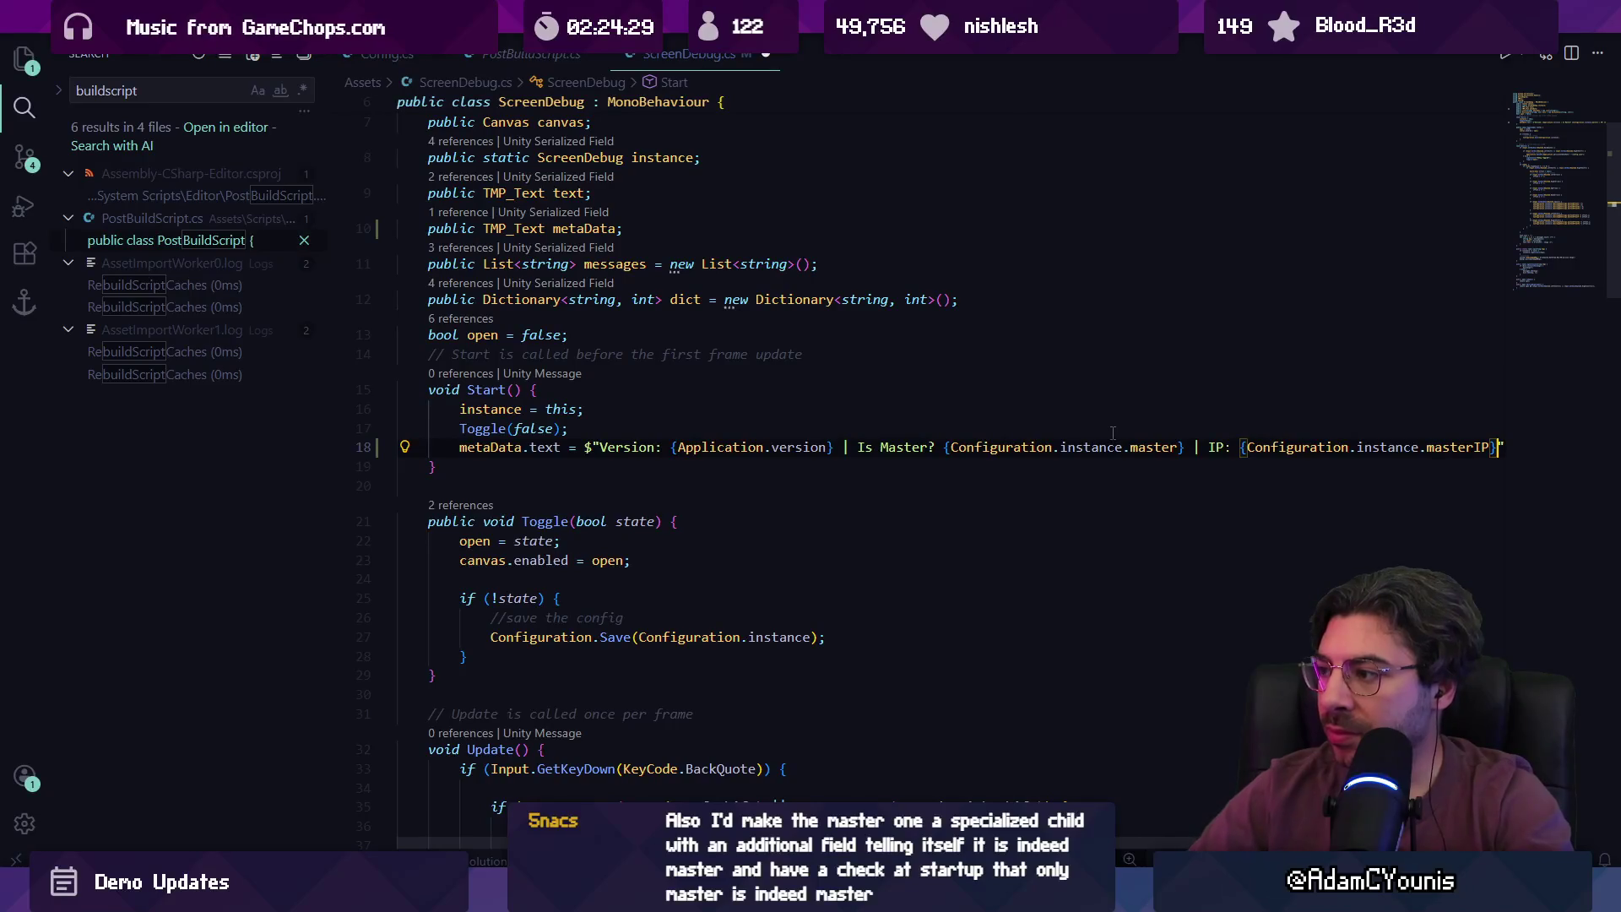
key(ctrl+shift+Left)
key(ctrl+shift+Left)
key(ctrl+shift+Left)
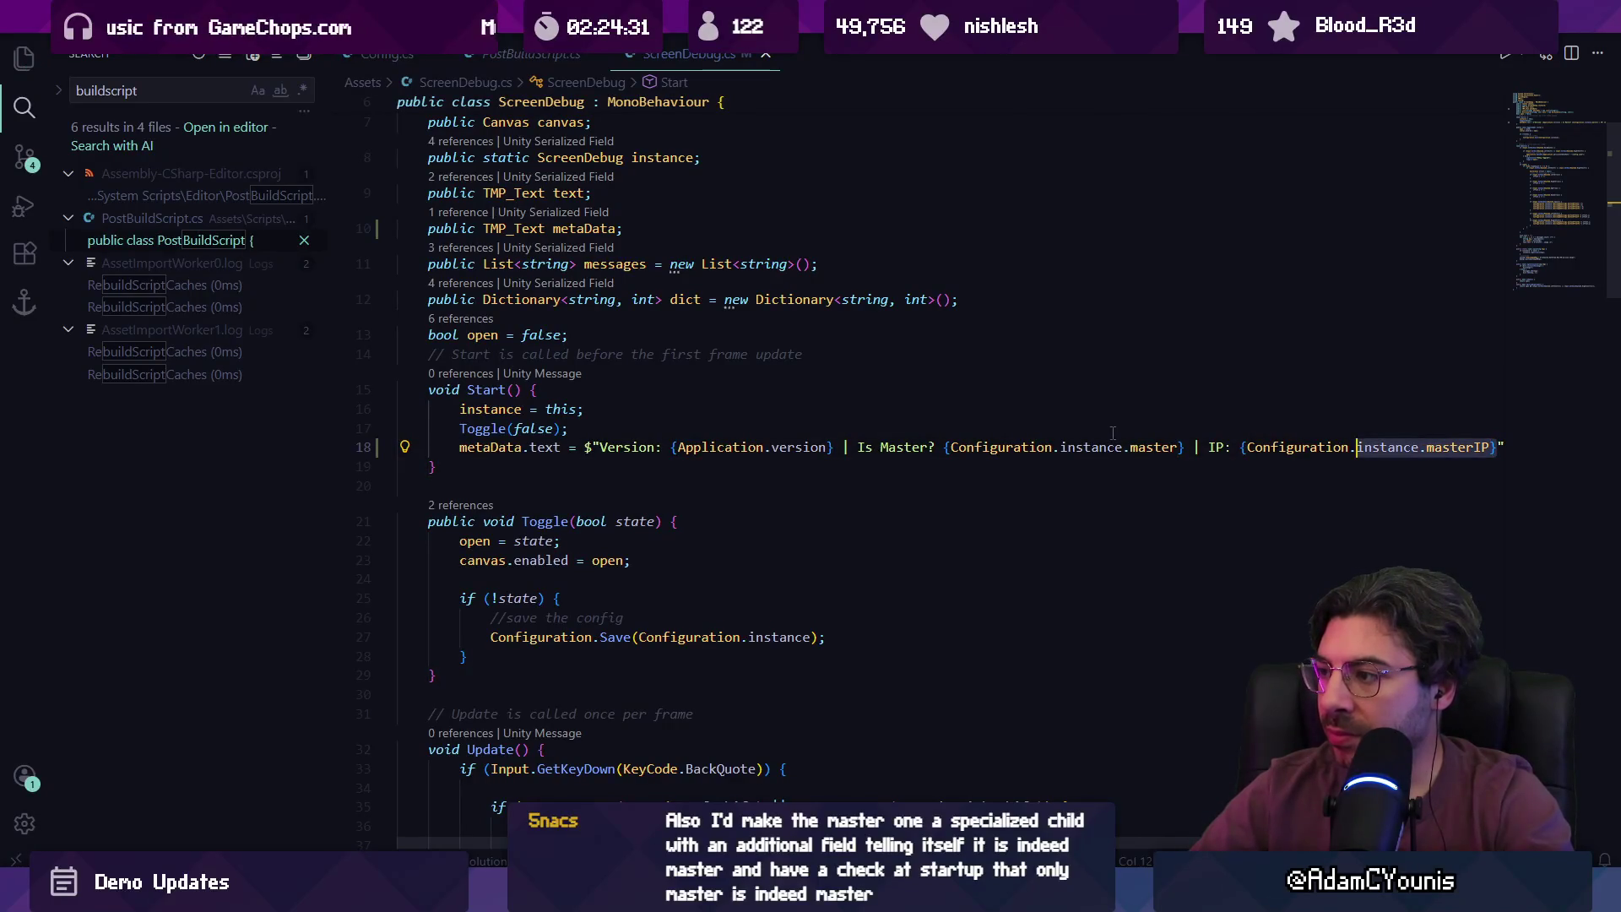
key(BackSpace)
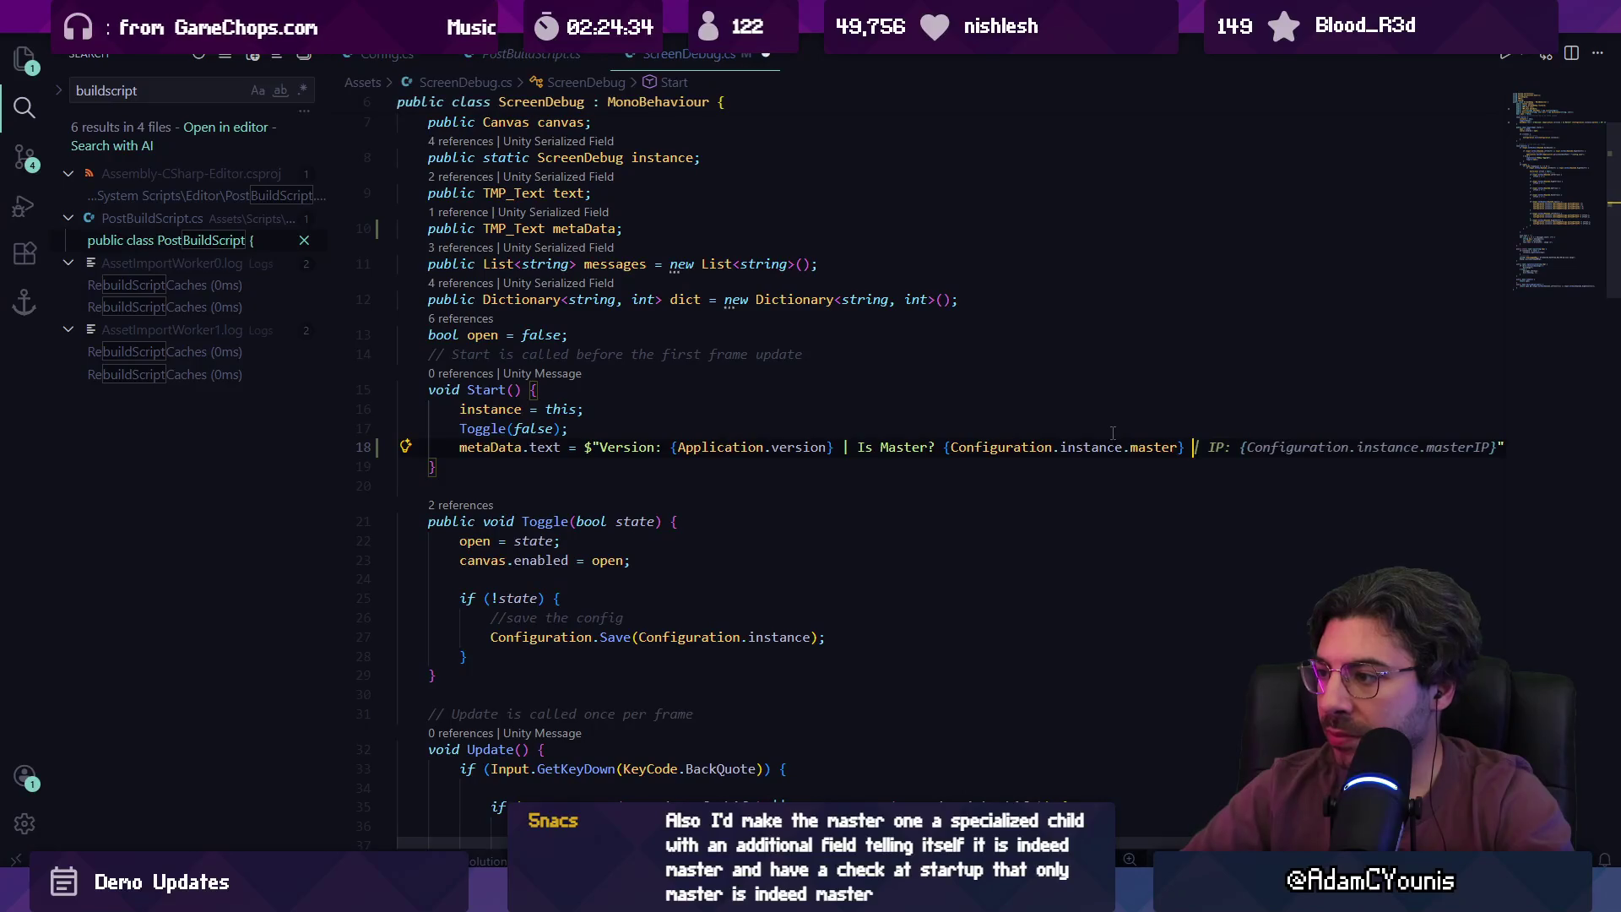
key(Escape)
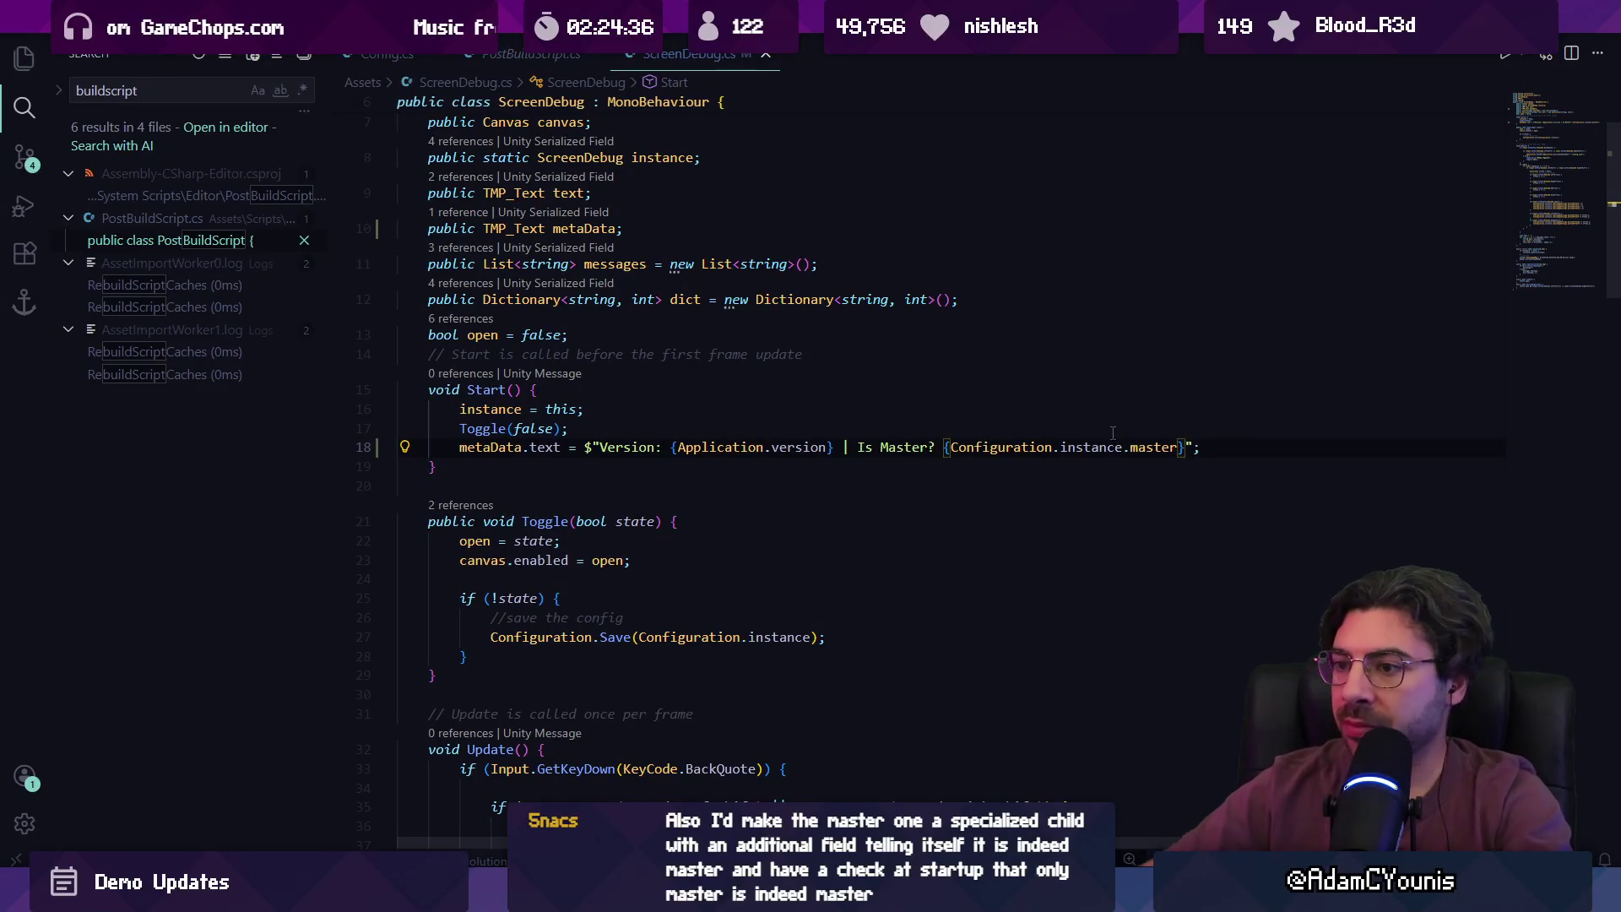
mouse_move(701, 893)
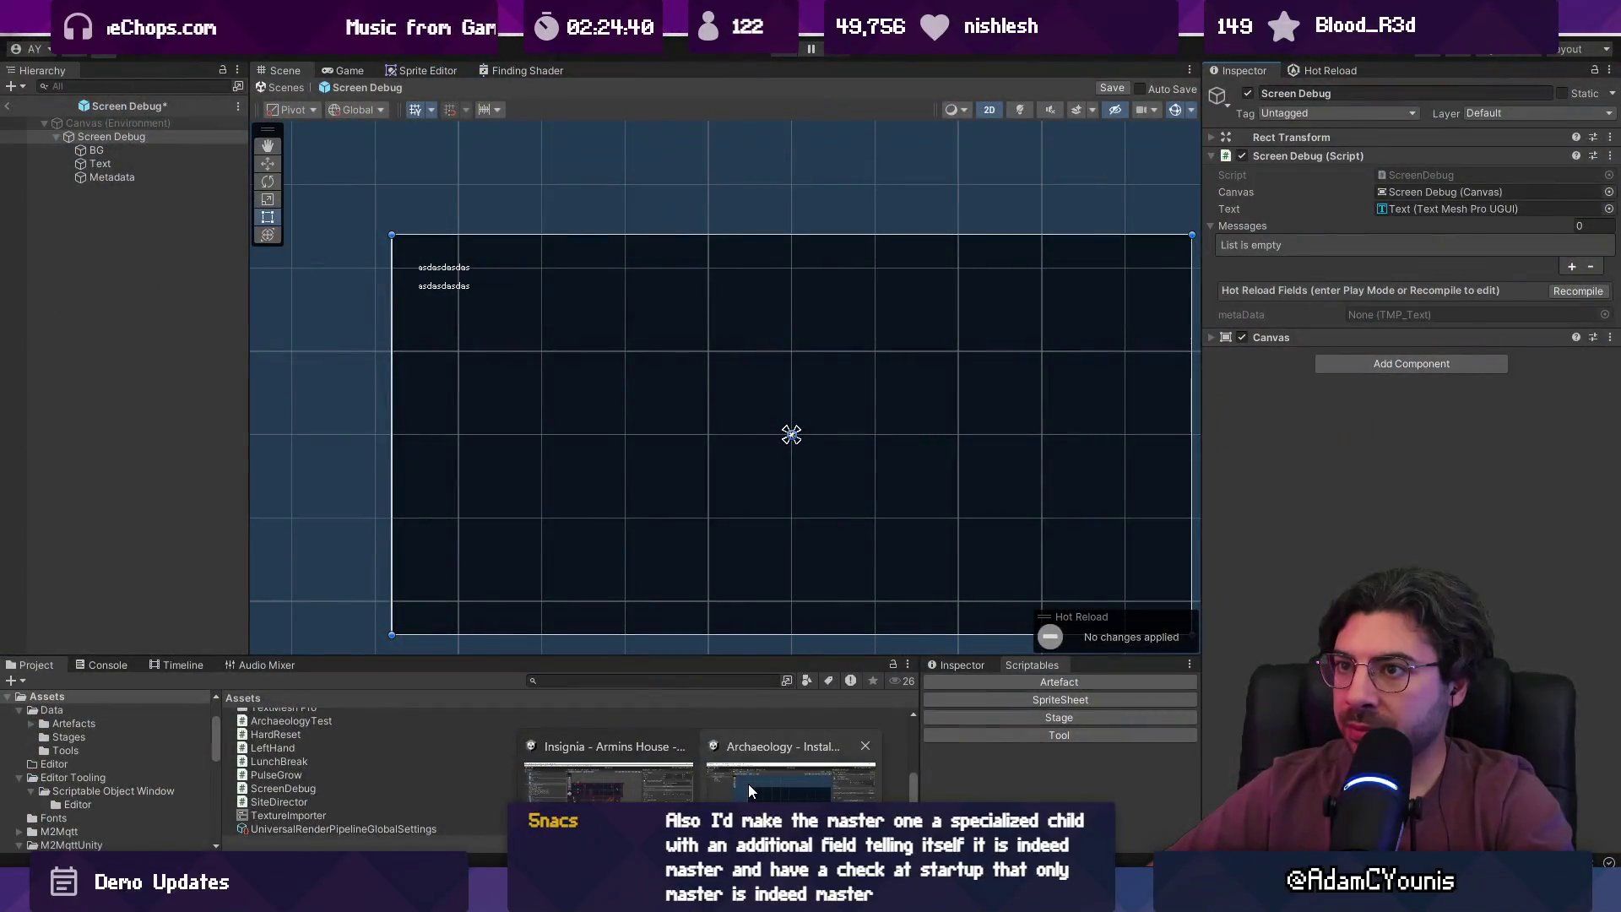
- Save the Screen Debug prefab and return to the Install Scene
click(748, 784)
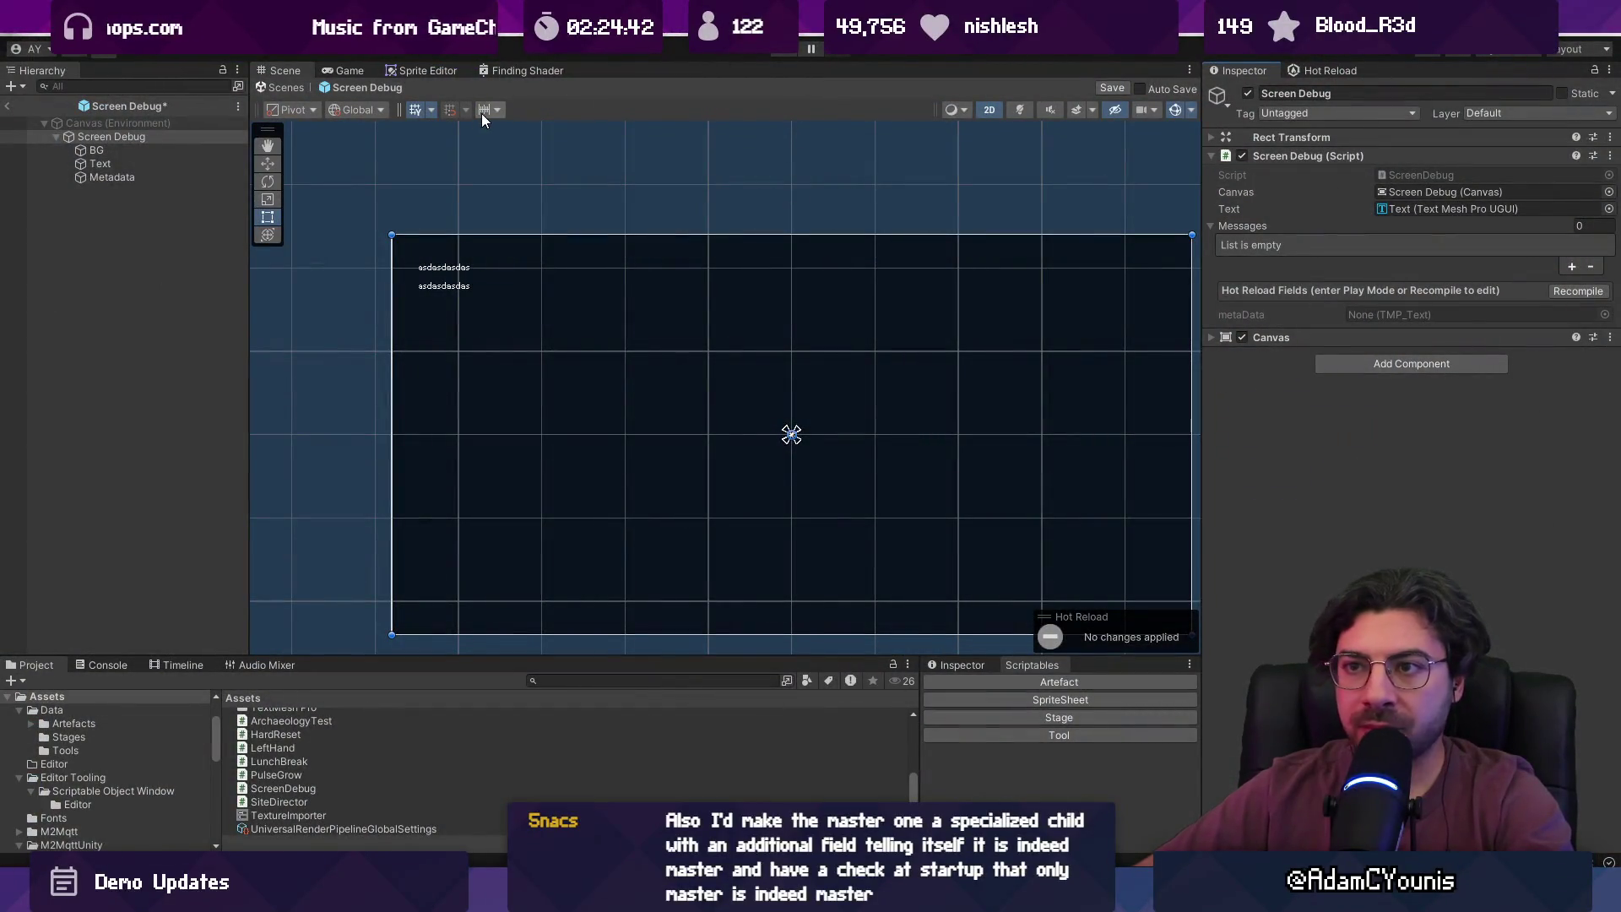
key(ctrl+s)
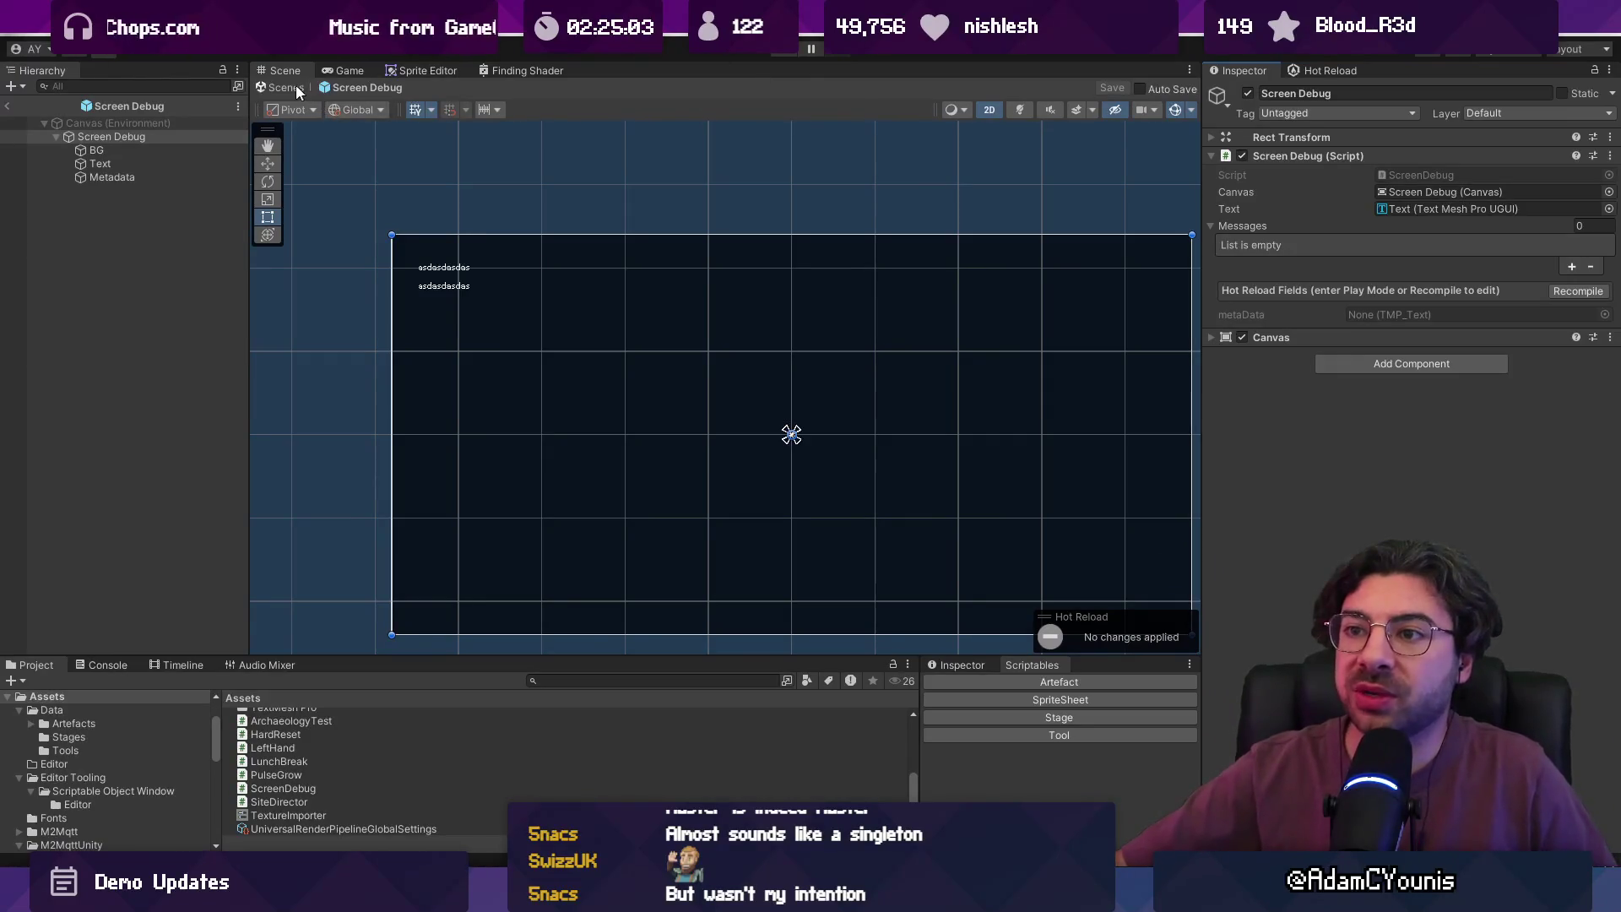
click(297, 87)
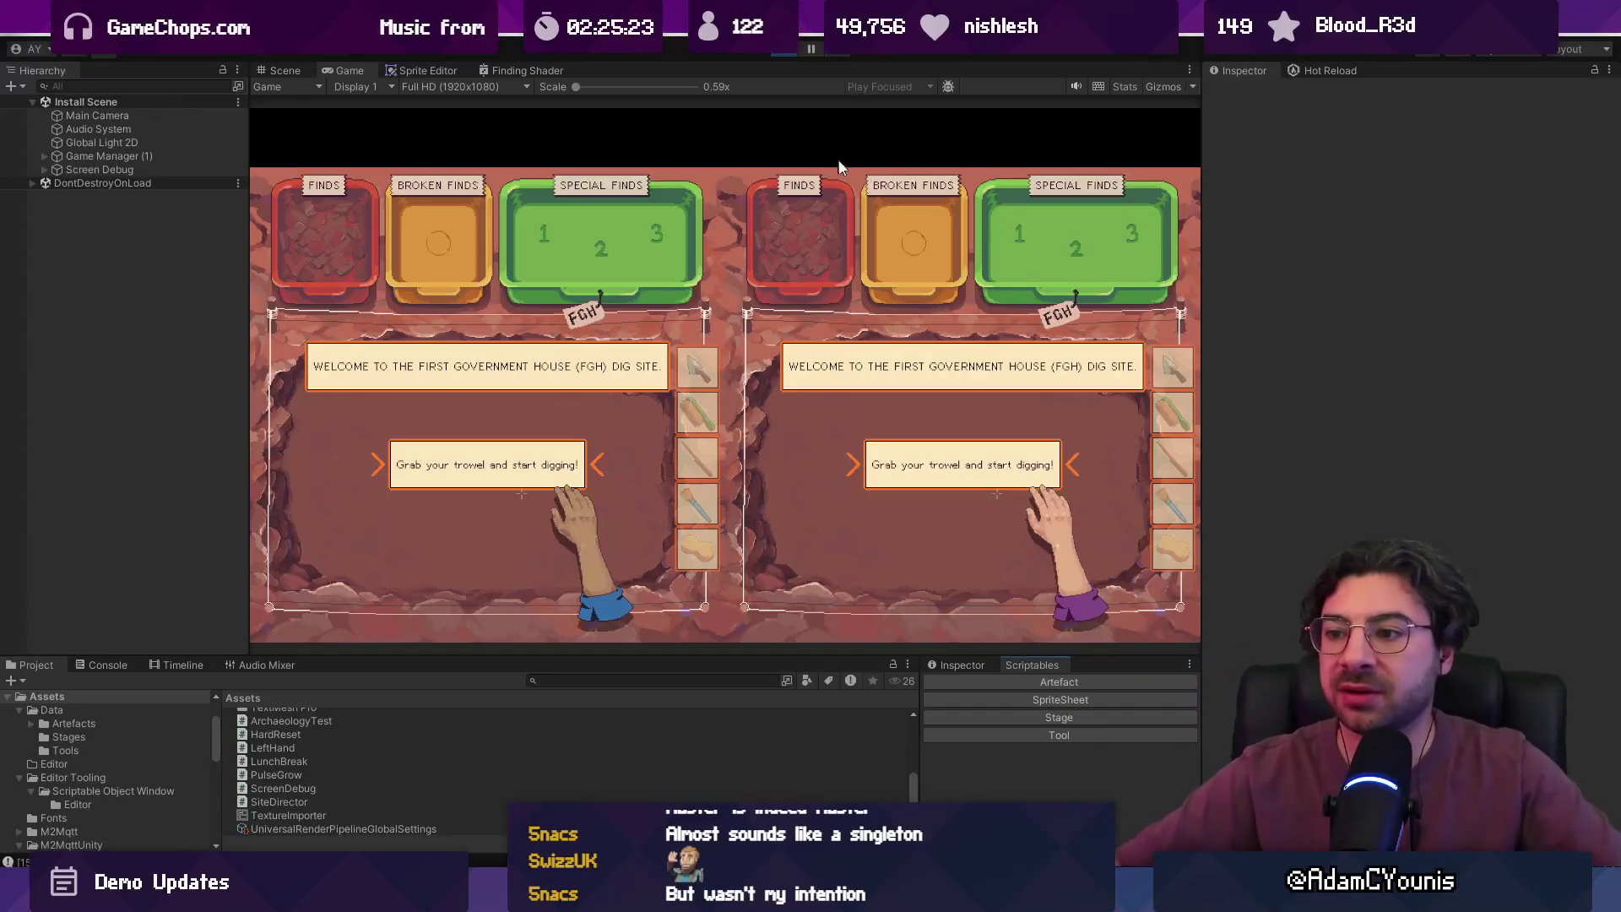
- Playtest digging, switching to brush and pick tools, show the debug overlay, then stop
mouse_move(489, 445)
mouse_down()
mouse_move(558, 545)
mouse_move(579, 448)
mouse_move(580, 502)
mouse_up()
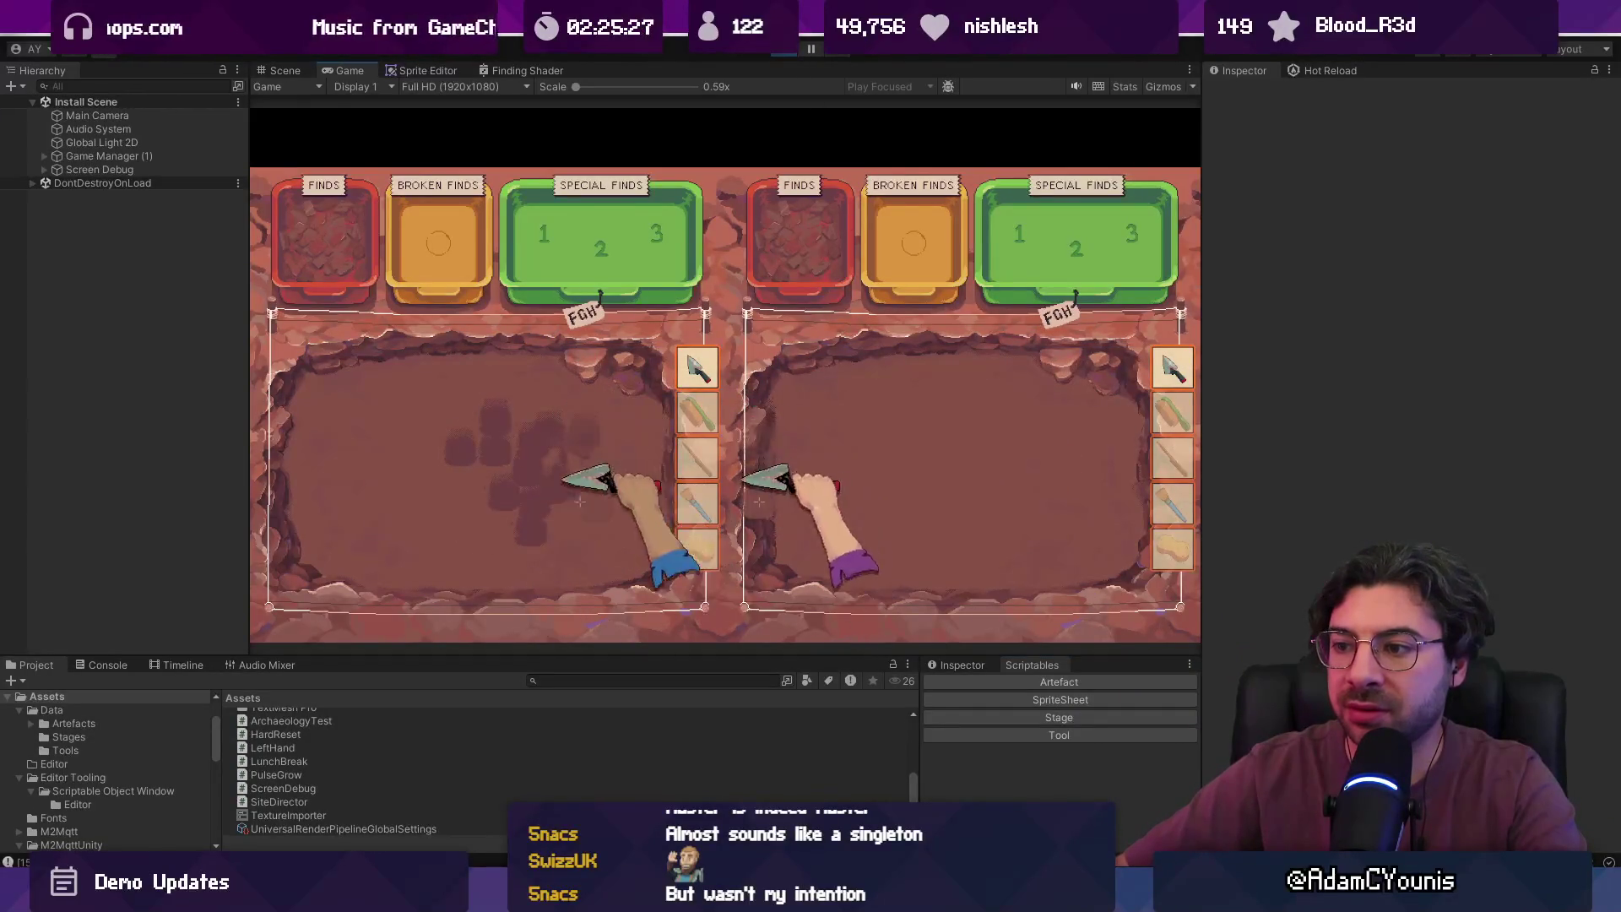
click(698, 412)
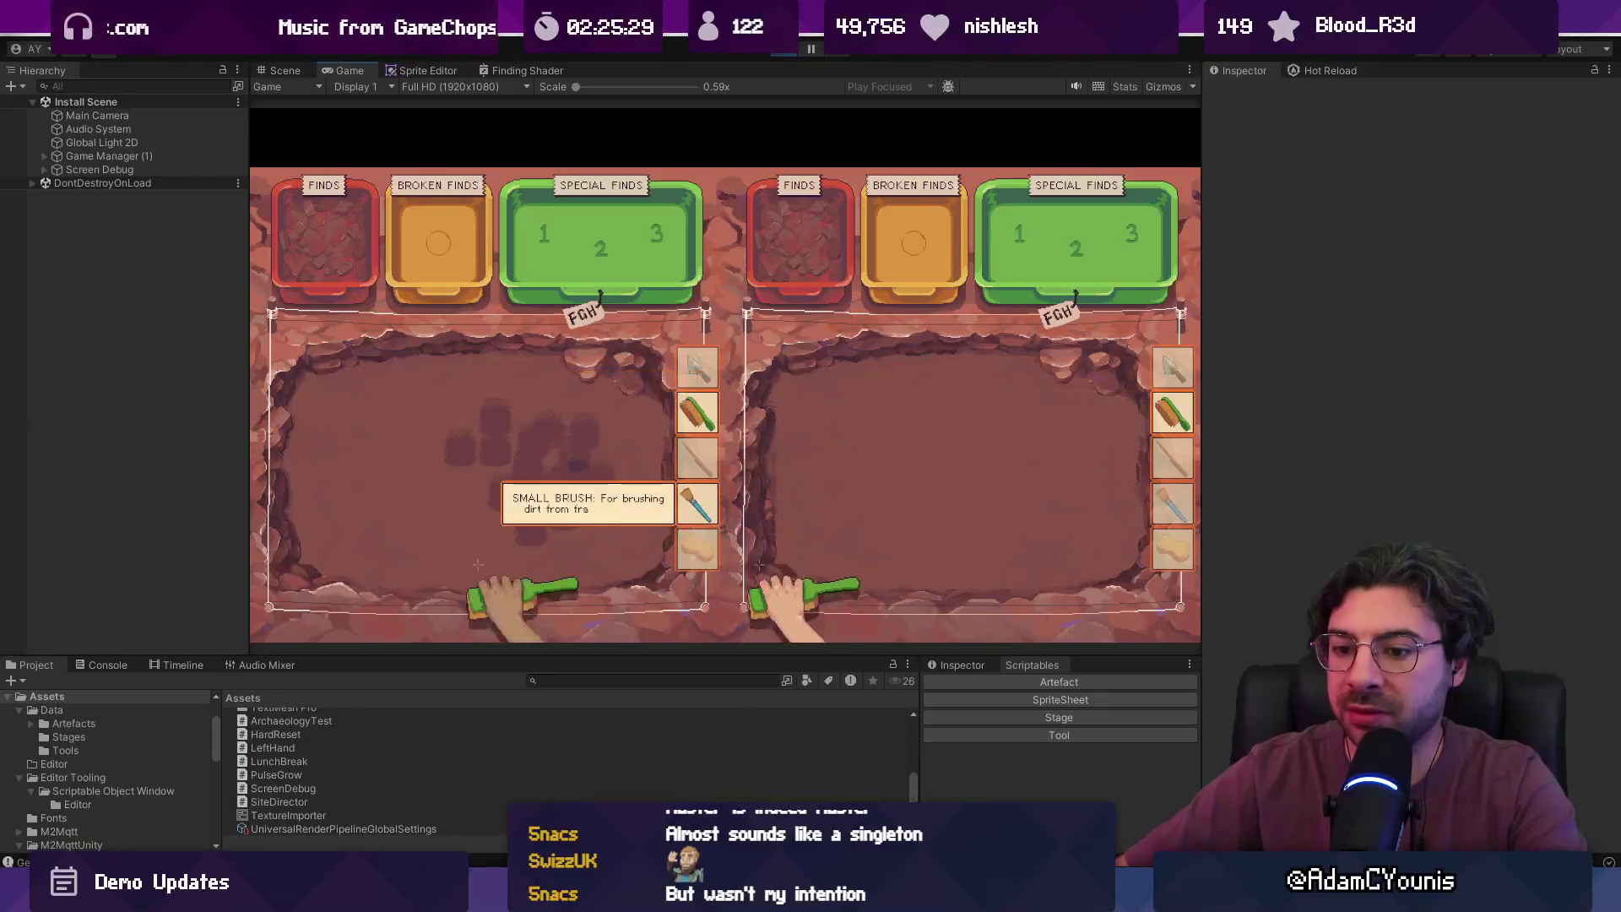
key(3)
key(grave)
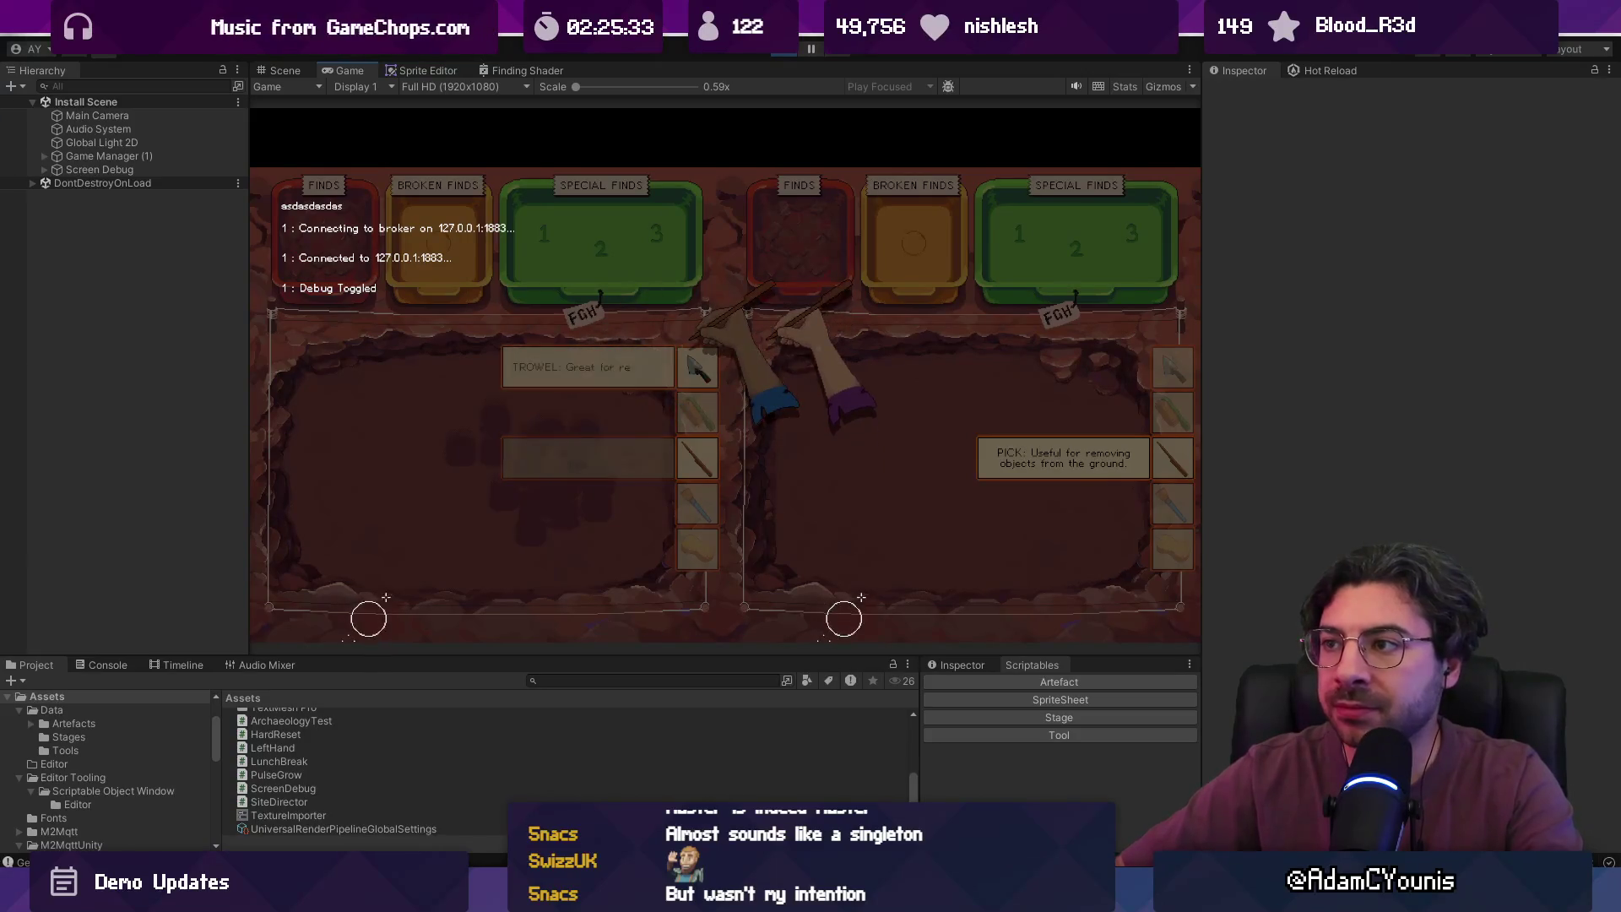
click(787, 52)
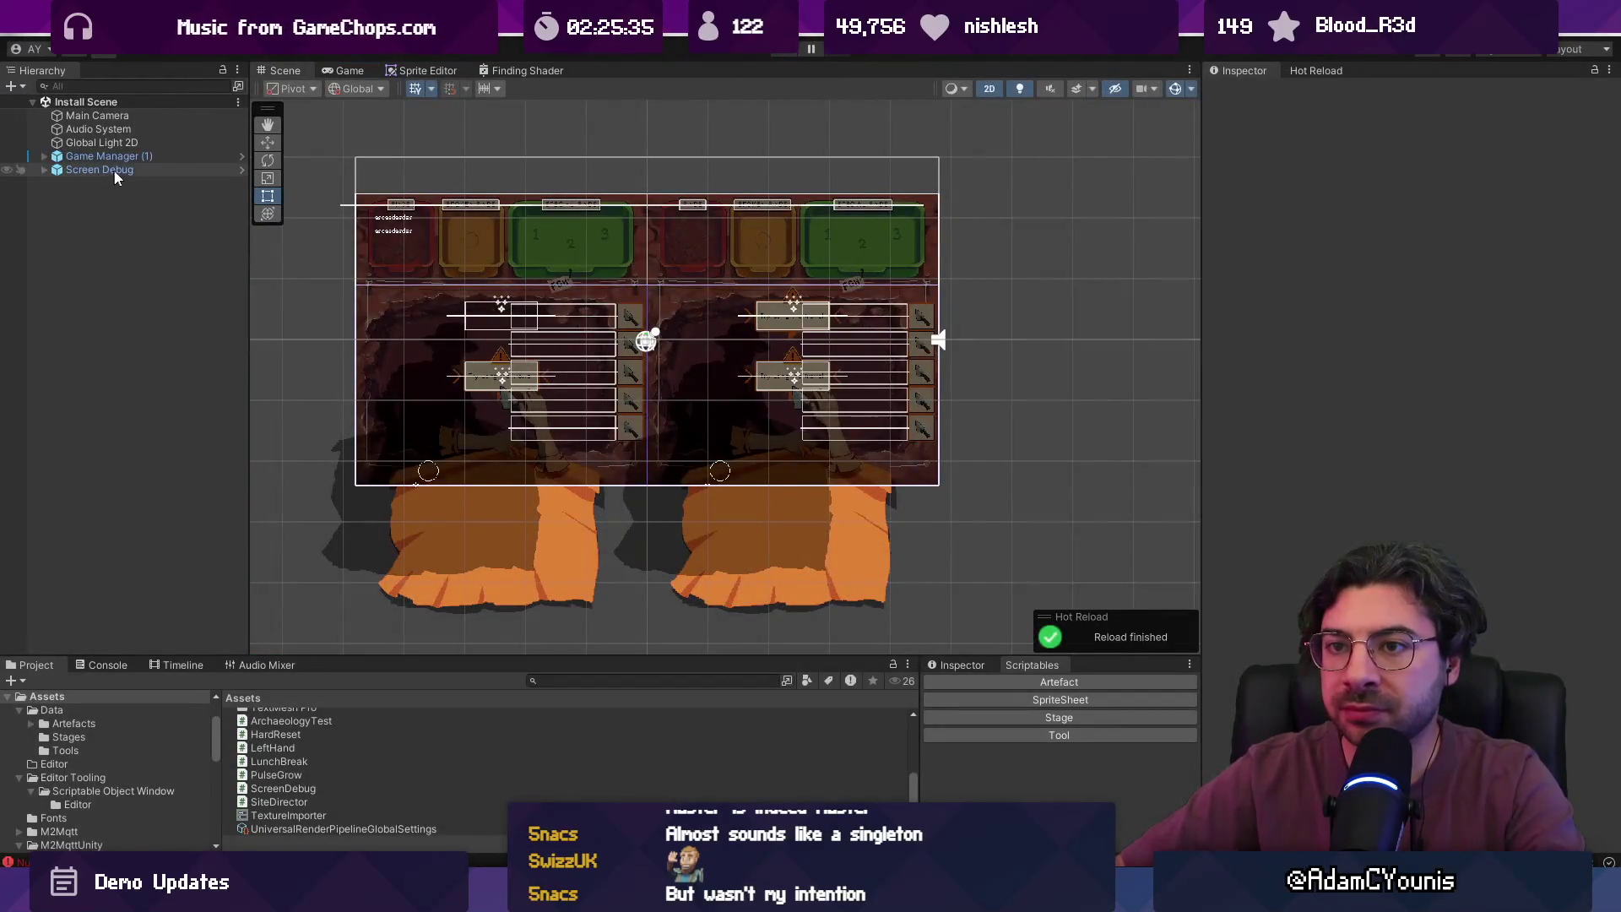
- Recompile, then assign the Metadata text object to the Screen Debug prefab's Meta Data field
click(116, 171)
click(241, 170)
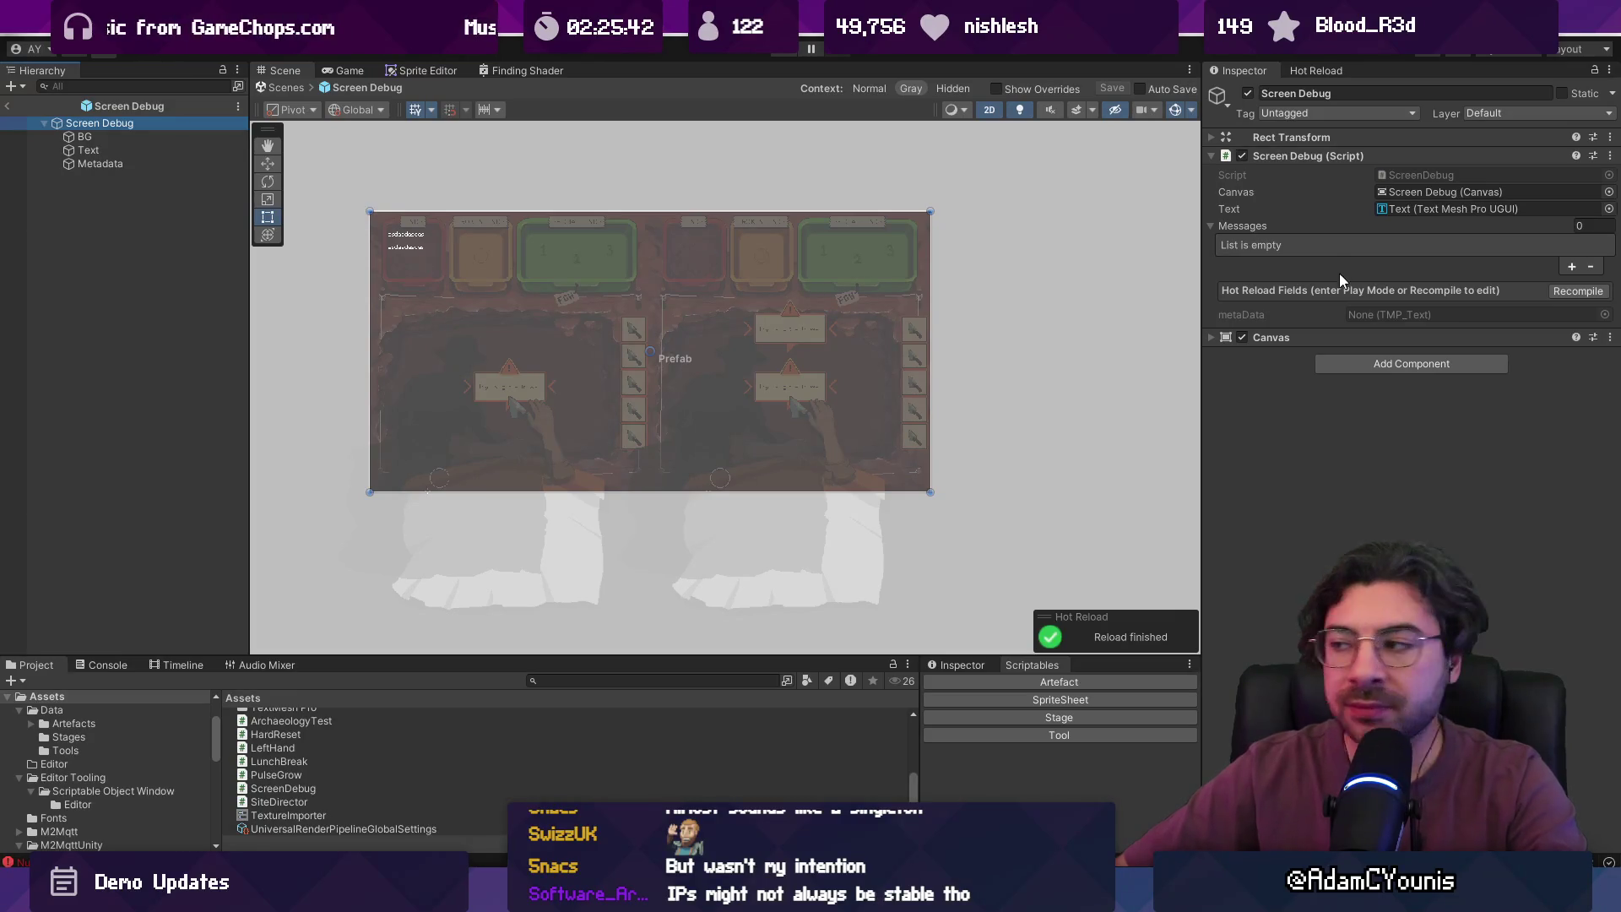
click(1314, 335)
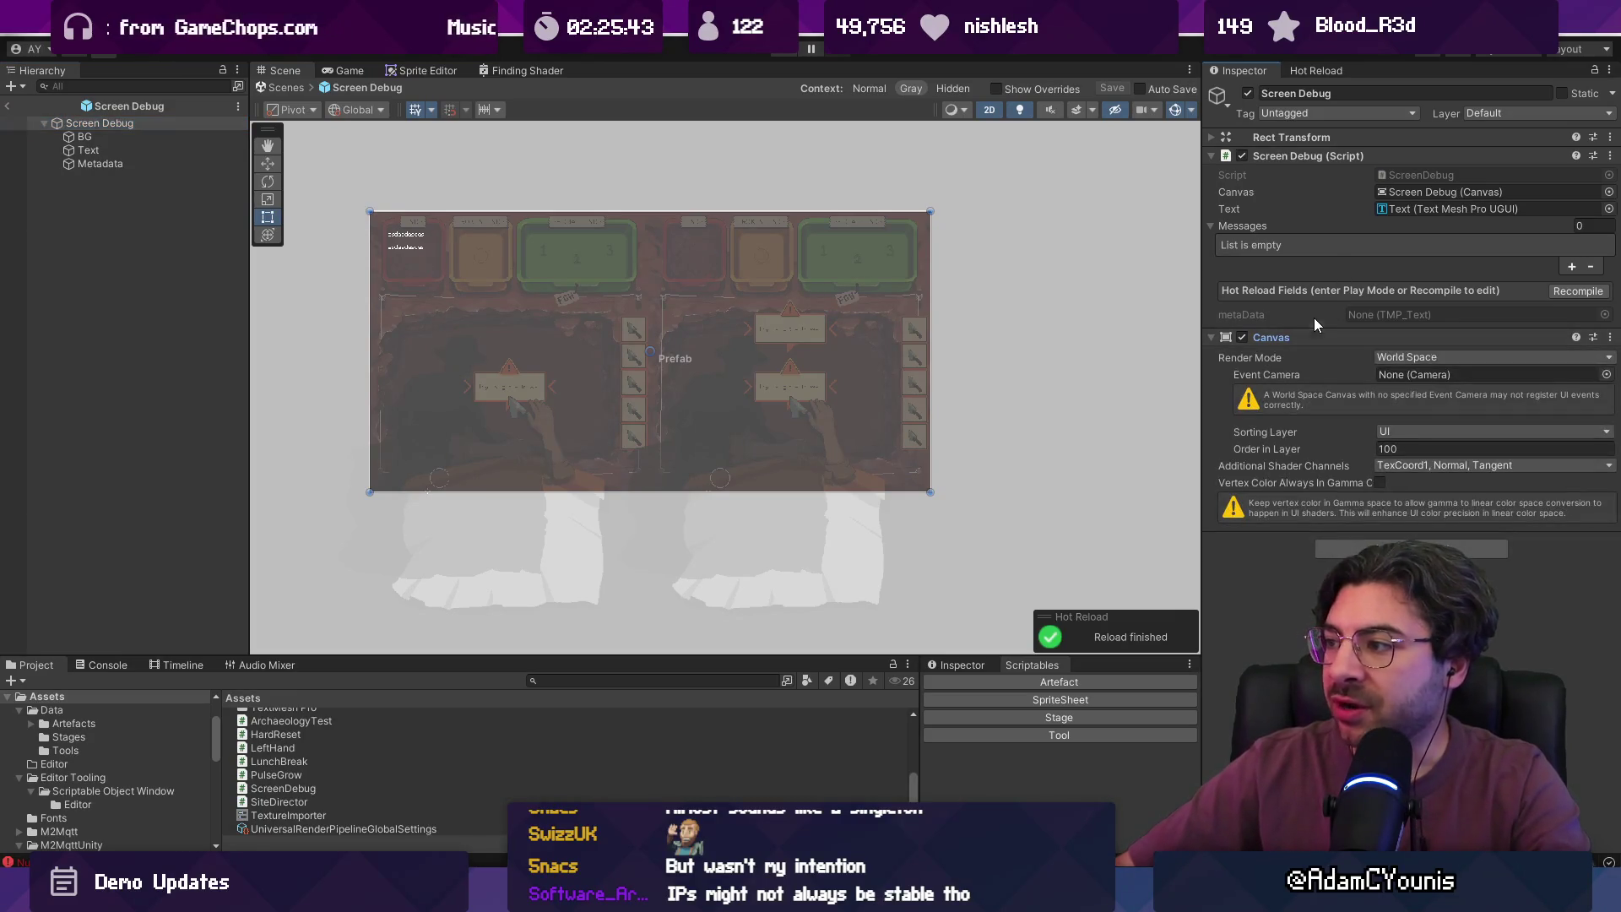
click(1578, 291)
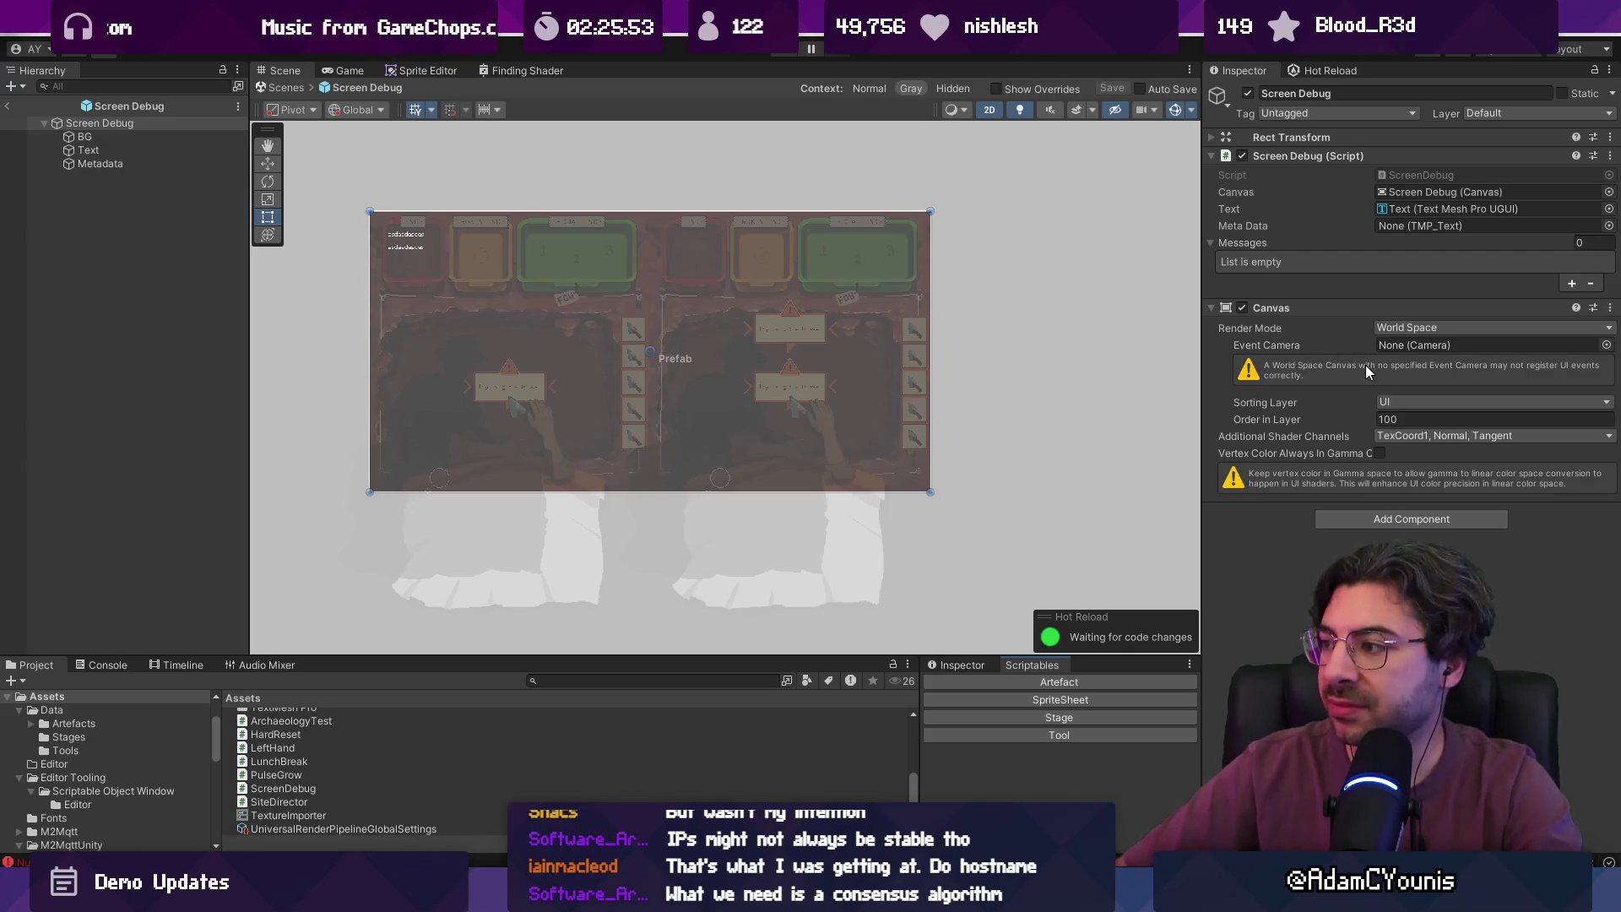
drag(171, 160, 1425, 223)
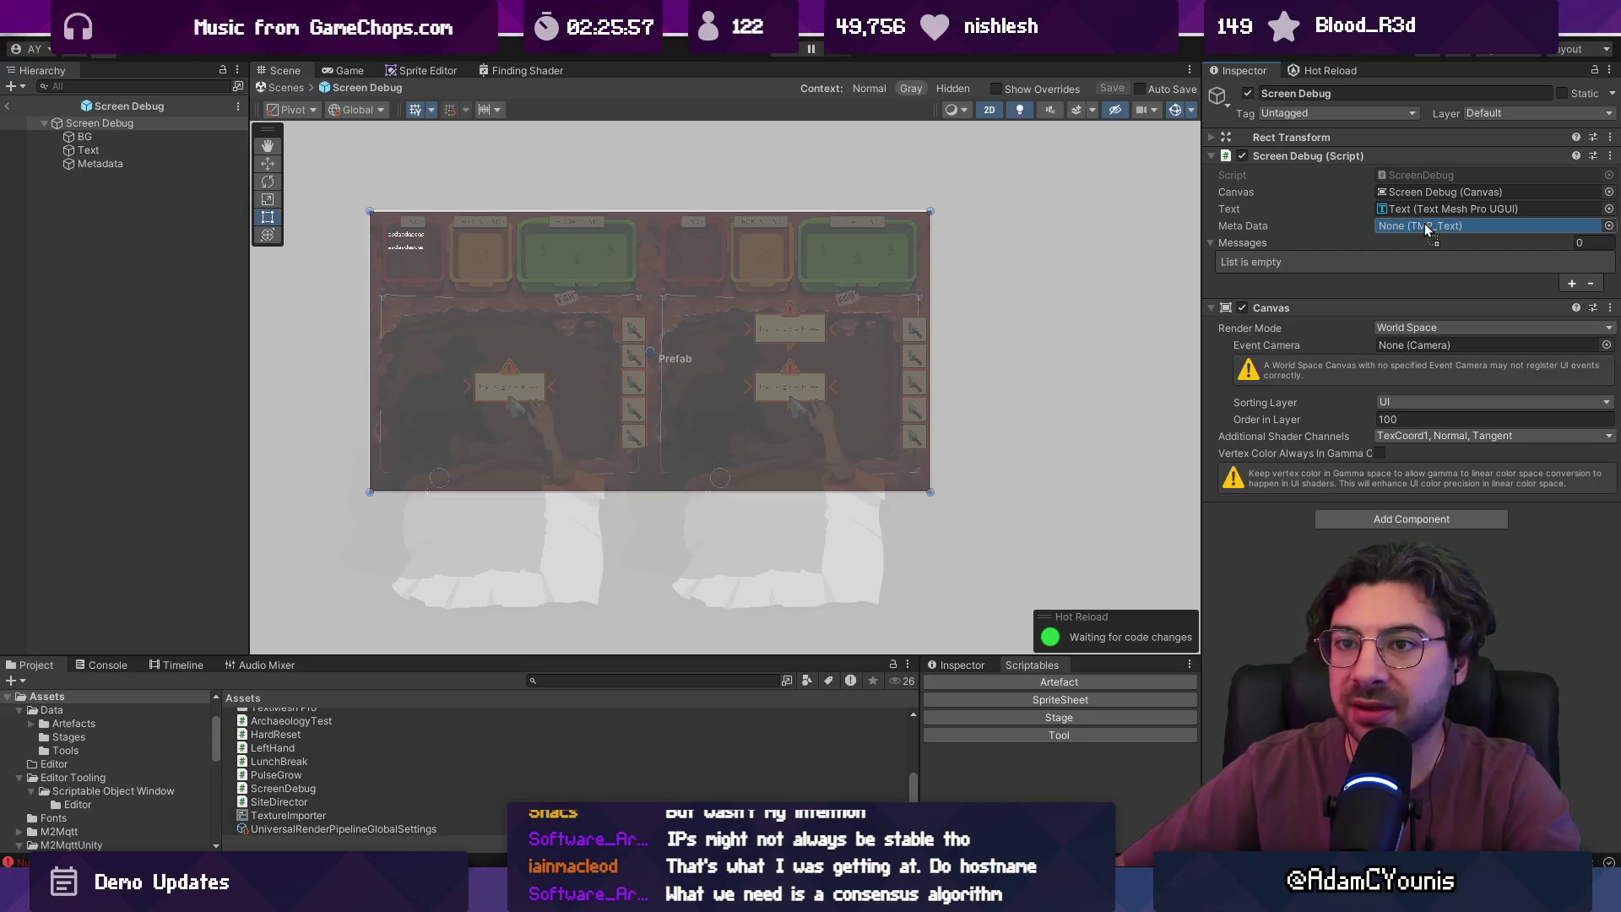
mouse_move(226, 166)
mouse_down()
mouse_move(1419, 211)
mouse_move(1435, 226)
mouse_up()
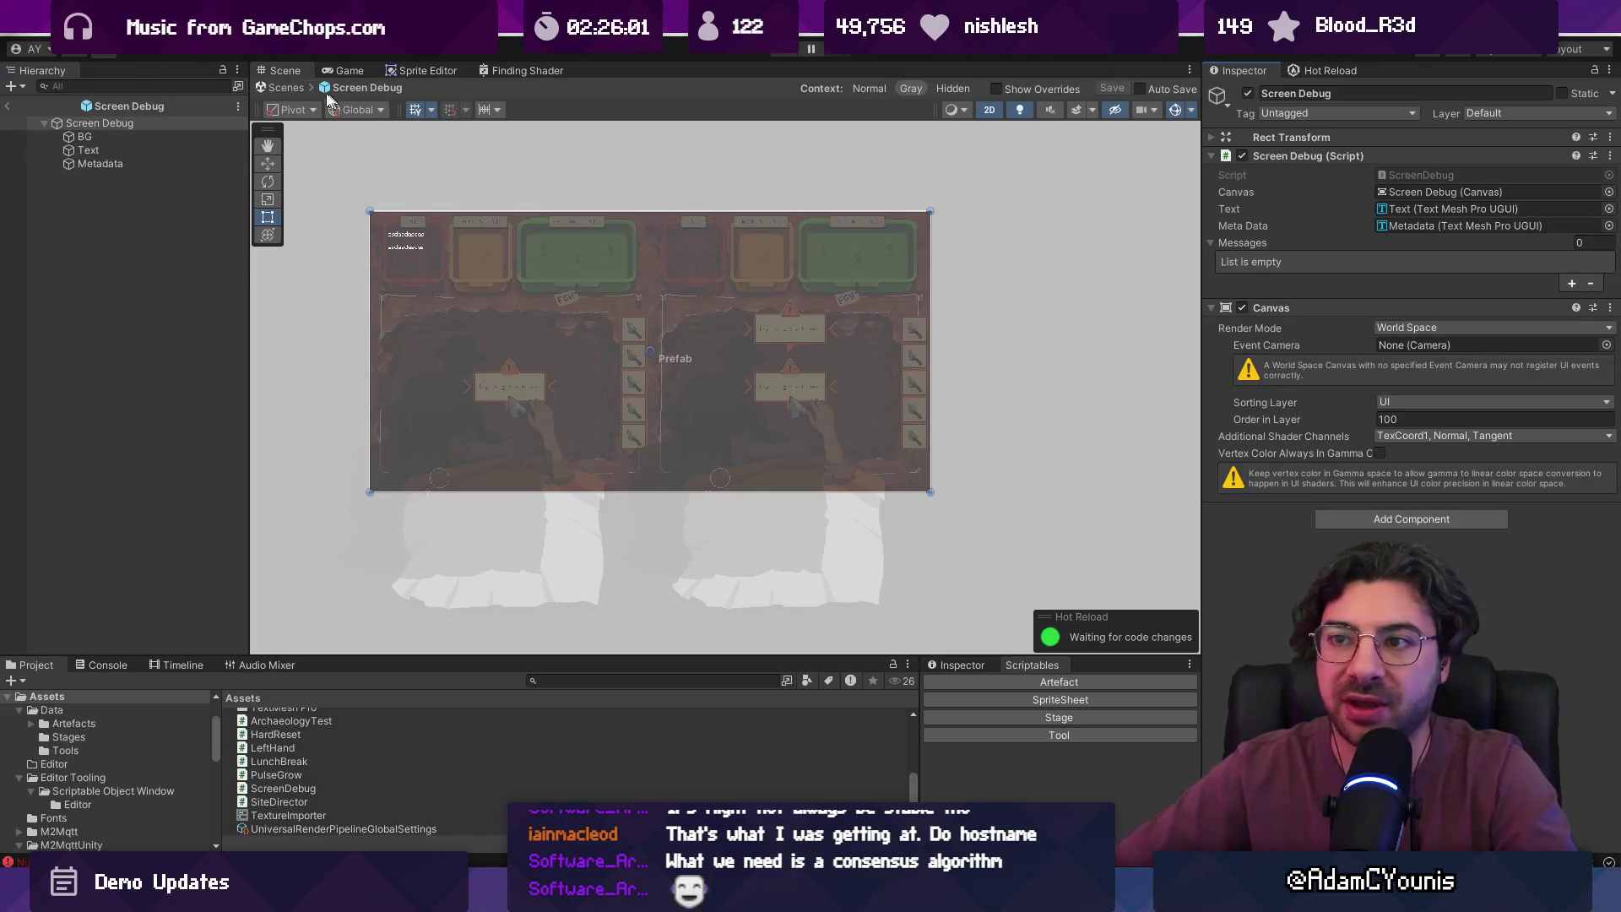
click(282, 86)
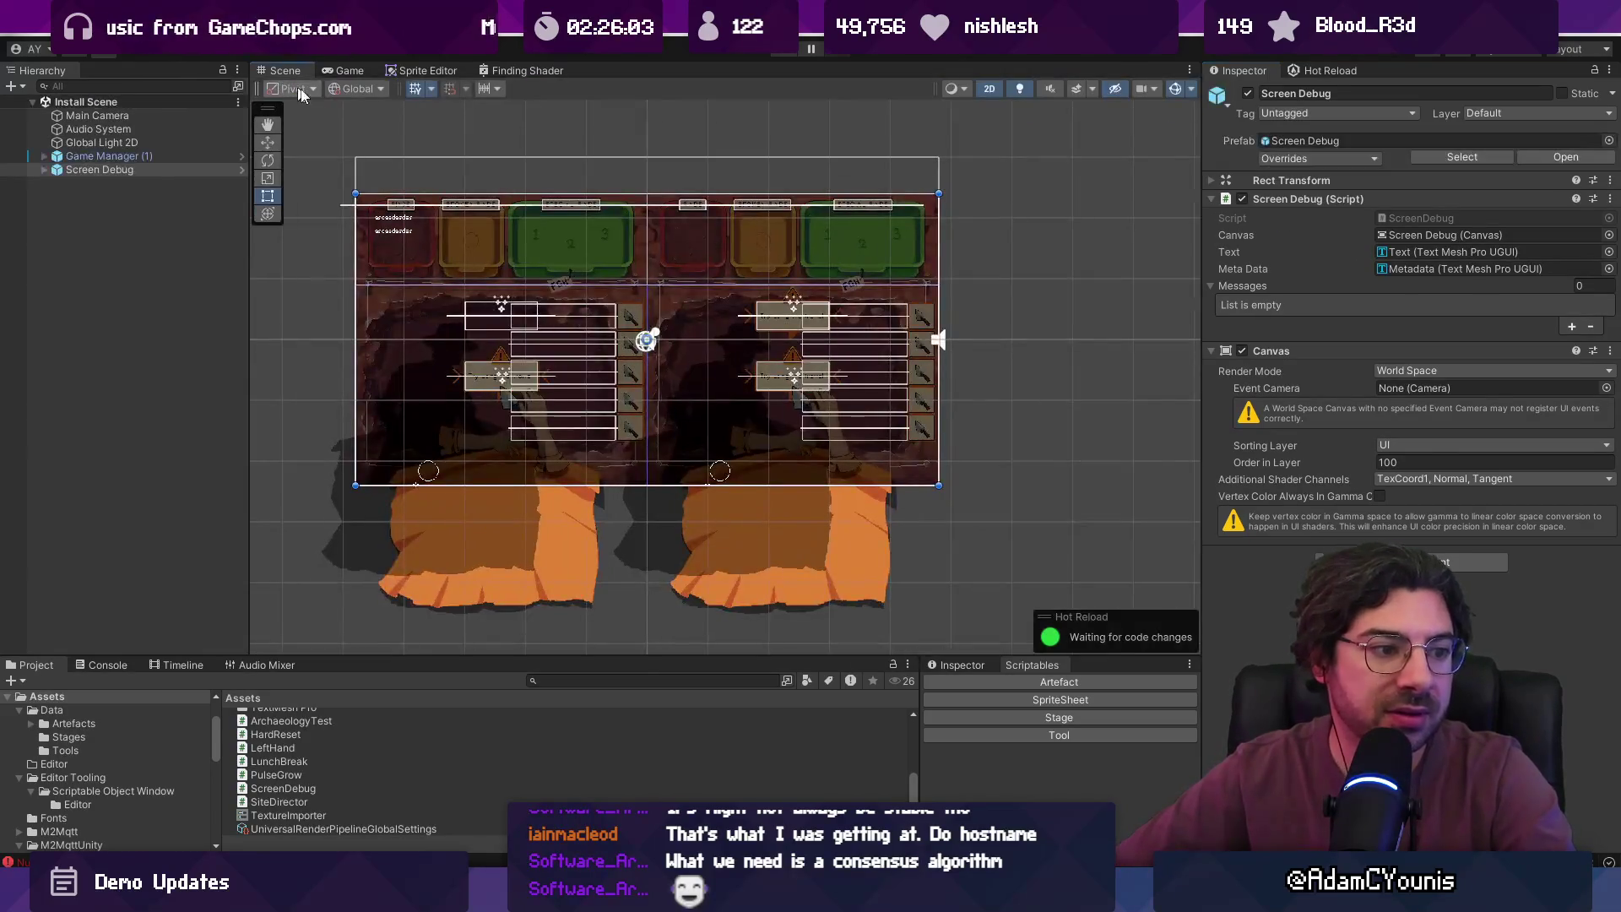
click(774, 52)
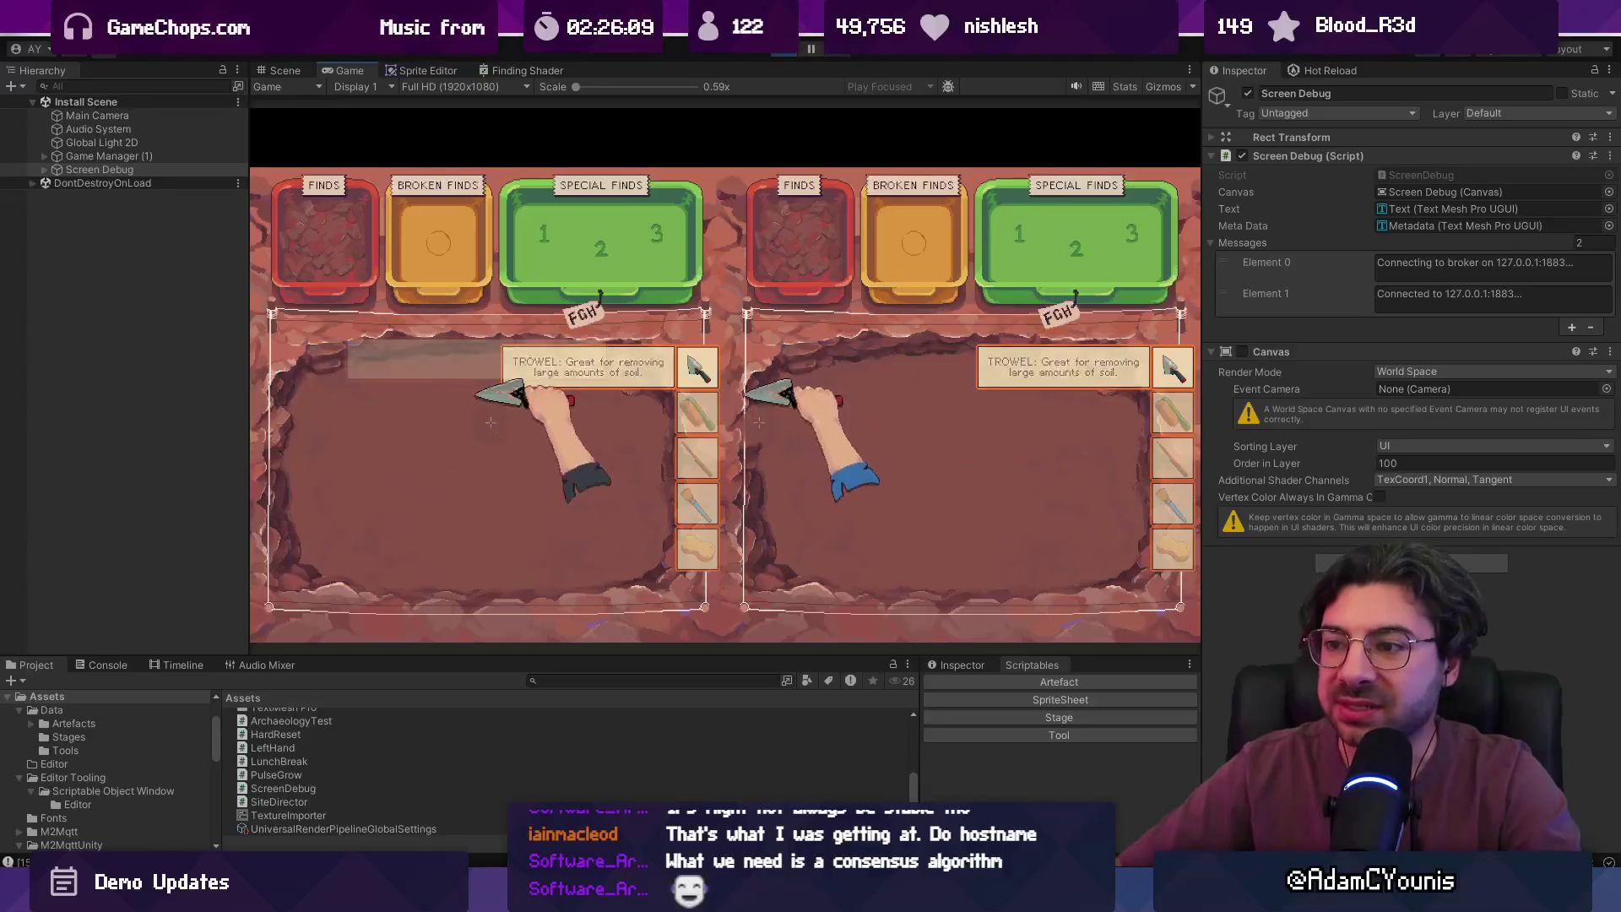
click(480, 428)
click(477, 444)
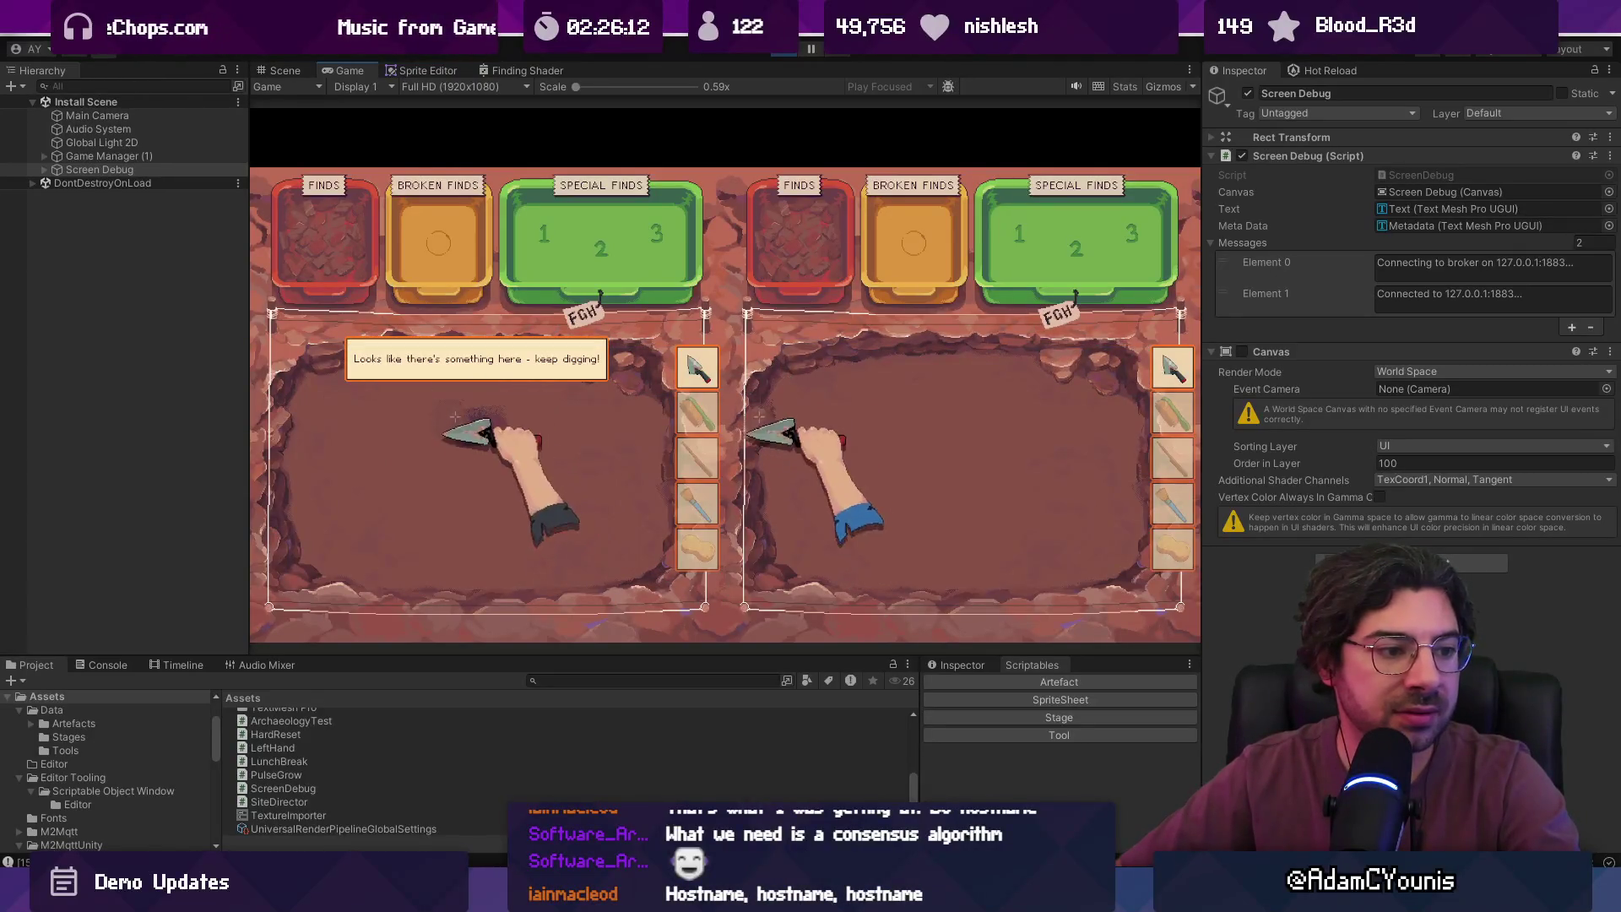
click(495, 461)
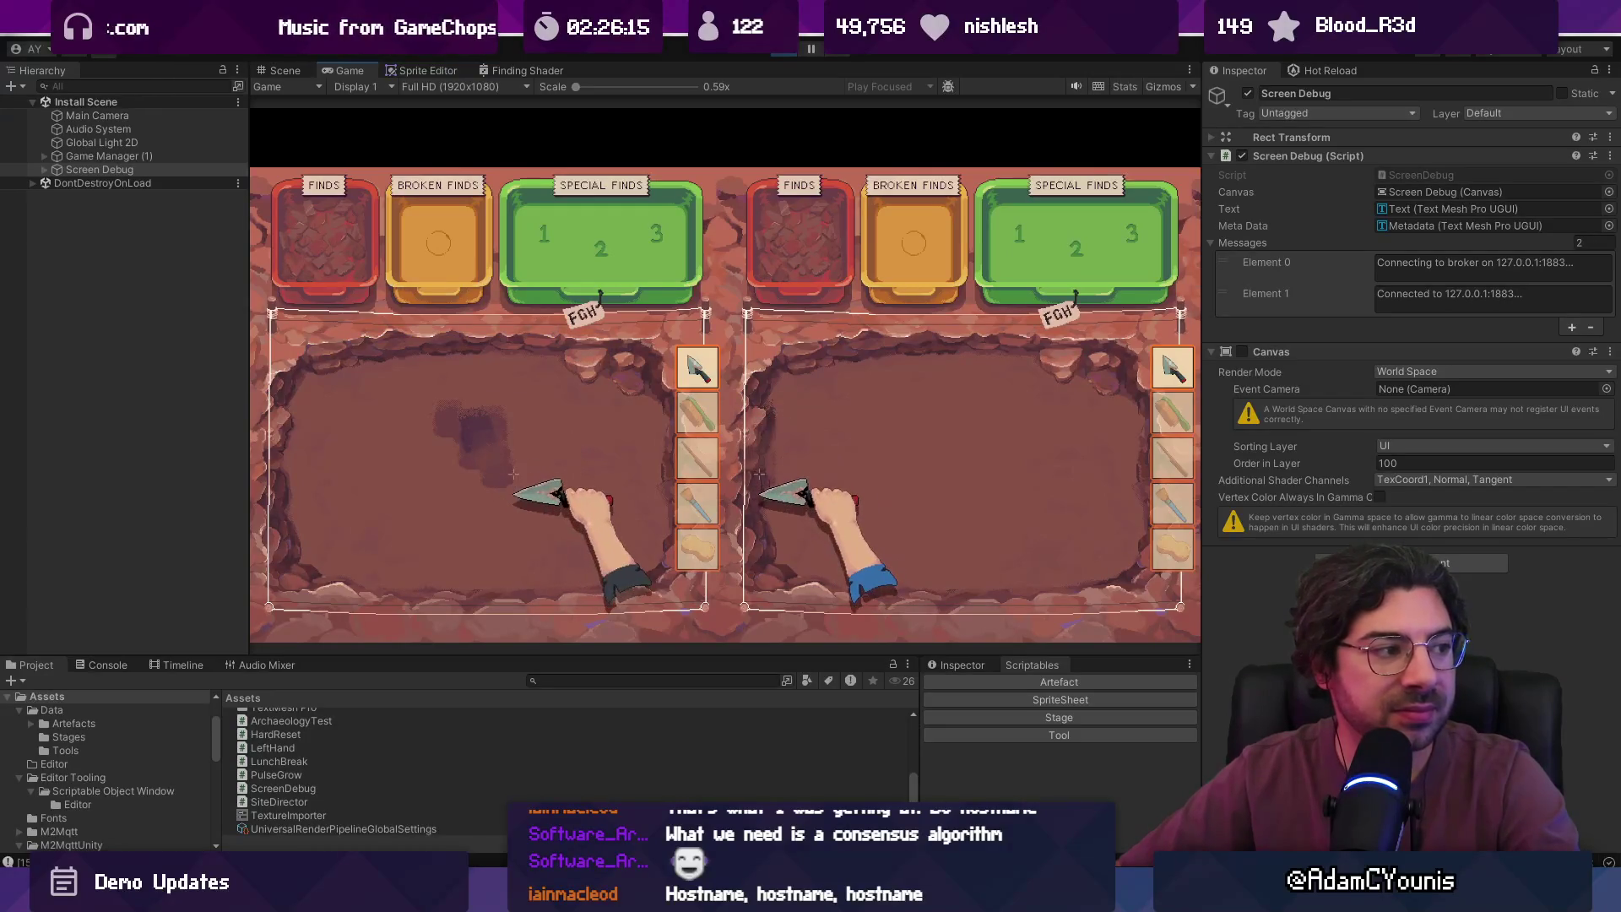
key(F1)
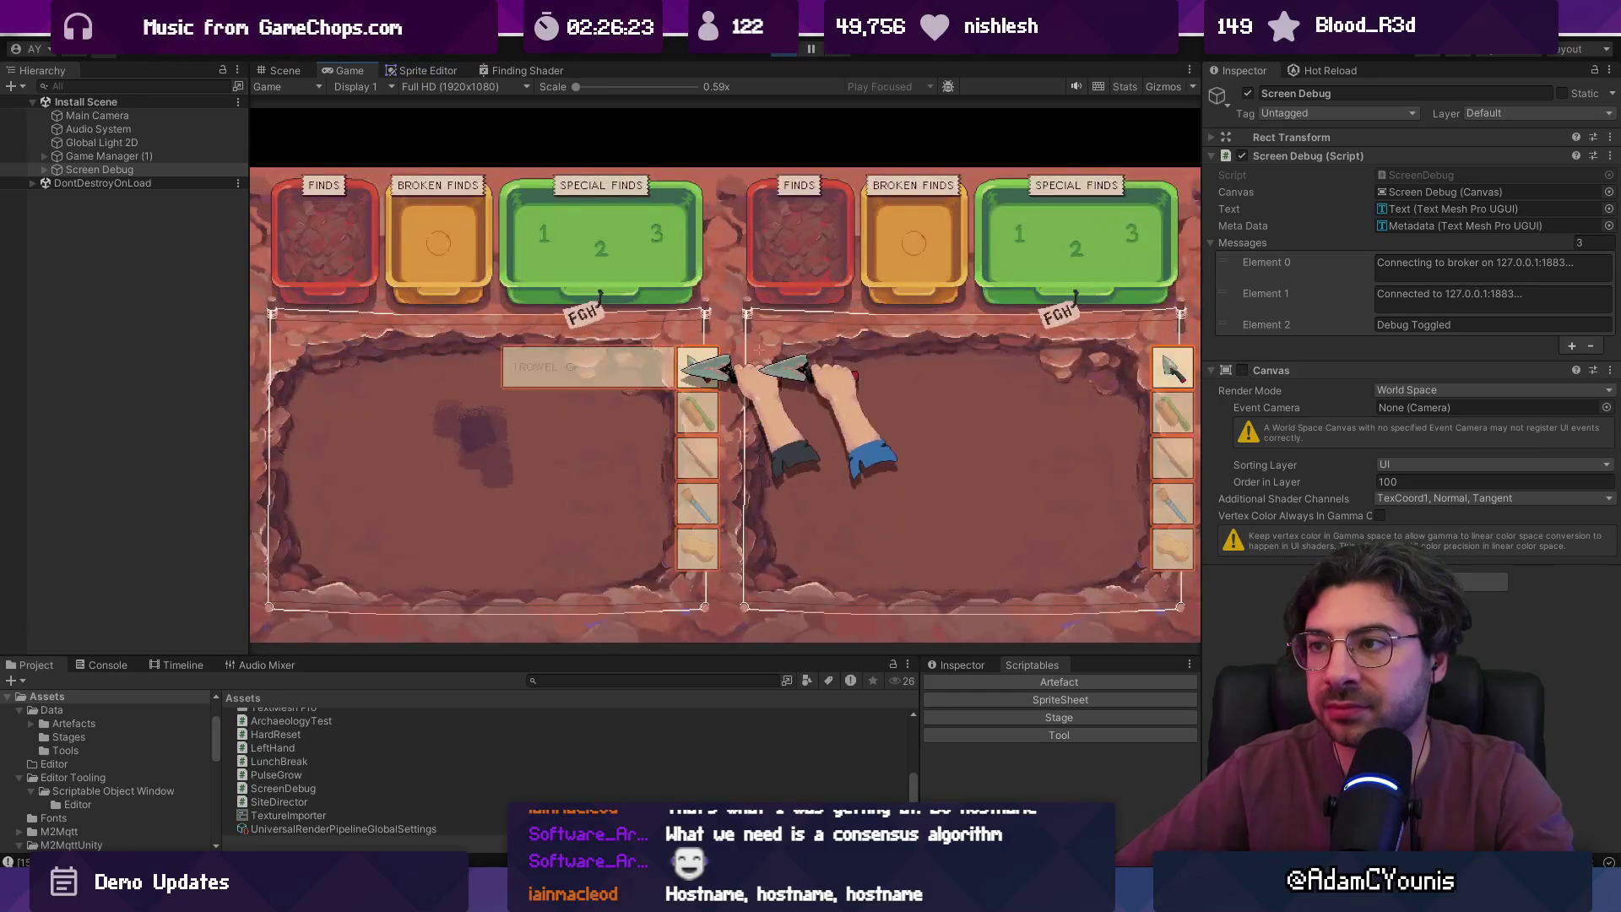
click(779, 51)
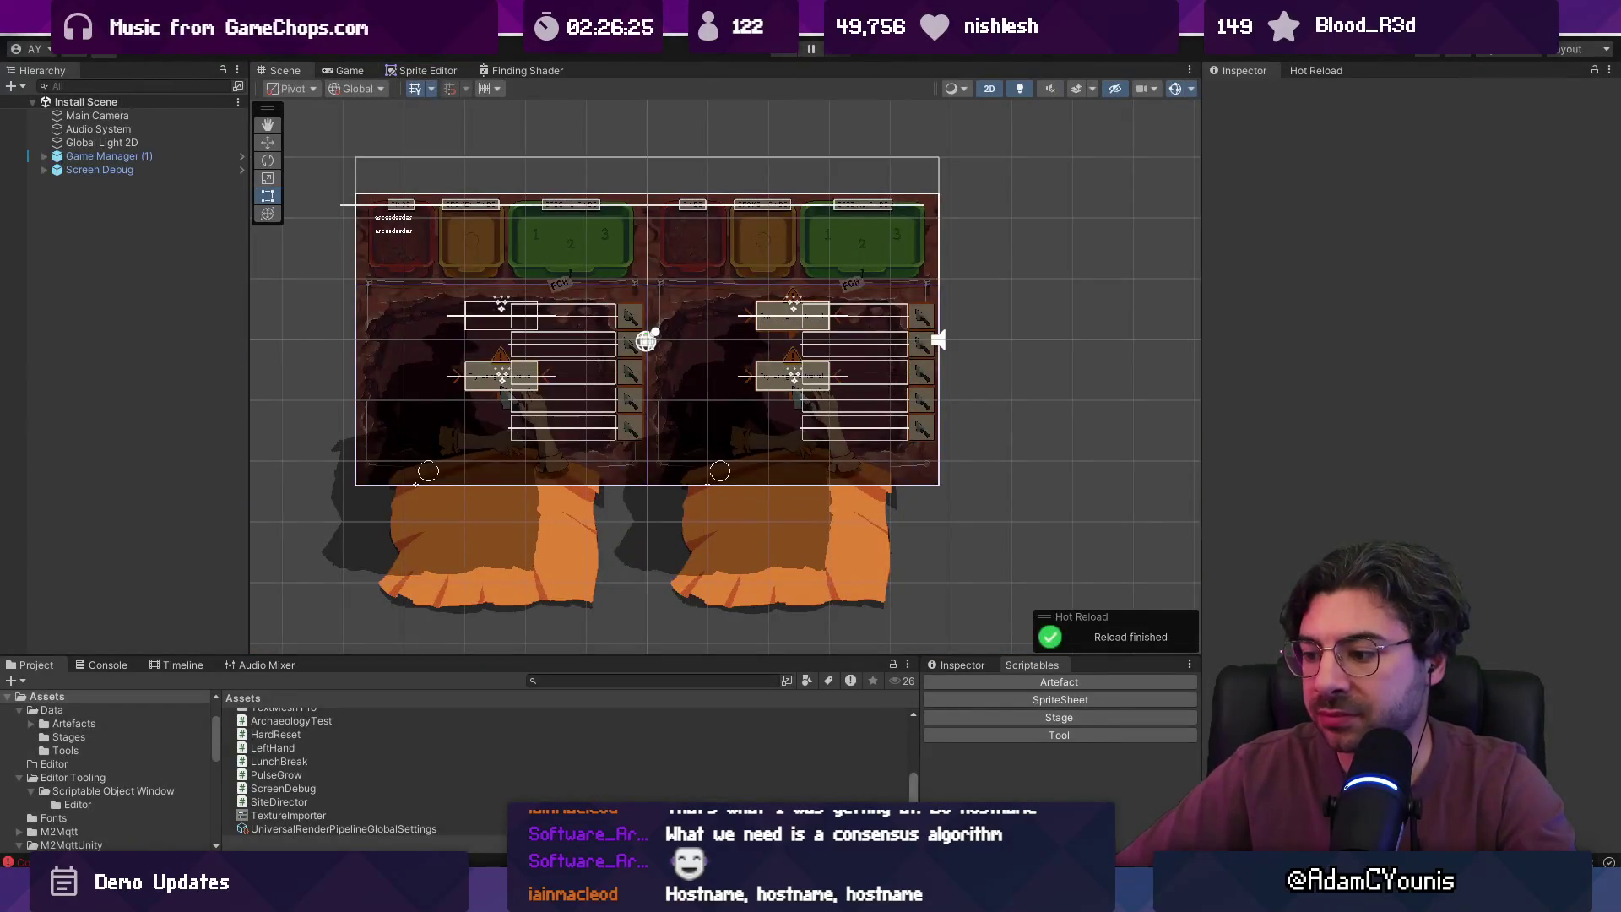
- Delete the master status part from the metadata text on line 18
key(alt+Tab)
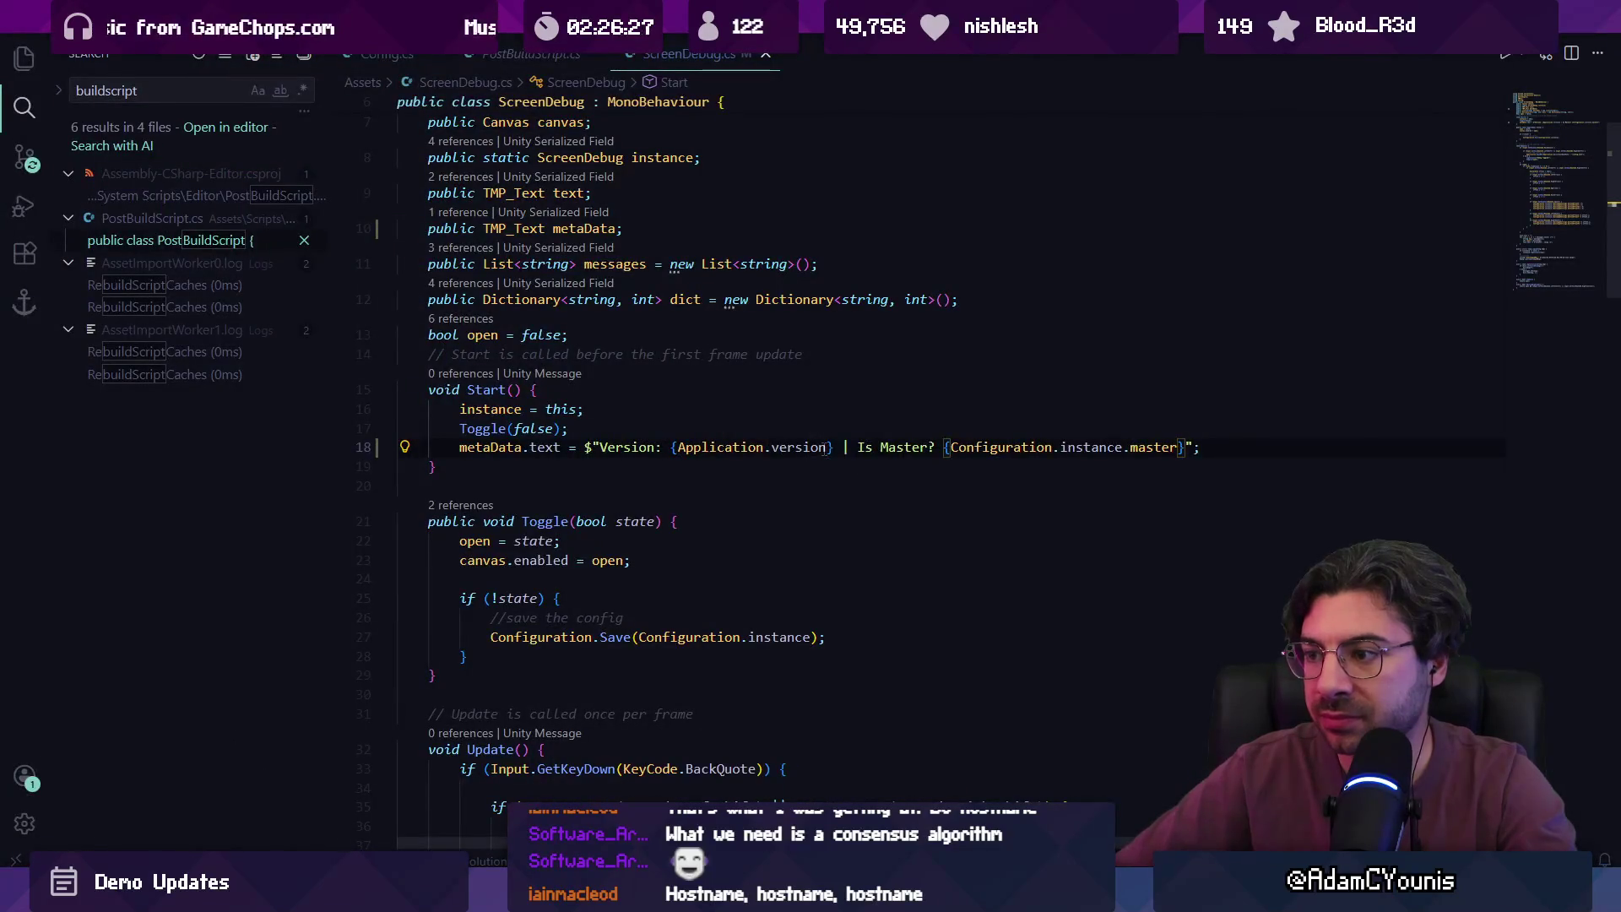
drag(857, 447, 933, 448)
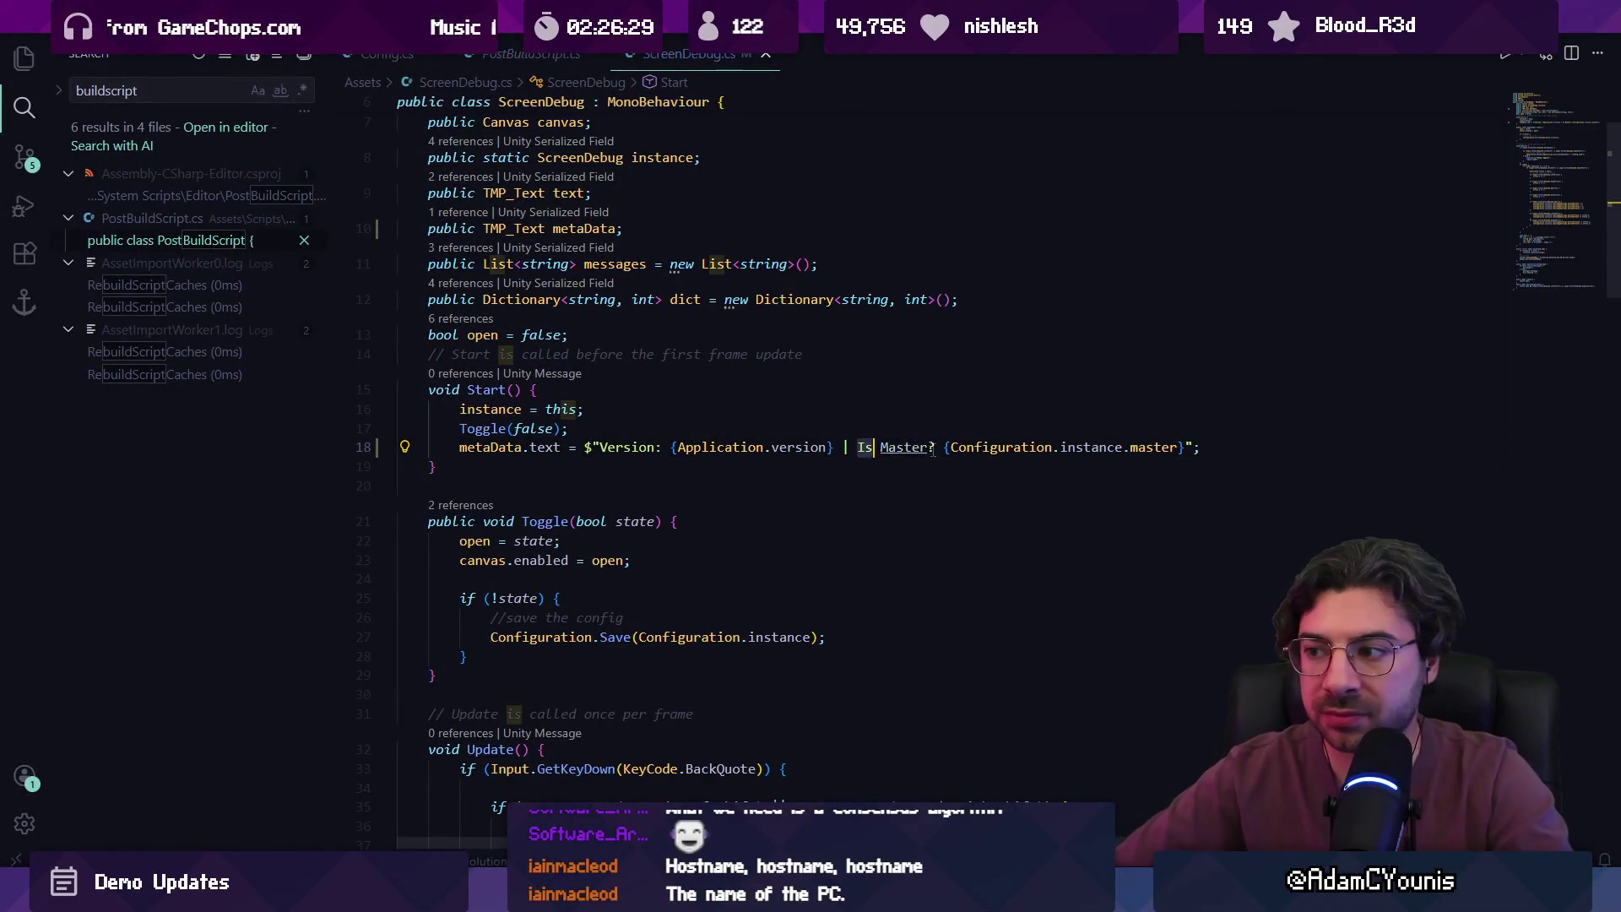
key(ctrl+shift+Right)
key(ctrl+shift+Right)
key(ctrl+shift+Right)
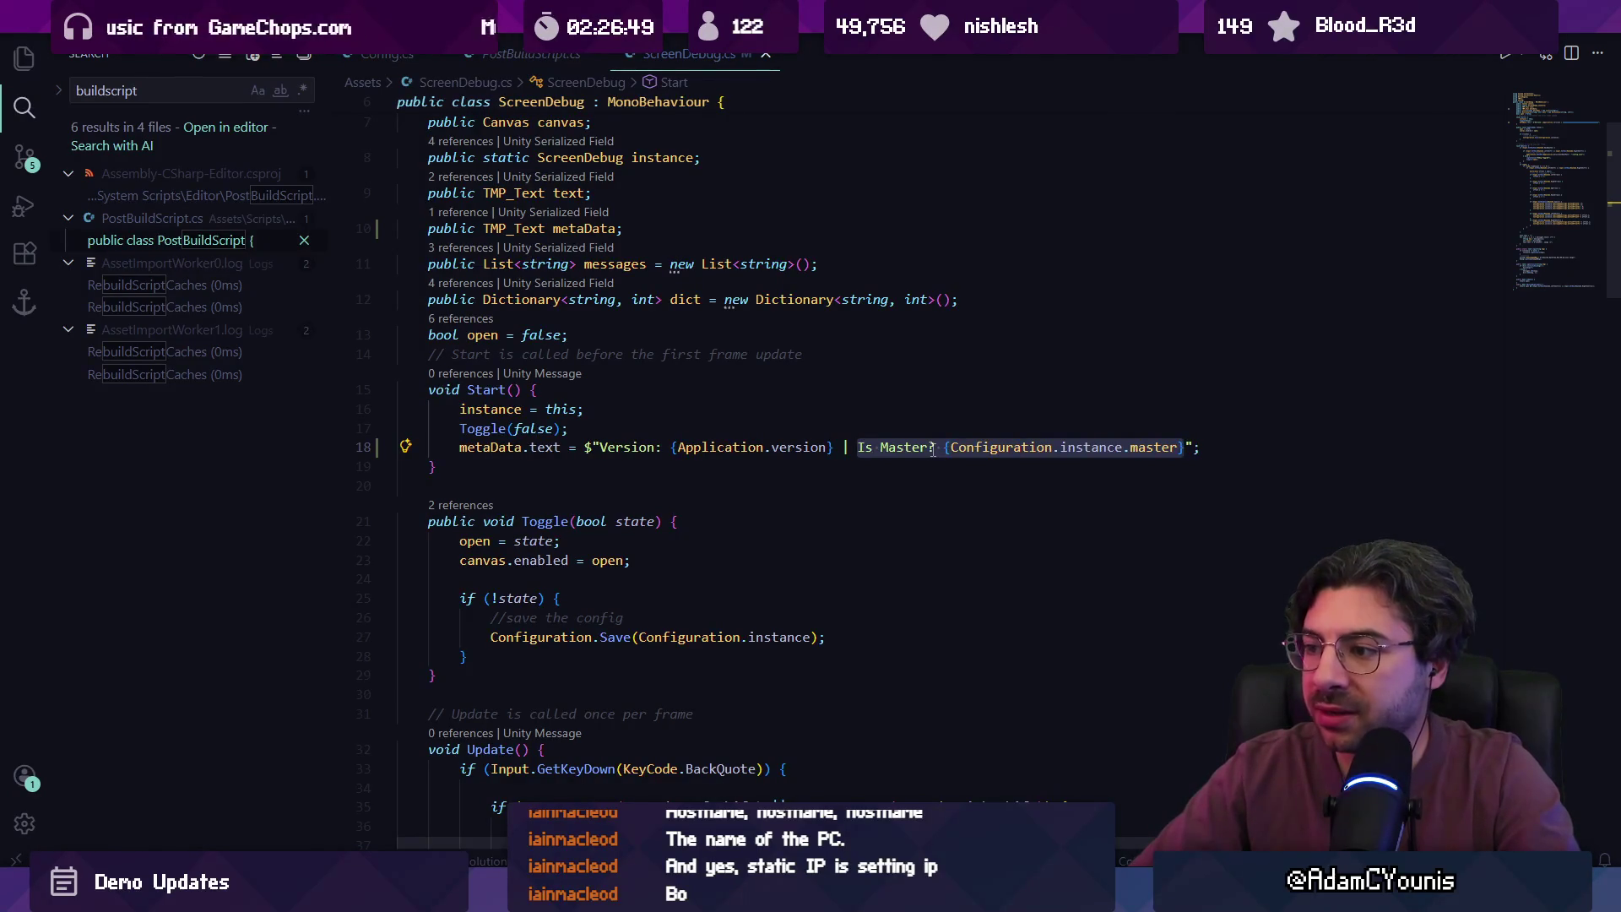
text(if()
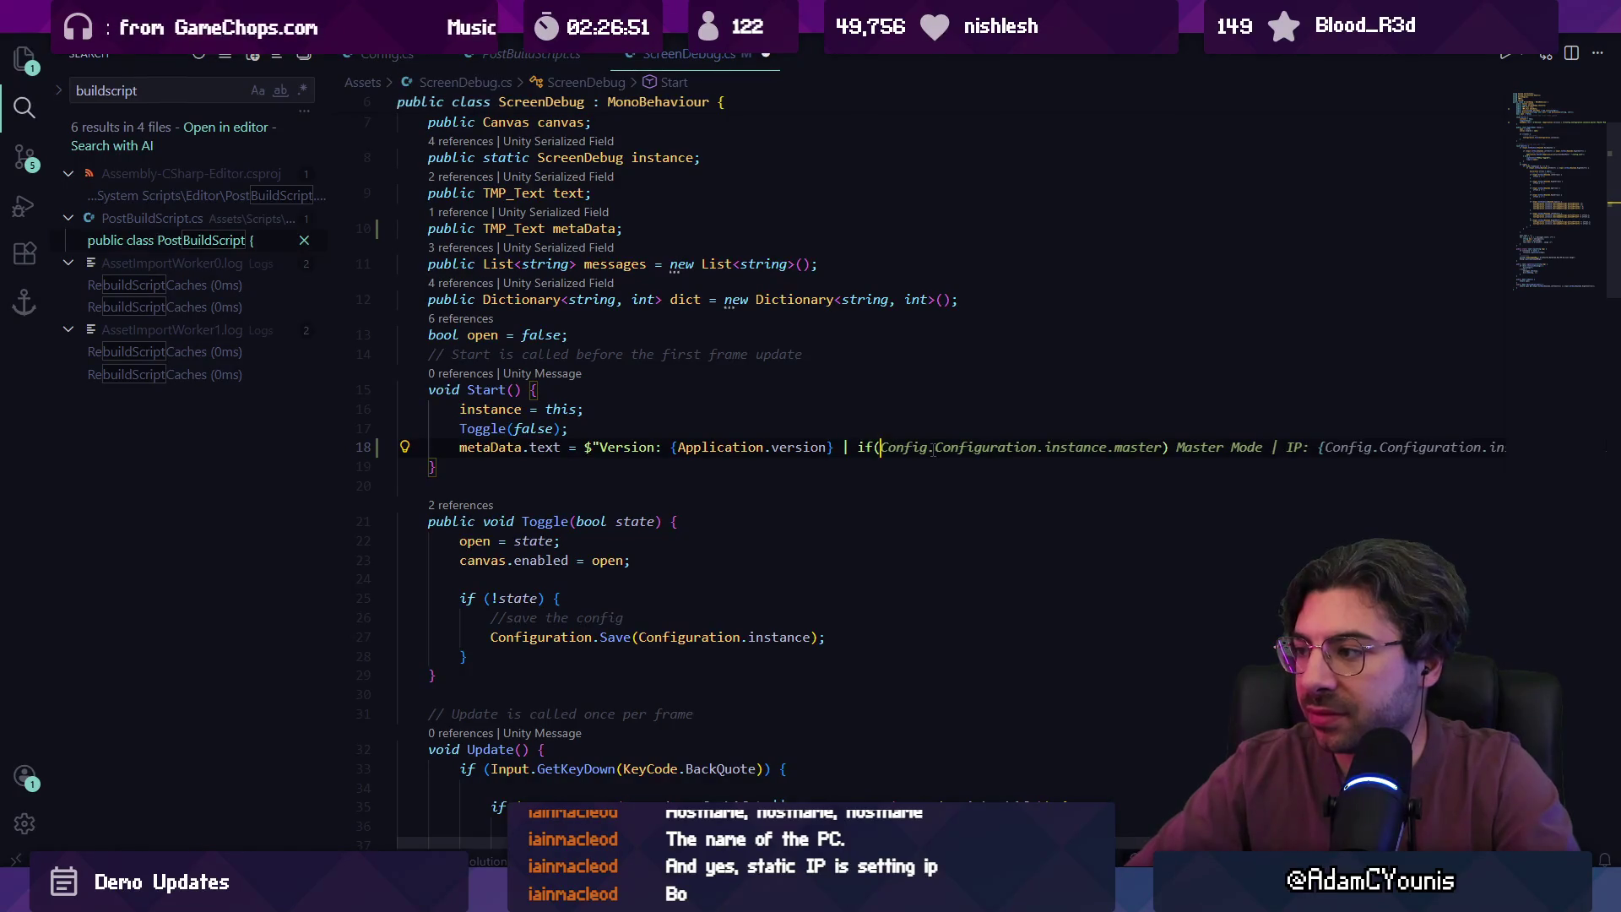
key(Escape)
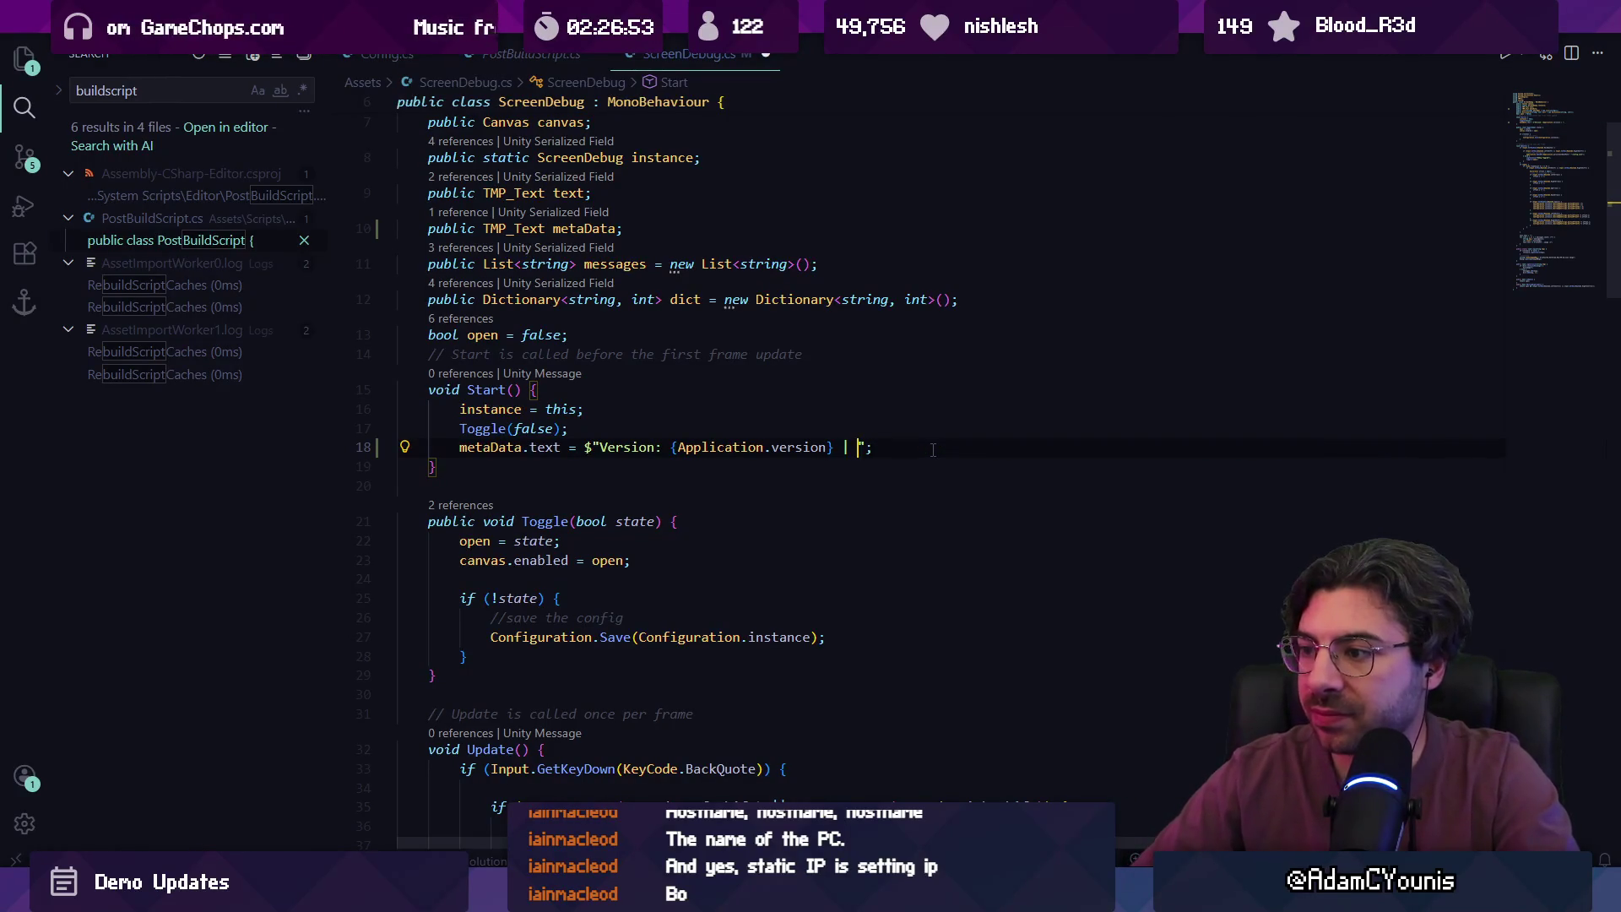
- Start a new line above and begin declaring the string masterString variable
key(Up)
key(End)
key(Return)
key(Return)
text(string i)
key(BackSpace)
text(masterString =)
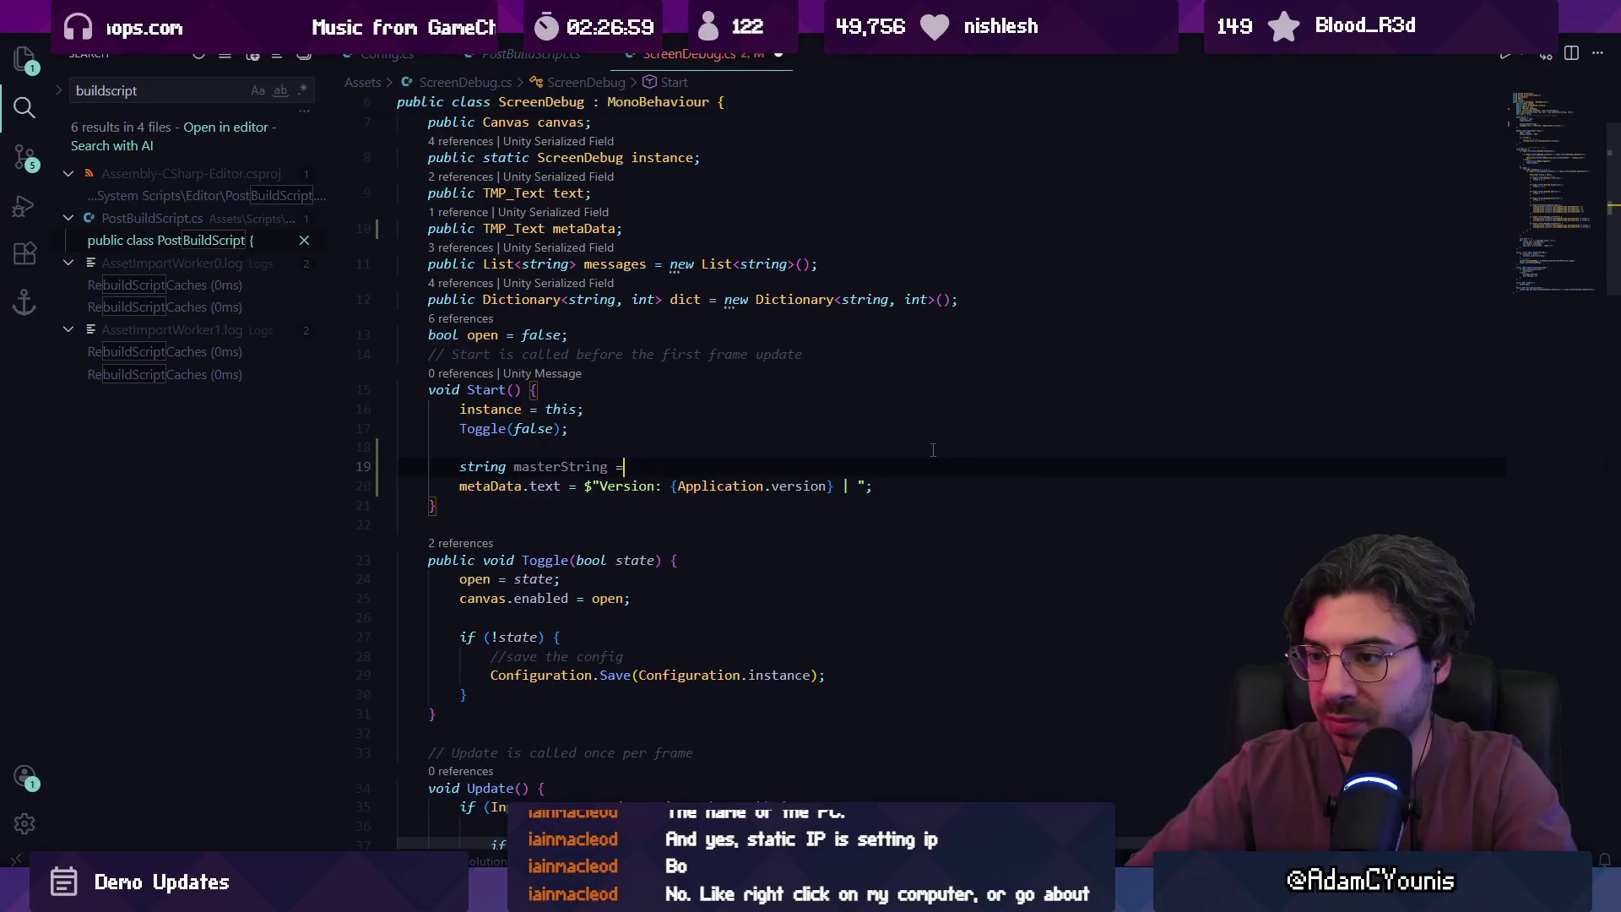
- Set masterString from the master flag and append {masterString} to the metaData version text
key(Tab)
key(ctrl+Left)
key(ctrl+Left)
key(ctrl+Left)
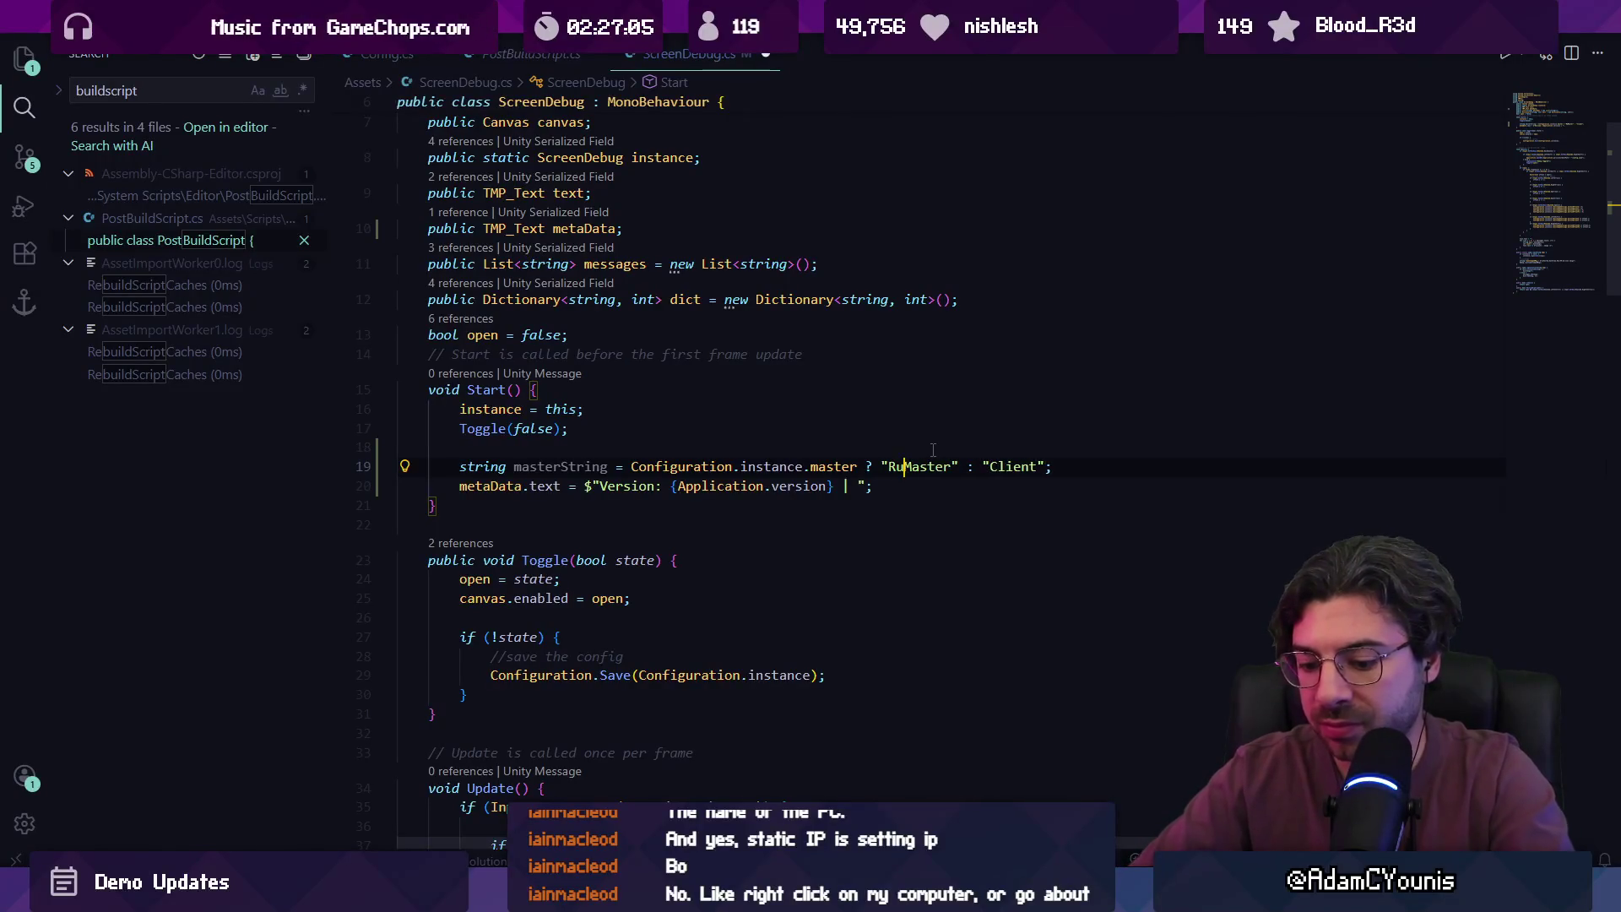
text(nning as)
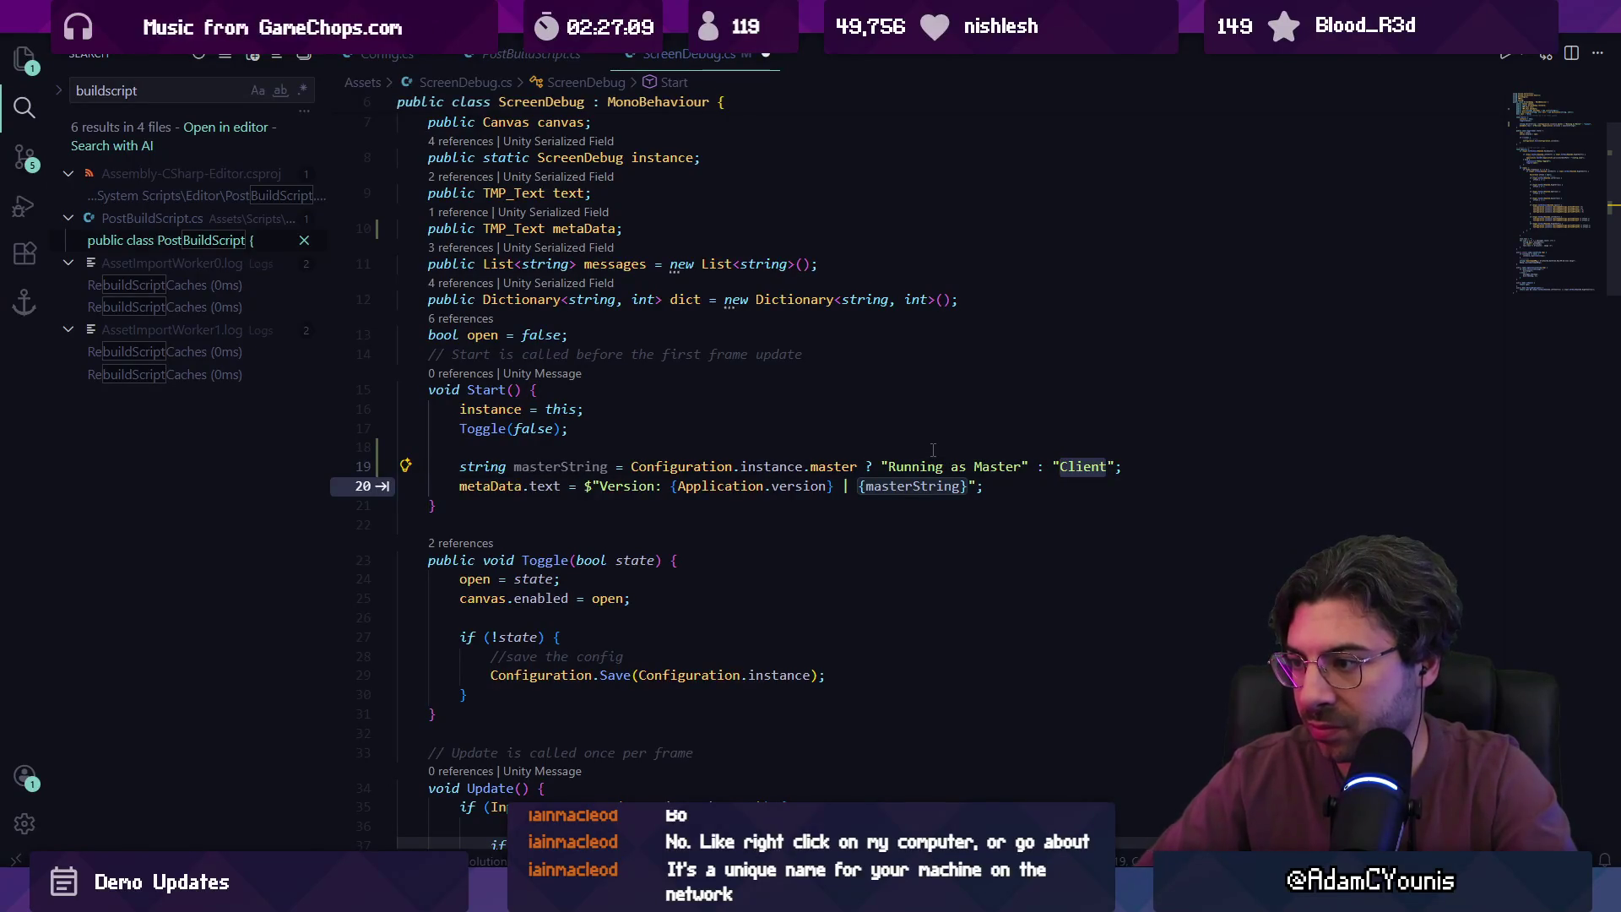
key(Tab)
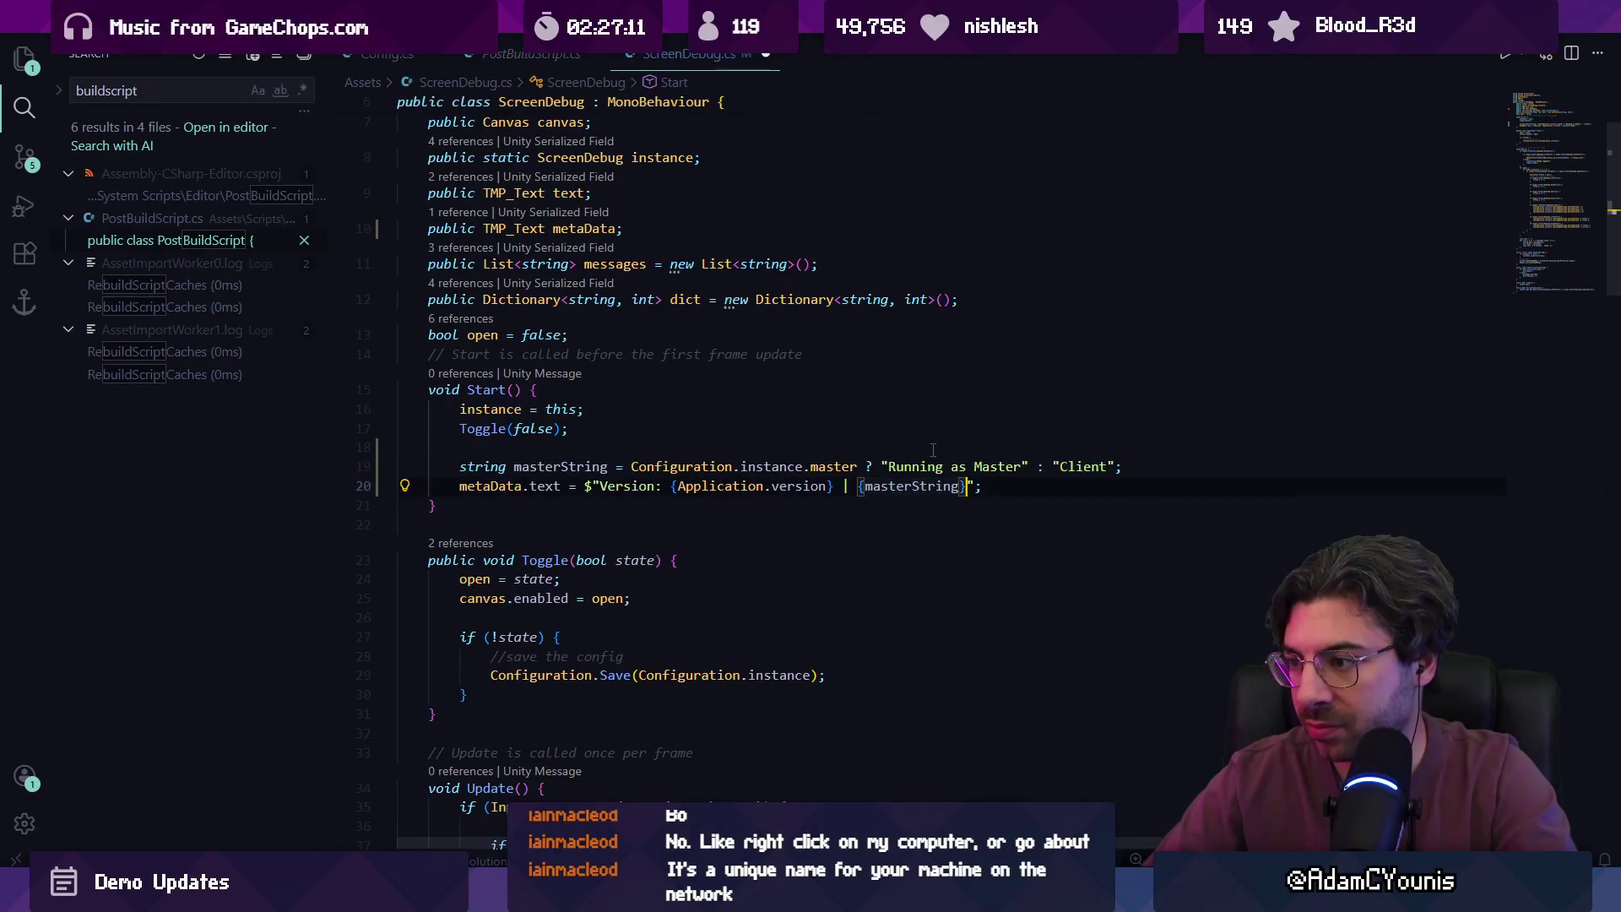
key(ctrl+shift+Right)
key(ctrl+shift+Right)
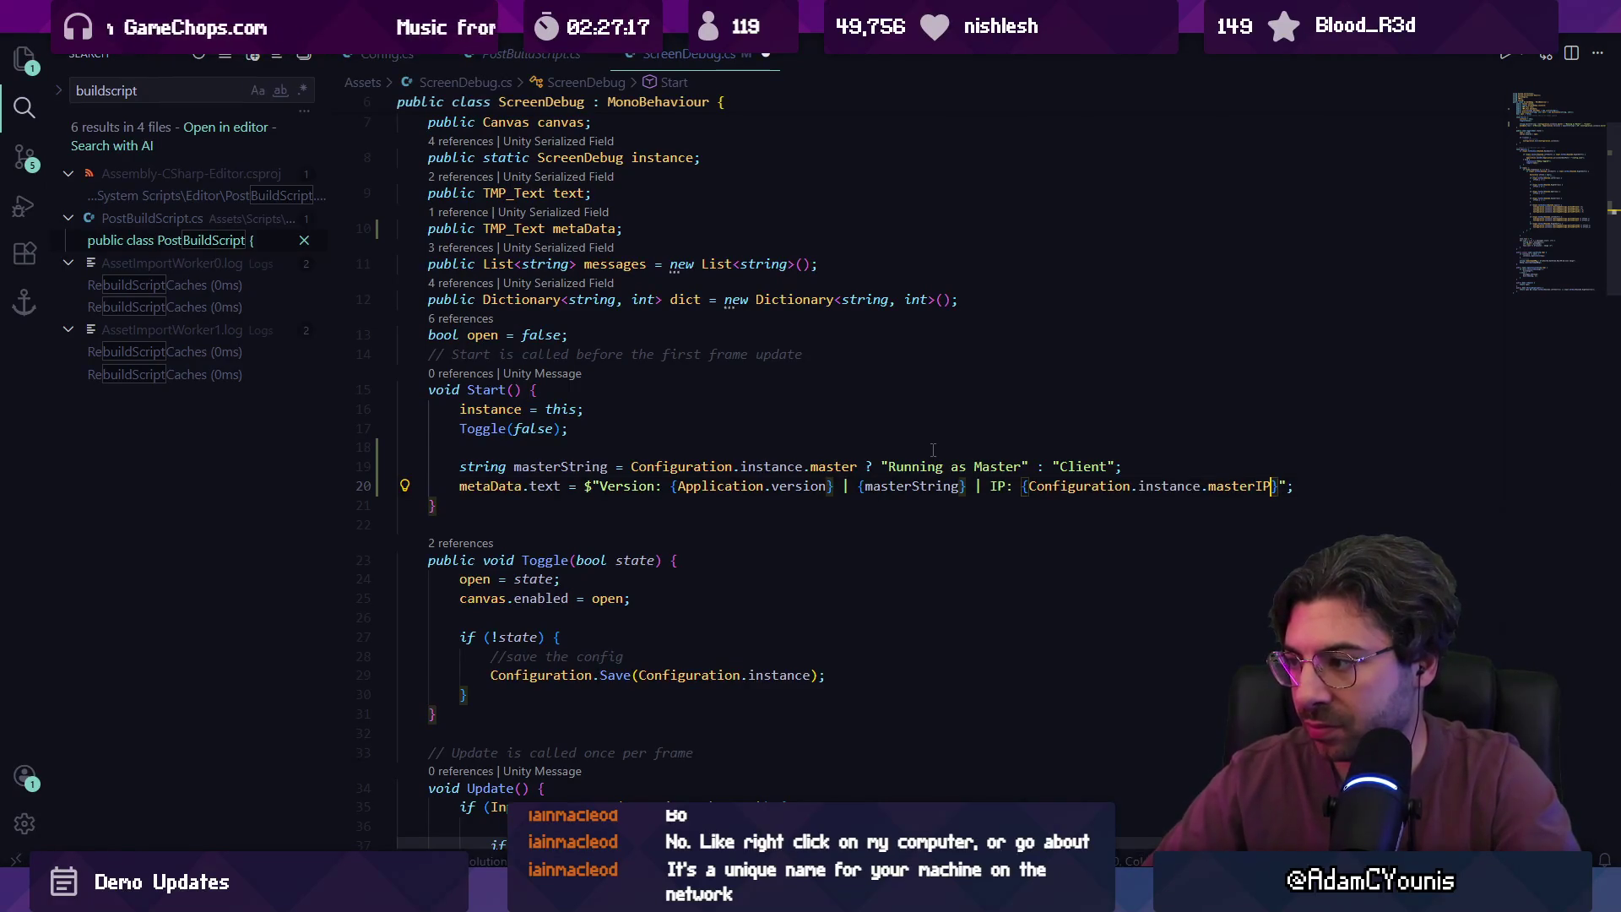
key(ctrl+z)
key(BackSpace)
- Reword the client label to 'Running as Client', removing the not-master wording
key(Up)
key(ctrl+shift+Right)
key(ctrl+shift+Right)
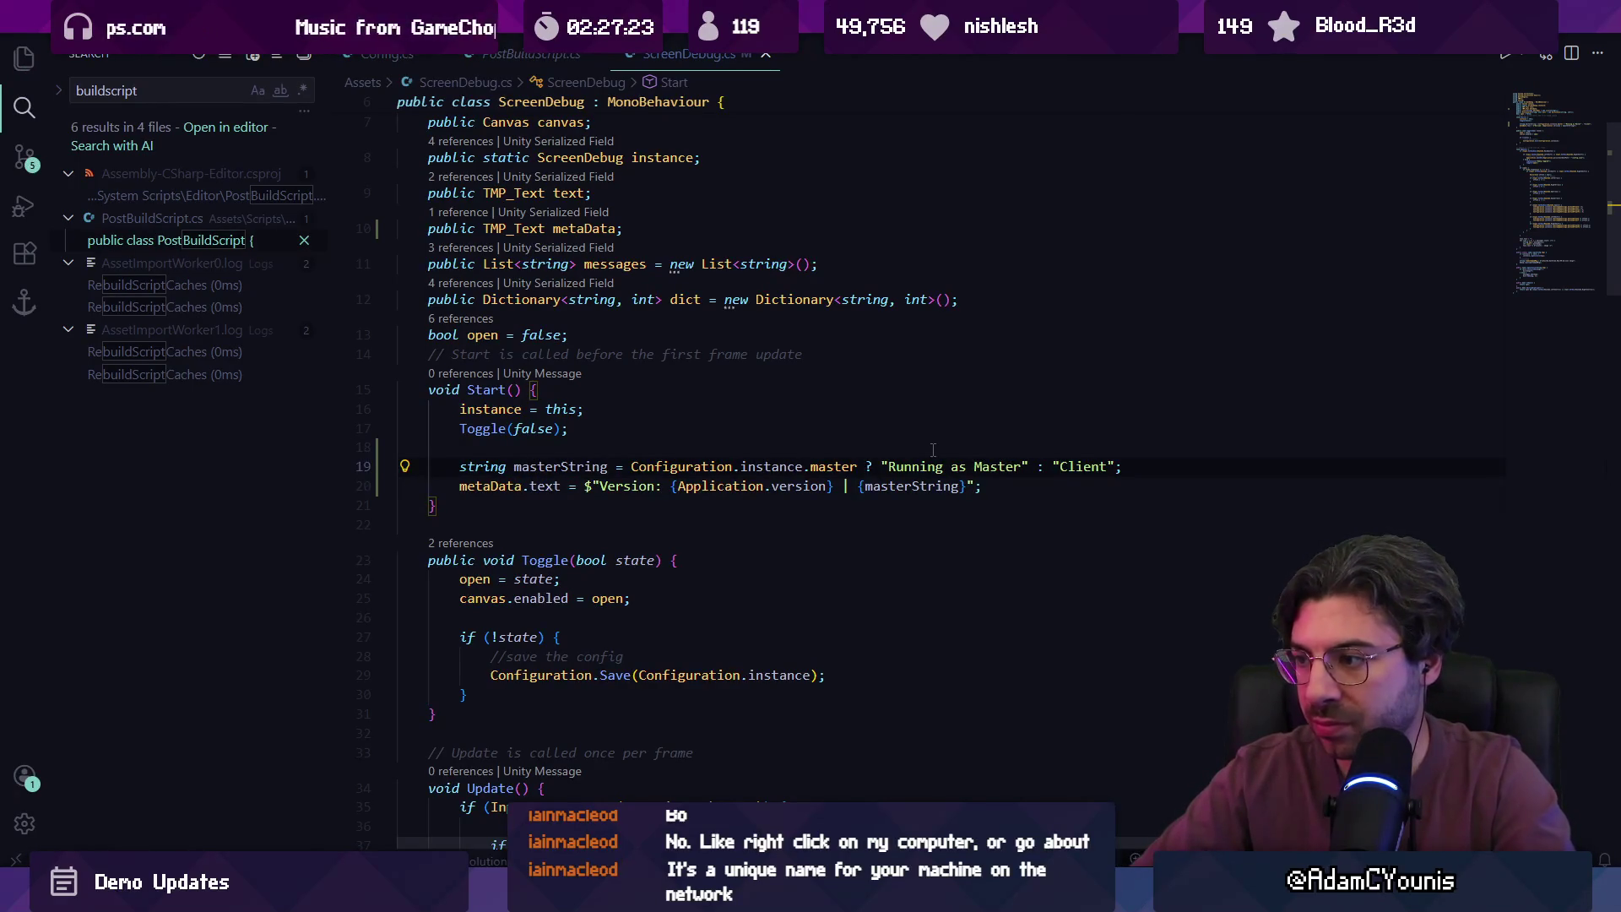
text(Running as)
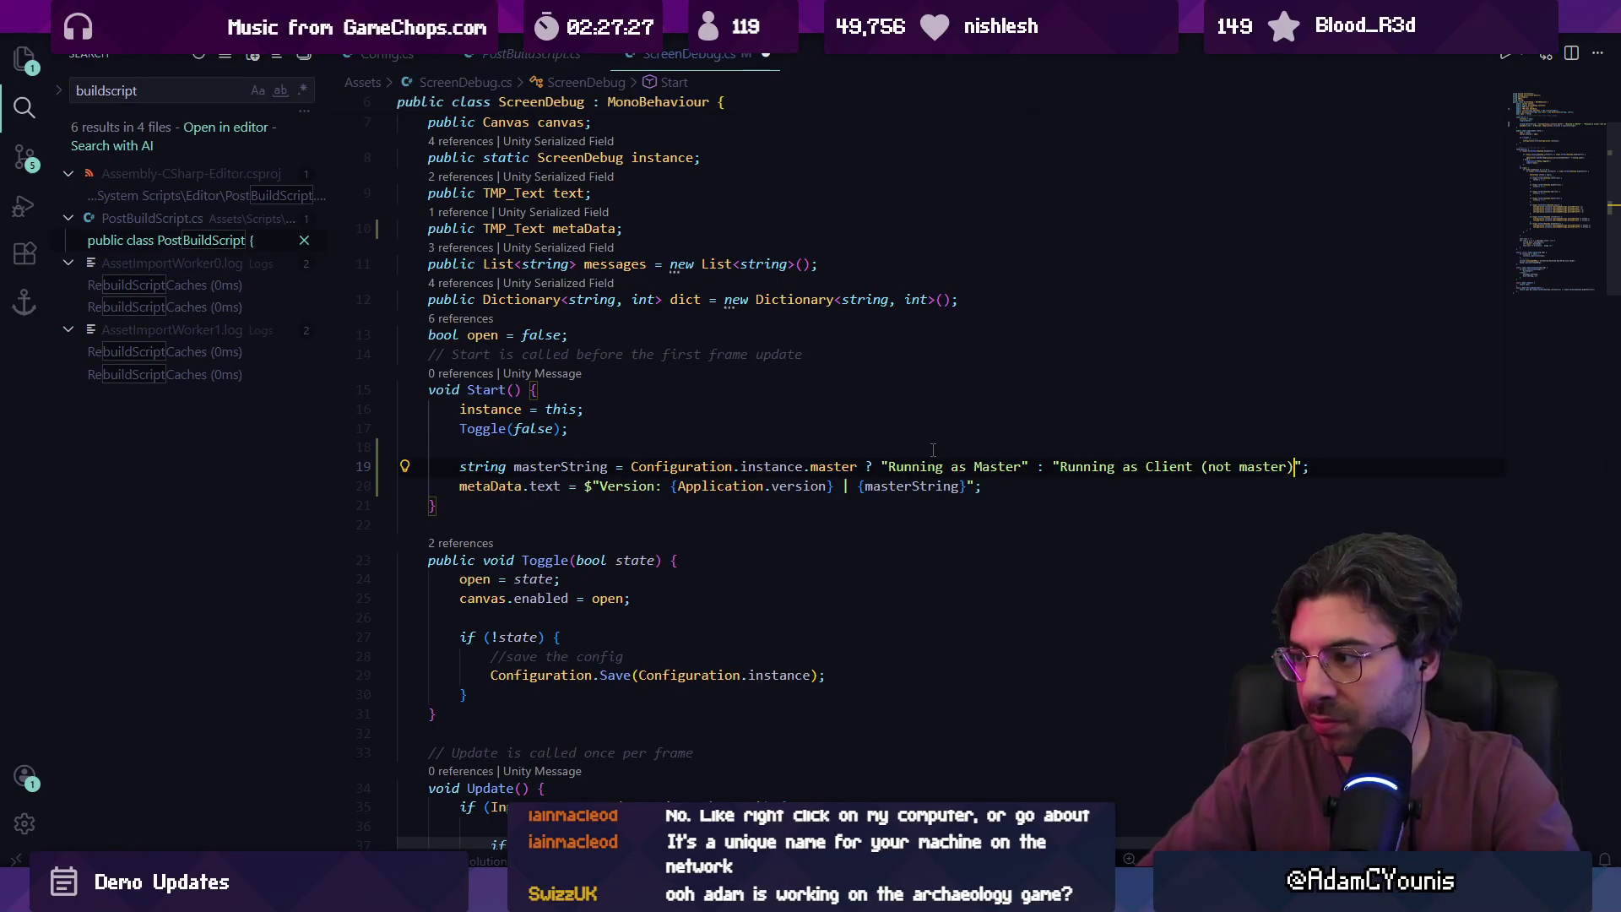
key(ctrl+shift+Left)
key(ctrl+shift+Left)
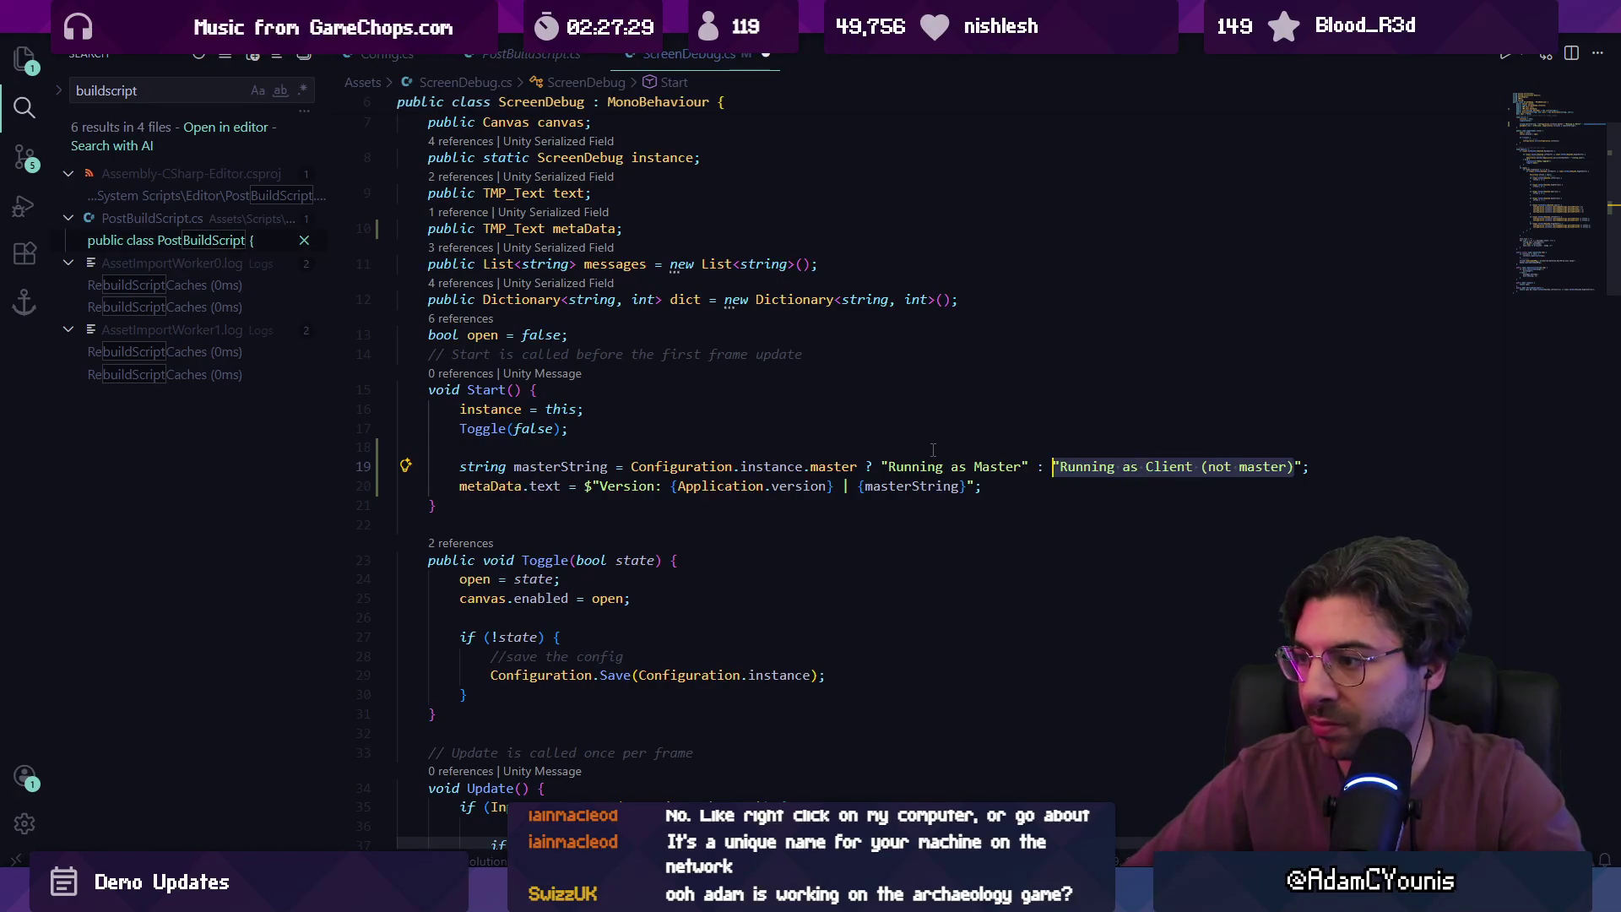
key(BackSpace)
text(Not)
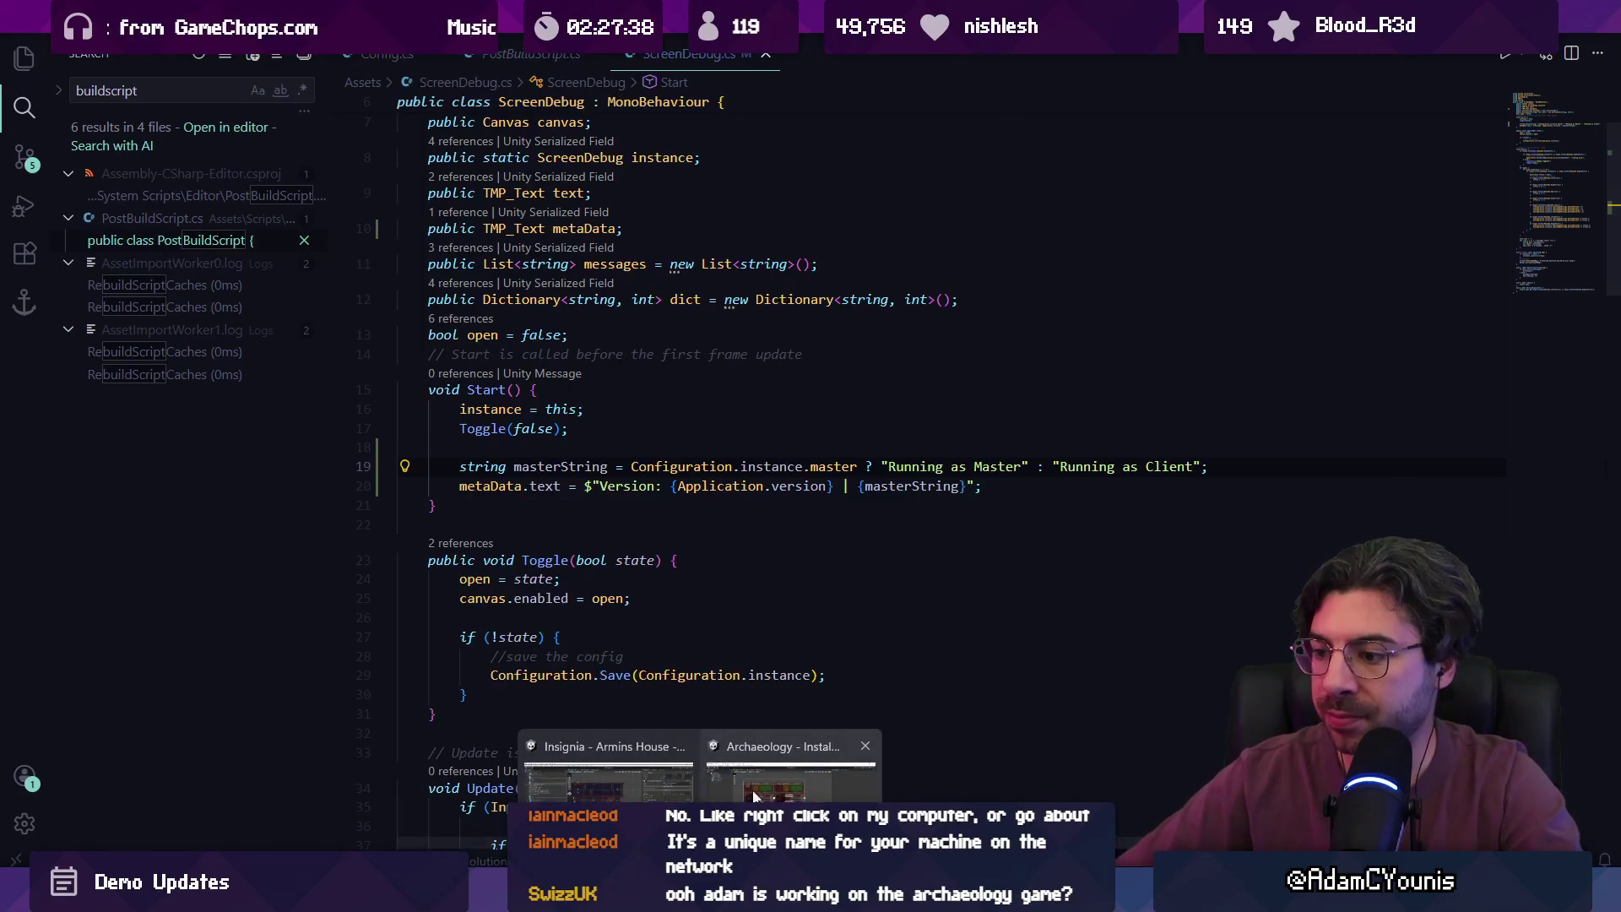
- Playtest the dig site with the trowel, check the overlay reads 'Version: 1.0 | Running as Master', then stop
click(758, 797)
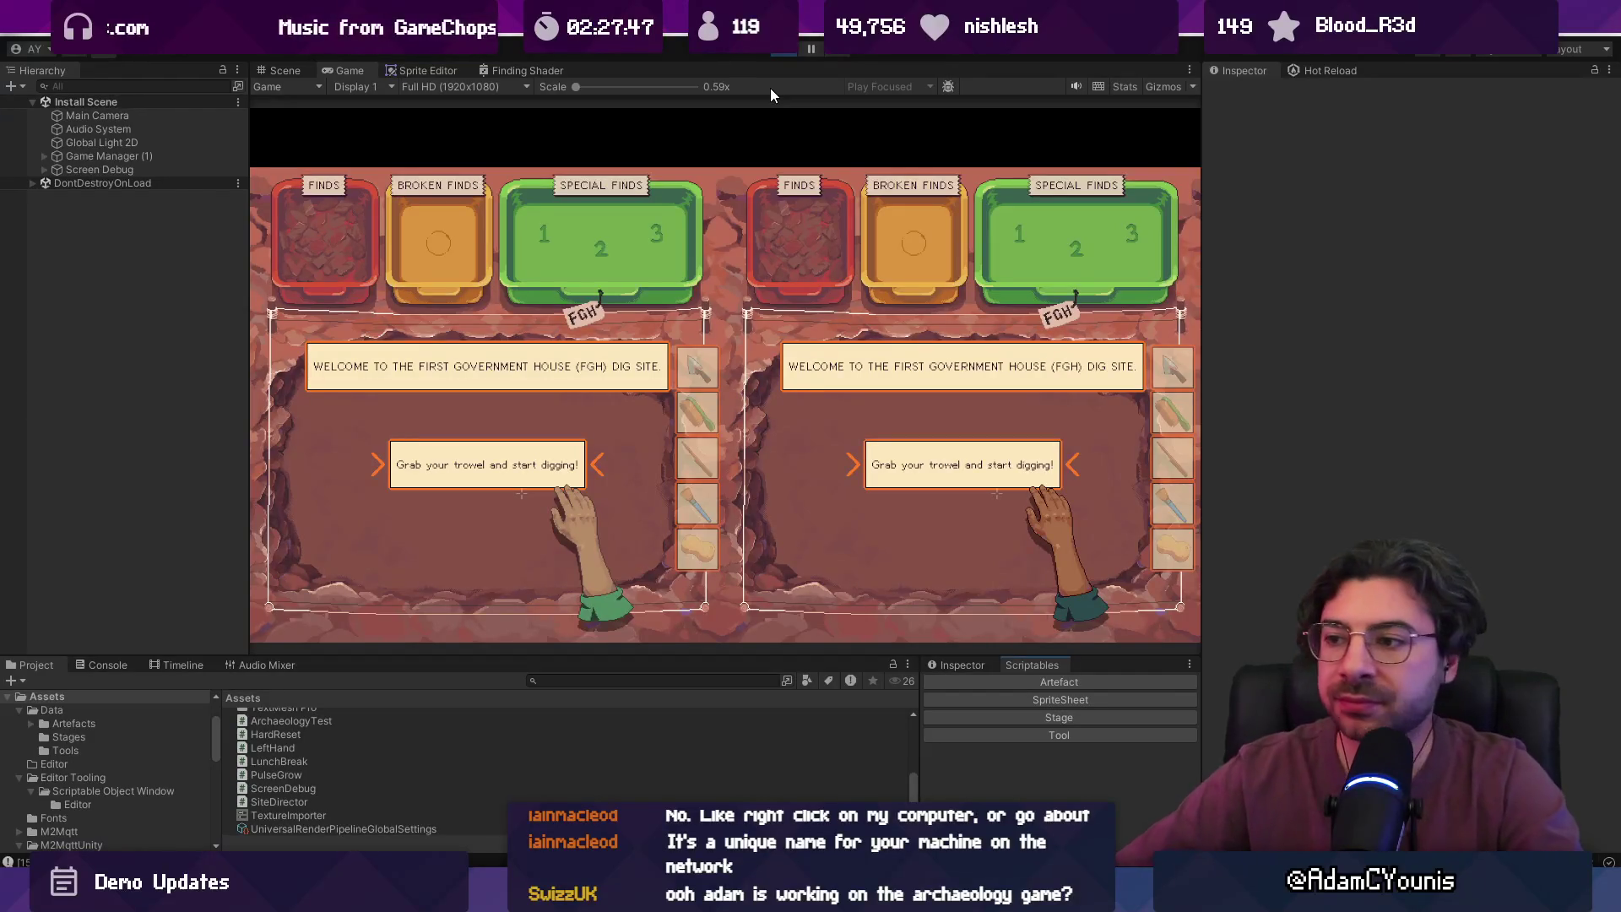
click(652, 510)
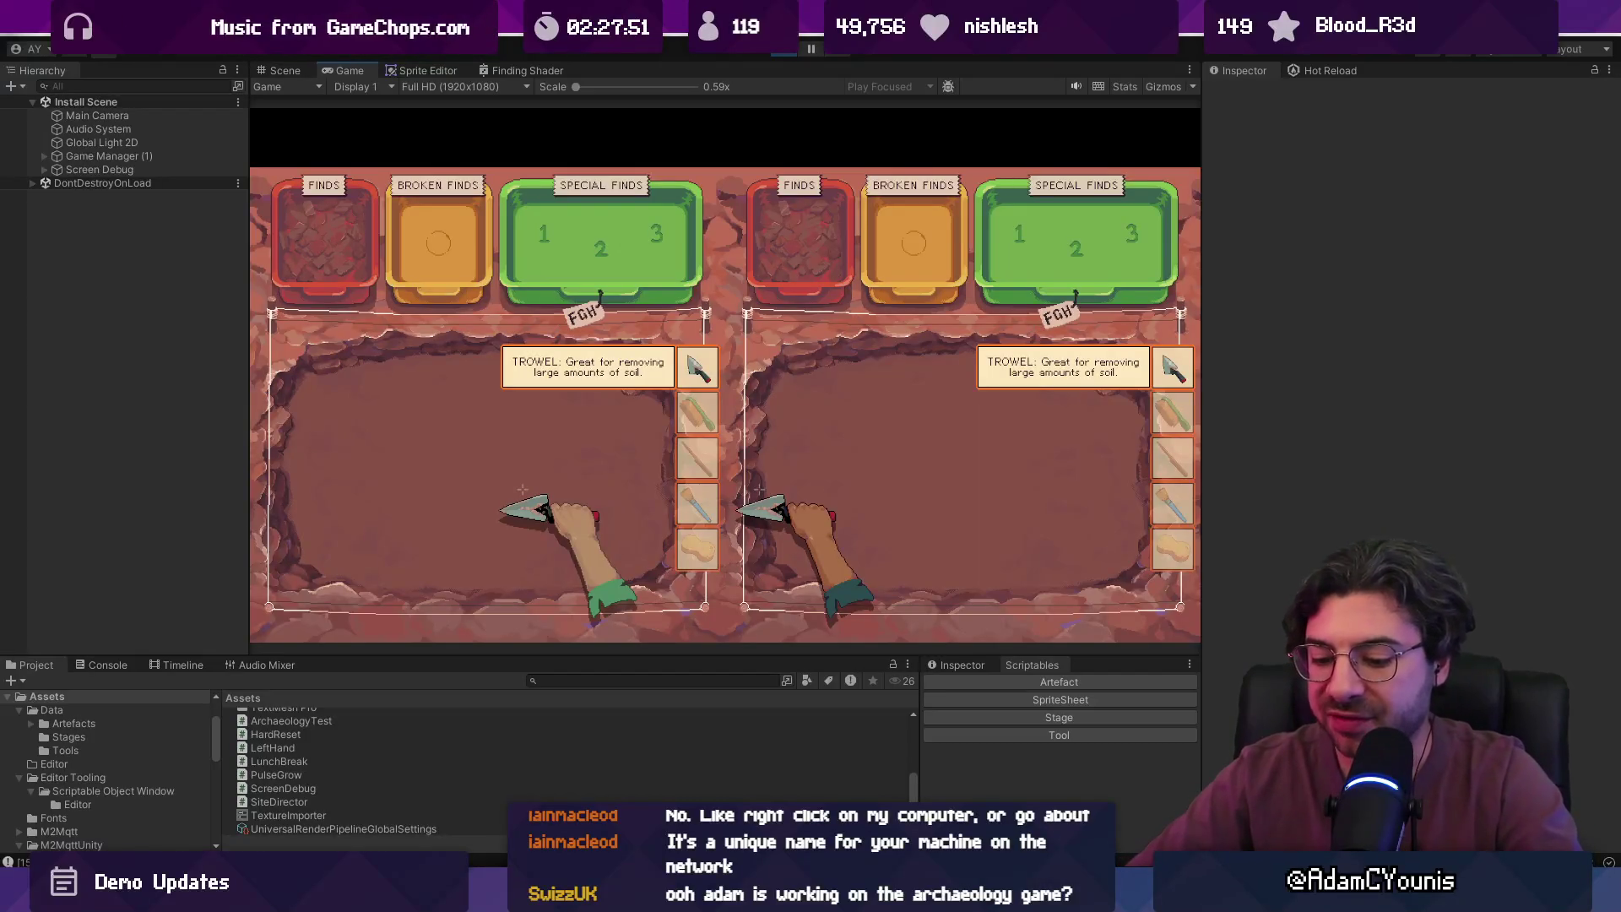
key(d)
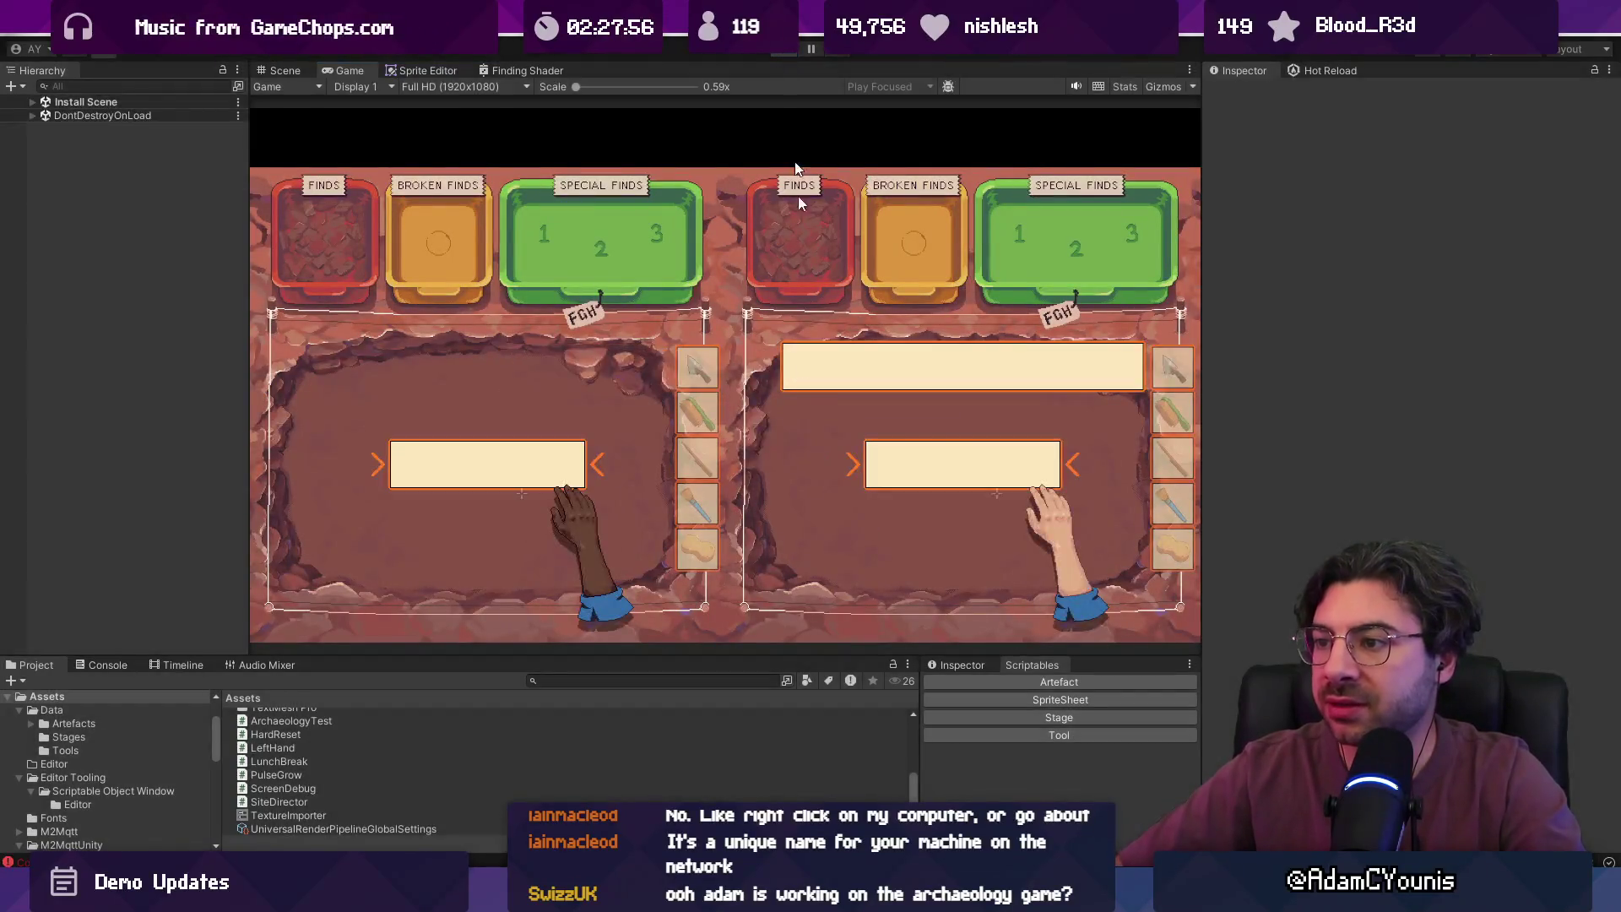
key(ctrl+p)
mouse_move(738, 900)
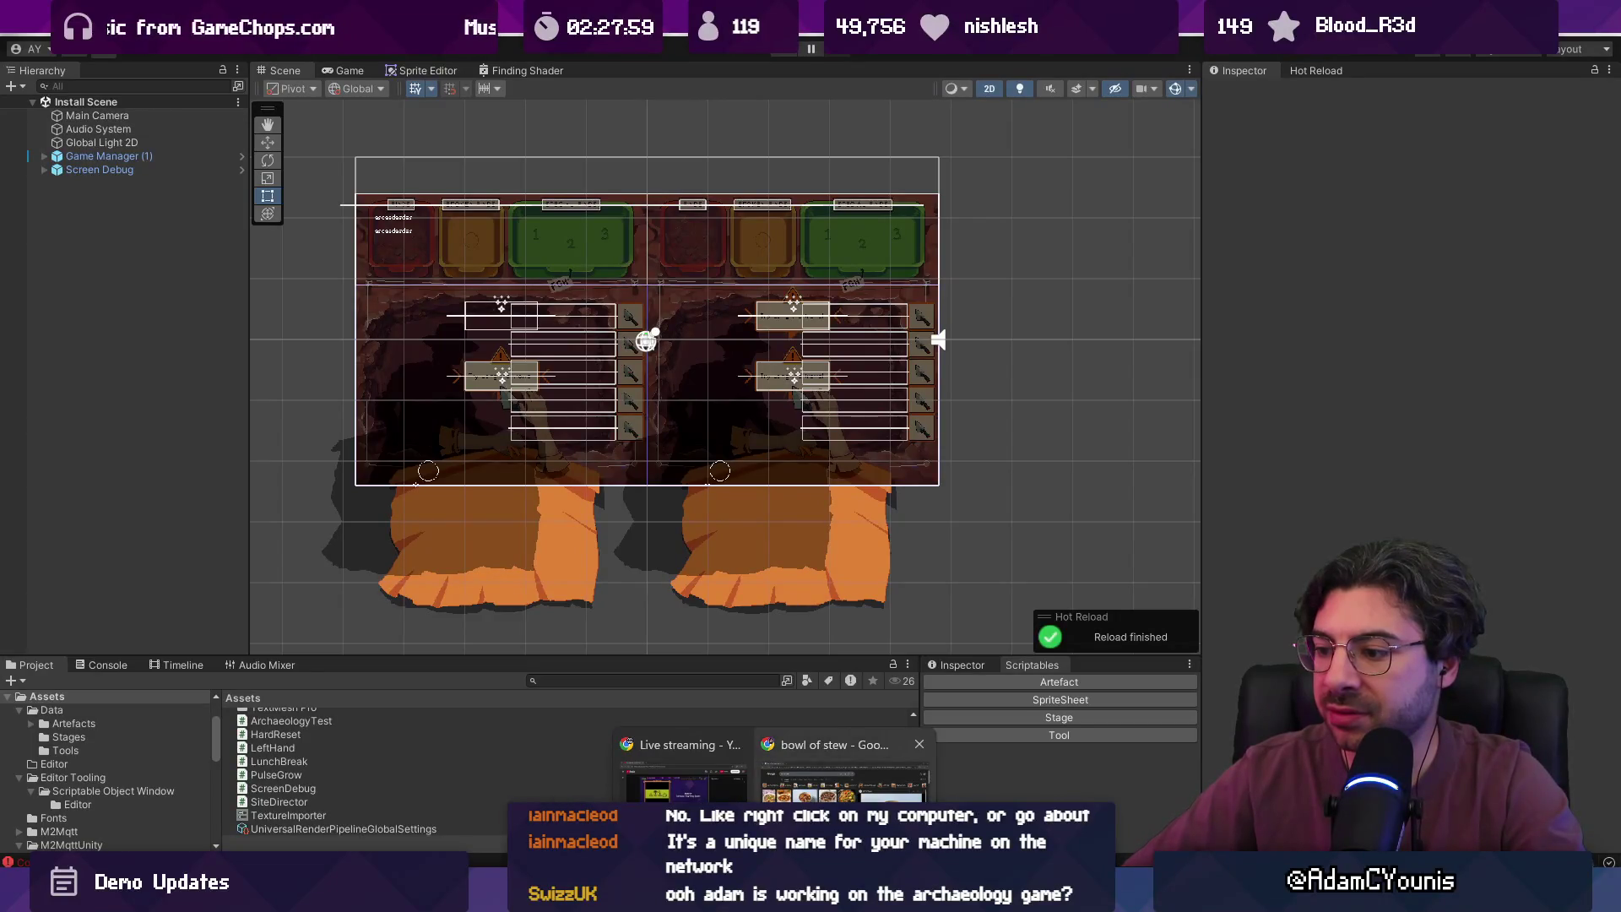
click(697, 899)
- Search Google for 'set the version on build unity' and read the results
key(ctrl+l)
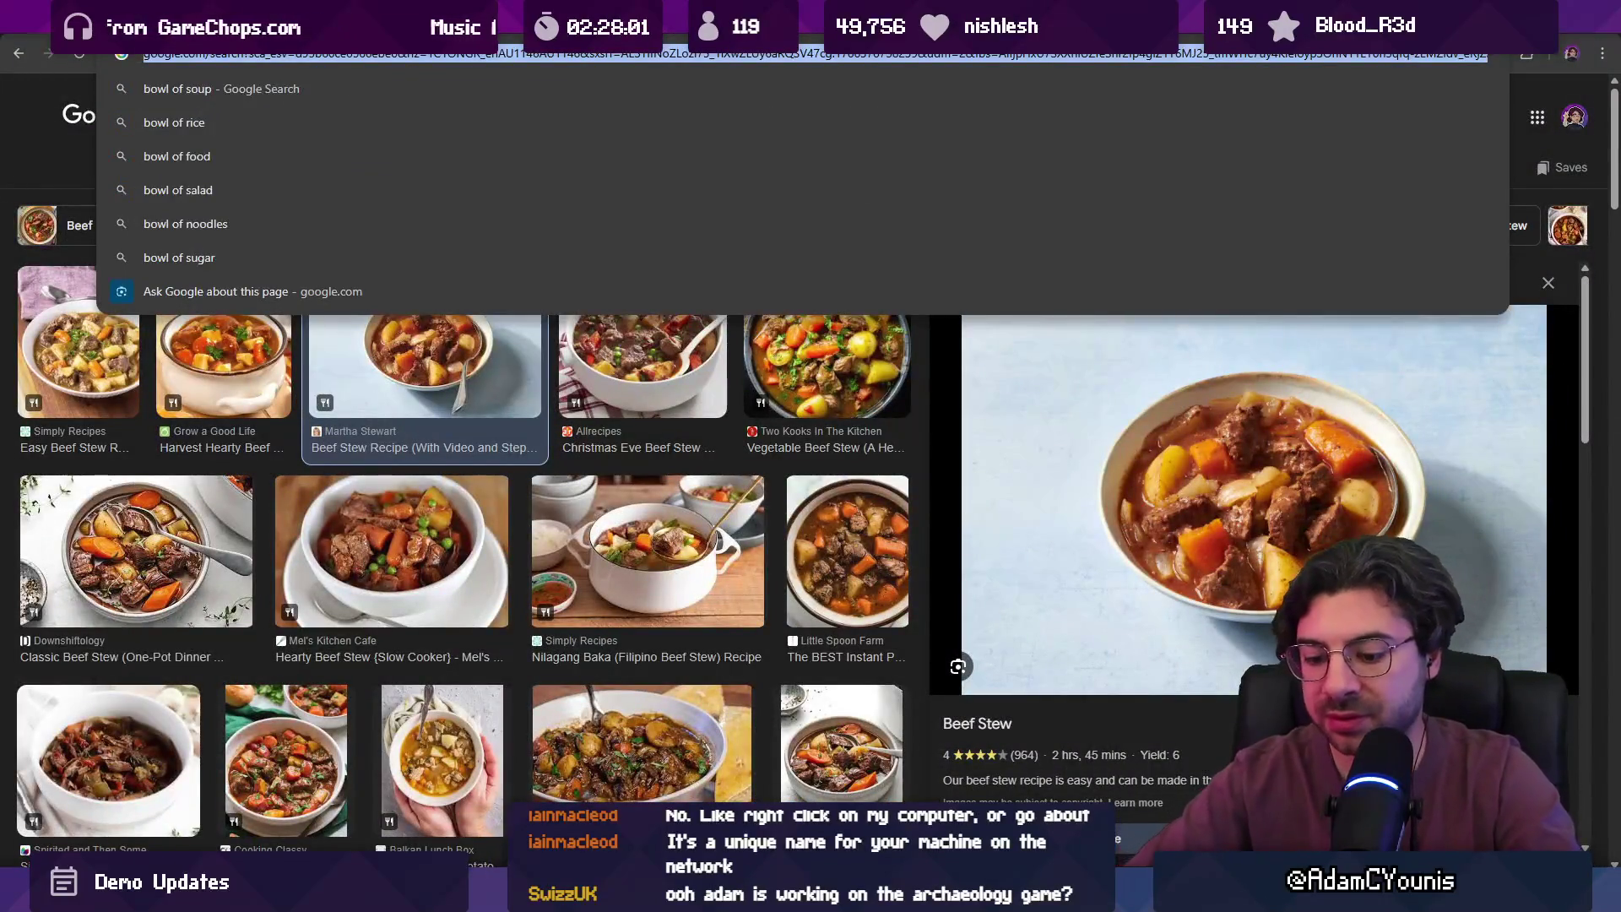
text(set the version on build unity)
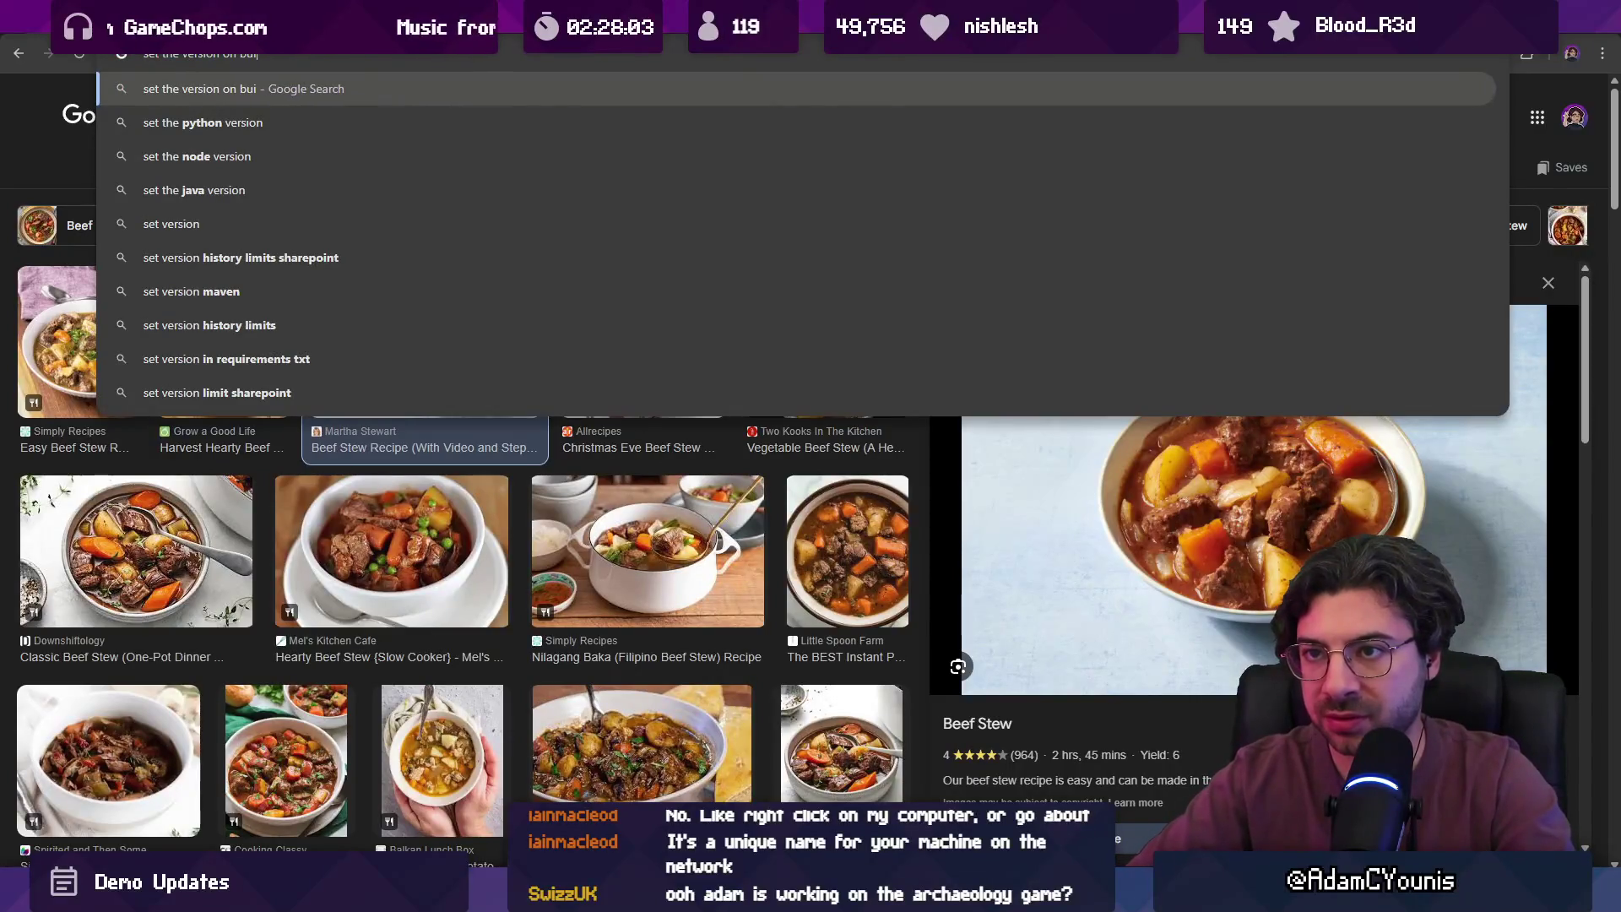
key(Return)
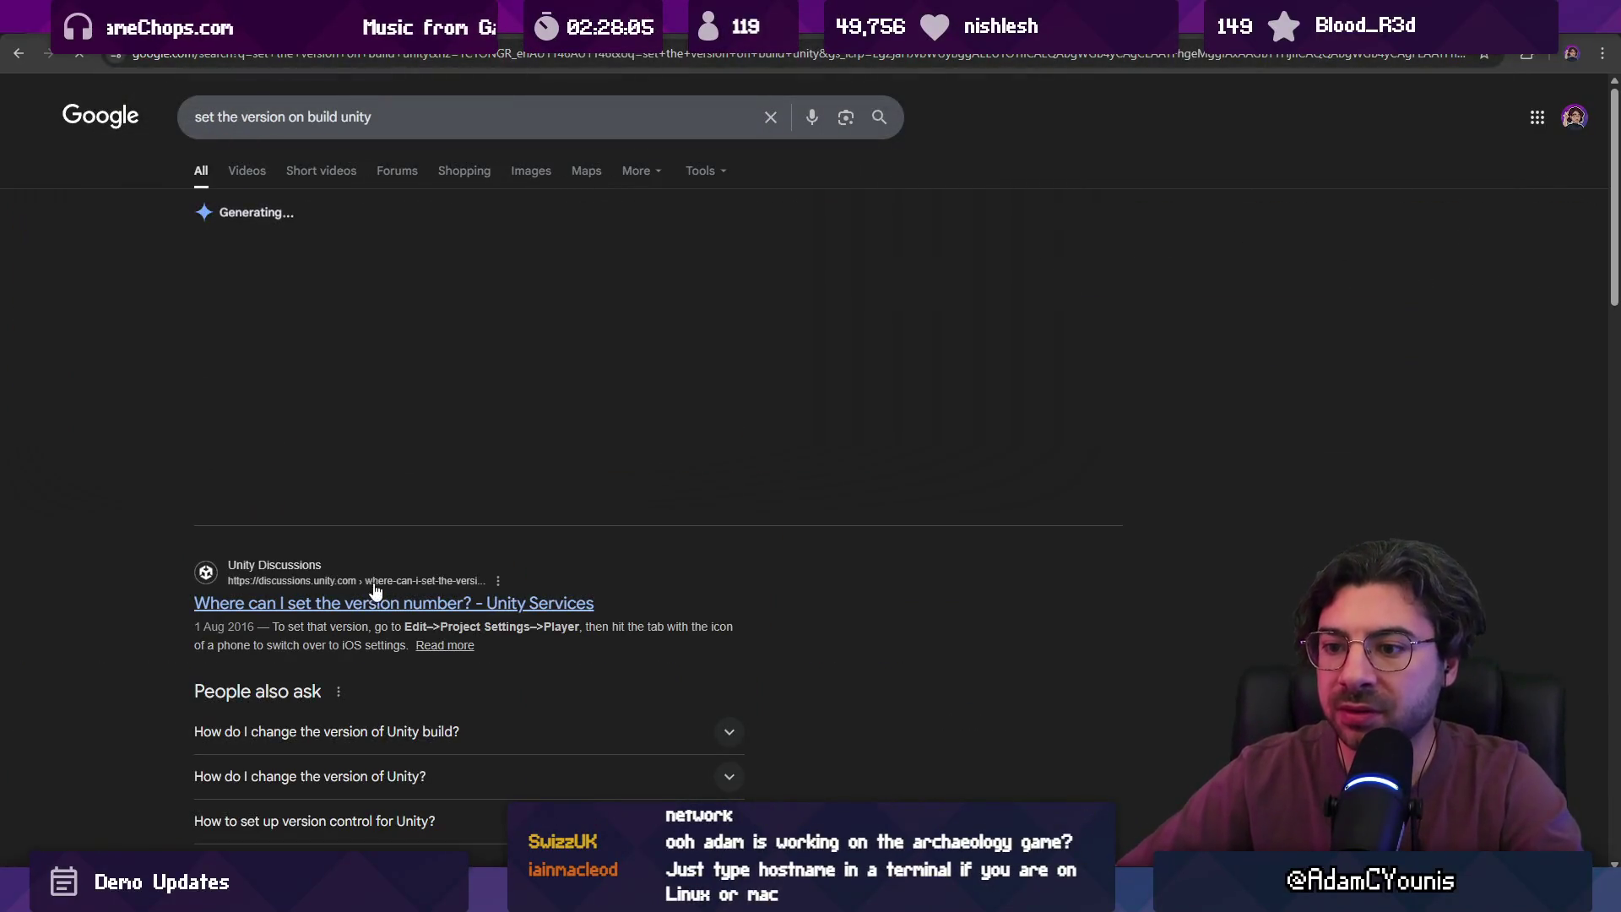
click(384, 604)
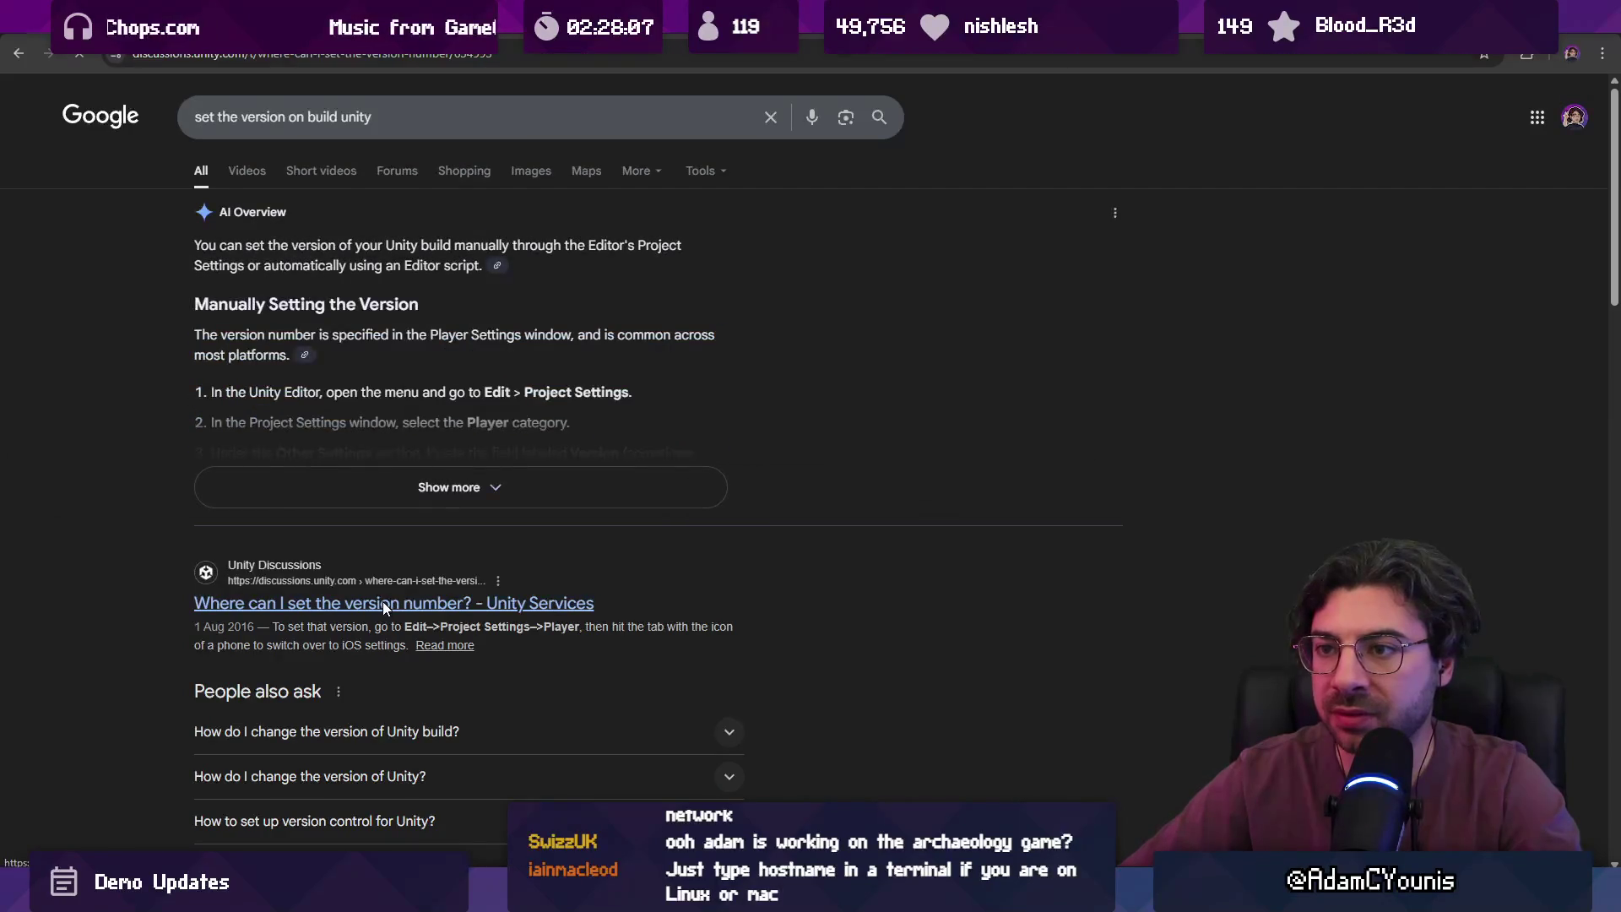
key(alt+Left)
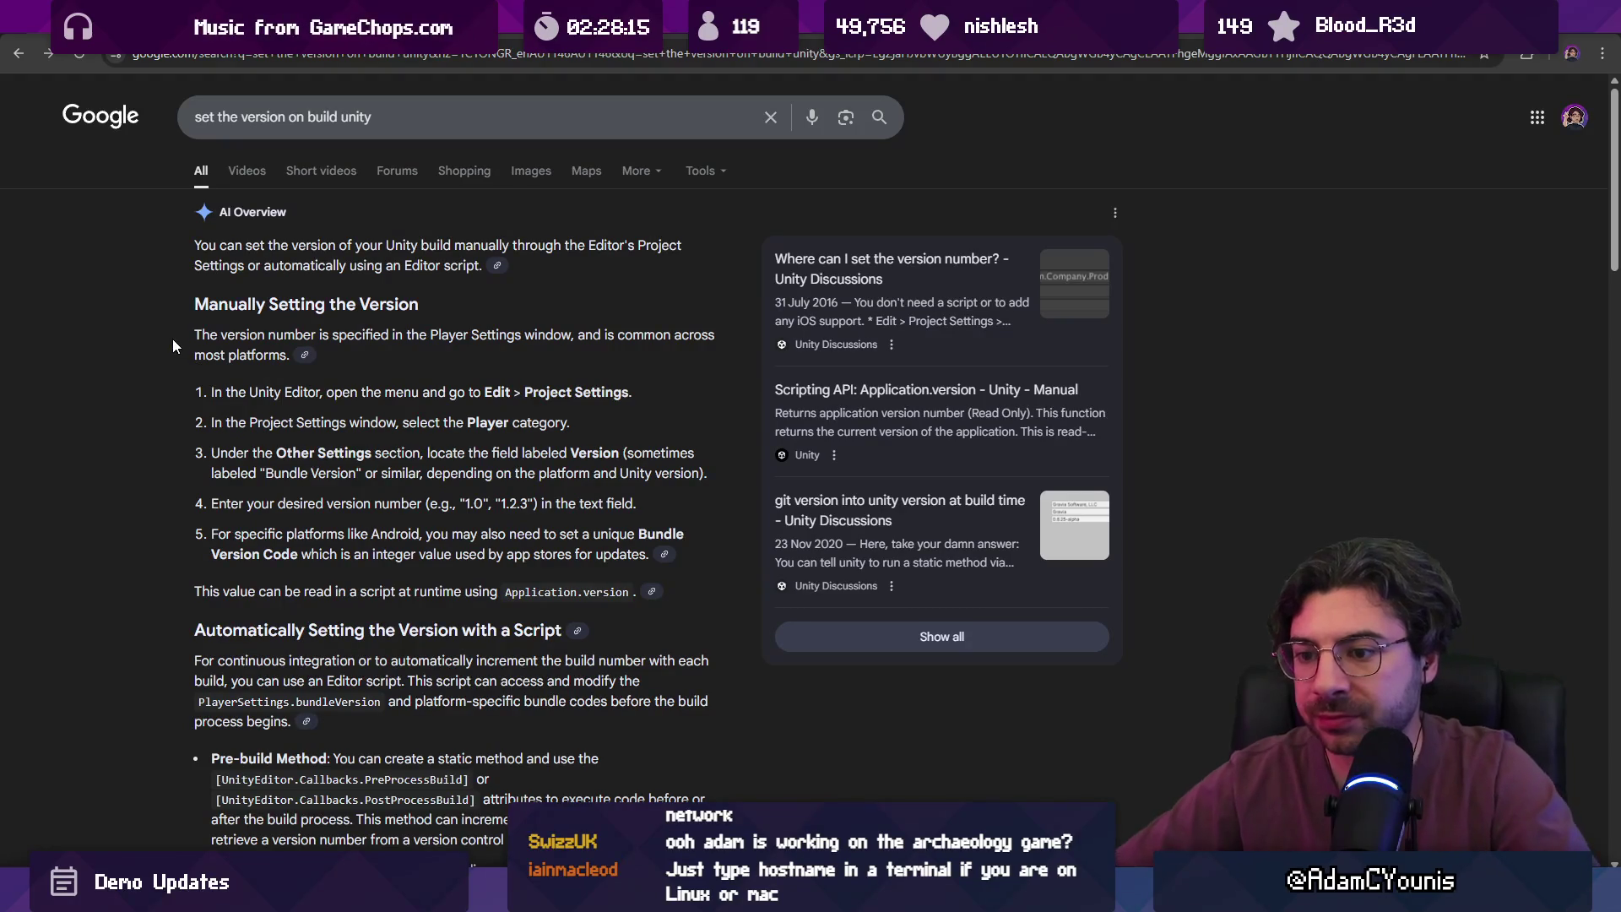
scroll(243, 369, down, 2)
scroll(243, 369, down, 2)
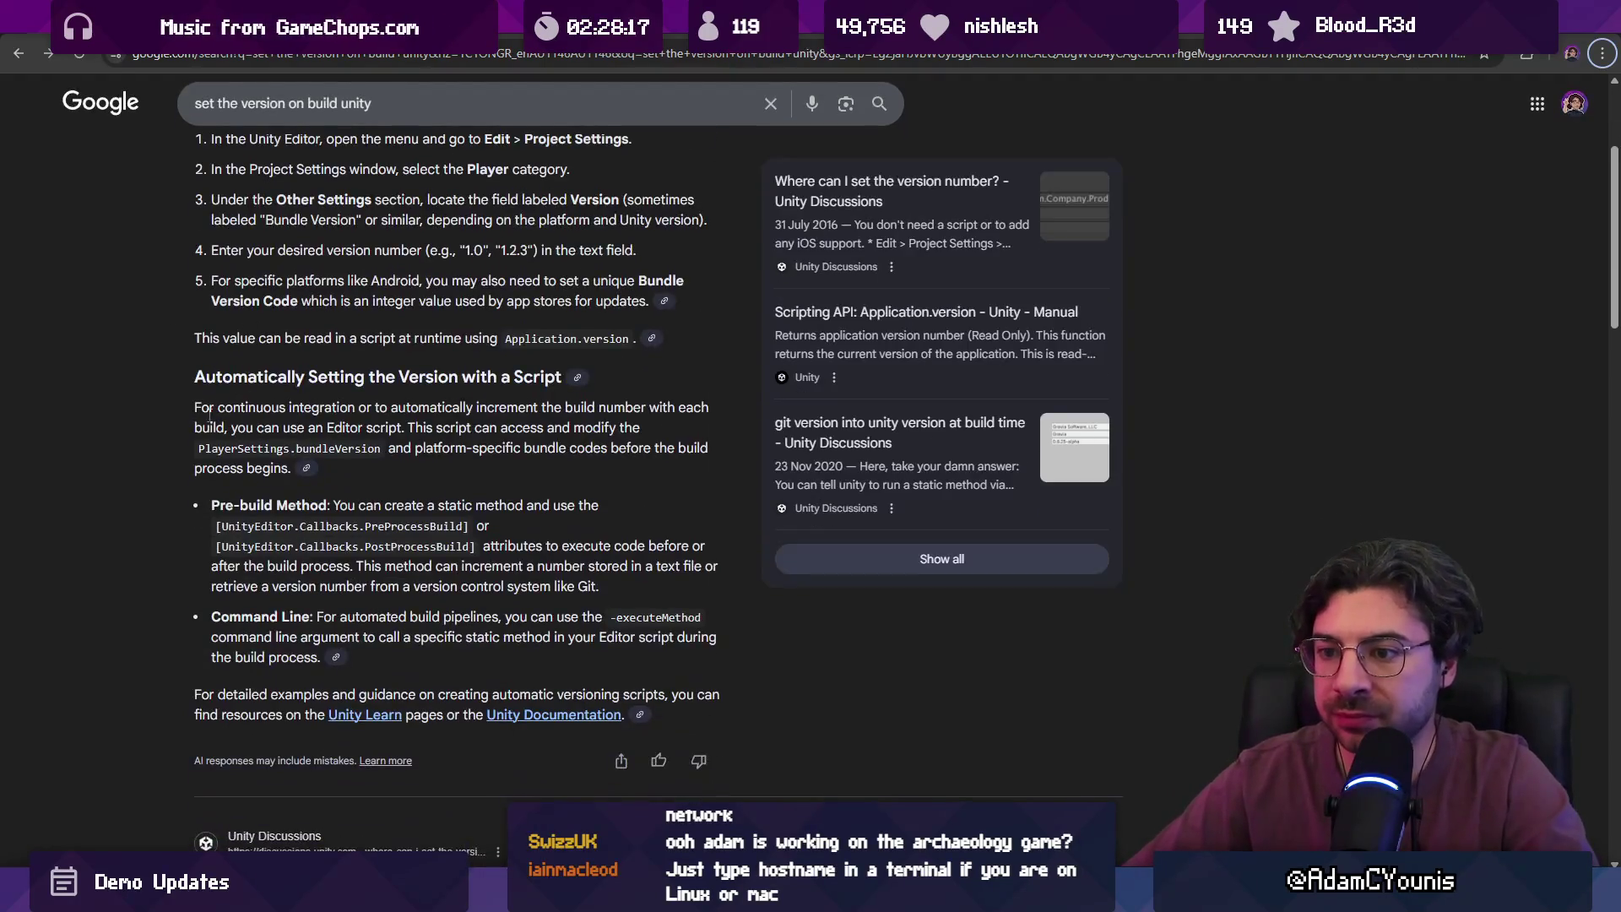
triple_click(265, 527)
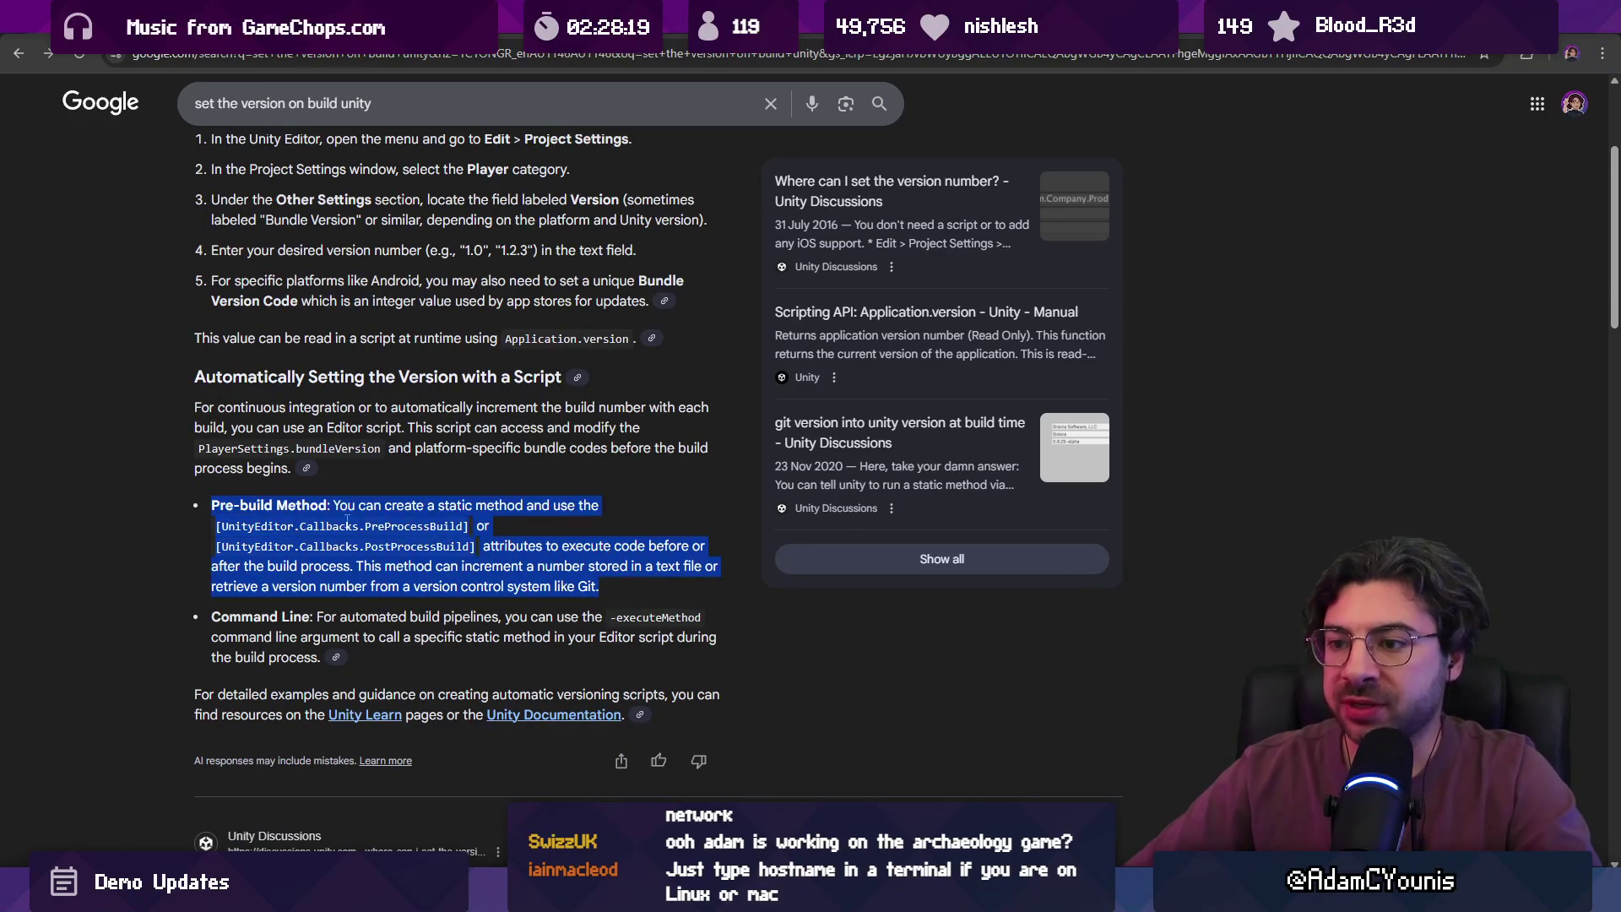
click(340, 494)
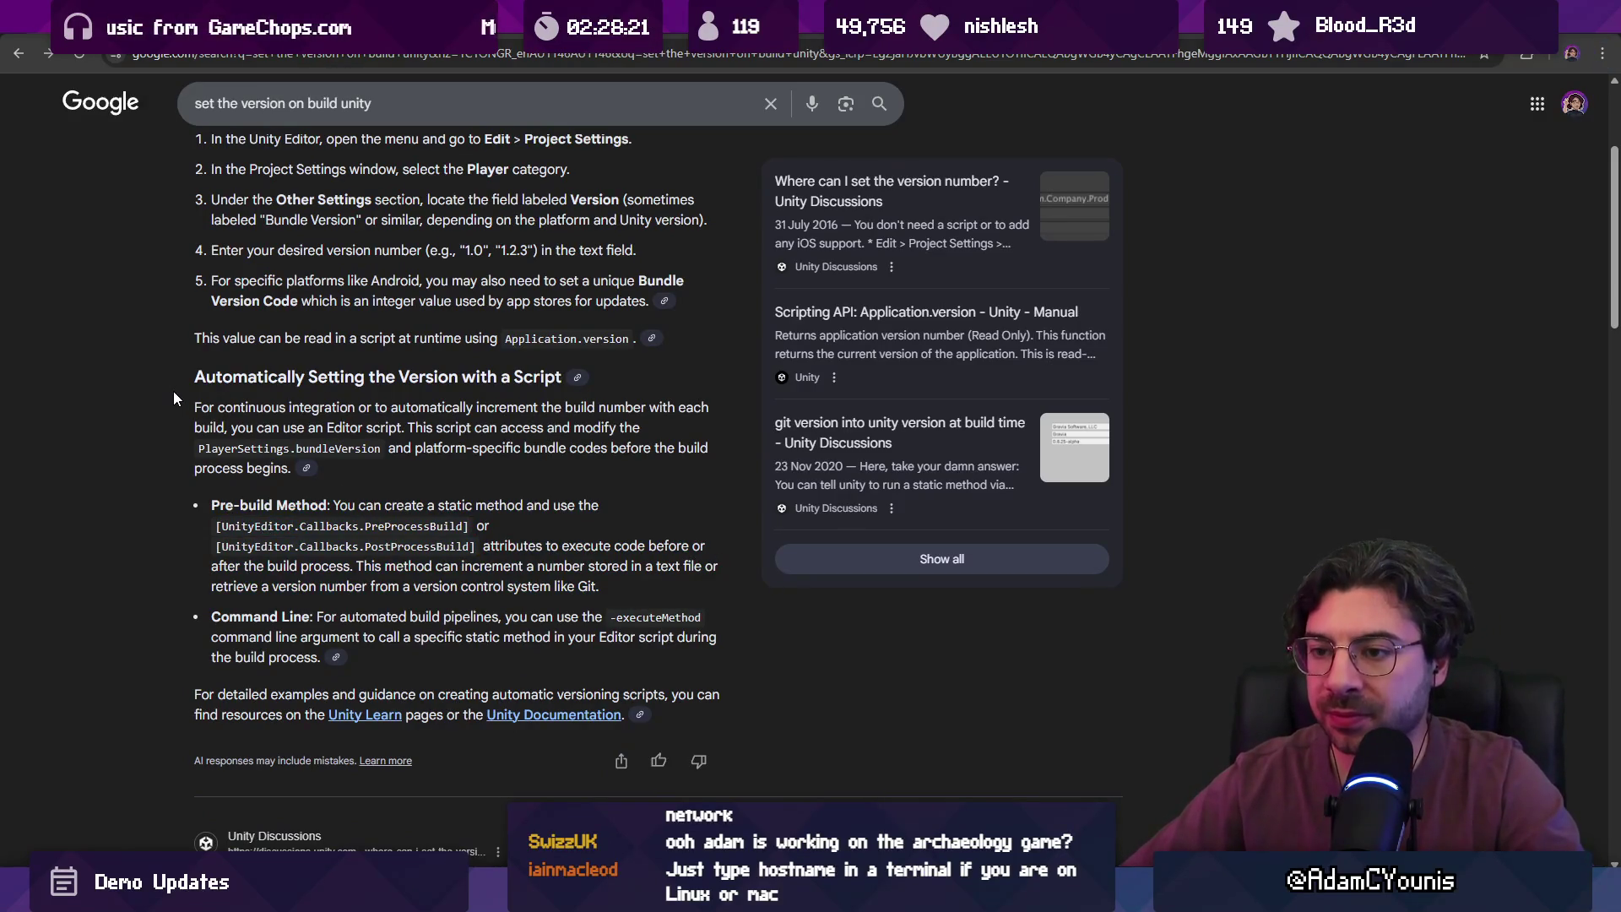
scroll(176, 393, up, 4)
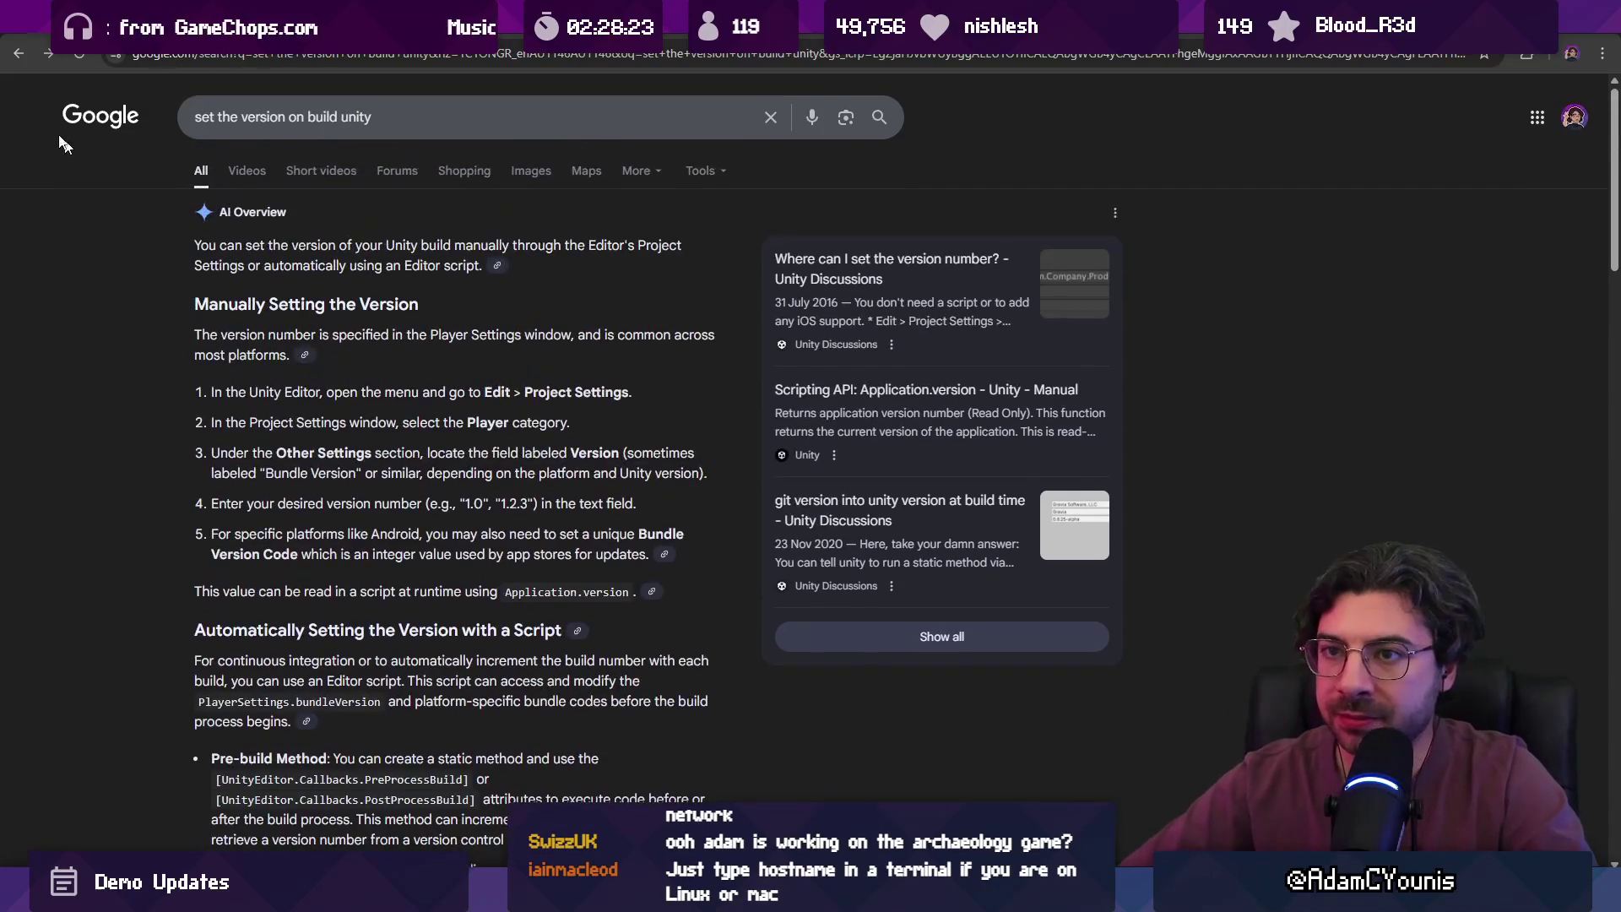
click(17, 55)
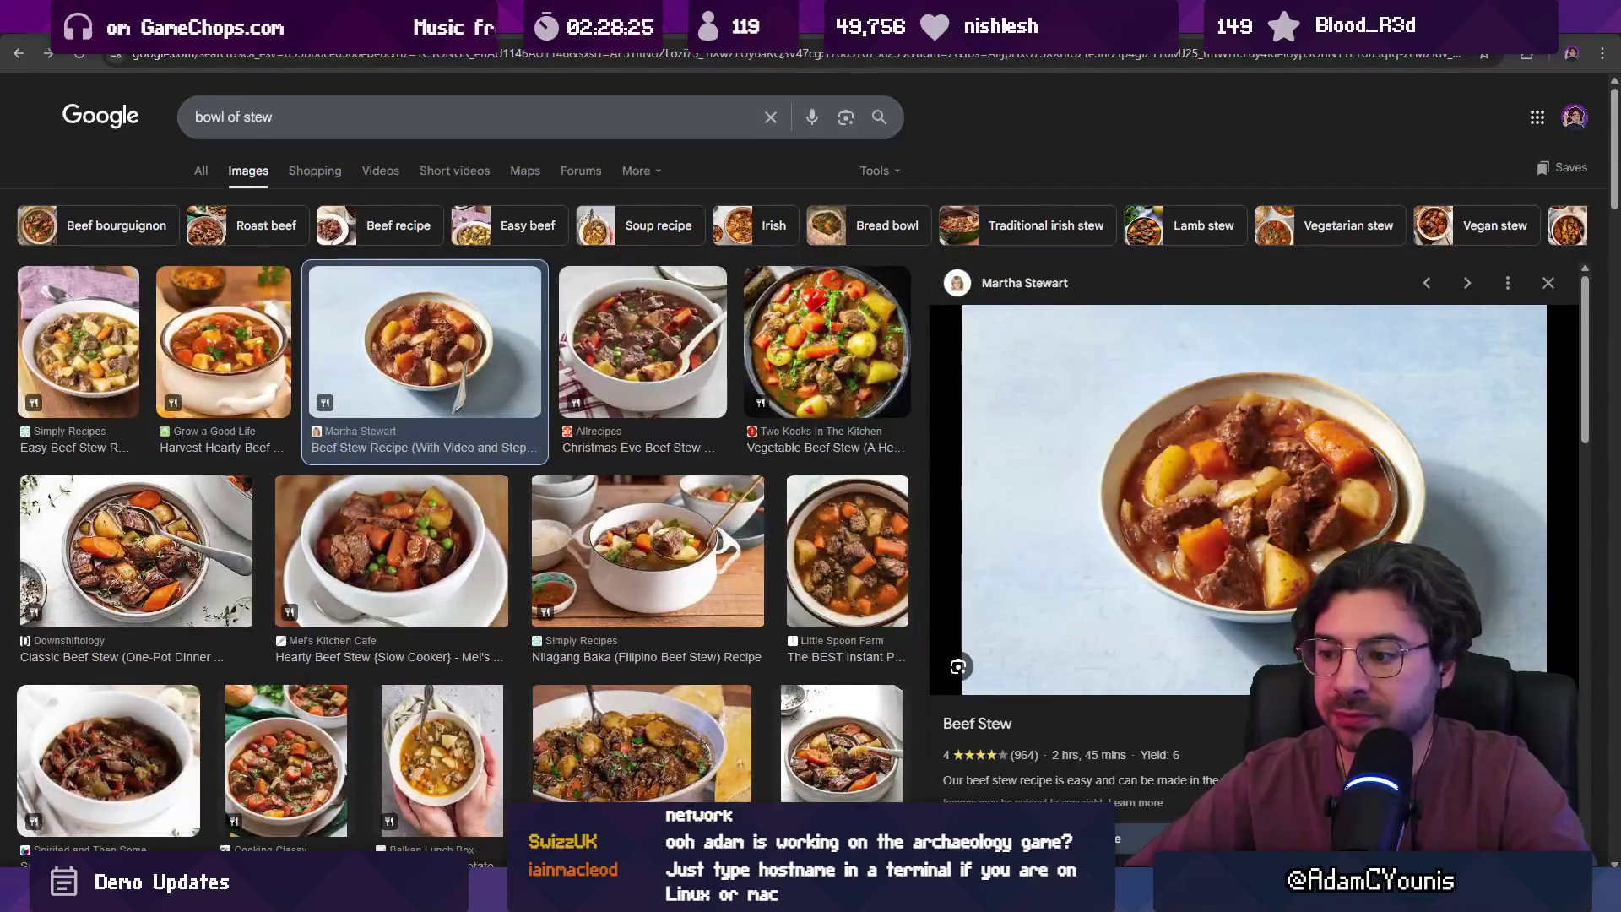
- Search Google for 'unity preprocess build'
mouse_move(701, 897)
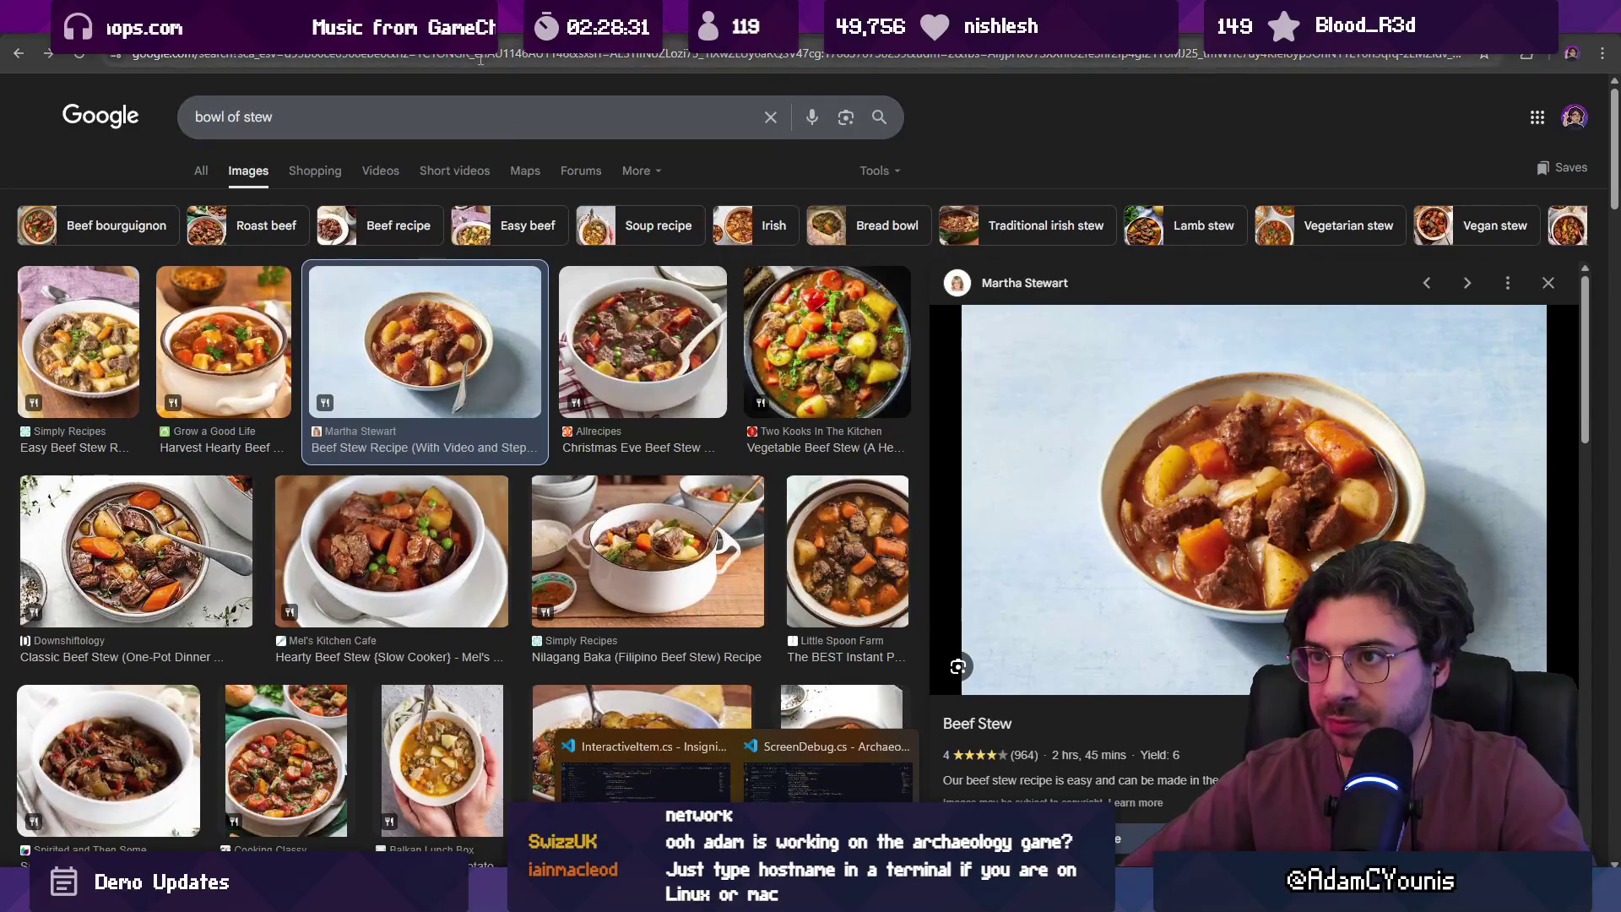
double_click(433, 57)
click(434, 55)
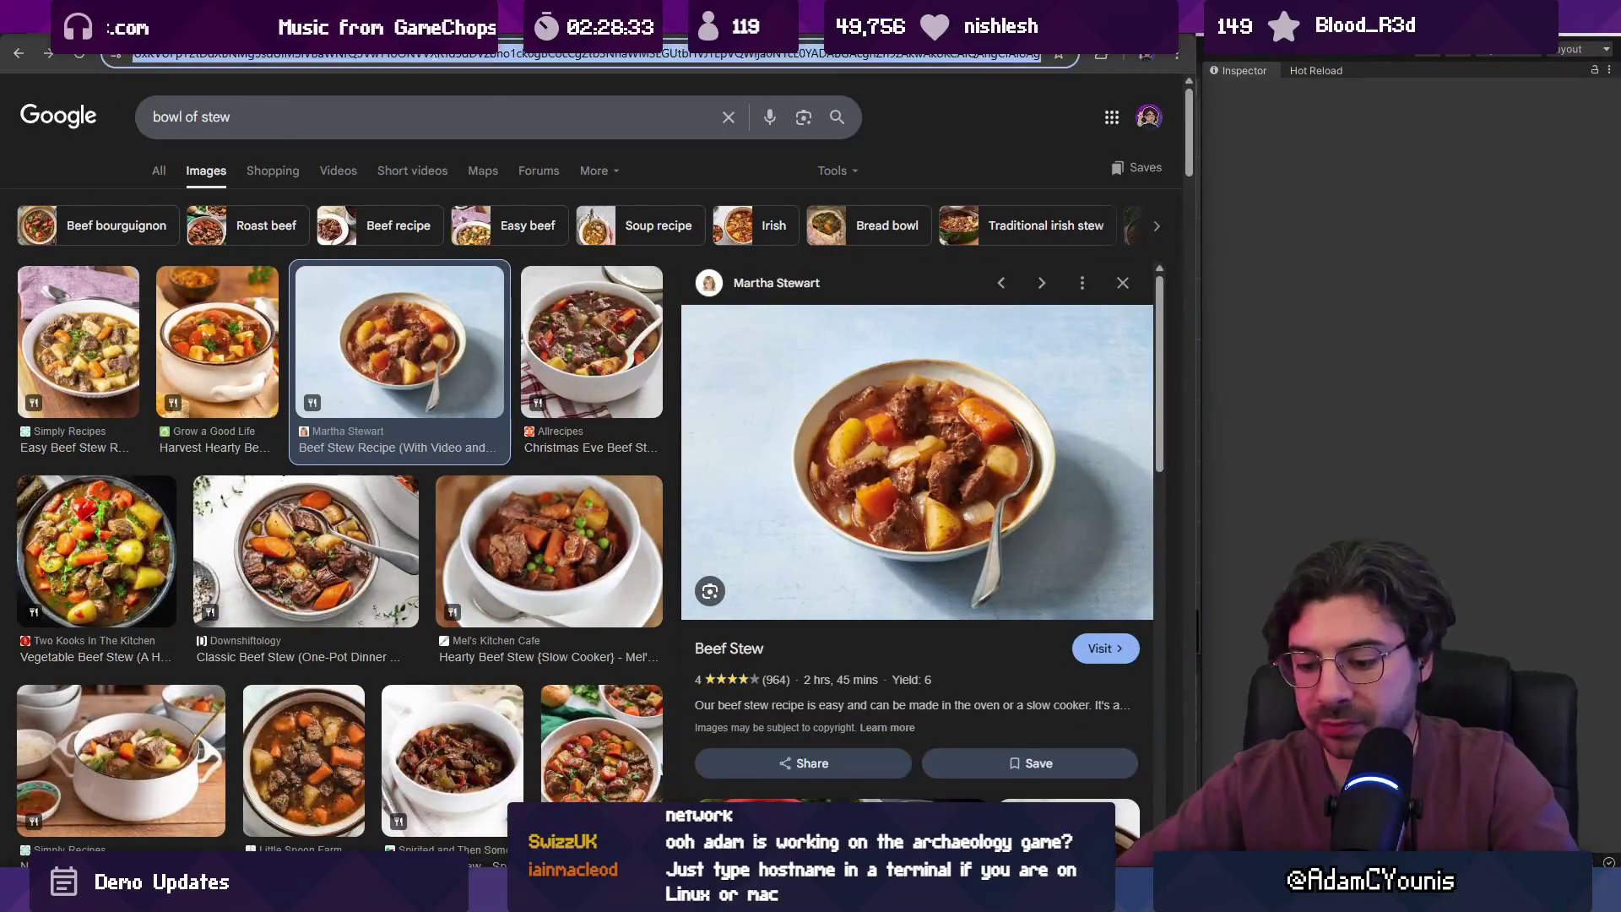
text(unity preprocess build)
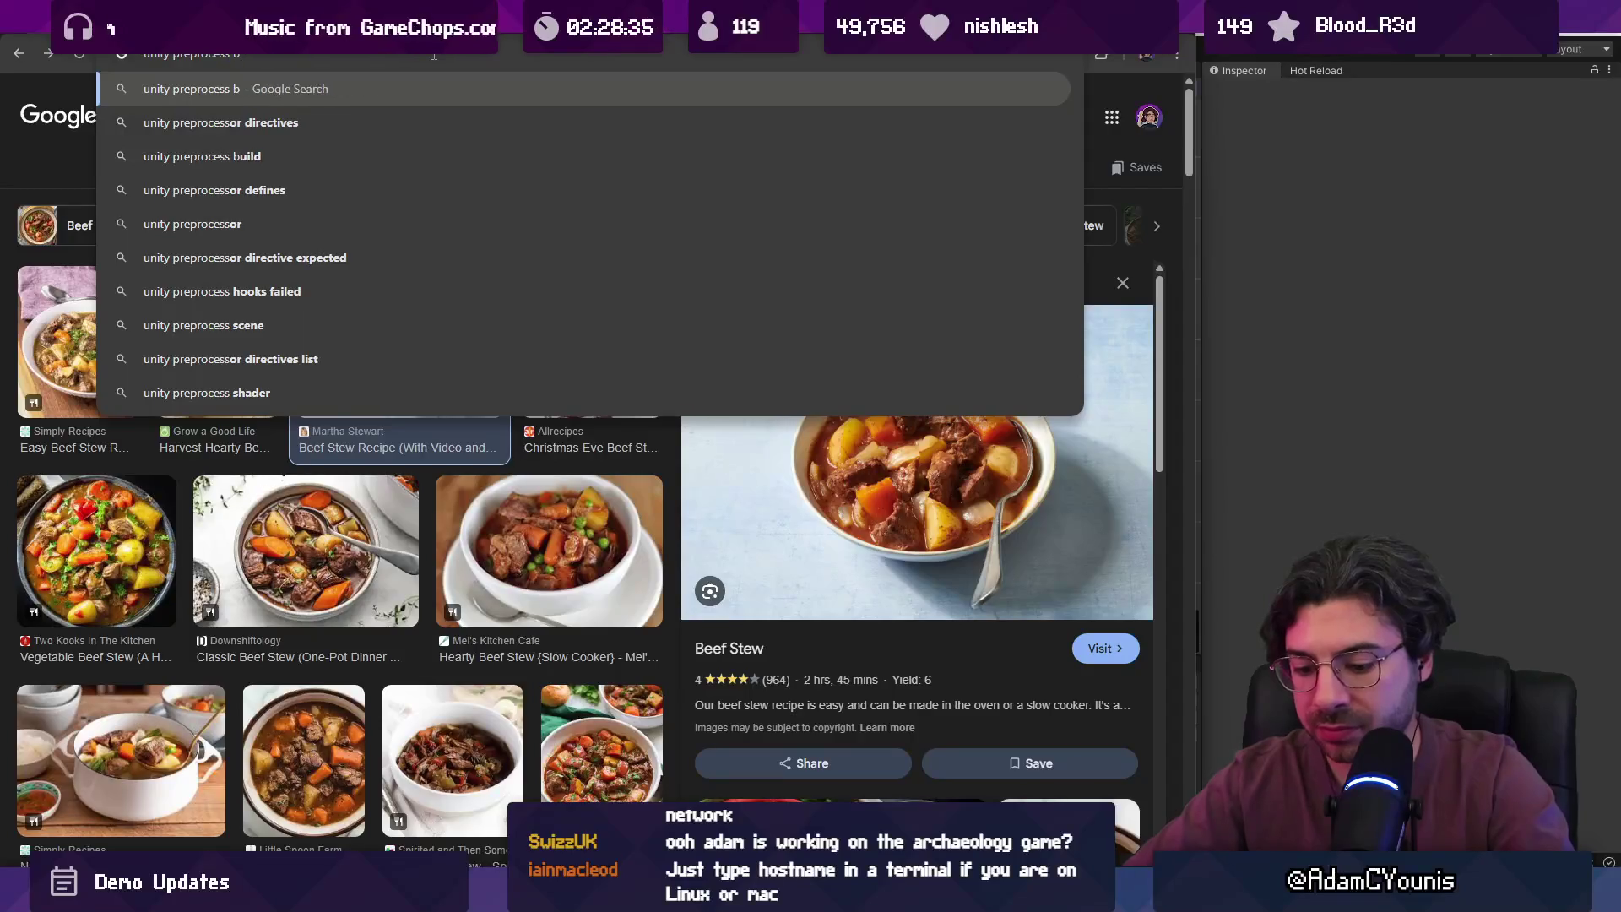
key(Return)
double_click(440, 33)
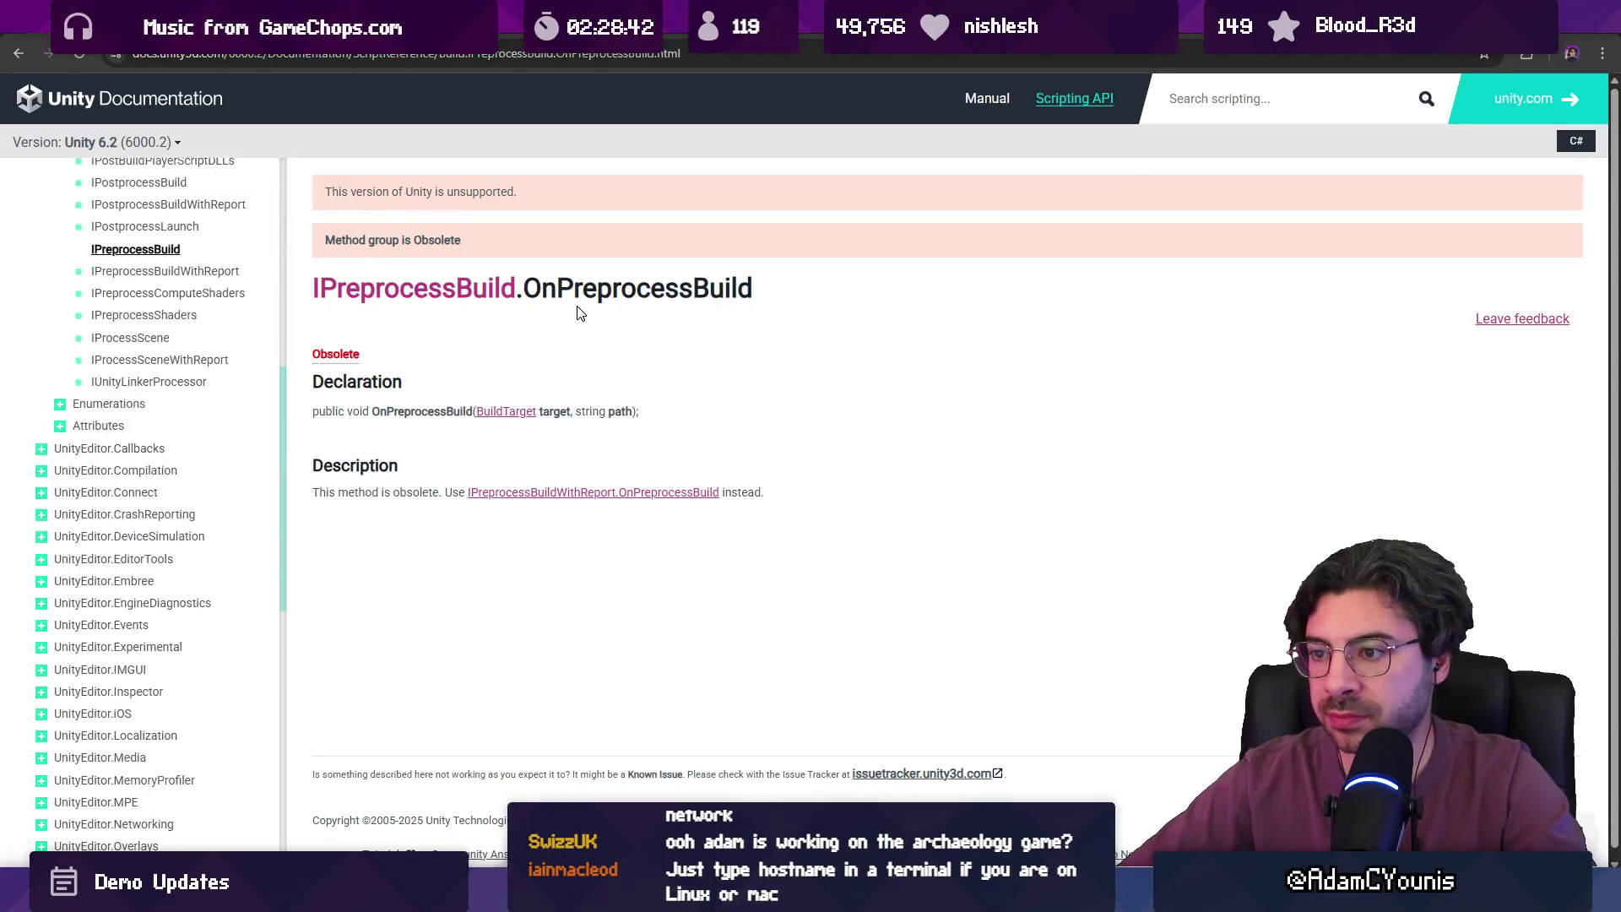
- Read the IPreprocessBuildWithReport page and the before-build scripting discussion, then return to Unity
click(589, 498)
key(alt+Left)
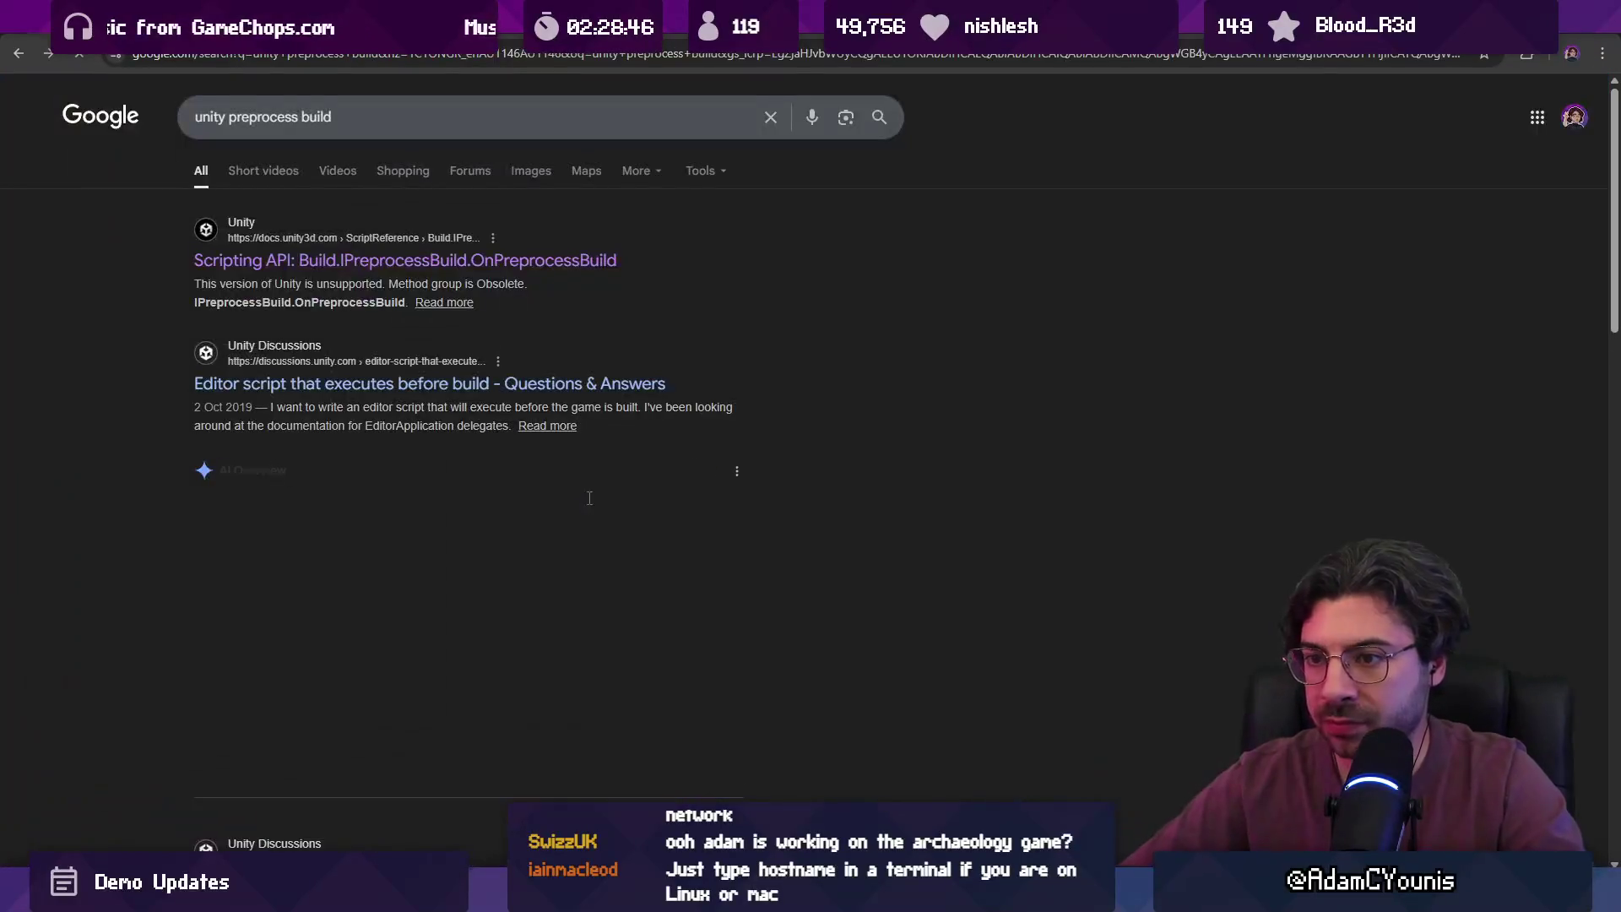
click(469, 397)
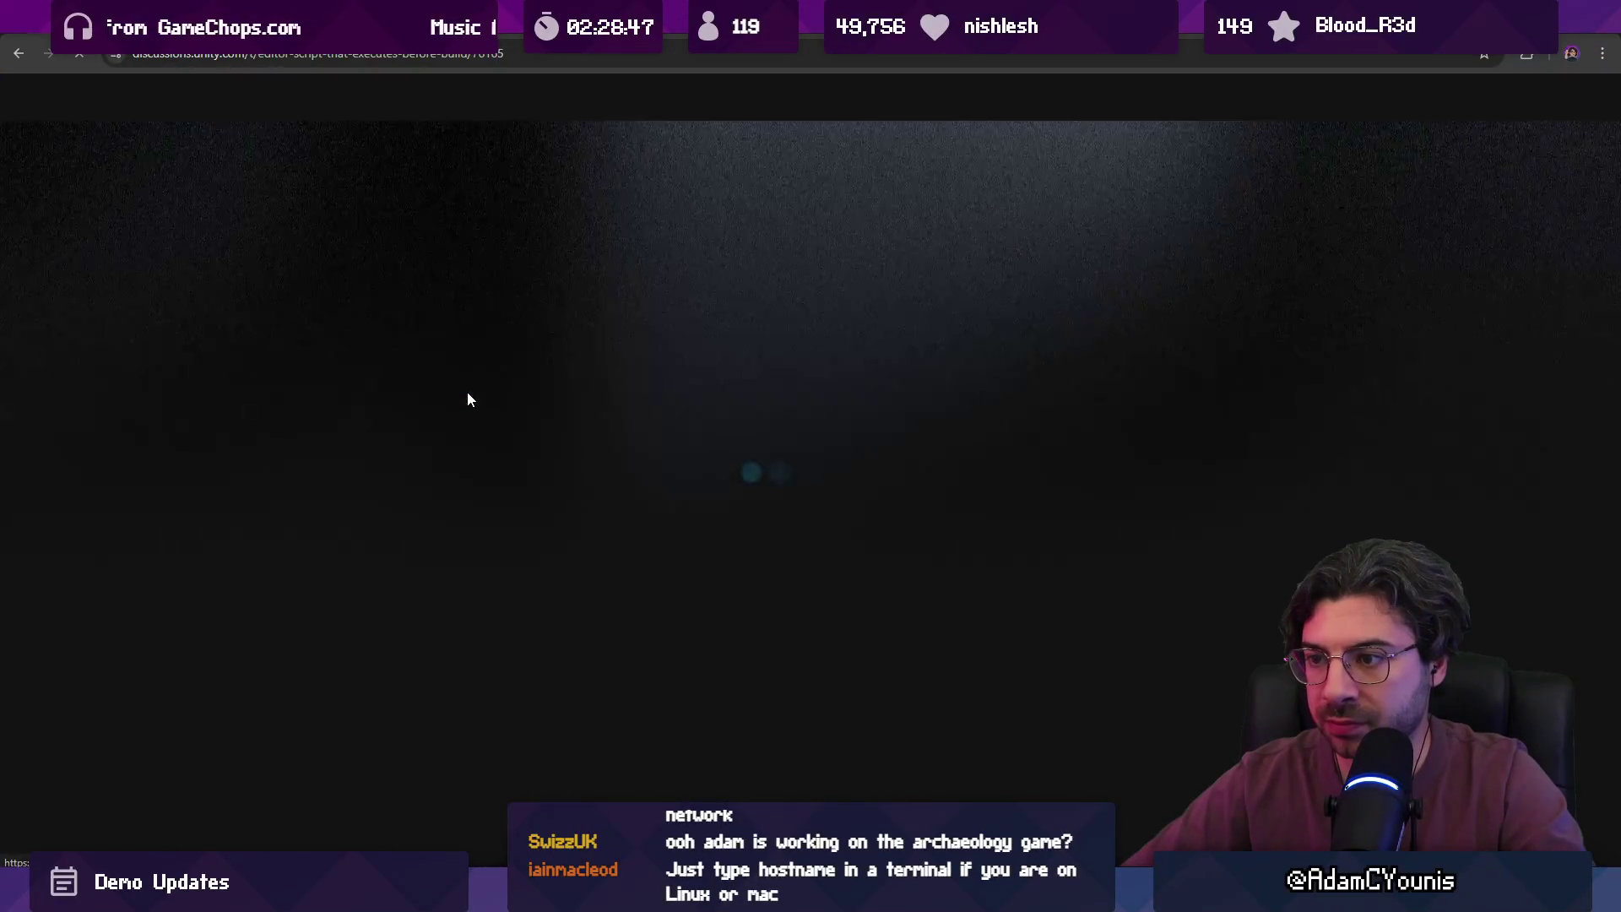
scroll(507, 439, down, 3)
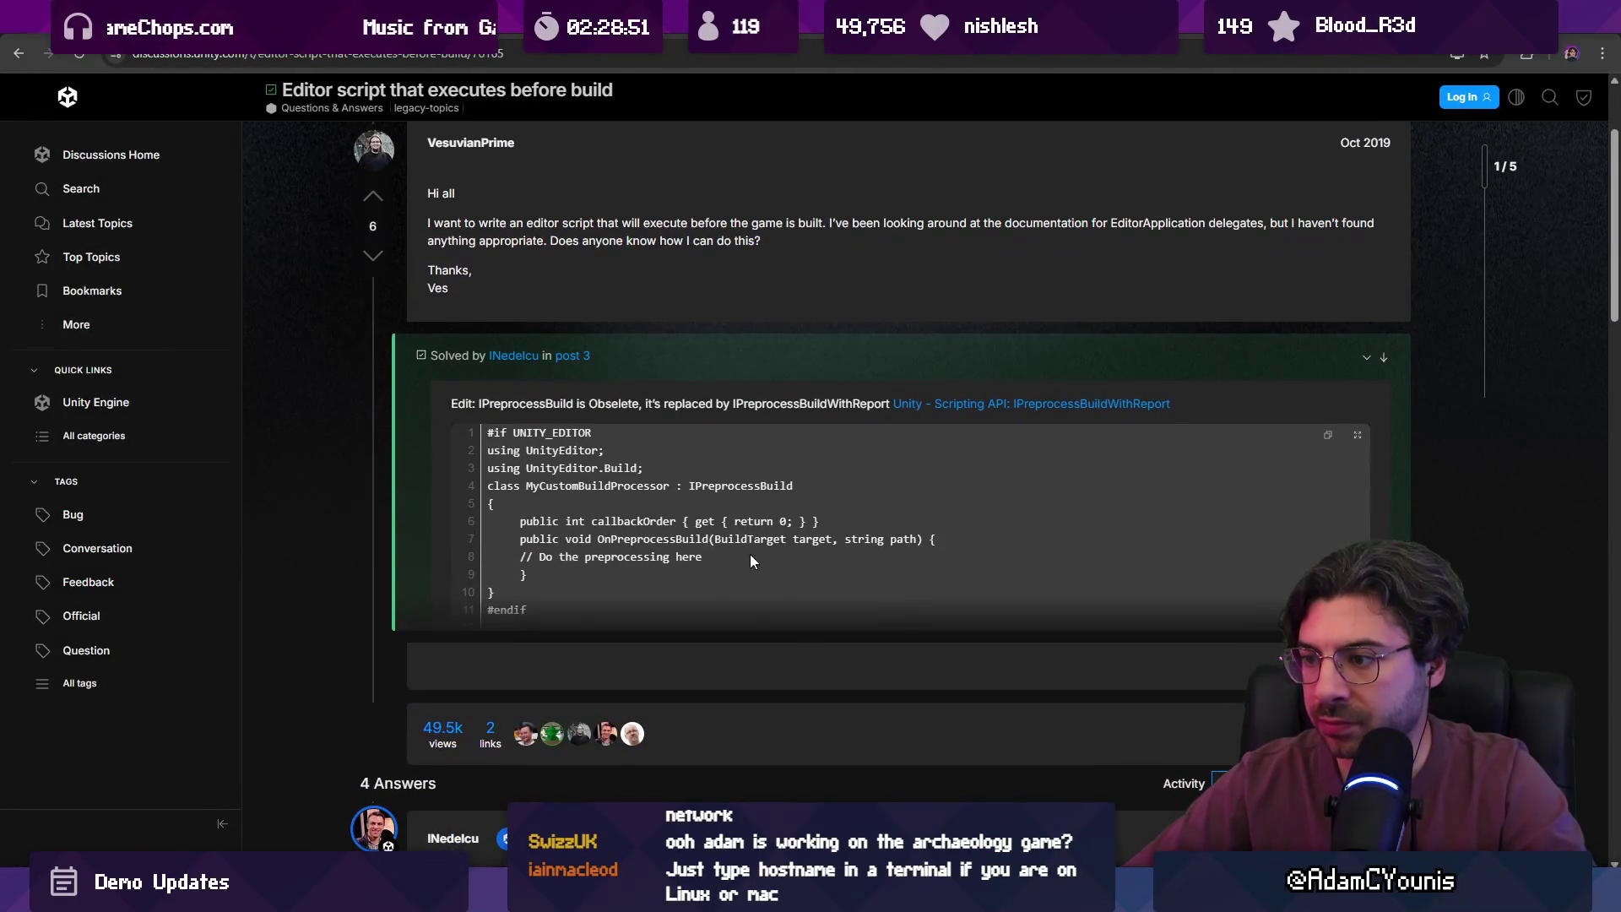
scroll(676, 506, down, 1)
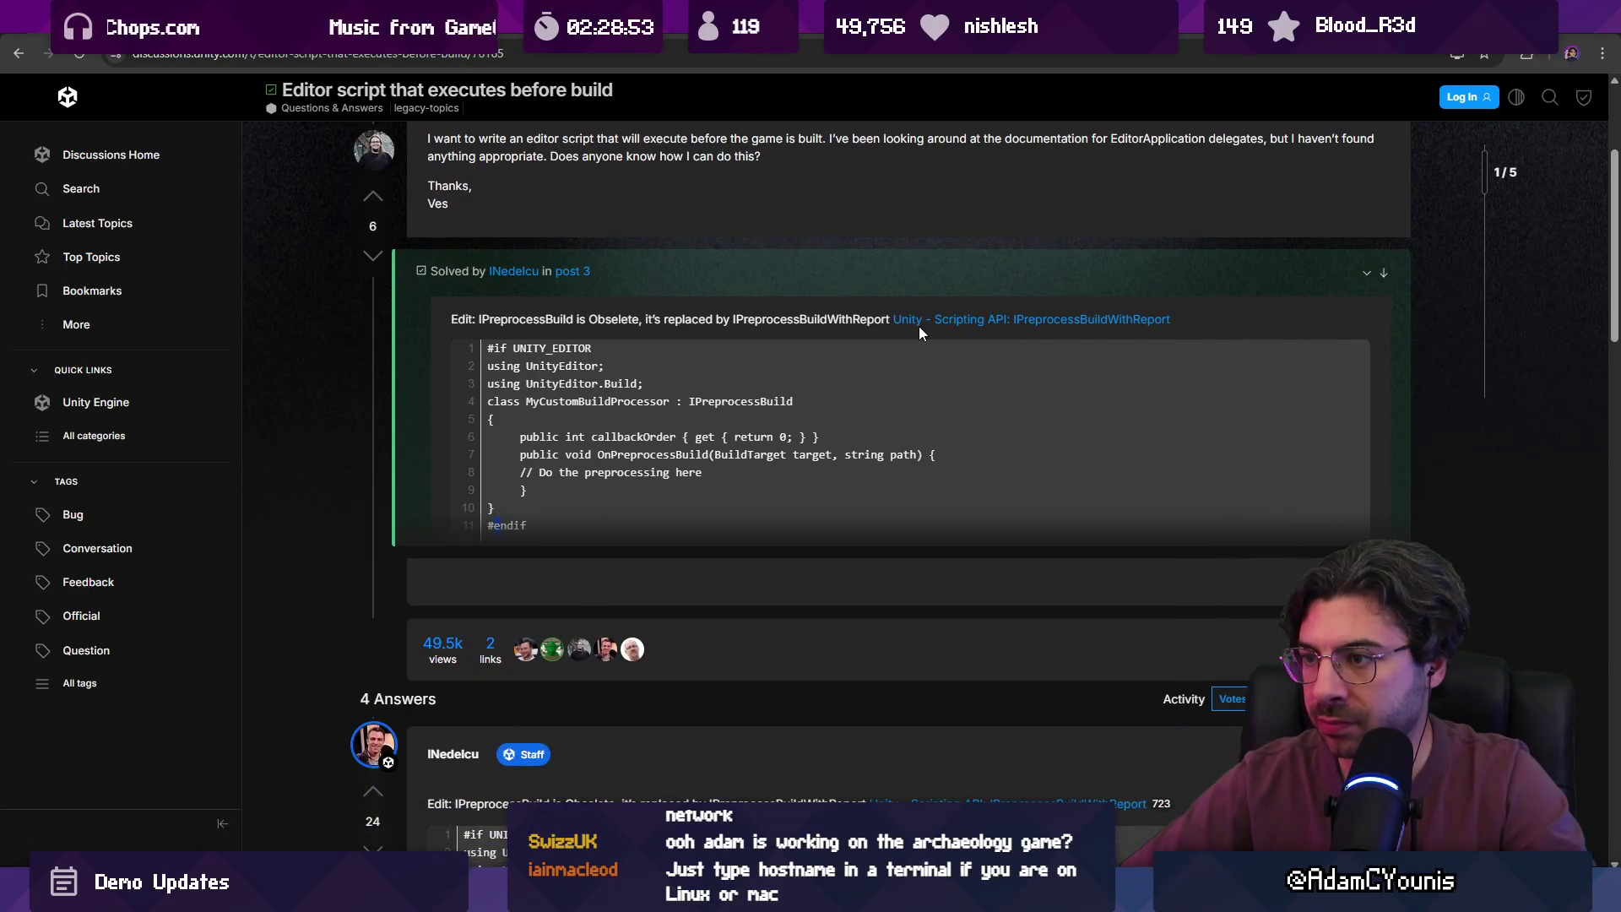
scroll(822, 373, down, 4)
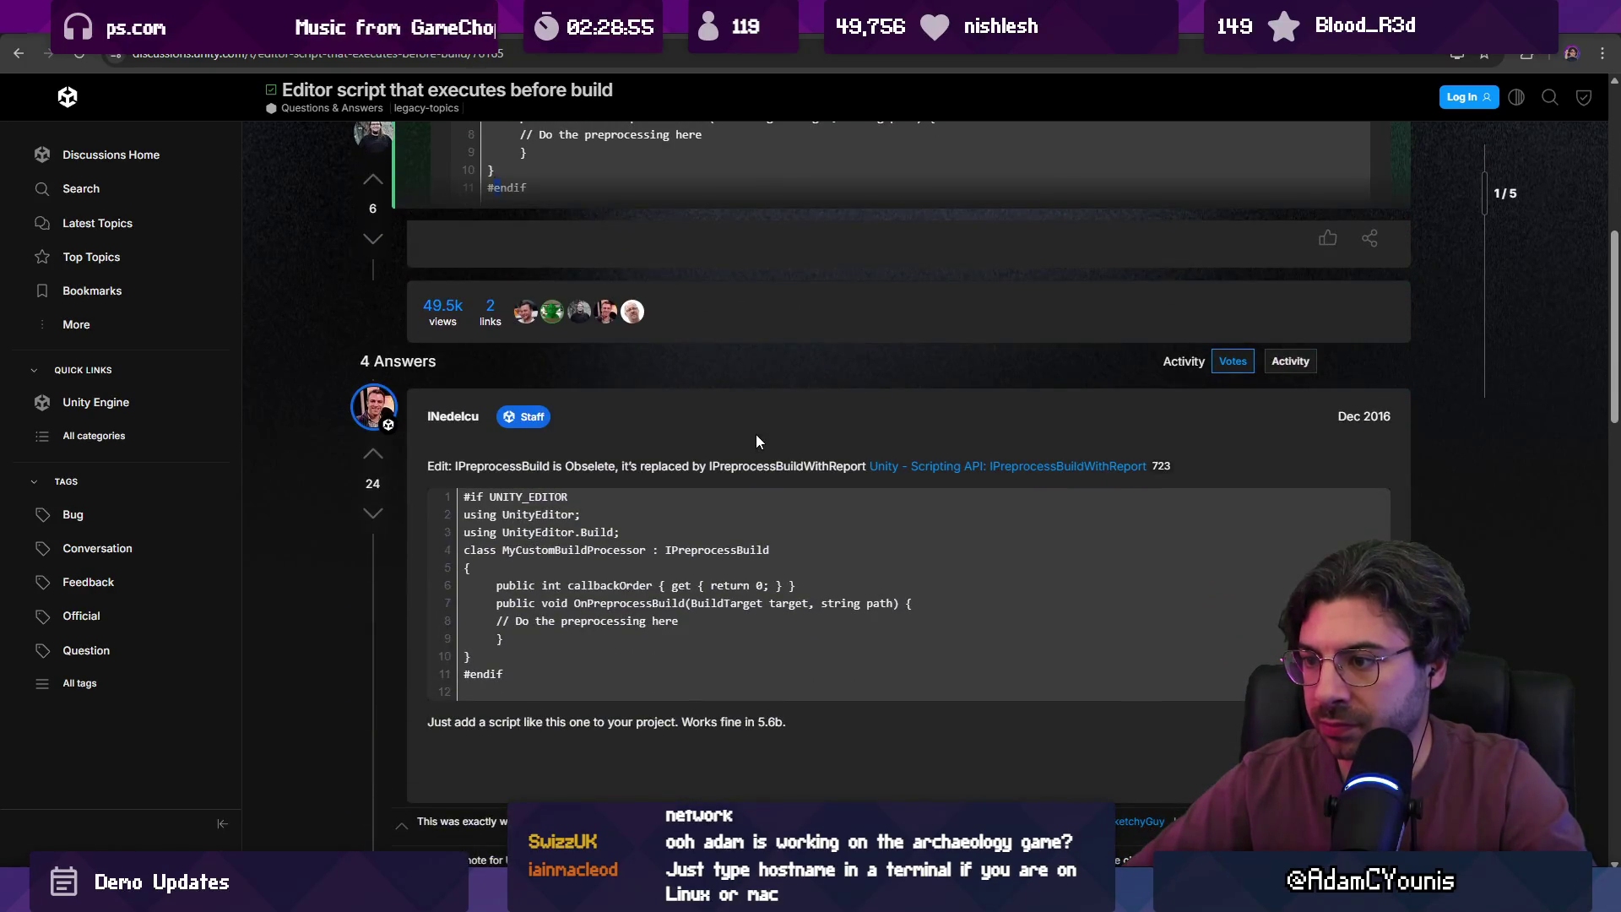
scroll(929, 479, down, 2)
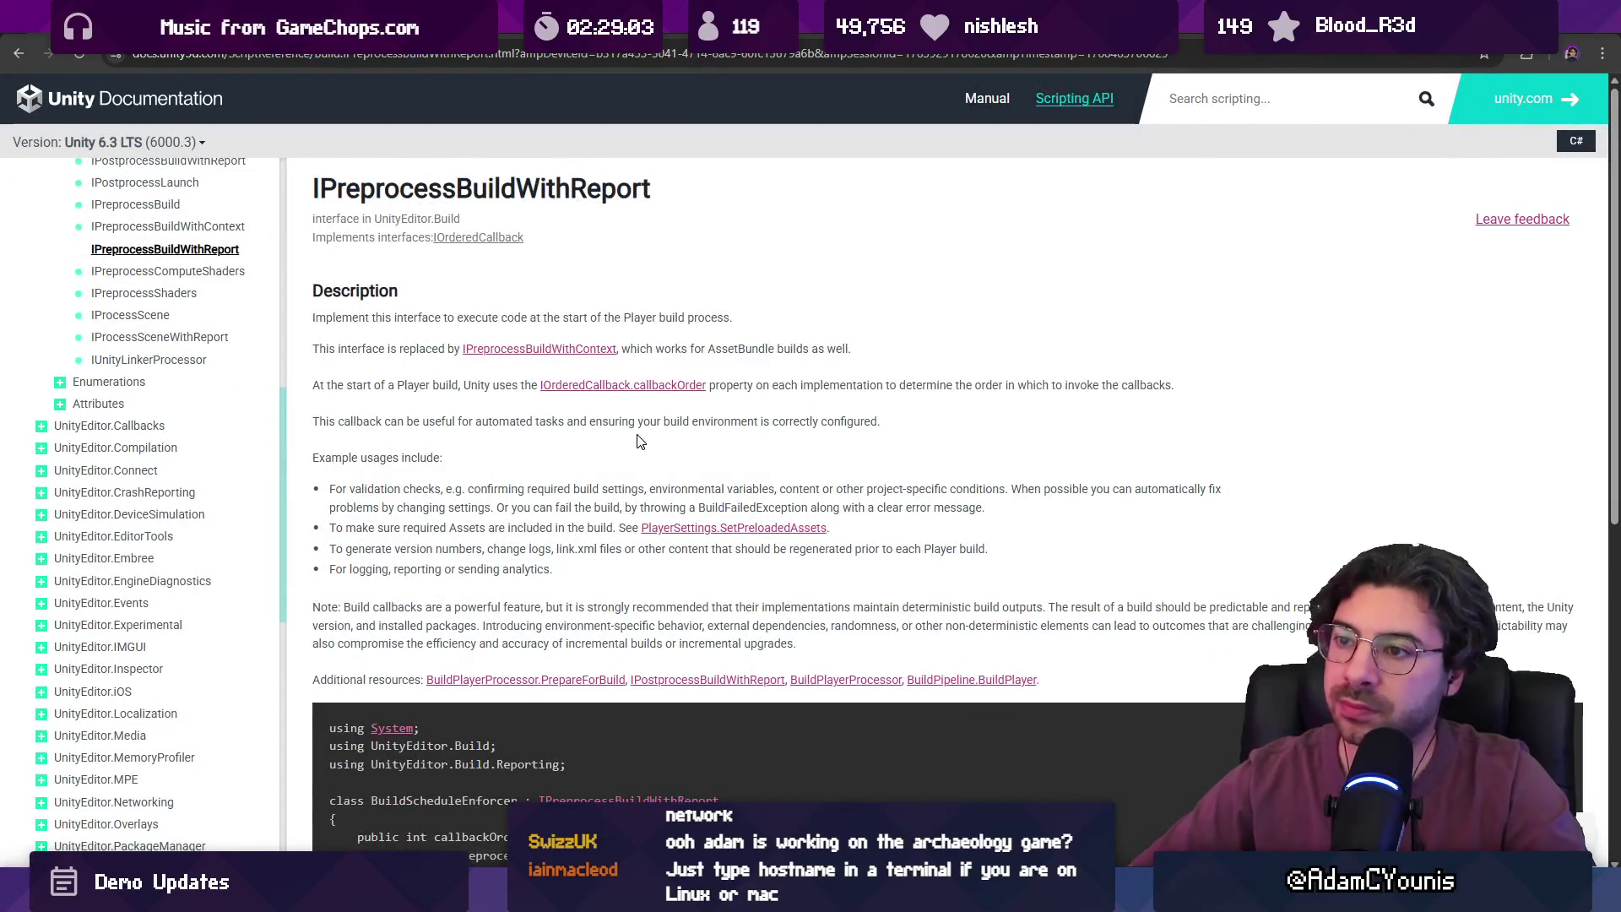
scroll(633, 452, down, 2)
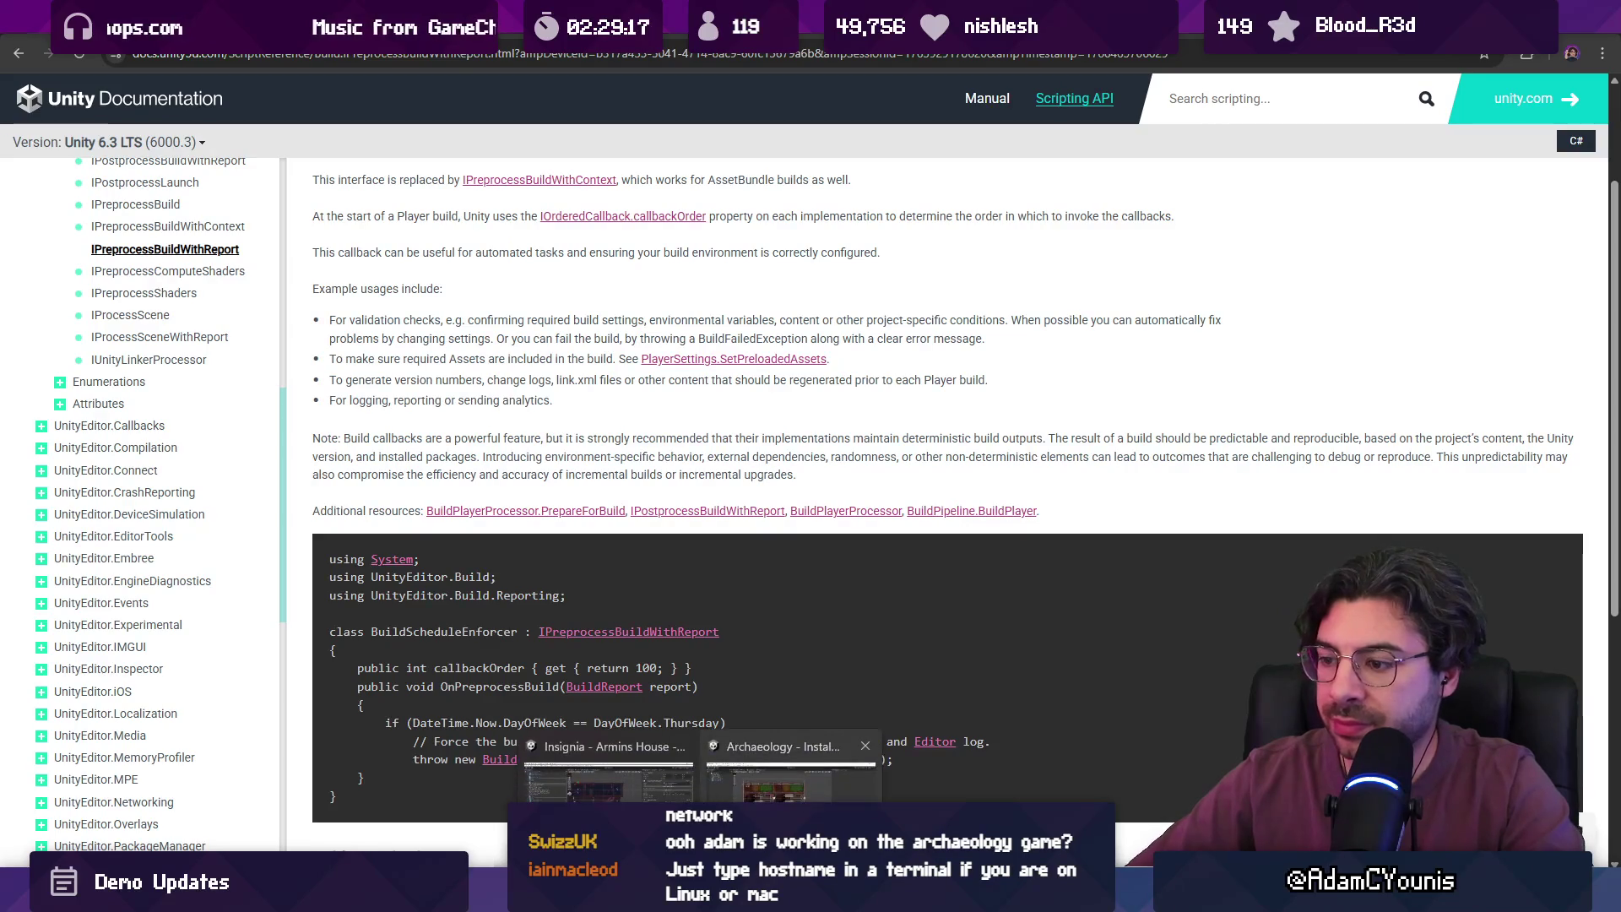
key(alt+Tab)
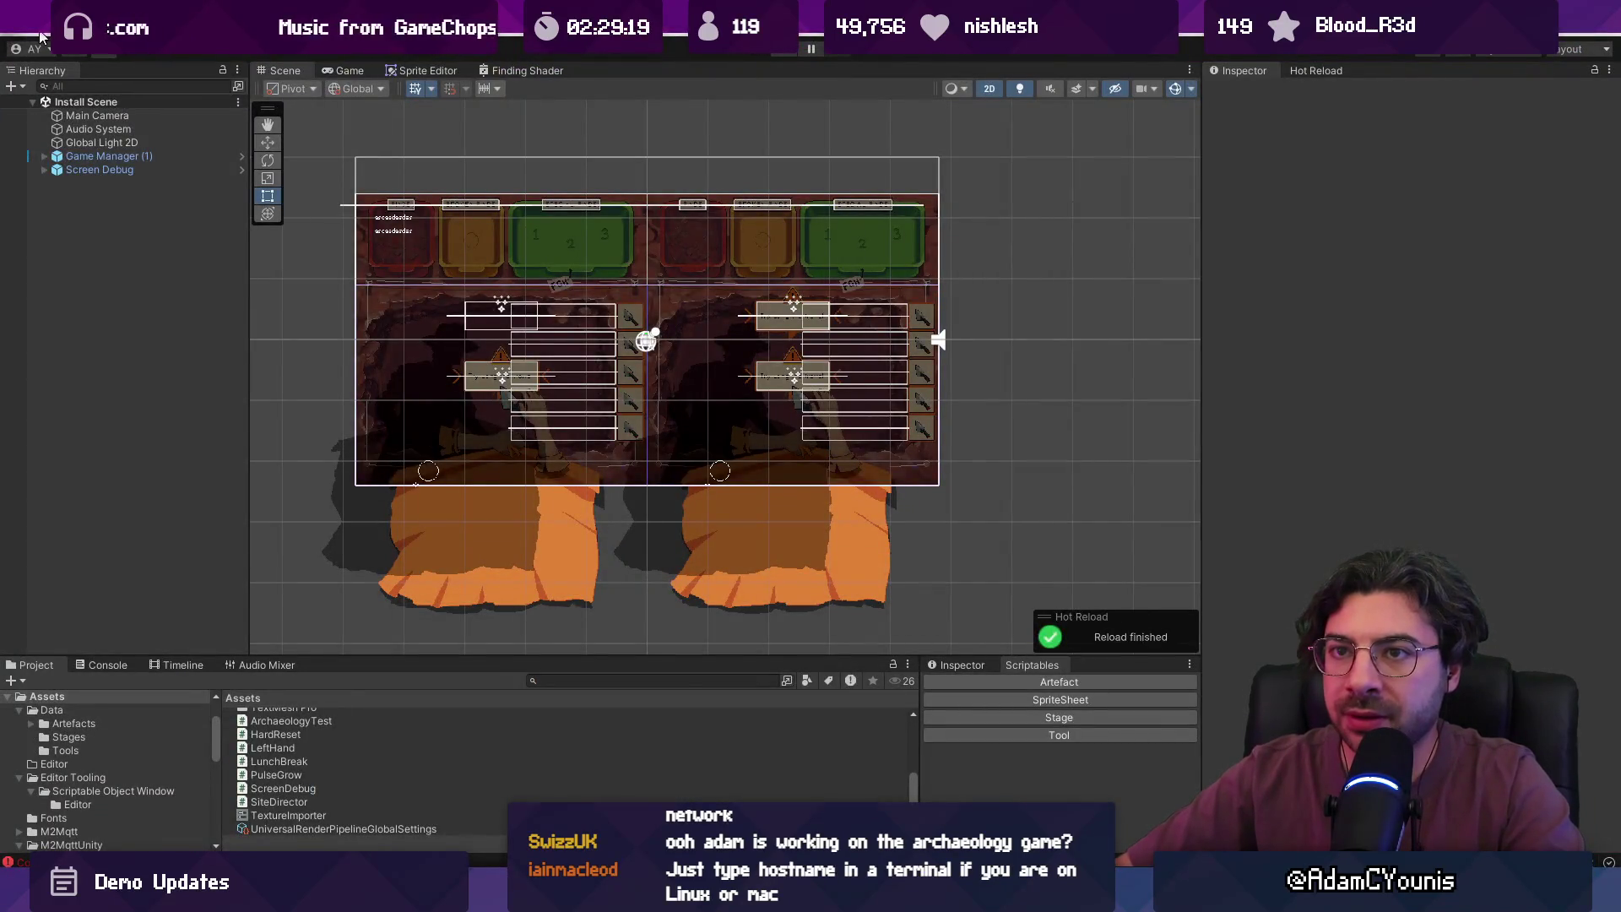
- Change the Player Version in Project Settings from 1.0 to 2025.12.22
click(42, 36)
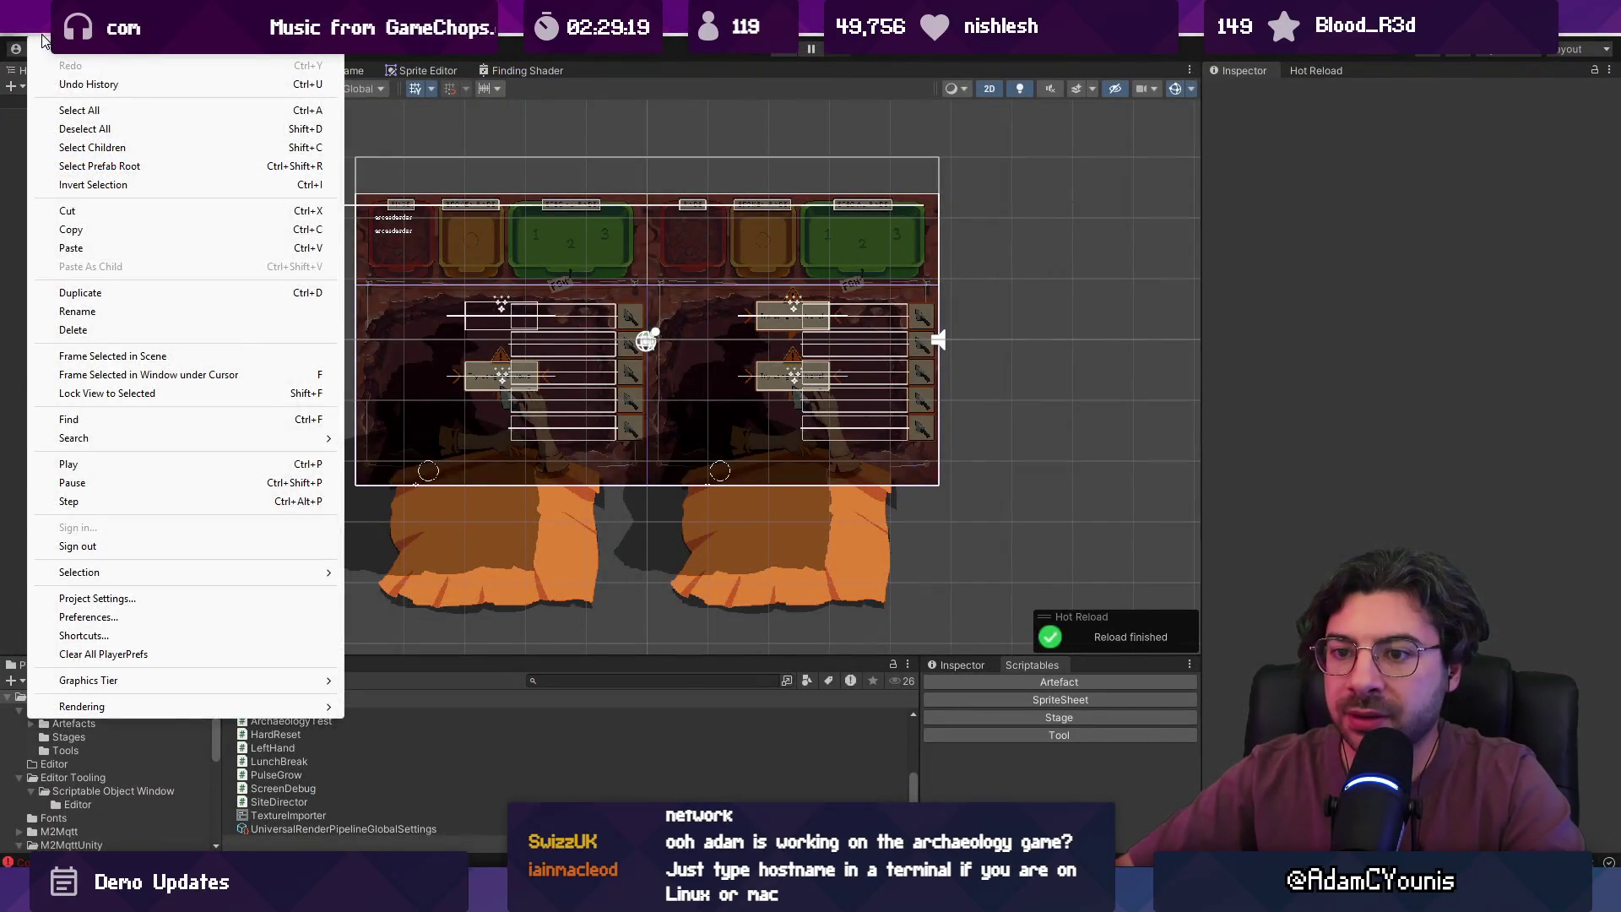
click(117, 601)
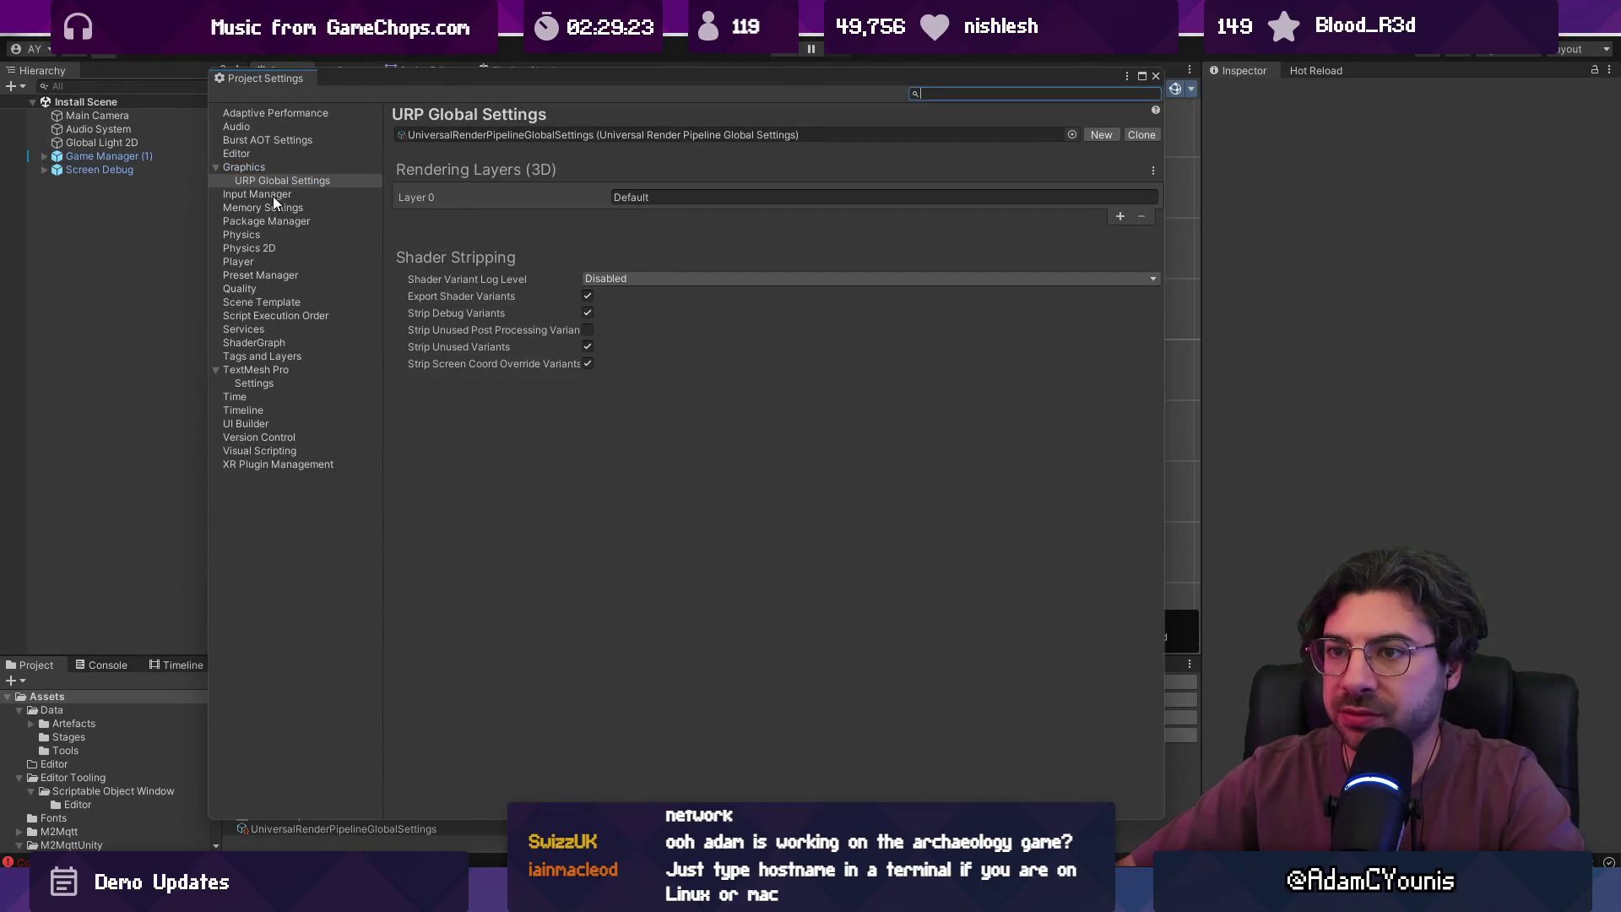
click(1156, 76)
click(38, 48)
mouse_move(163, 699)
click(179, 600)
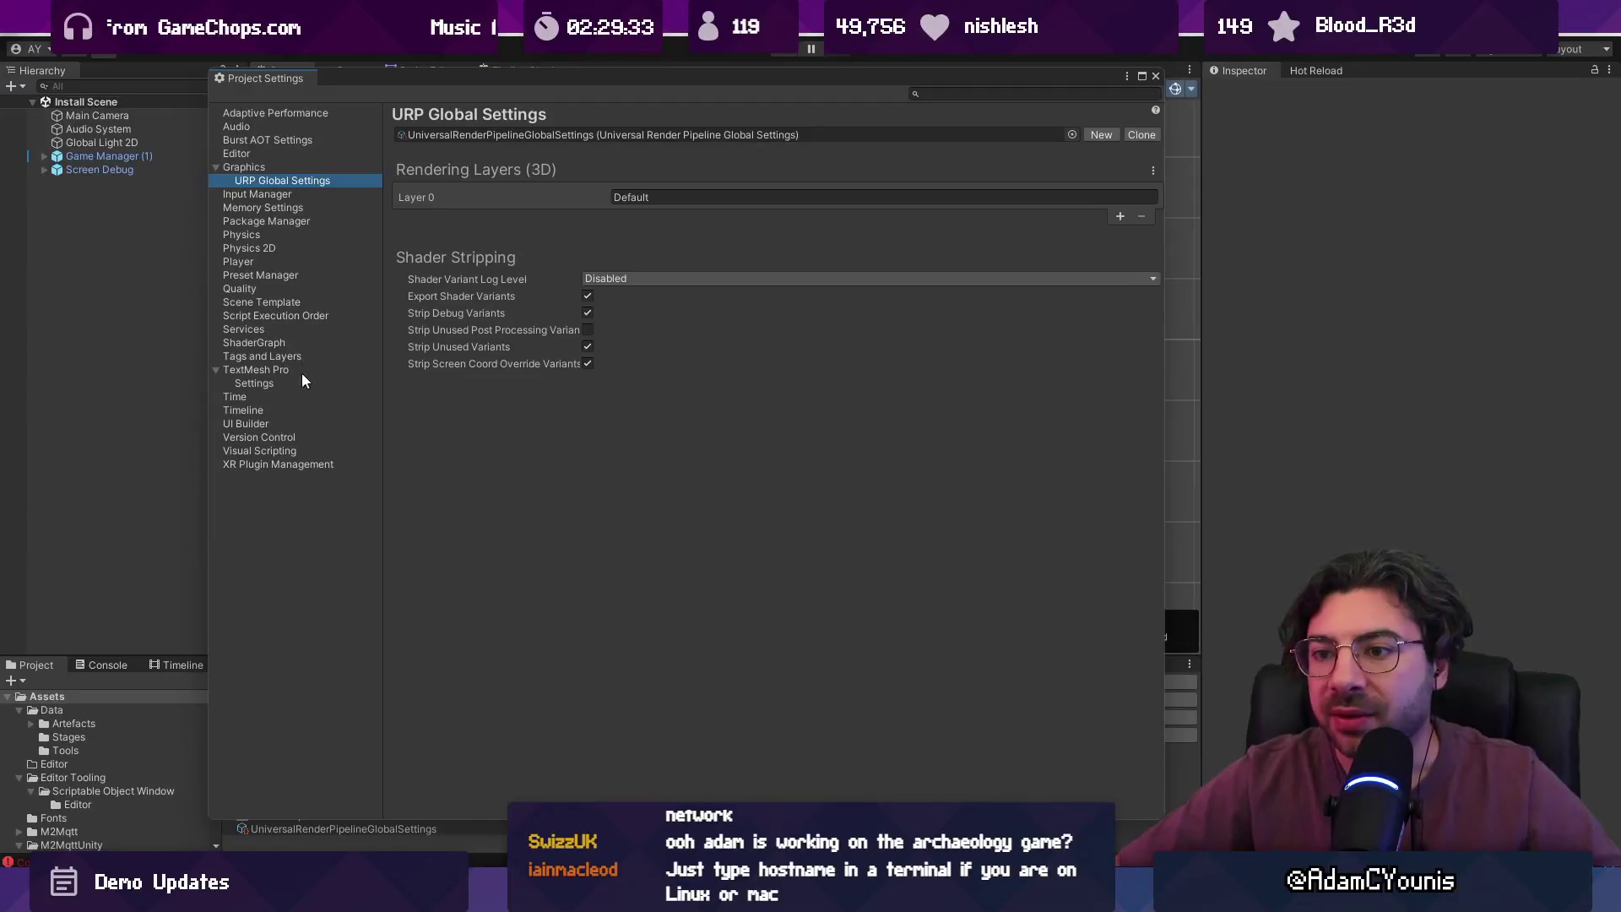
click(266, 440)
click(285, 113)
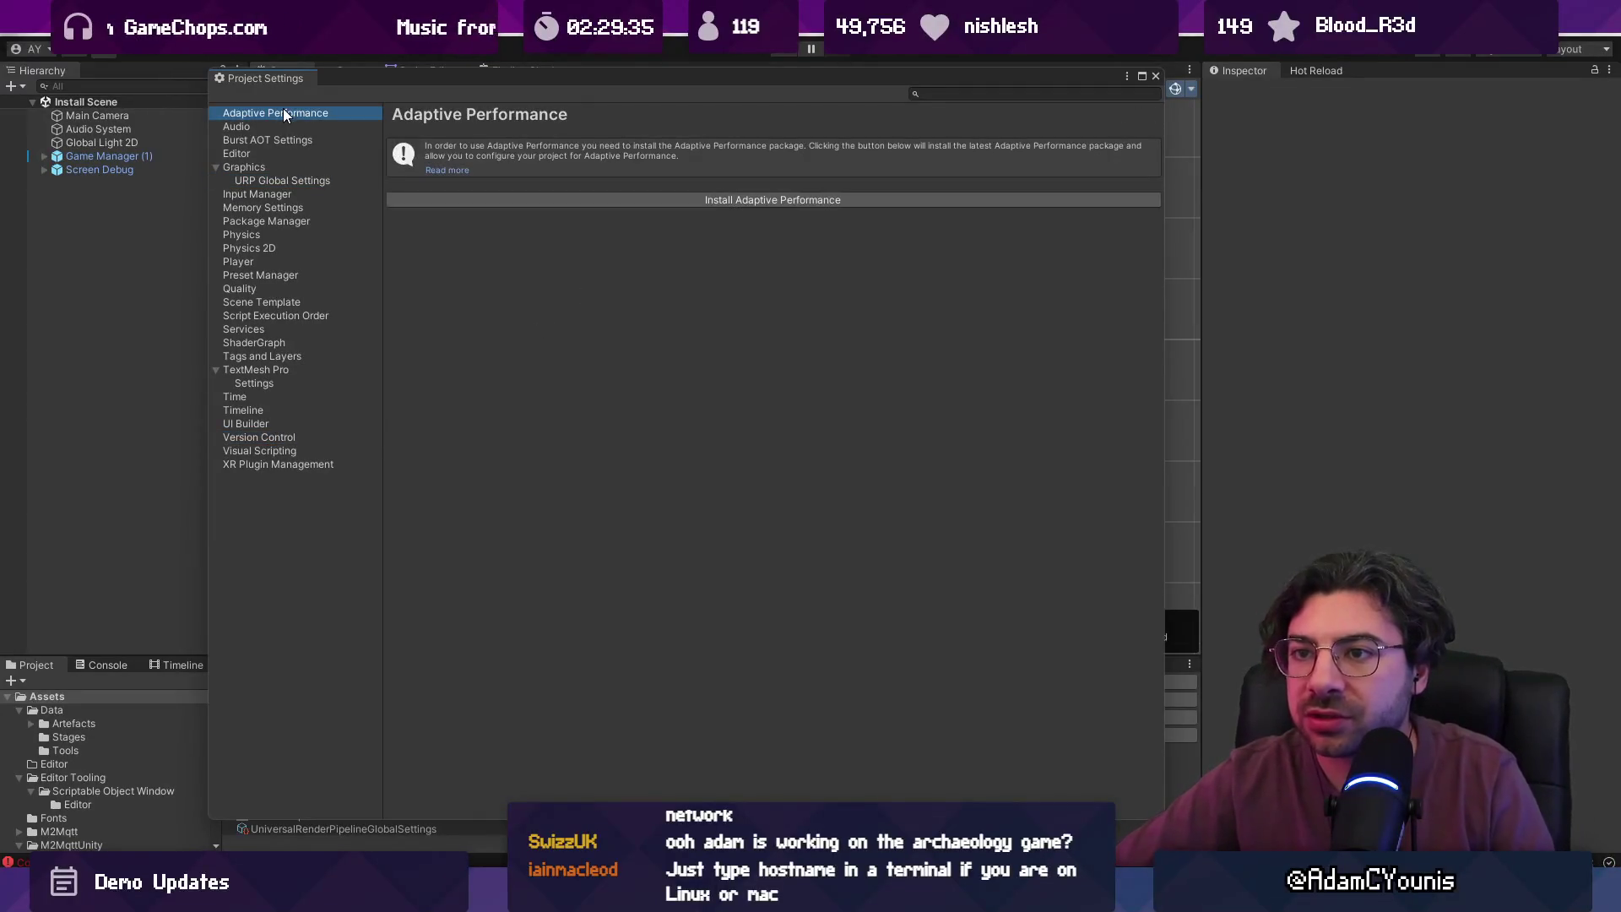
click(268, 168)
click(276, 260)
click(642, 178)
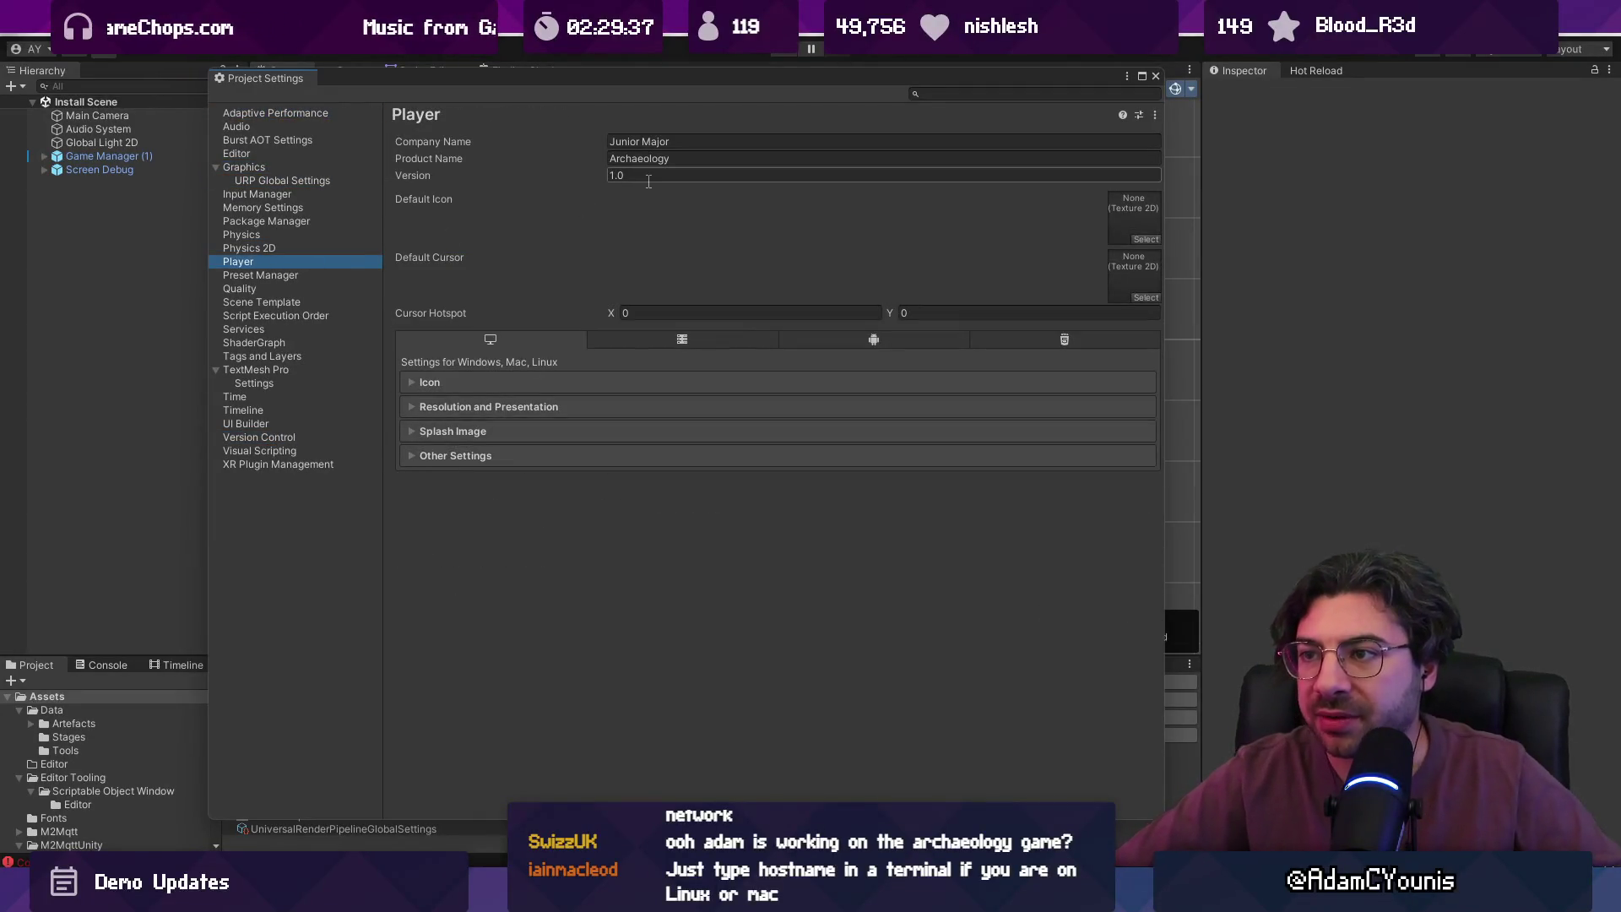
text(025.12)
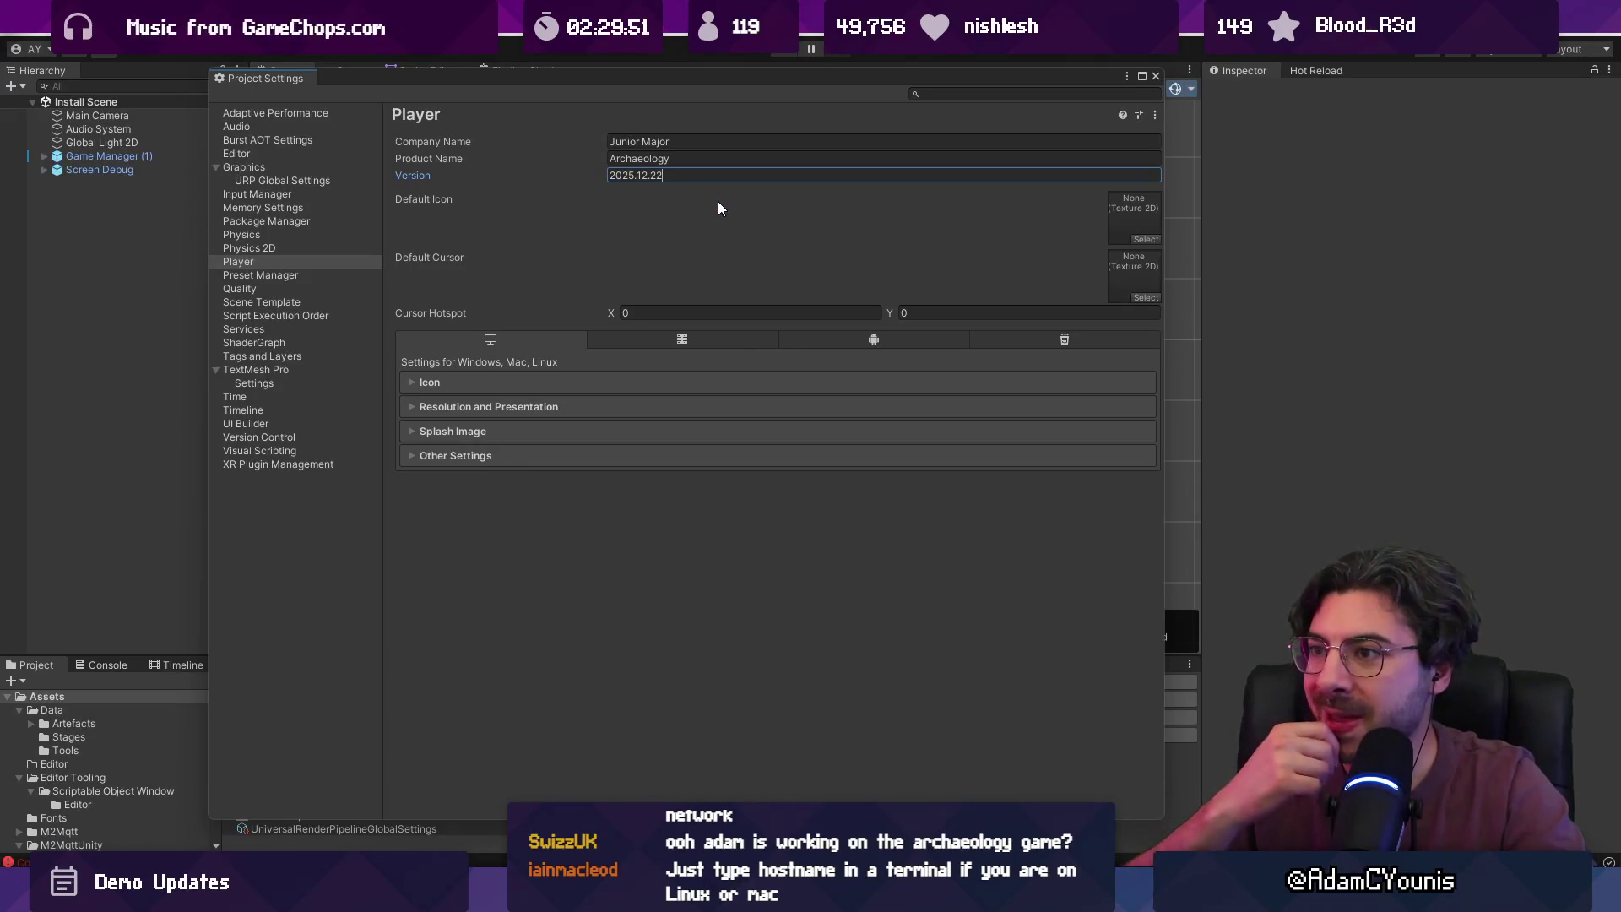
click(1156, 76)
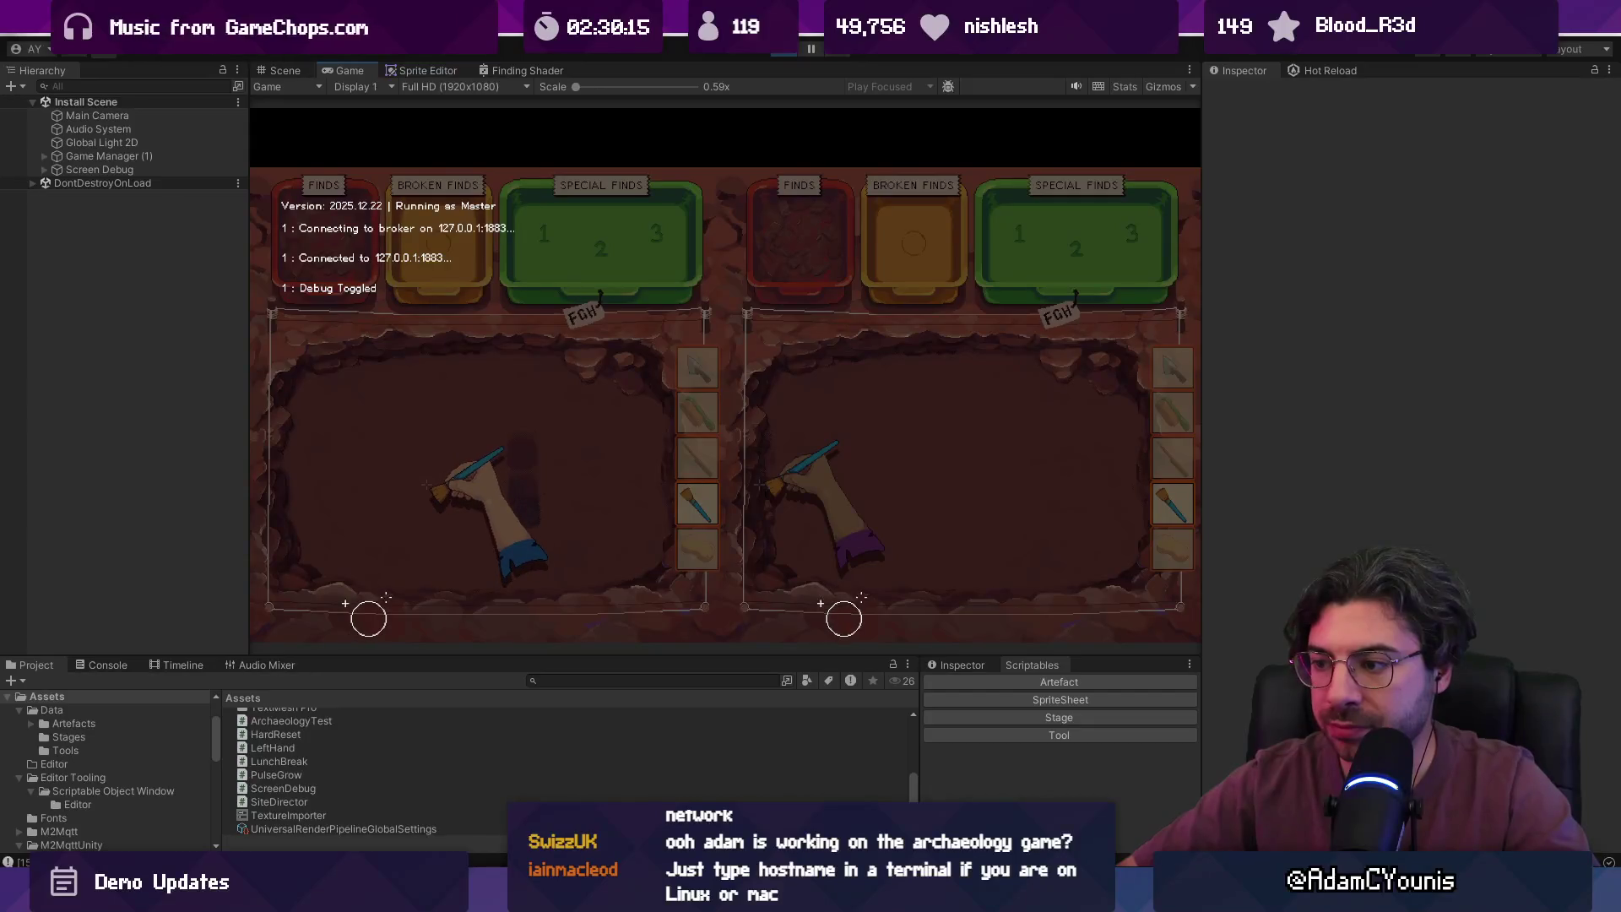
- Toggle the debug overlay, switch the left player to the trowel and dig into the dirt
key(F1)
key(1)
key(F1)
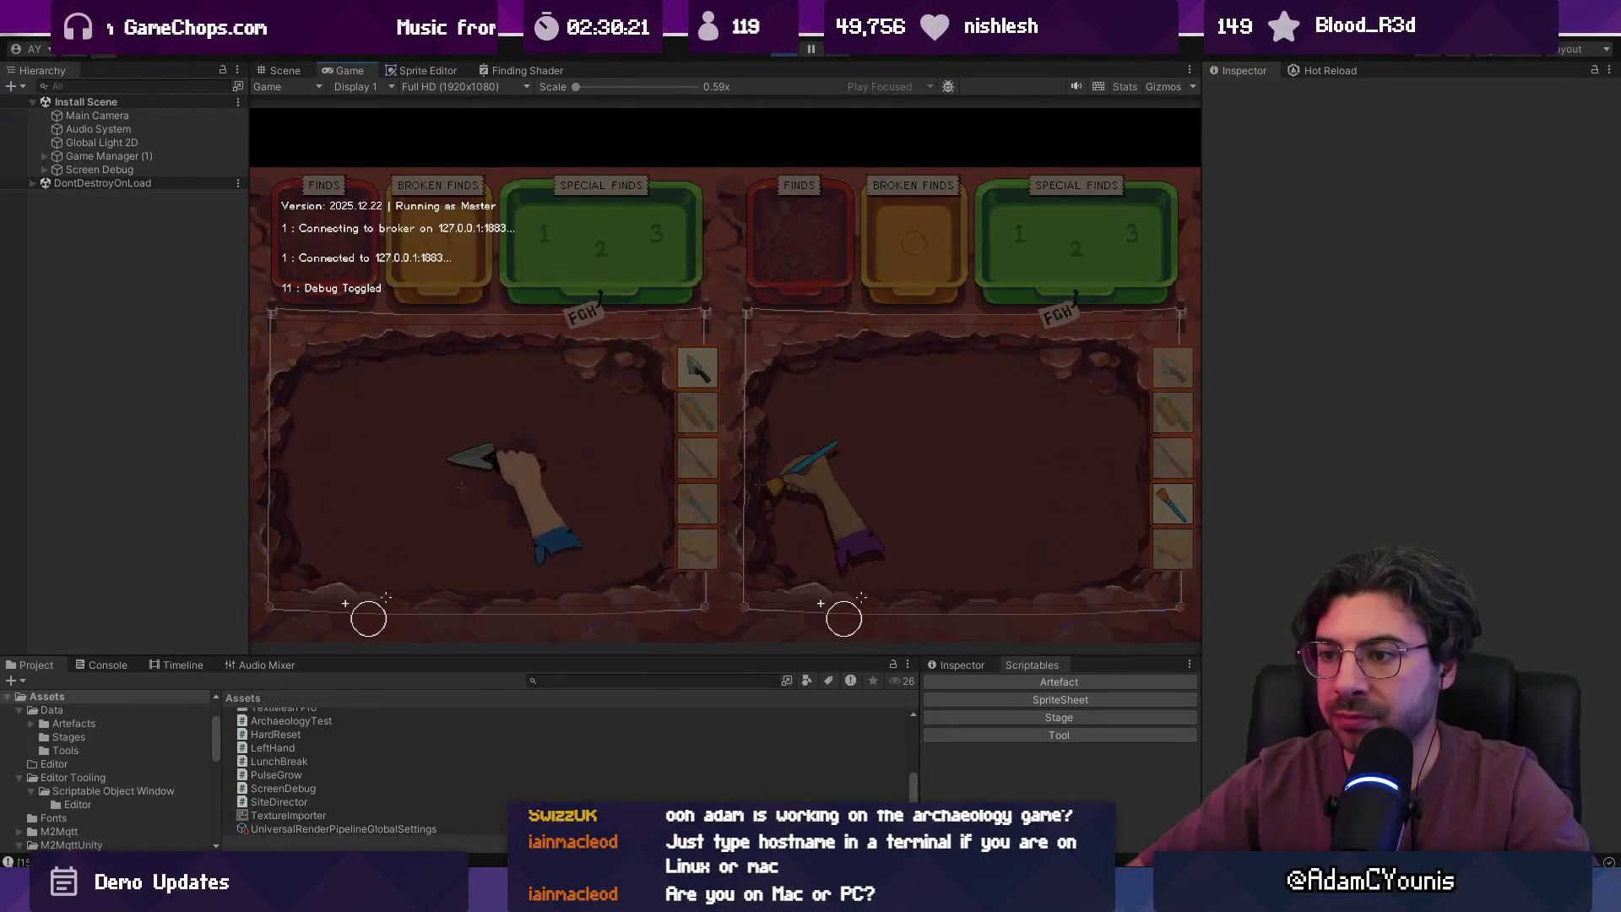
click(500, 507)
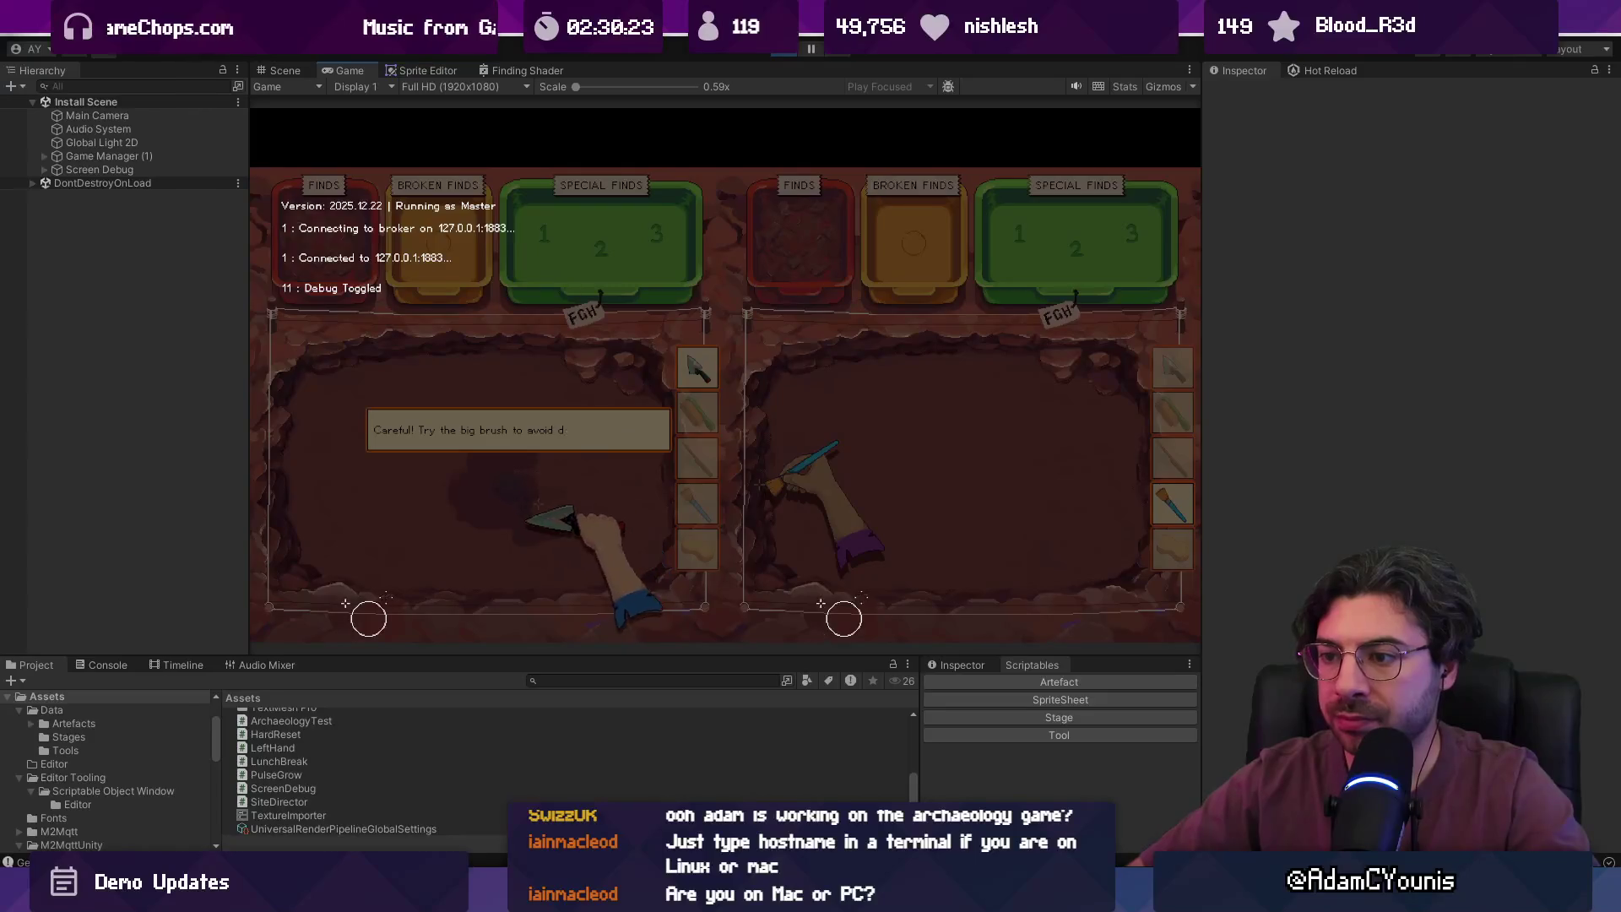
- Cycle through brush and pick to uncover and strike the rocks, then stop the game
key(F1)
scroll(545, 493, down, 1)
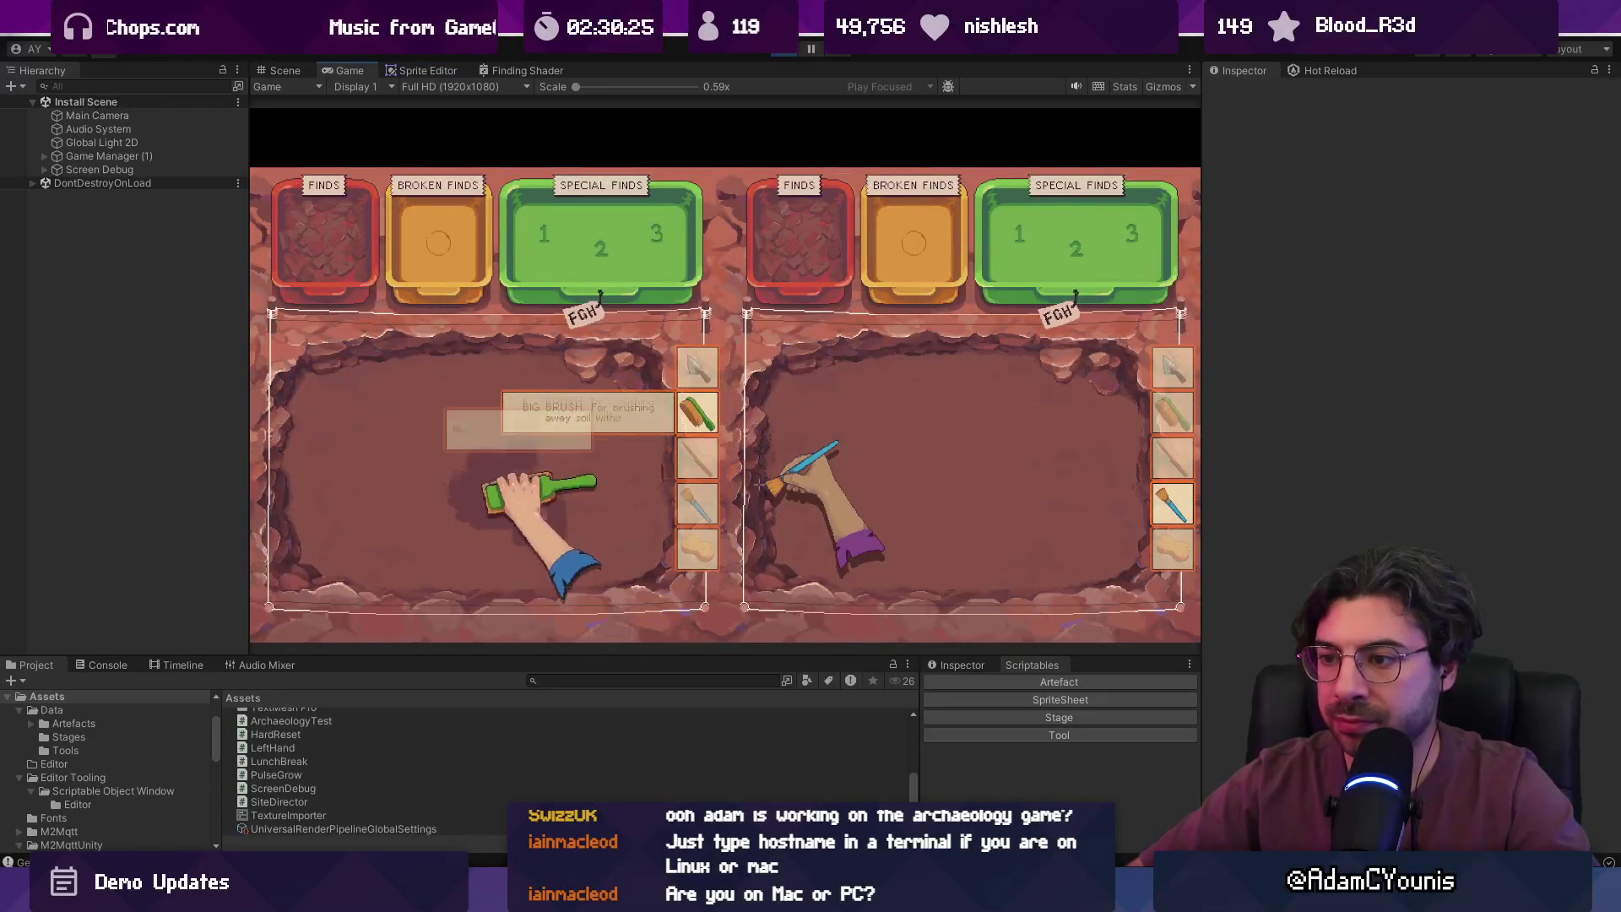
click(547, 502)
scroll(549, 509, down, 1)
click(508, 513)
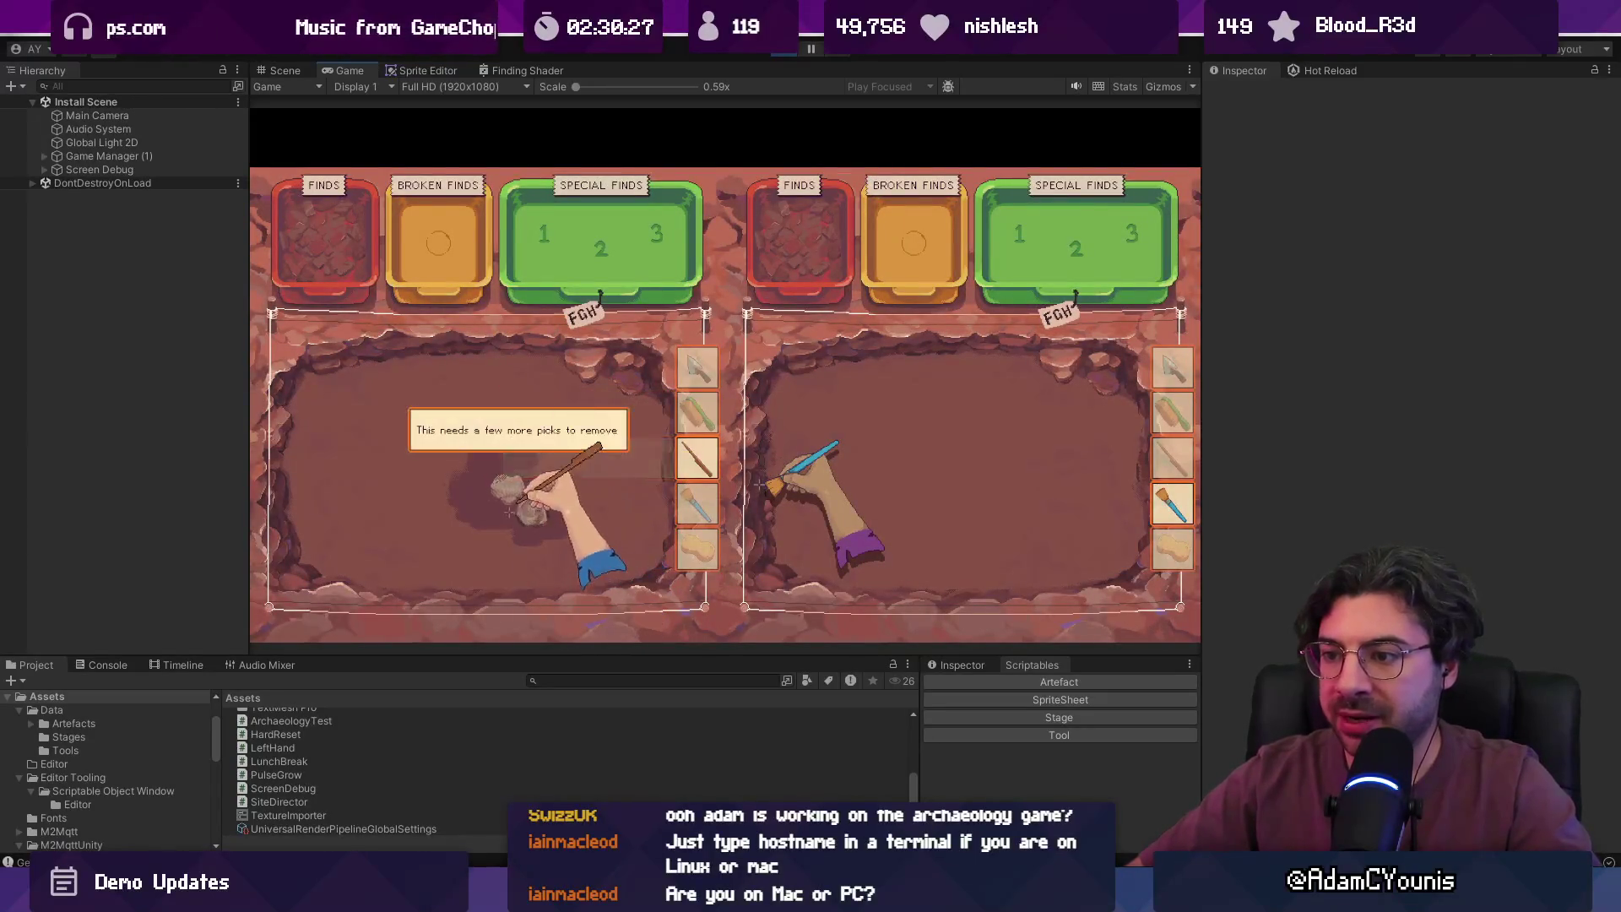
scroll(506, 477, down, 1)
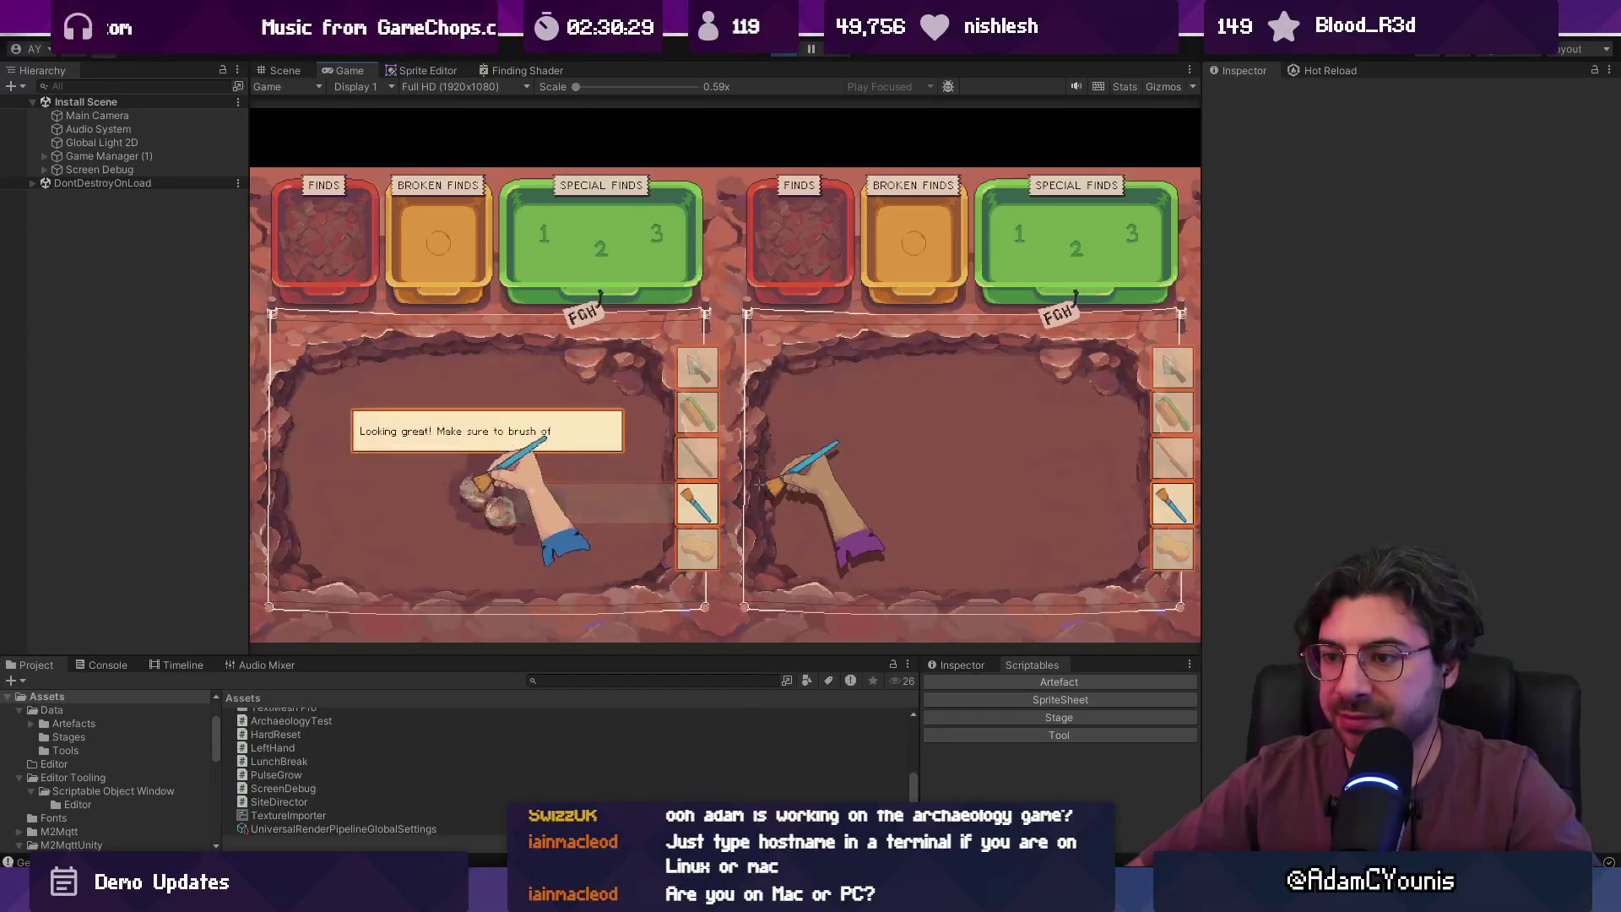
mouse_move(504, 490)
mouse_down()
mouse_move(496, 463)
mouse_move(494, 507)
mouse_up()
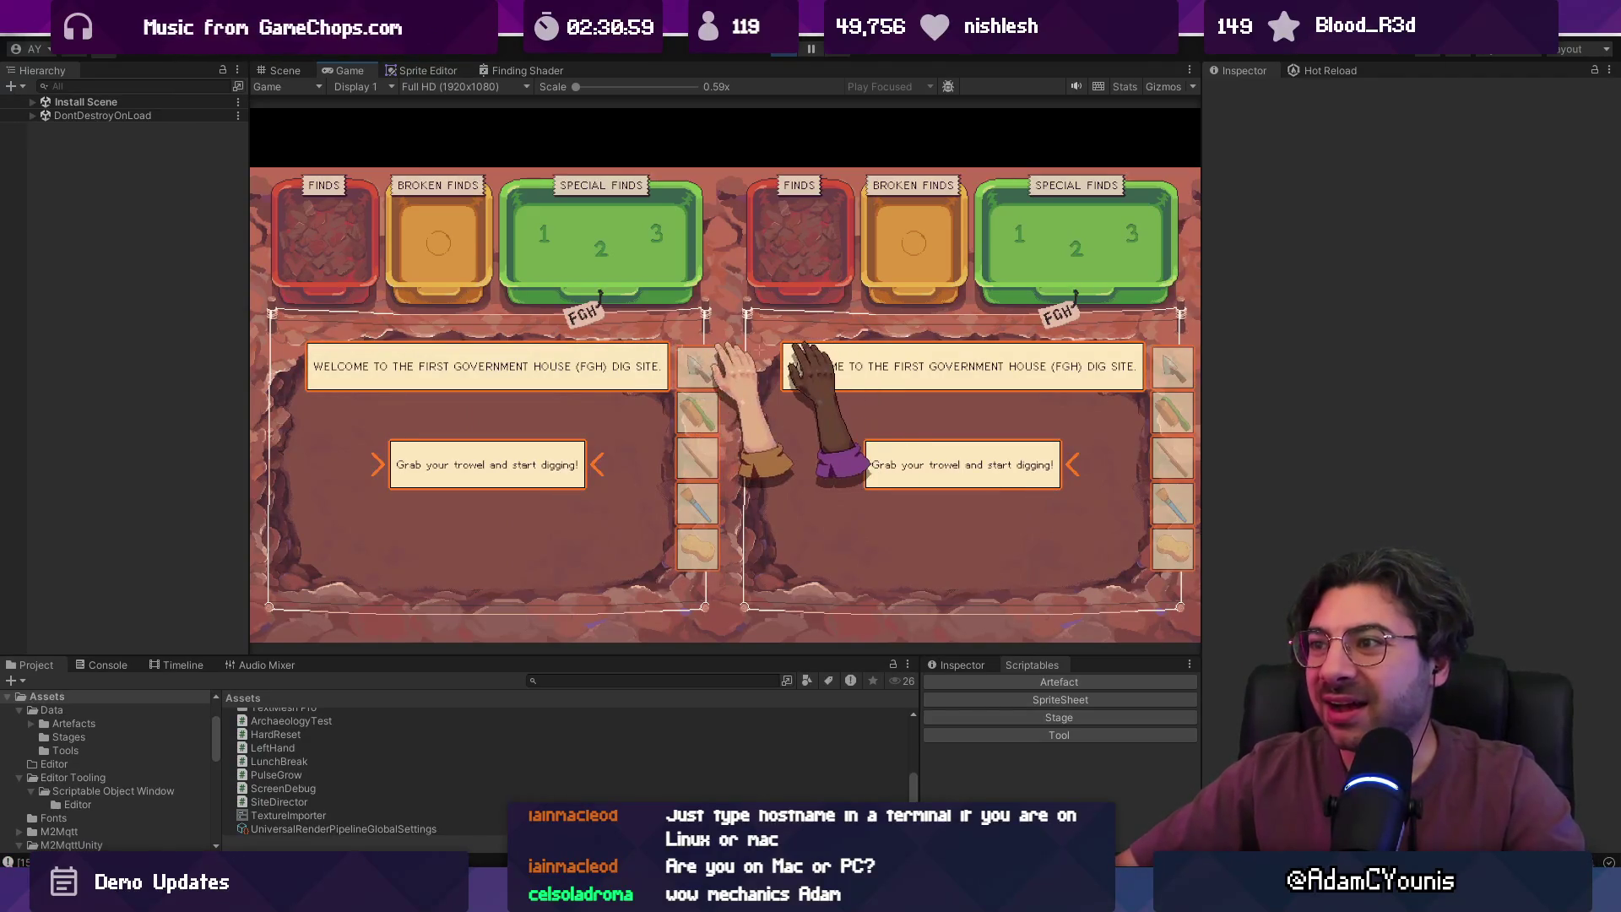
click(779, 53)
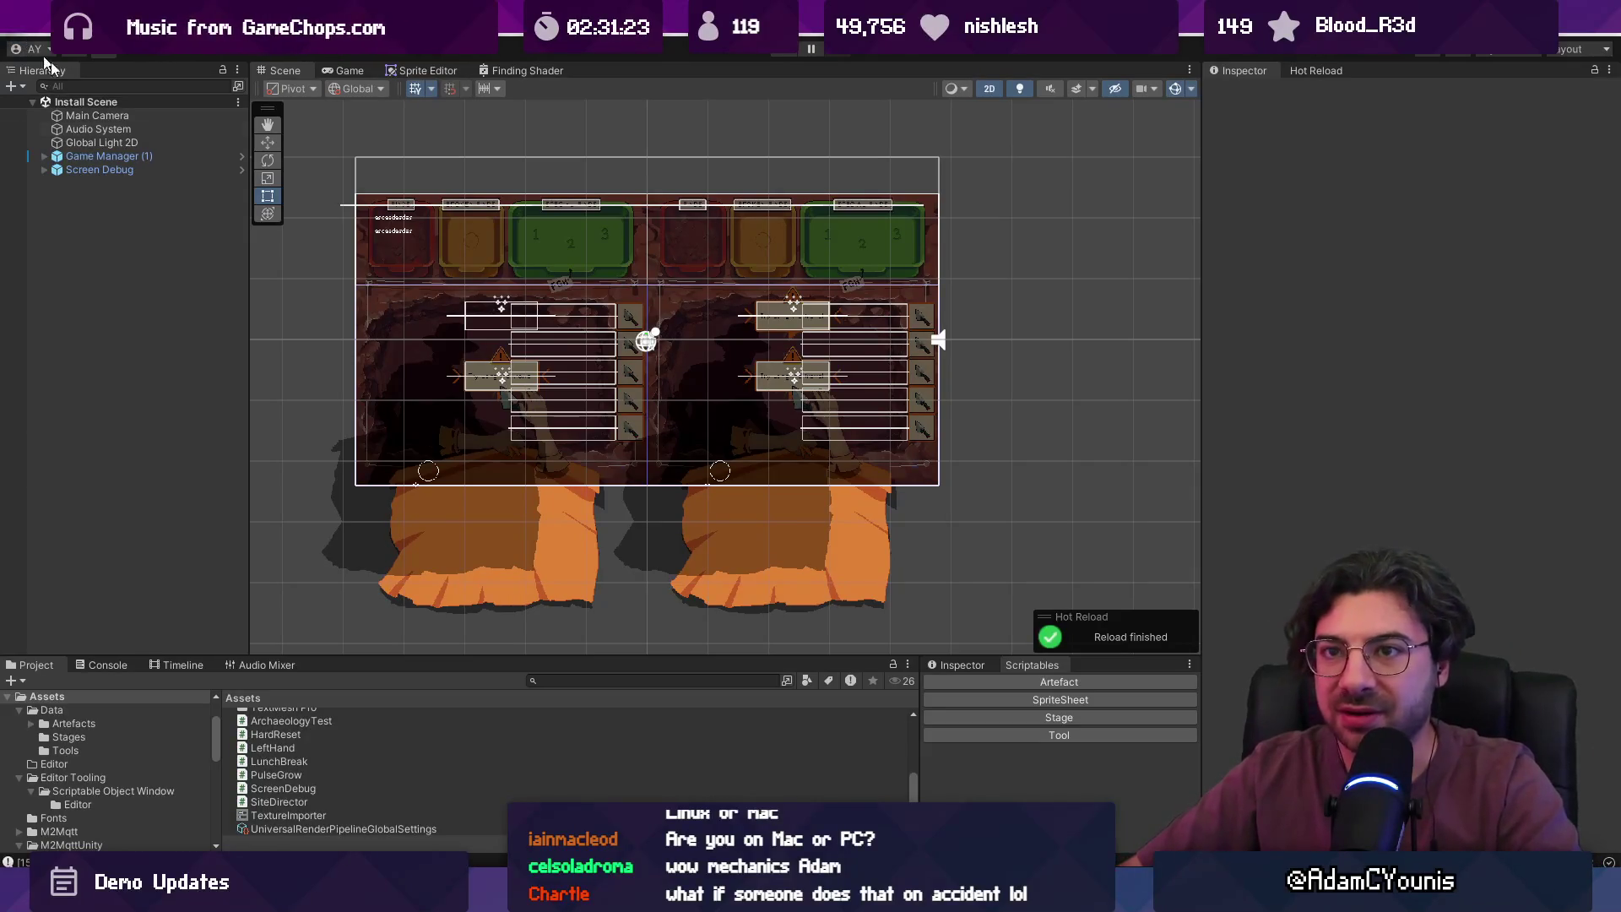
key(alt+Tab)
- In the Archaeology repo's local changes, write the commit message 'Adds version date and master setting to screen debug'
click(740, 64)
click(226, 110)
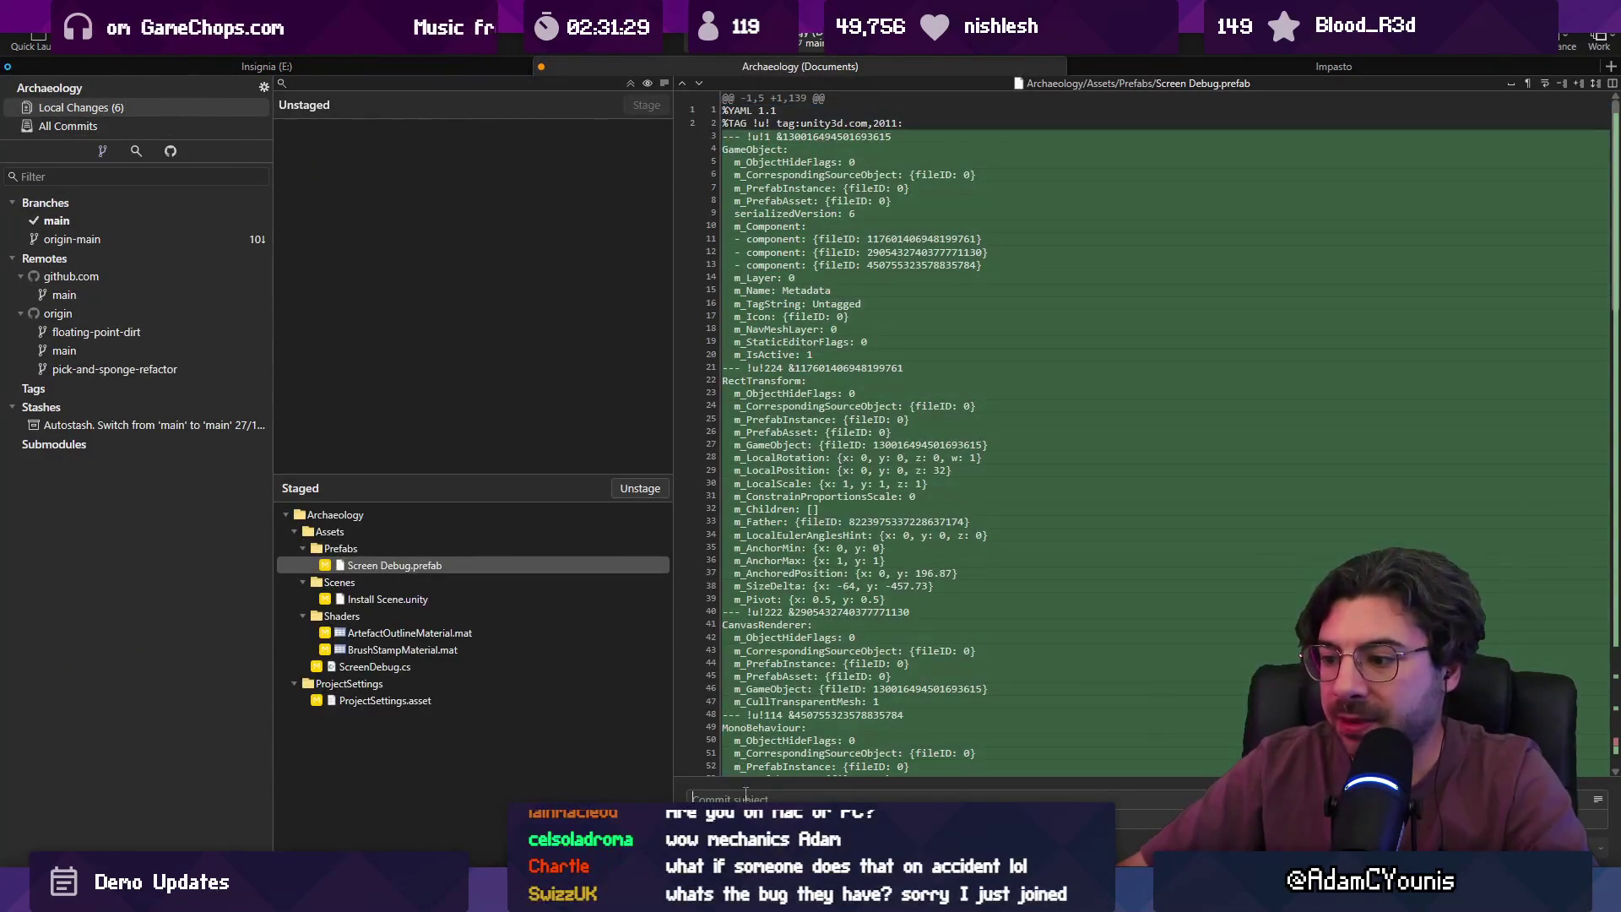
click(747, 798)
text(Adds)
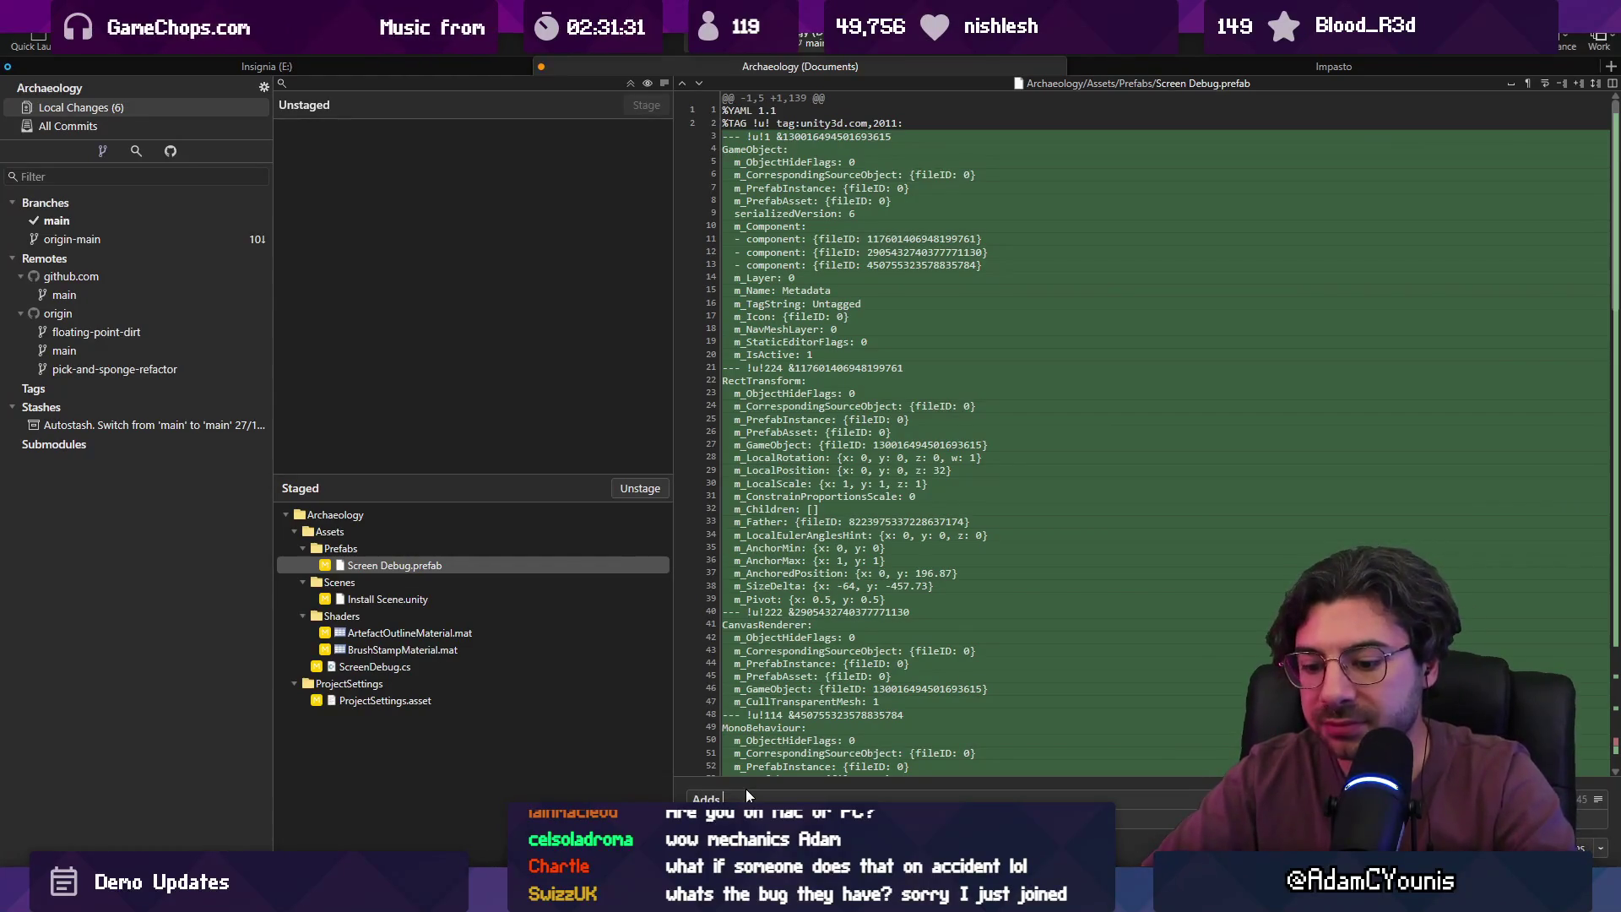
text( version date and )
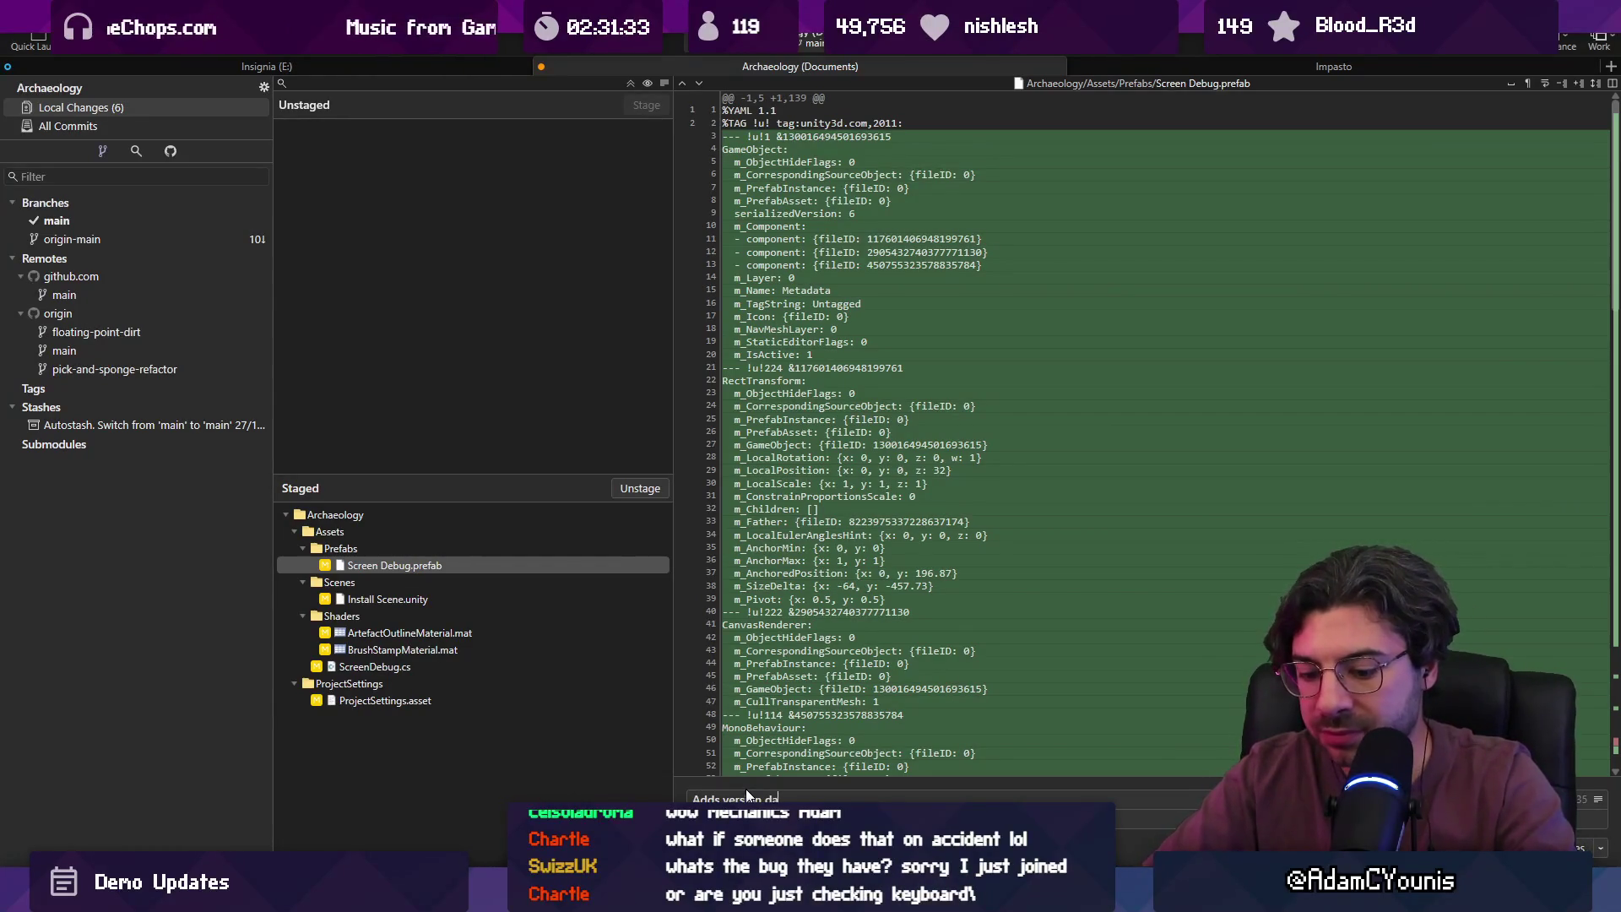
text(master)
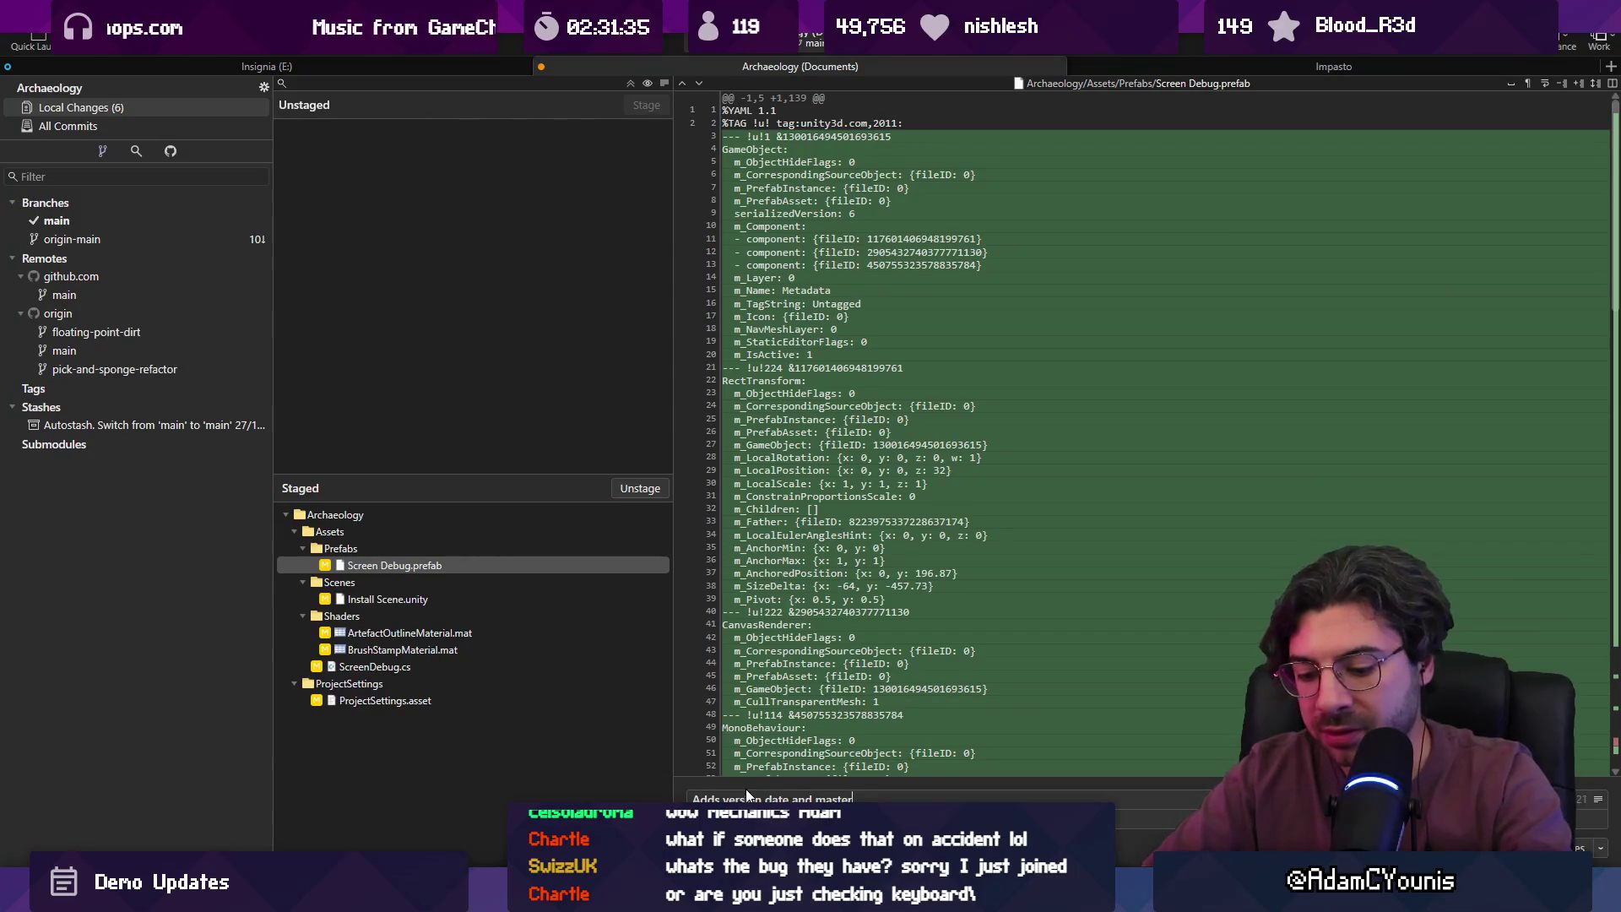
text( setting )
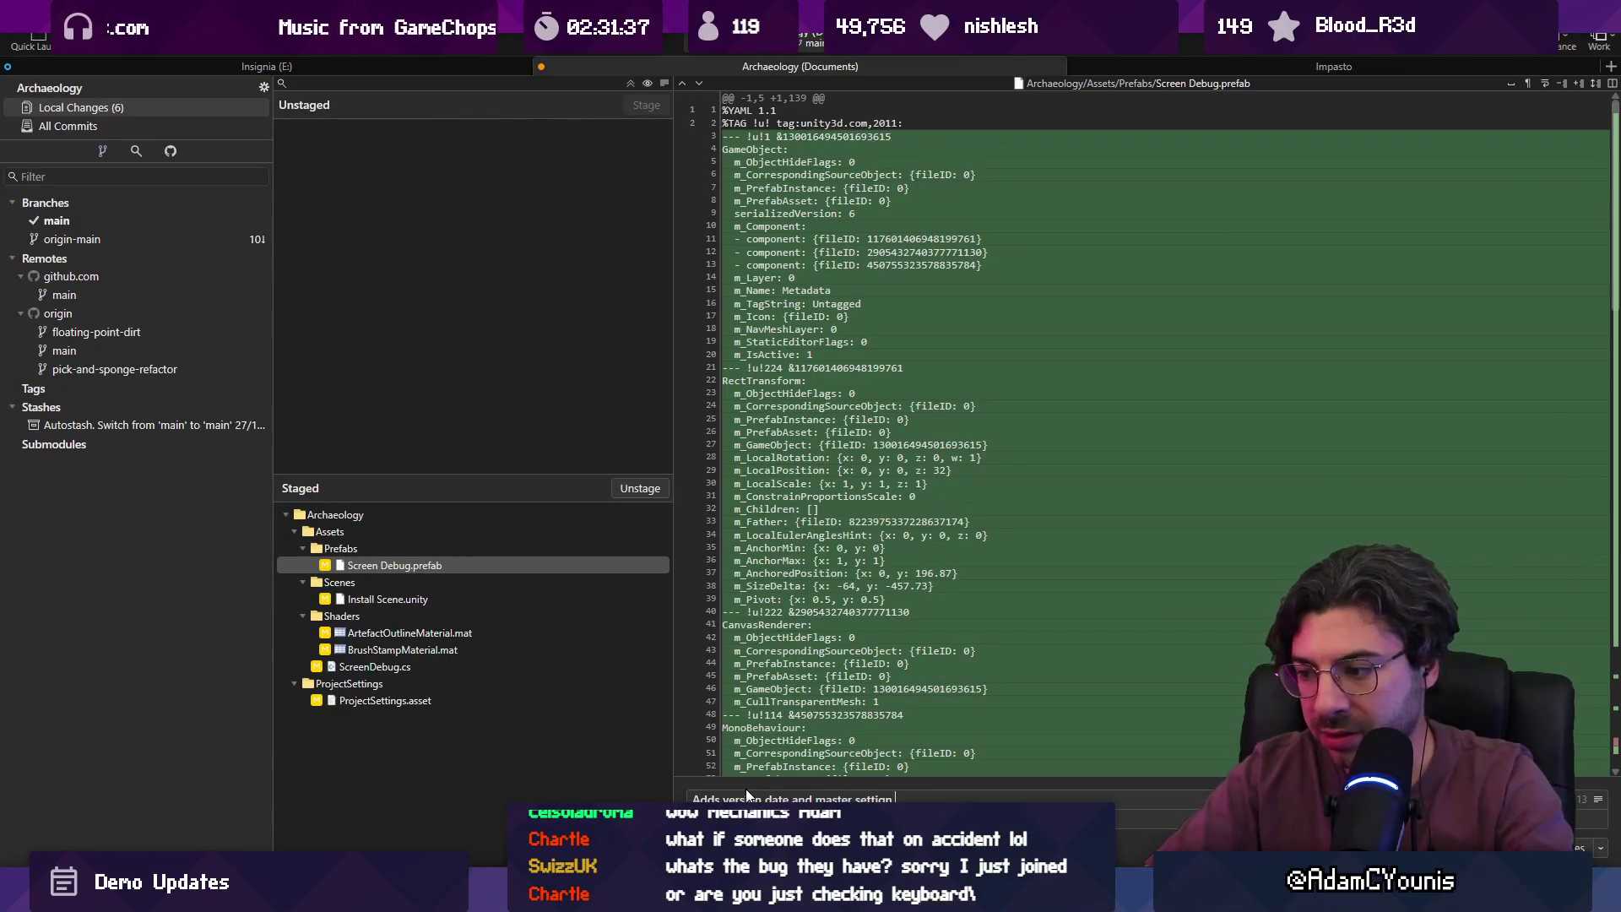
text(to debug)
double_click(927, 799)
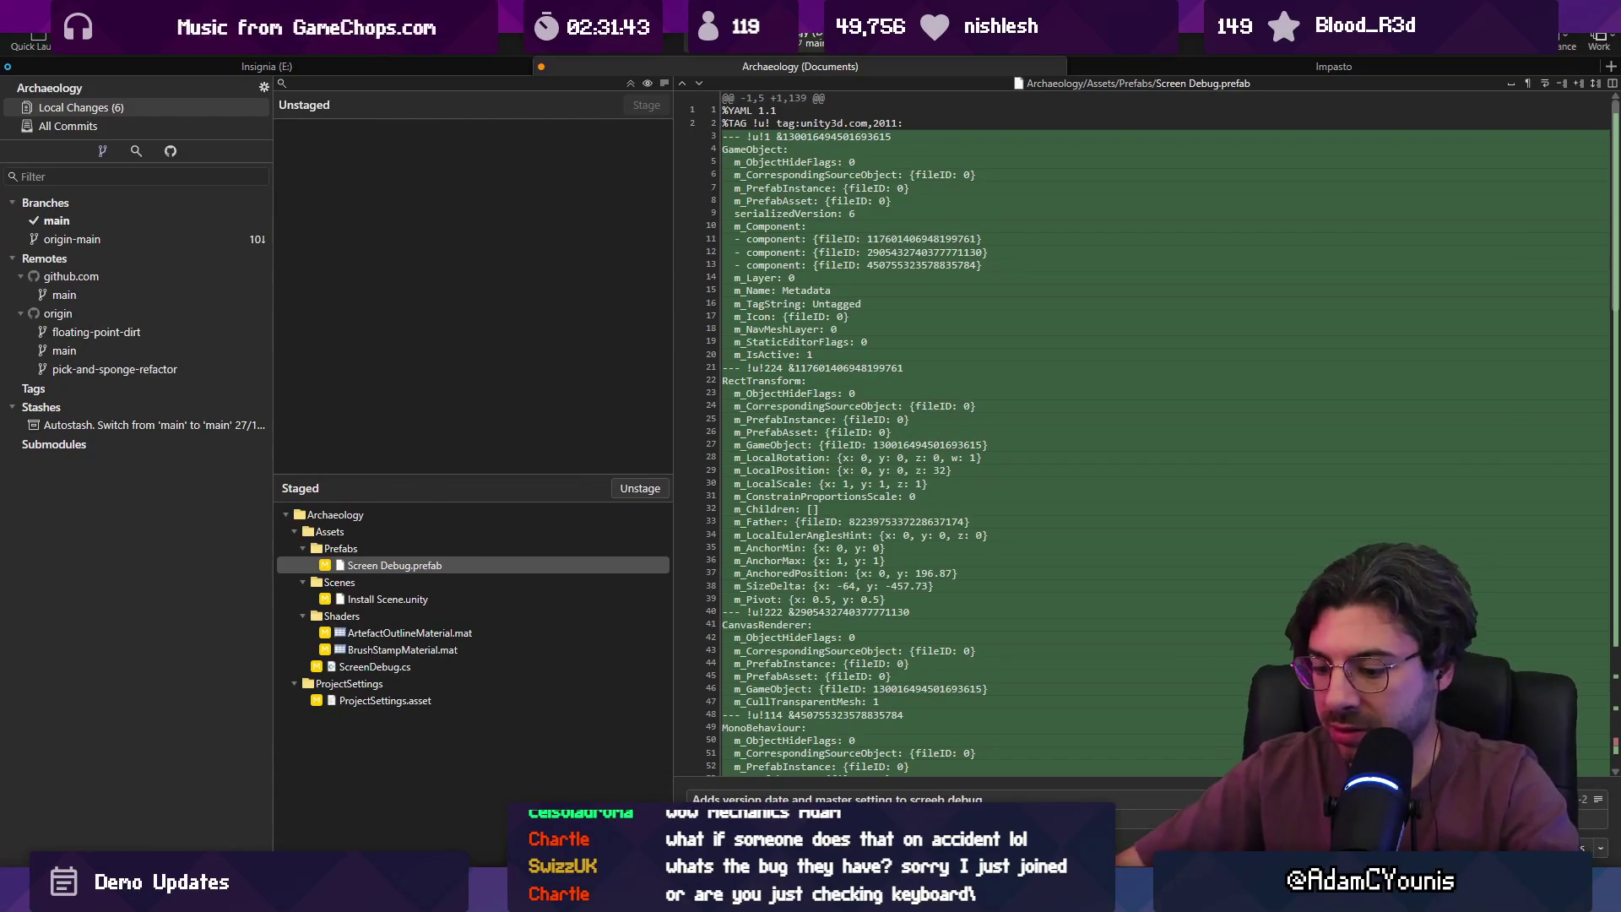
key(BackSpace)
text(n)
- Commit the changes, push them to origin/main, and show all commits
key(ctrl+Return)
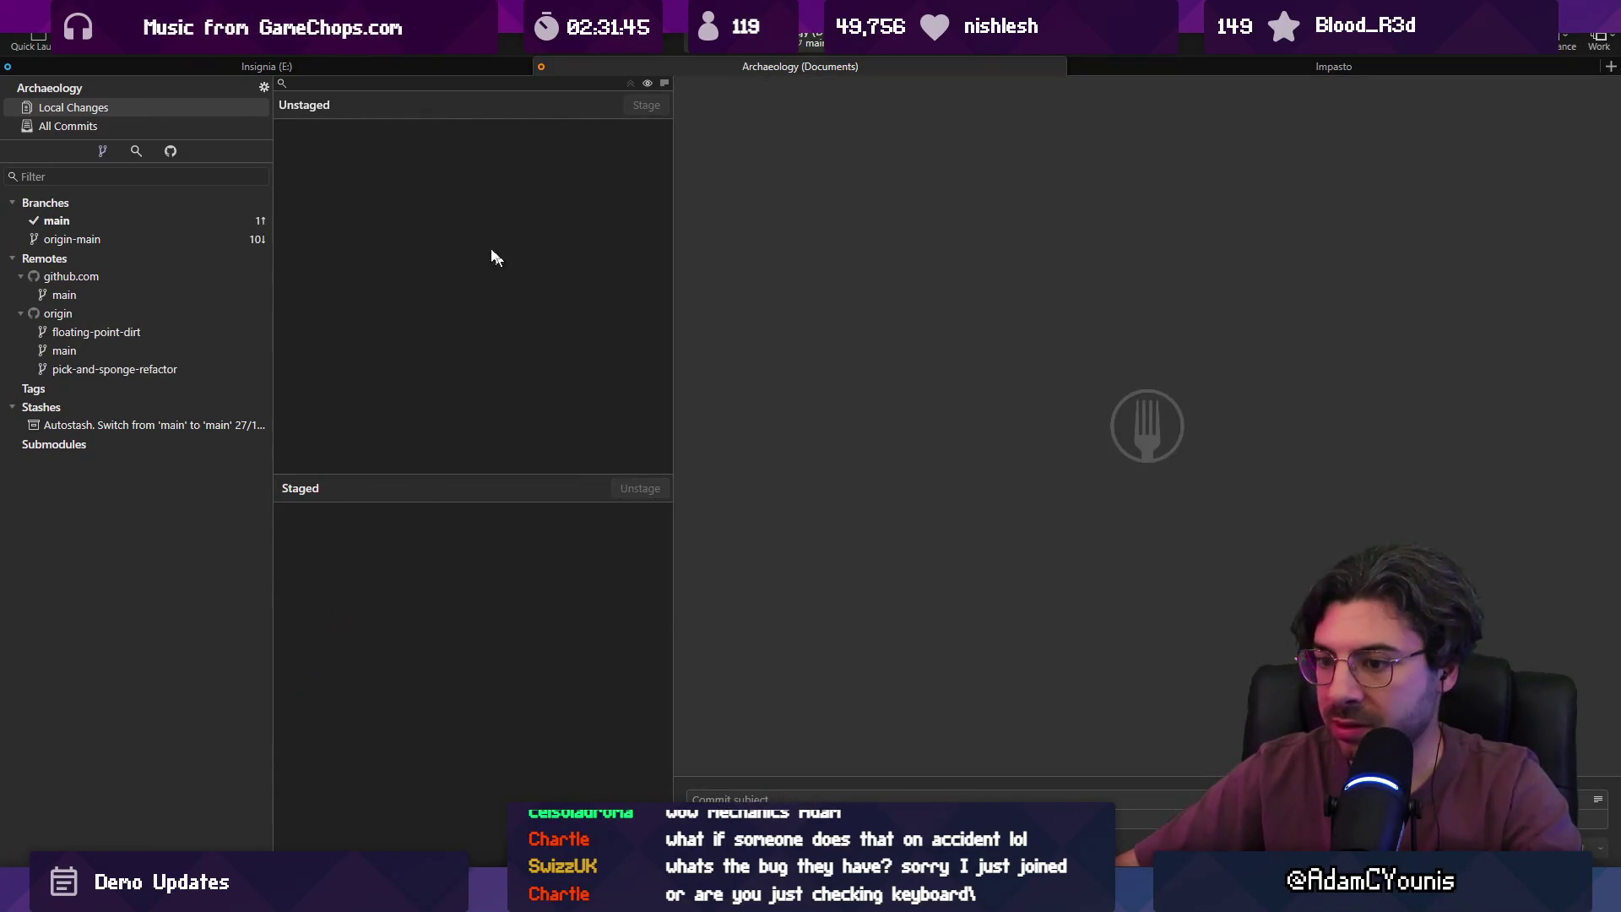
key(ctrl+shift+p)
click(916, 507)
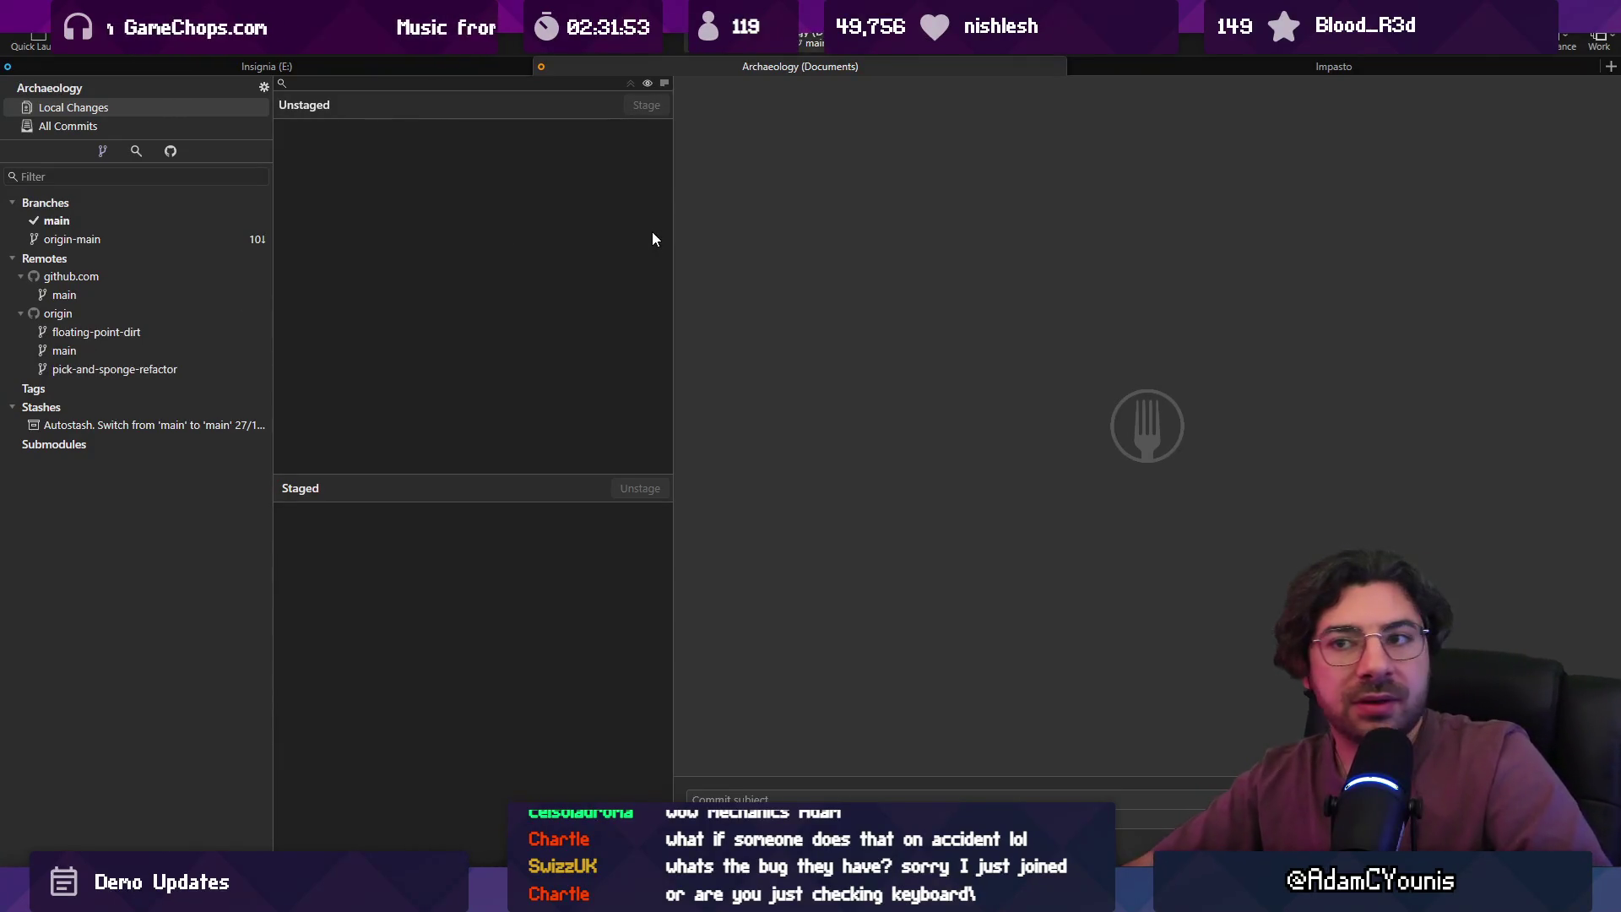
click(130, 129)
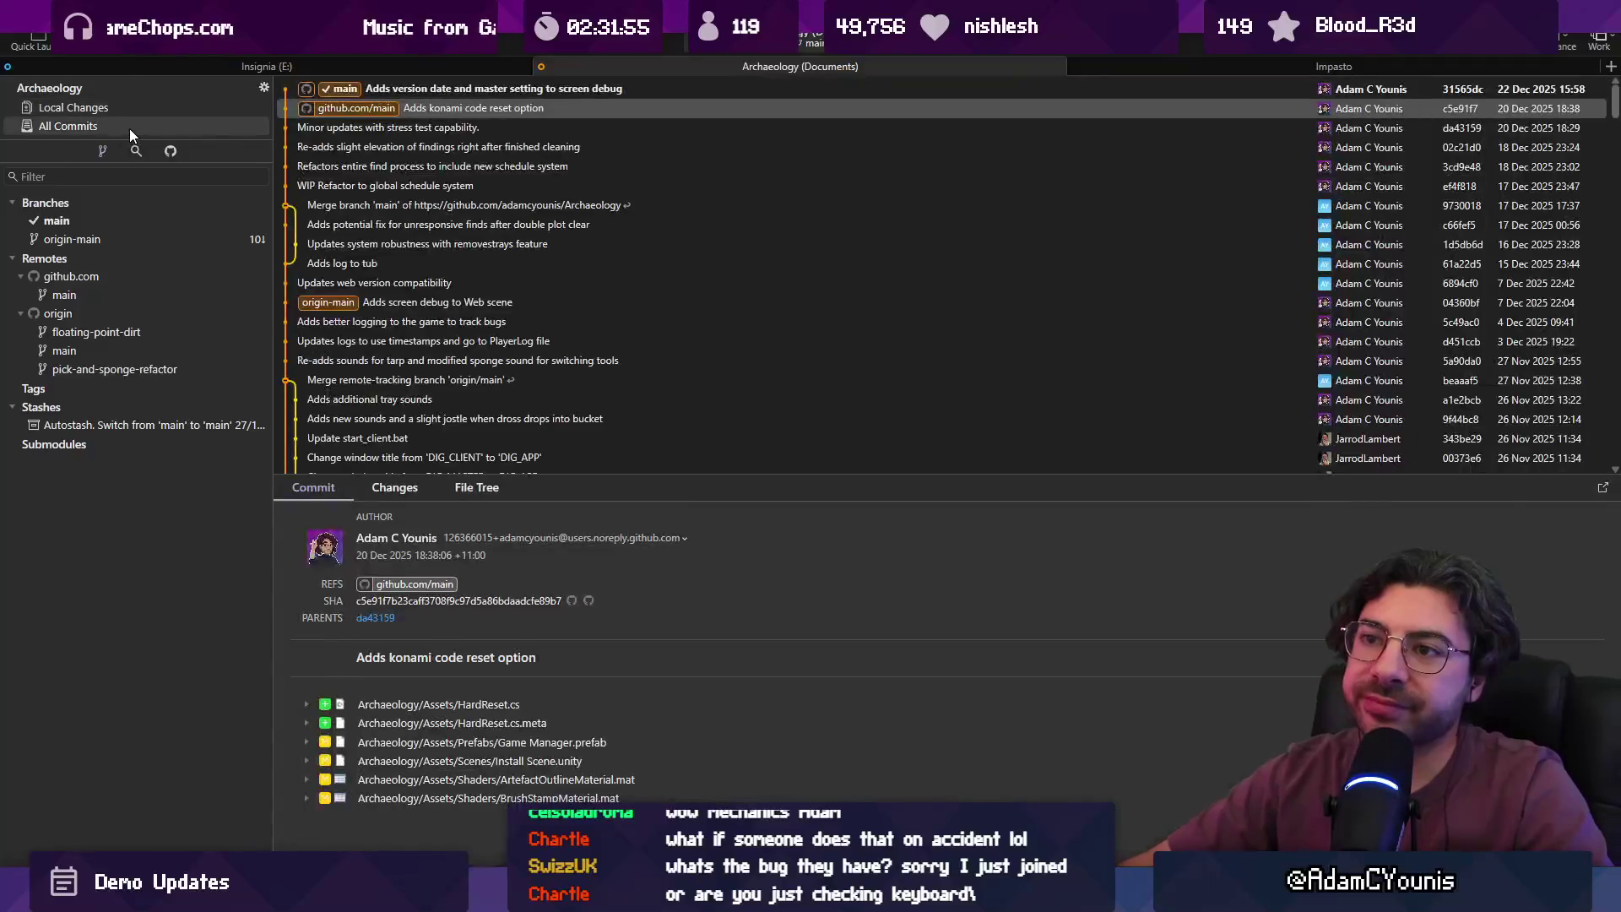
- Switch back to Unity to view the Install Scene with both player layouts
key(alt+Tab)
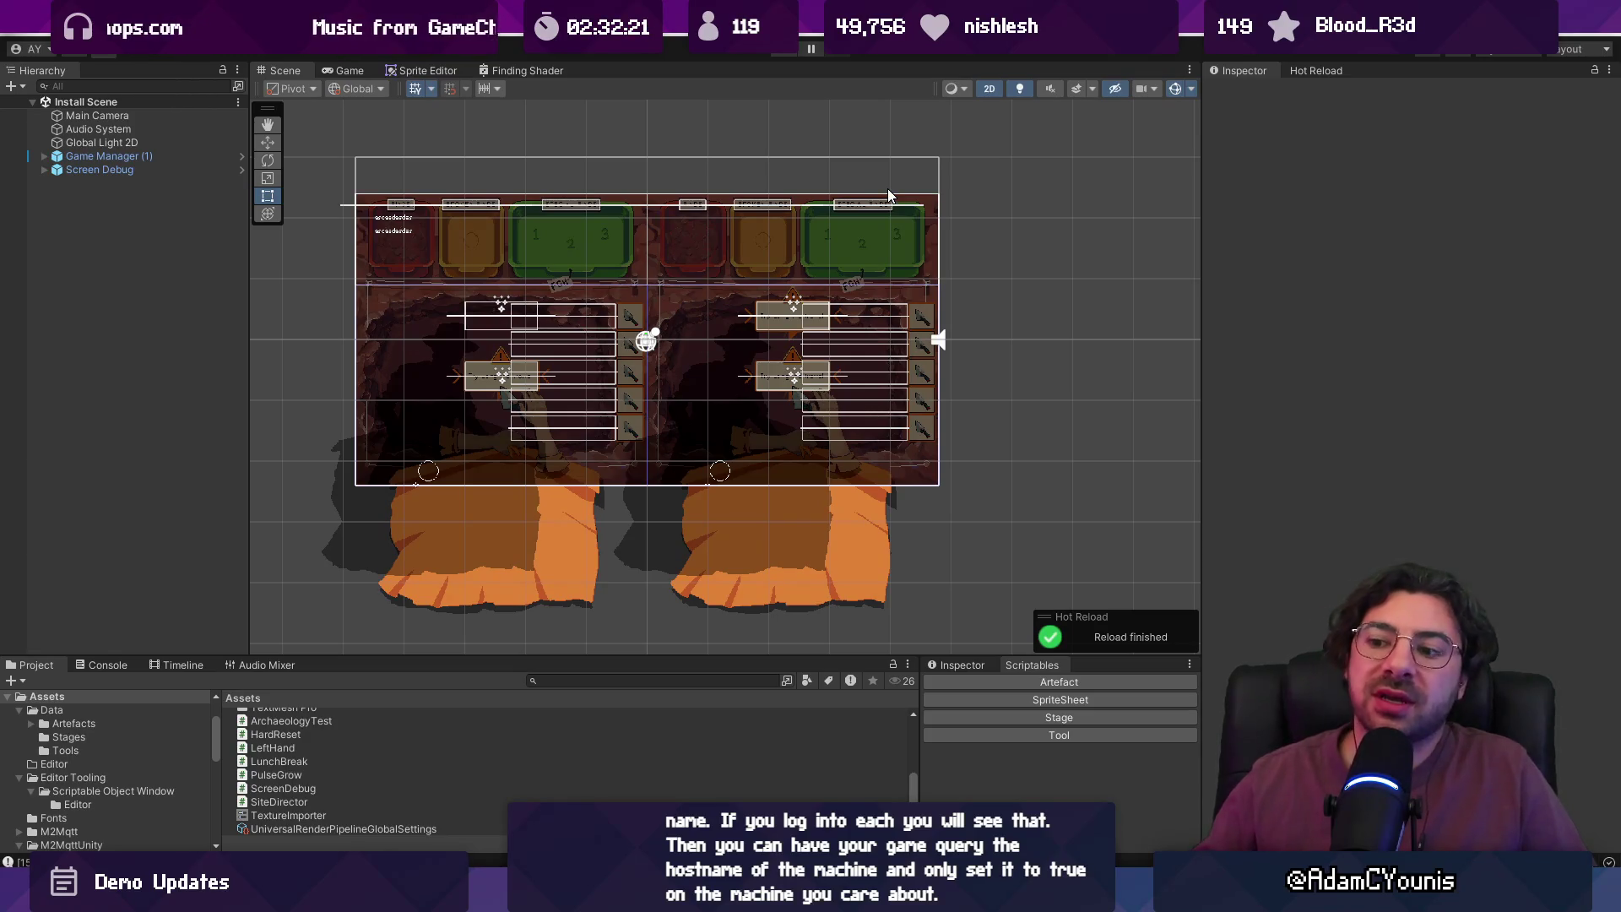
- Bring up the MQTT diagram, zoom in and pan to show more of it
key(alt+Tab)
scroll(1074, 421, up, 5)
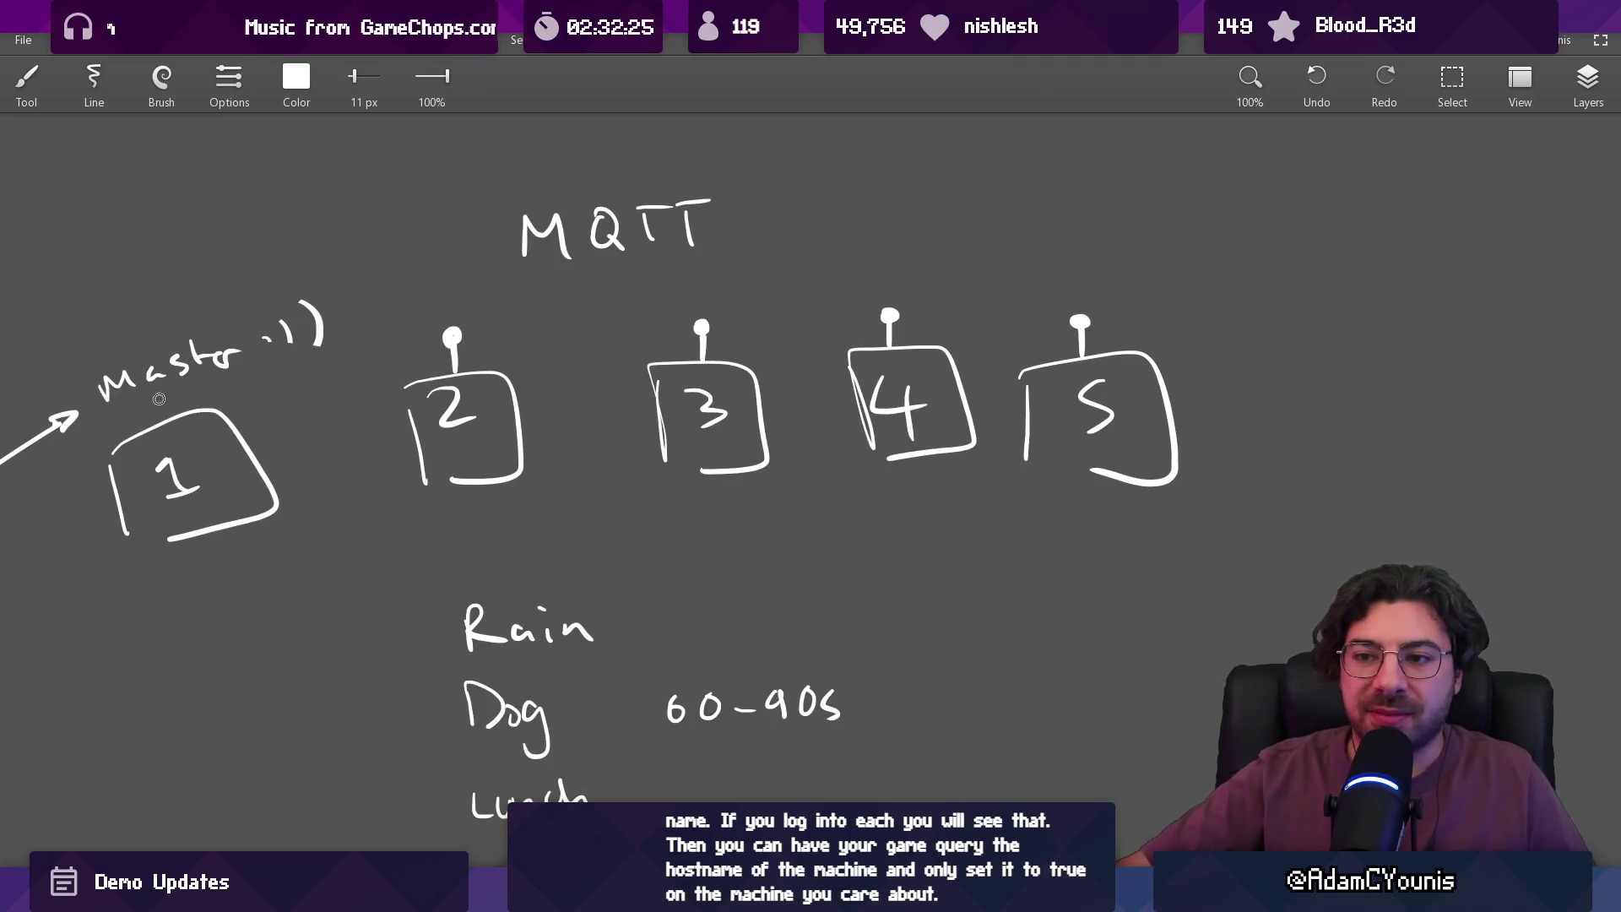
drag(115, 408, 263, 399)
key(ctrl+z)
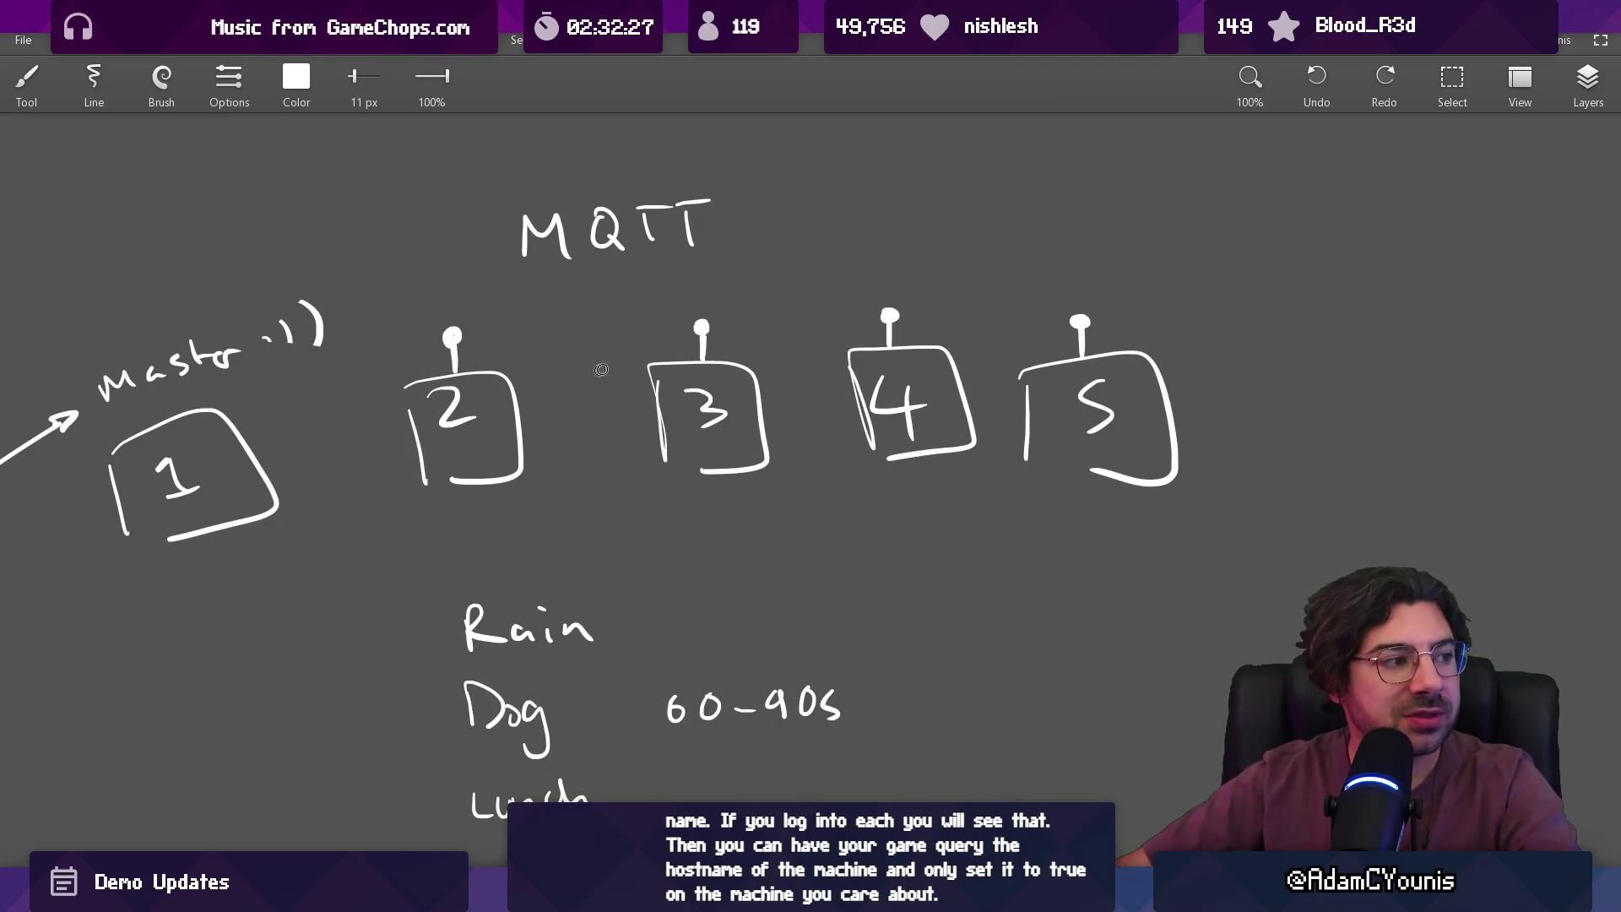
drag(694, 359, 910, 397)
- Shrink the brush to 4.5 px and sketch arcs from Master over boxes 2–5
key(bracketleft)
key(bracketleft)
key(bracketleft)
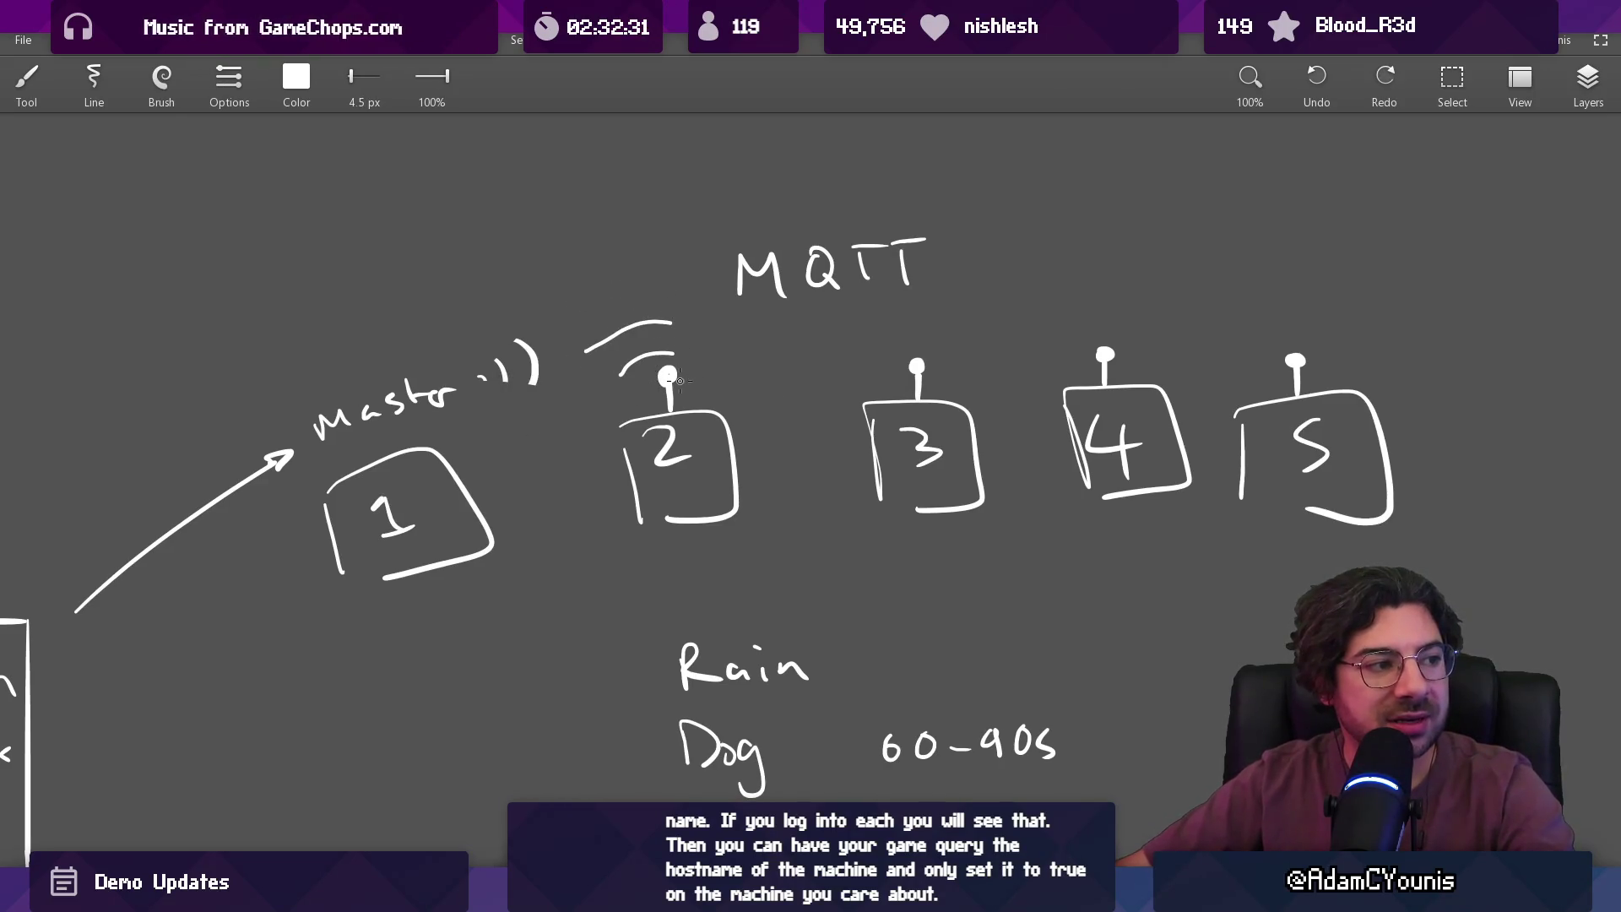
mouse_move(671, 391)
mouse_down()
mouse_move(382, 381)
mouse_move(1213, 355)
mouse_move(1179, 377)
mouse_up()
key(ctrl+z)
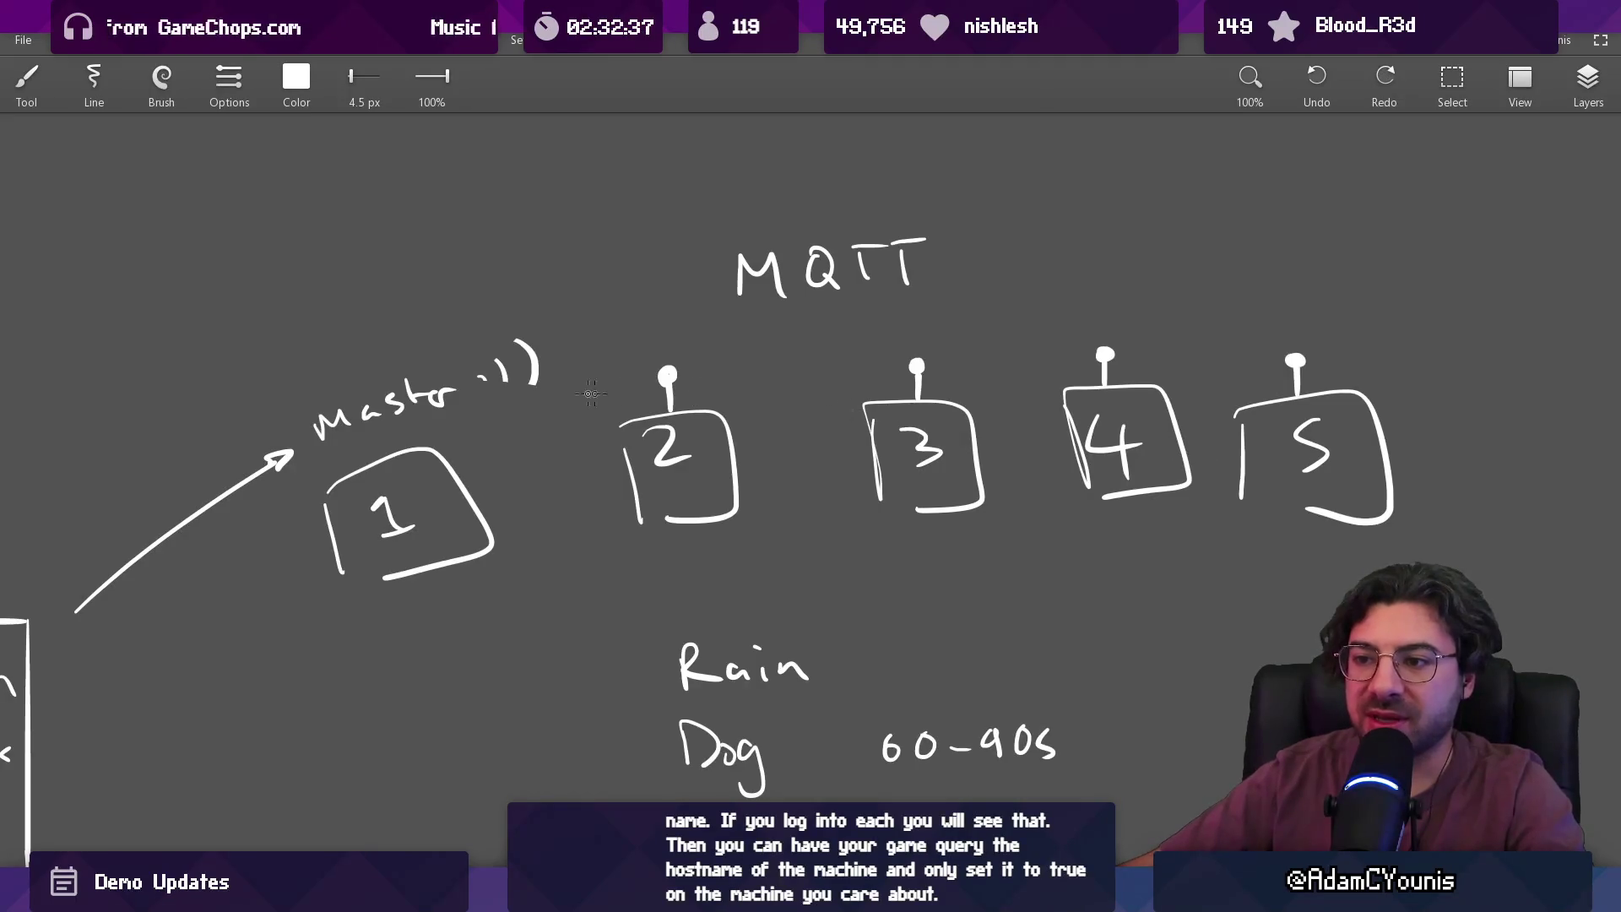
drag(309, 482, 401, 455)
drag(477, 412, 1280, 363)
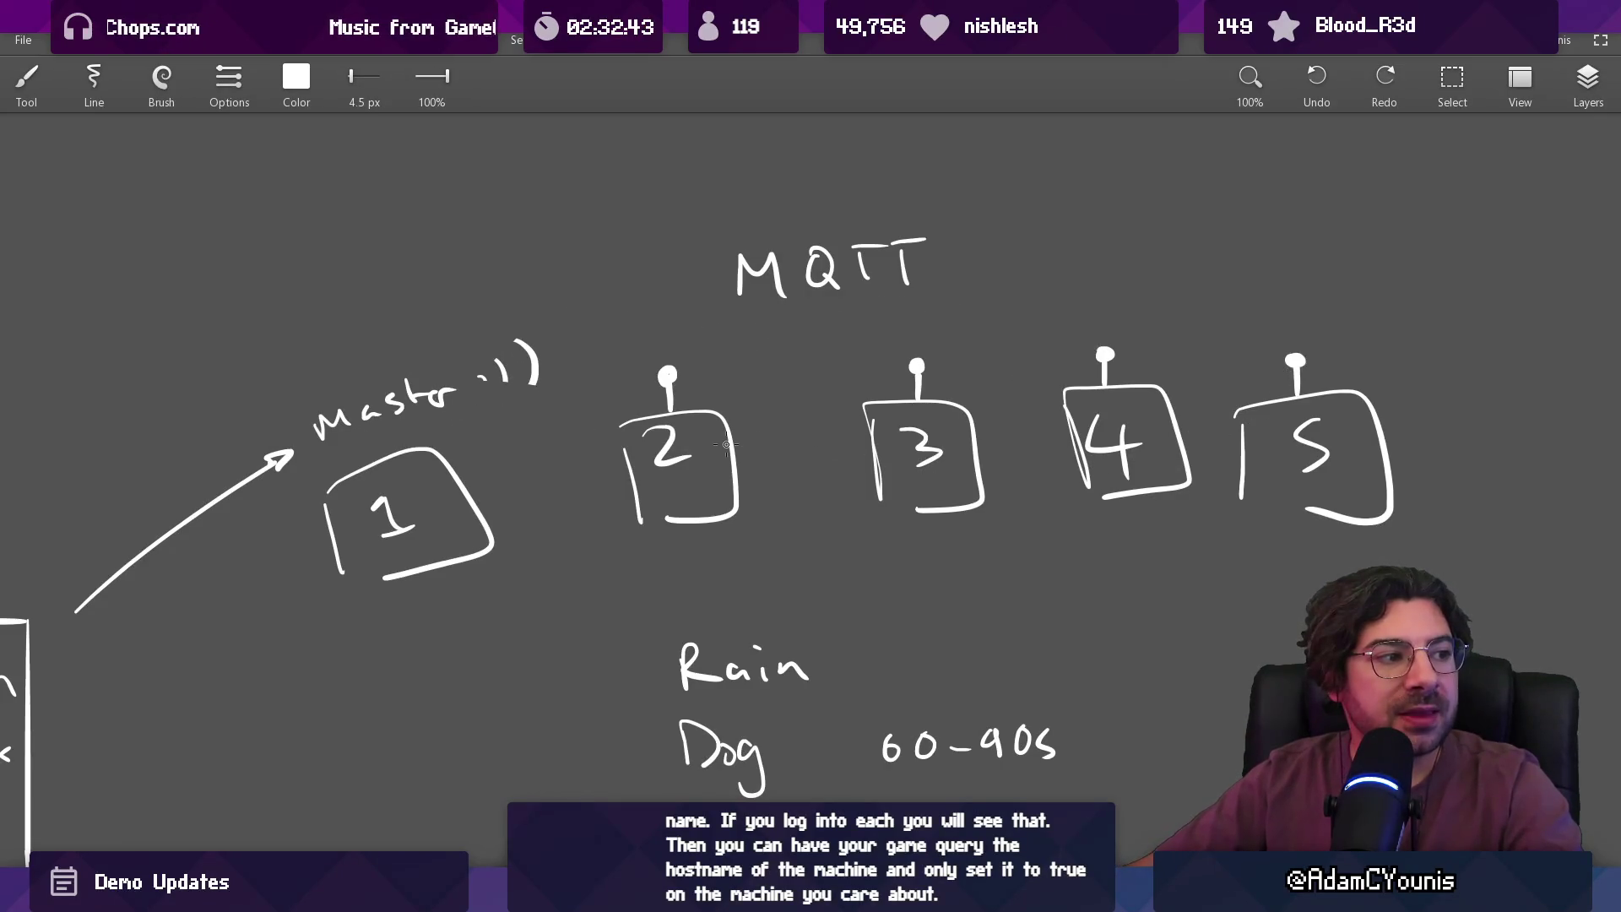
scroll(697, 438, down, 3)
scroll(728, 500, up, 3)
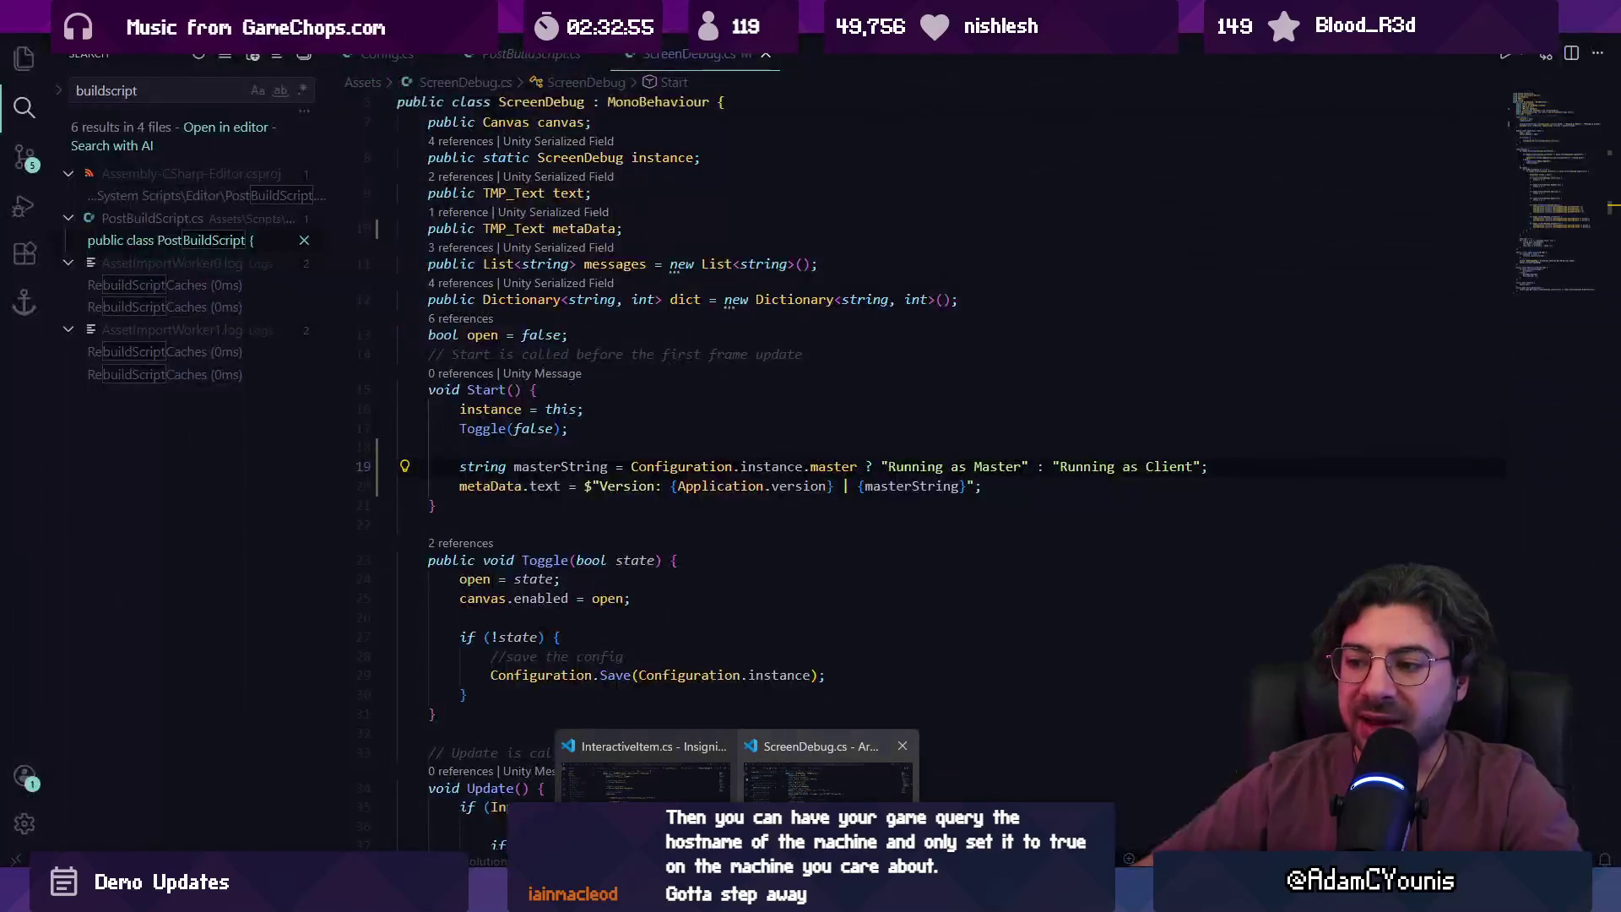
- Clear the buildscript text from VS Code's sidebar search and return to the ScreenDebug.cs code
click(743, 794)
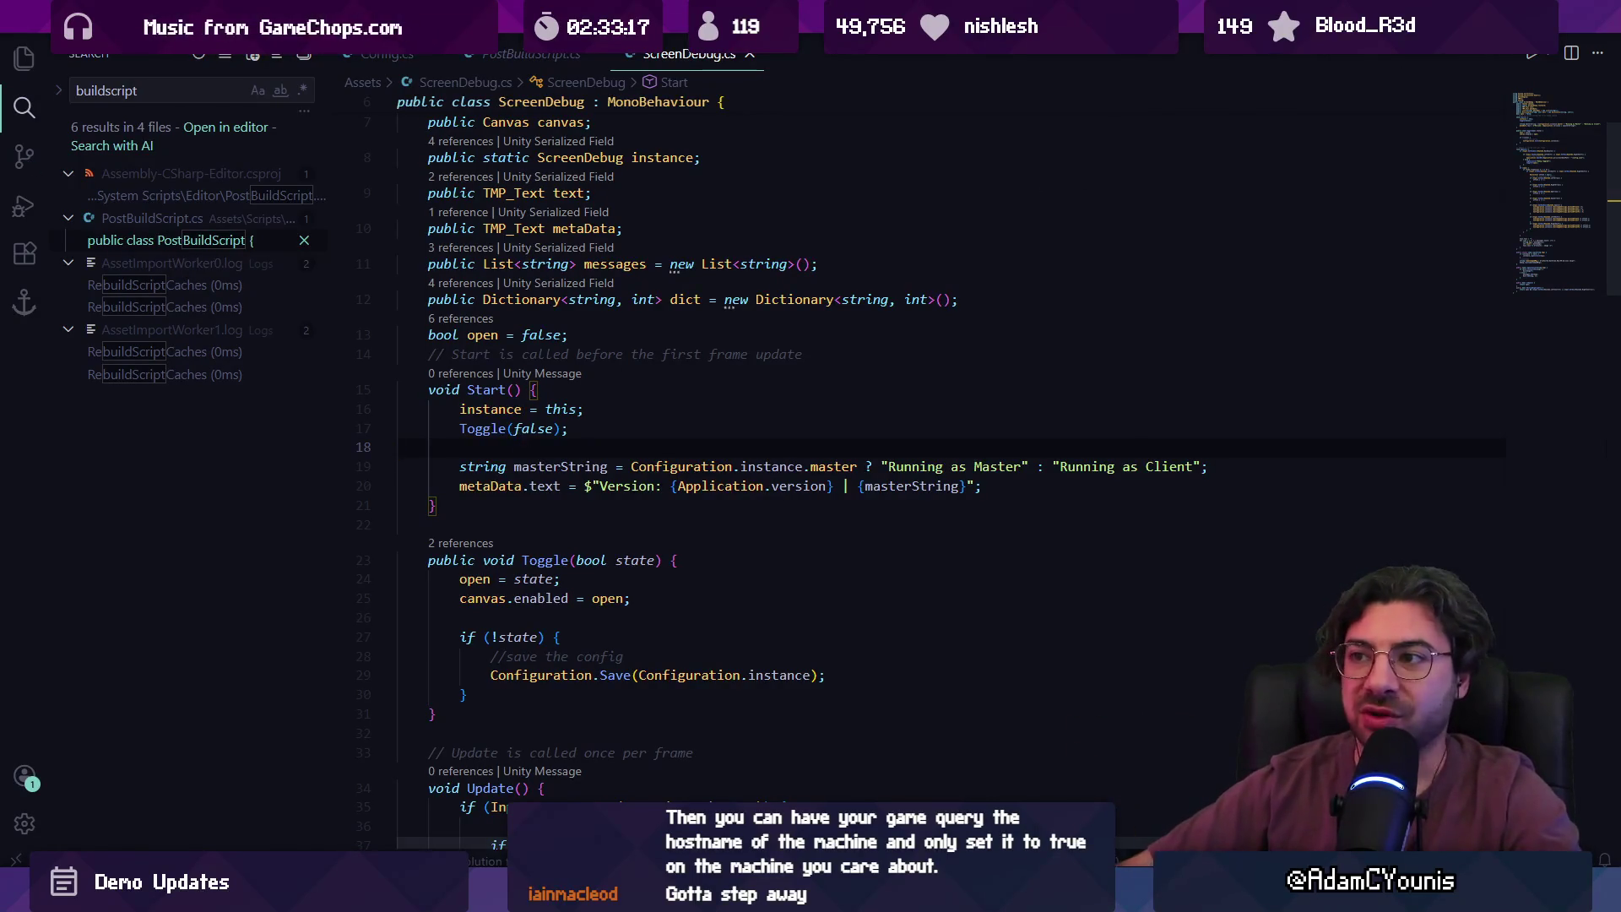
click(203, 93)
key(ctrl+a)
key(BackSpace)
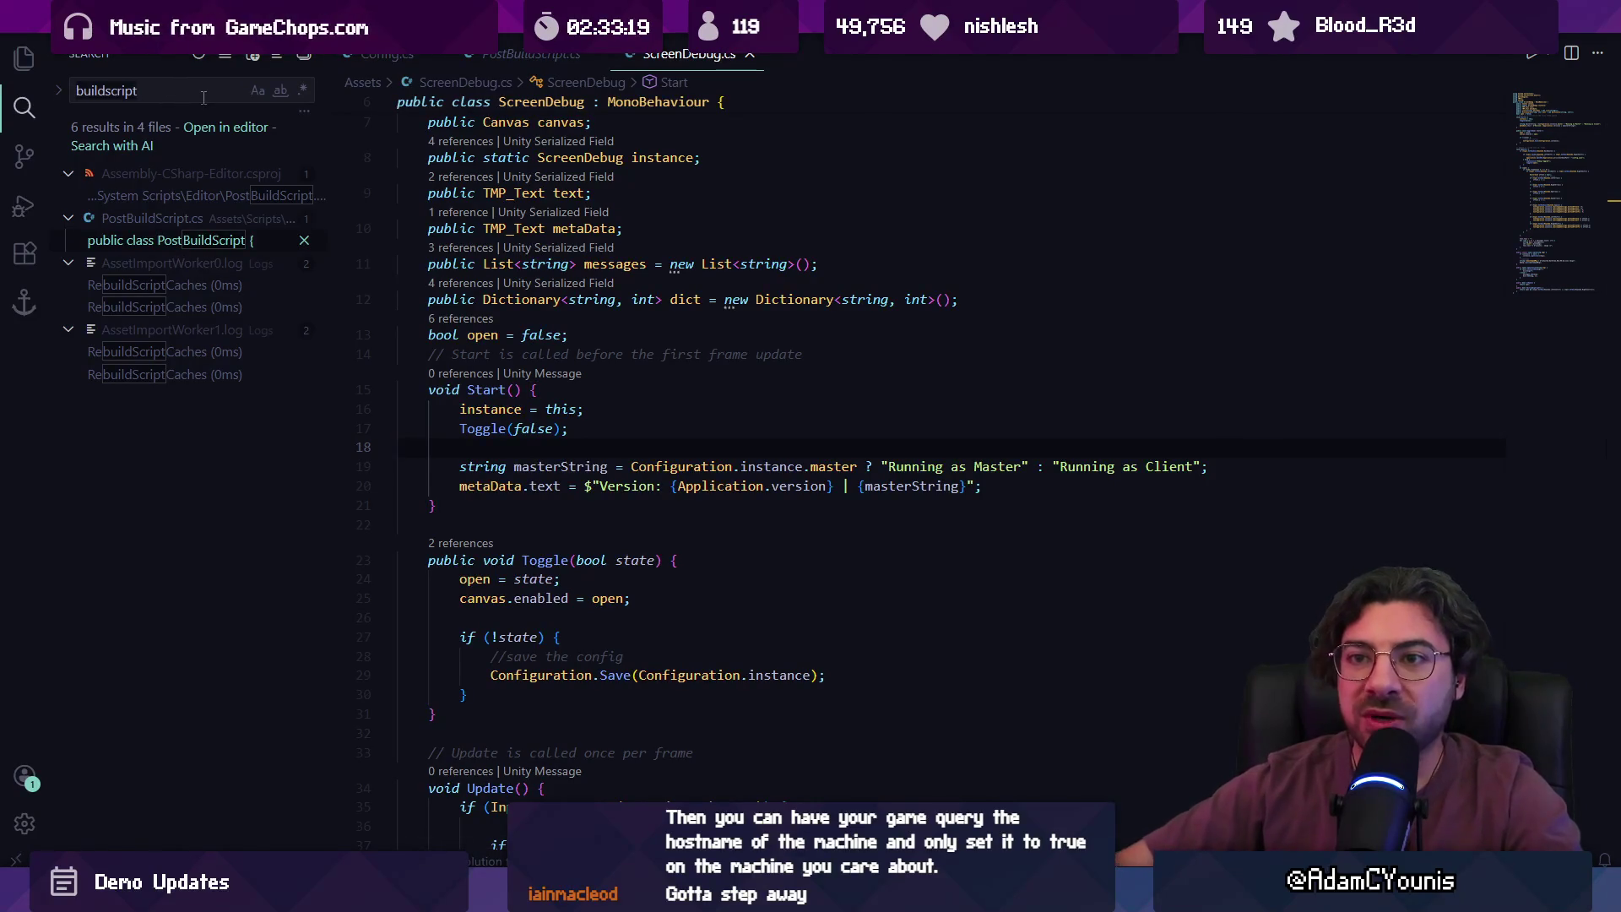
click(600, 334)
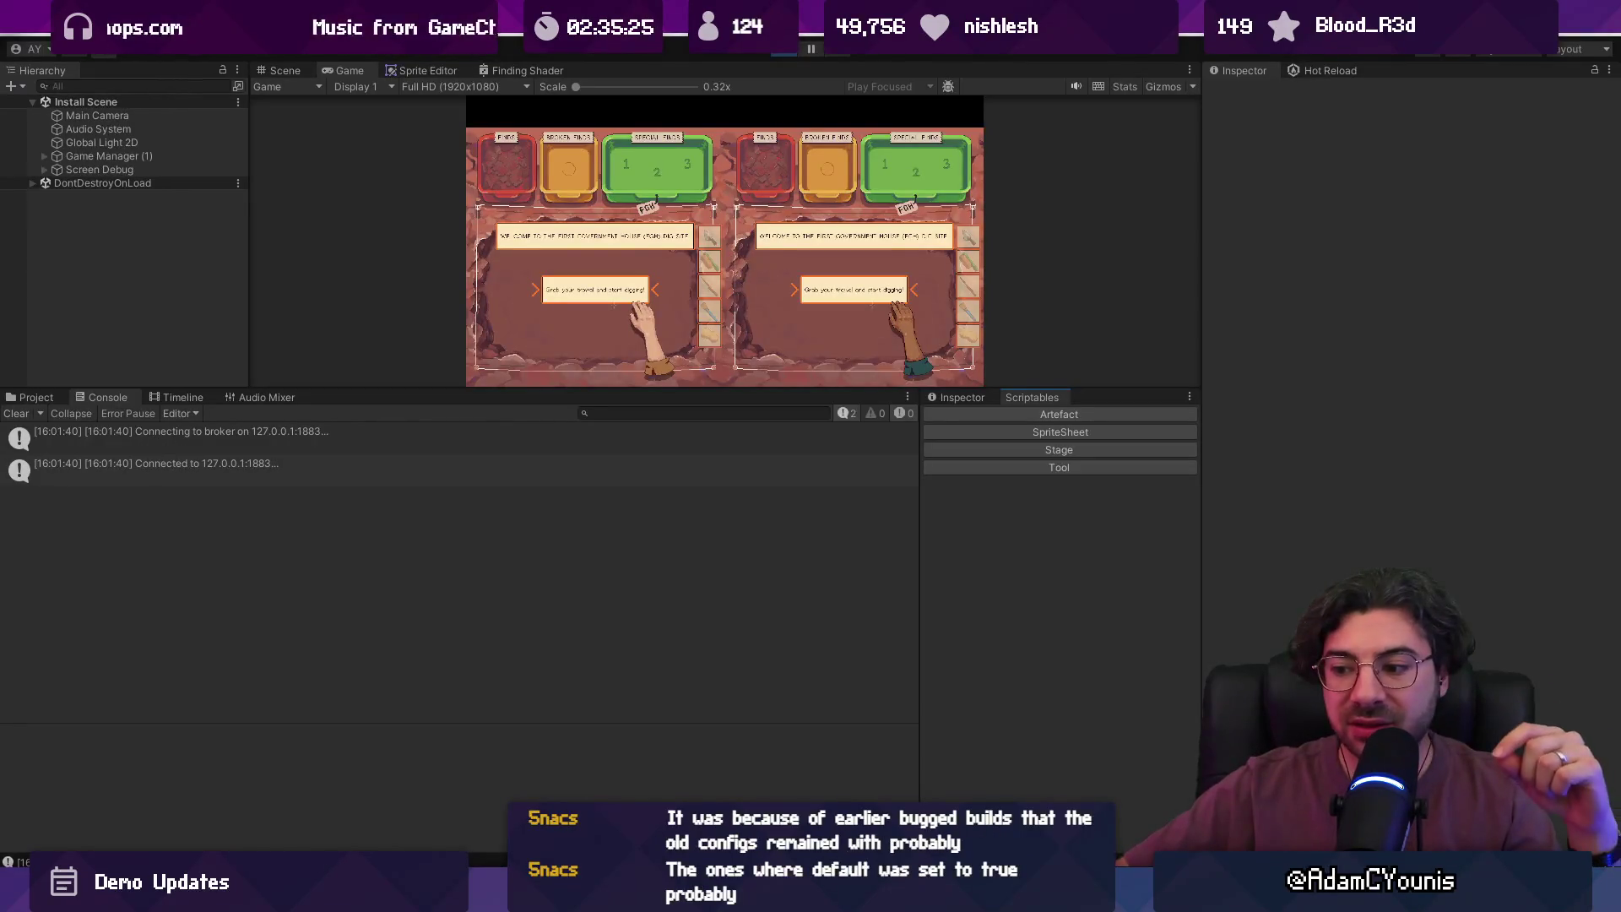
key(alt+Tab)
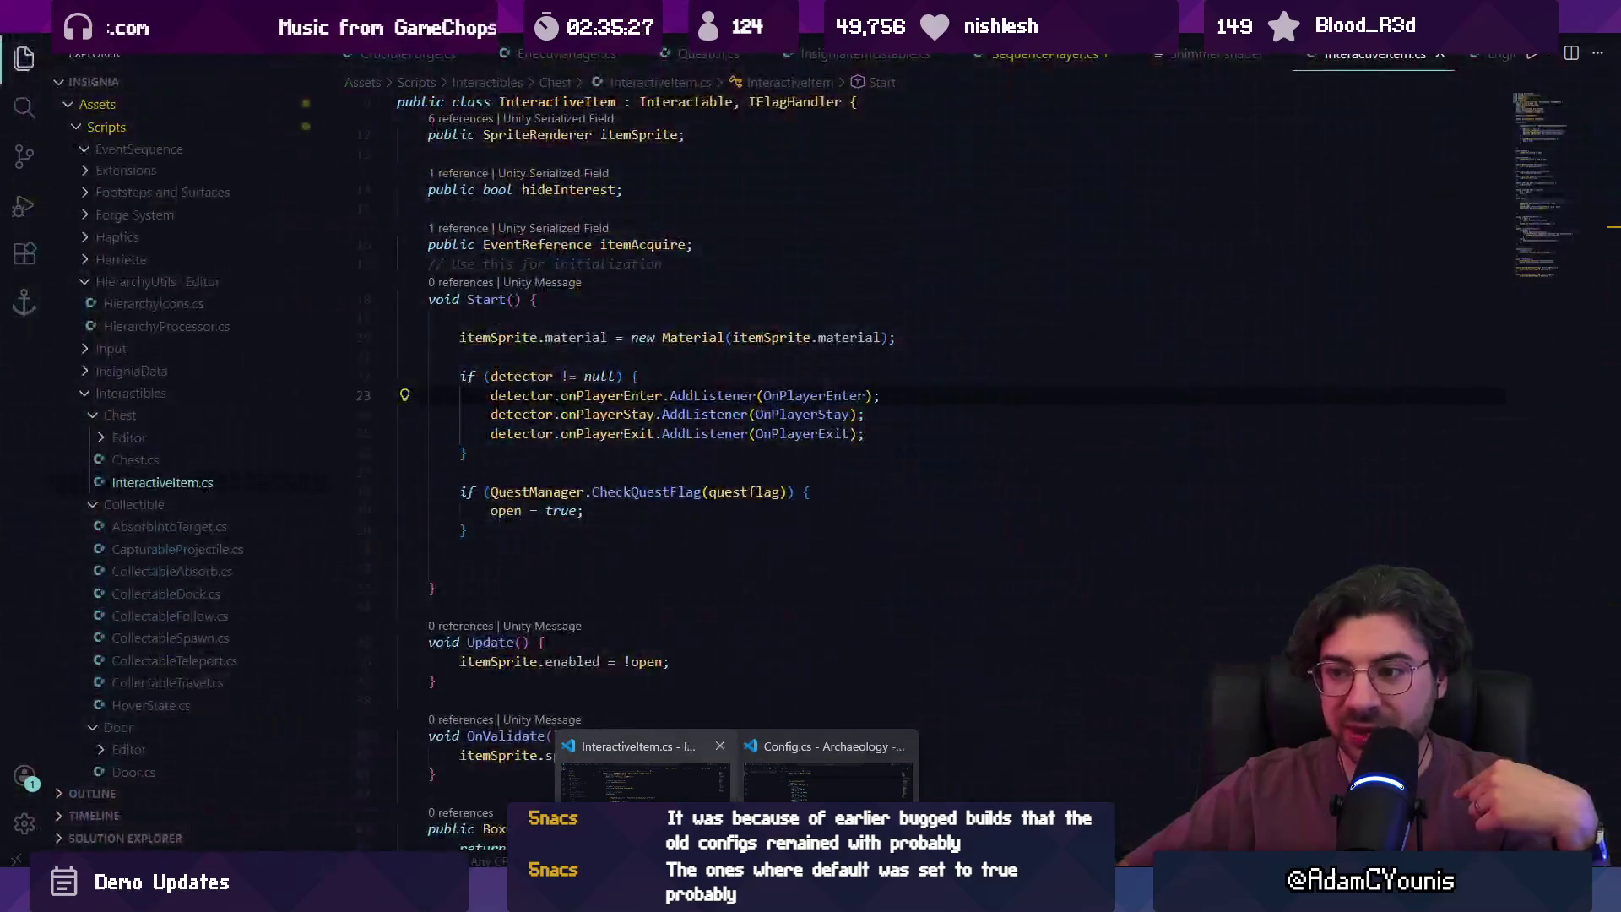
- Open Config.cs via quick search and review the default master and masterIP values
click(515, 54)
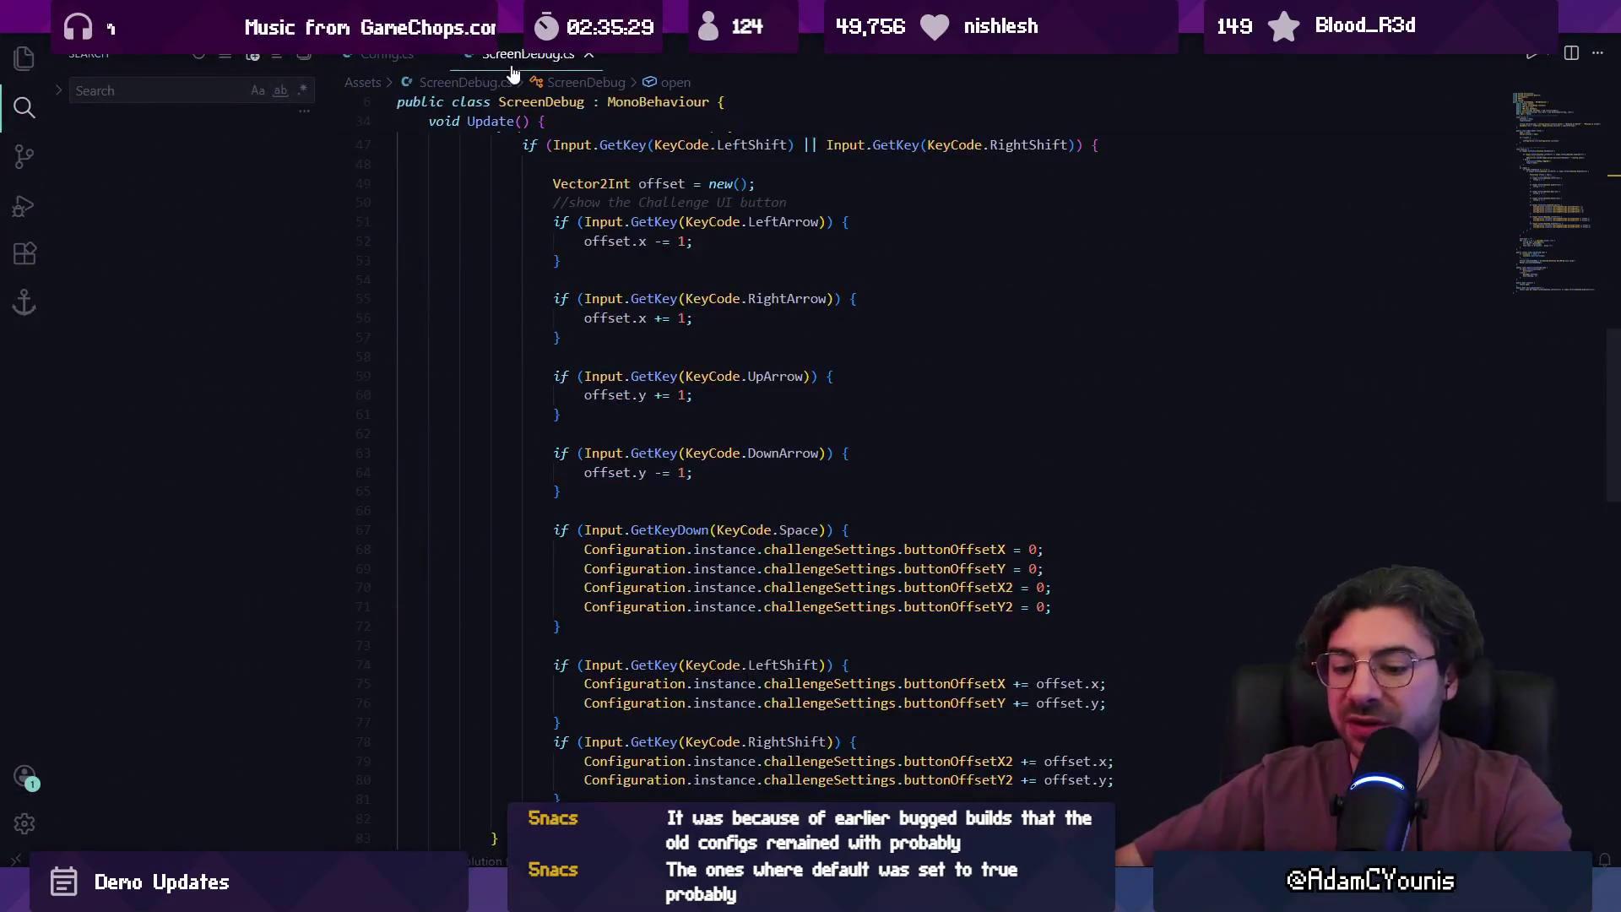
key(ctrl+p)
text(config)
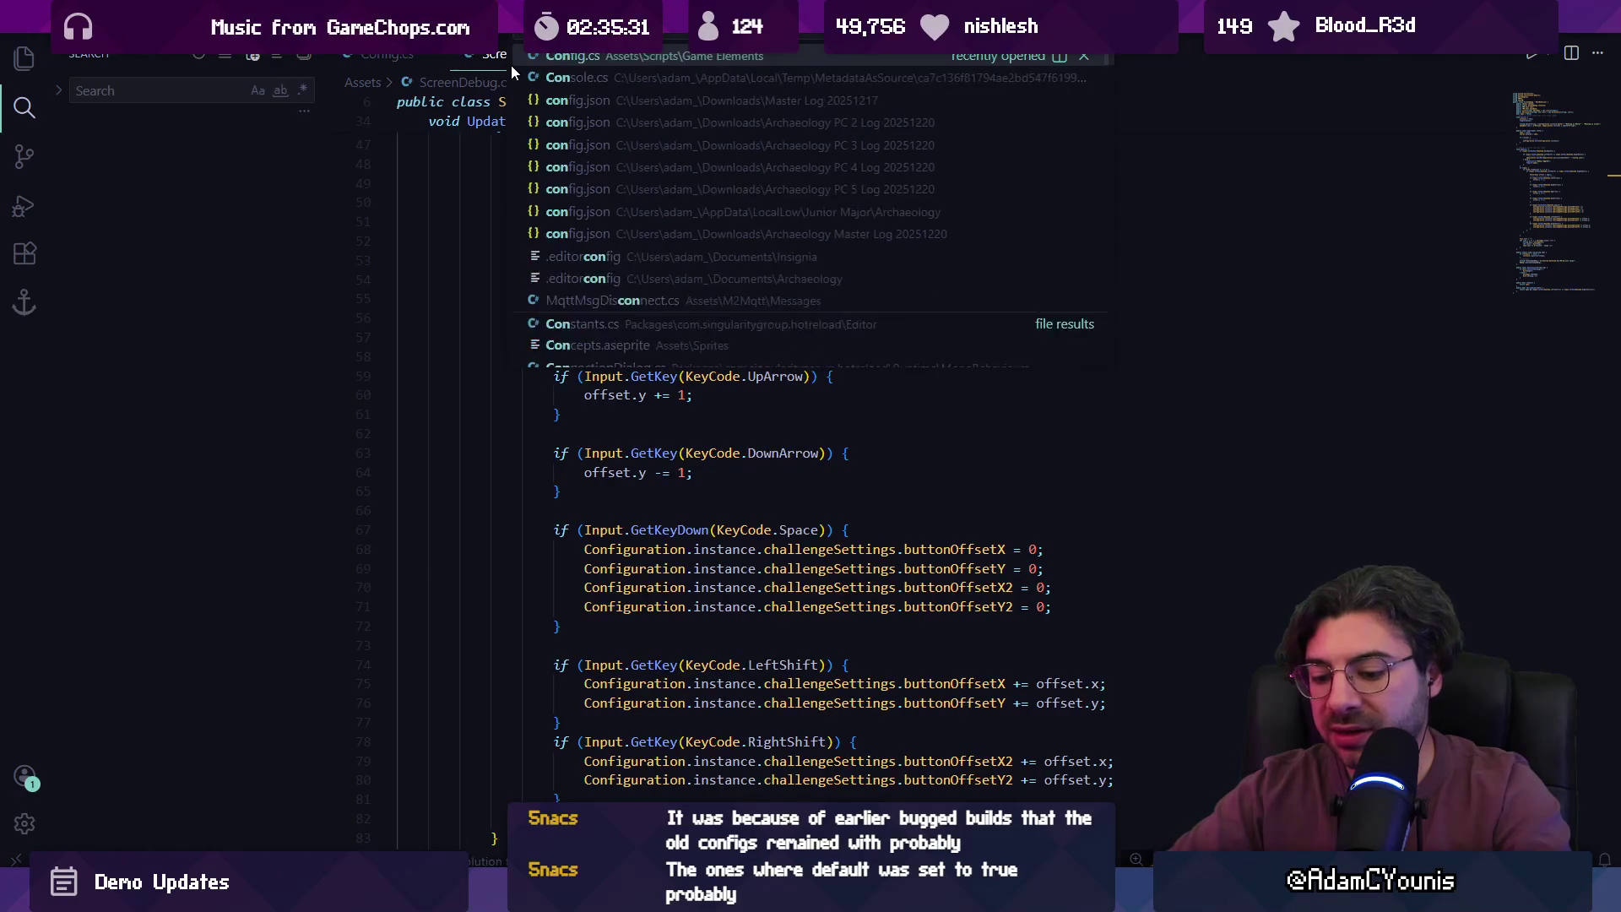
key(Return)
scroll(668, 699, up, 15)
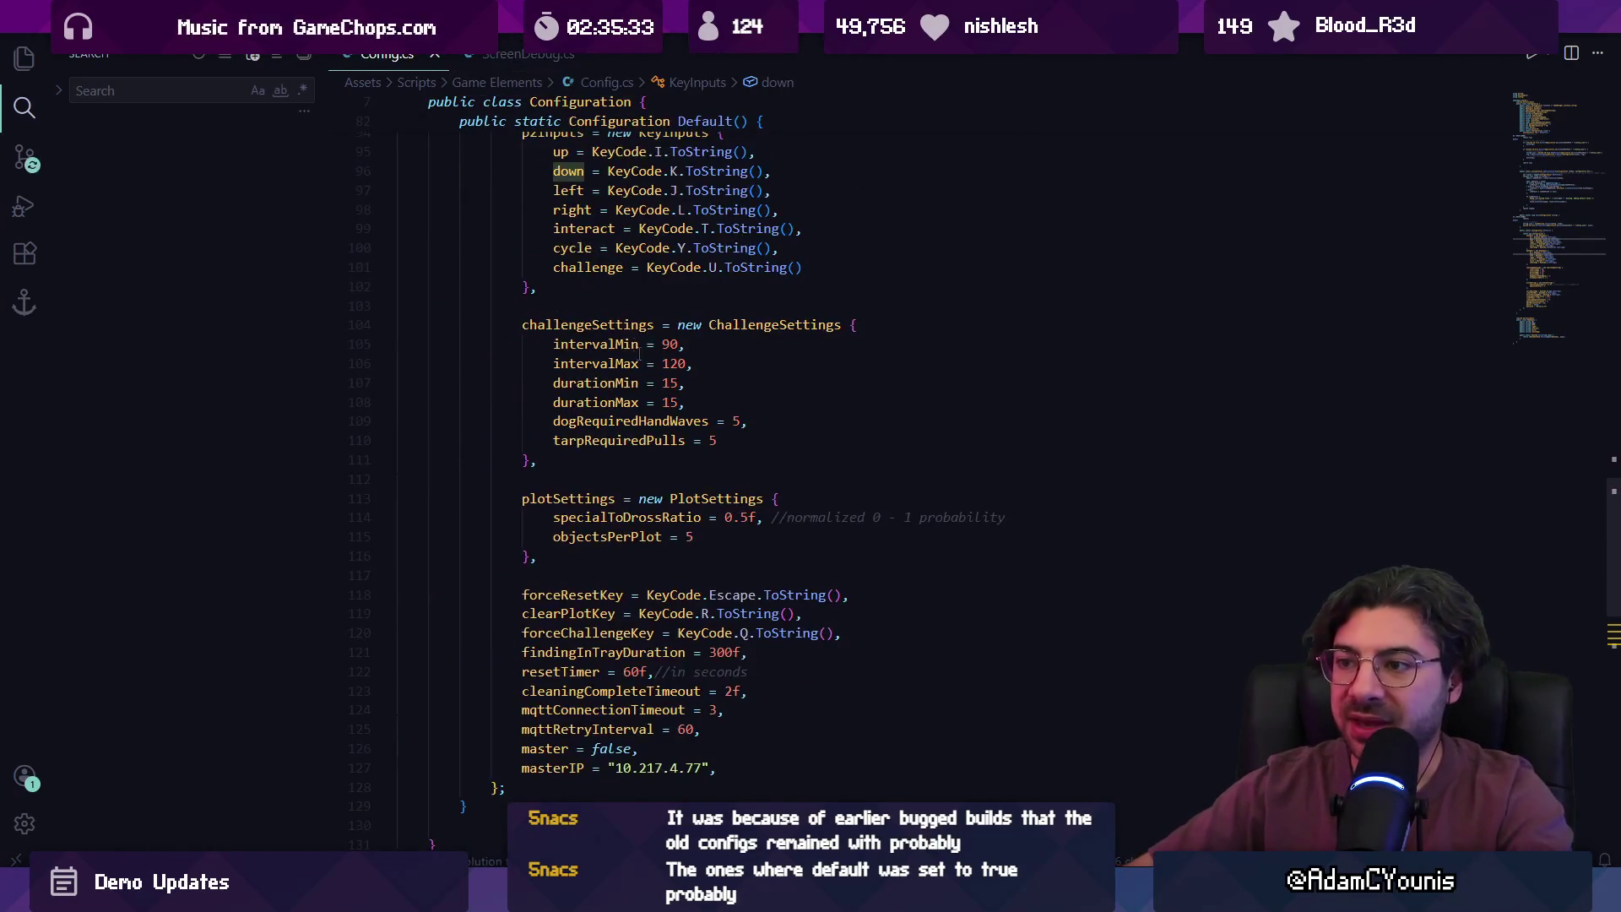
scroll(668, 699, down, 3)
mouse_move(515, 641)
mouse_down()
mouse_move(785, 642)
mouse_move(484, 642)
mouse_up()
click(783, 641)
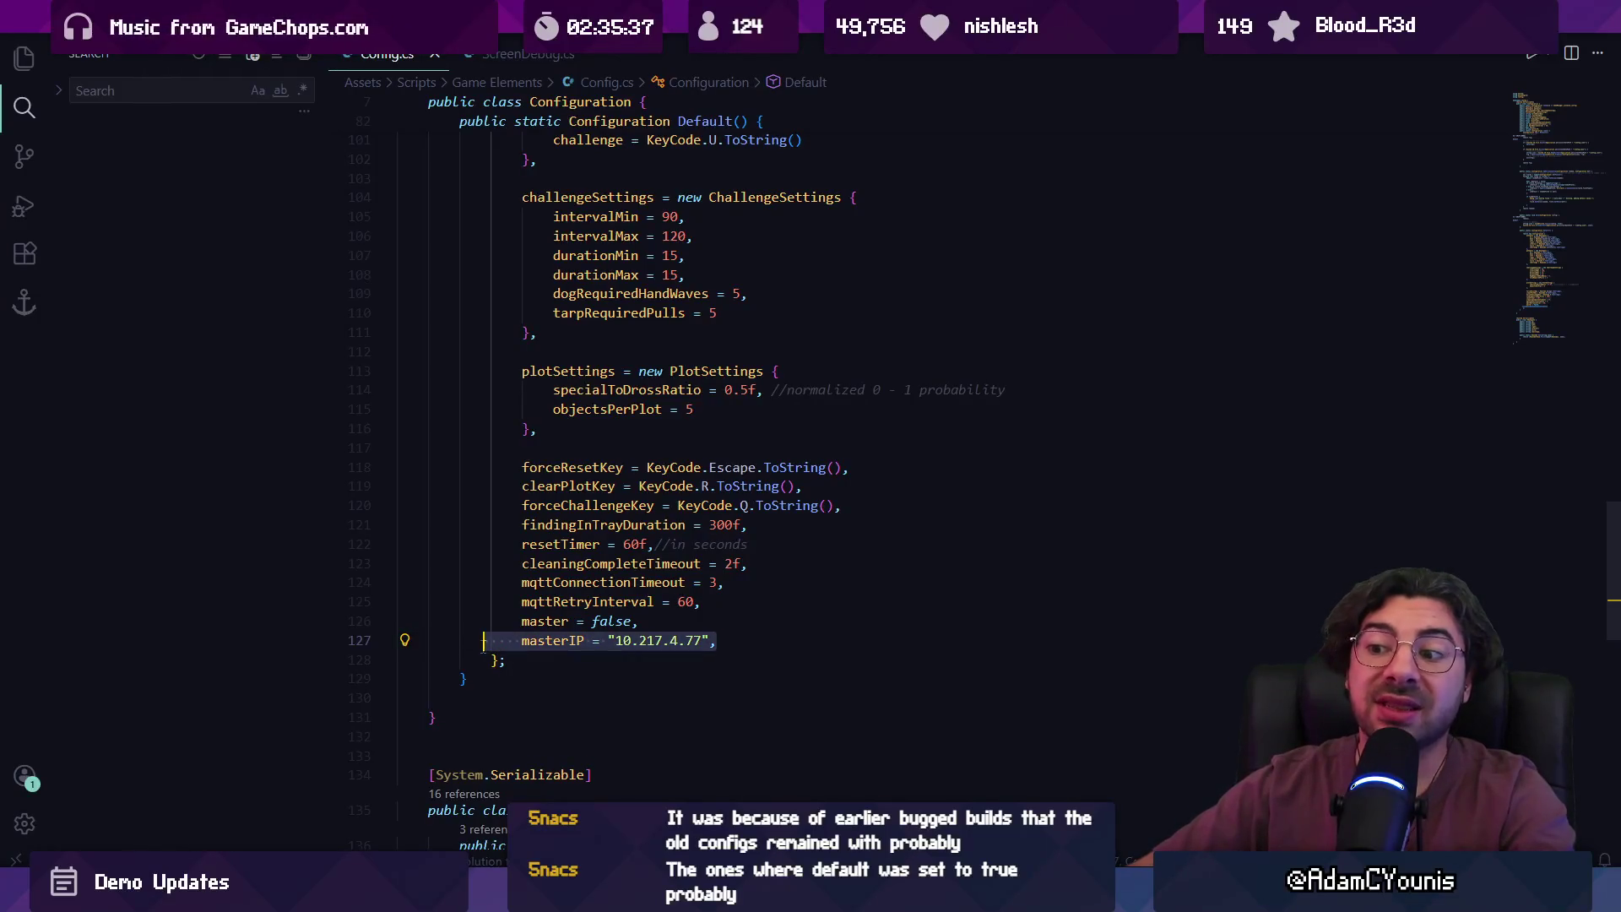
click(624, 582)
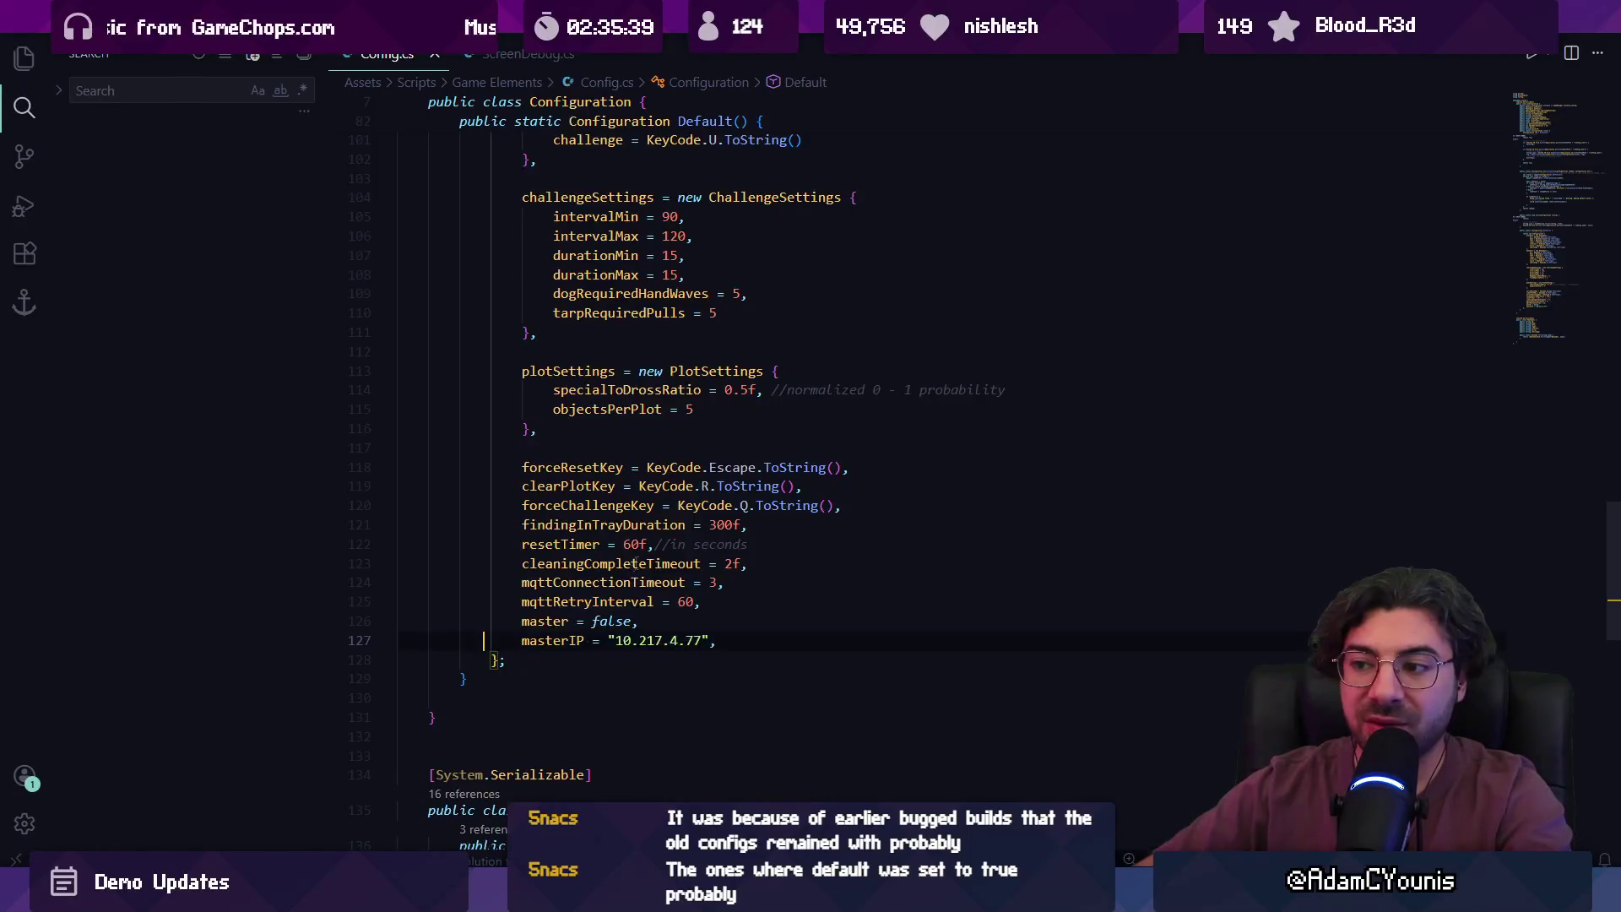
- Examine the Debug.Log line in UpVersionConfig that reports missing config fields
scroll(641, 566, up, 15)
scroll(671, 551, down, 12)
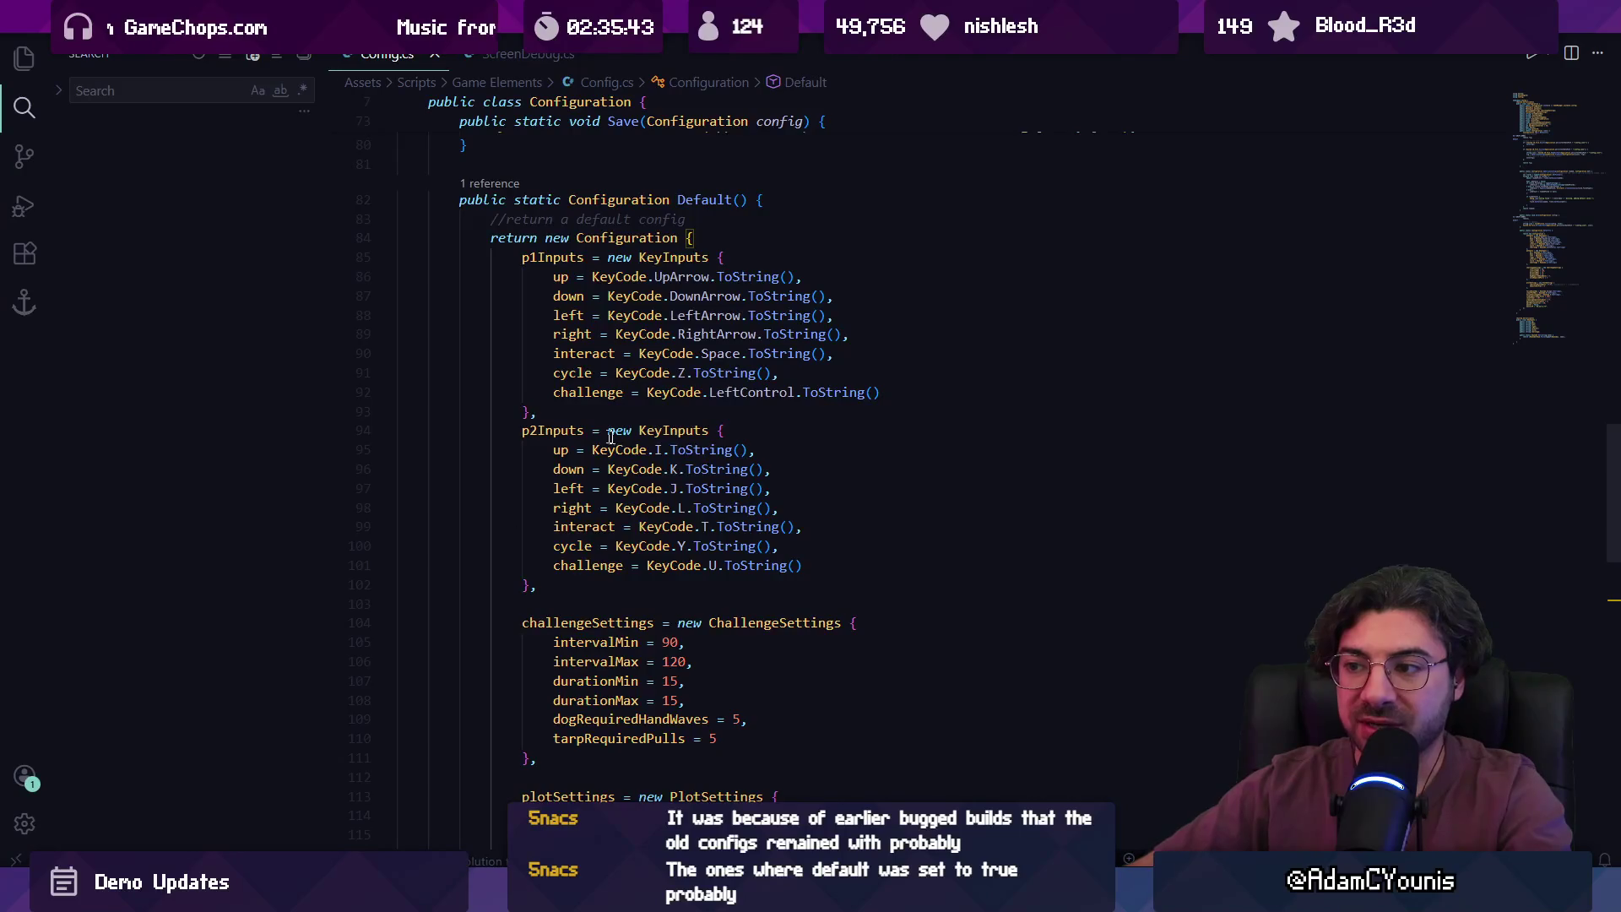
scroll(665, 520, up, 12)
triple_click(665, 524)
click(705, 504)
key(Down)
key(ctrl+l)
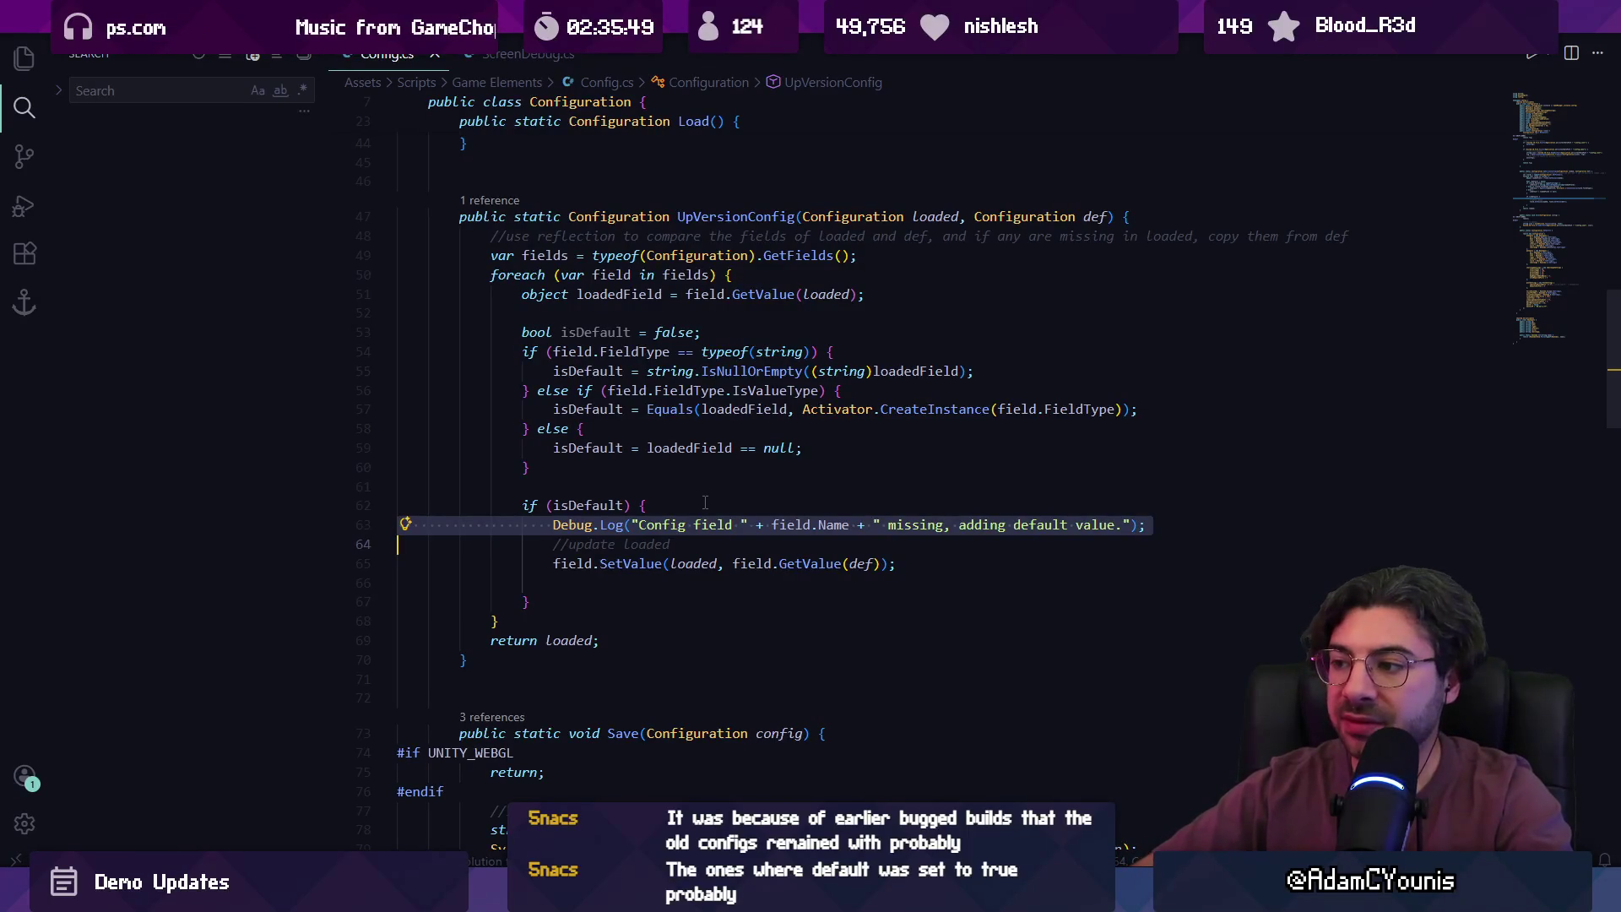
key(Up)
key(End)
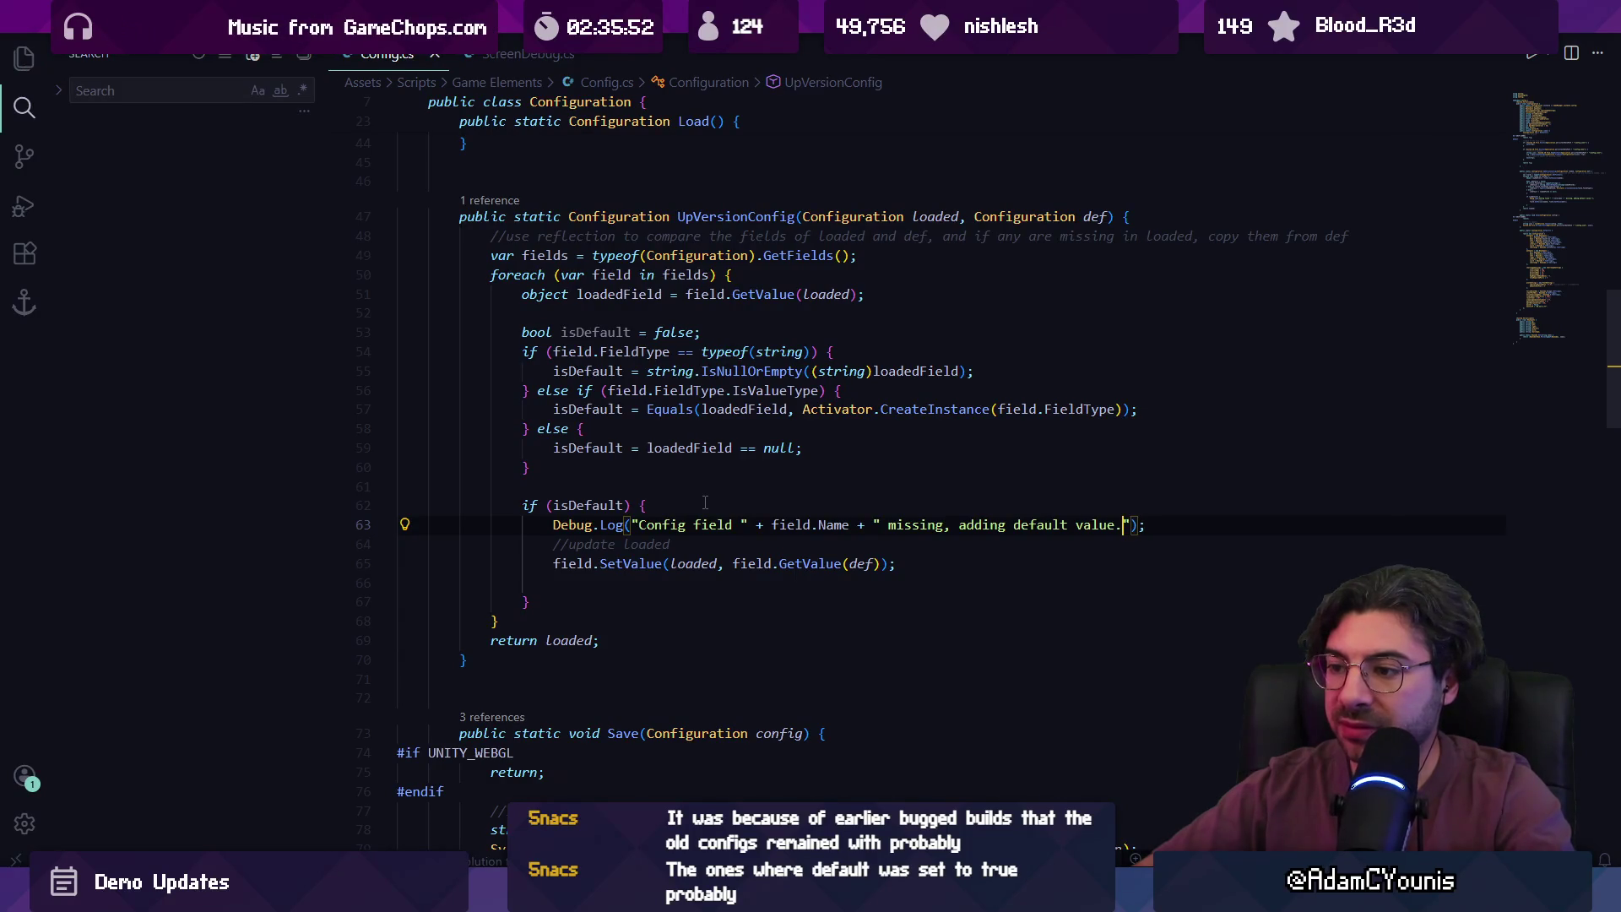
key(Left)
key(Left)
key(Left)
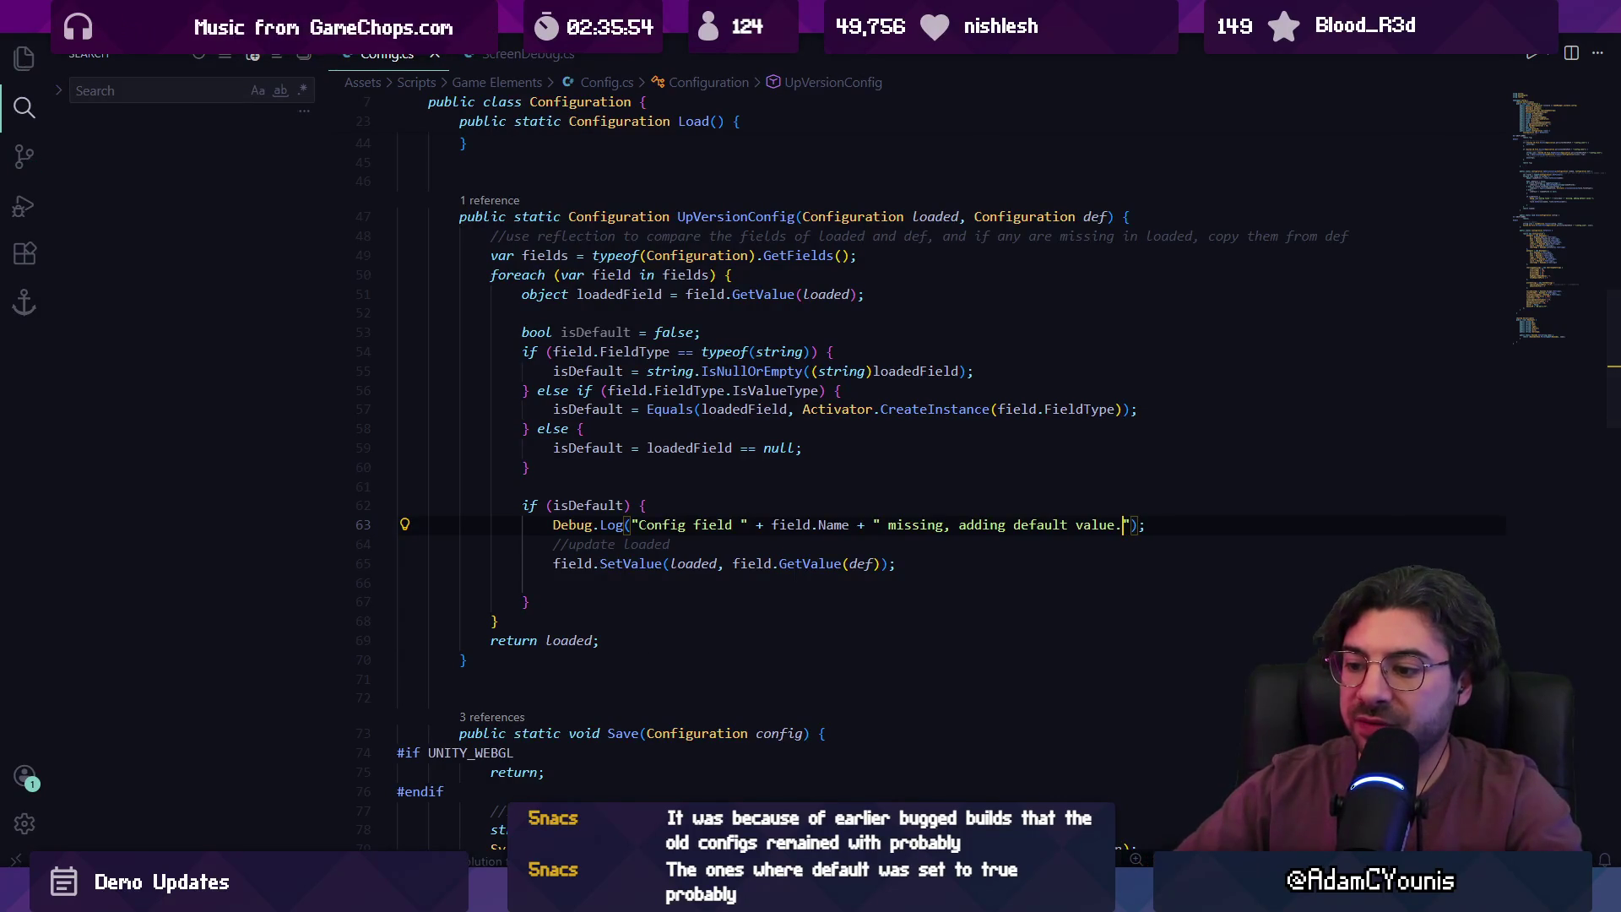
- Open the game's saved config.json from File Explorer
mouse_move(549, 887)
click(549, 794)
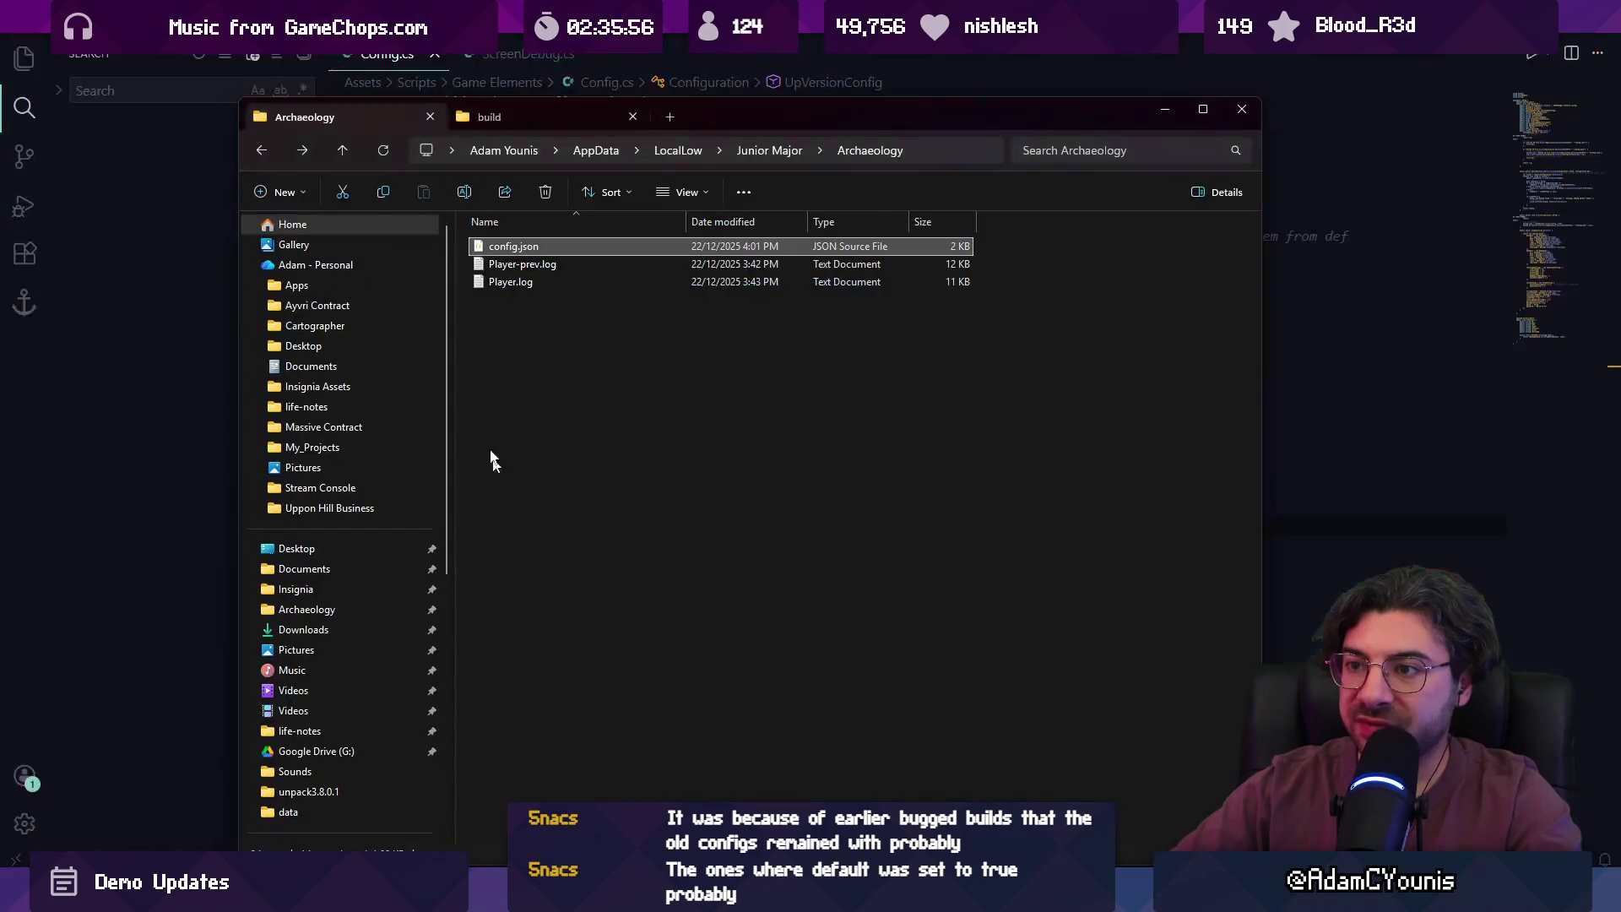
double_click(502, 245)
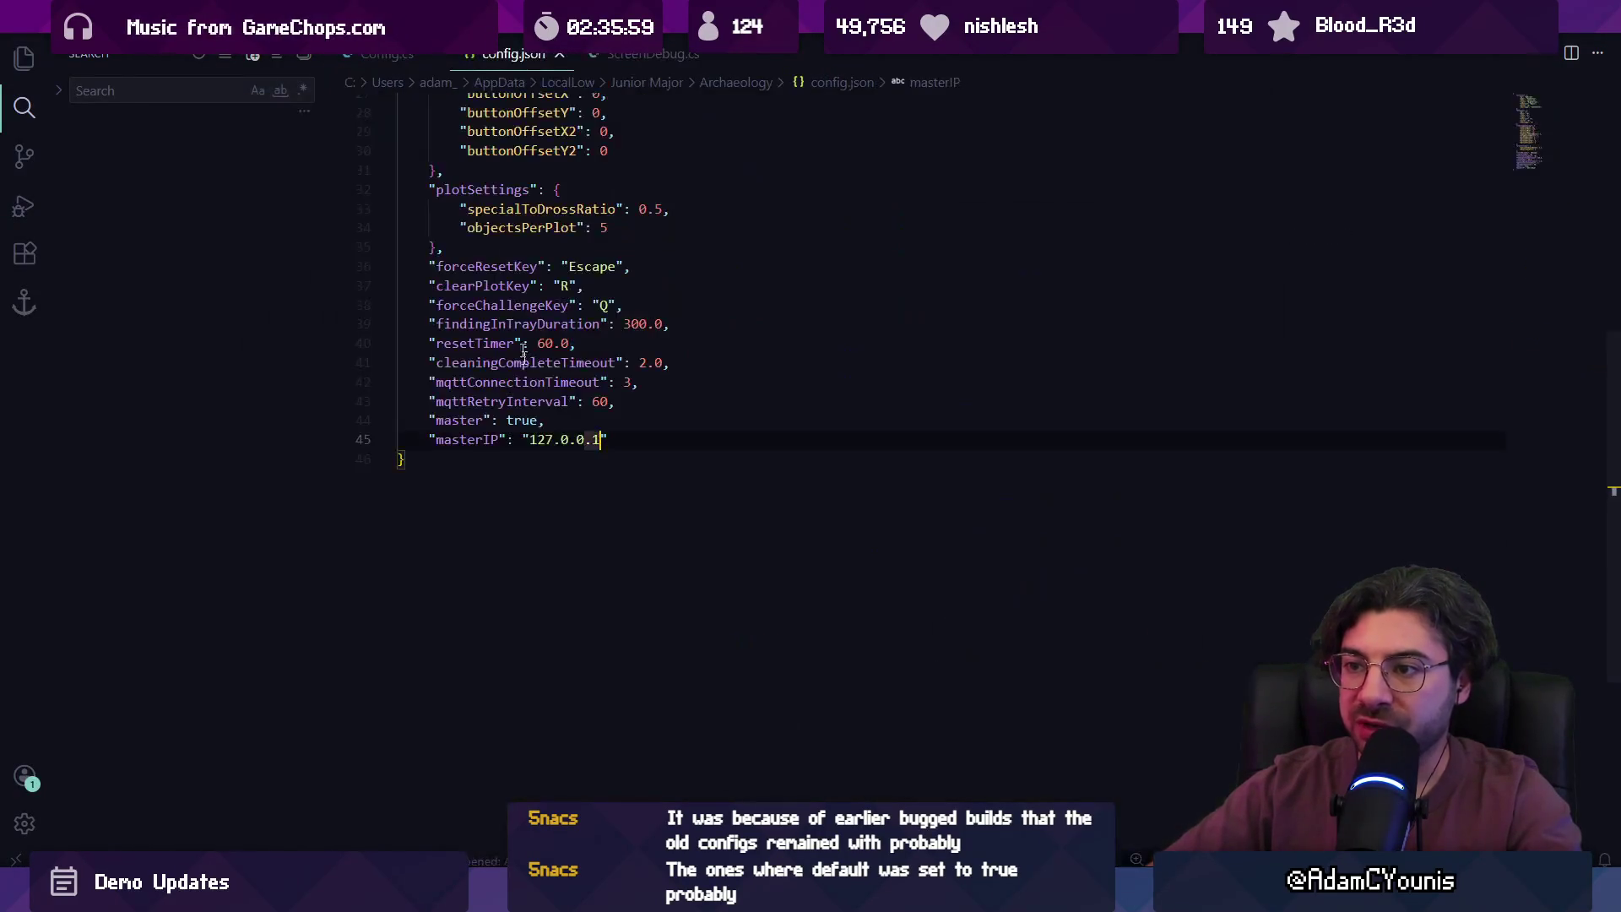
- Delete the masterIP and master entries and the trailing comma, then go back to Unity
drag(607, 440, 372, 436)
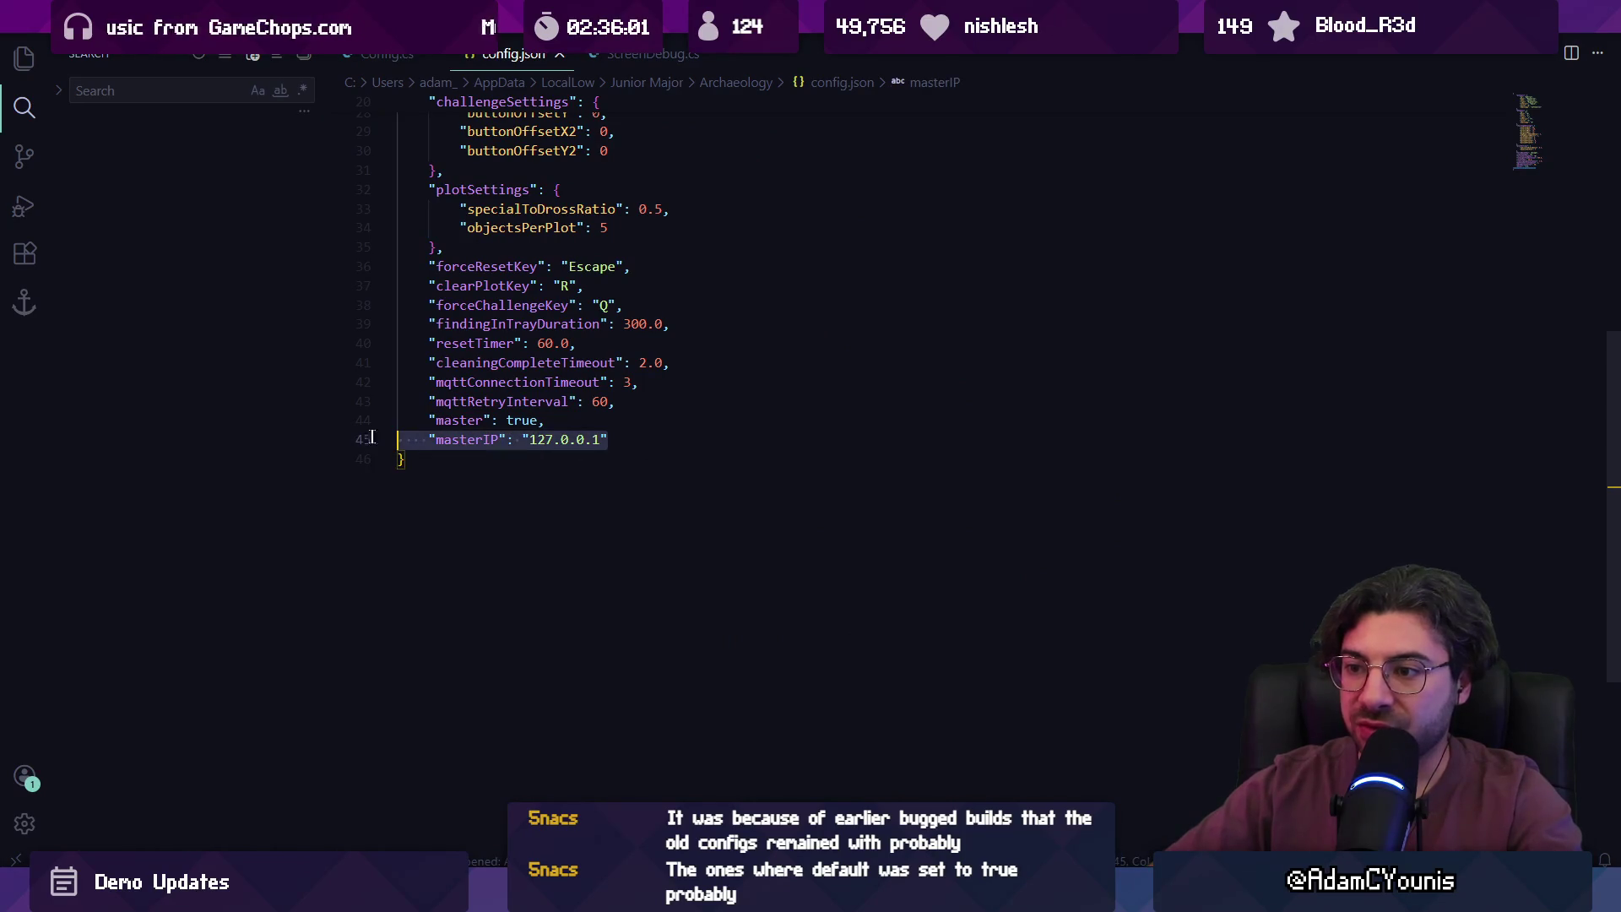
key(BackSpace)
key(BackSpace)
key(BackSpace)
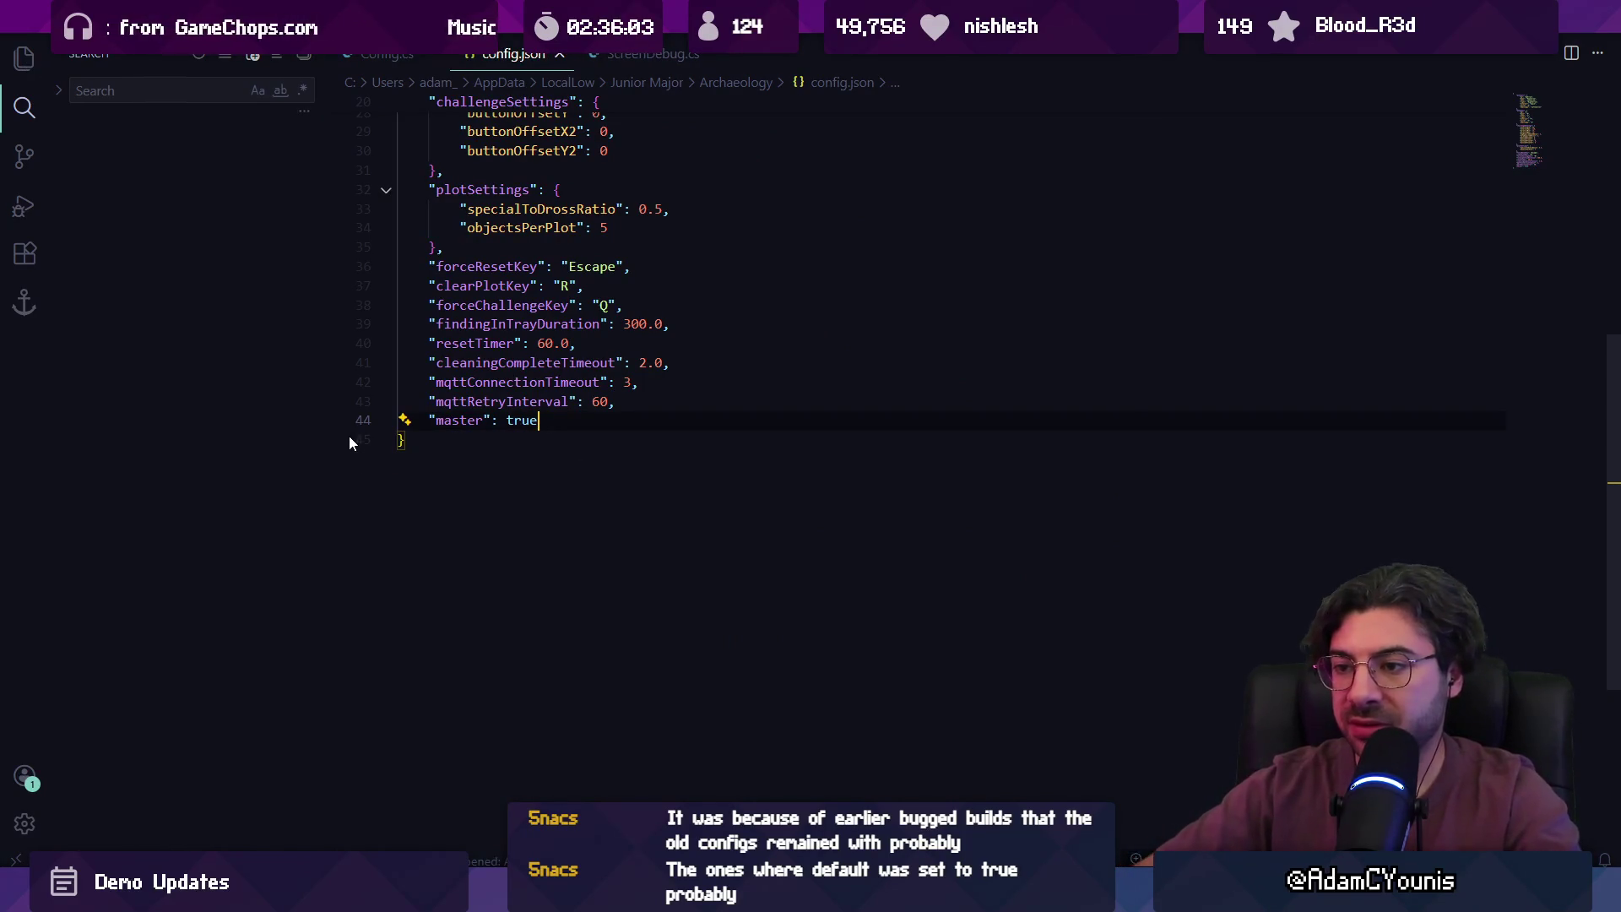
key(ctrl+shift+Left)
key(ctrl+shift+Left)
key(ctrl+shift+Left)
key(ctrl+shift+Left)
key(BackSpace)
key(BackSpace)
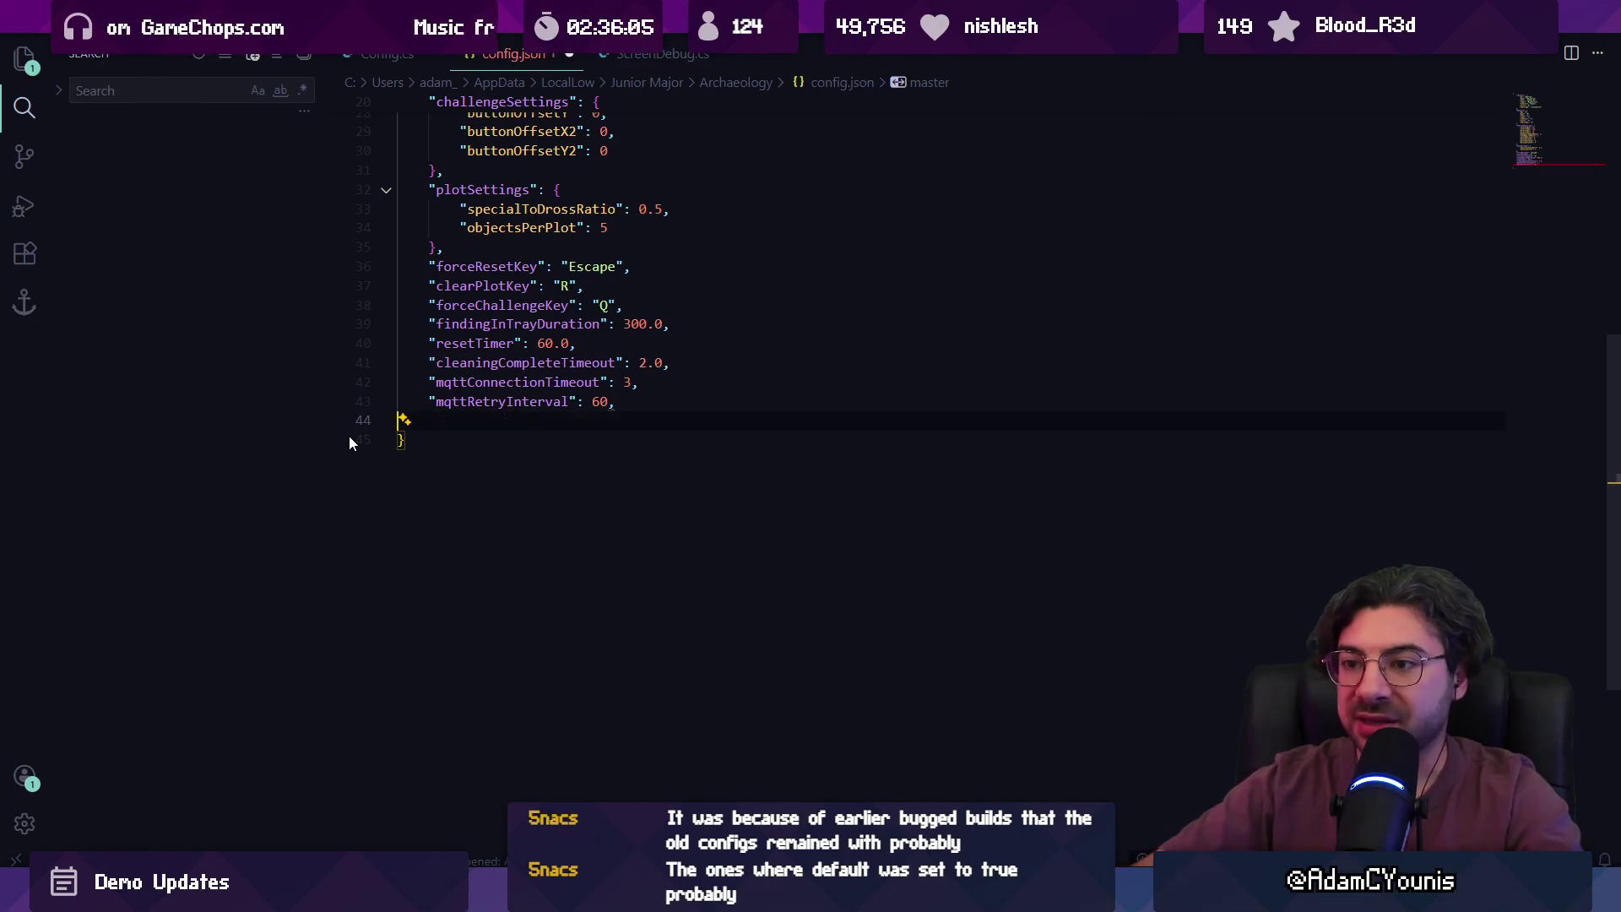
key(BackSpace)
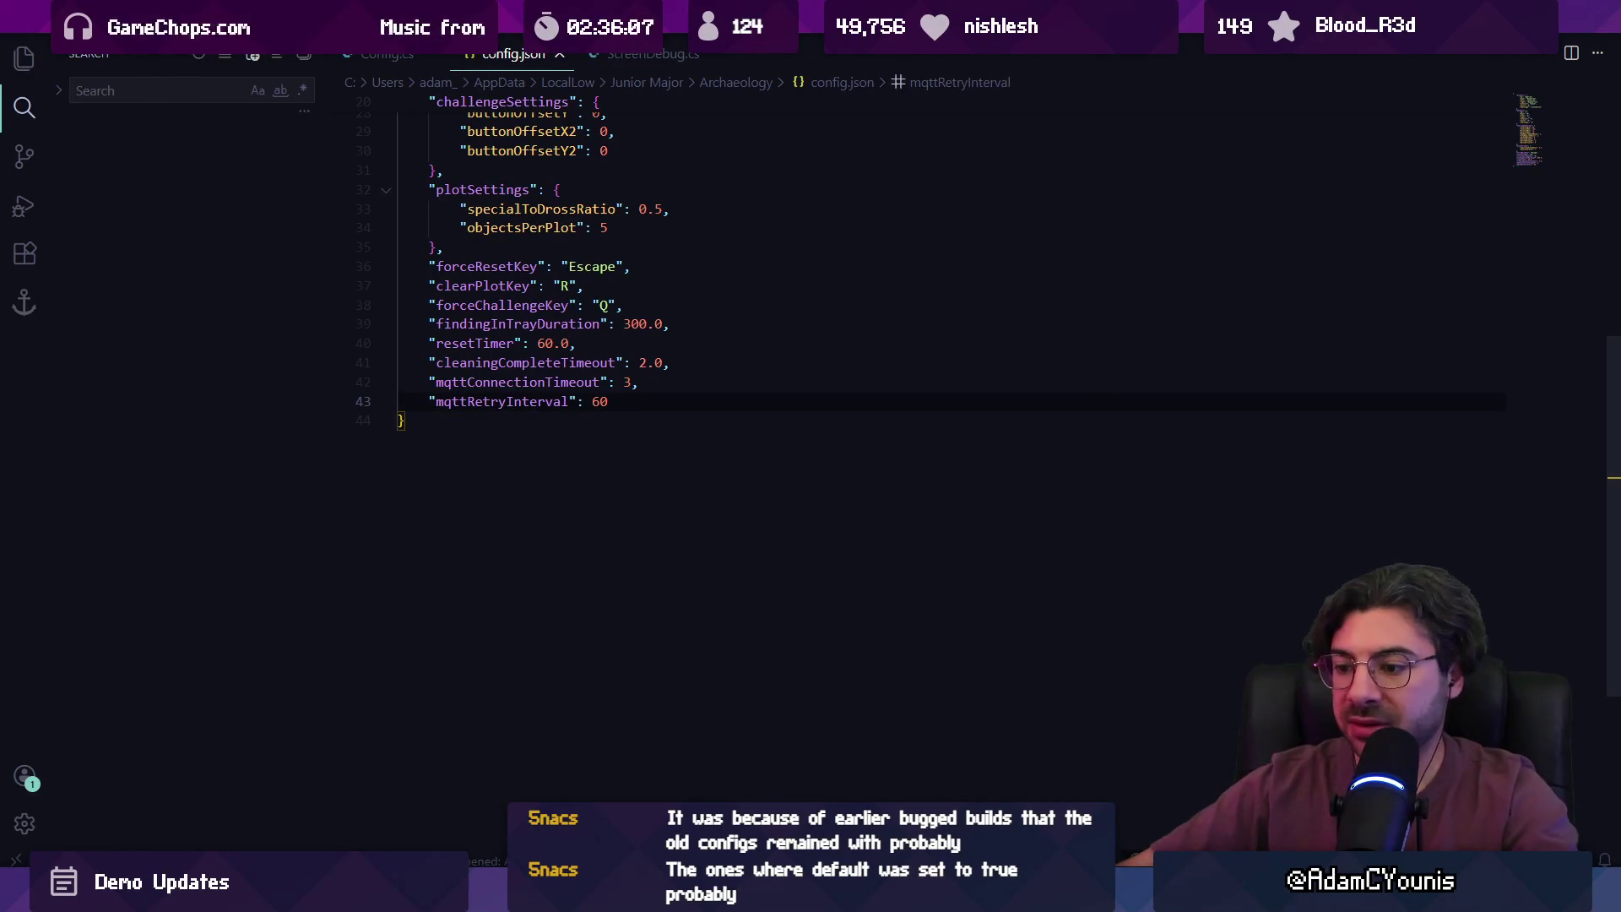
mouse_move(696, 896)
click(785, 768)
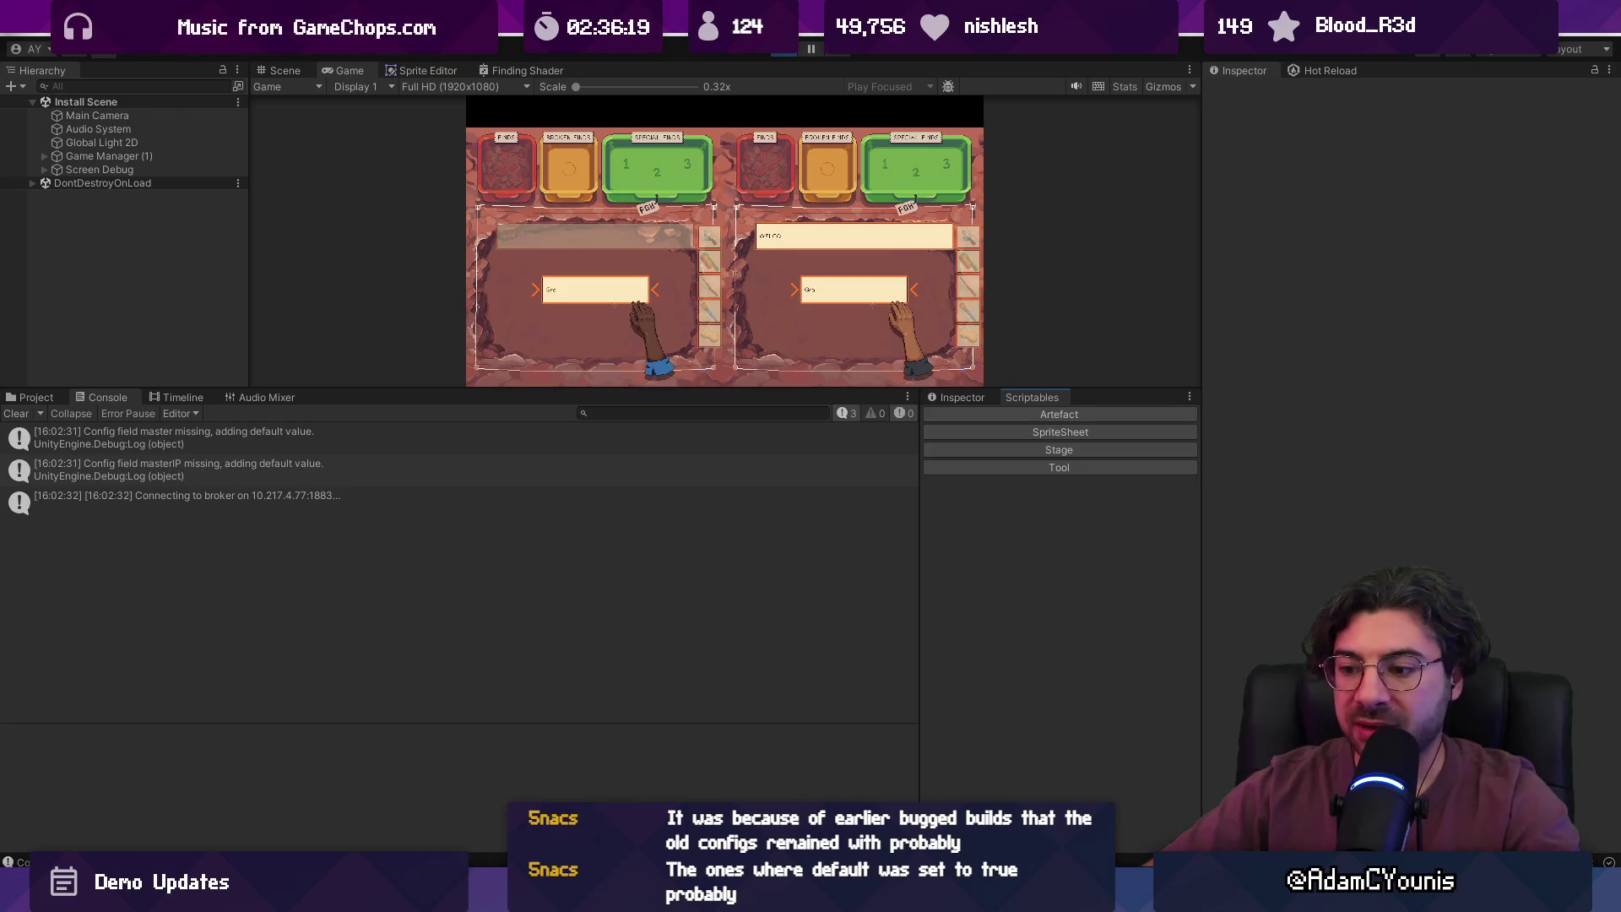
- Reopen config.json to inspect the filled-in master false and masterIP values
key(alt+Tab)
double_click(498, 246)
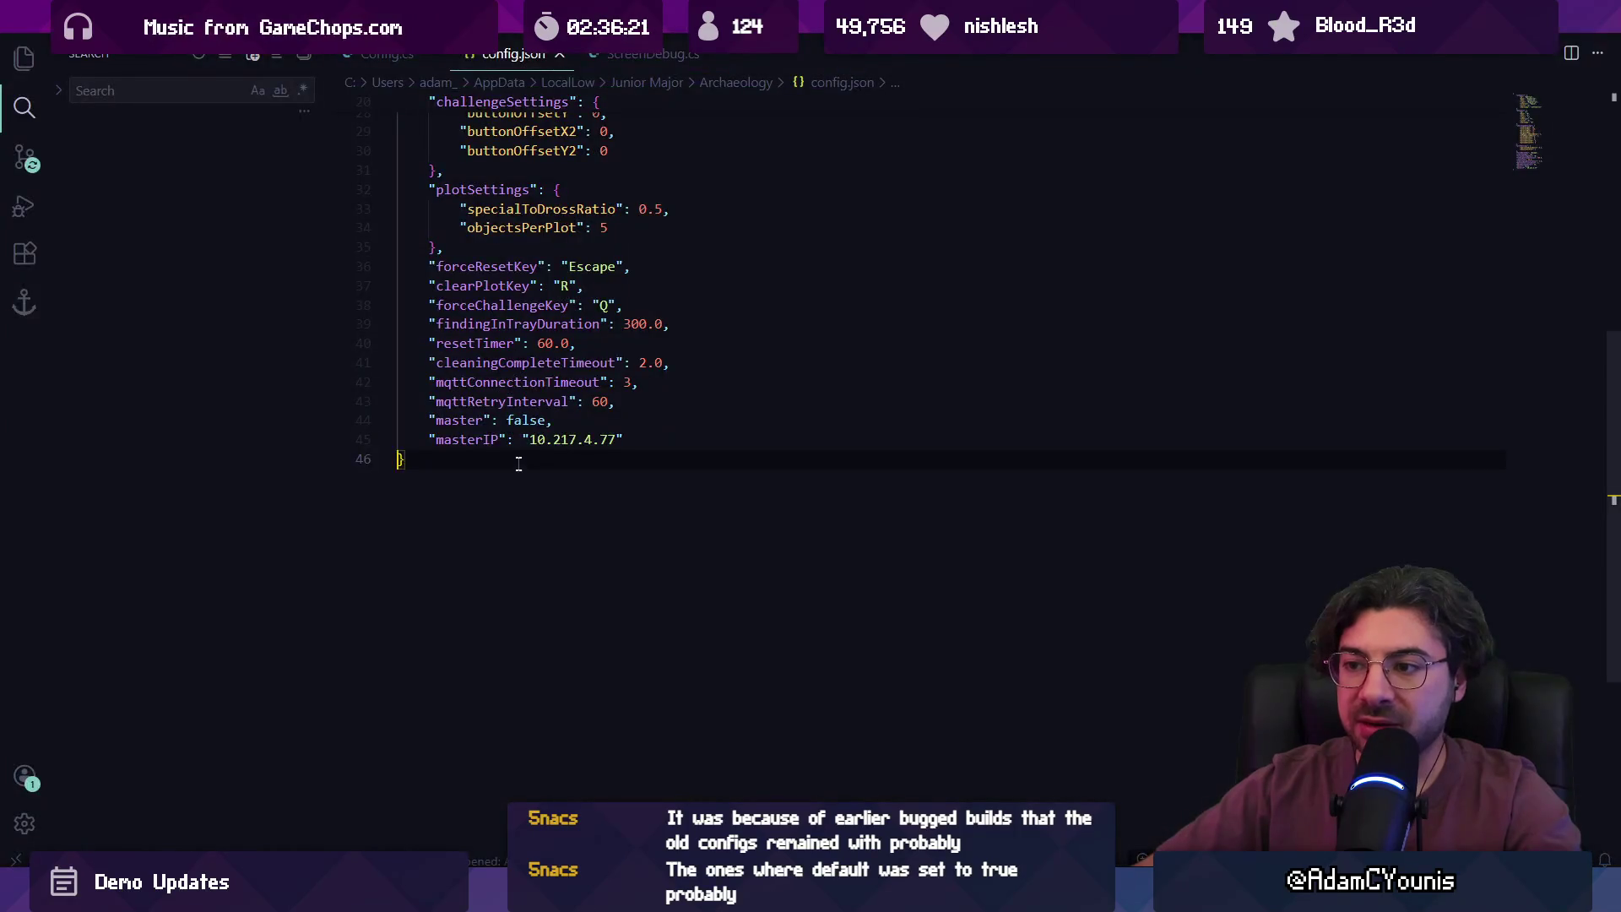
click(541, 420)
click(526, 440)
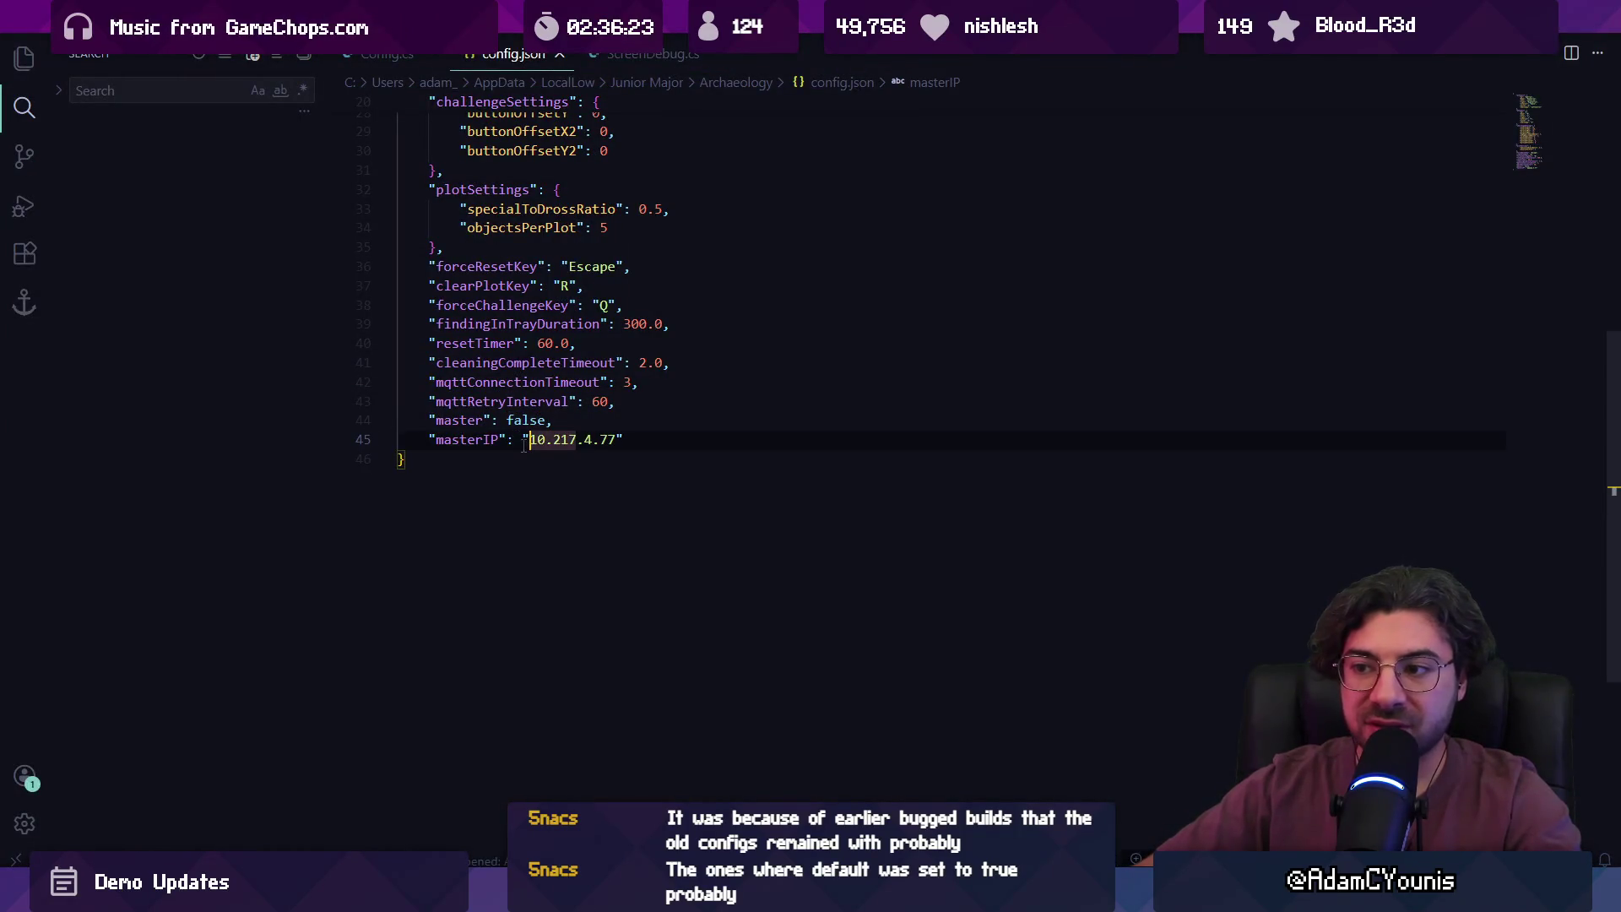
double_click(516, 420)
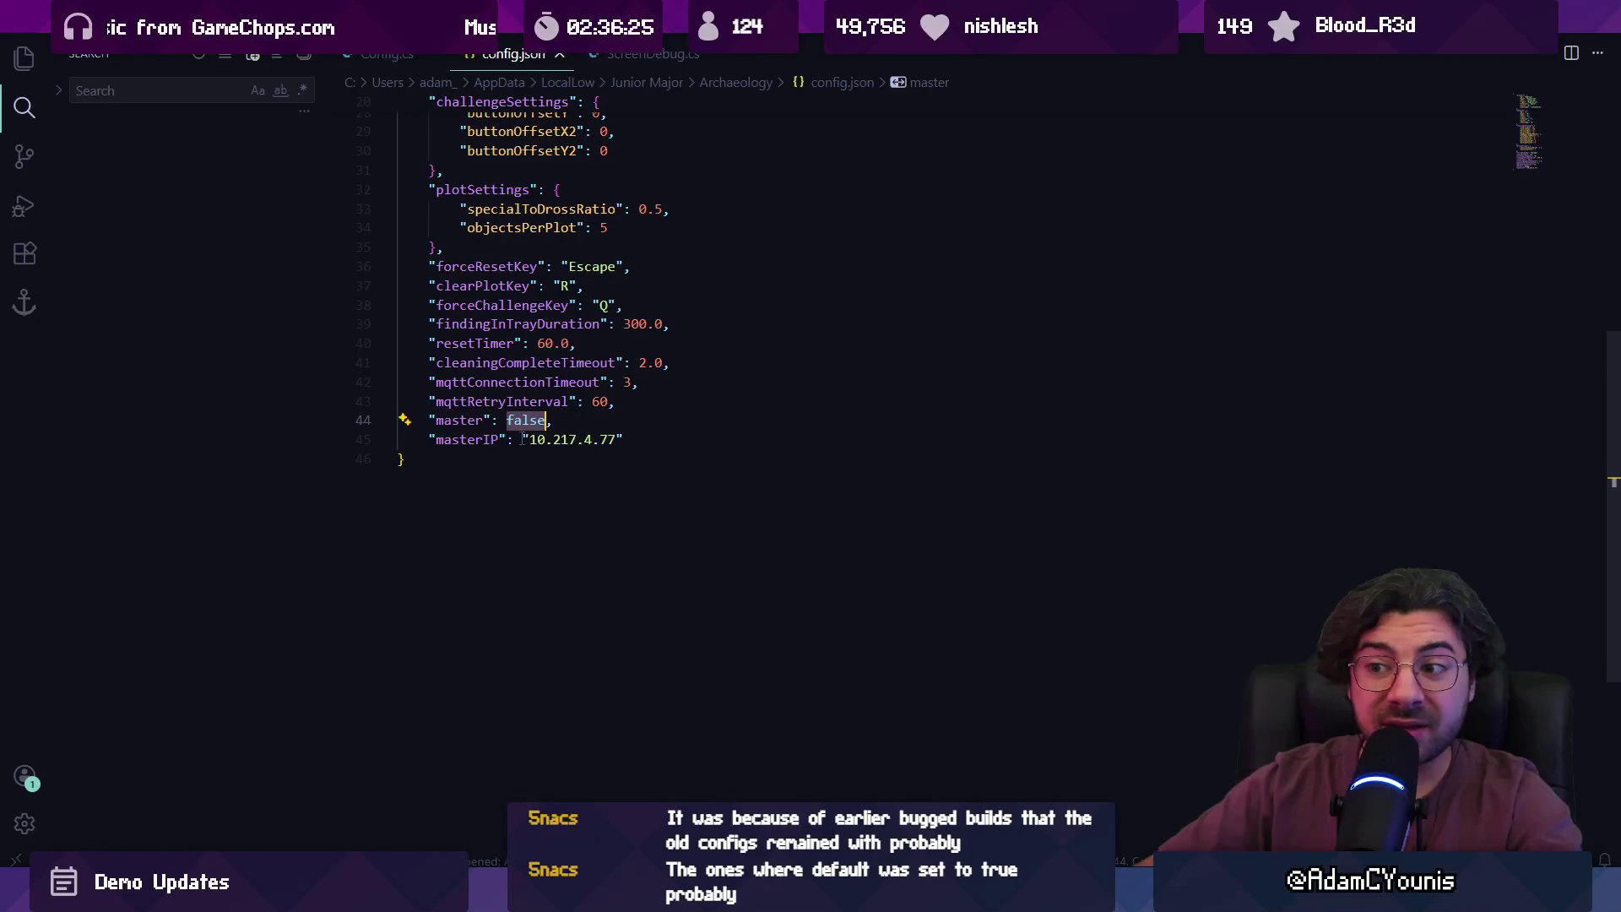
drag(522, 440, 618, 439)
key(ctrl+Tab)
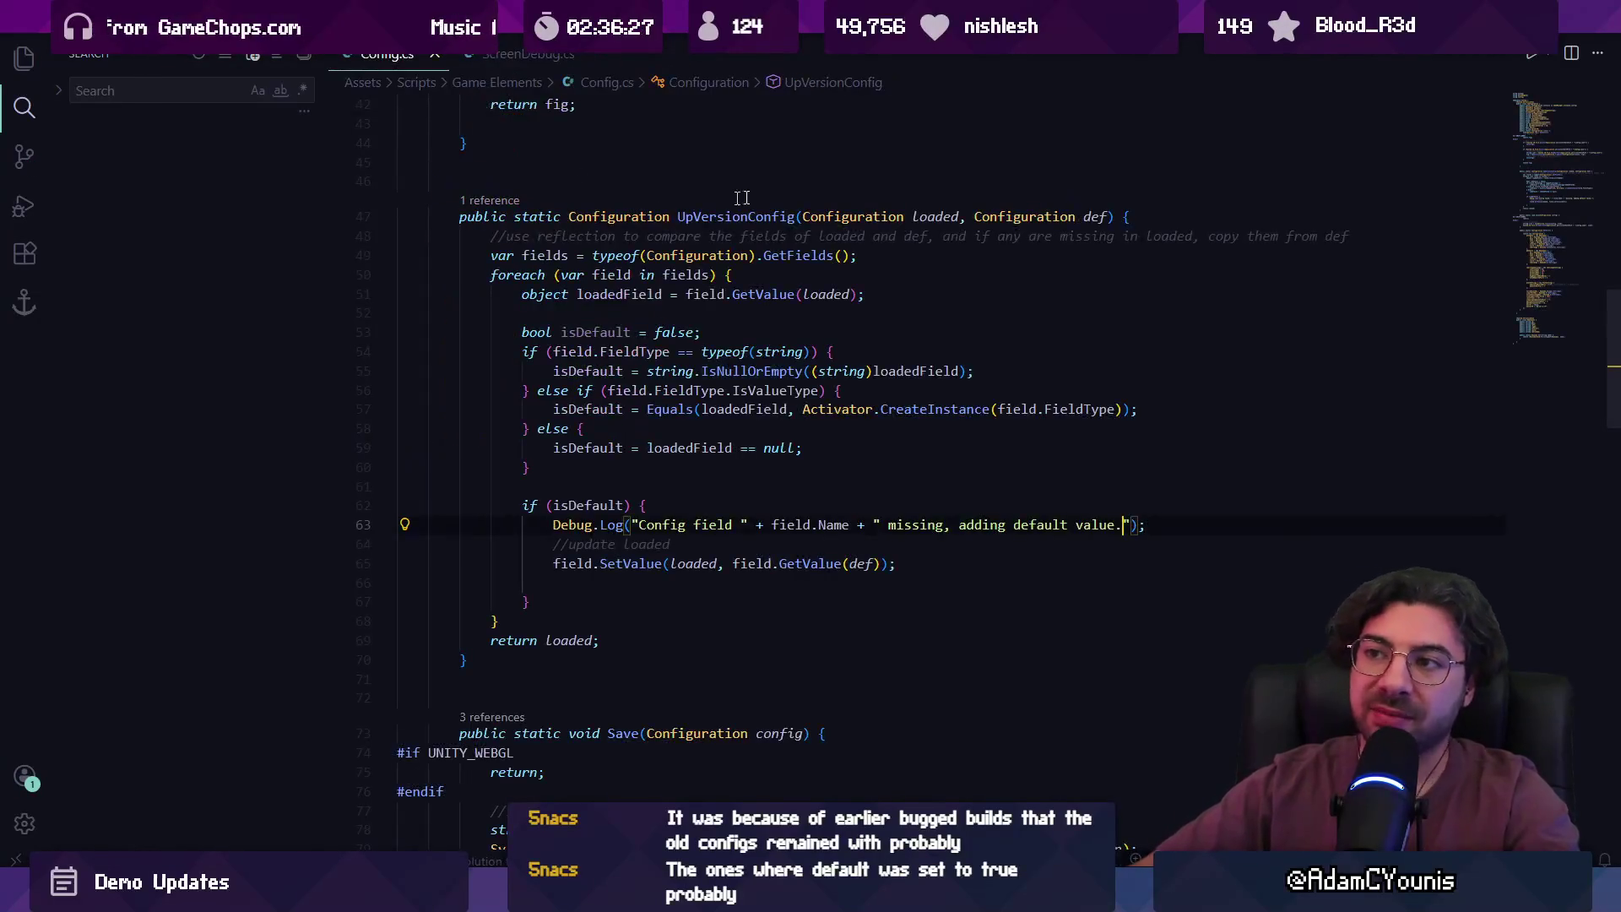
- Run the game, inspect the config-missing log entry, then stop playing
key(alt+Tab)
click(780, 51)
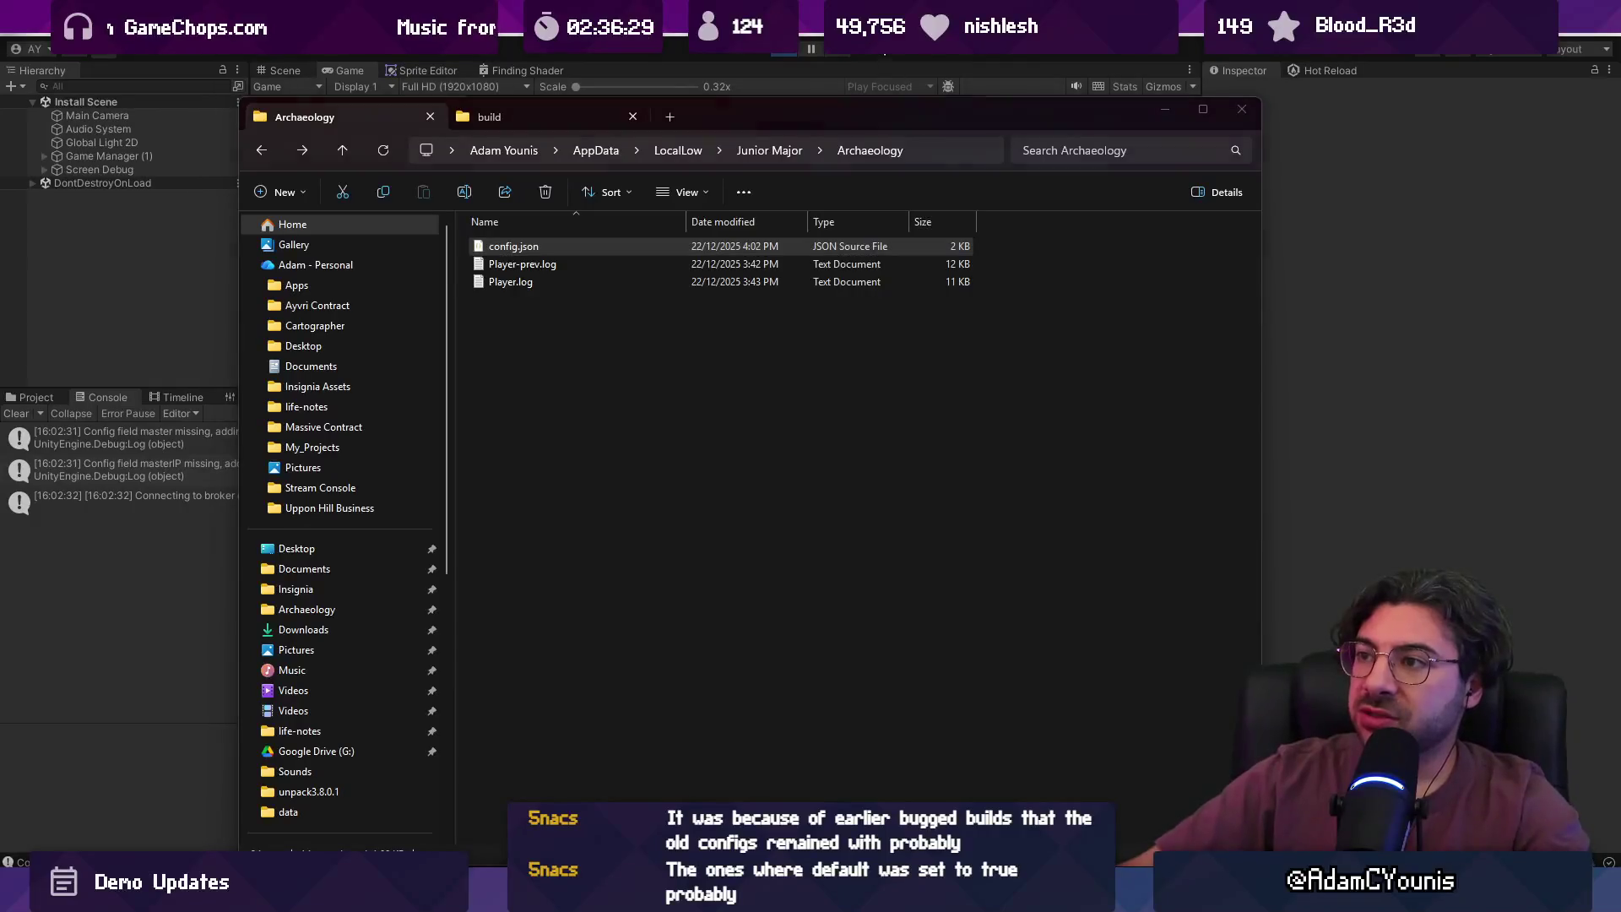
click(1166, 108)
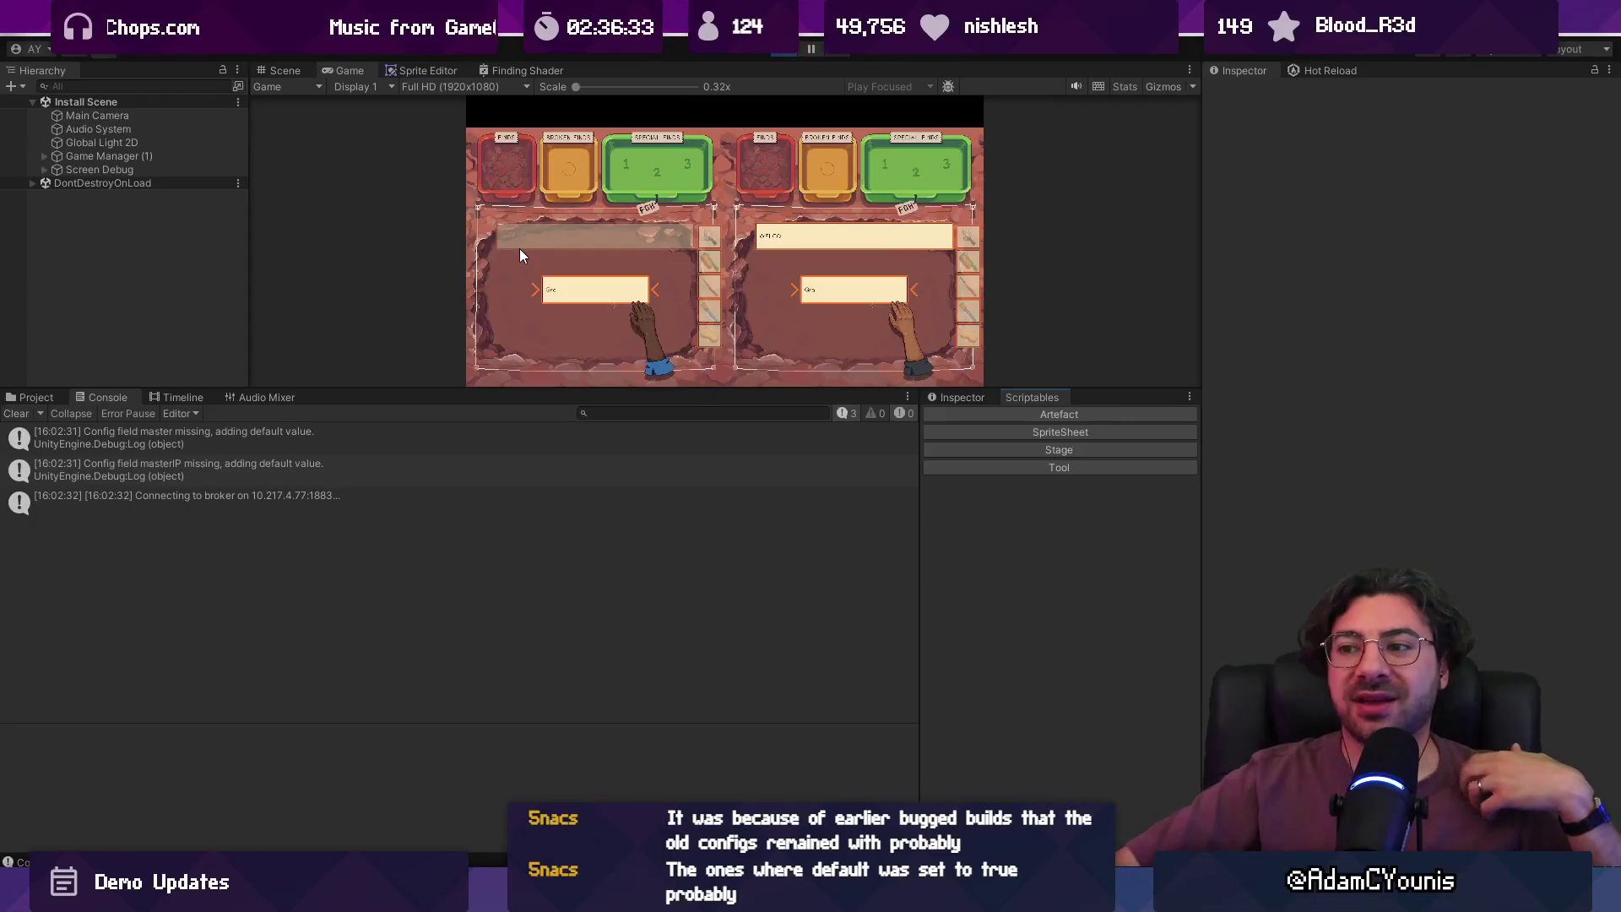
click(646, 438)
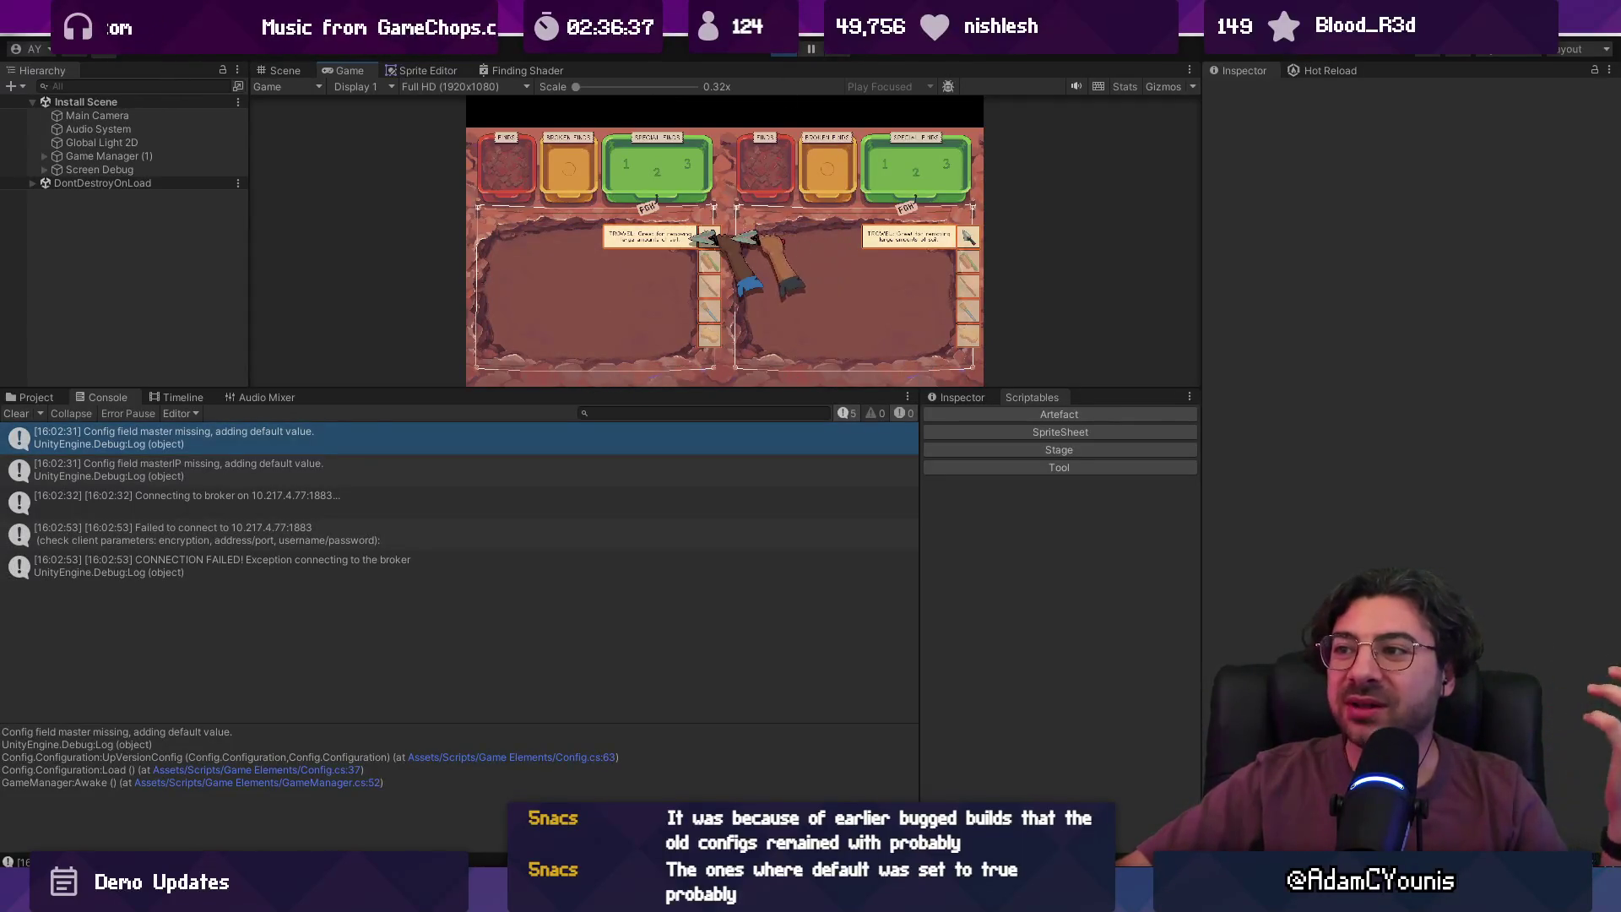
click(781, 52)
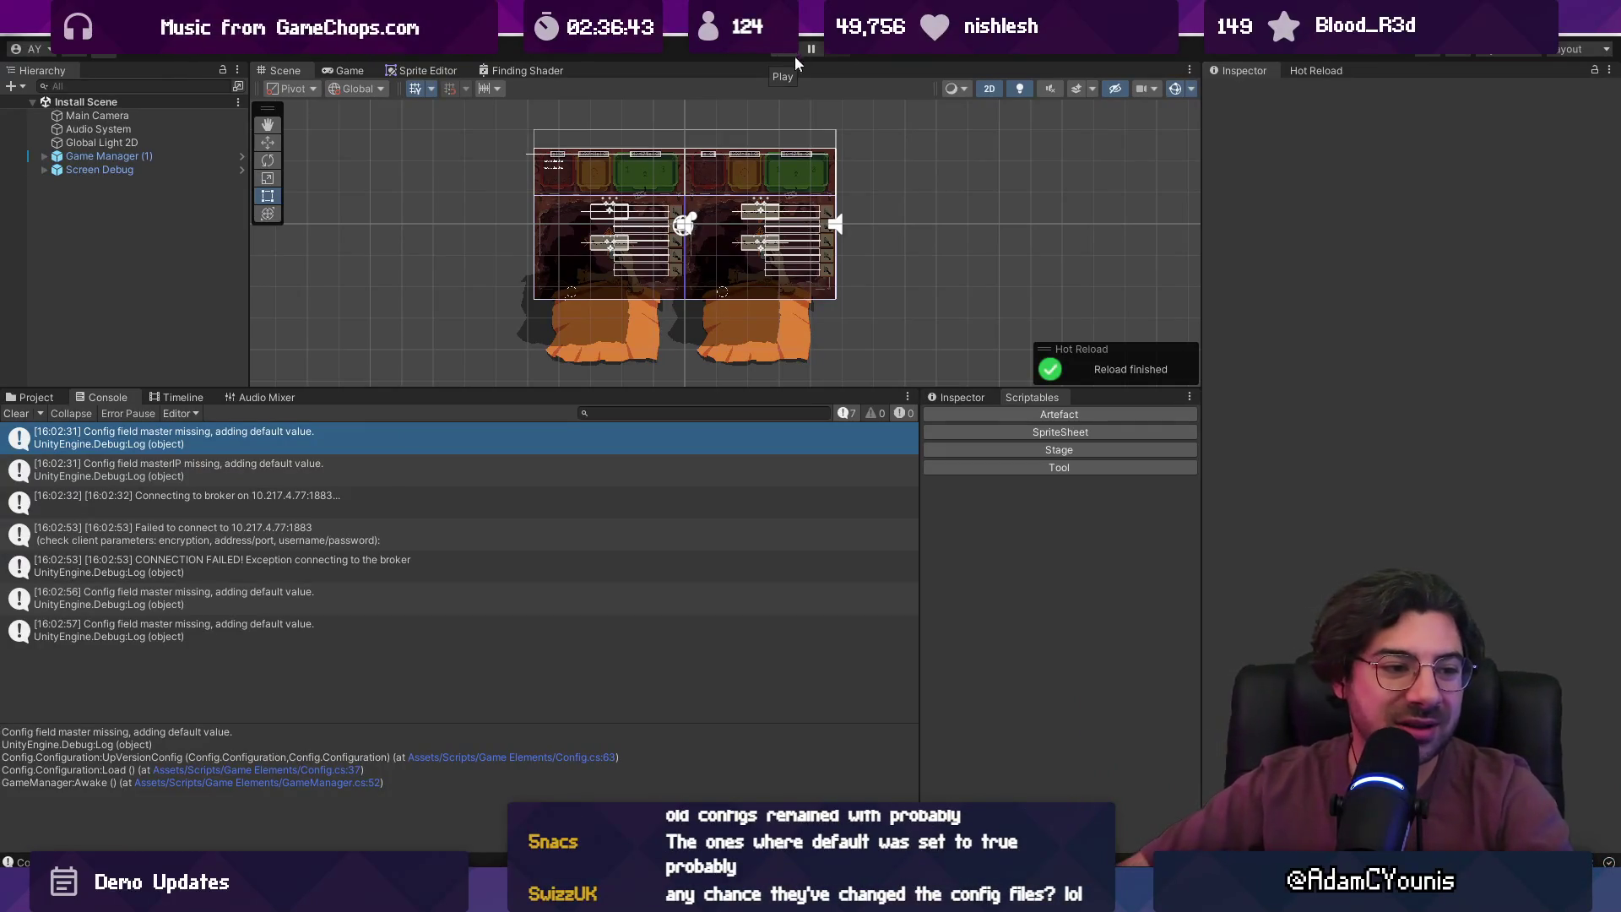
- Shrink the console, inspect the 16:02:56 config-missing entry, and clear all logs
drag(510, 392, 520, 489)
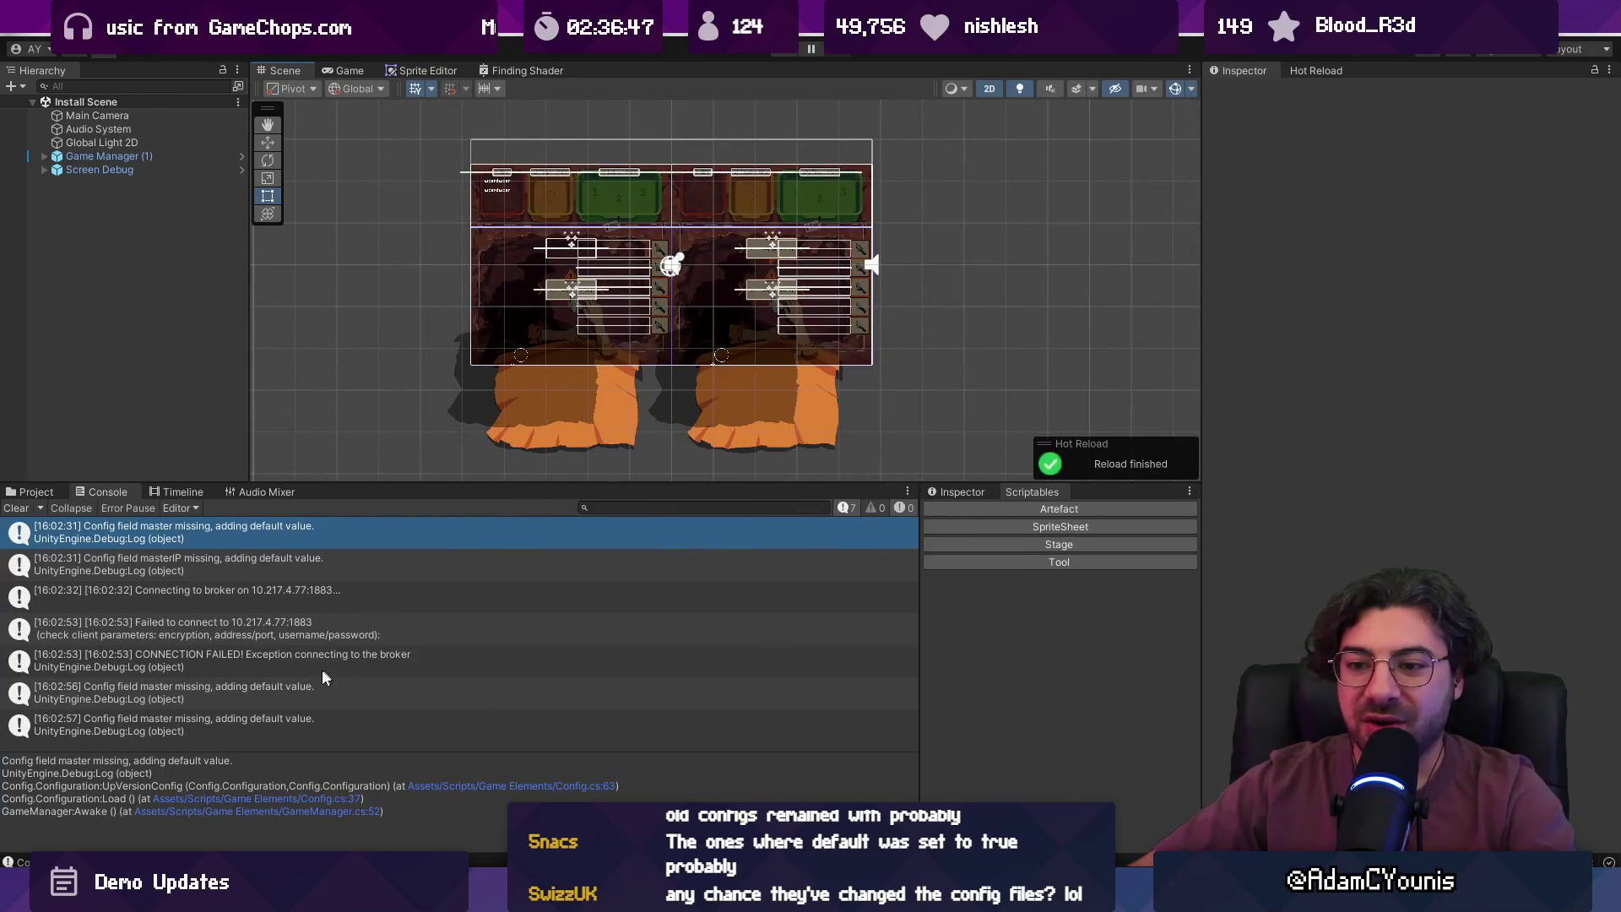
click(312, 689)
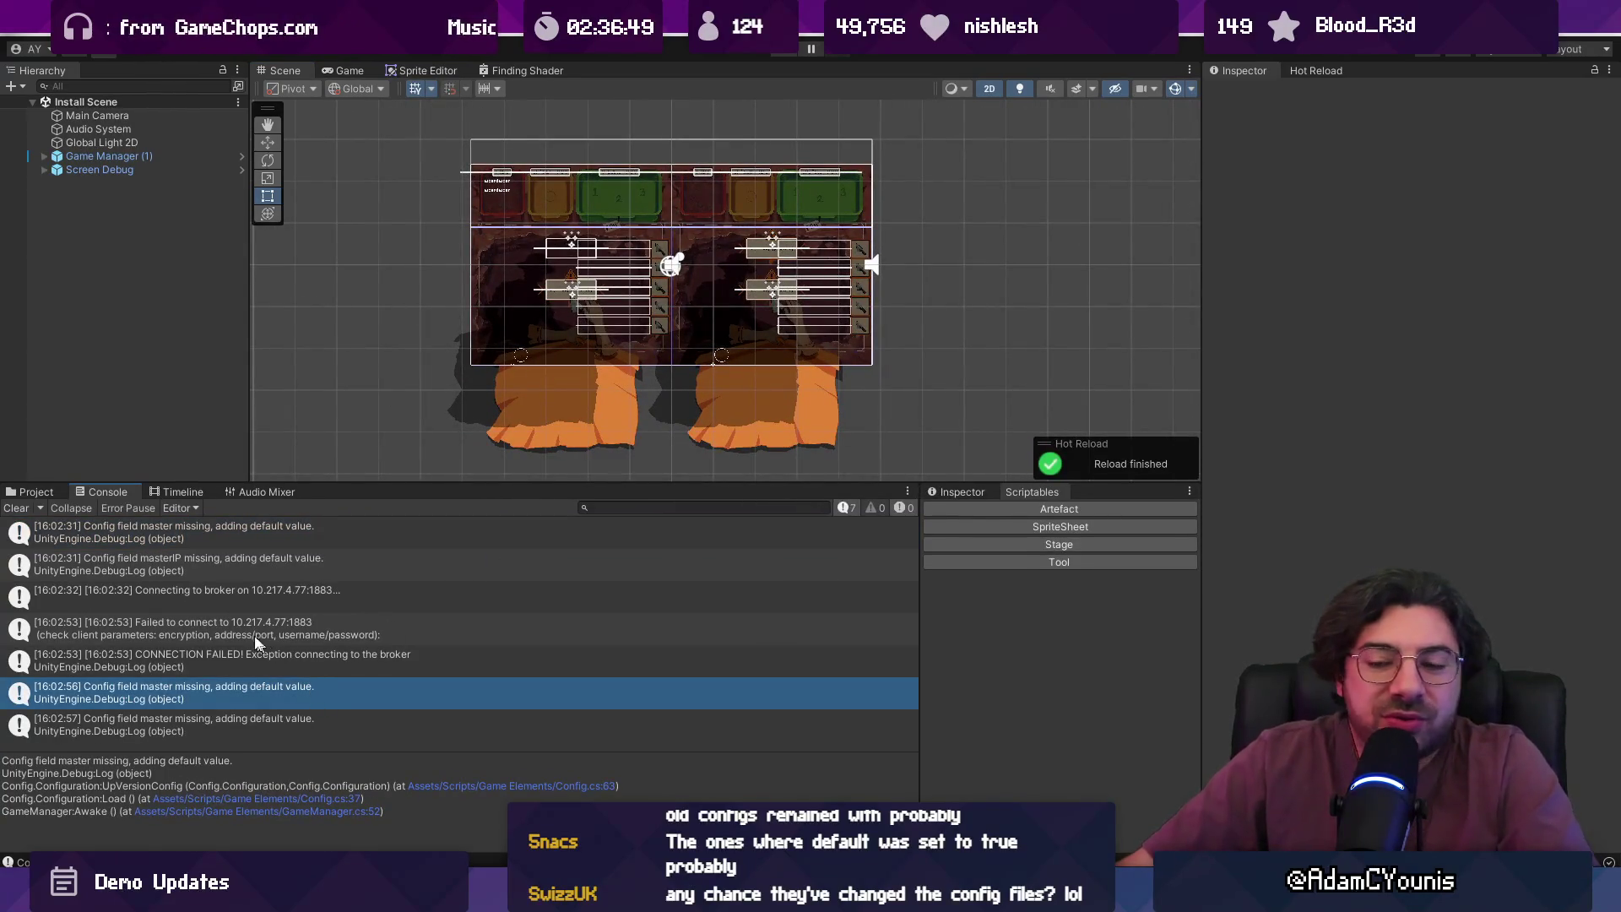
click(15, 510)
- Enlarge the Scene view, then pan and zoom to recentre the layout
drag(356, 486, 366, 628)
drag(444, 569, 497, 525)
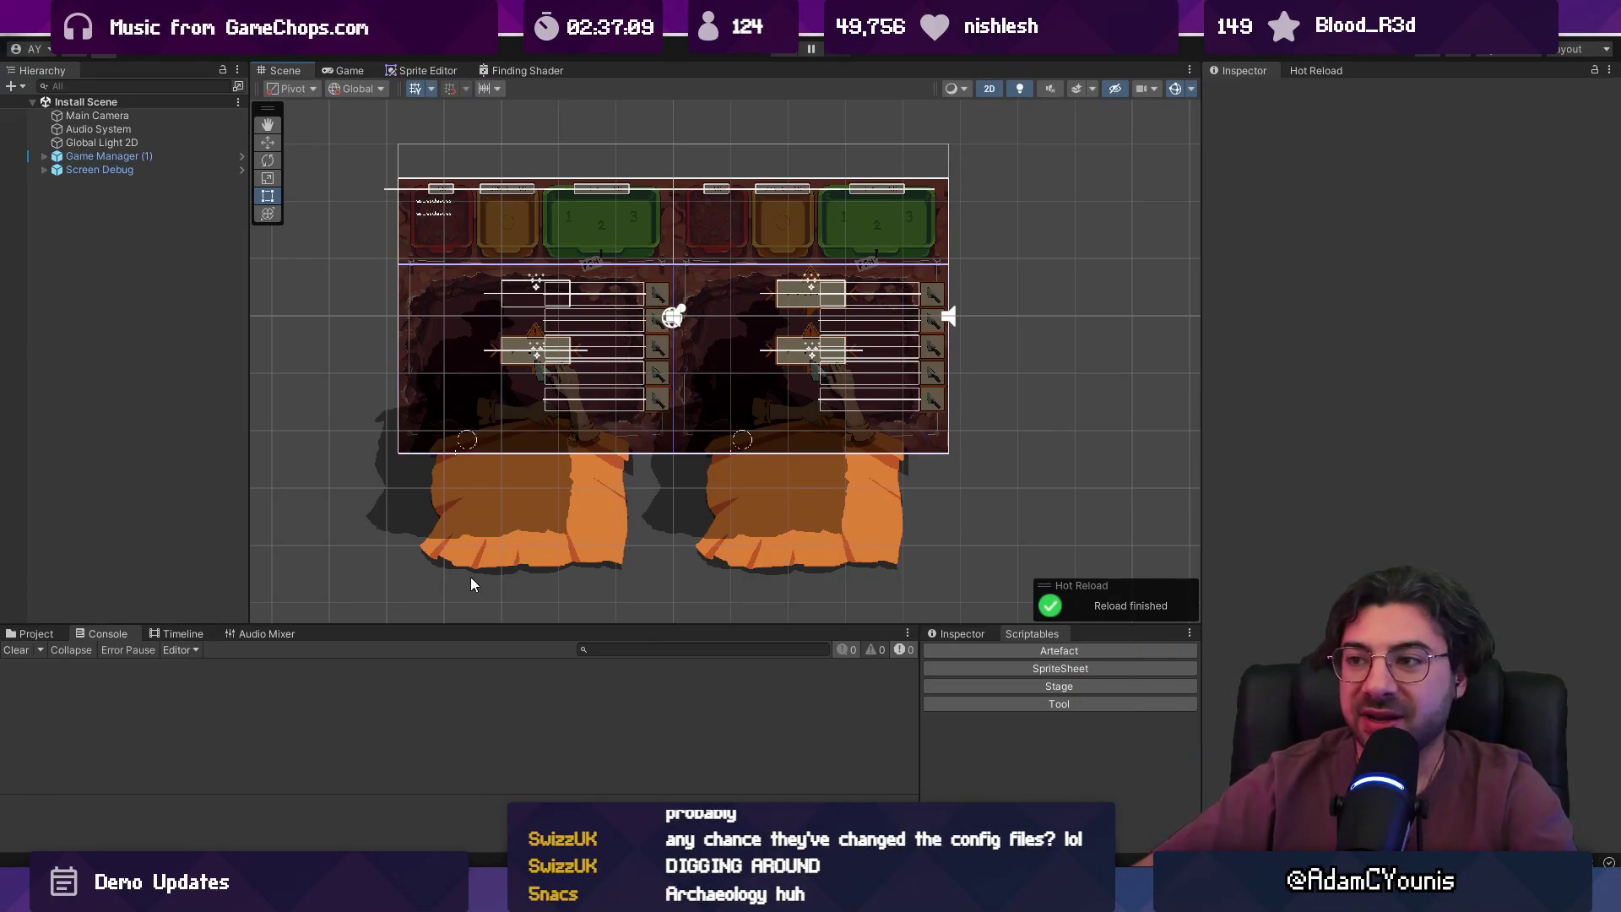
drag(591, 390, 620, 418)
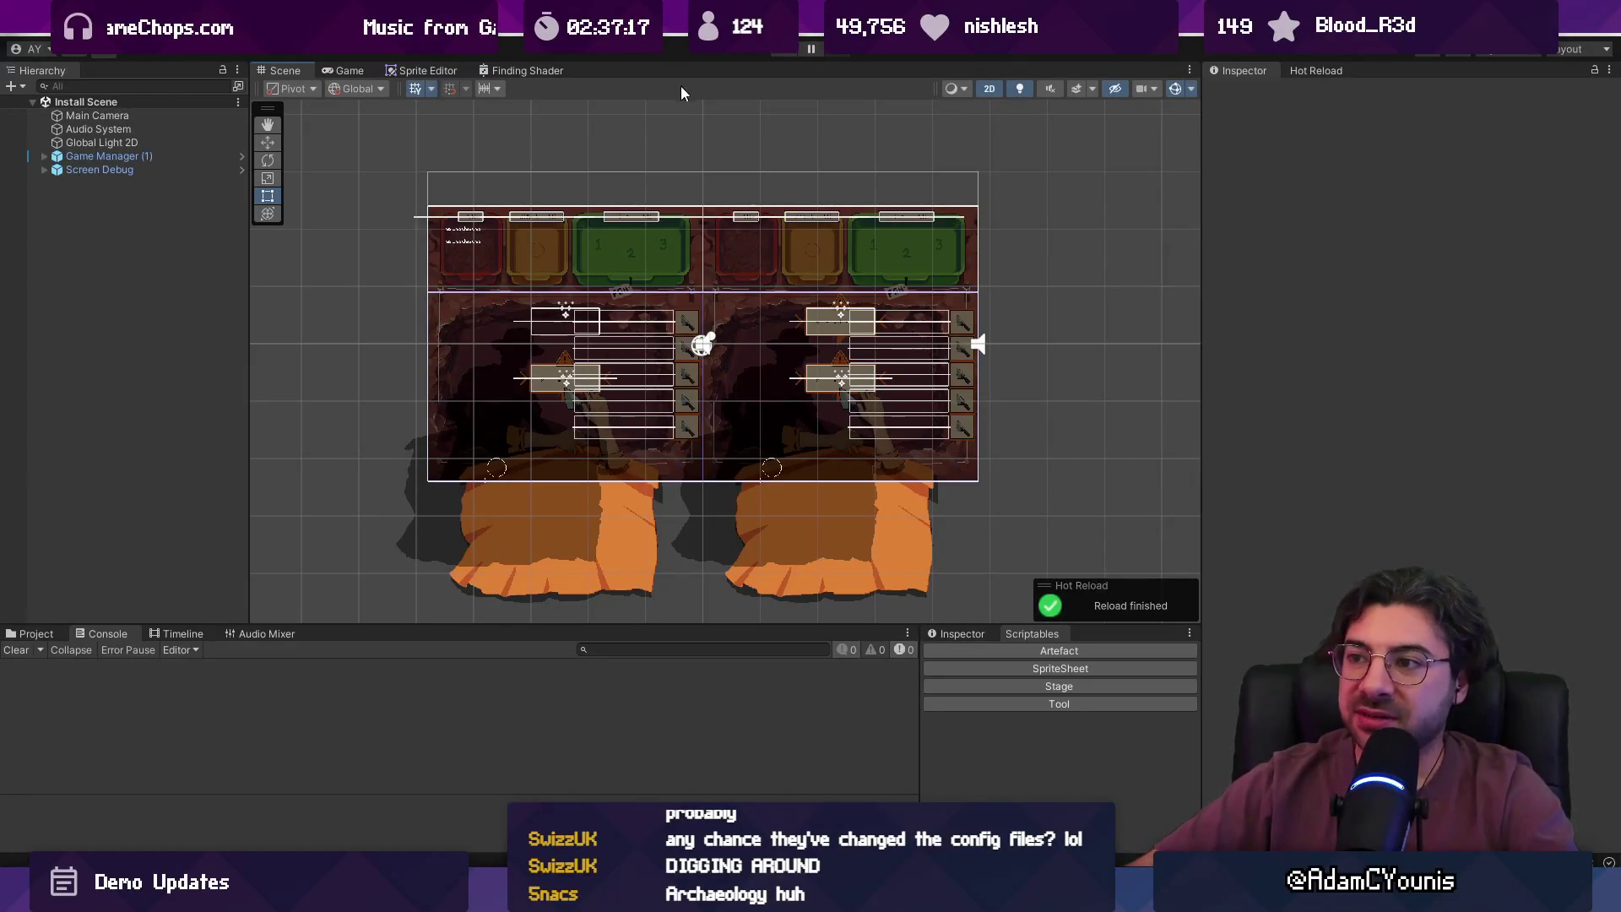
scroll(701, 264, up, 3)
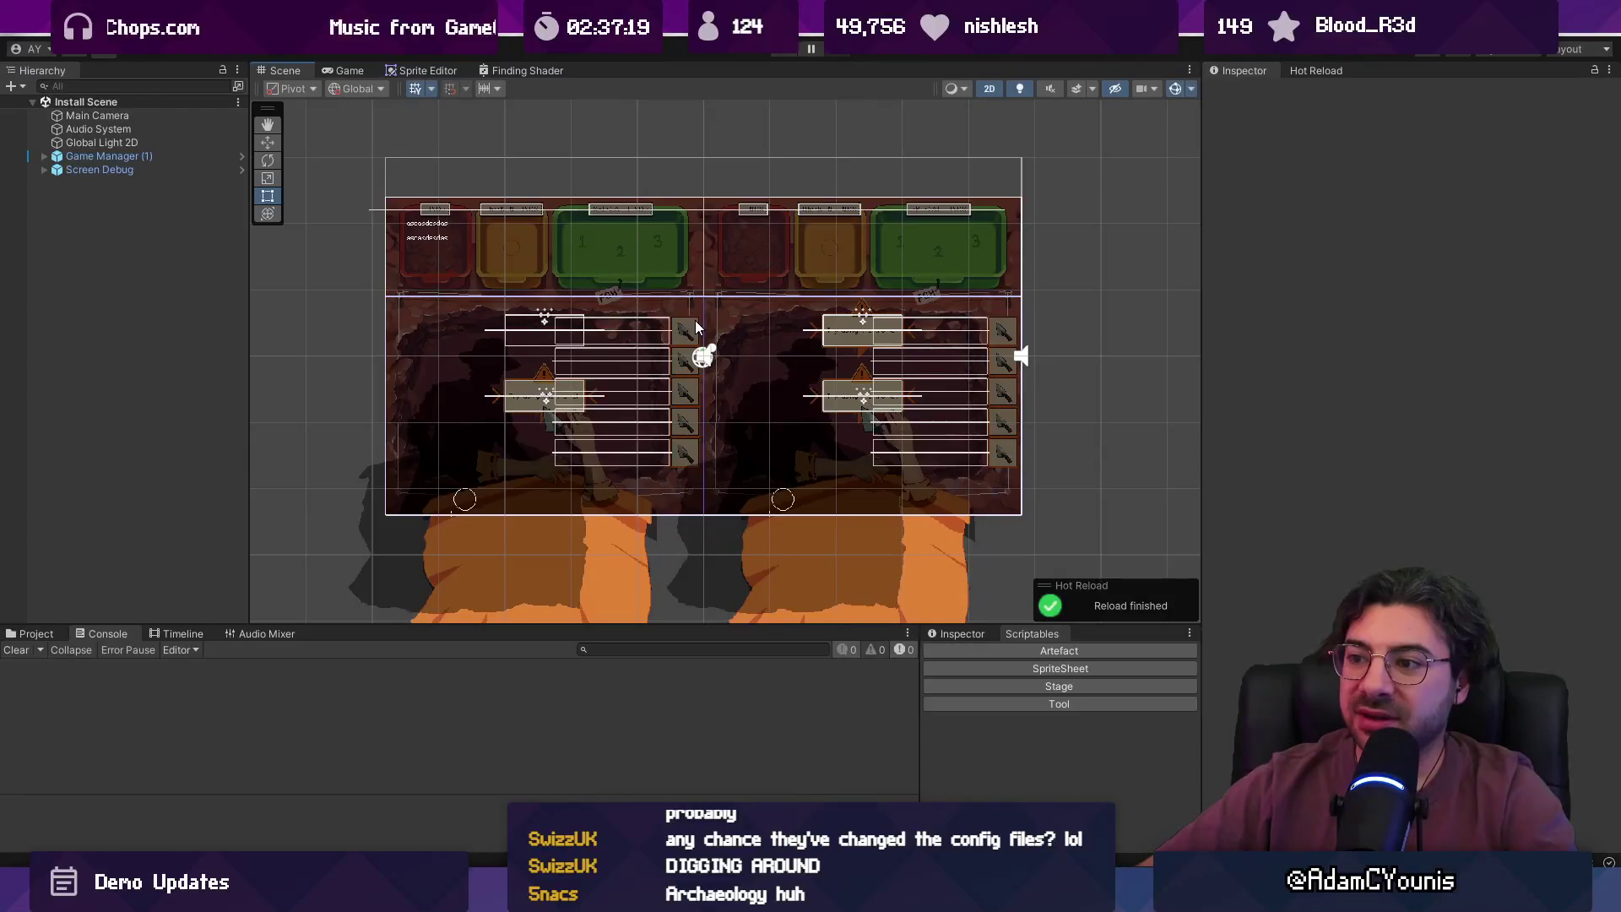
scroll(697, 328, up, 2)
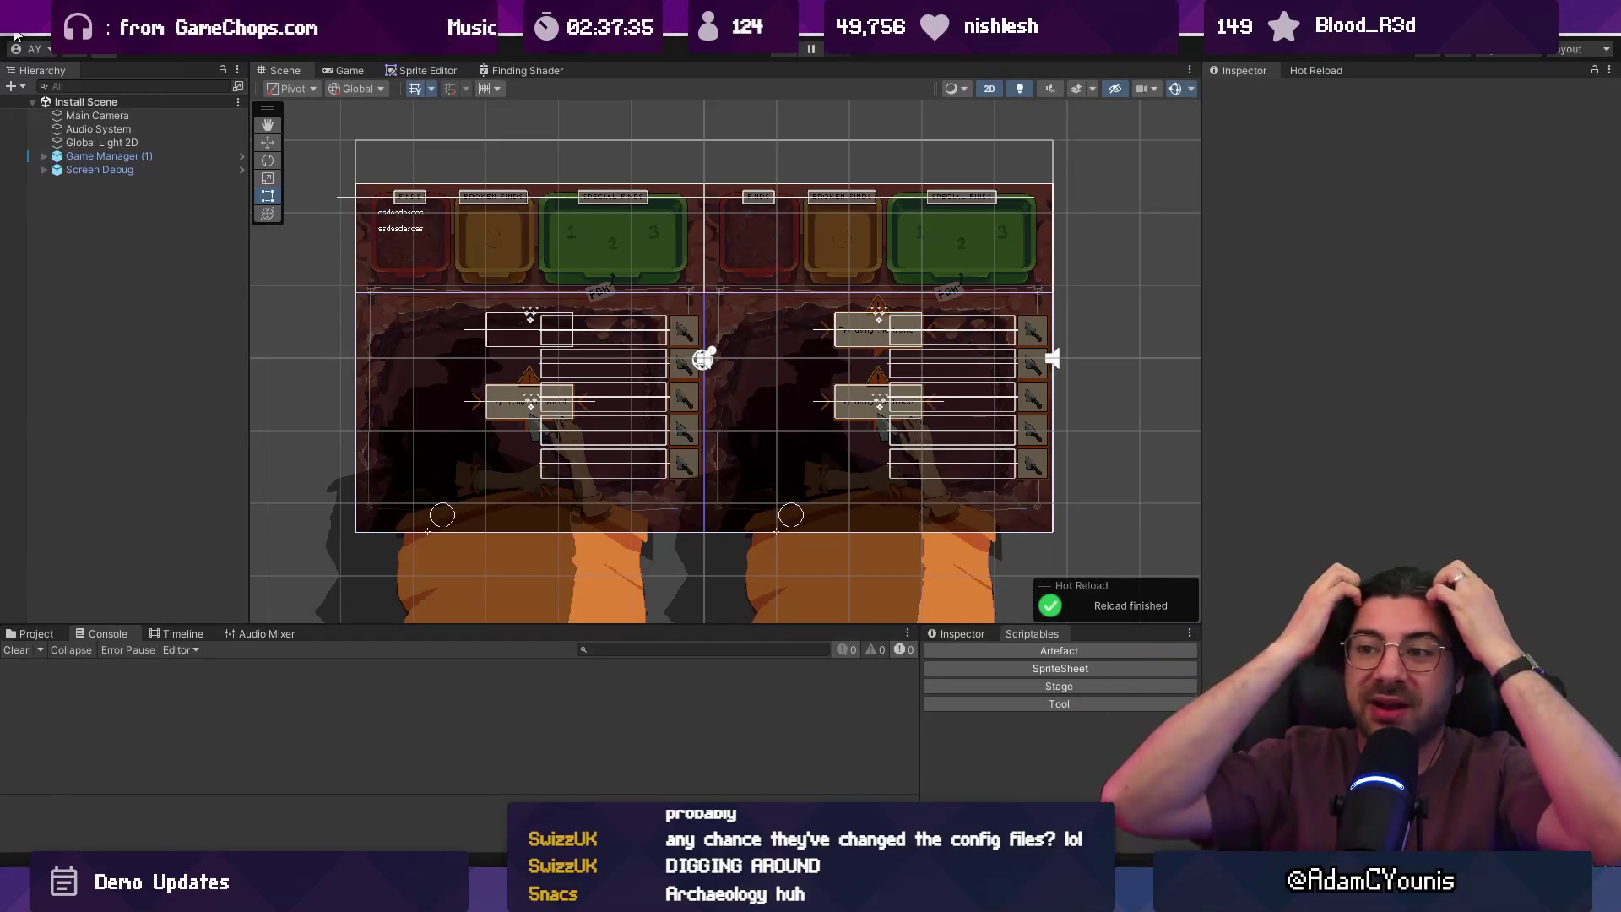
- Build the Windows player from Build Settings into the 'build' folder, then close the build console
click(13, 34)
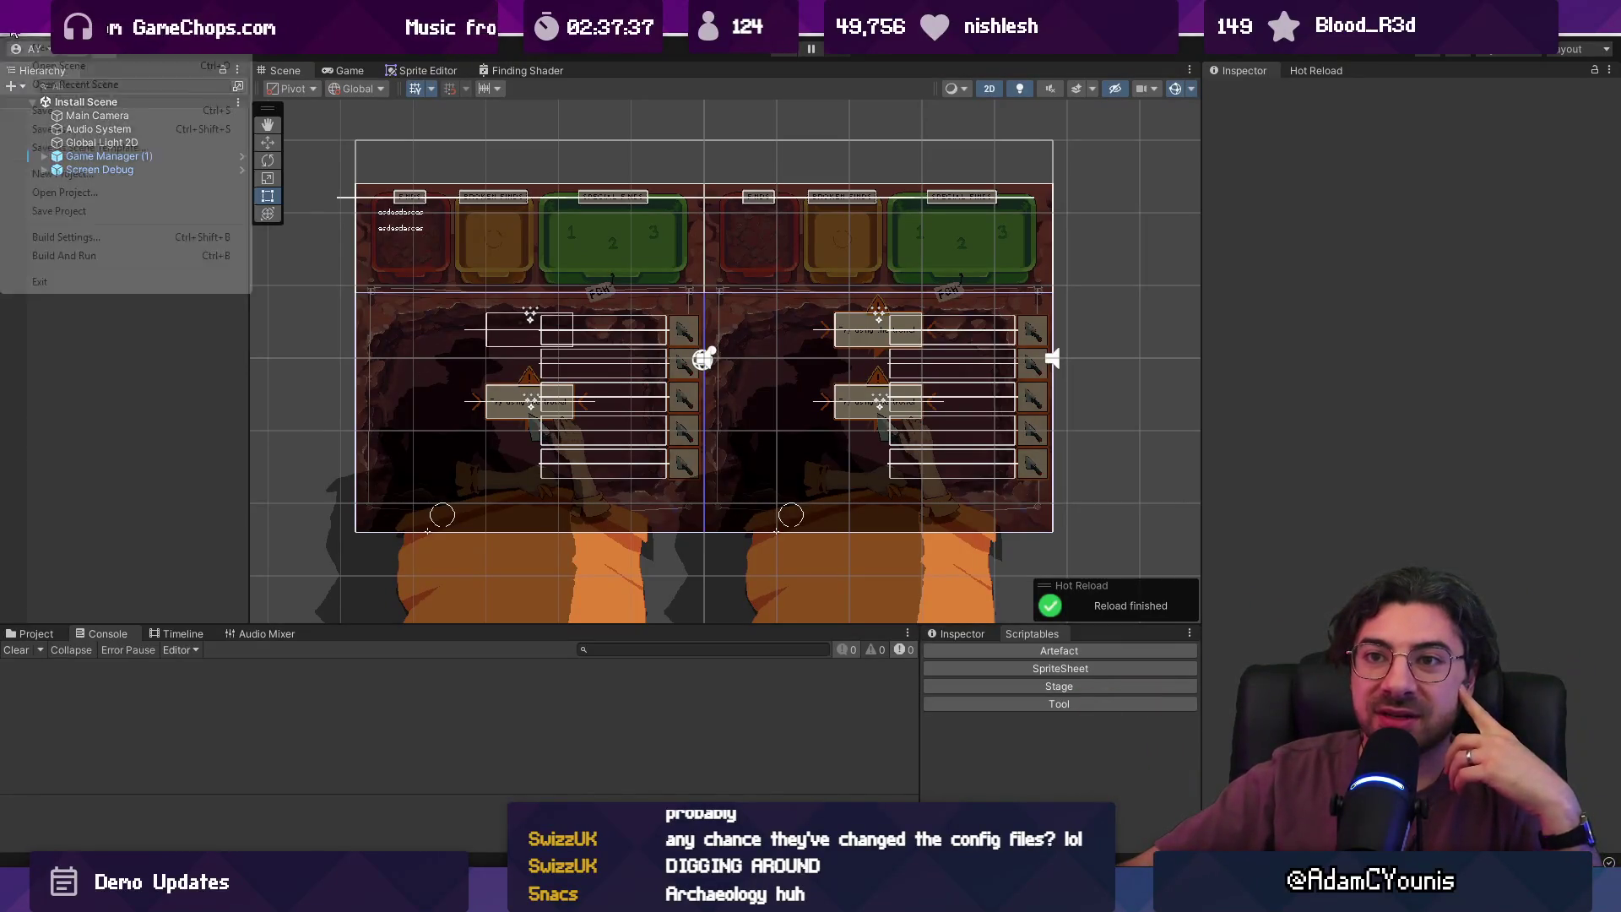
click(124, 245)
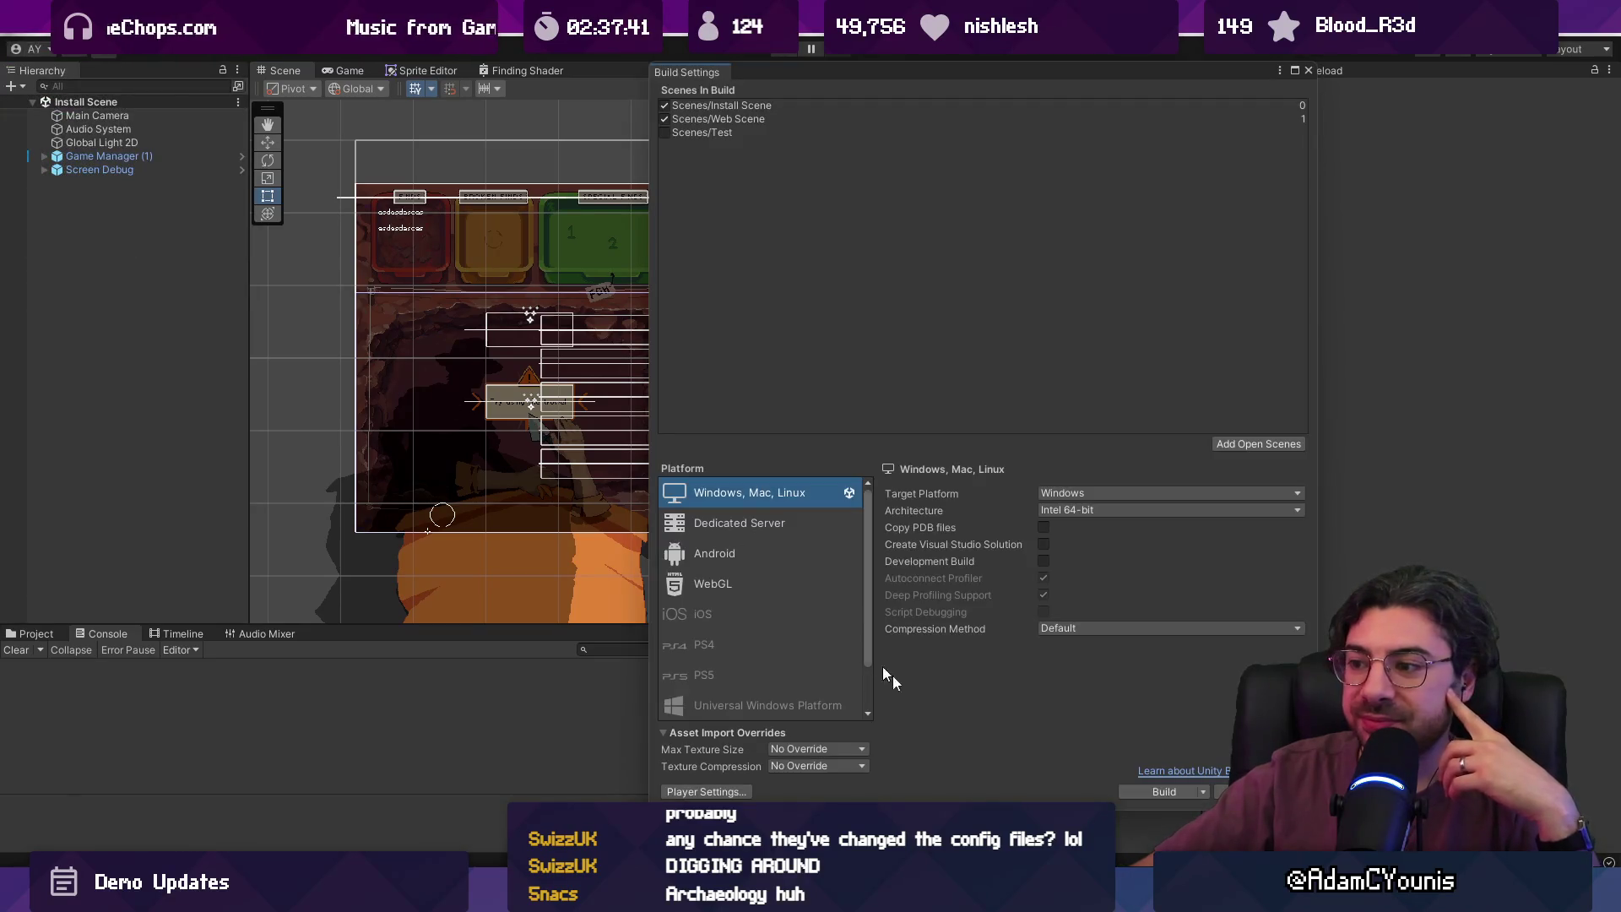
click(1141, 792)
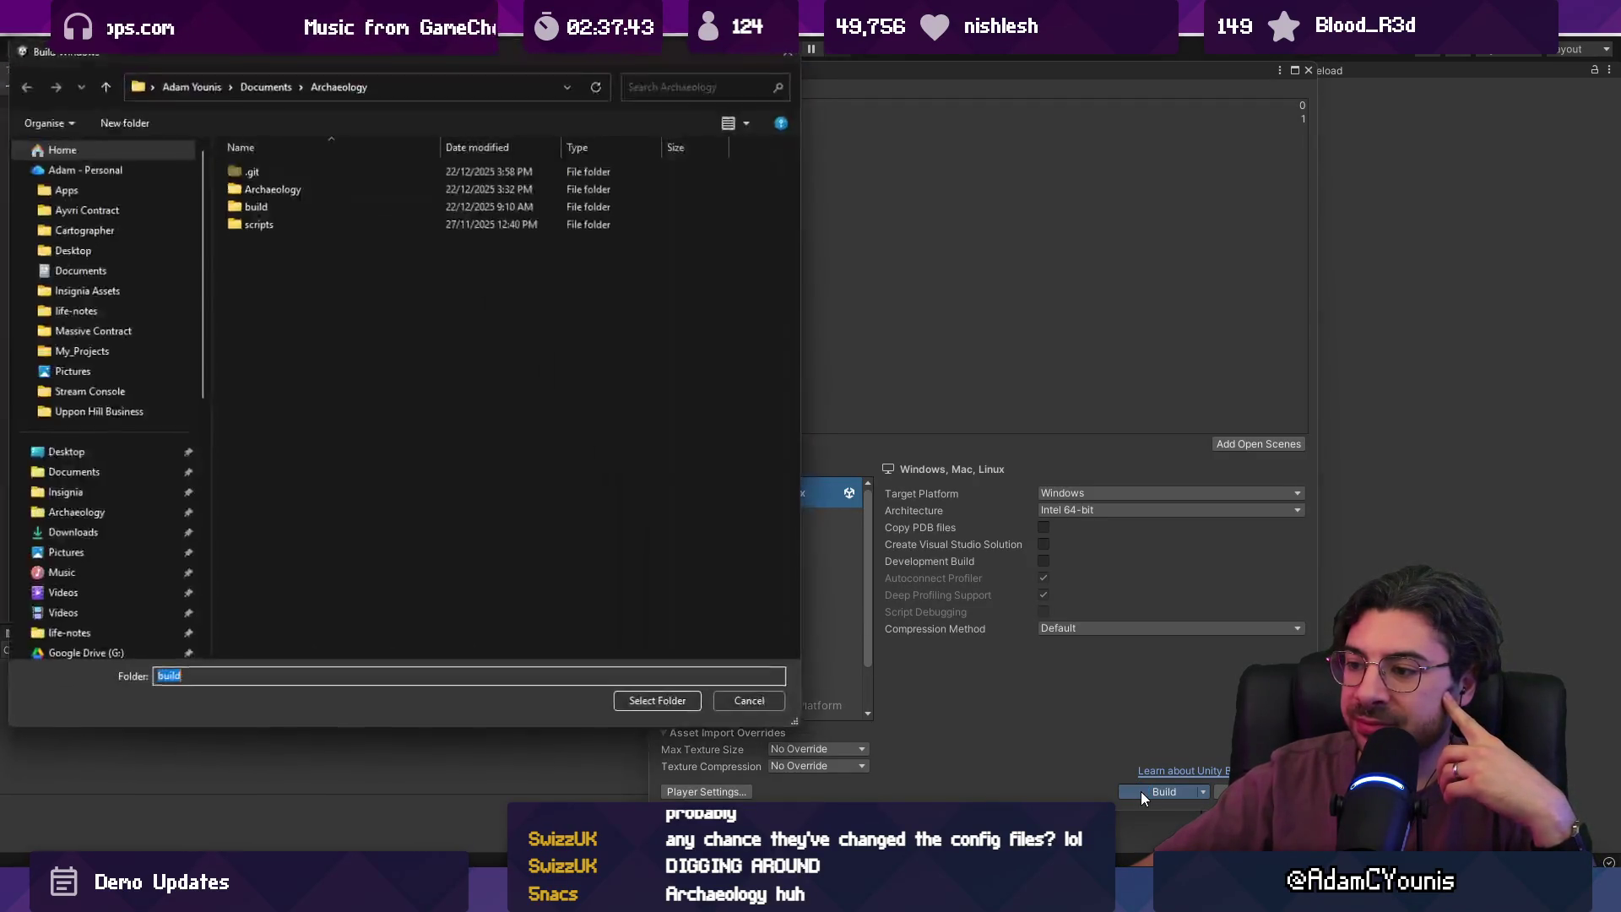
click(667, 702)
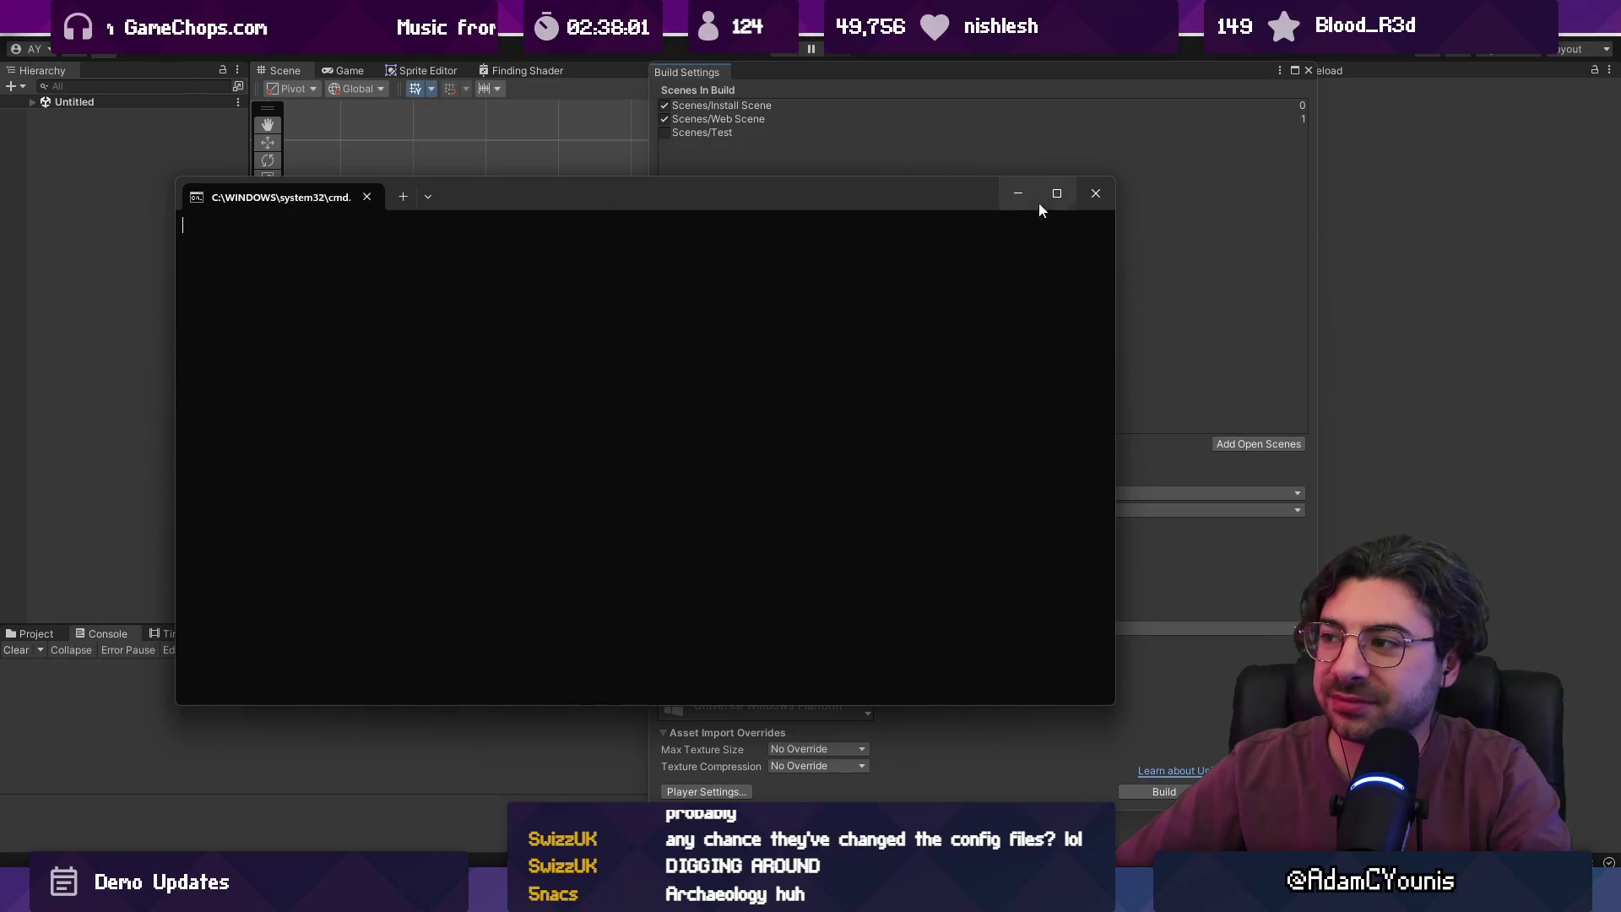
click(1092, 194)
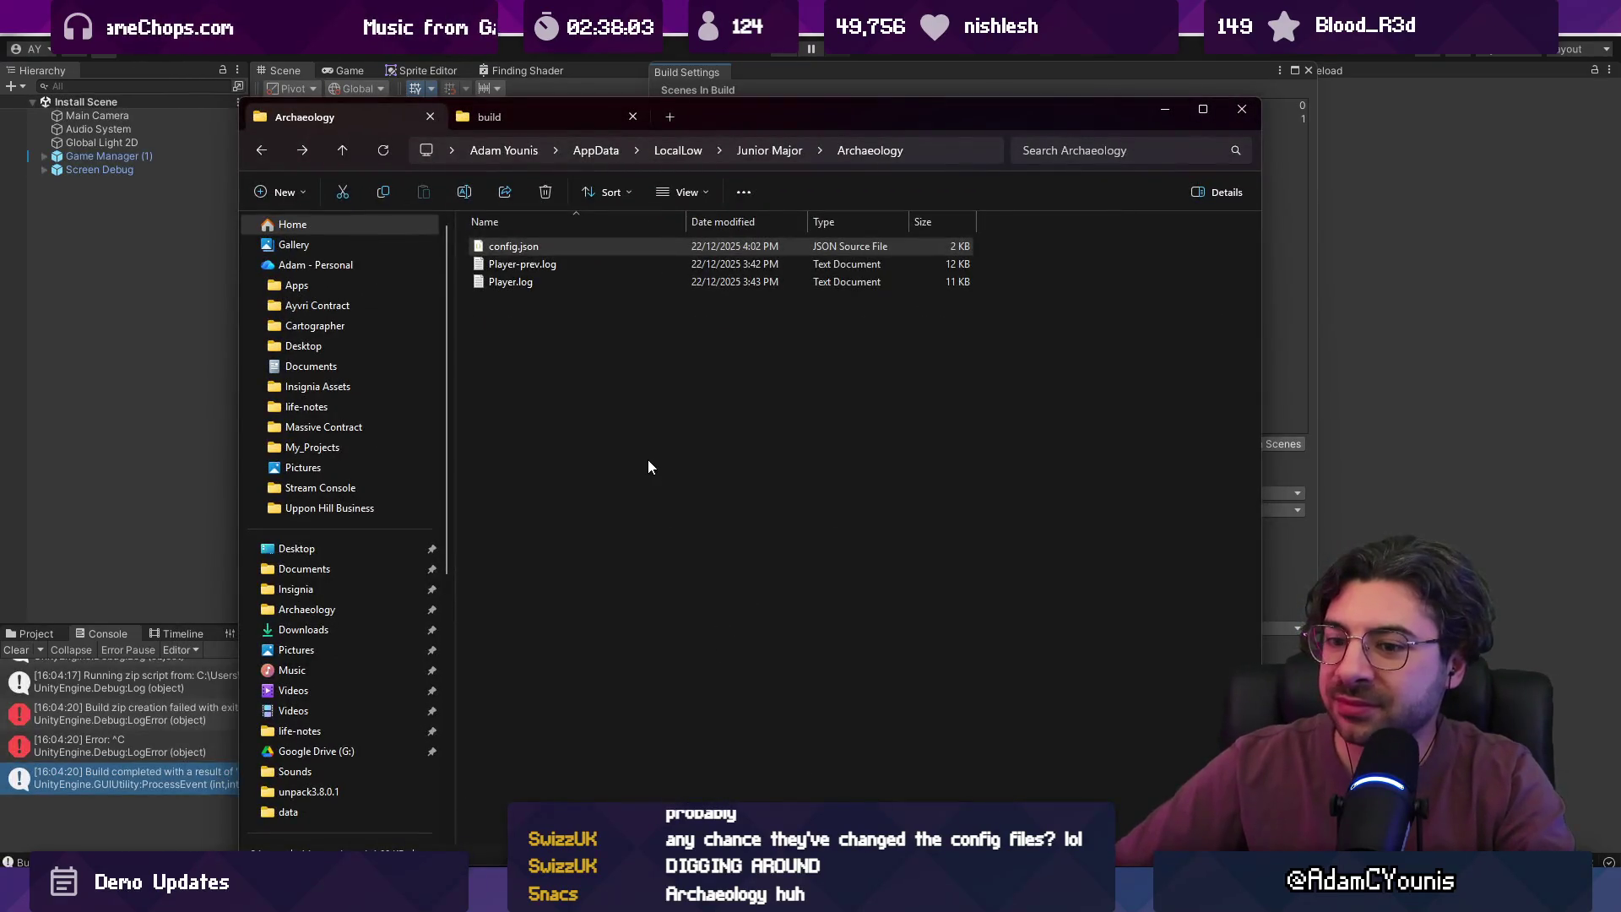
- Open the game's data folder at AppData\LocalLow\Junior Major\Archaeology
click(770, 151)
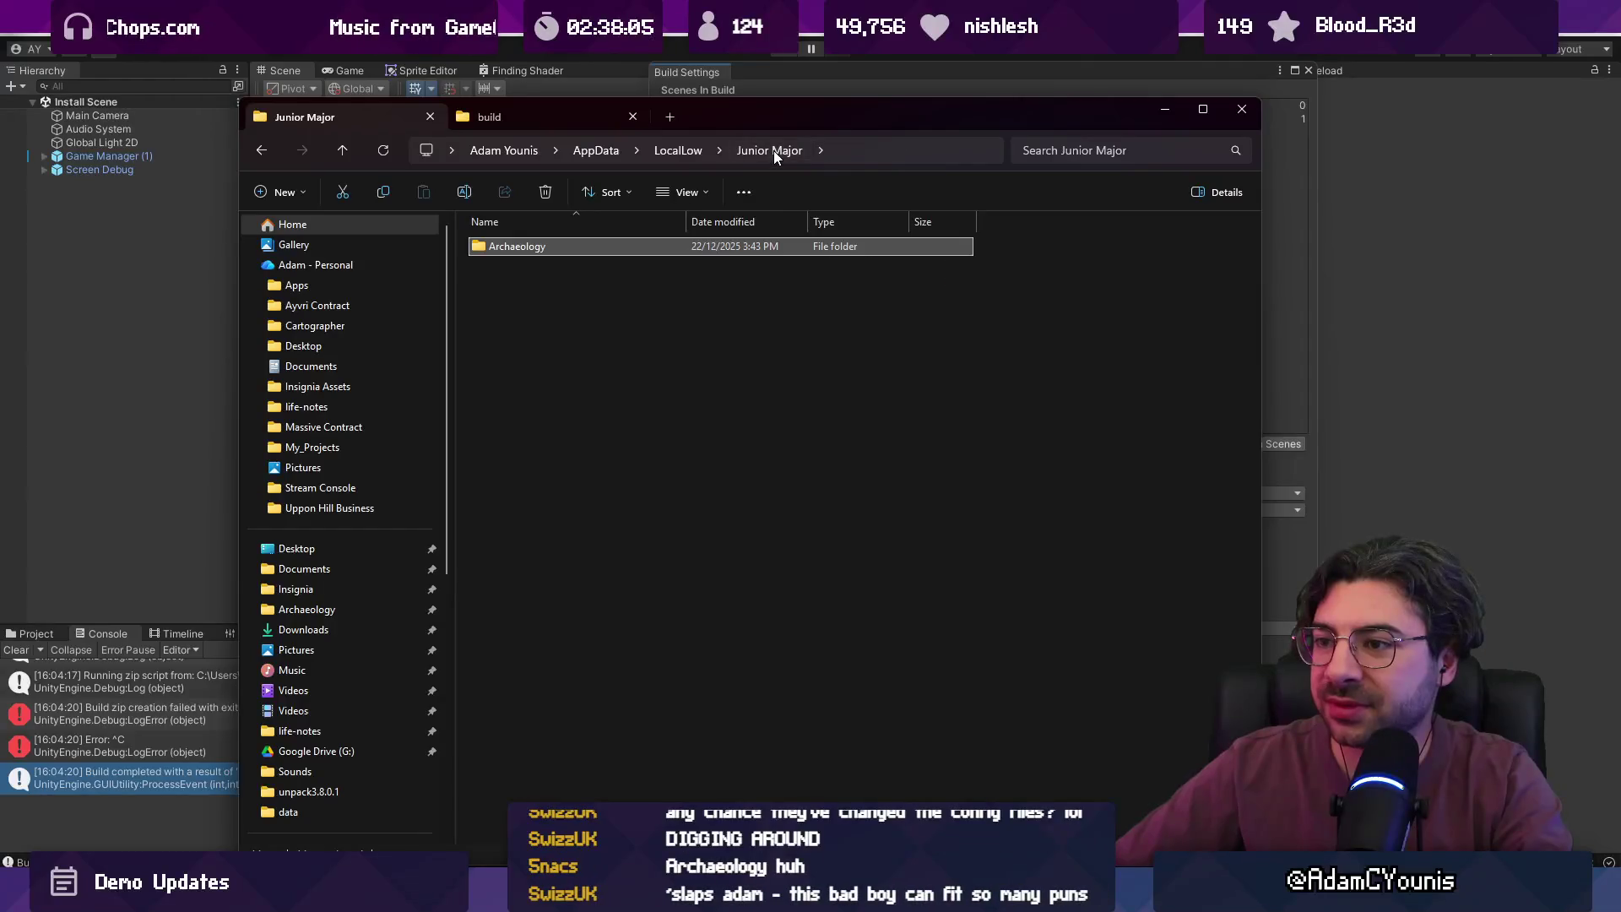
click(679, 151)
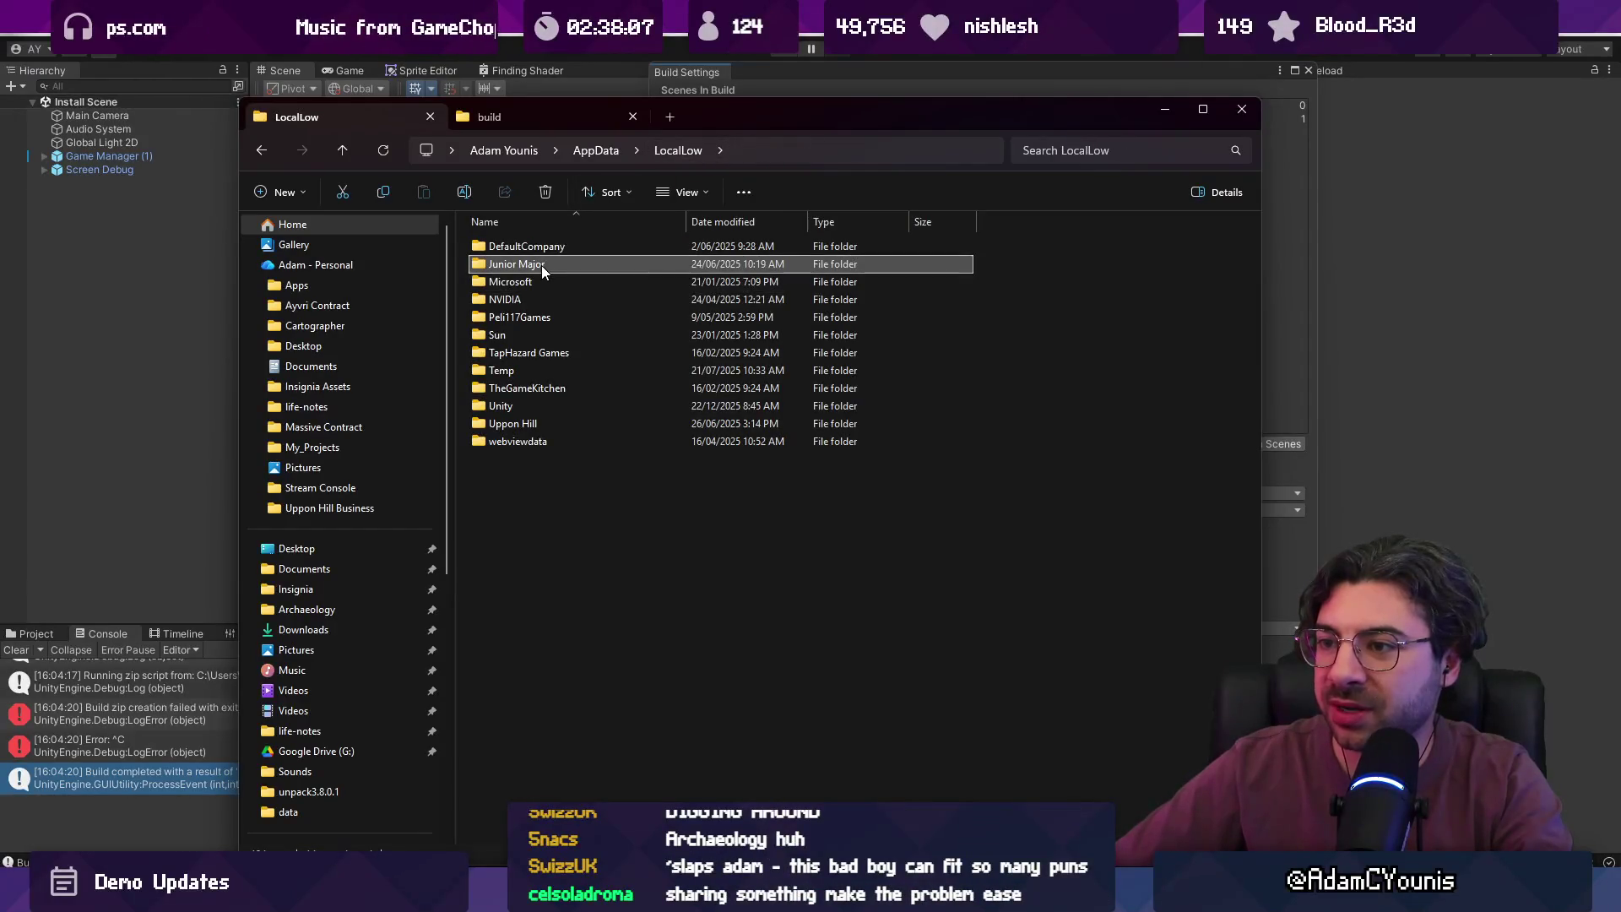
double_click(505, 263)
double_click(519, 246)
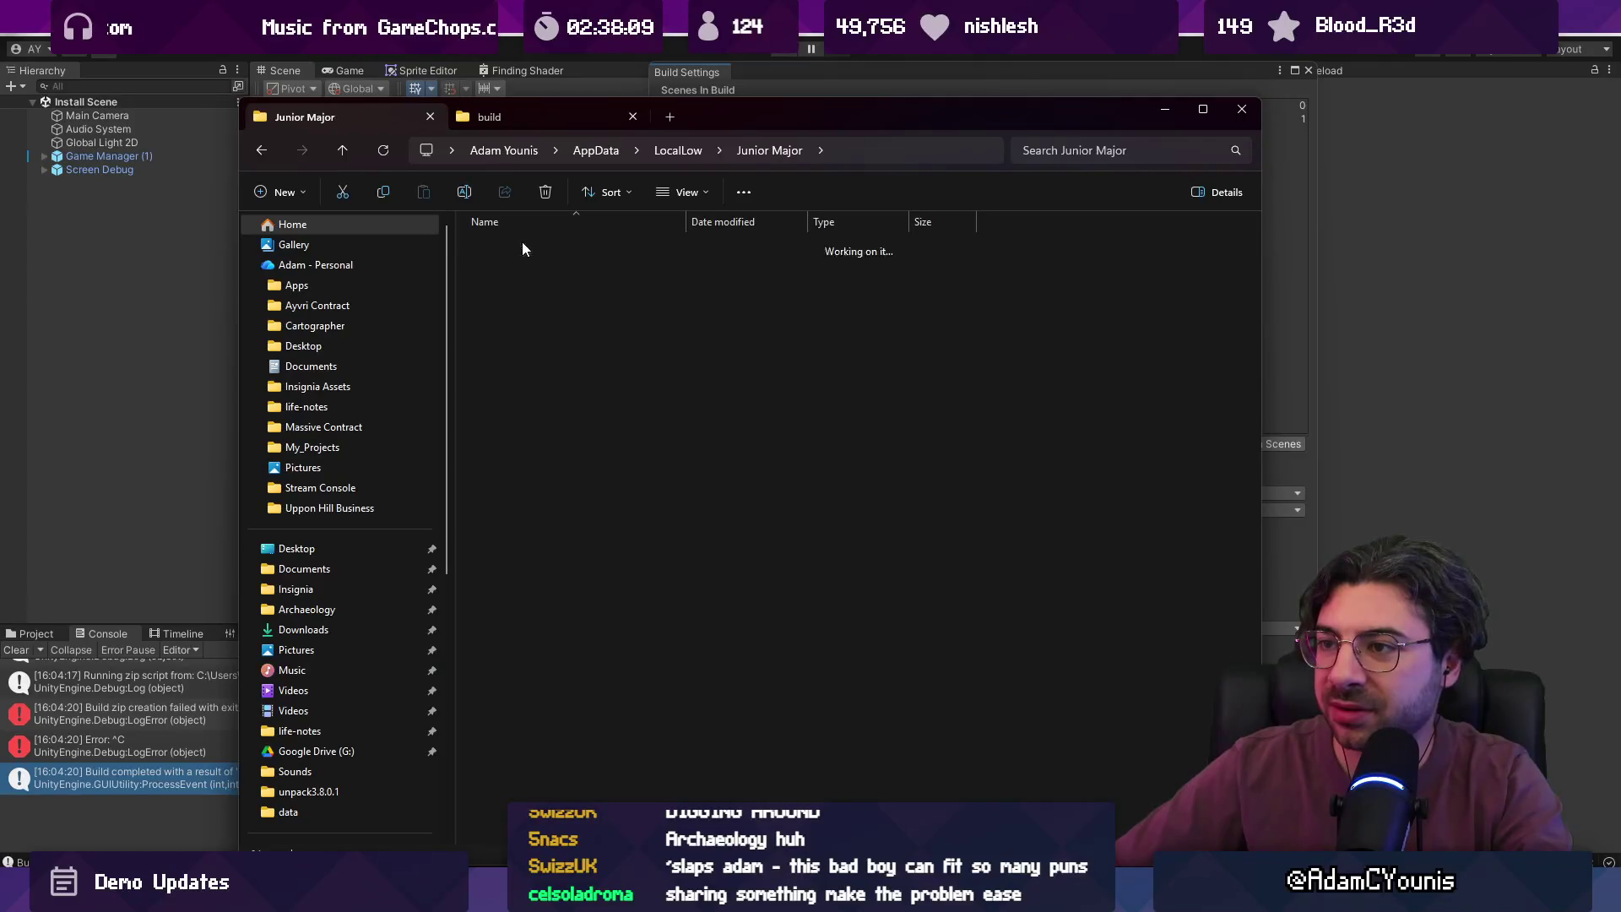
- Run build_zip.bat from Documents\Archaeology\scripts to package the new build
click(550, 112)
click(700, 151)
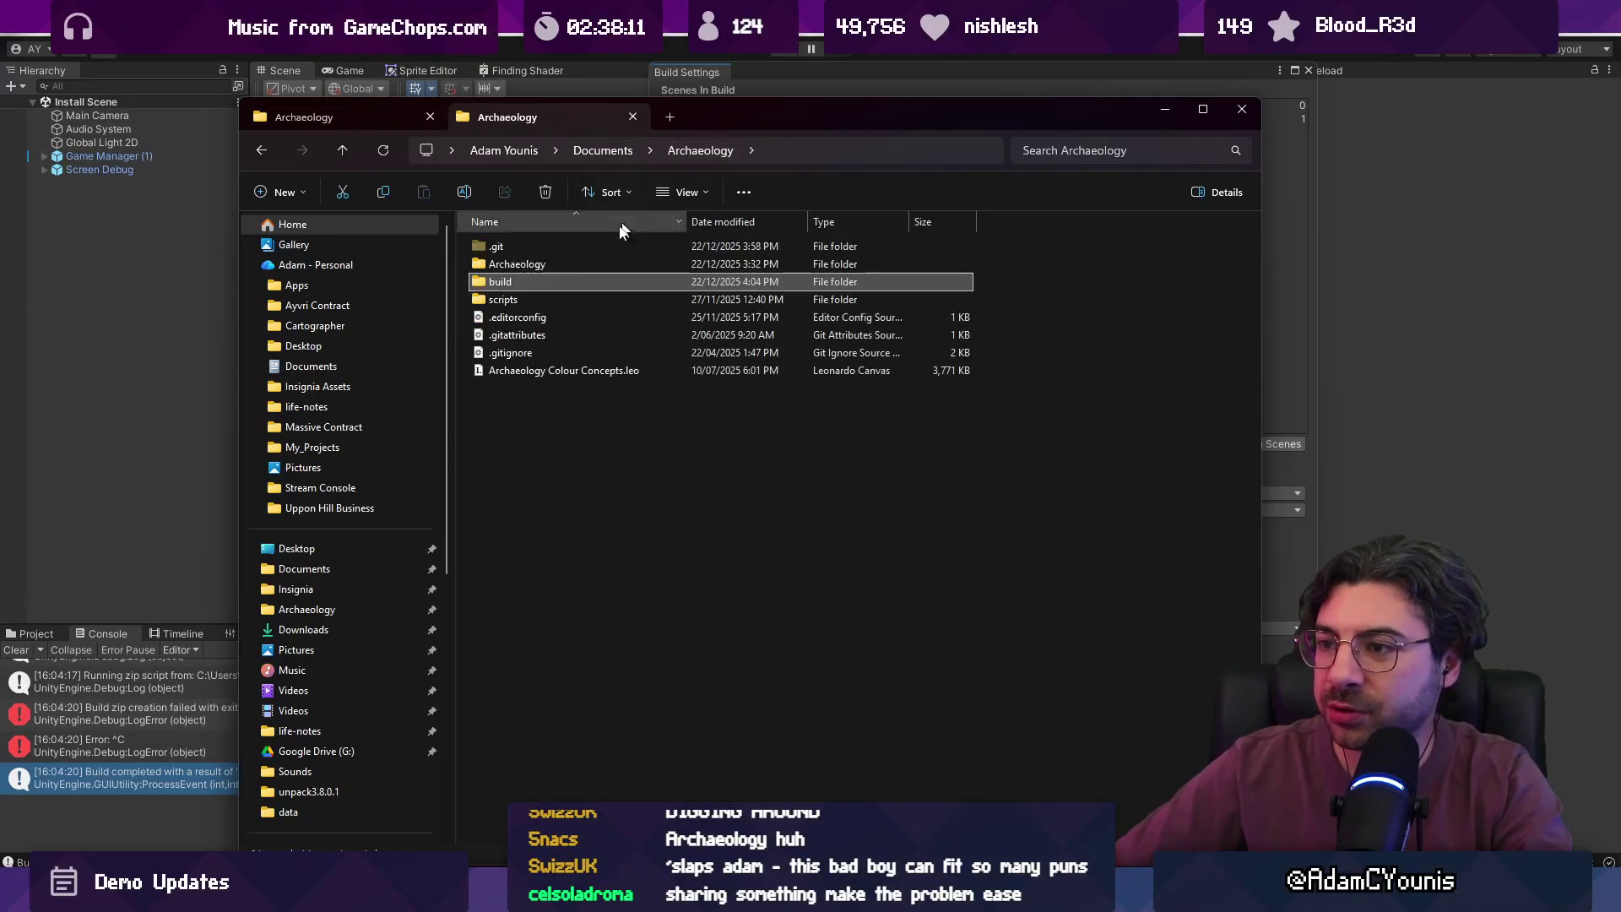
double_click(549, 296)
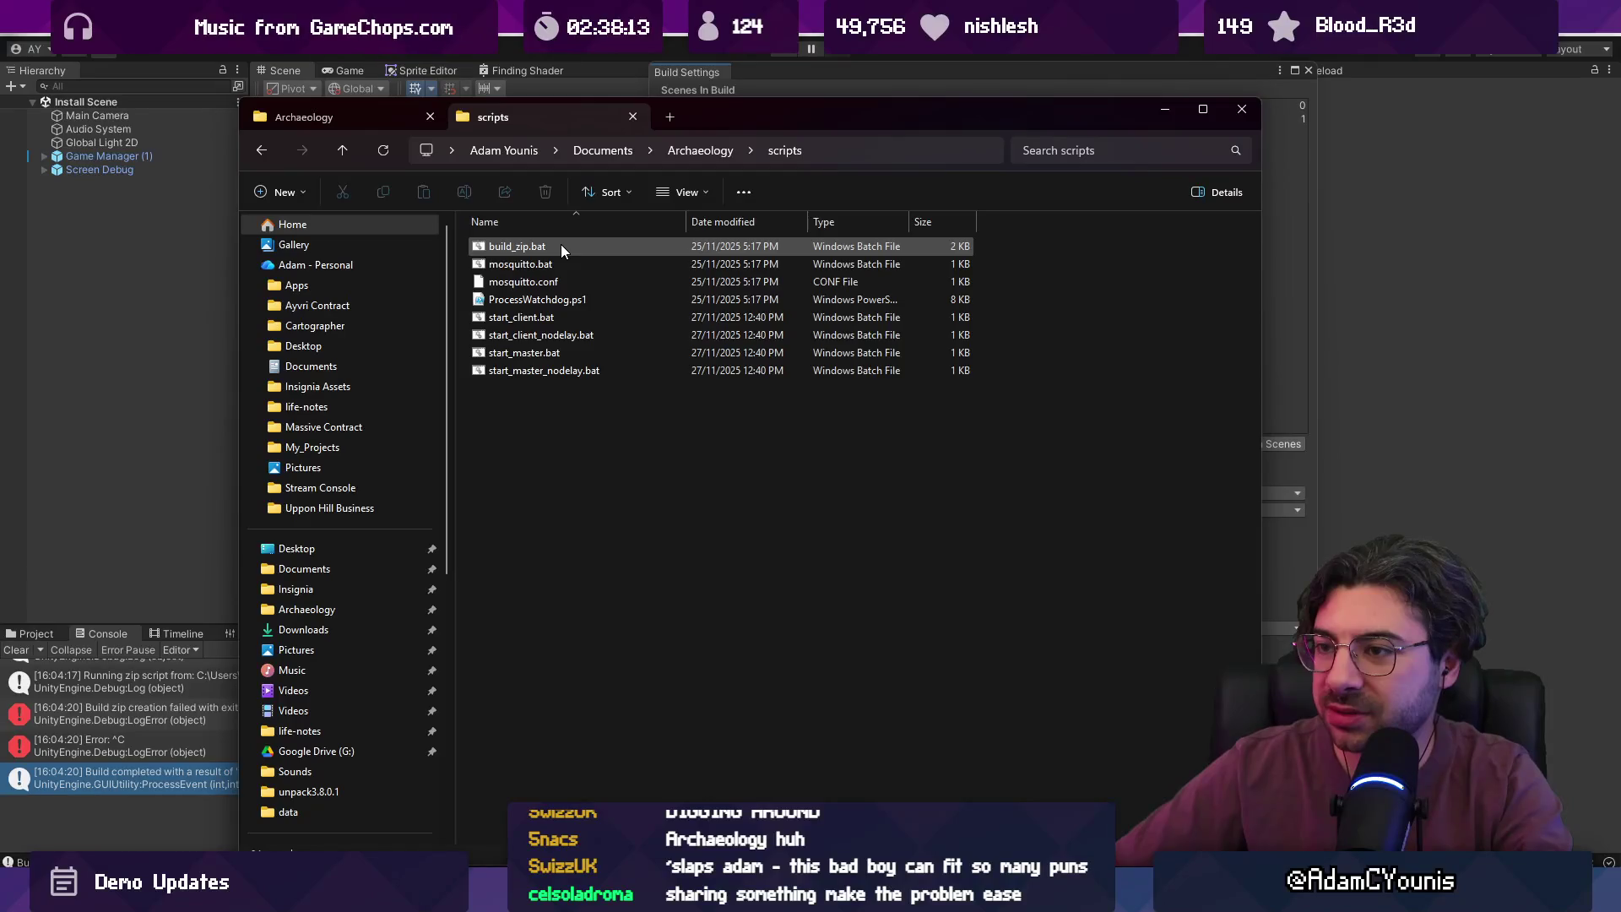
double_click(561, 245)
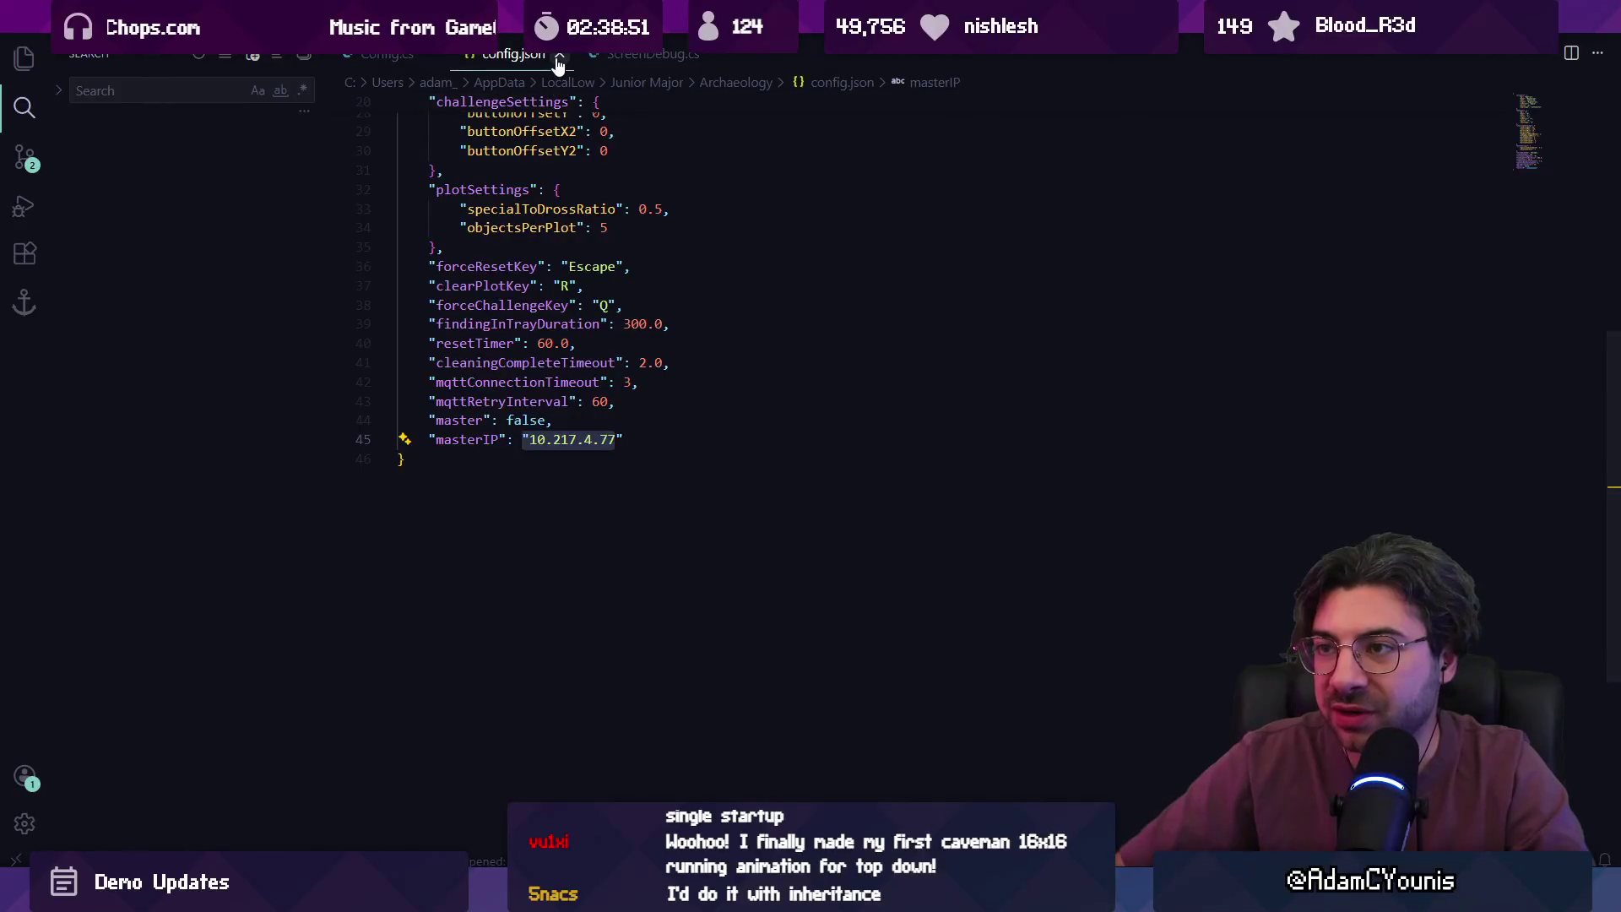
key(alt+Tab)
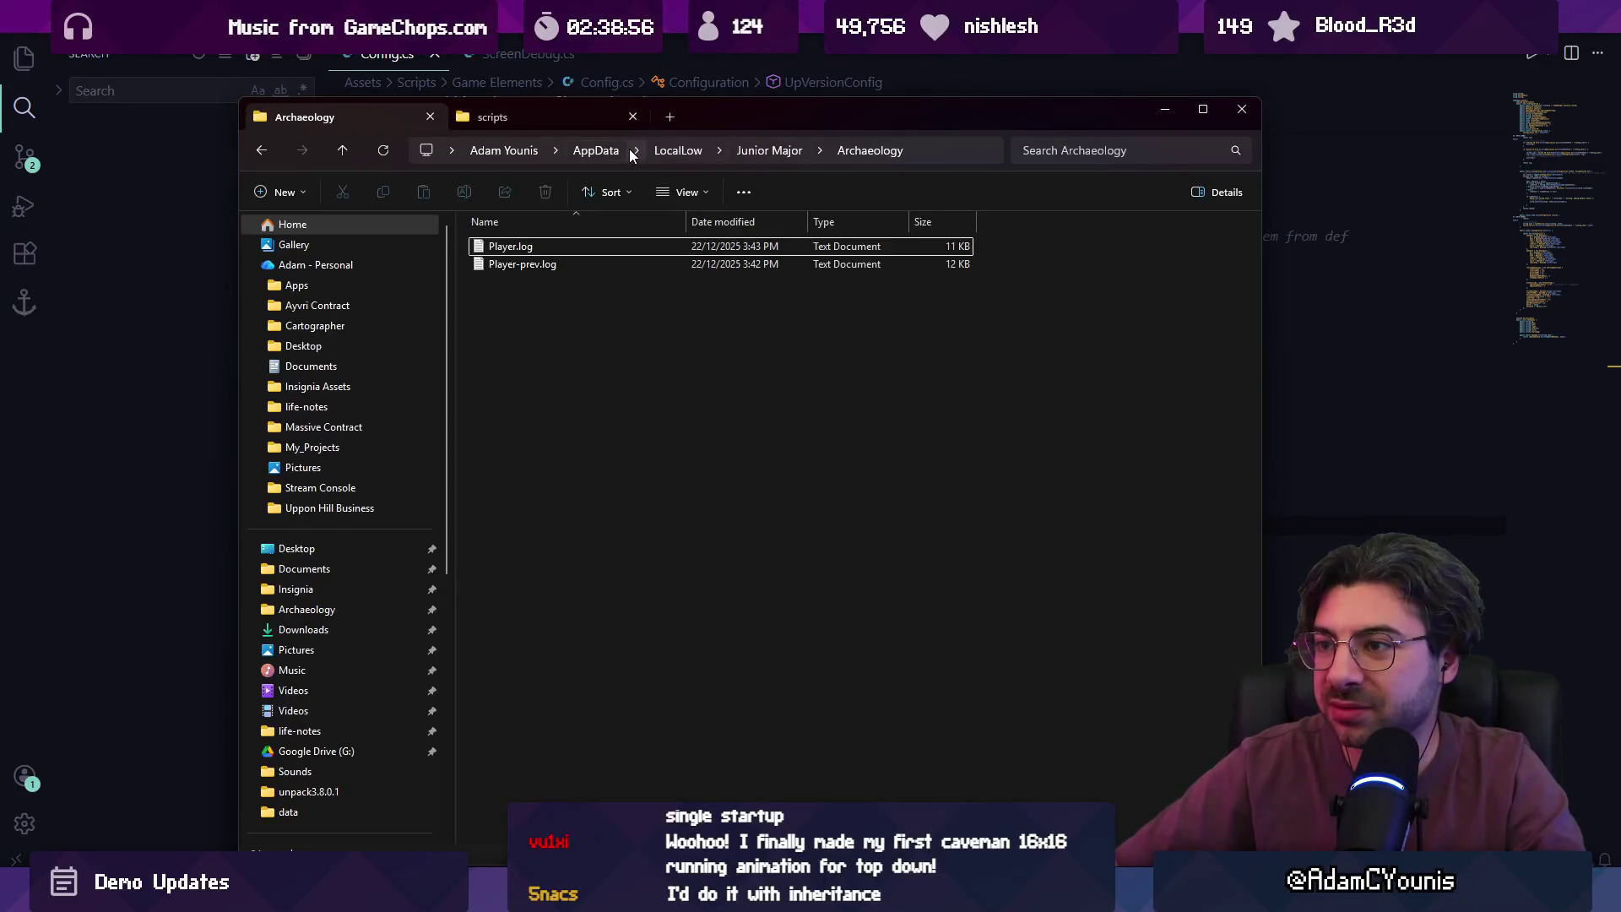
- Launch the built game from Documents\Archaeology\build\Archaeology.exe
click(505, 115)
click(705, 152)
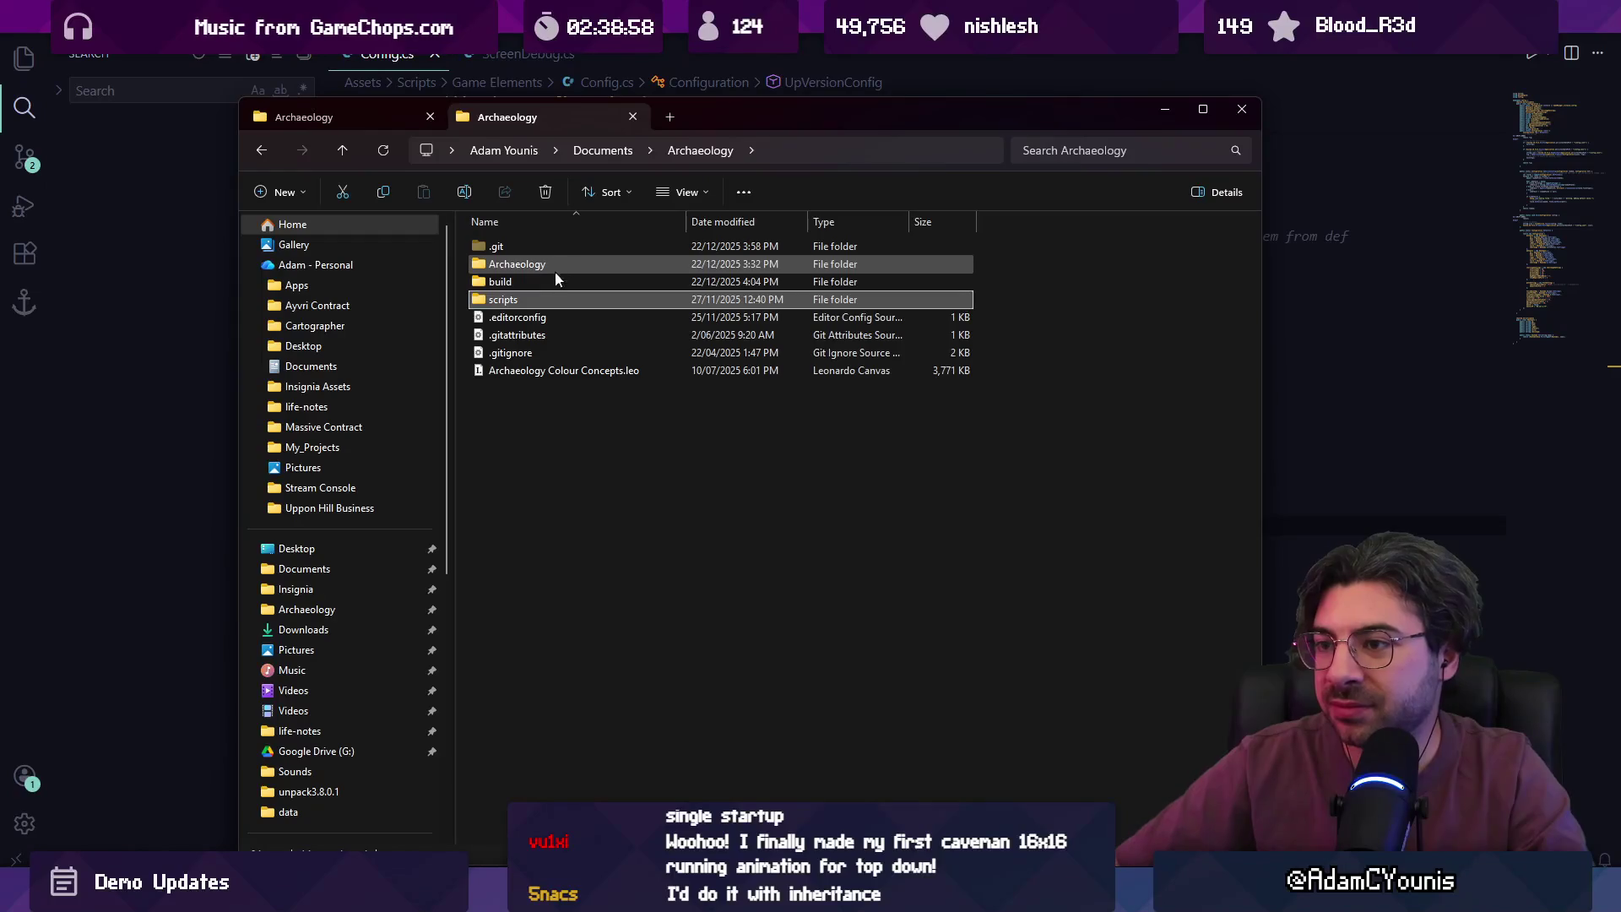
double_click(555, 272)
double_click(555, 302)
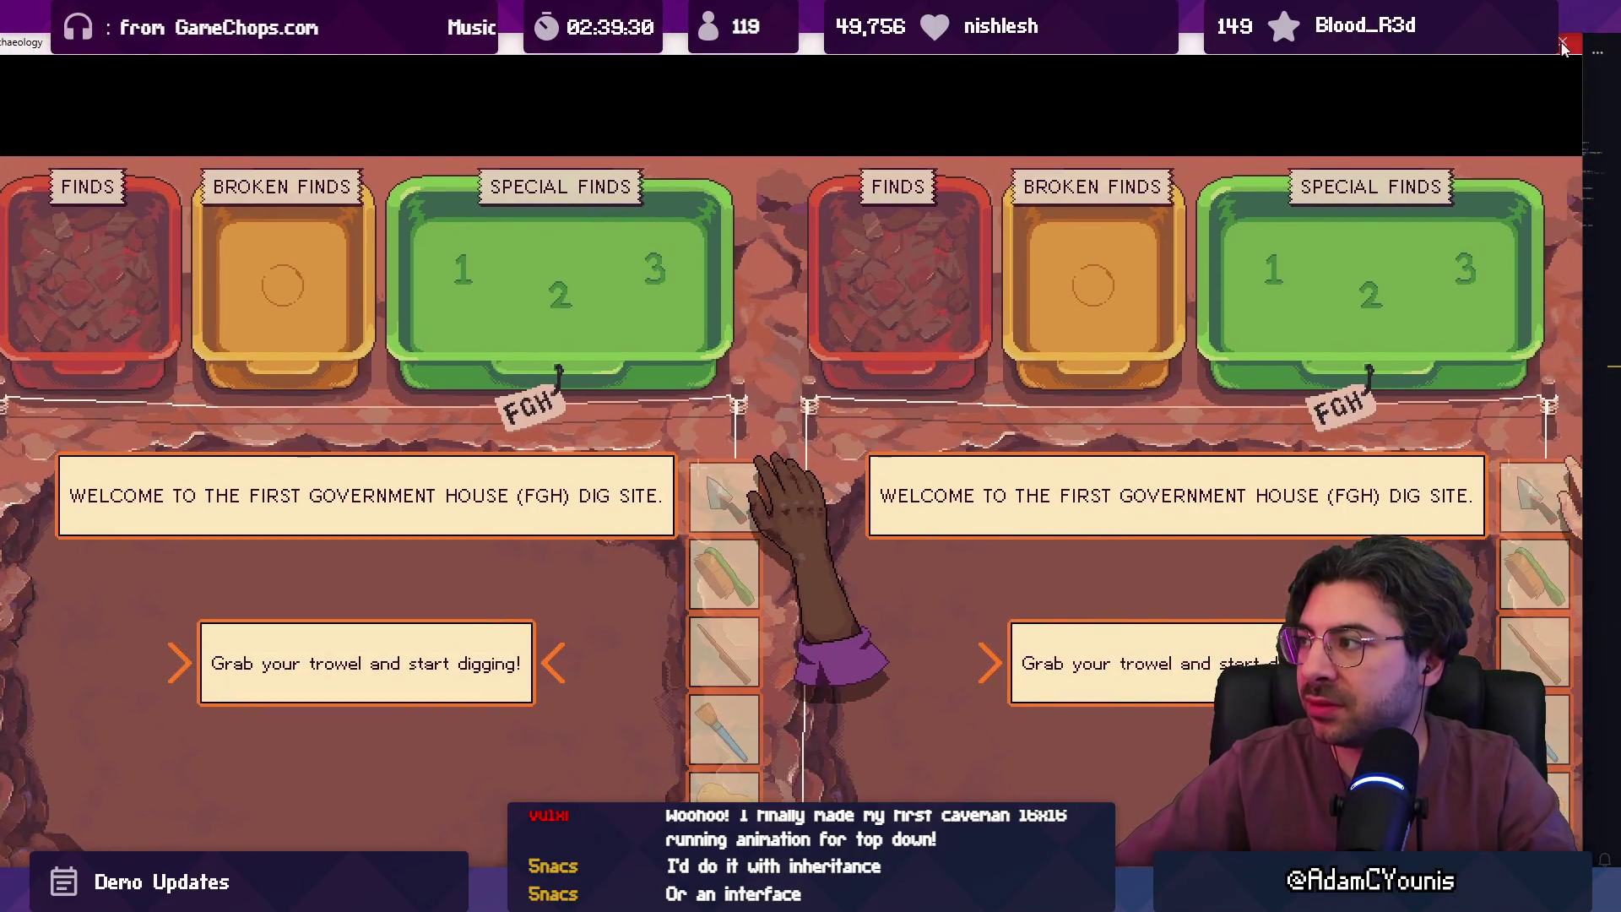
- Close the game and open the regenerated config.json from the data folder in VS Code
click(1573, 53)
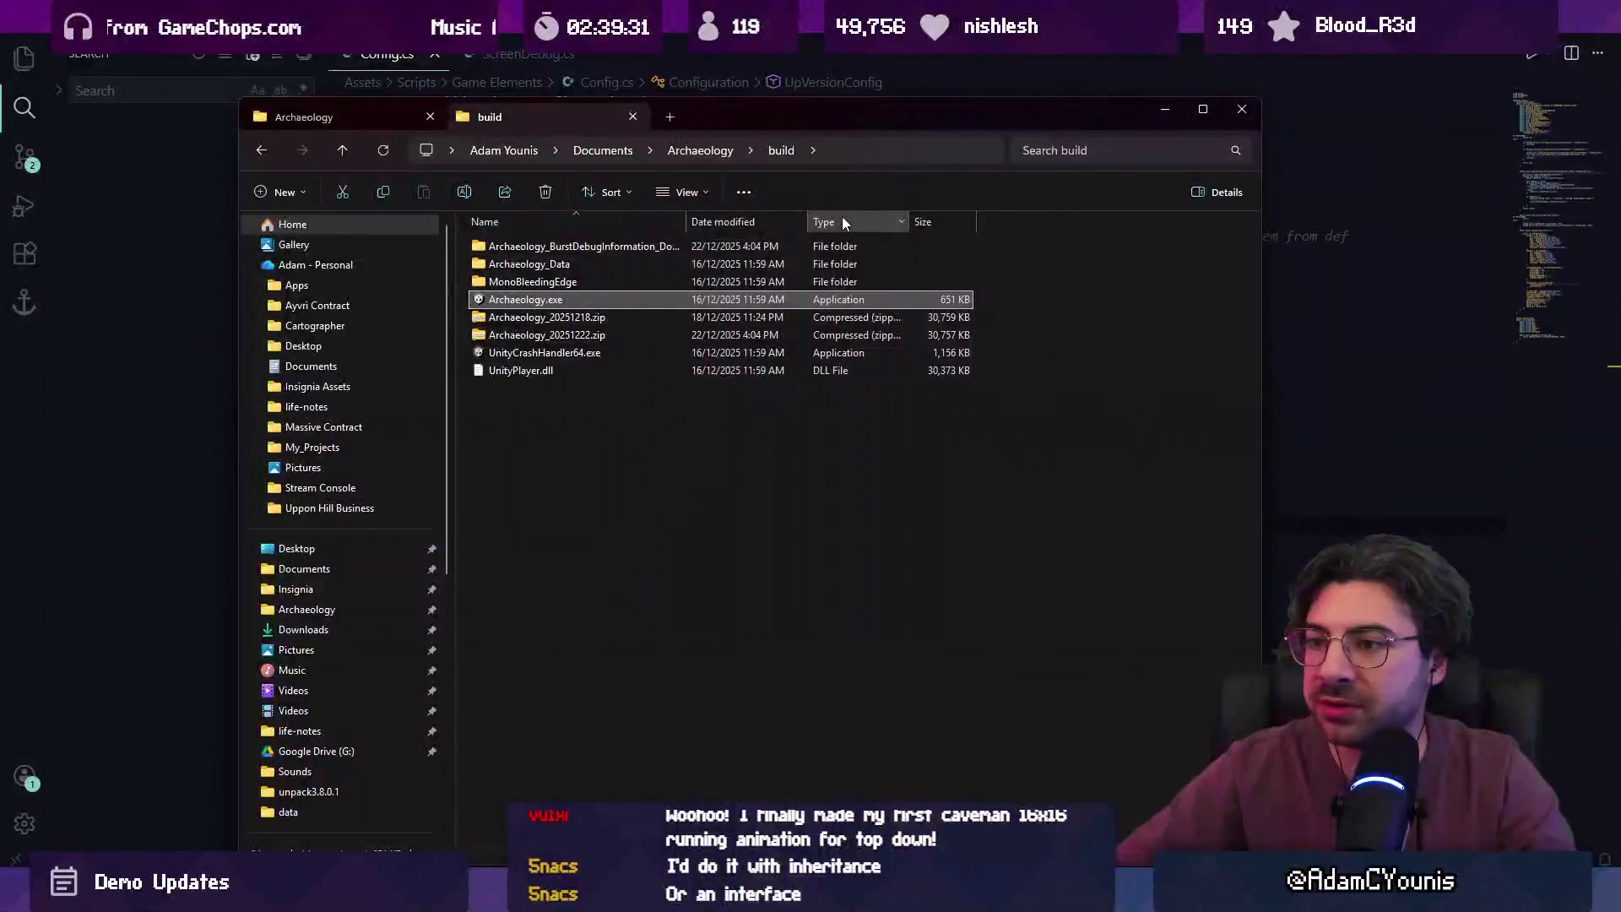
click(377, 118)
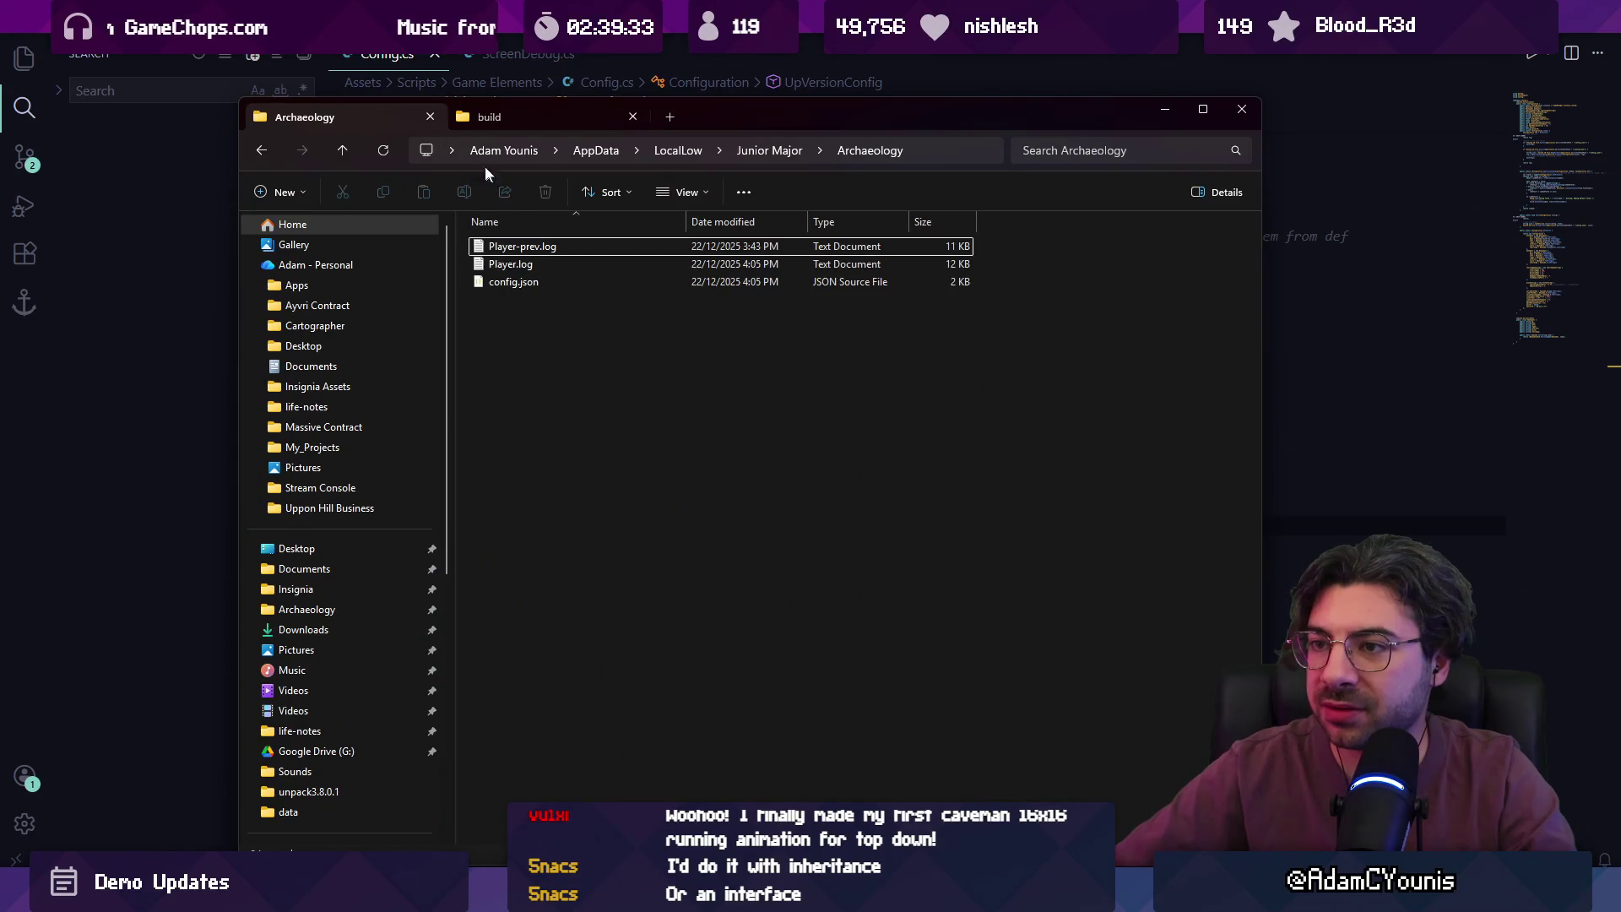
double_click(524, 282)
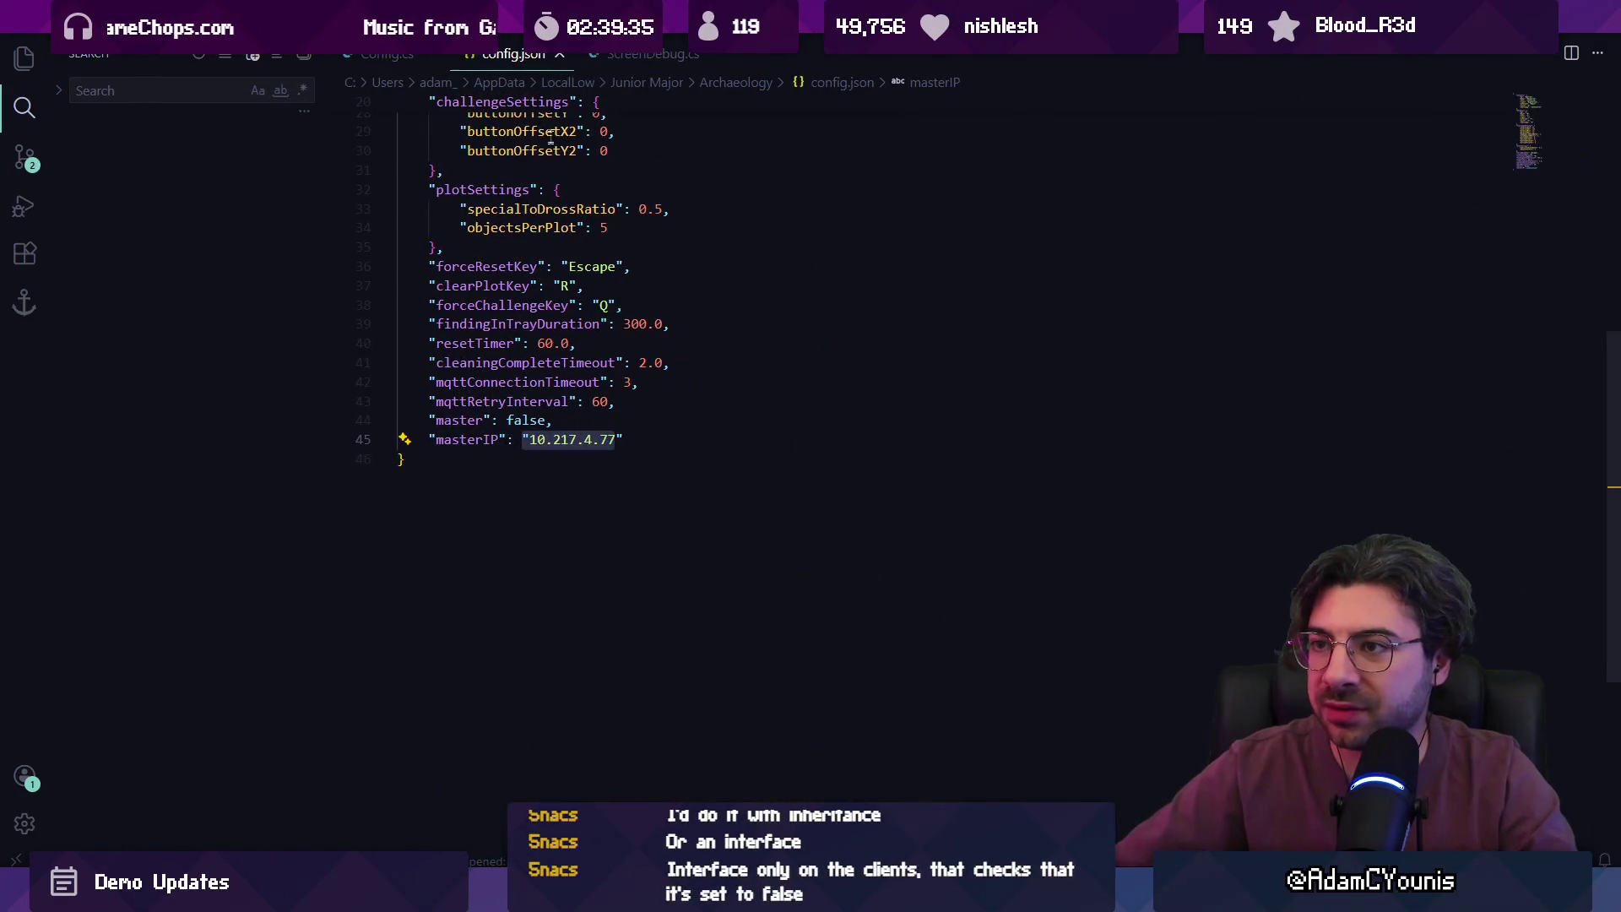
- Check that config.json shows master false and masterIP 10.217.4.77, then return to File Explorer
key(ctrl+w)
key(alt+Tab)
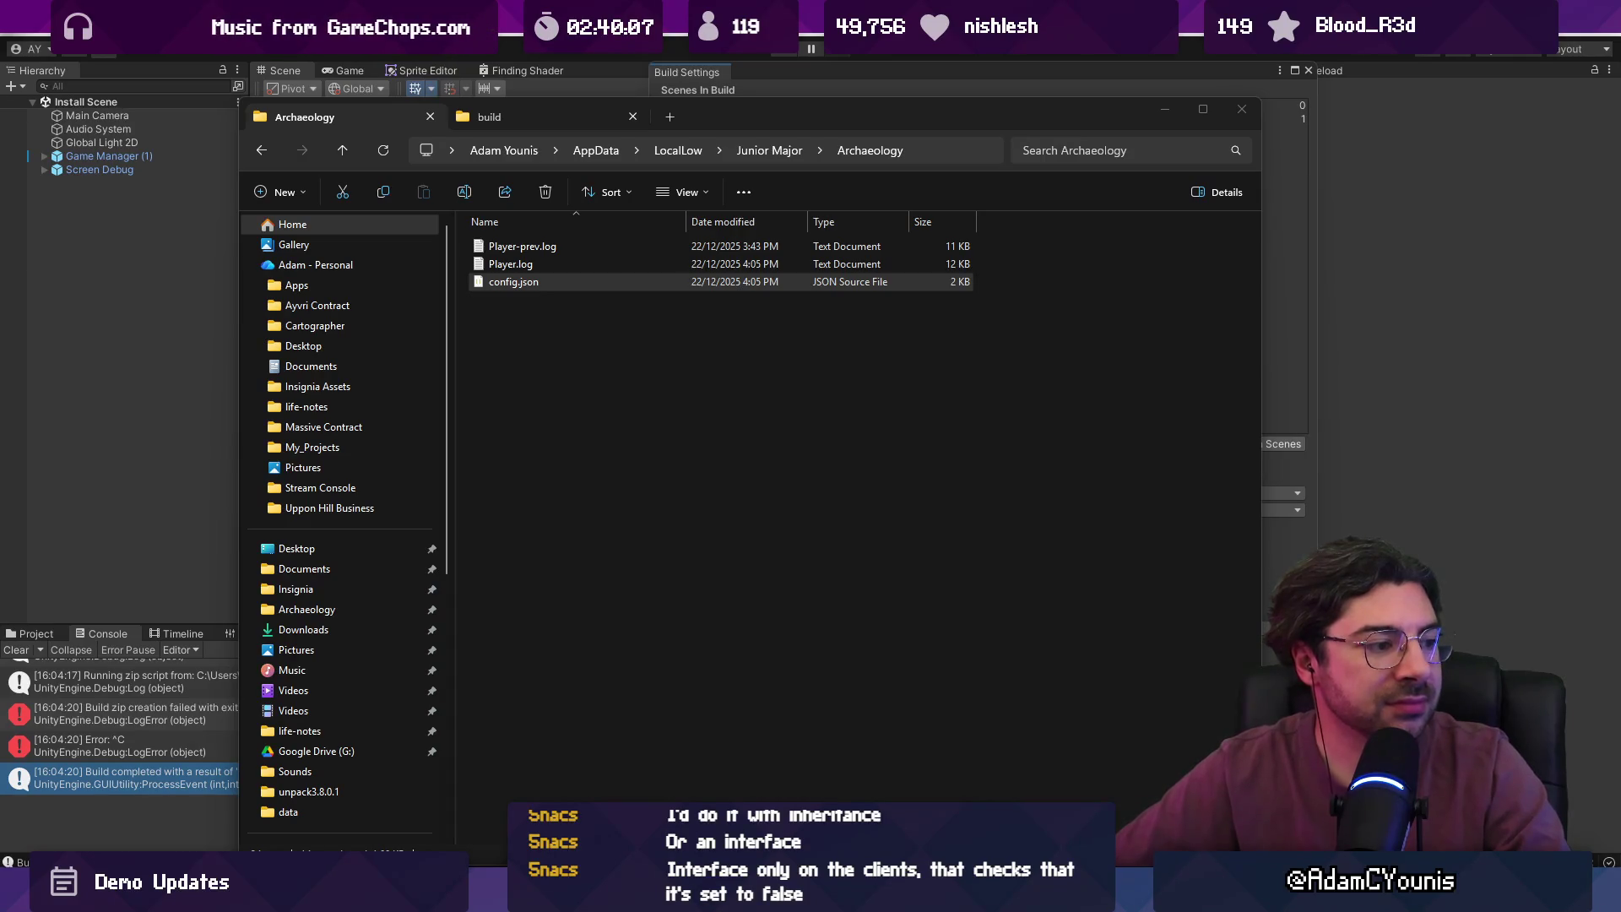
- Go to Documents\Archaeology\build and select the new Archaeology_20251222.zip archive
click(747, 152)
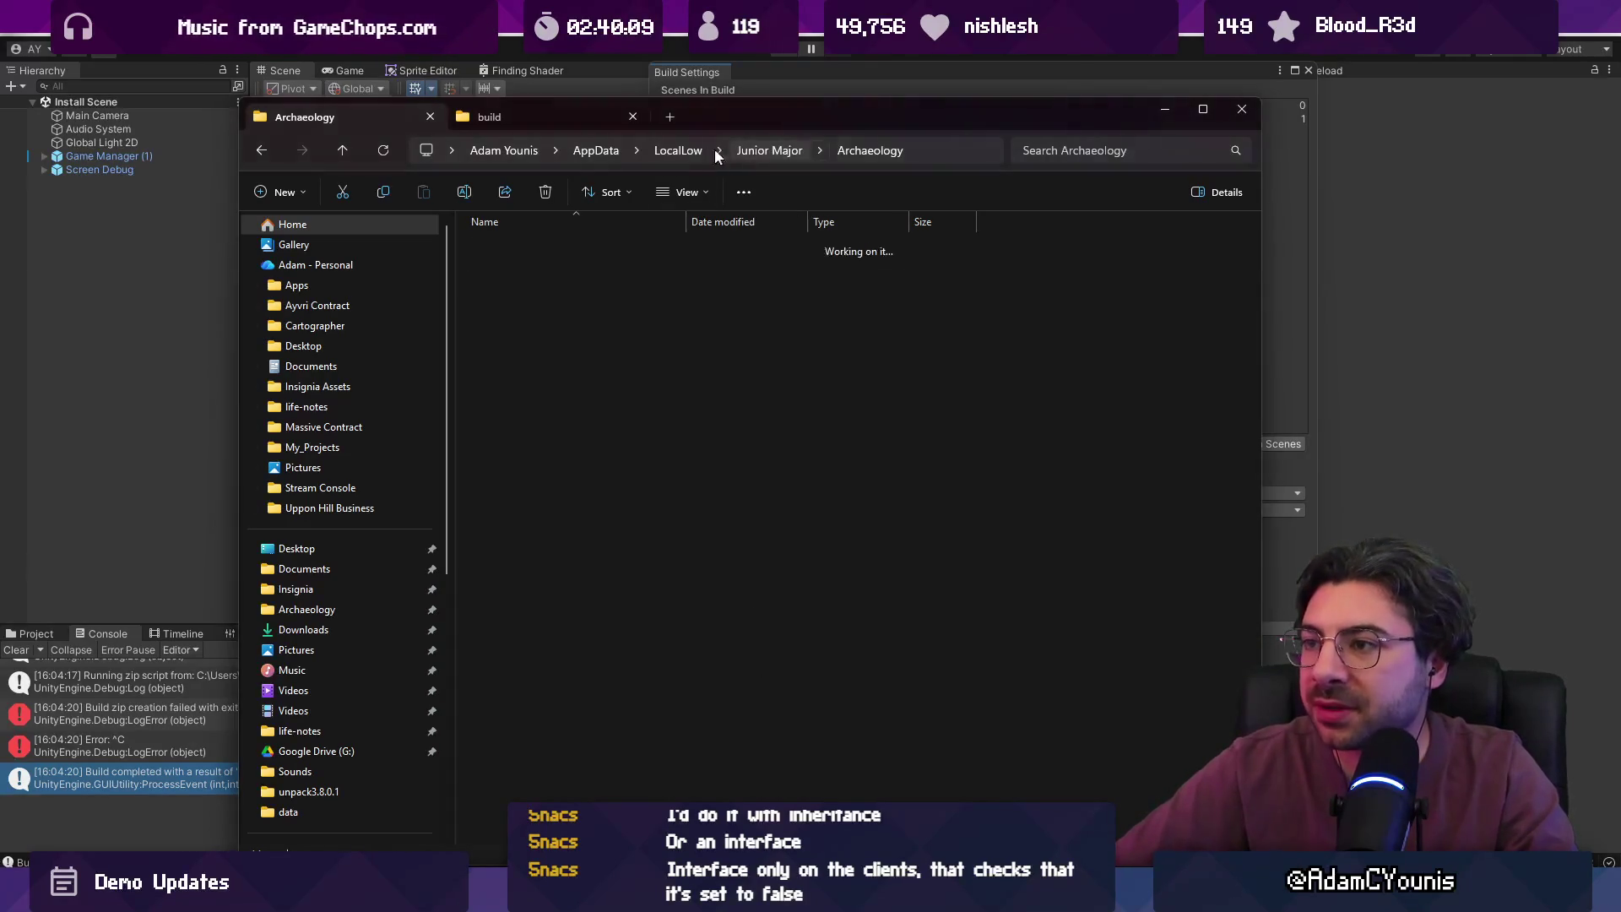
click(553, 118)
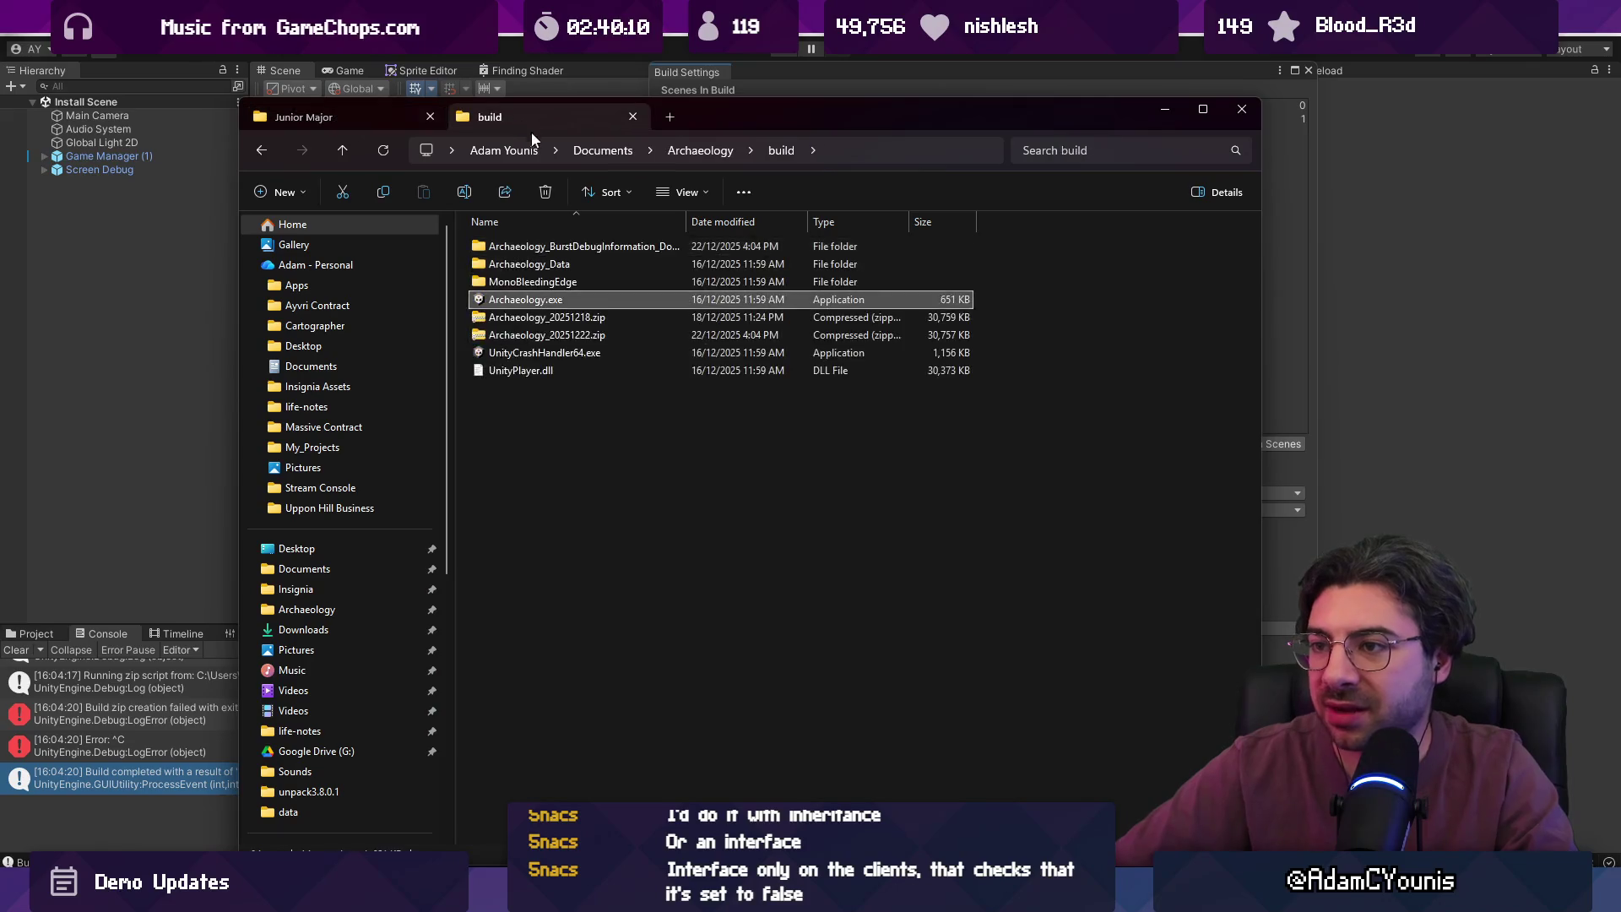
click(701, 150)
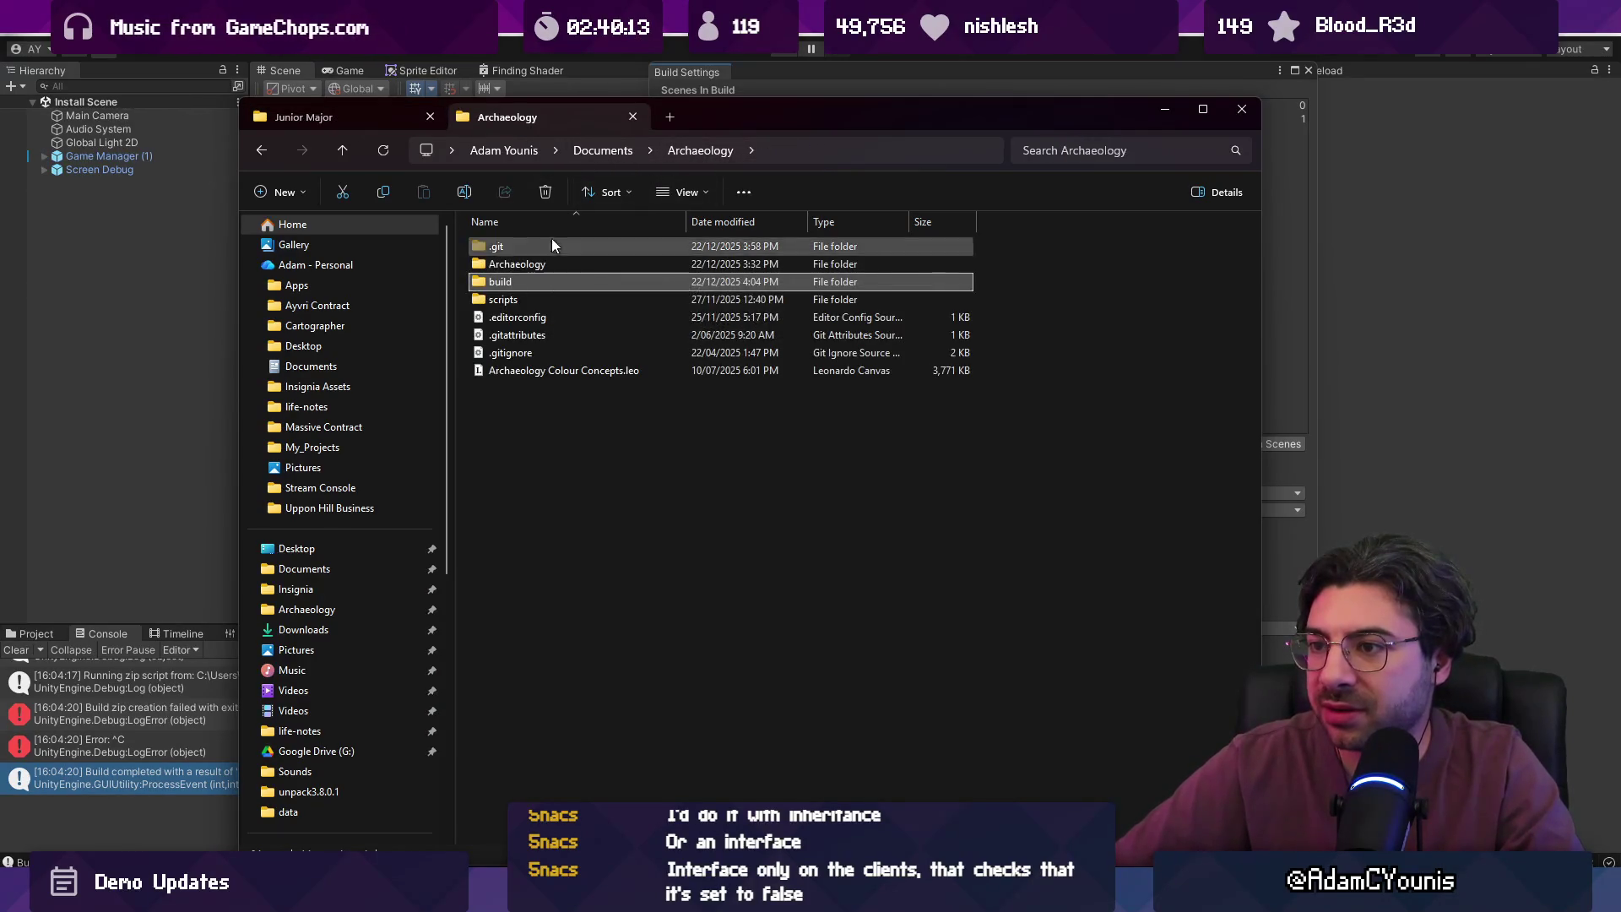
click(685, 152)
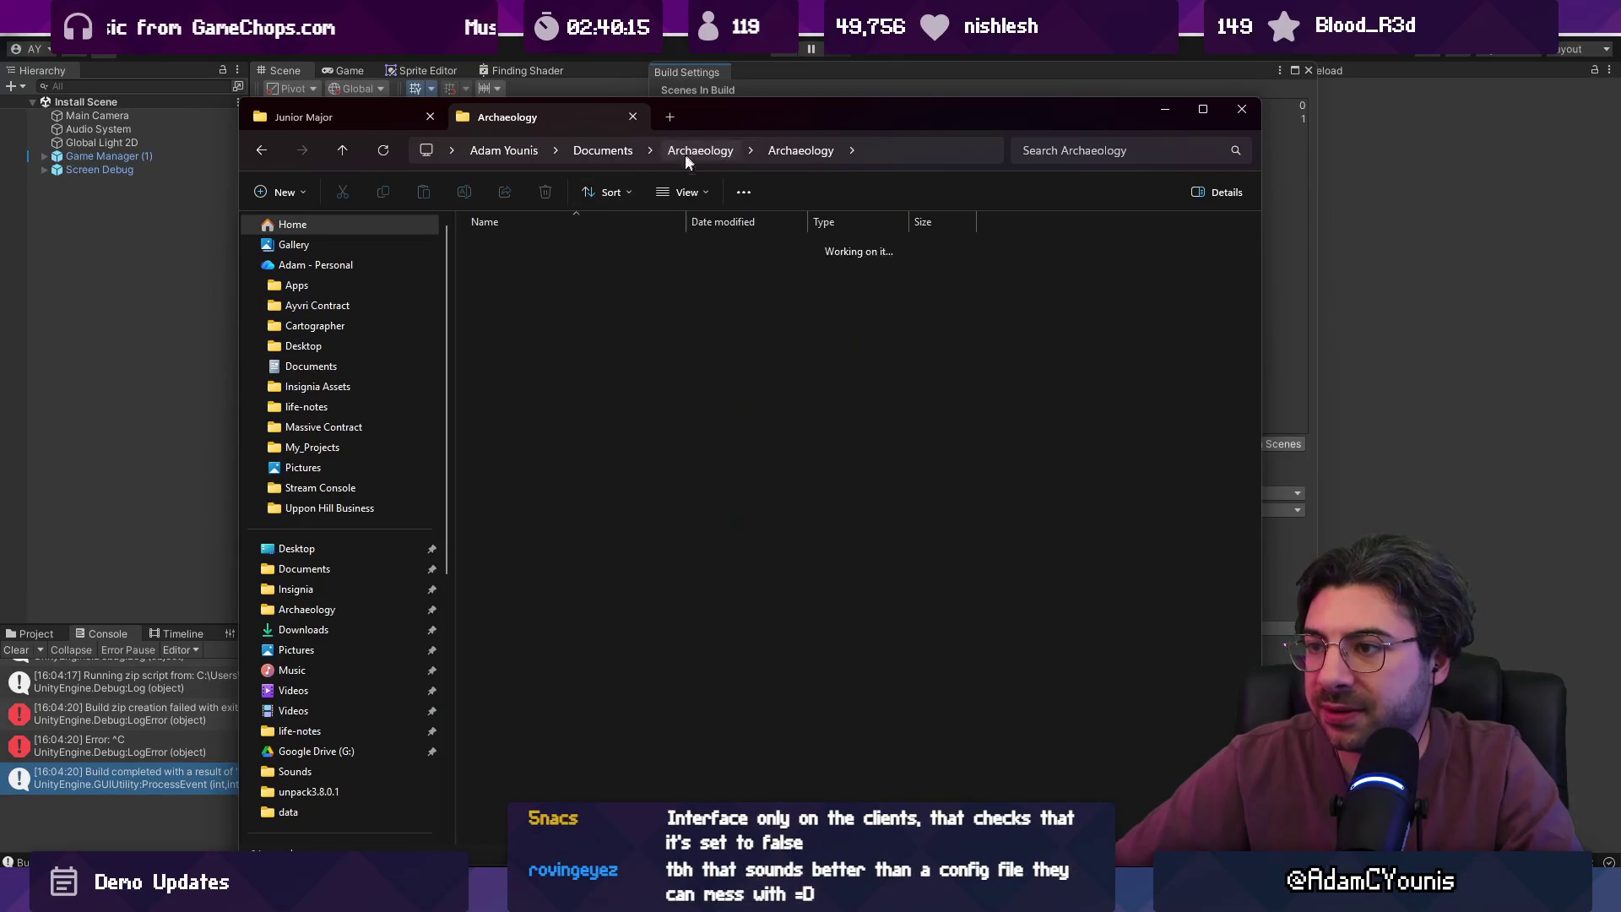
double_click(554, 284)
click(634, 334)
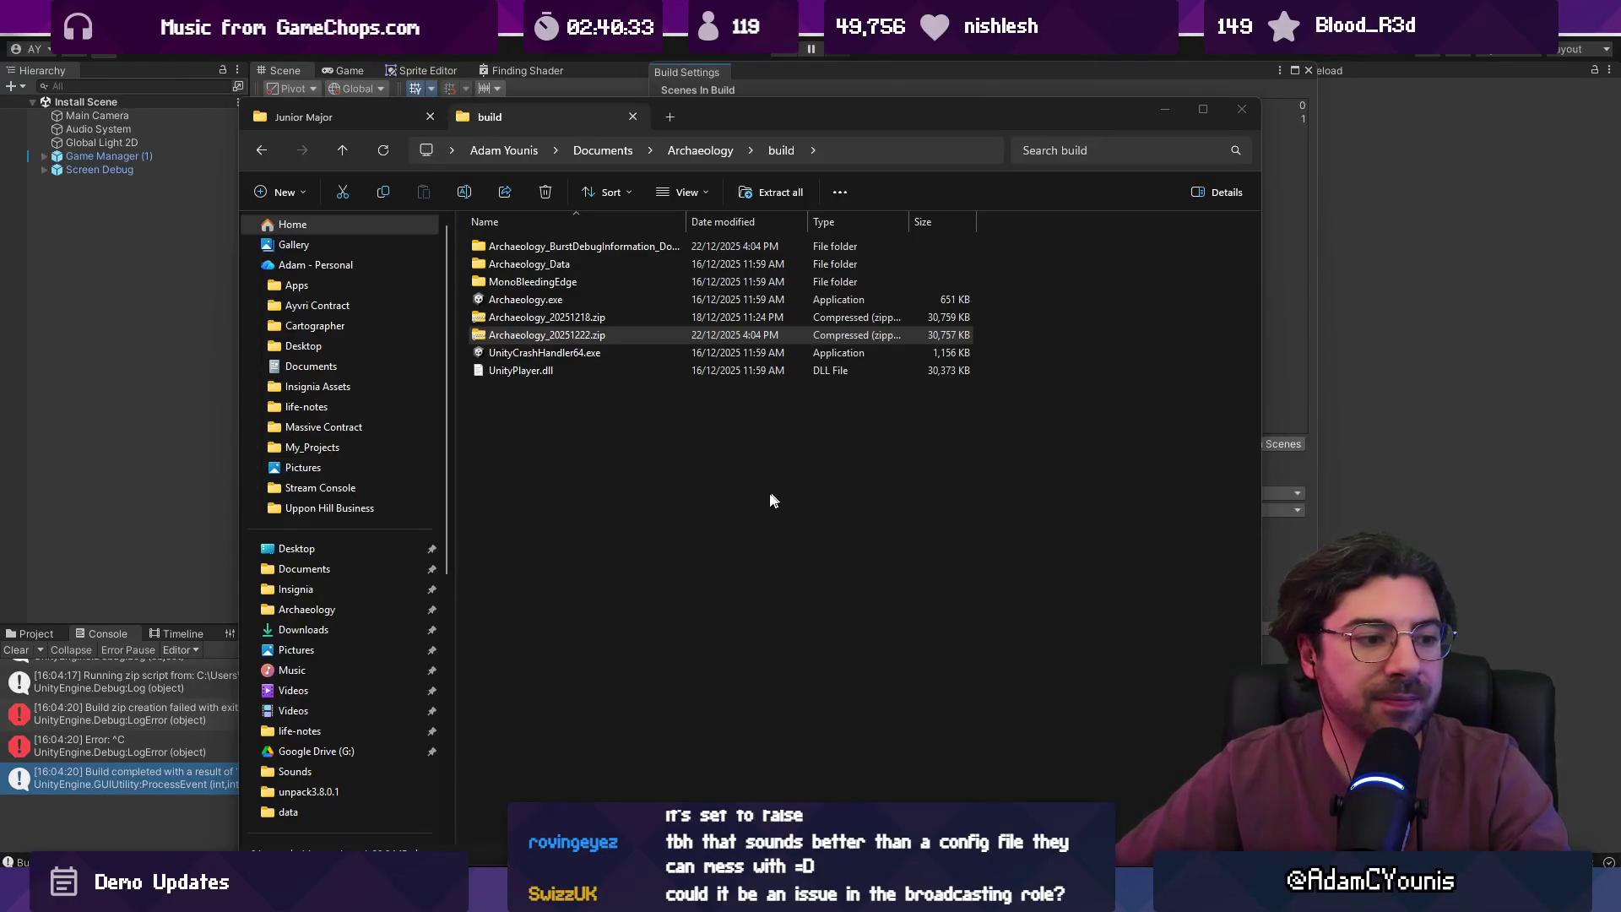
click(832, 836)
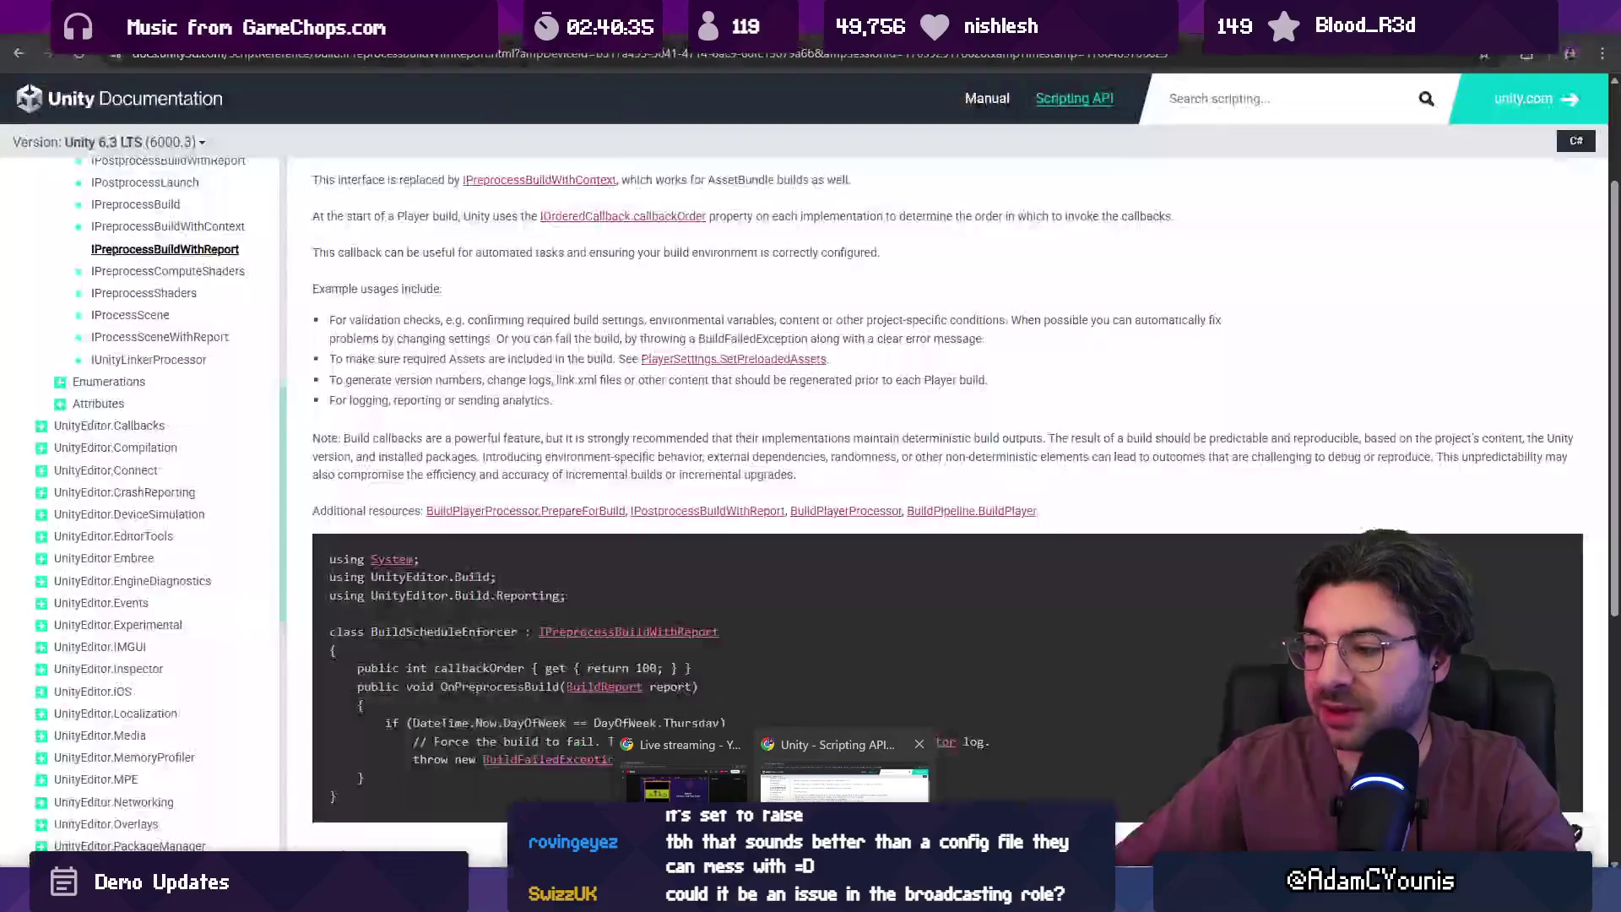
- Navigate the browser to ChatGPT using the 'gp' address-bar suggestion
click(505, 64)
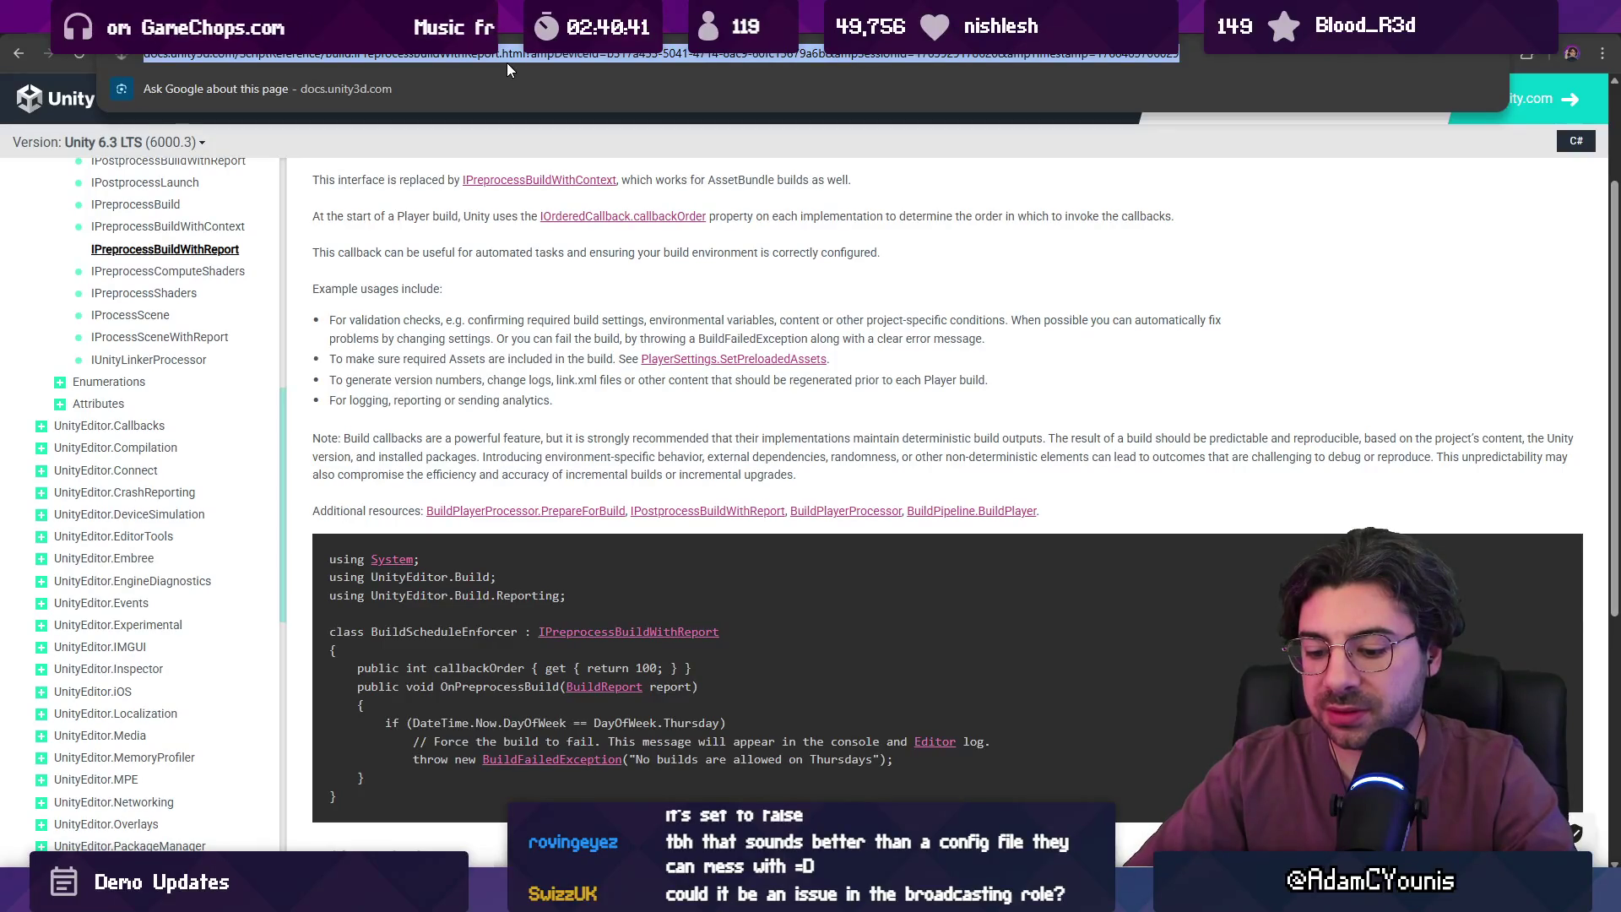
text(gp)
key(Down)
key(Return)
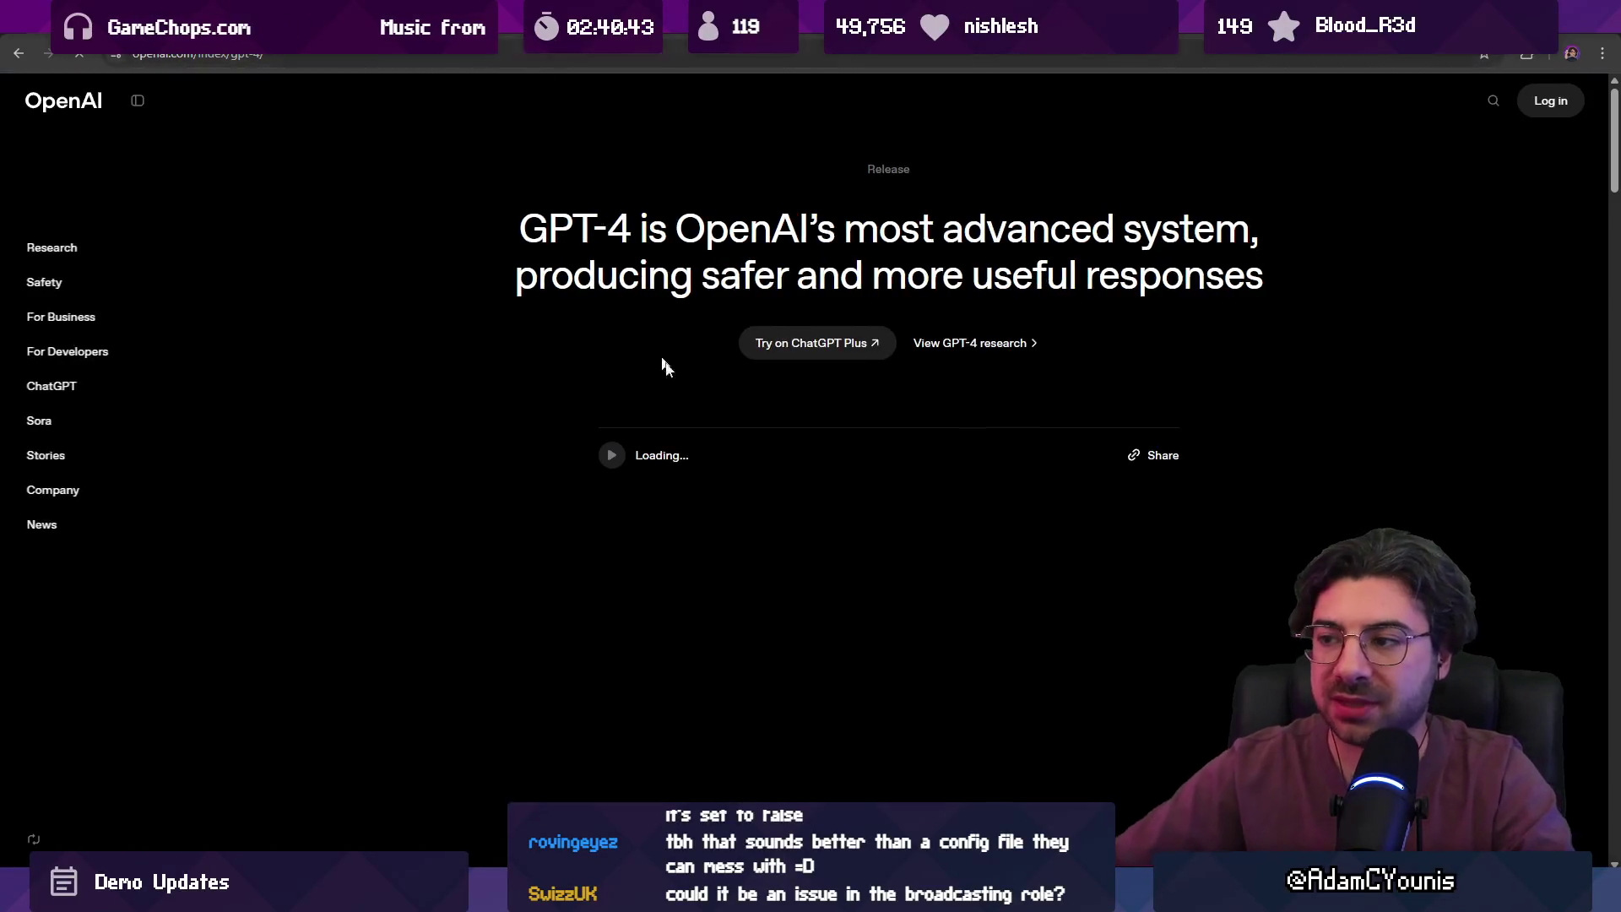
click(817, 341)
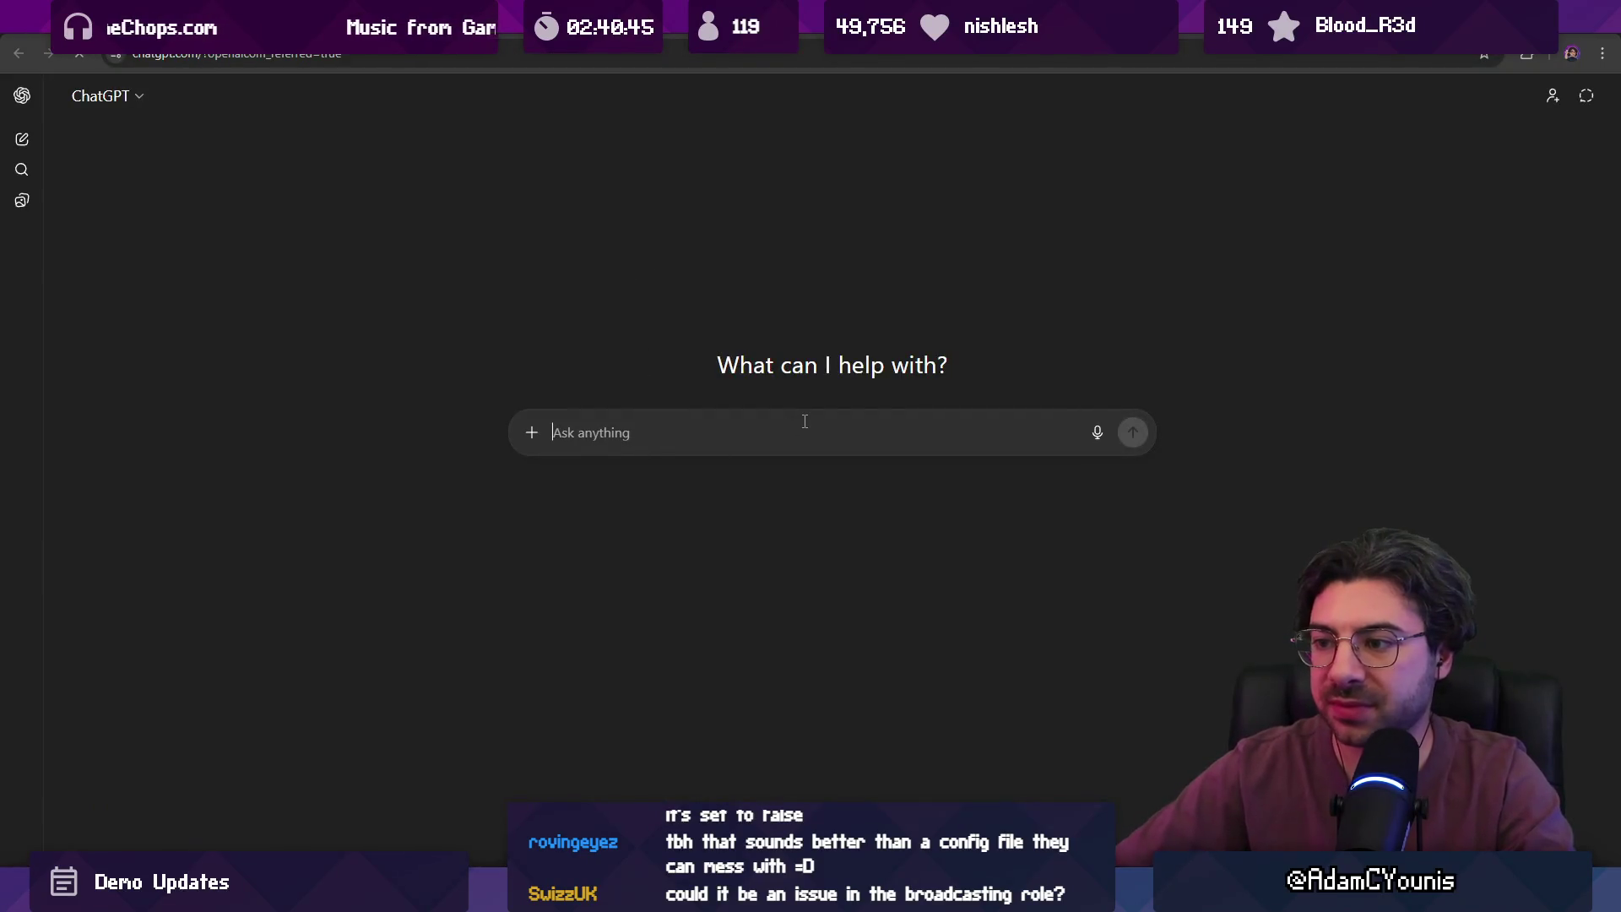
- Ask ChatGPT whether it's correct that Unity stores local player data in AppData by default
text(unityh)
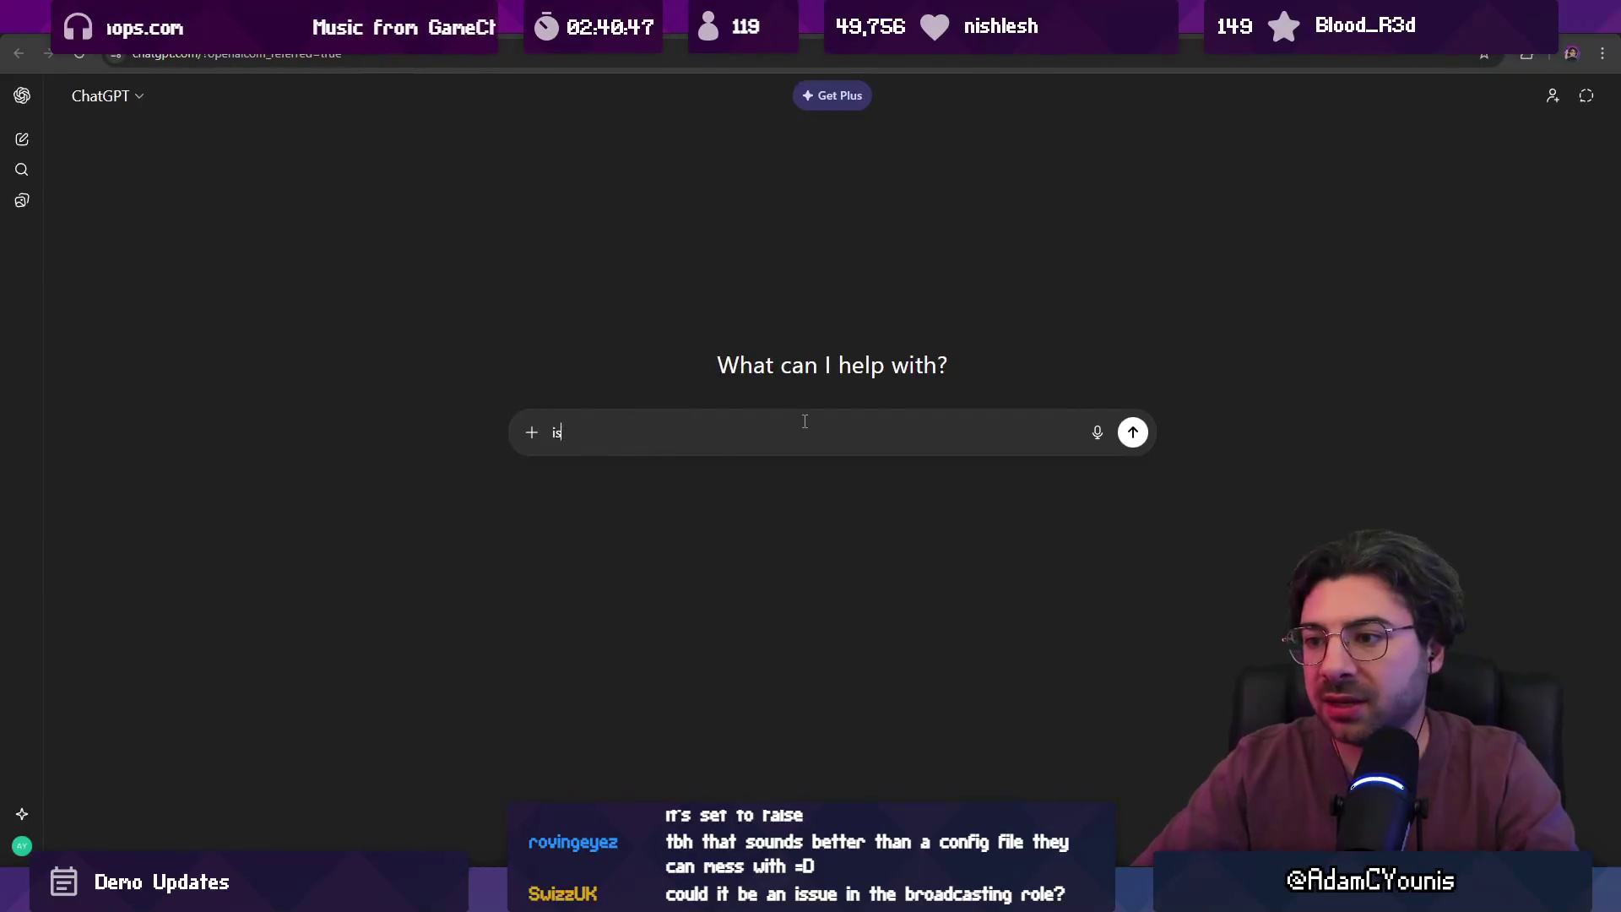
key(BackSpace)
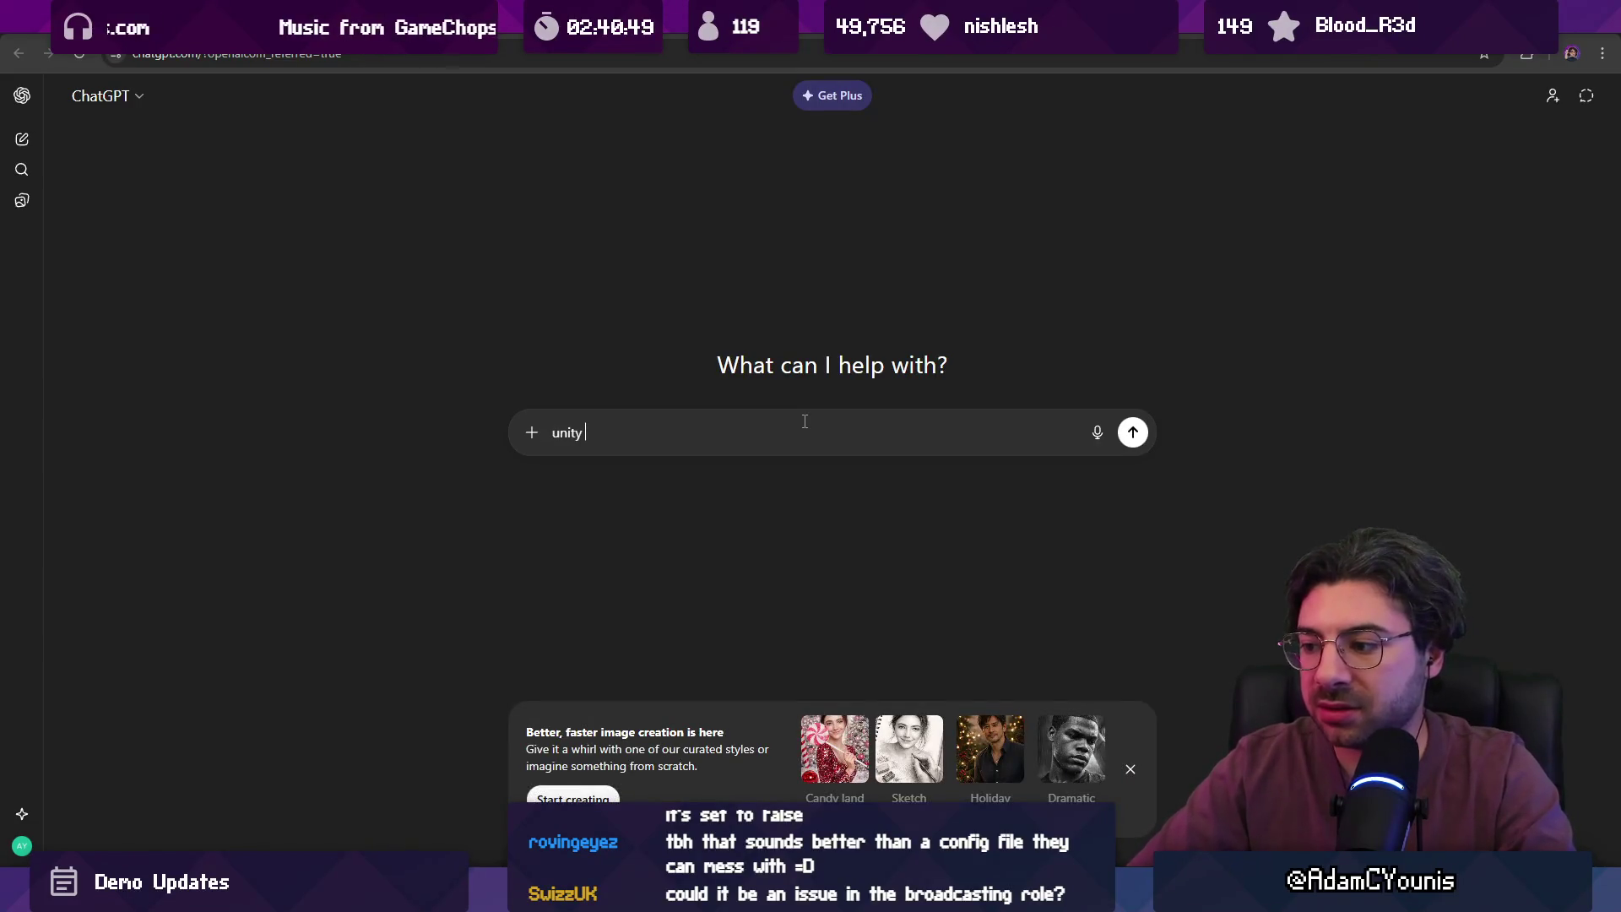
text(stores )
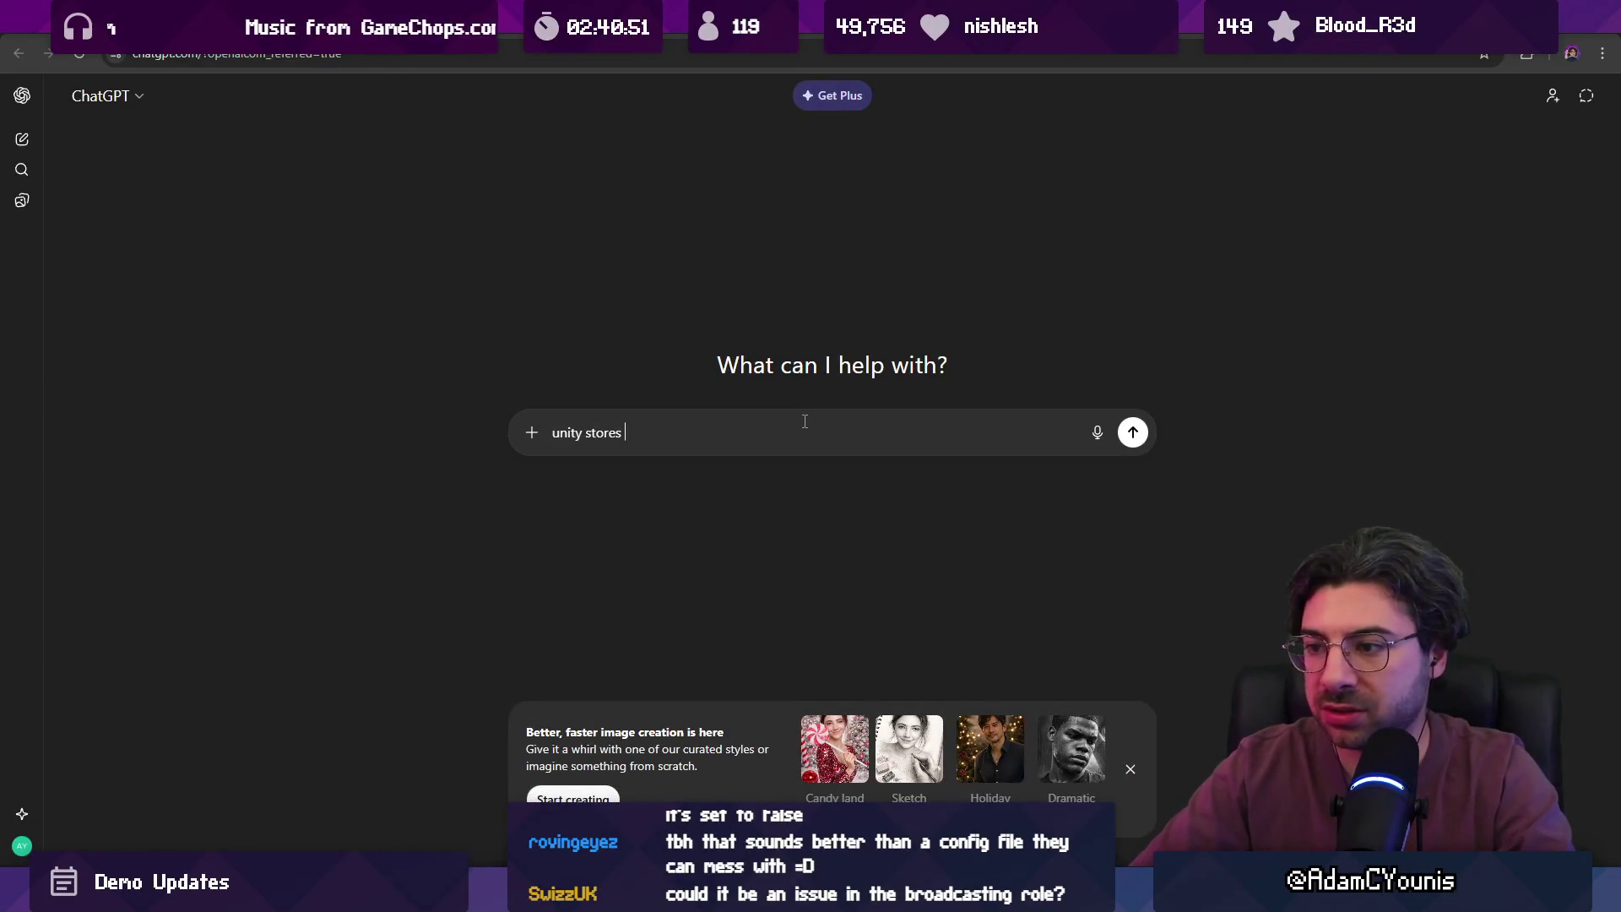
text(its local)
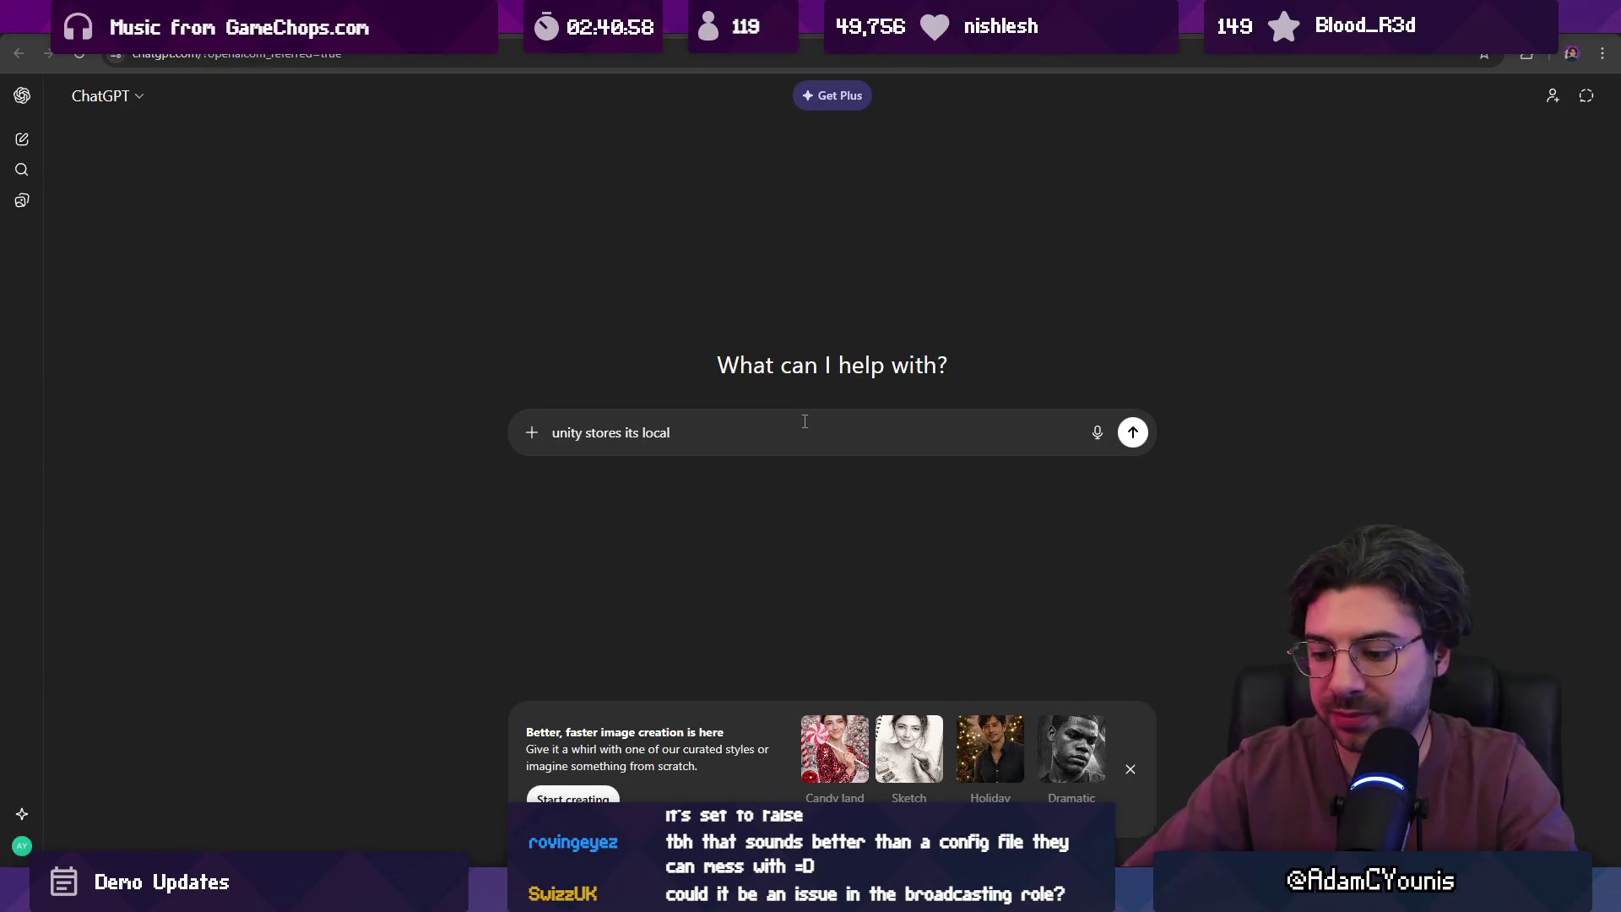
text( ayer data)
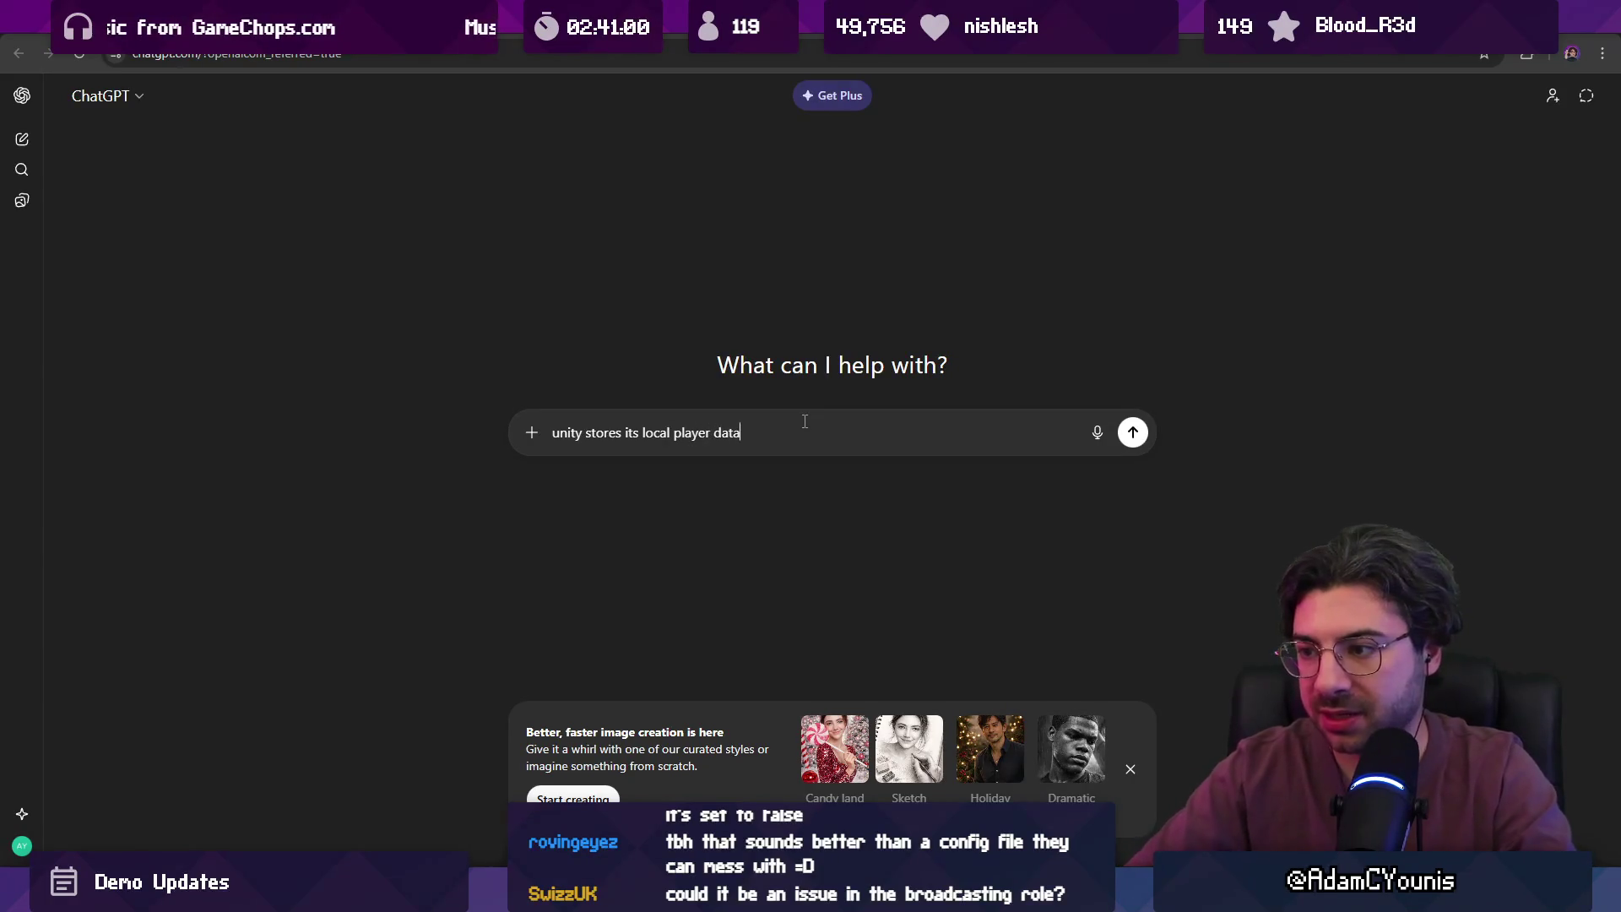
text( in)
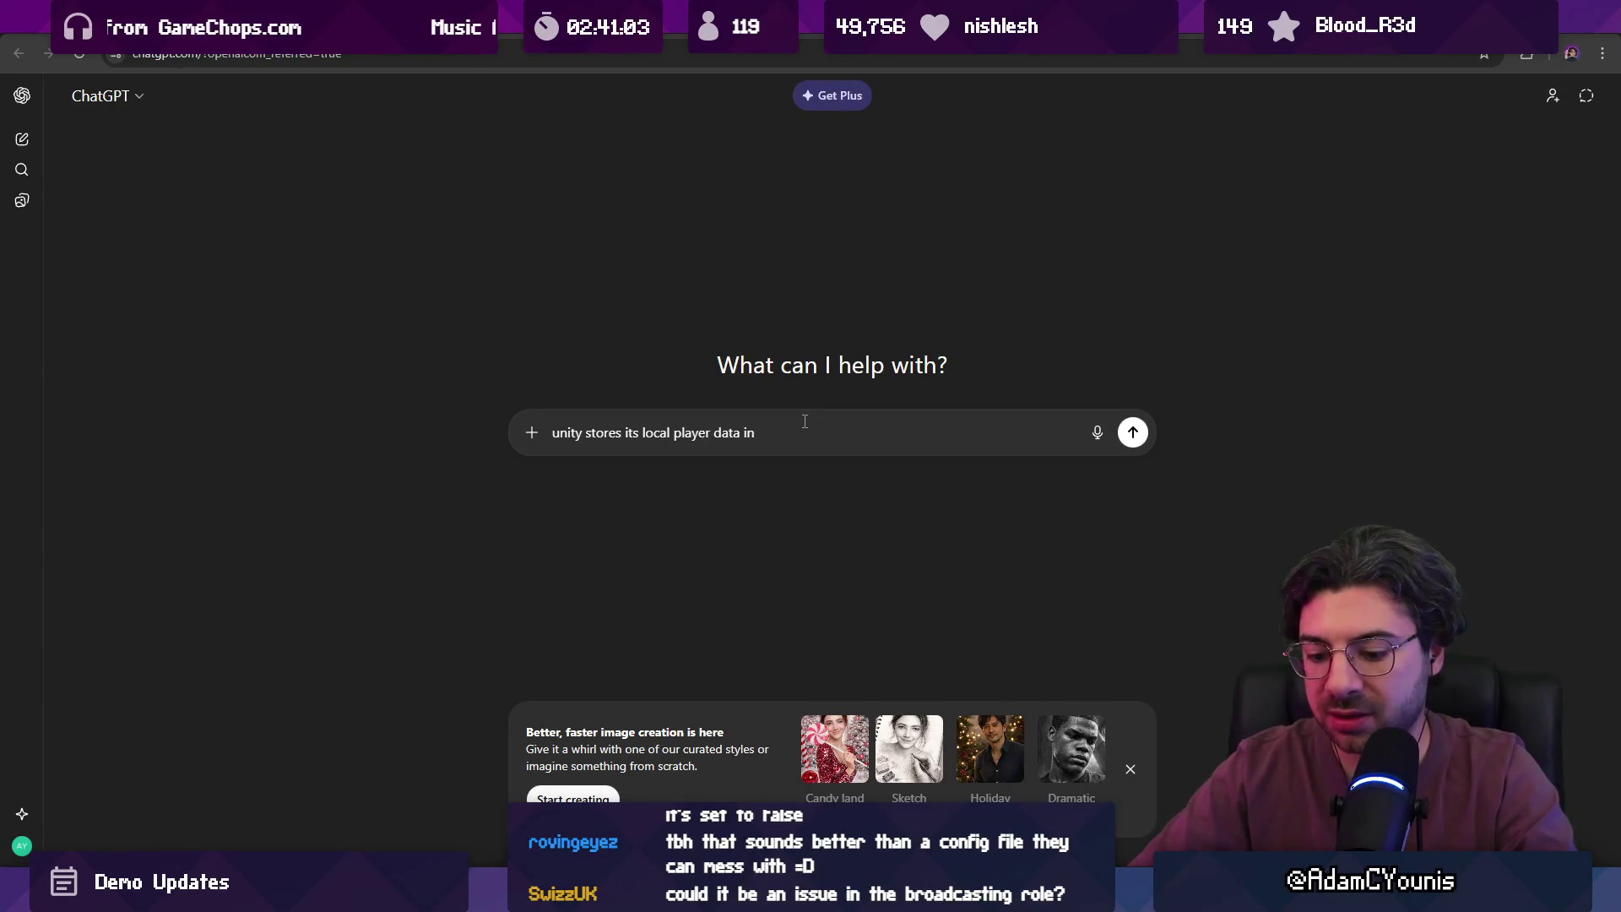
text( AppData on wind)
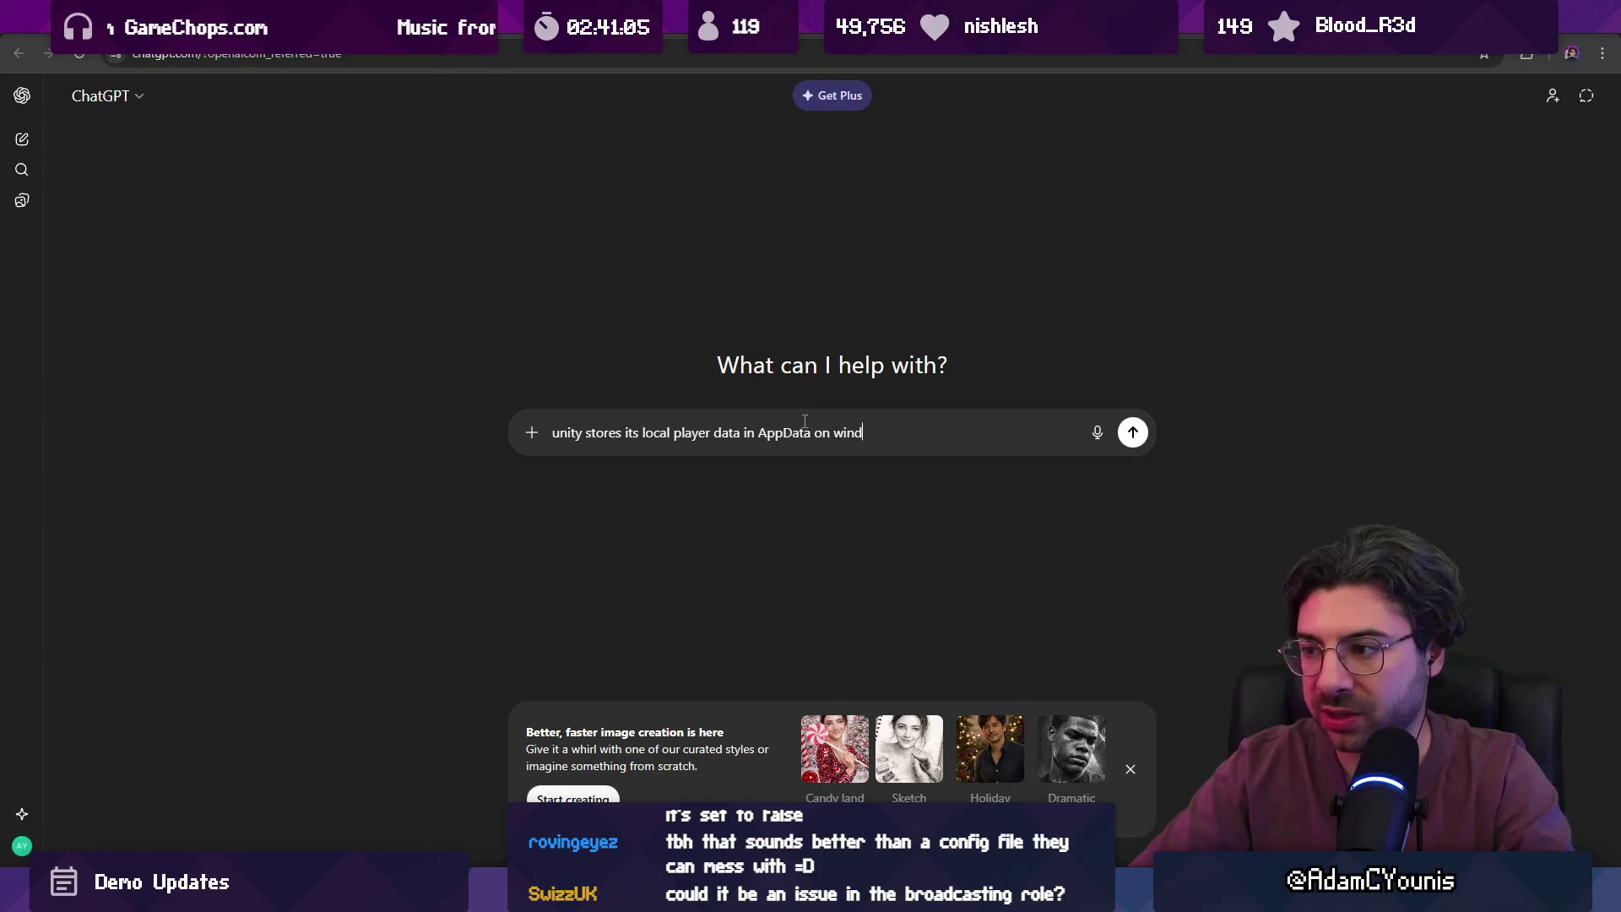
text(t)
key(ctrl+shift+Left)
key(BackSpace)
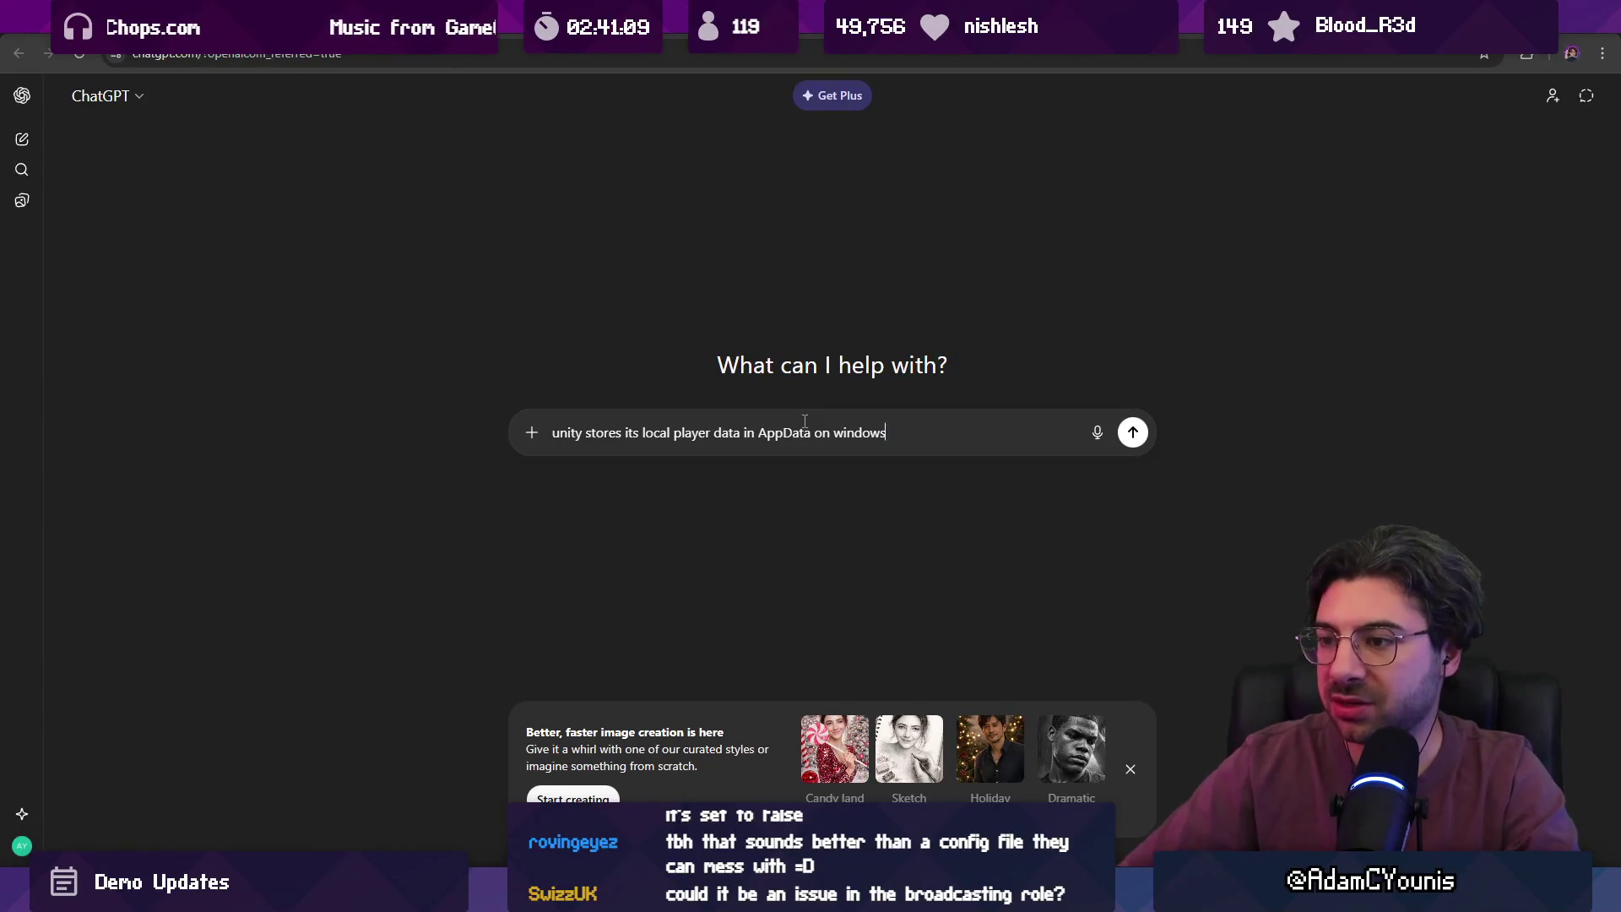
text(Is it )
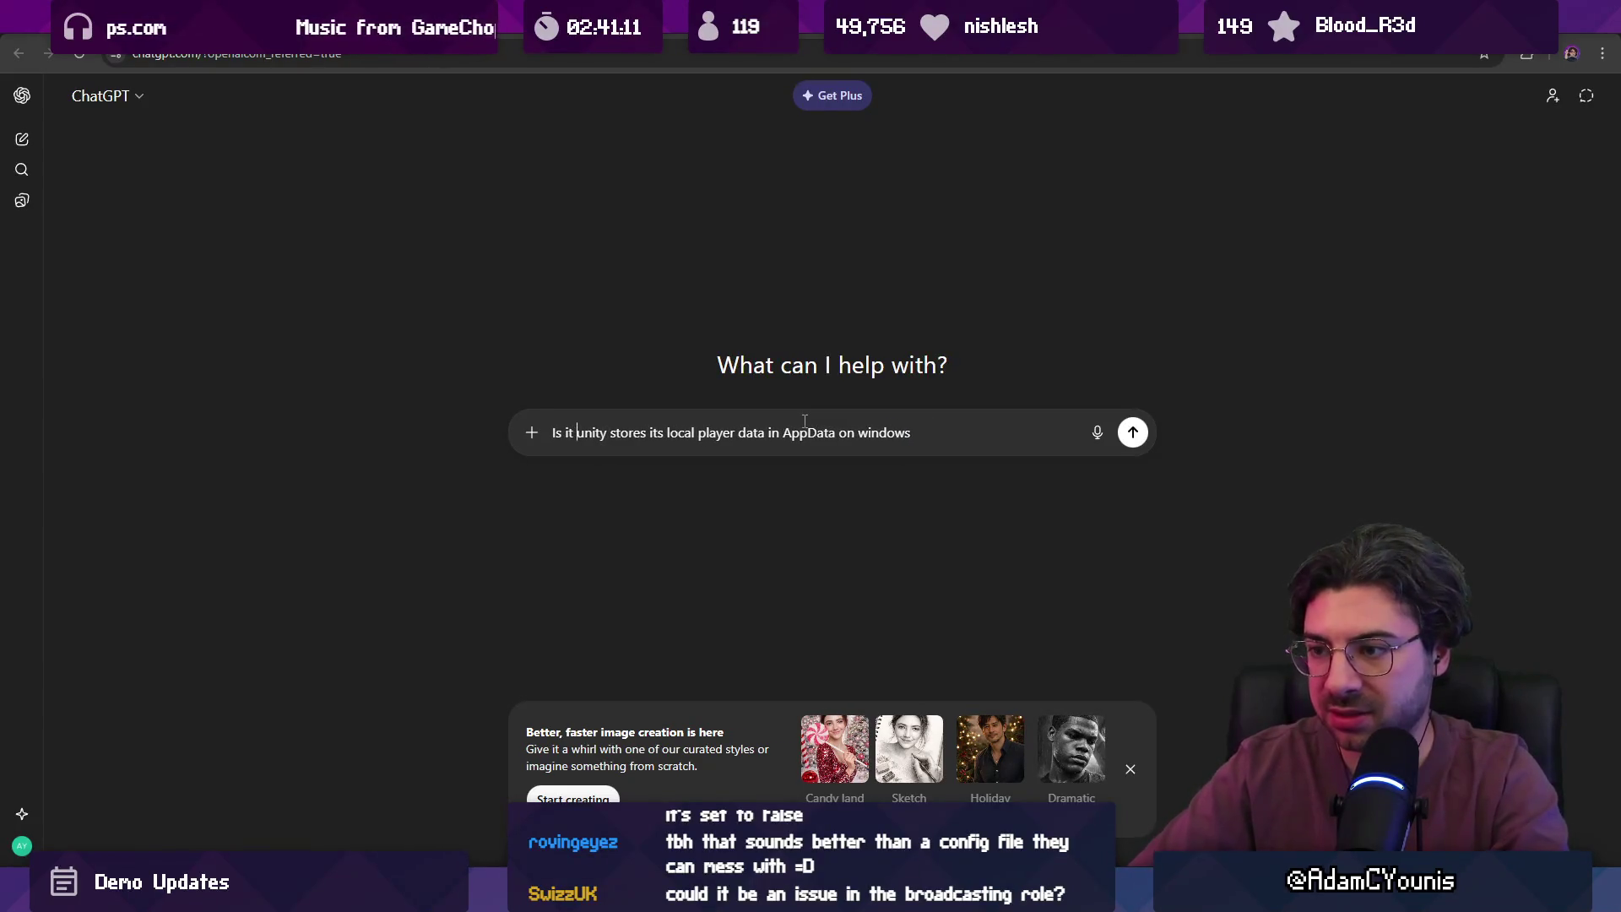
text(correct that)
key(ctrl+shift+Right)
key(ctrl+shift+Right)
key(ctrl+shift+Right)
key(ctrl+shift+Right)
key(ctrl+shift+Left)
key(ctrl+shift+Left)
key(Right)
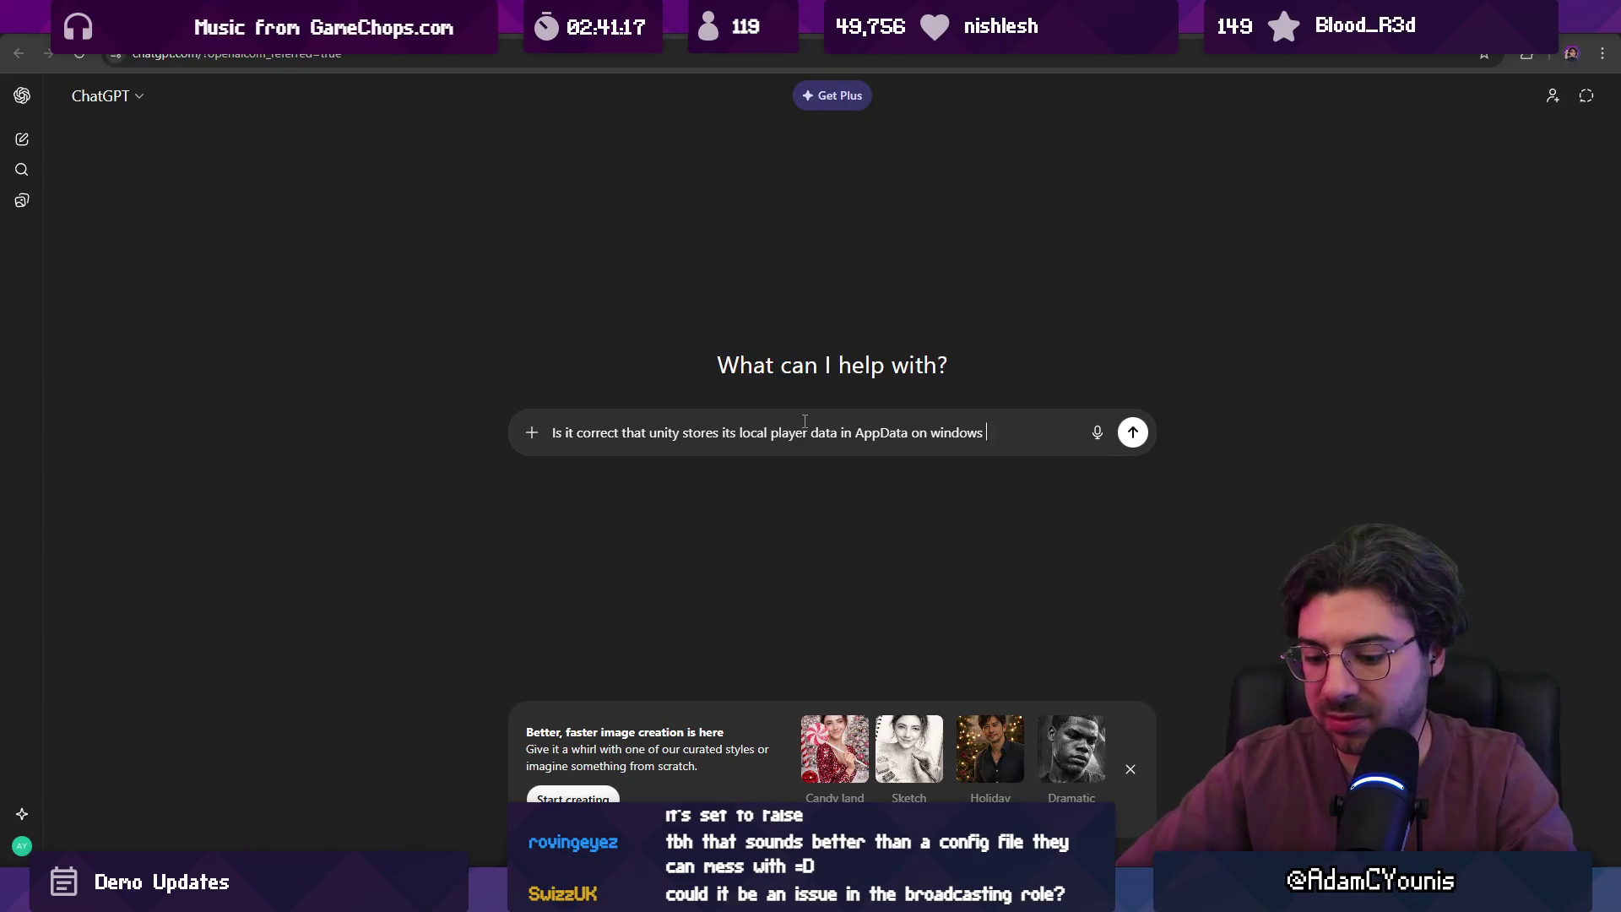
text(fault?)
key(Return)
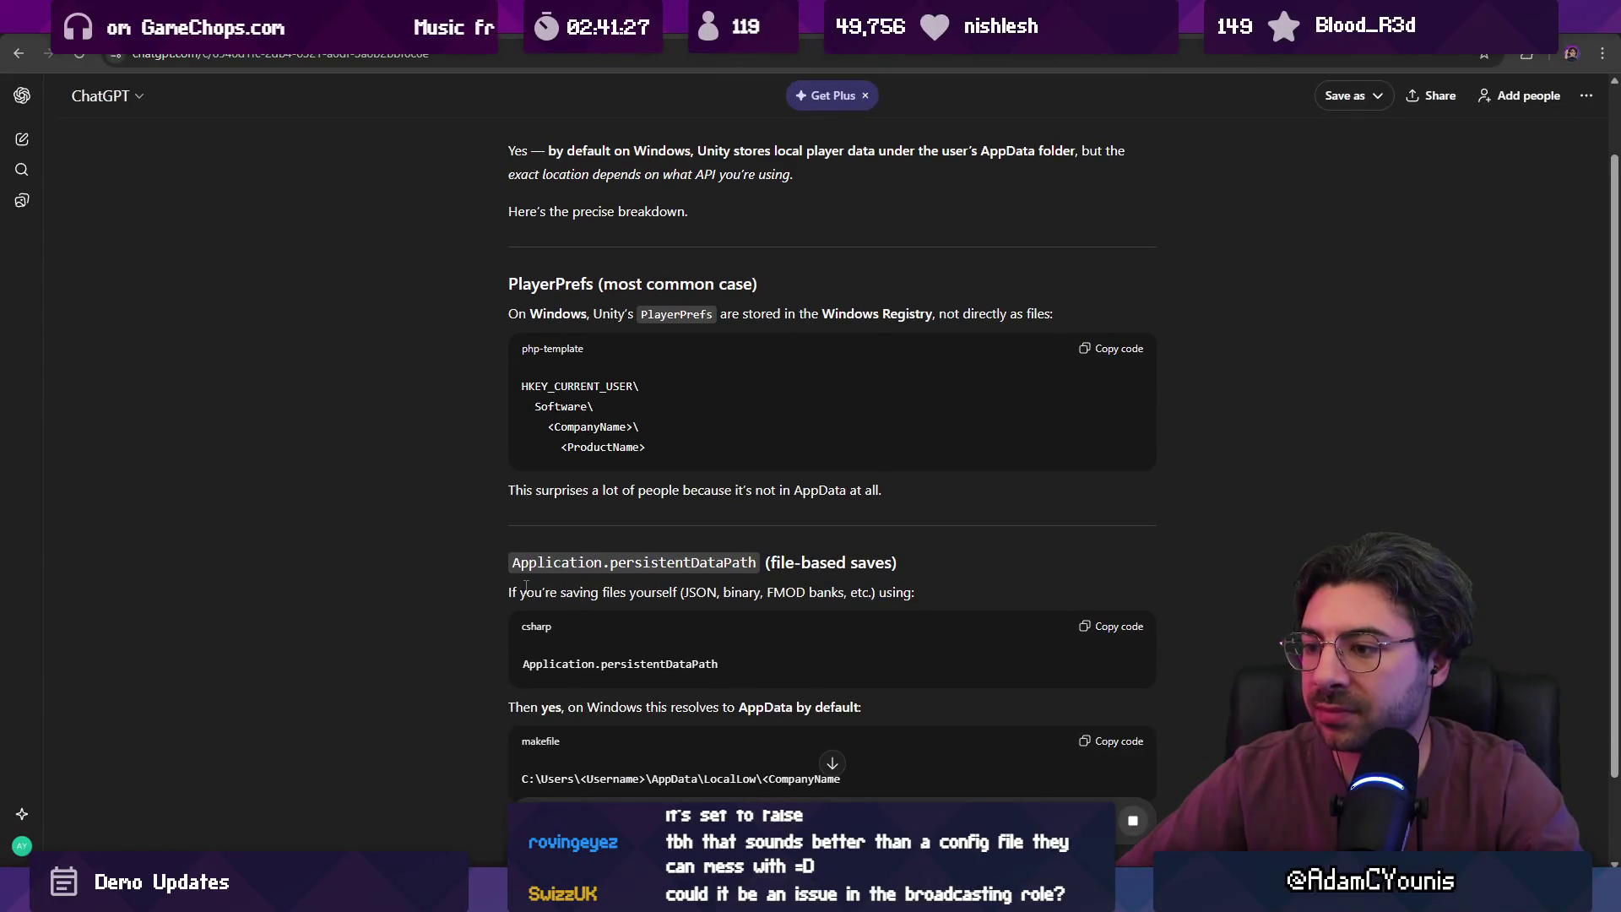
- Send a follow-up about storing player input configs in persistentDataPath, then begin another question
scroll(469, 573, down, 1)
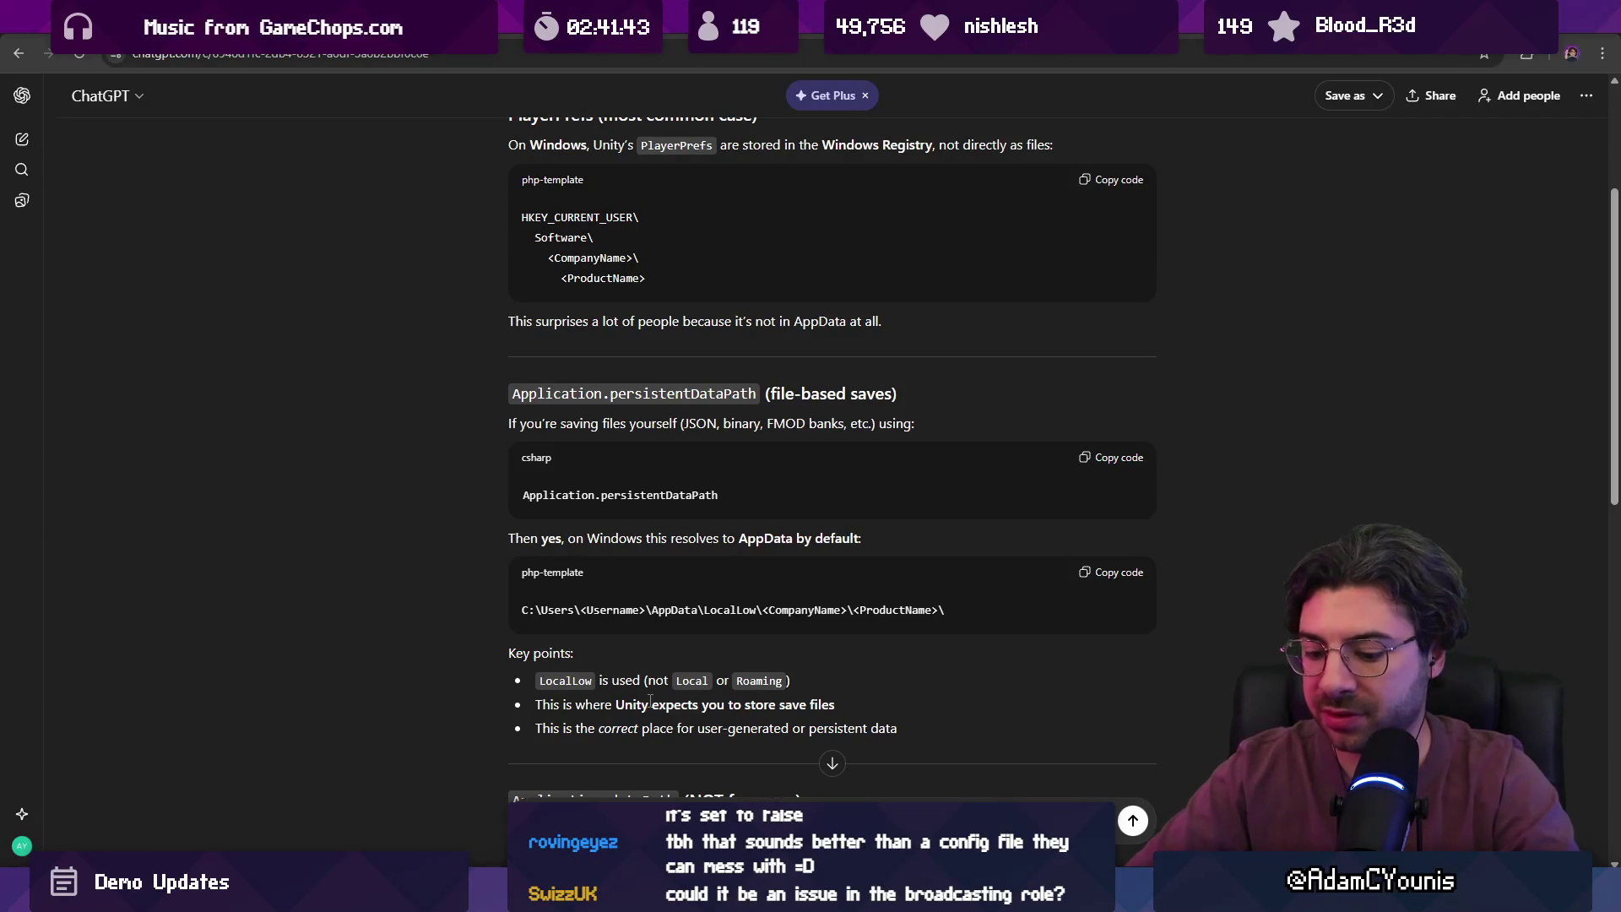
key(Return)
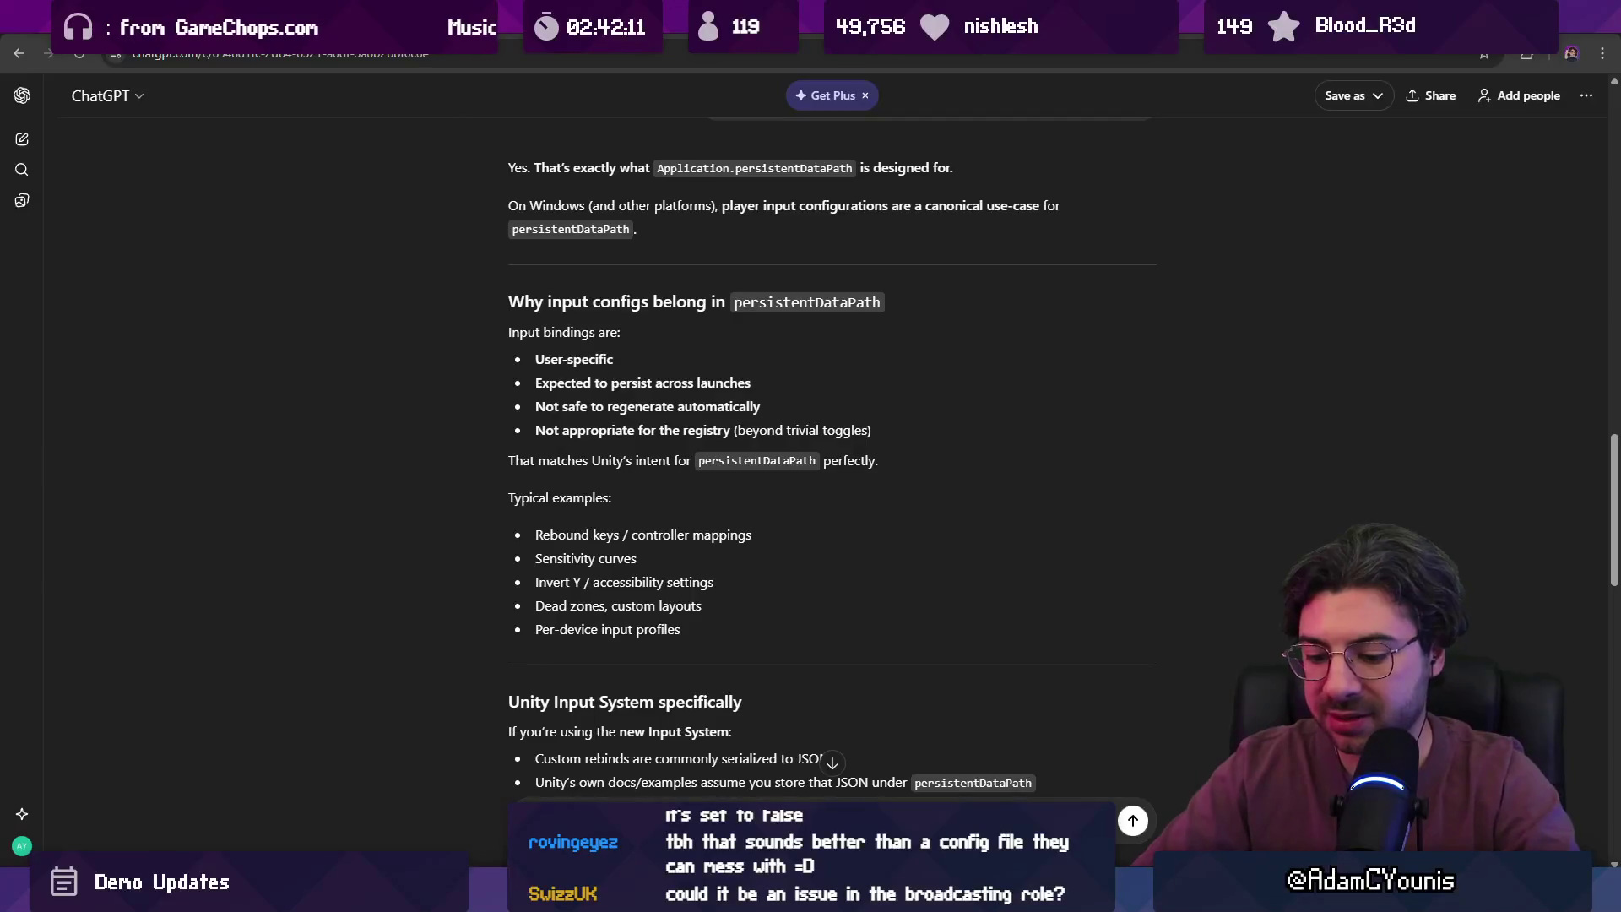
text(s )
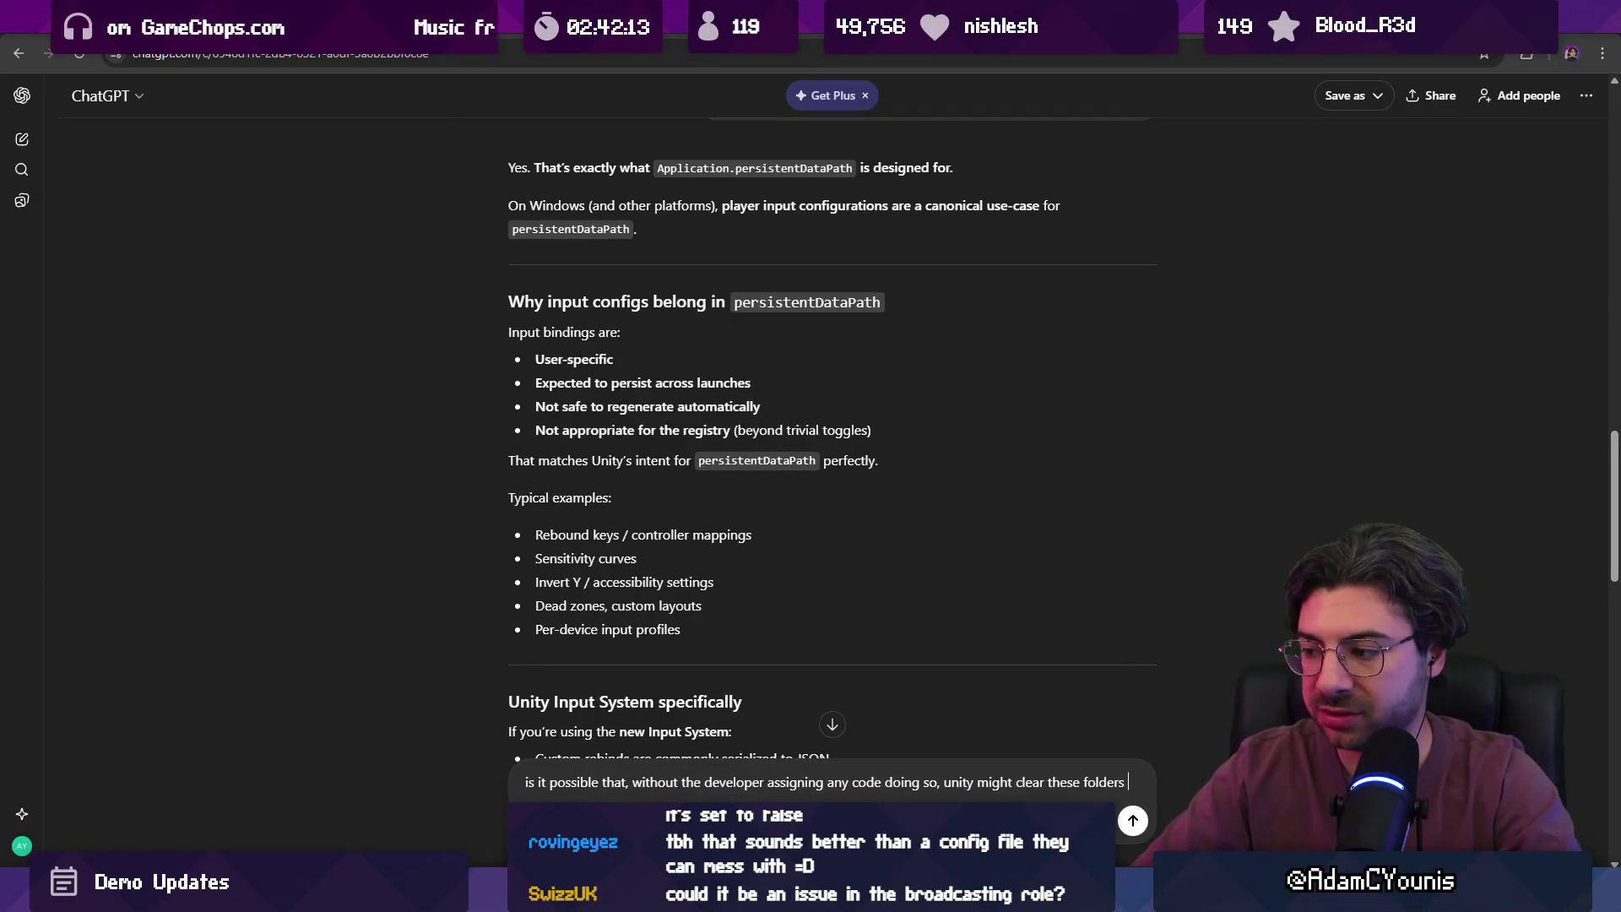
text(or s)
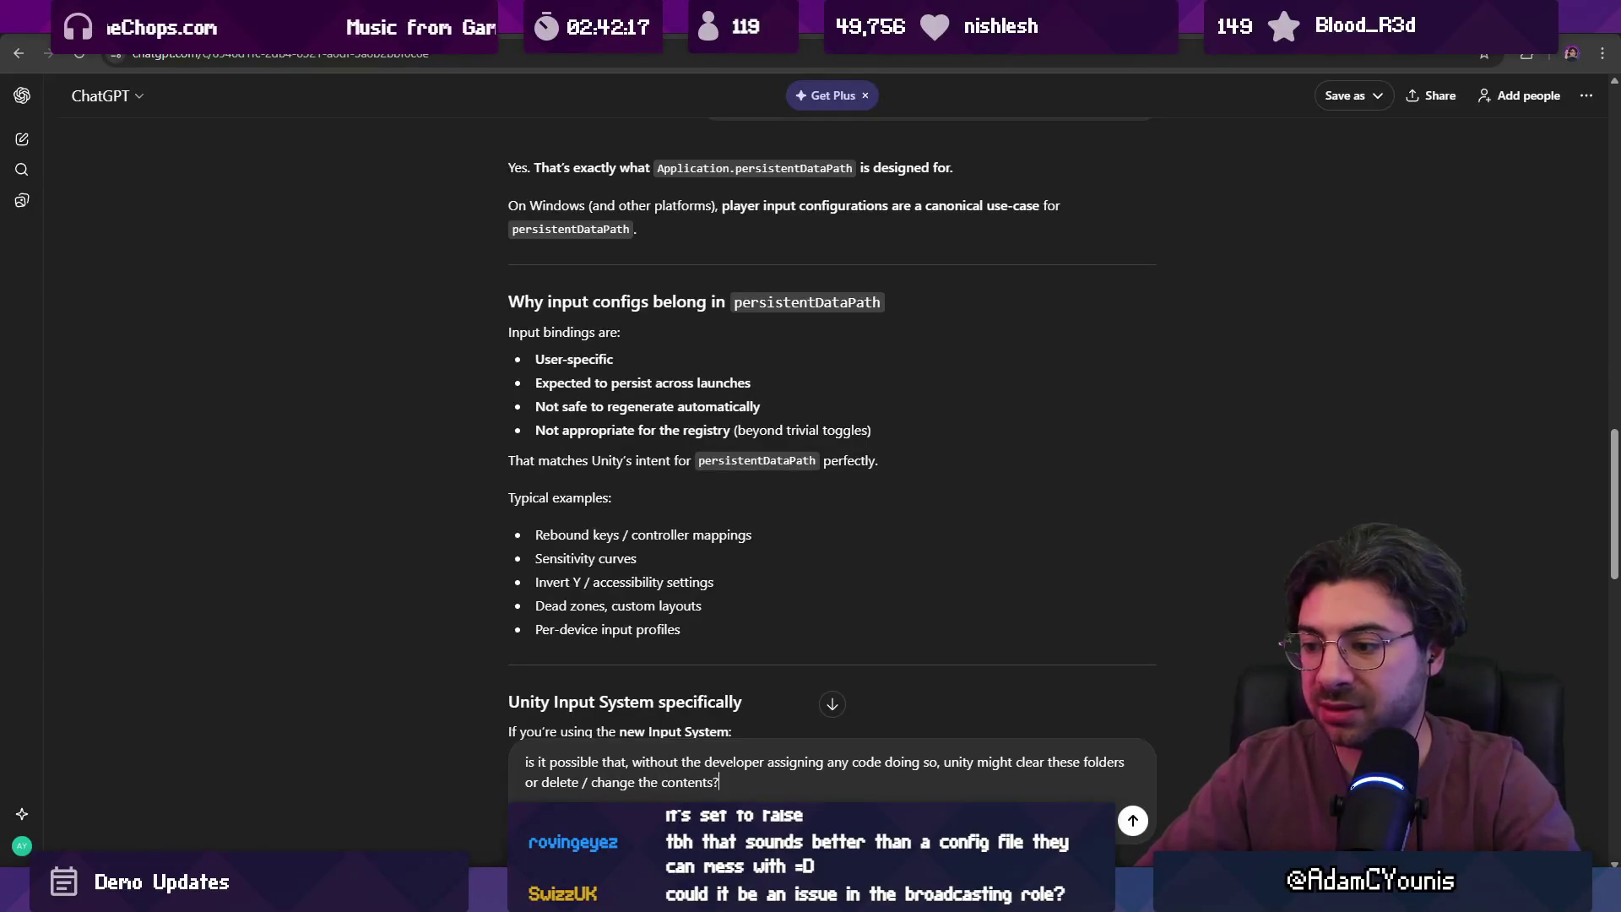
key(Return)
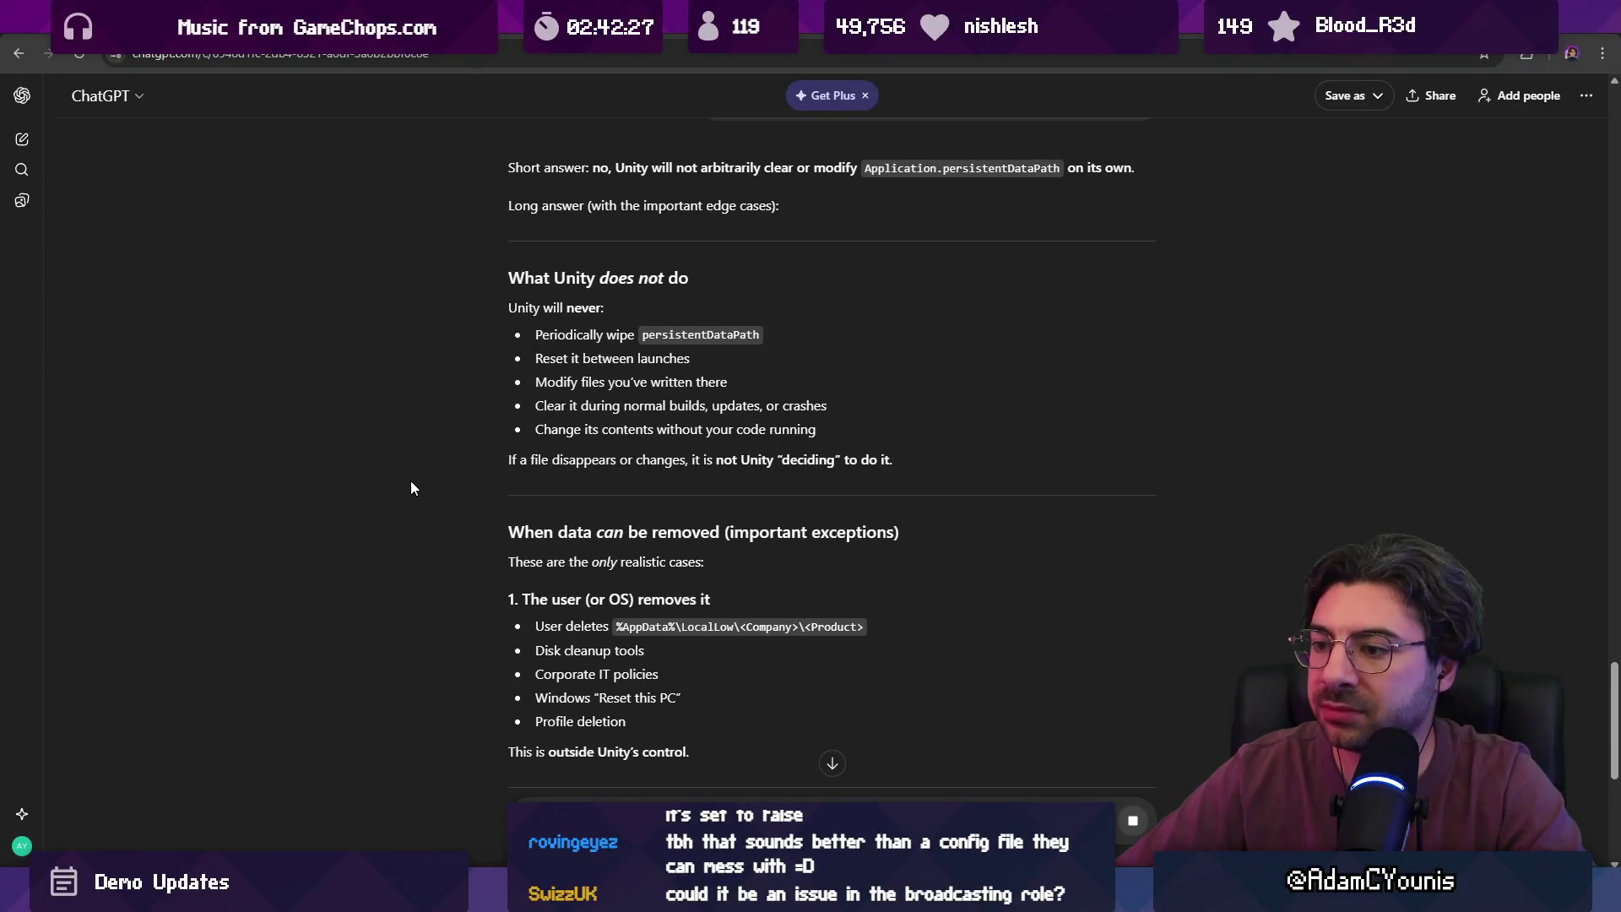
scroll(538, 551, down, 1)
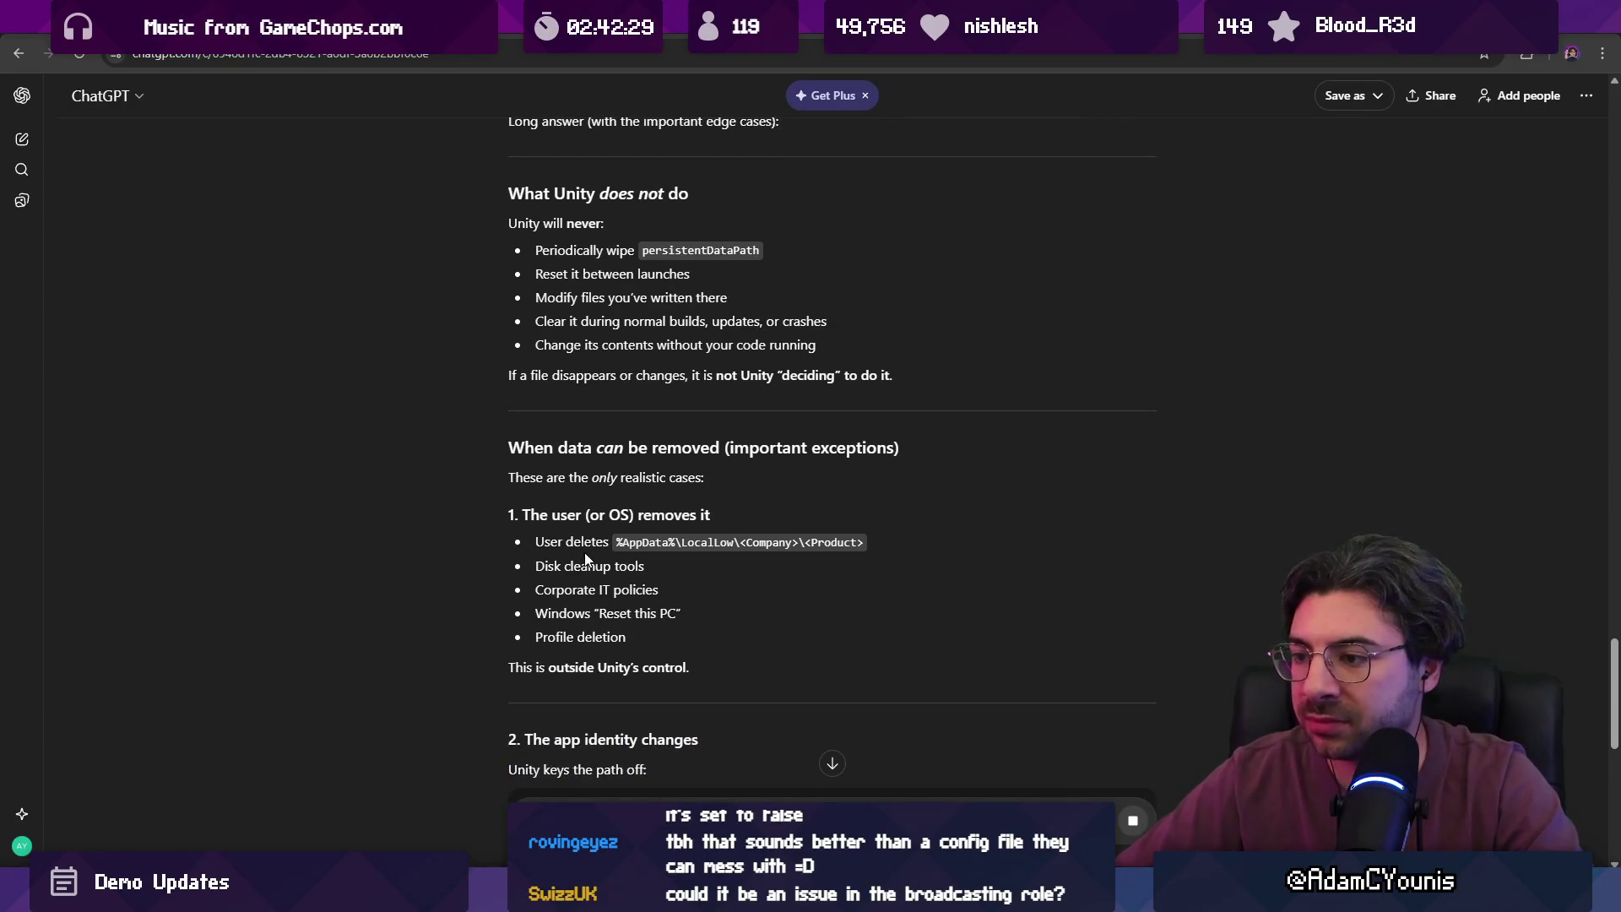
scroll(524, 520, down, 1)
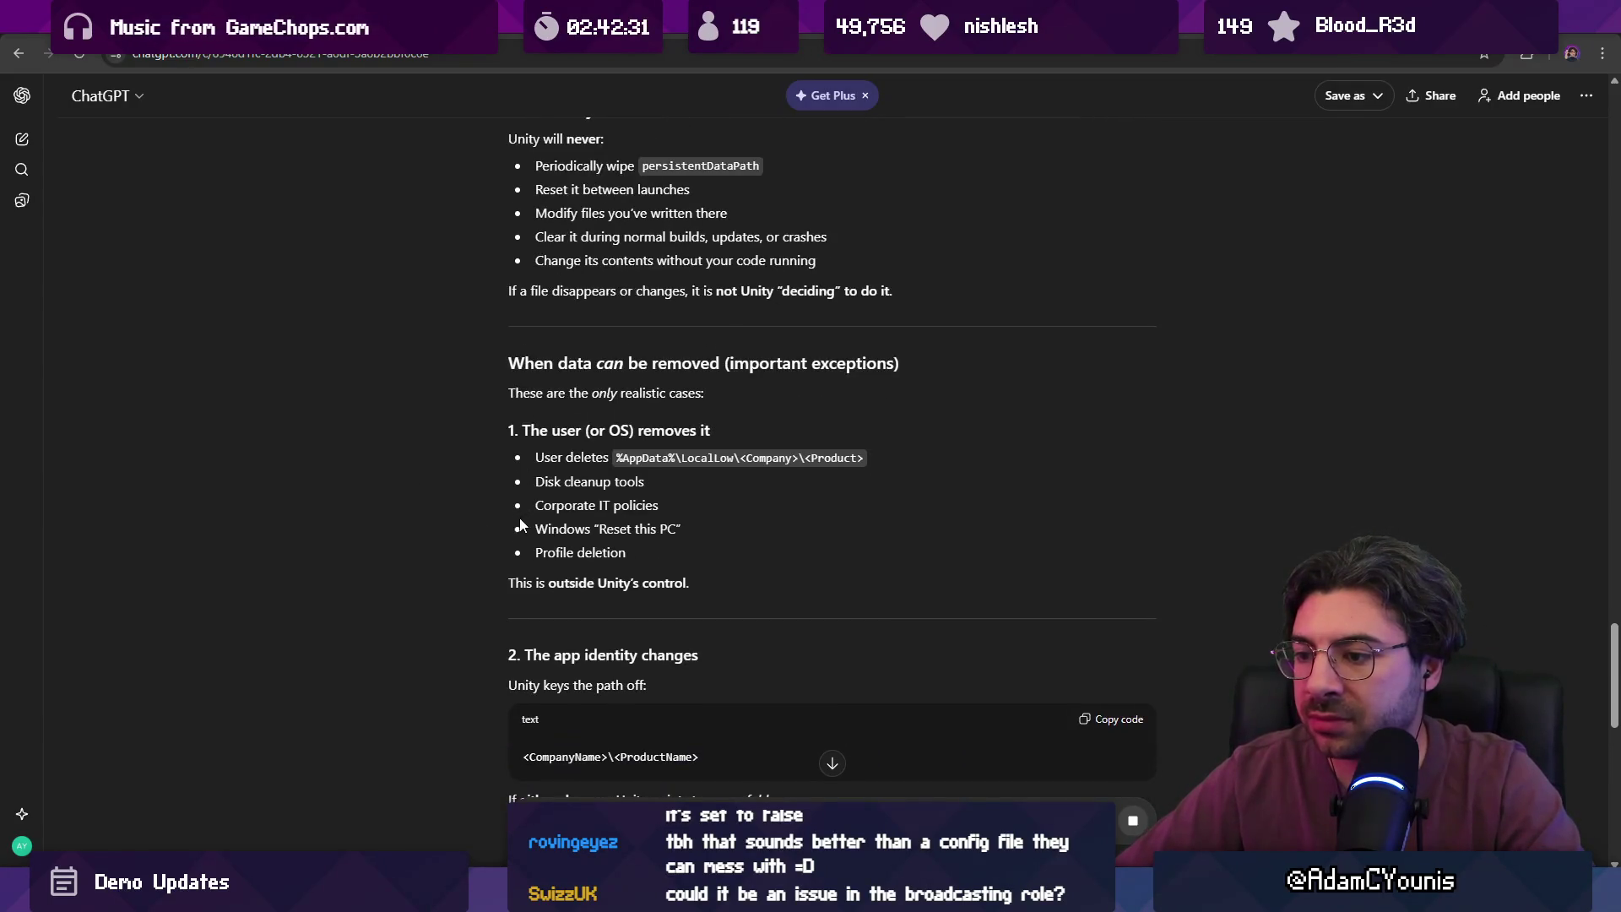
scroll(483, 519, down, 2)
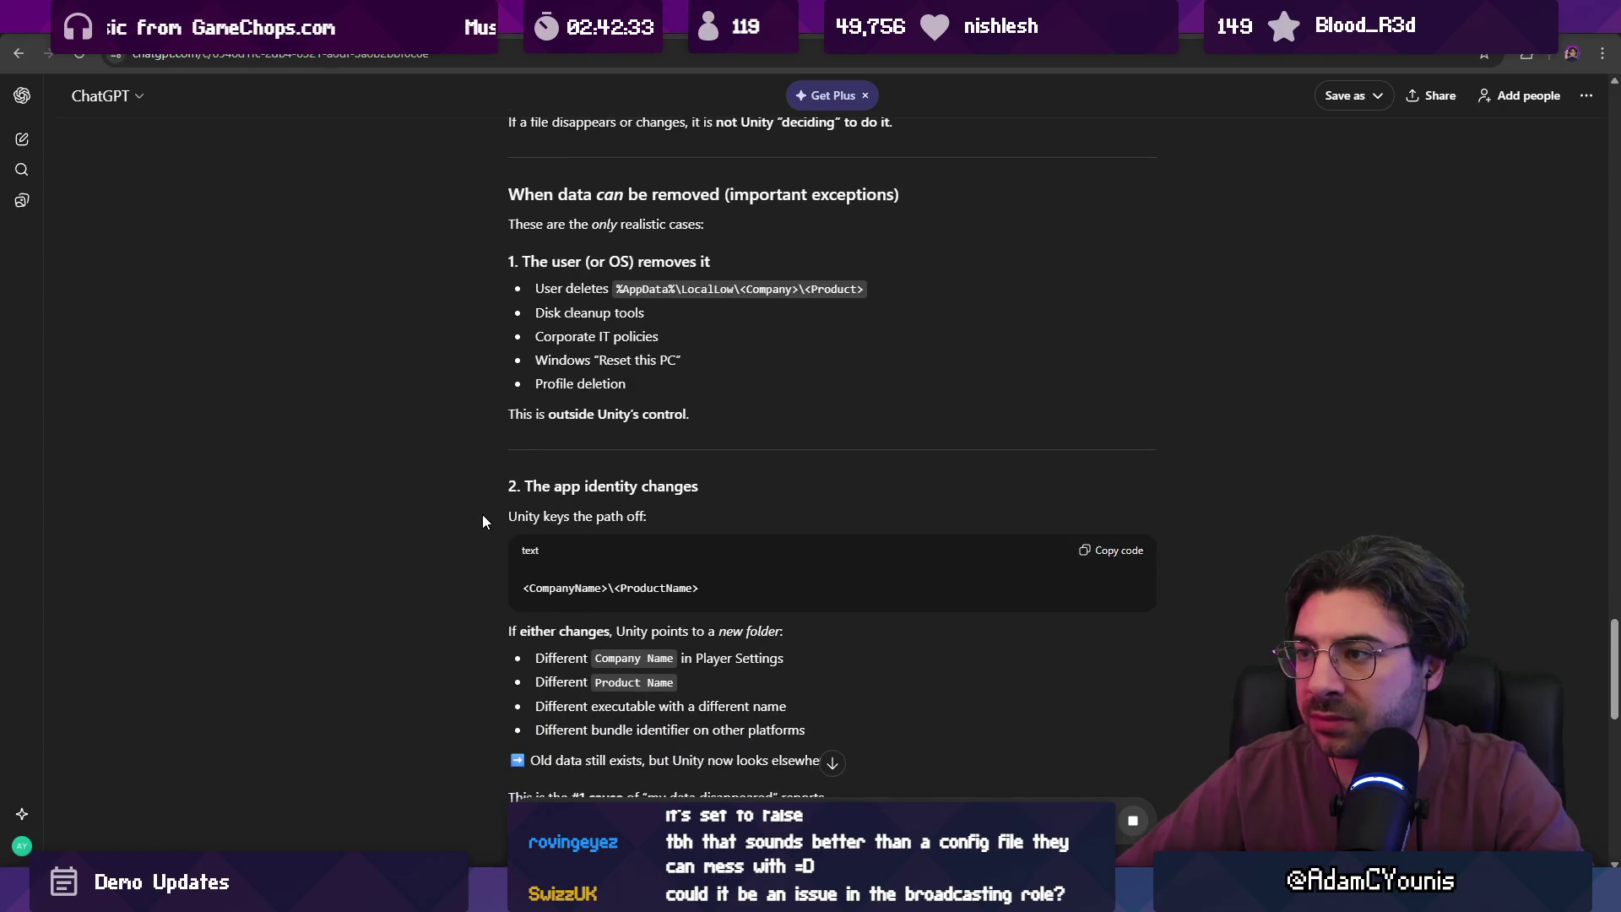
scroll(502, 522, down, 1)
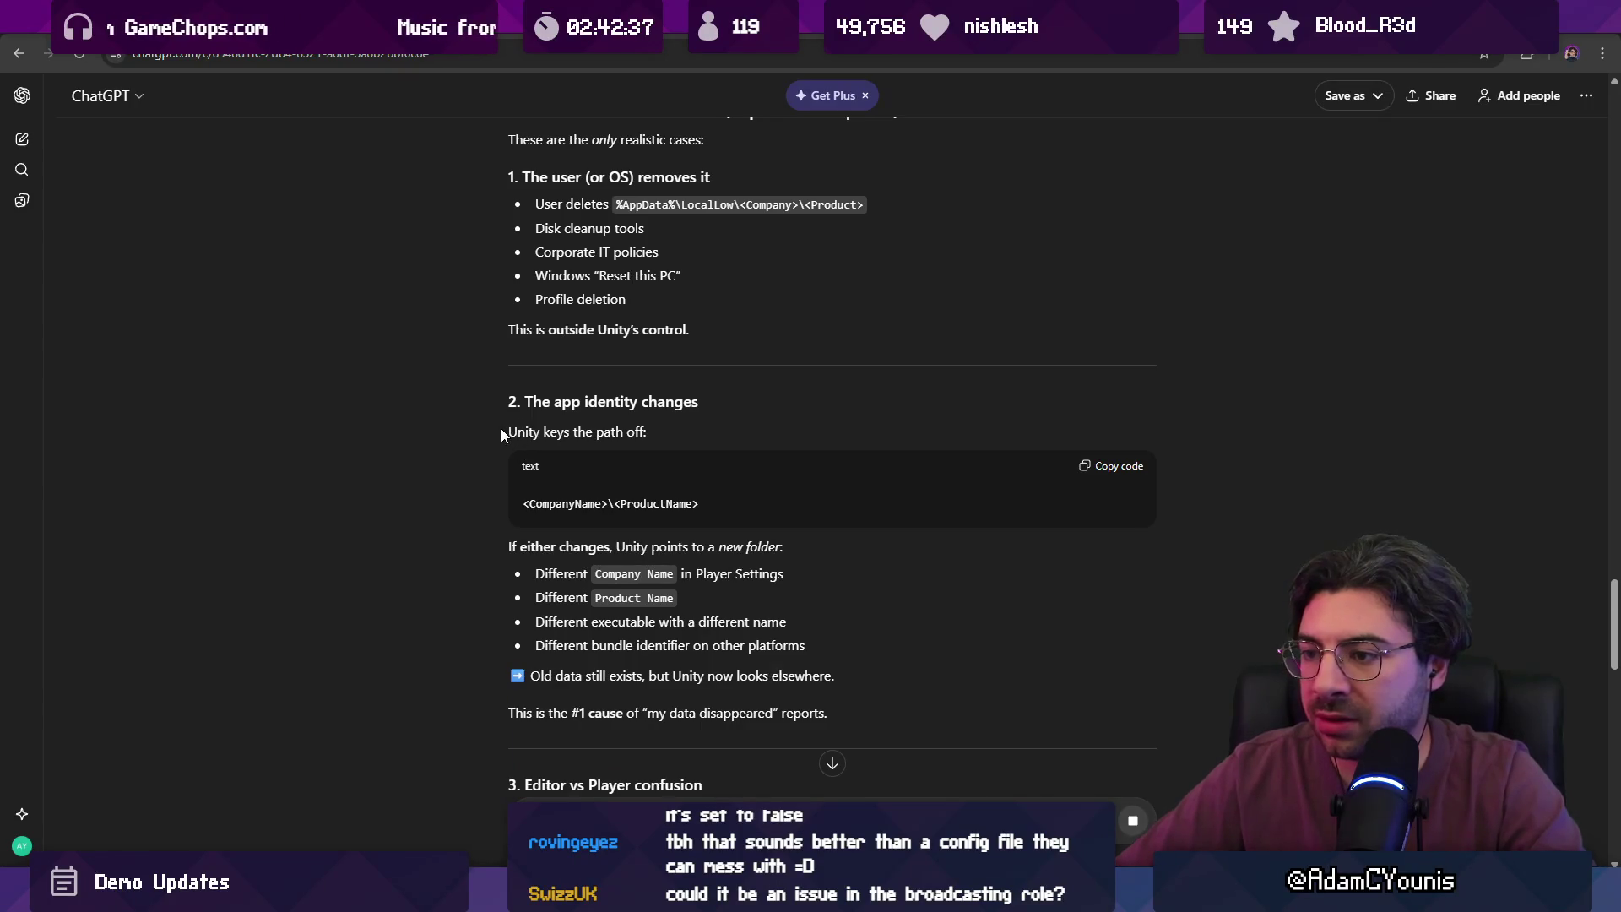
scroll(596, 560, down, 1)
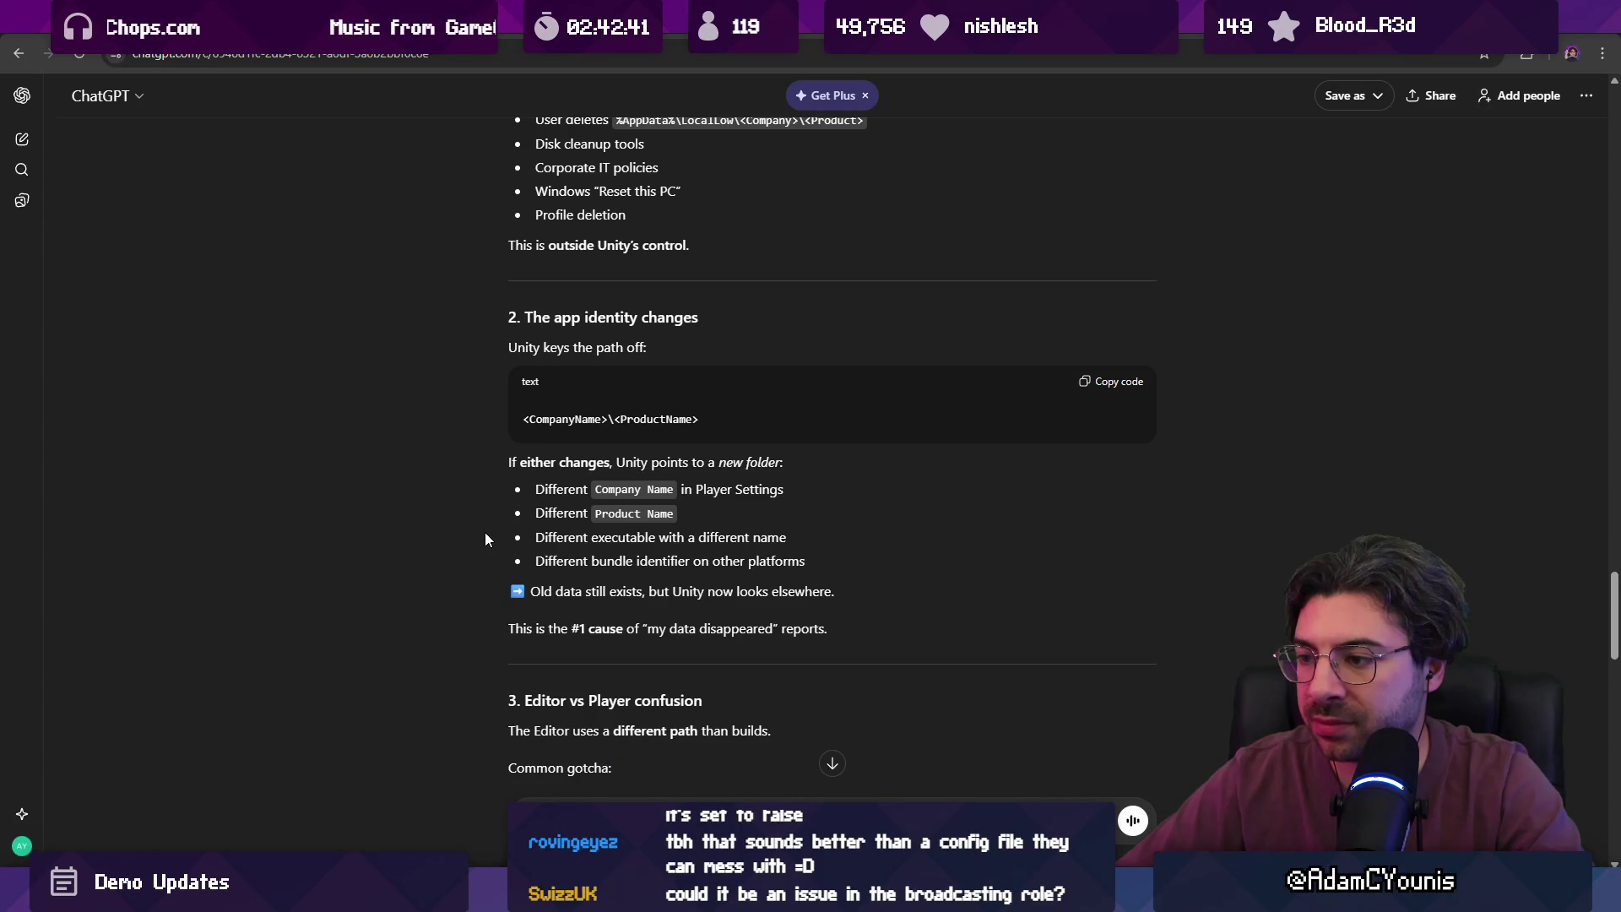
triple_click(541, 462)
click(486, 505)
scroll(610, 515, down, 5)
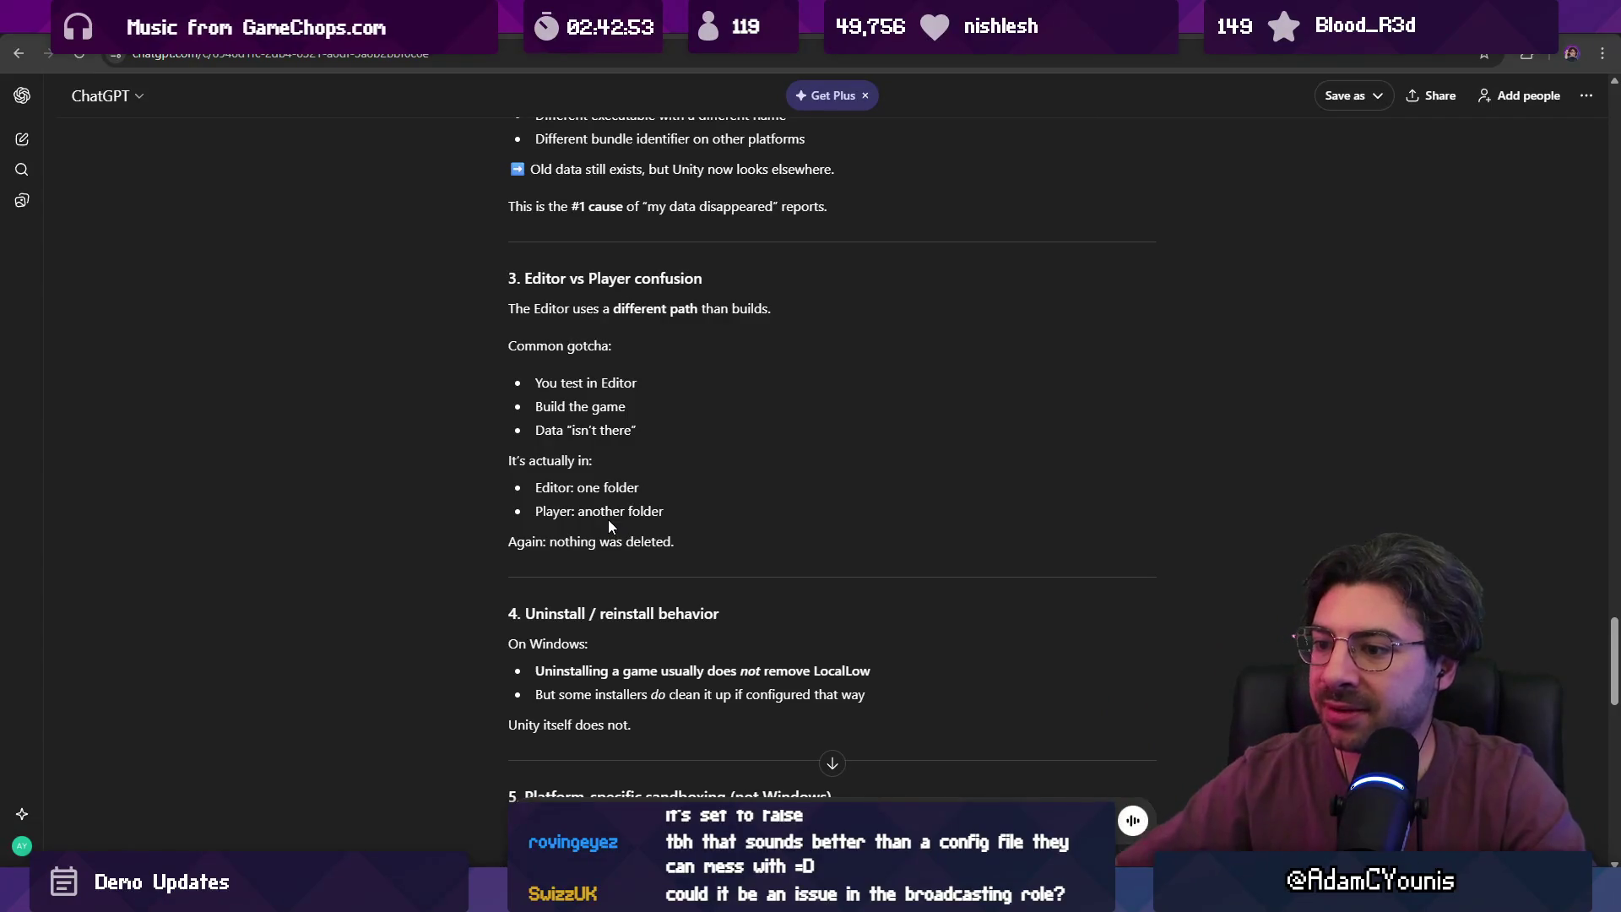
scroll(609, 521, down, 4)
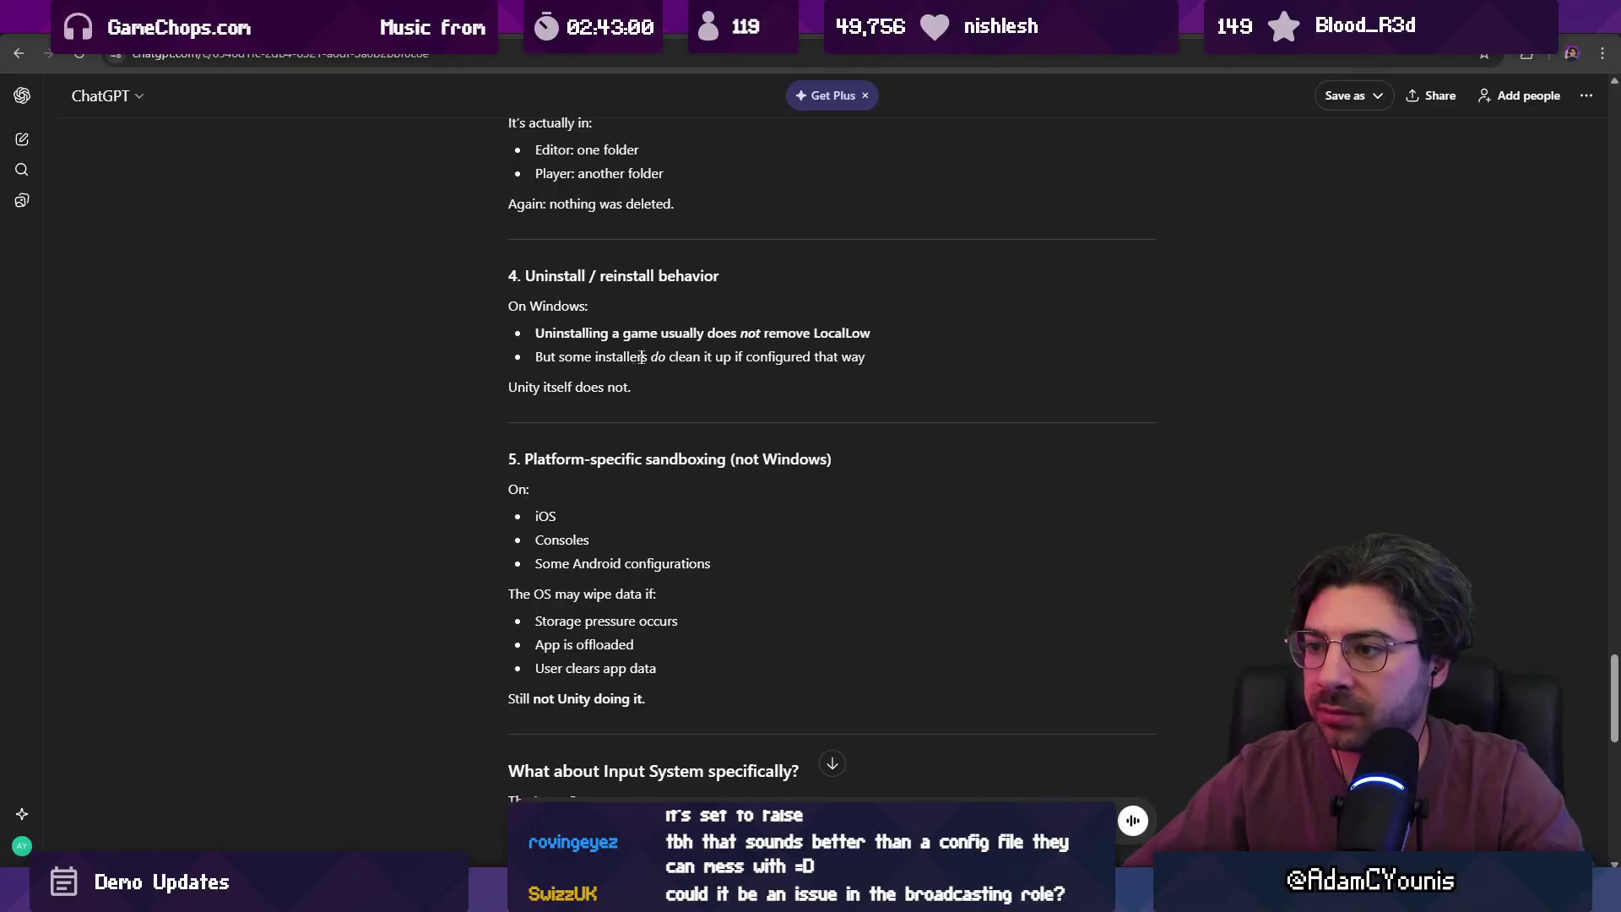
scroll(641, 357, down, 2)
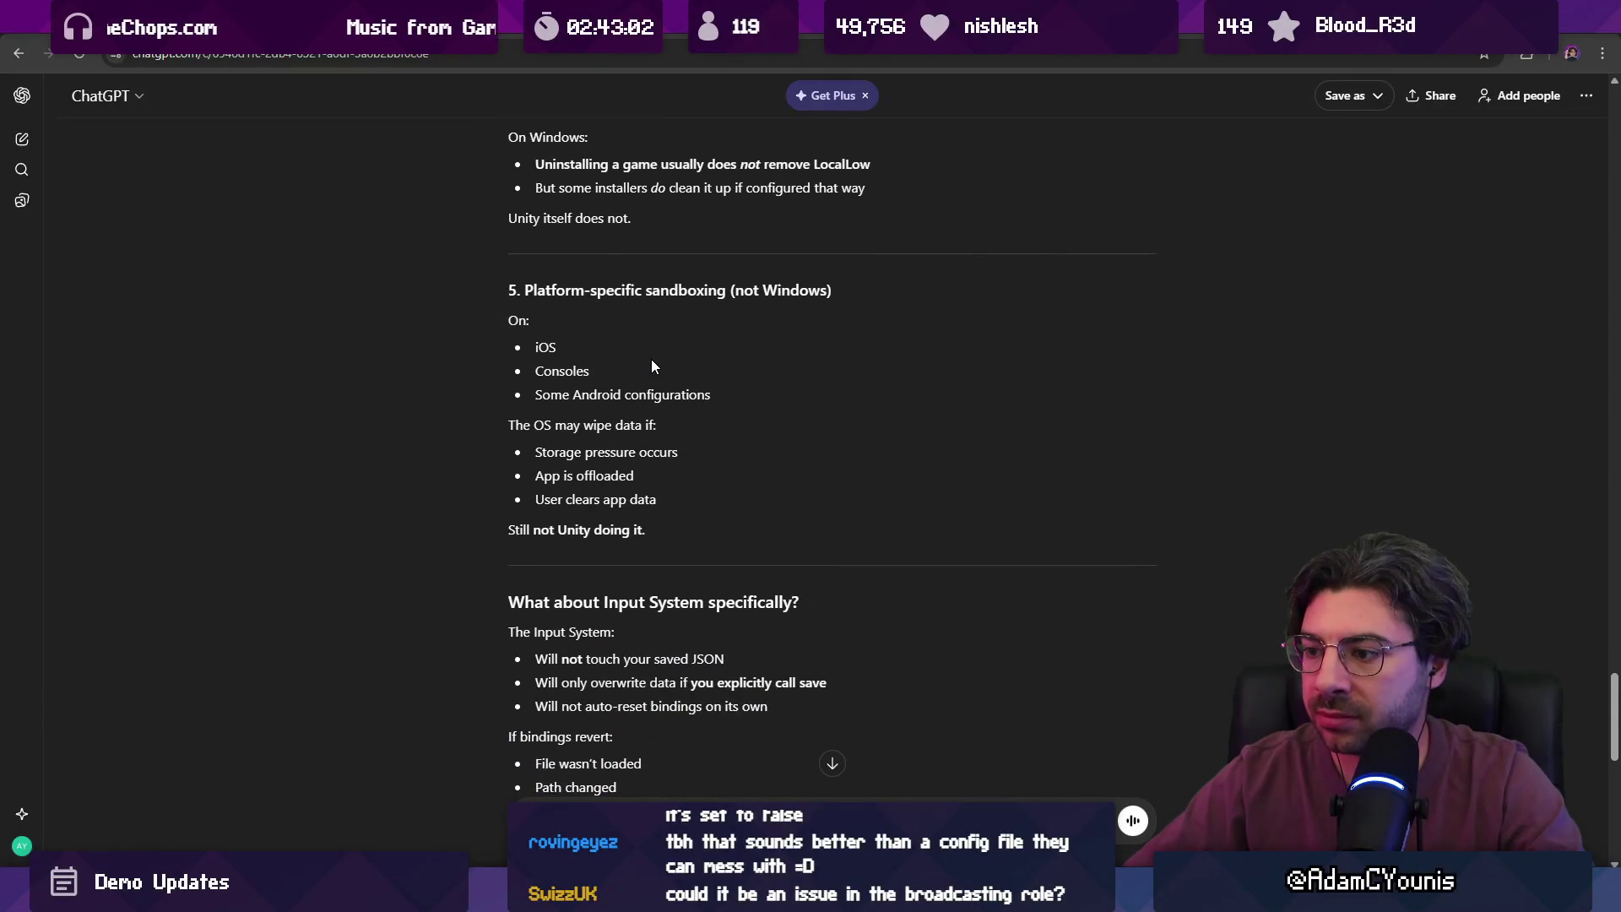
scroll(651, 360, down, 3)
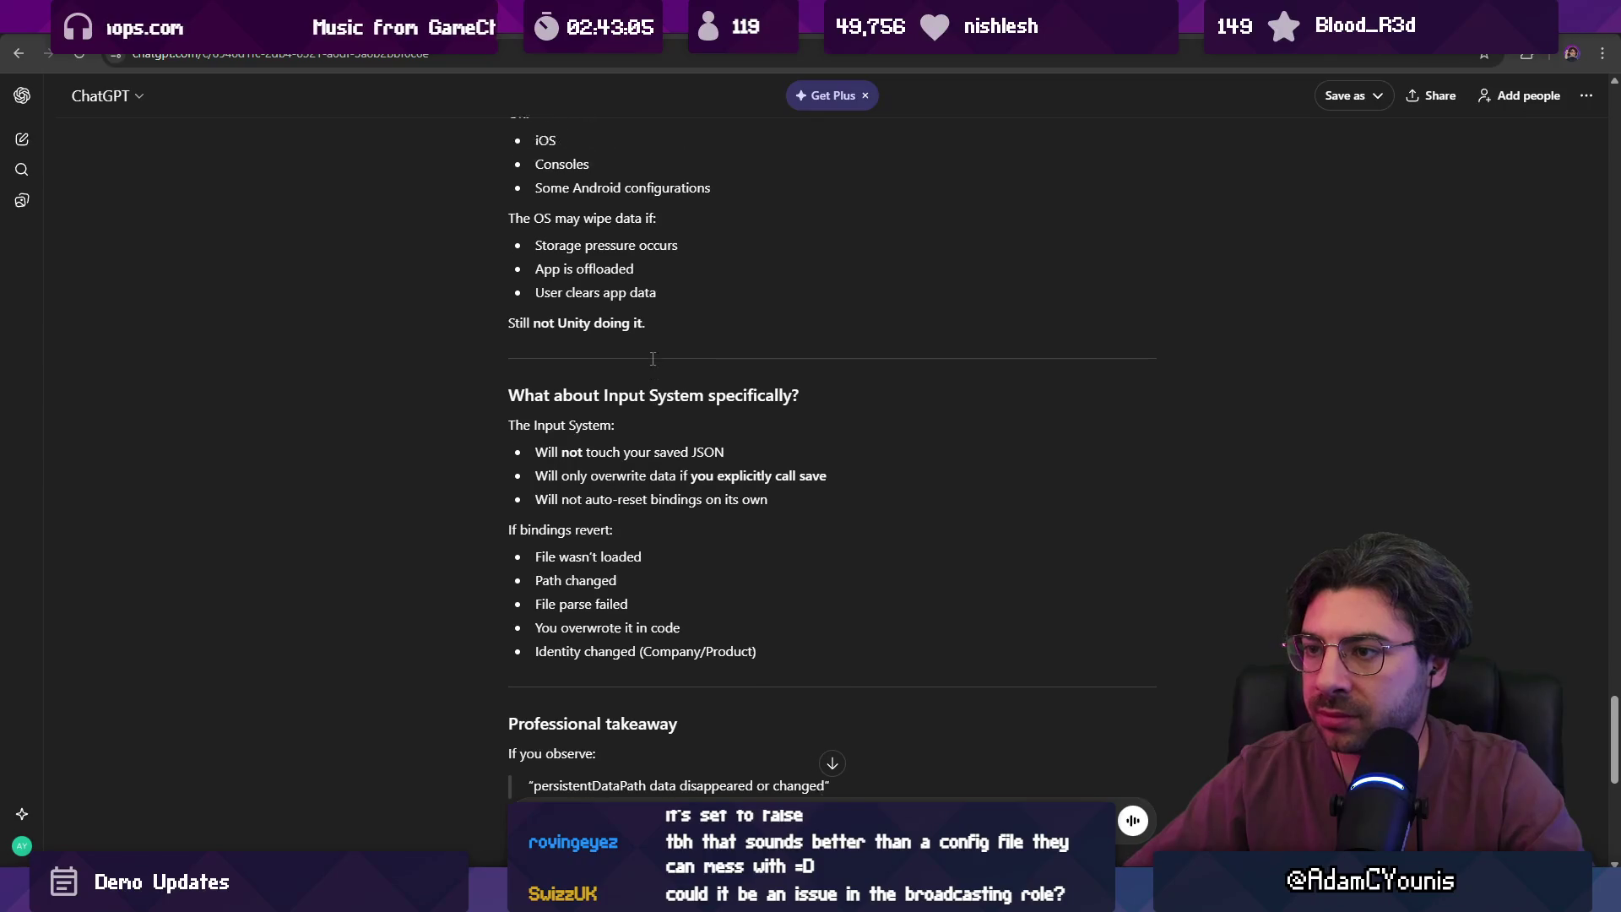
scroll(653, 359, up, 1)
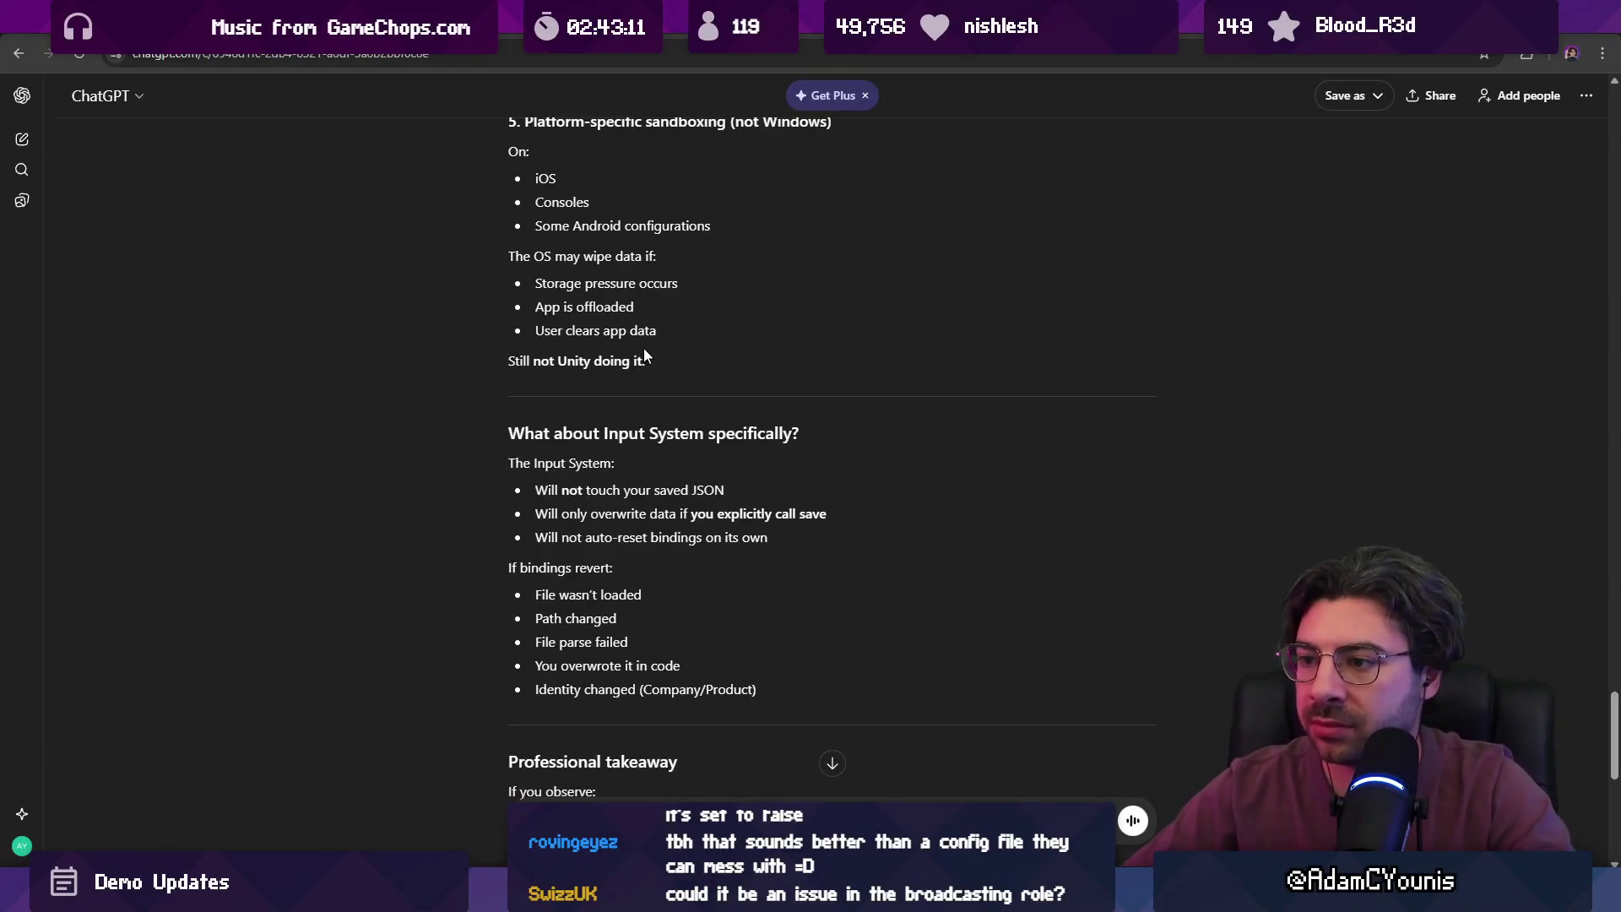
scroll(646, 337, down, 2)
scroll(652, 302, down, 3)
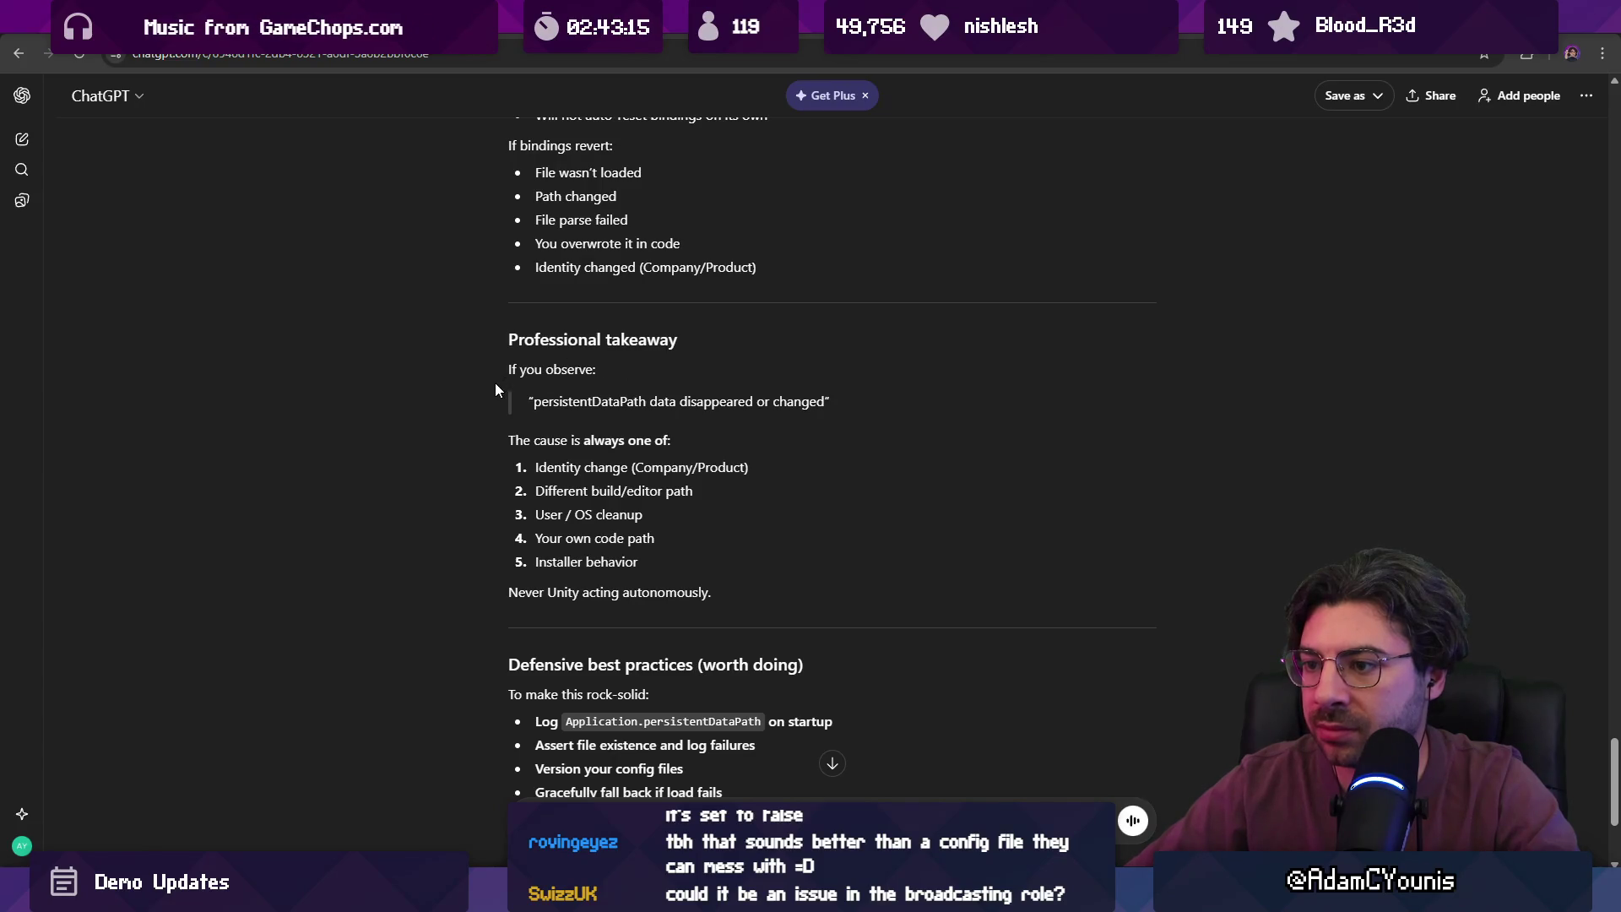
scroll(495, 383, down, 1)
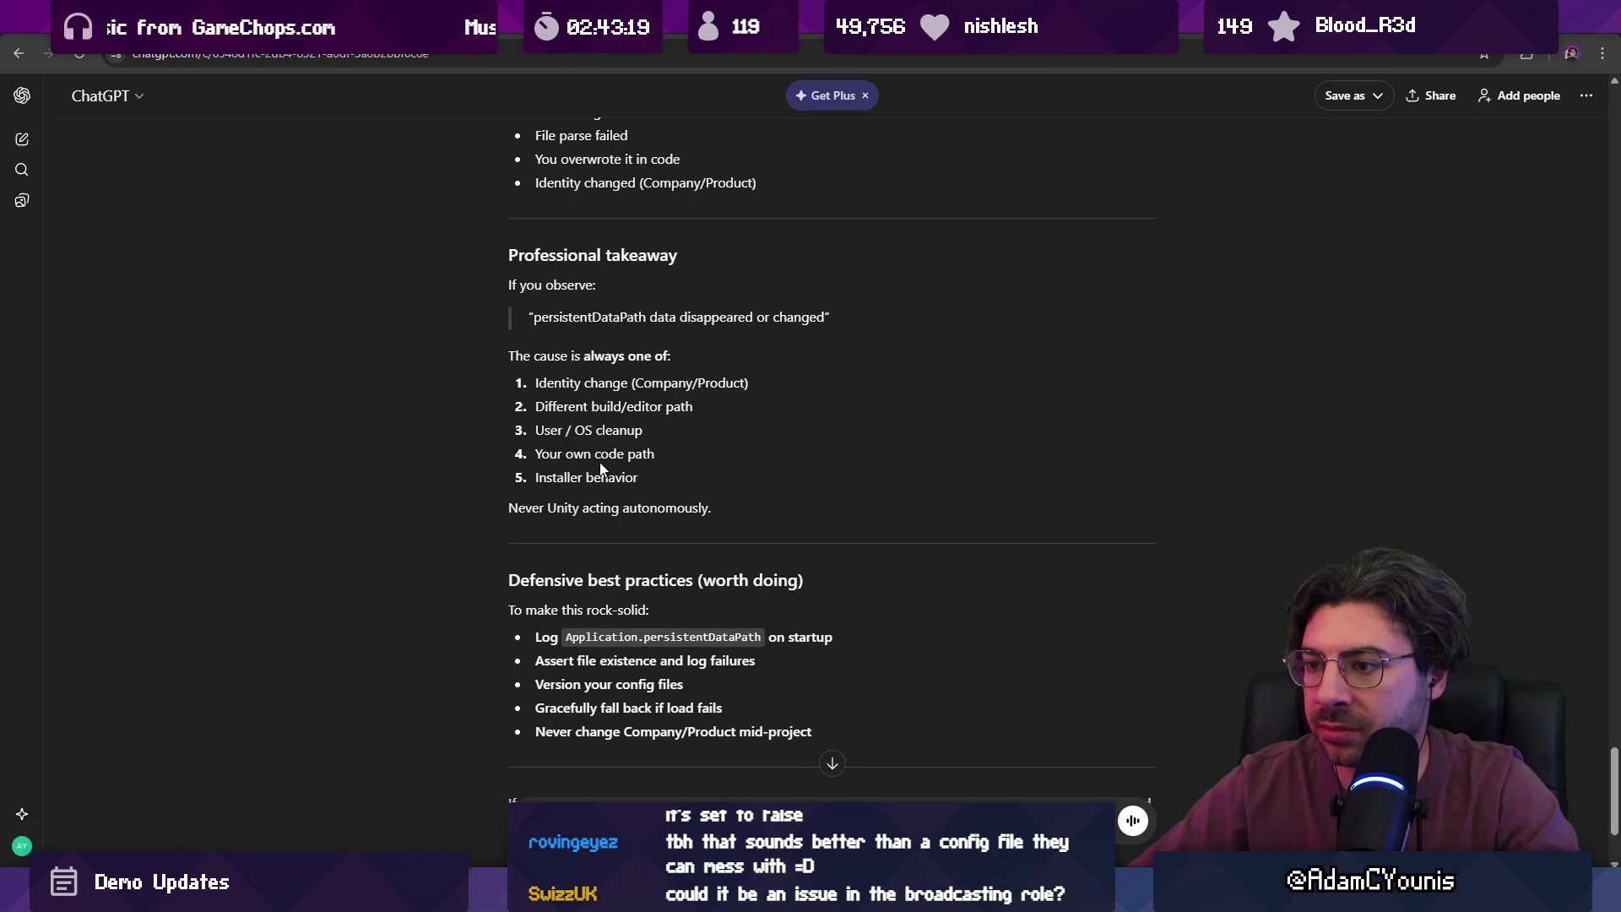
scroll(737, 463, down, 1)
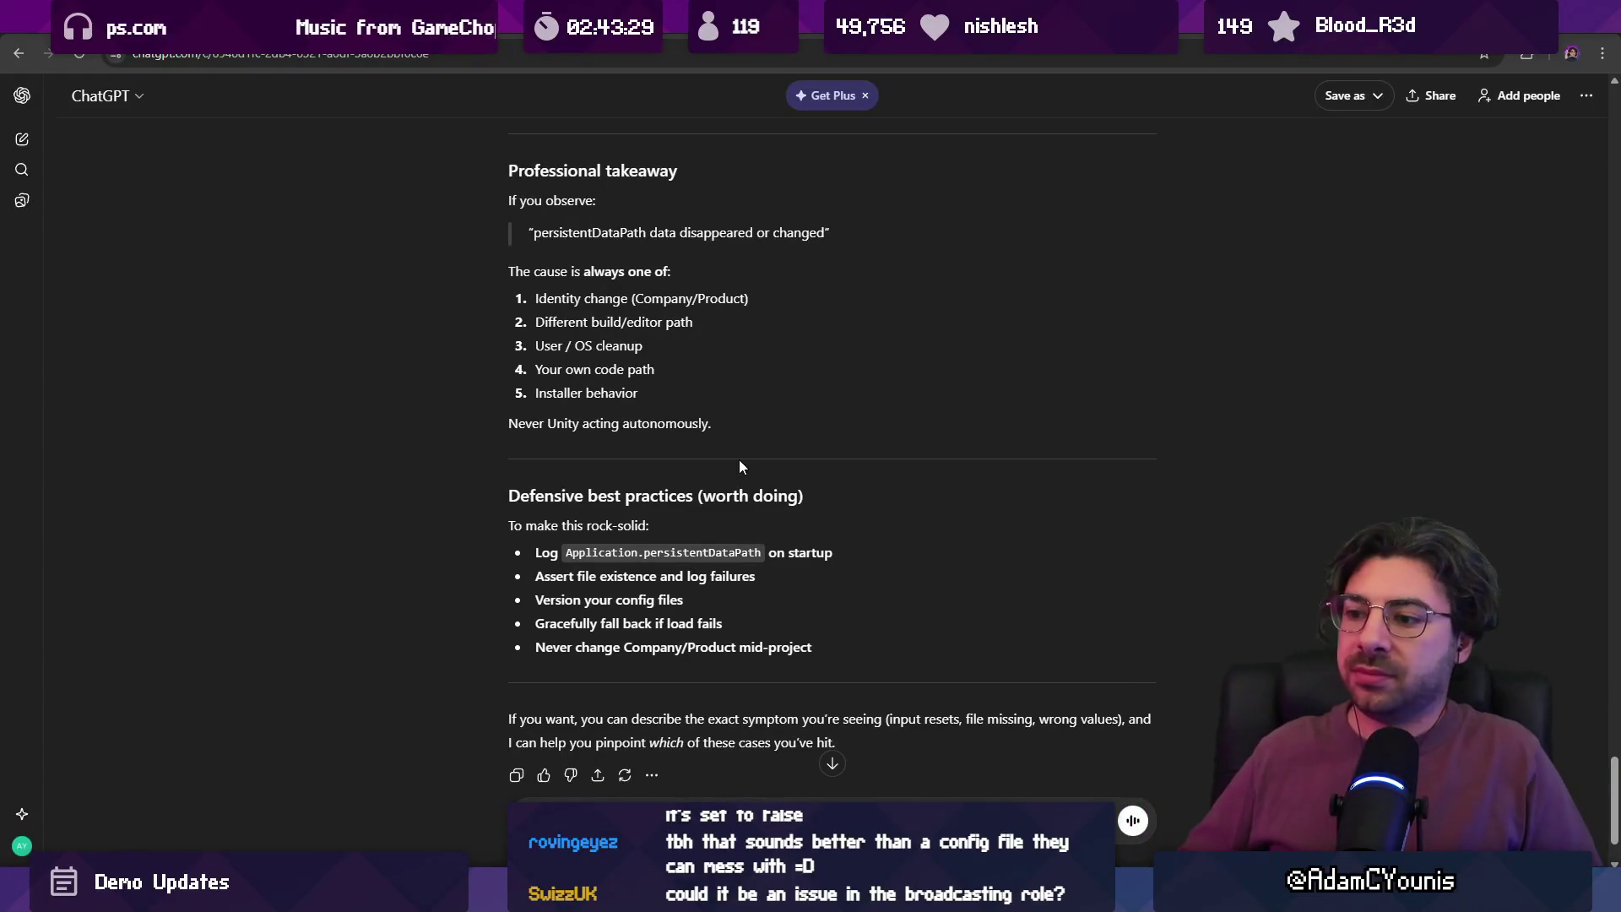
scroll(740, 466, down, 1)
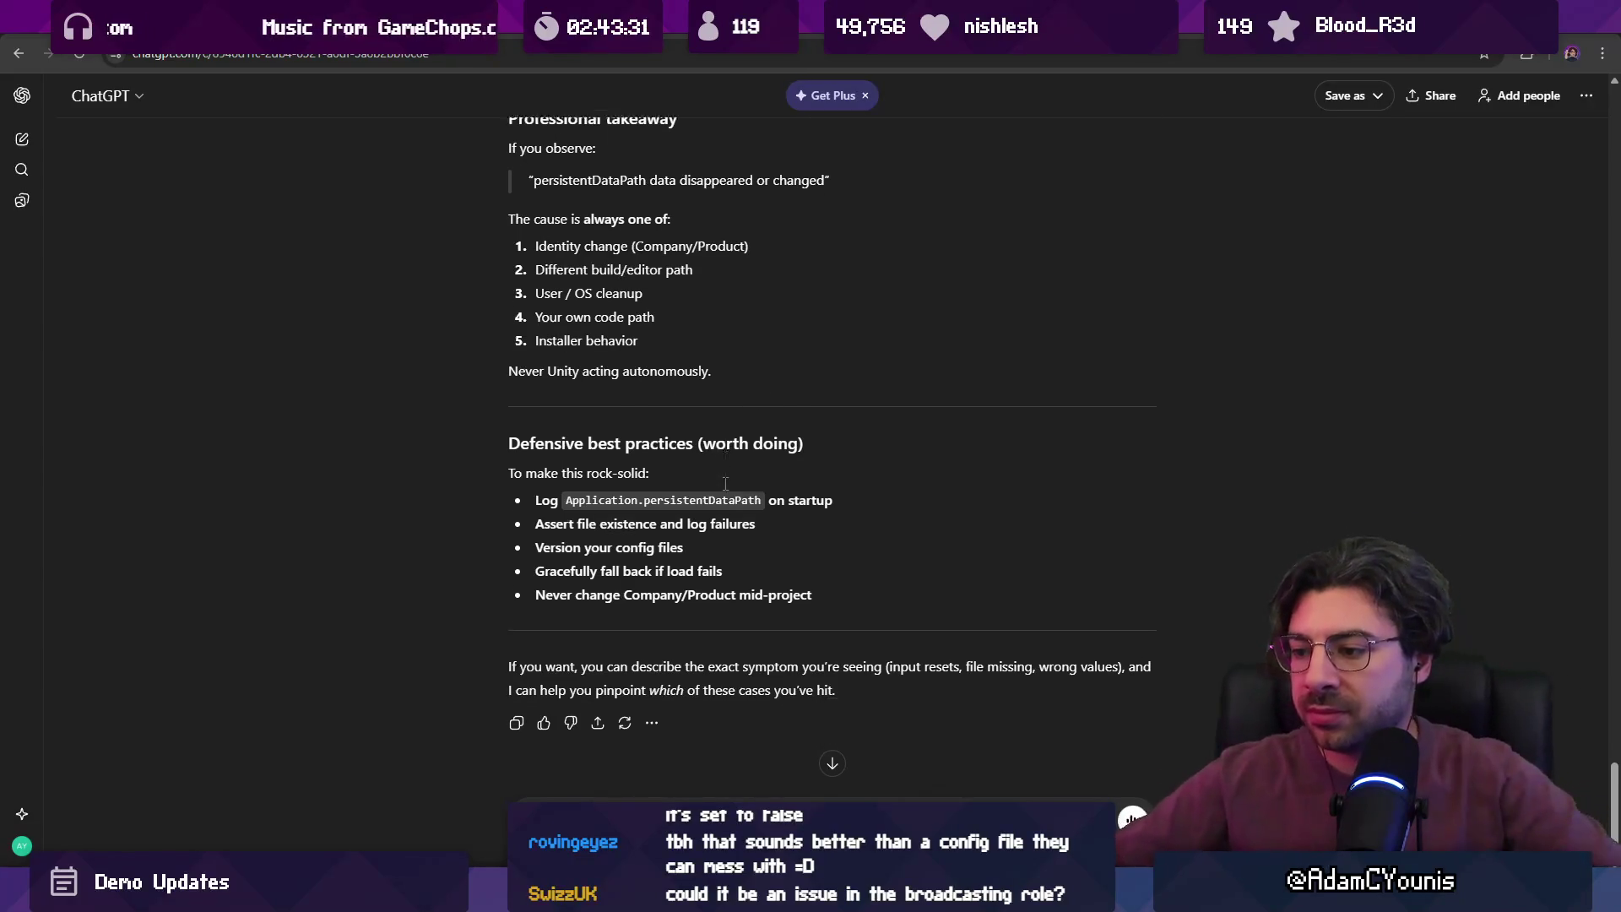
scroll(725, 483, down, 1)
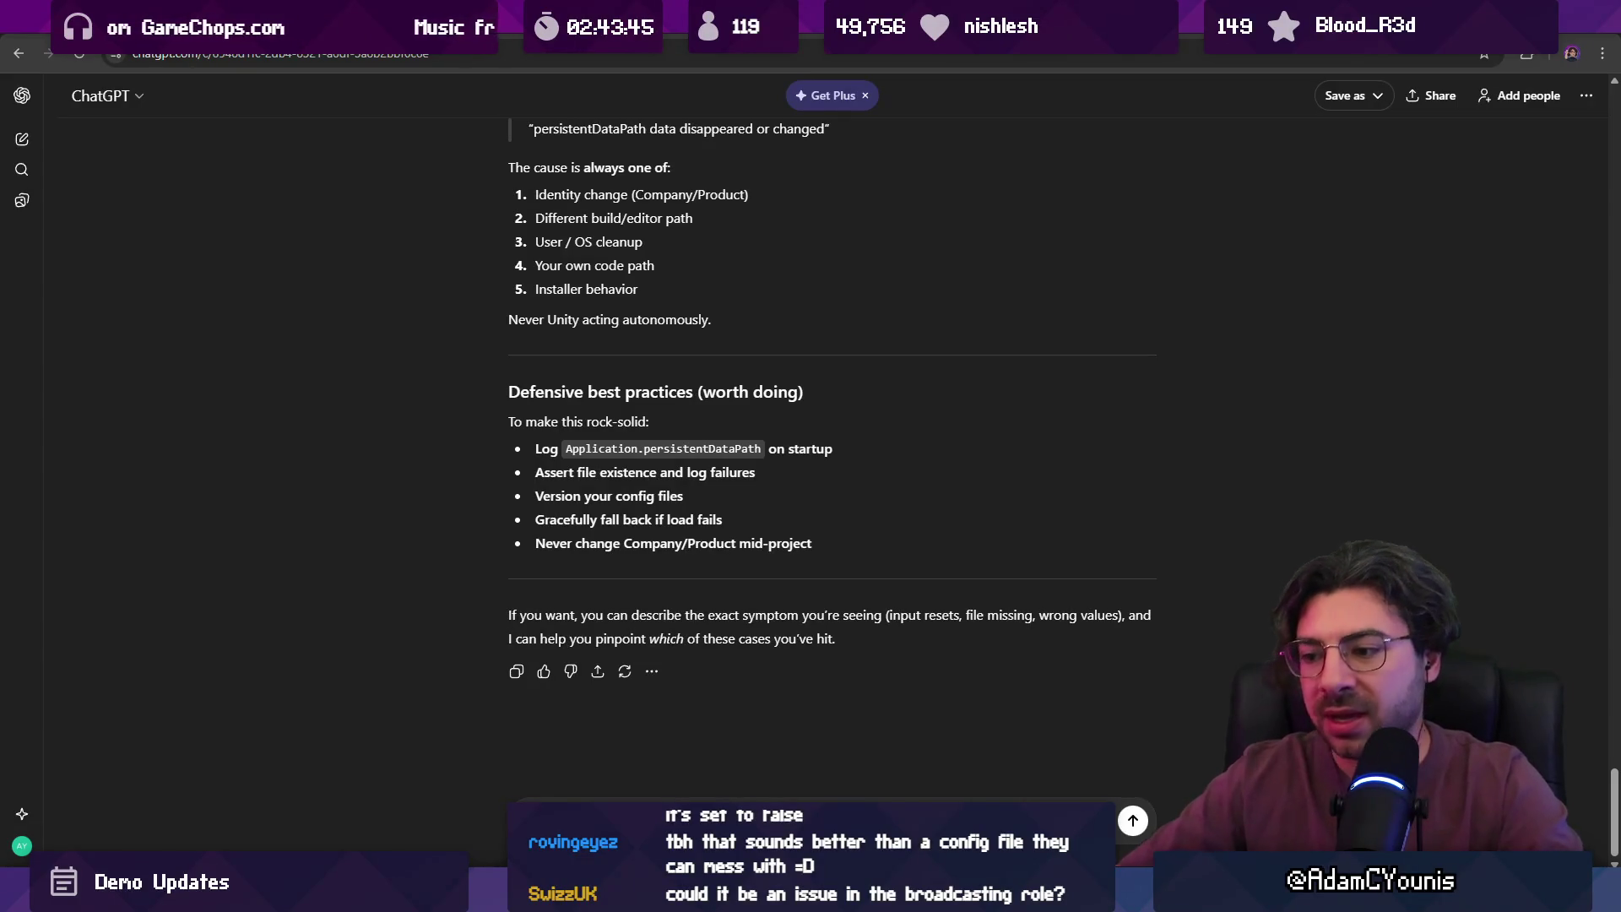
key(ctrl+Tab)
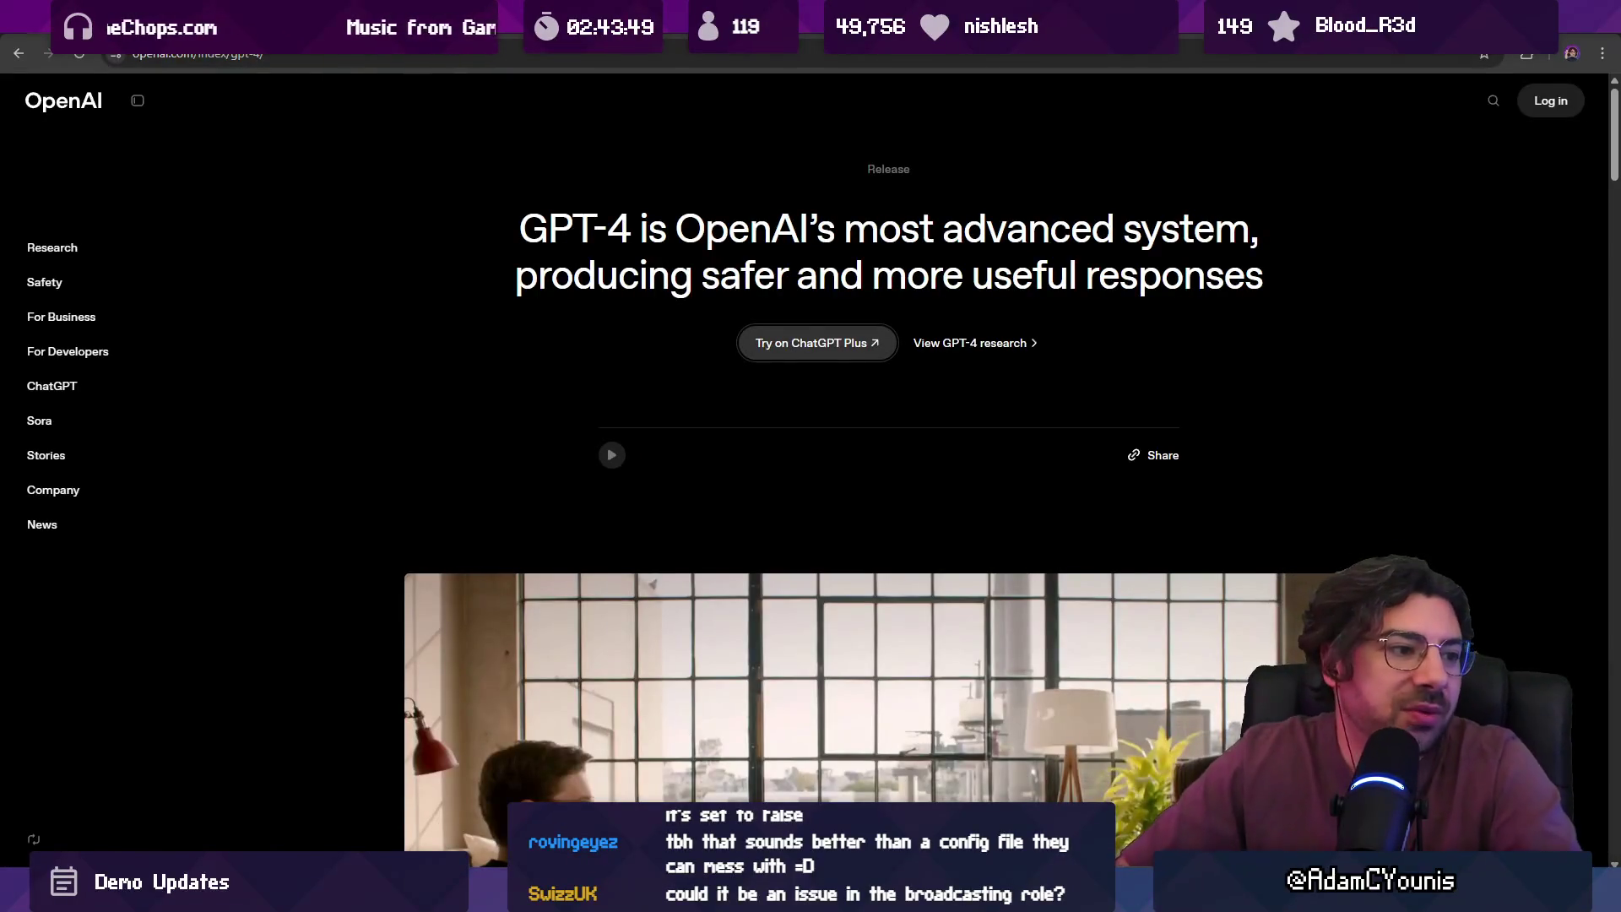
- Click empty space on the OpenAI GPT-4 page, then return to the game's build folder
click(262, 278)
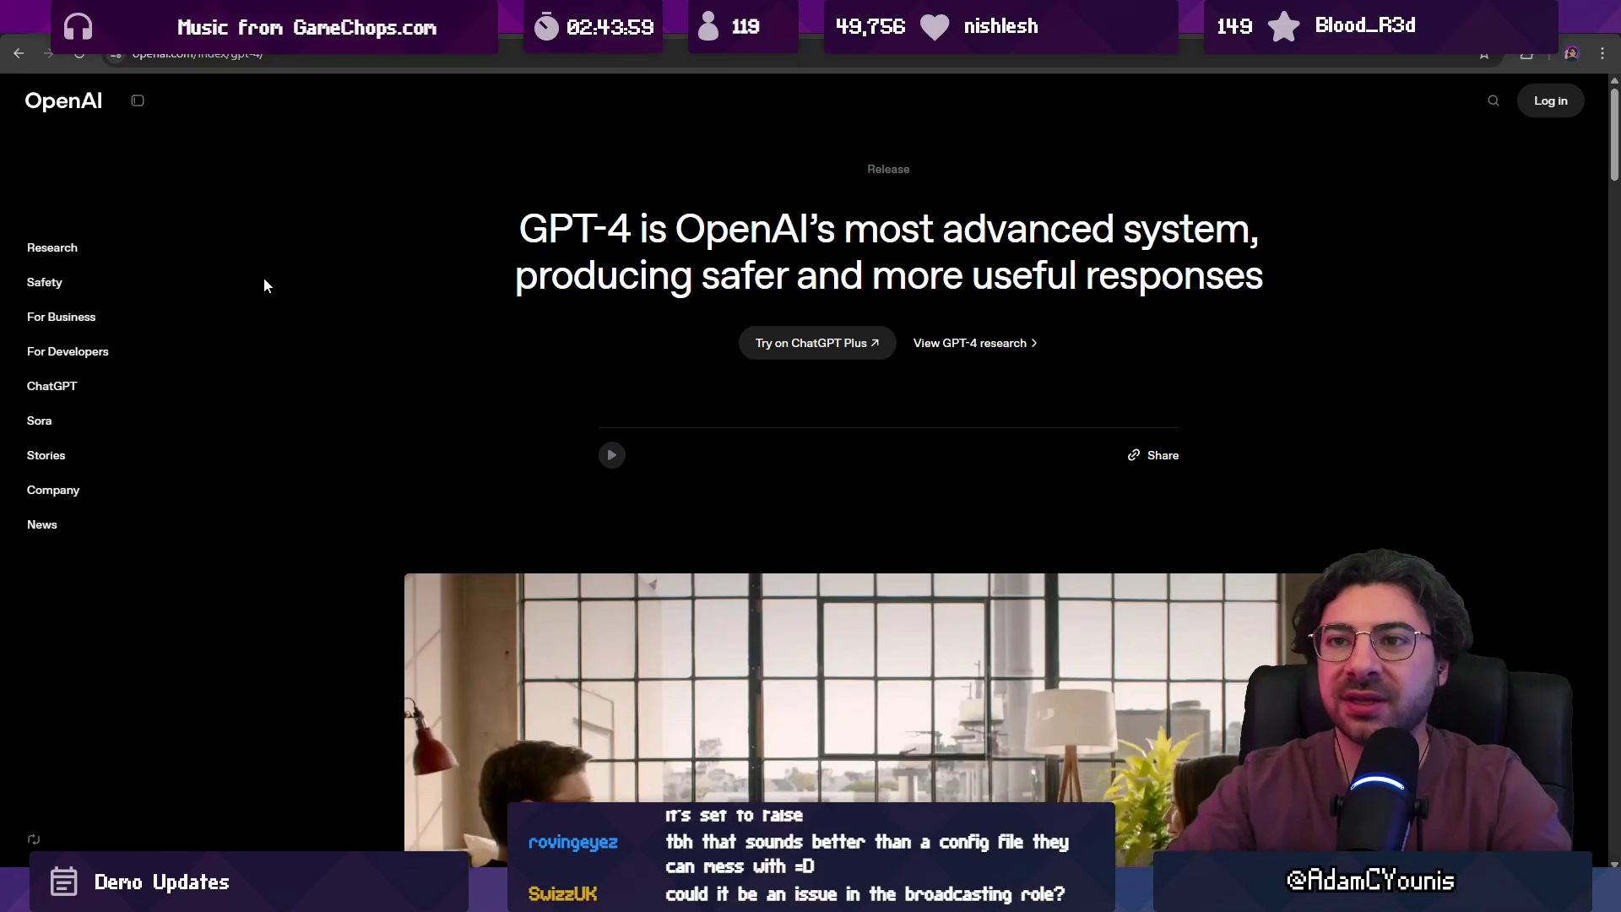
key(alt+Tab)
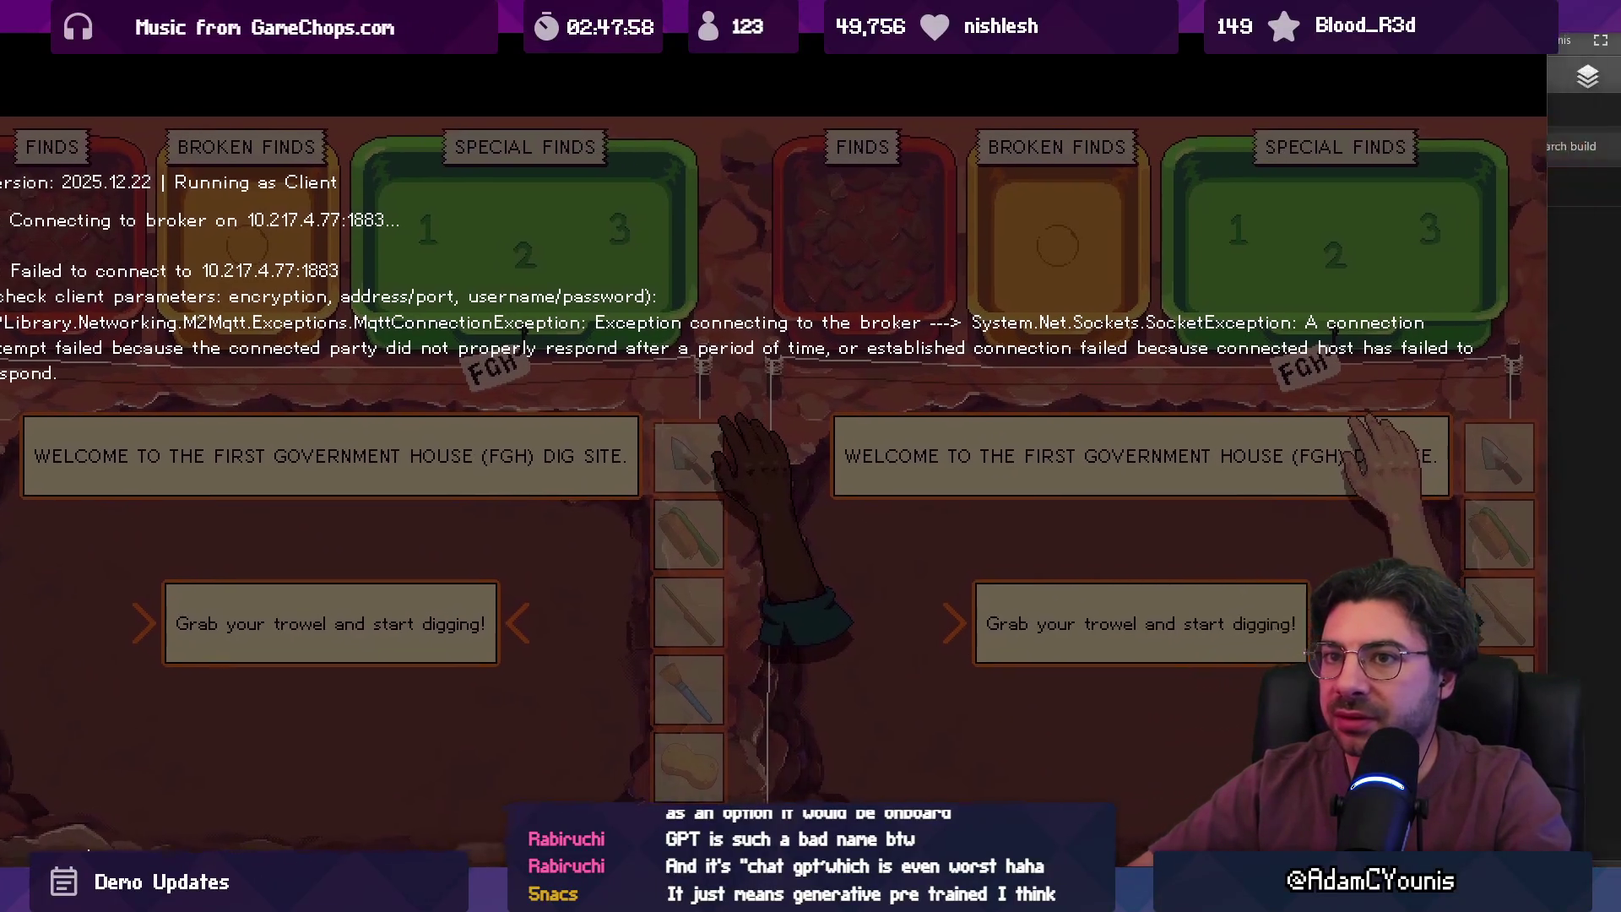
- Close the fullscreen Archaeology game and the build folder window, then bring up Fork
drag(1578, 2, 1484, 72)
click(1512, 74)
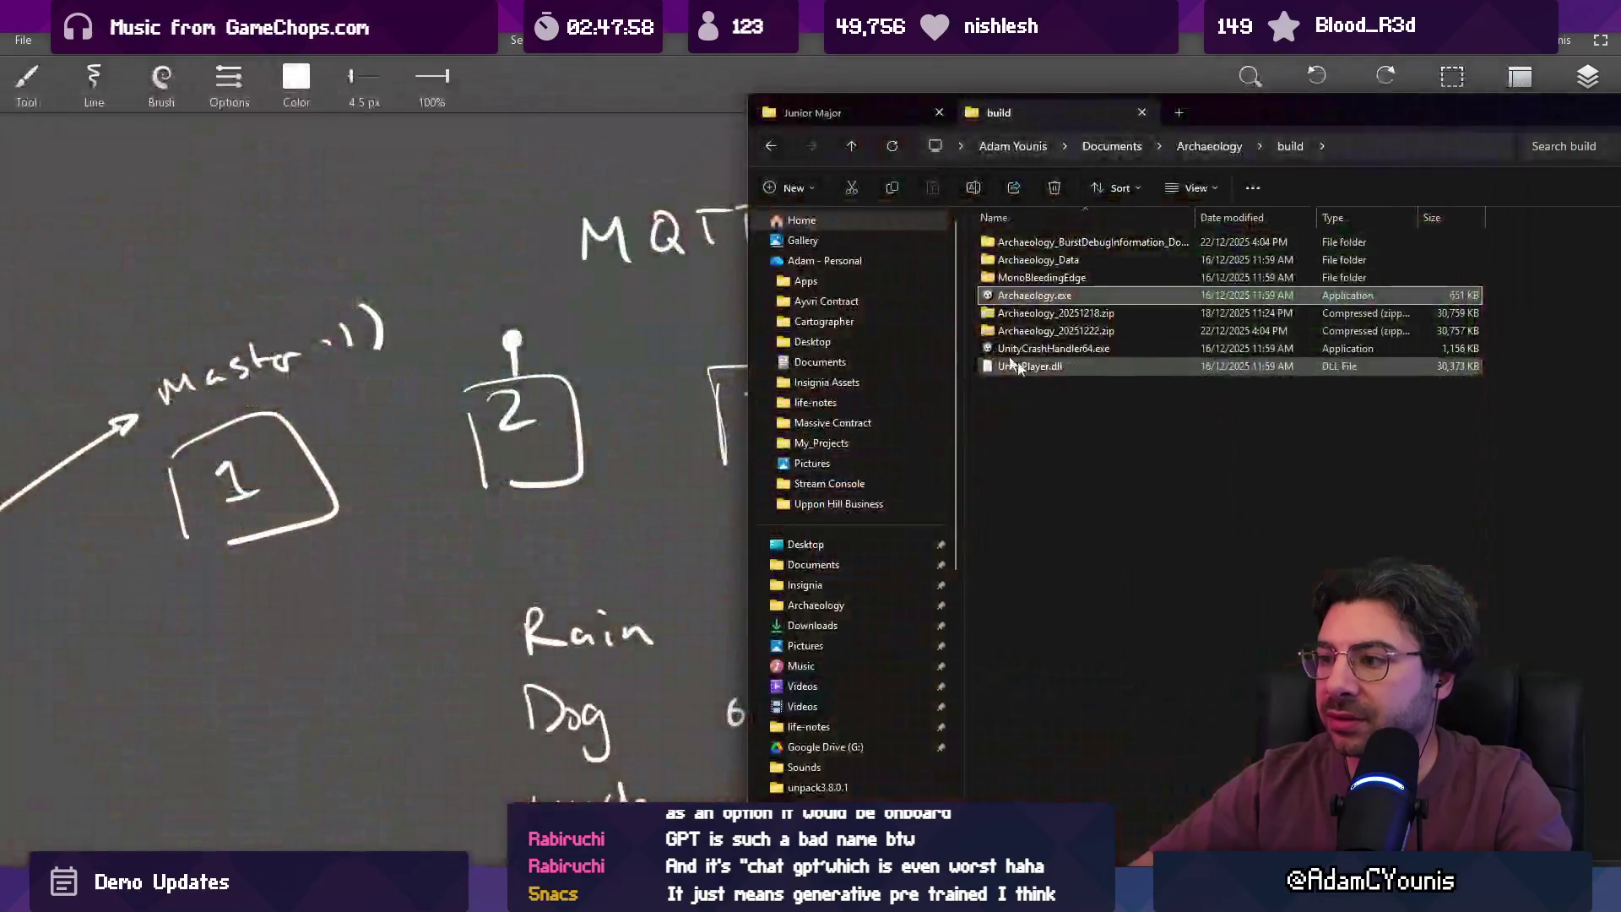
drag(1396, 113, 1003, 124)
click(1124, 108)
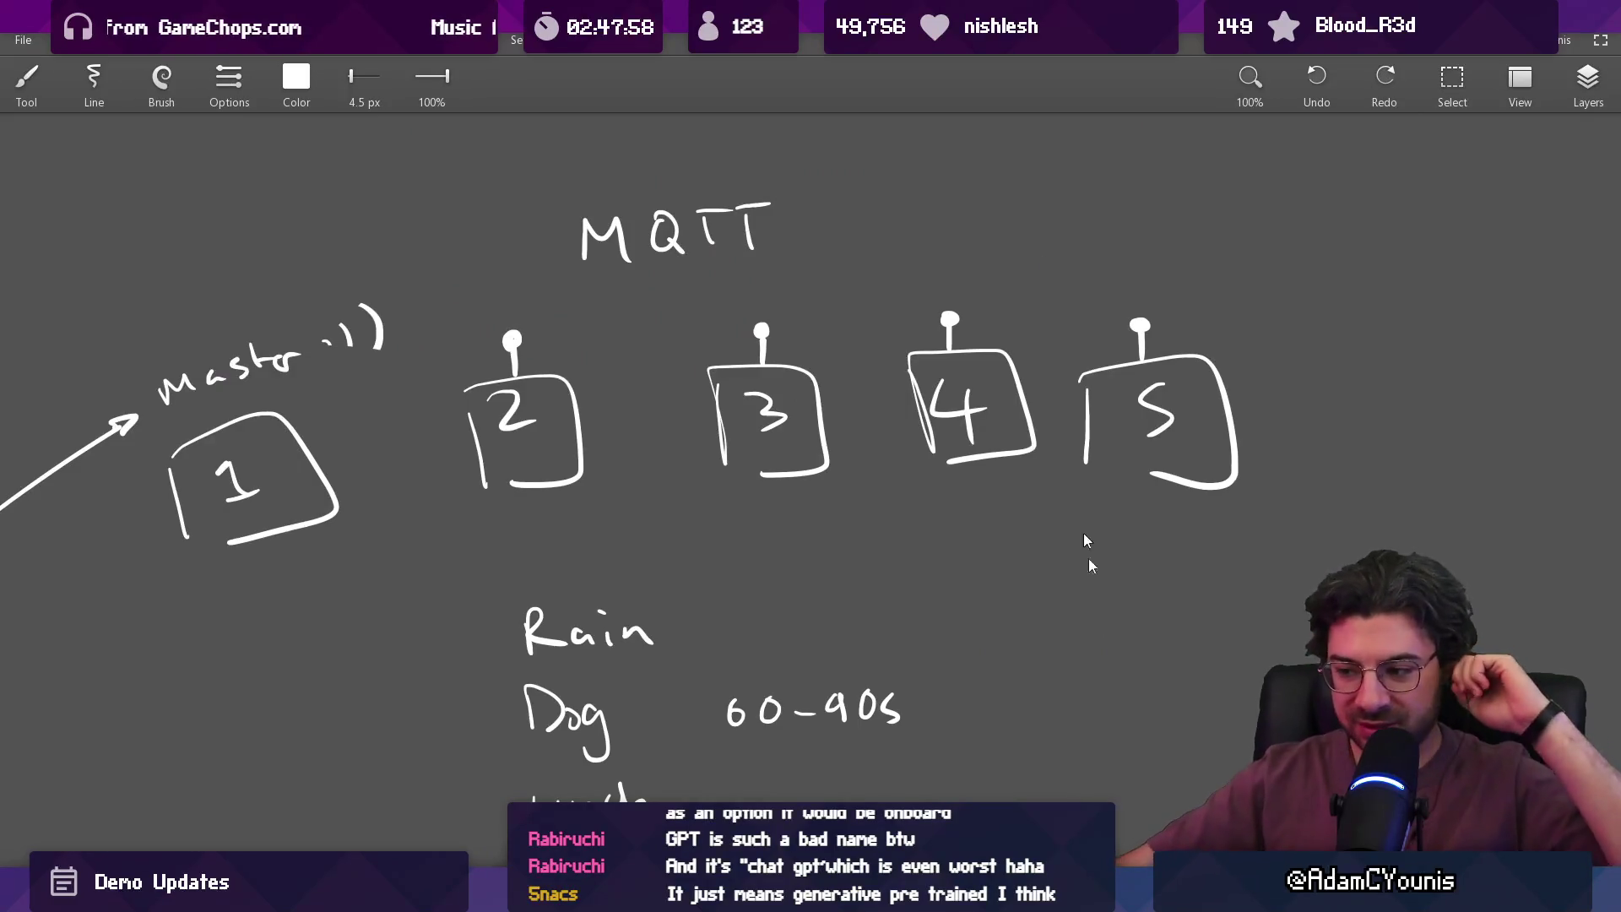
mouse_move(811, 895)
click(811, 781)
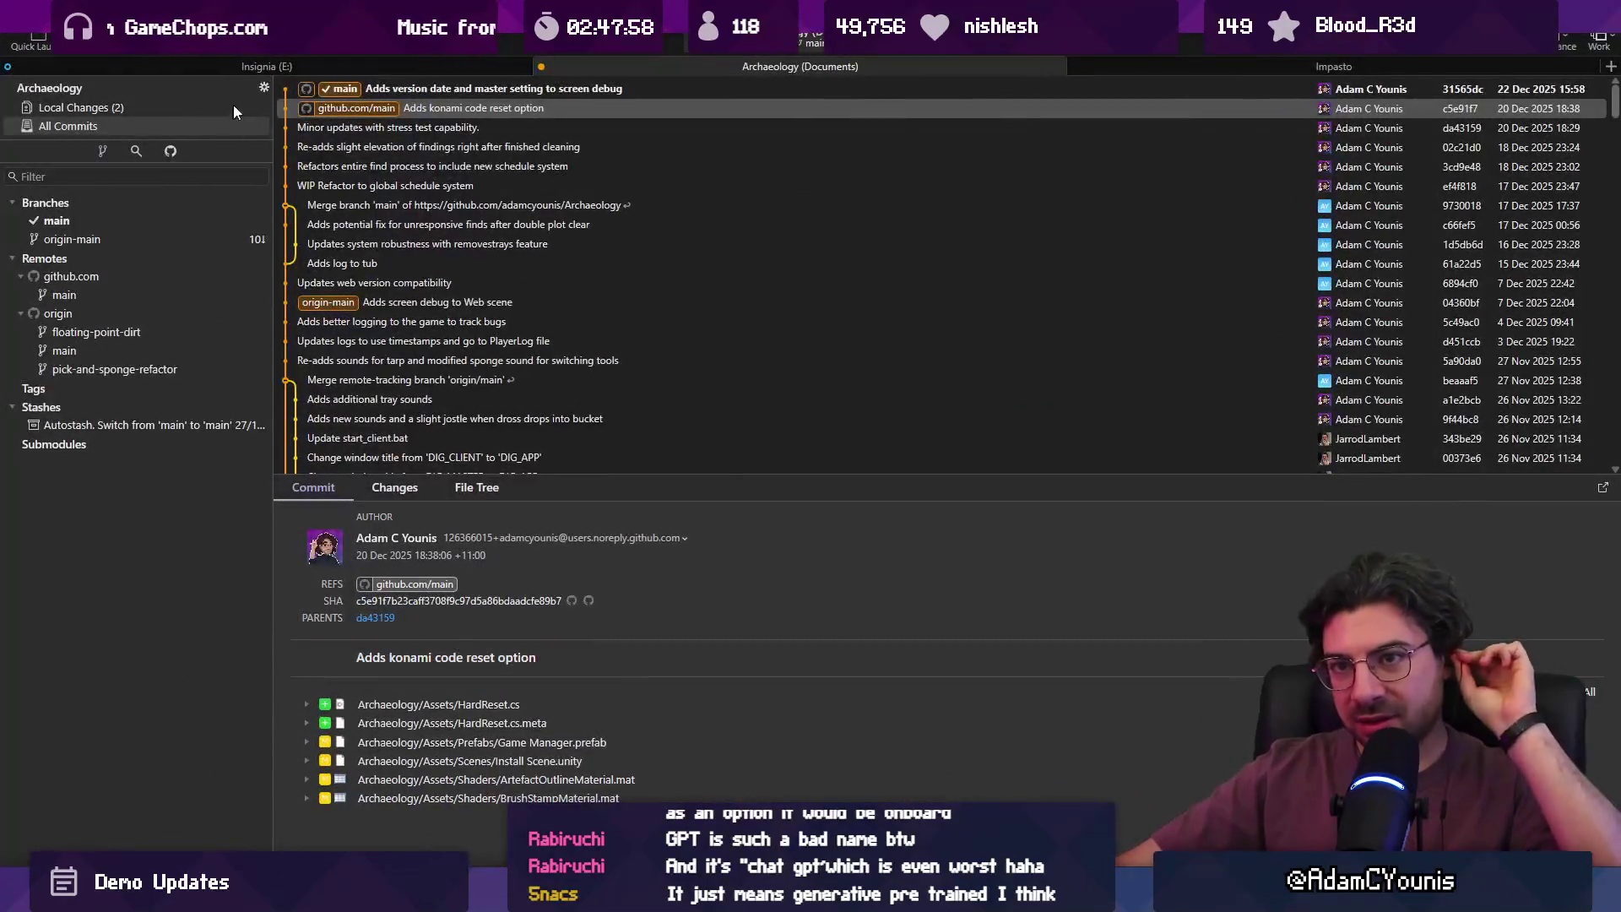
- Discard the unstaged material changes, including BrushStampMaterial.mat, across the Archaeology folder
click(205, 107)
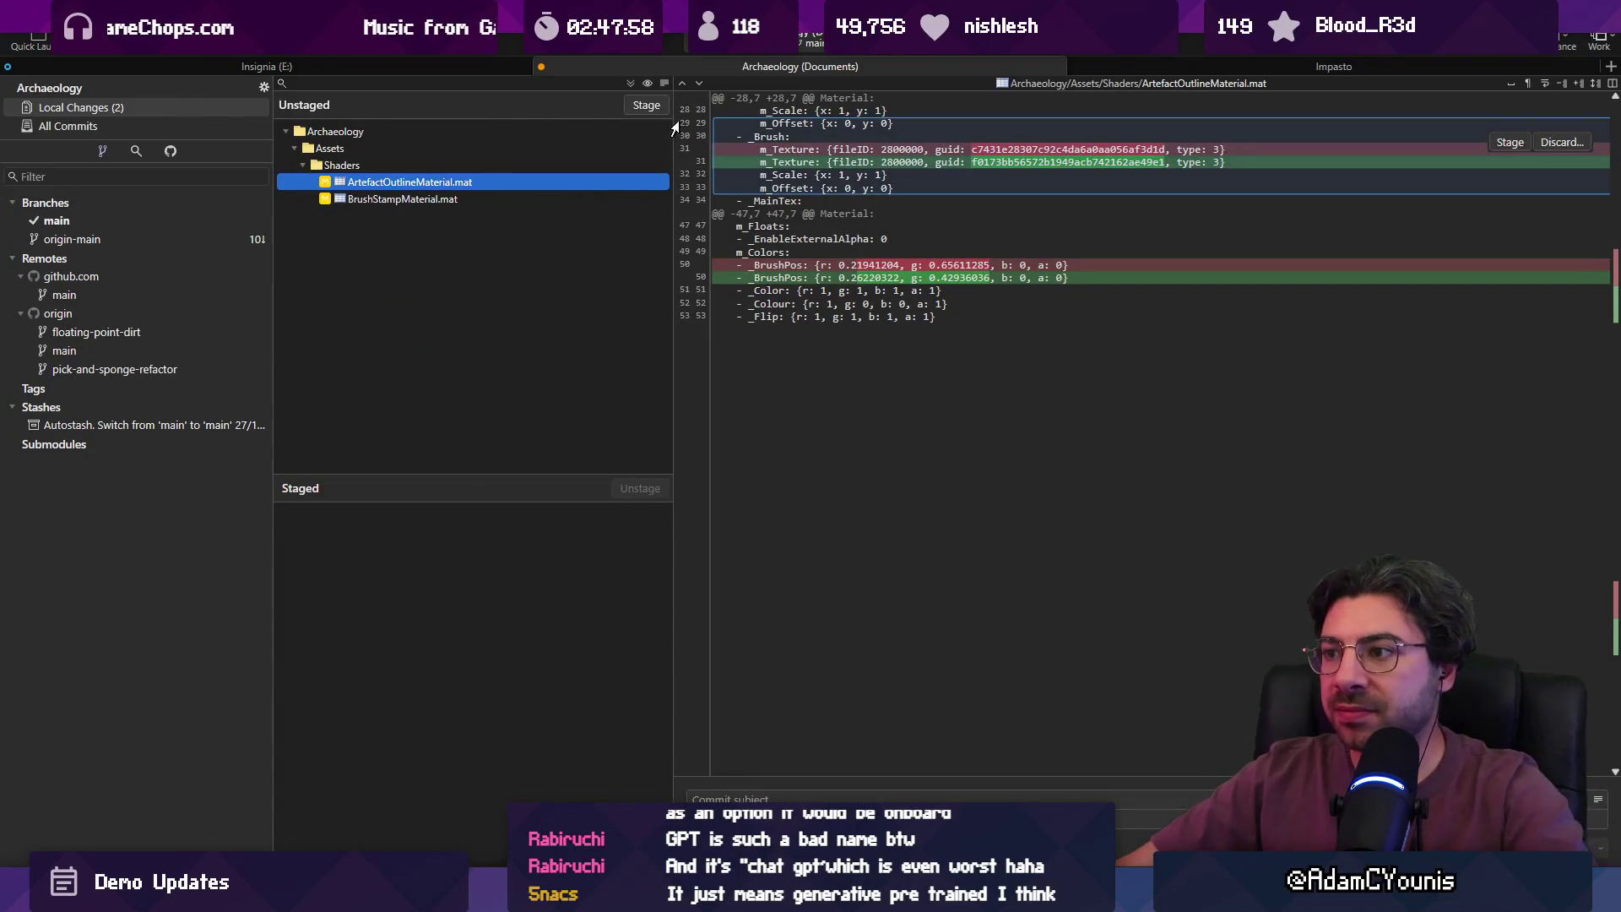
click(483, 196)
click(461, 145)
right_click(461, 141)
click(434, 133)
right_click(433, 134)
click(496, 249)
click(897, 454)
- Push the latest main commit to origin
click(336, 89)
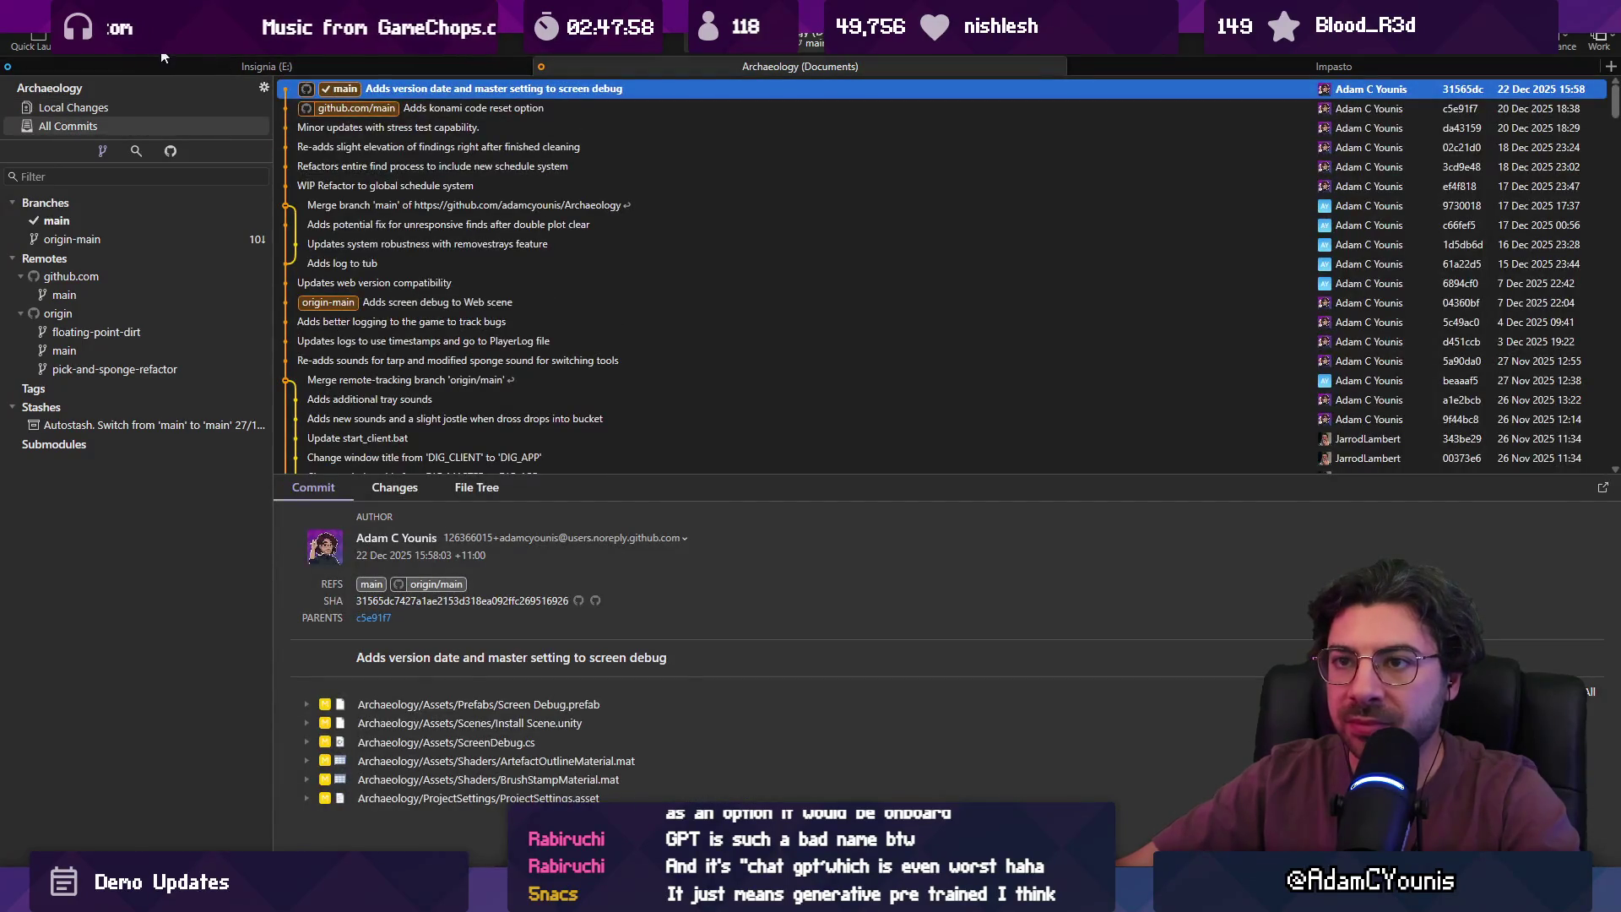
key(ctrl+shift+p)
click(921, 508)
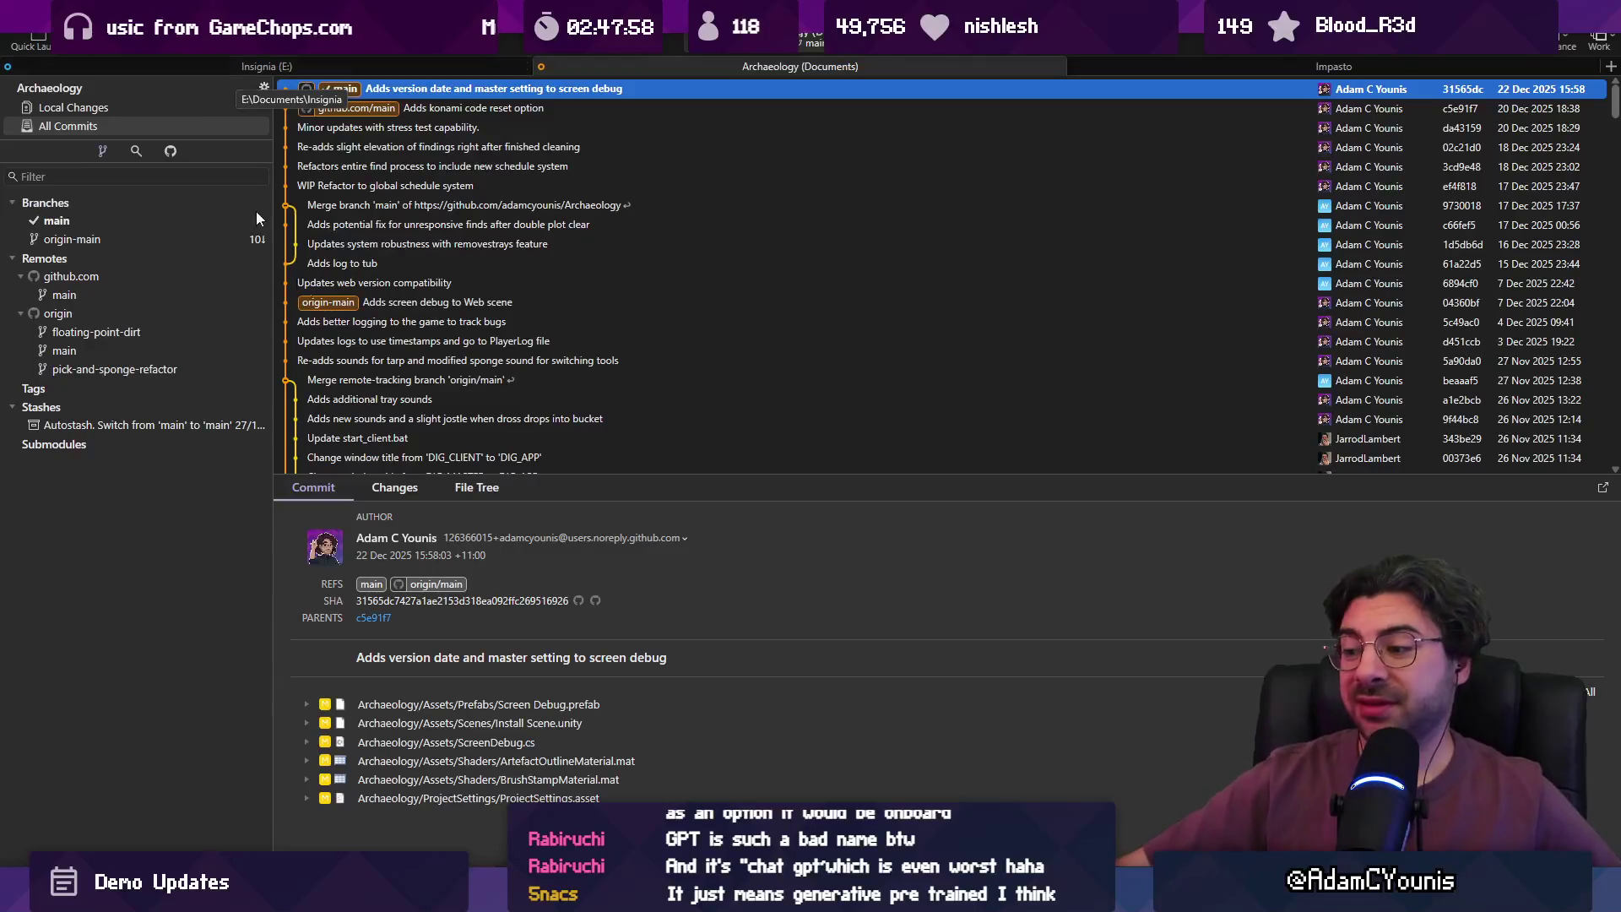
key(alt+Tab)
- Narrow the Inspector and Hierarchy panels to widen the Scene view, then zoom in on the two-storey house
scroll(783, 410, down, 2)
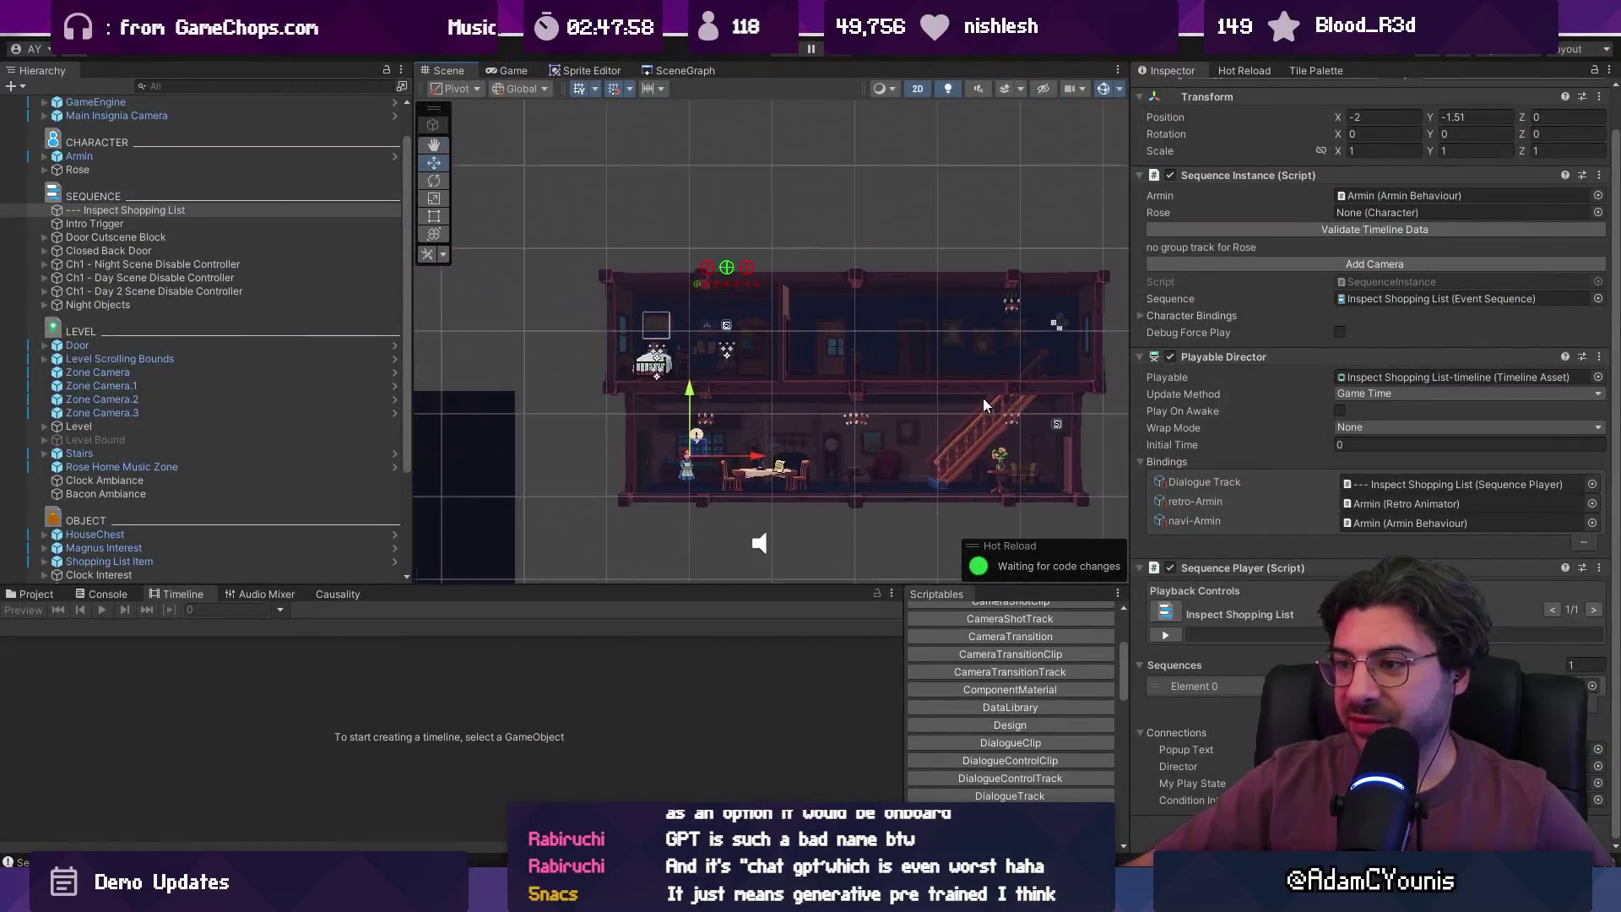
scroll(808, 358, up, 4)
drag(1127, 362, 1218, 362)
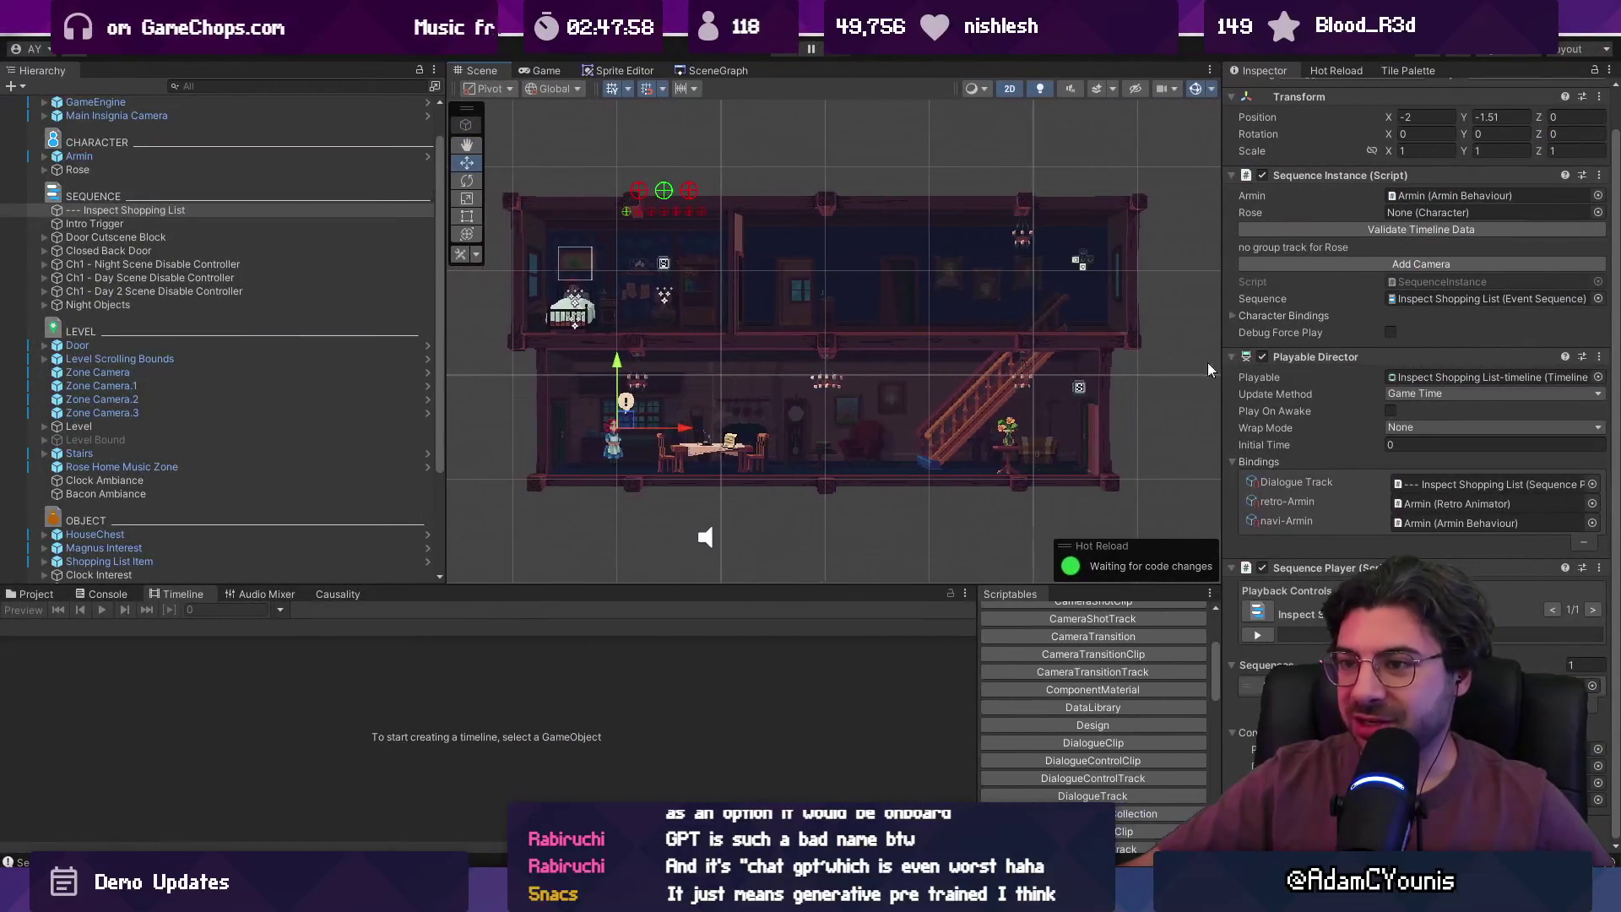
drag(446, 342, 323, 342)
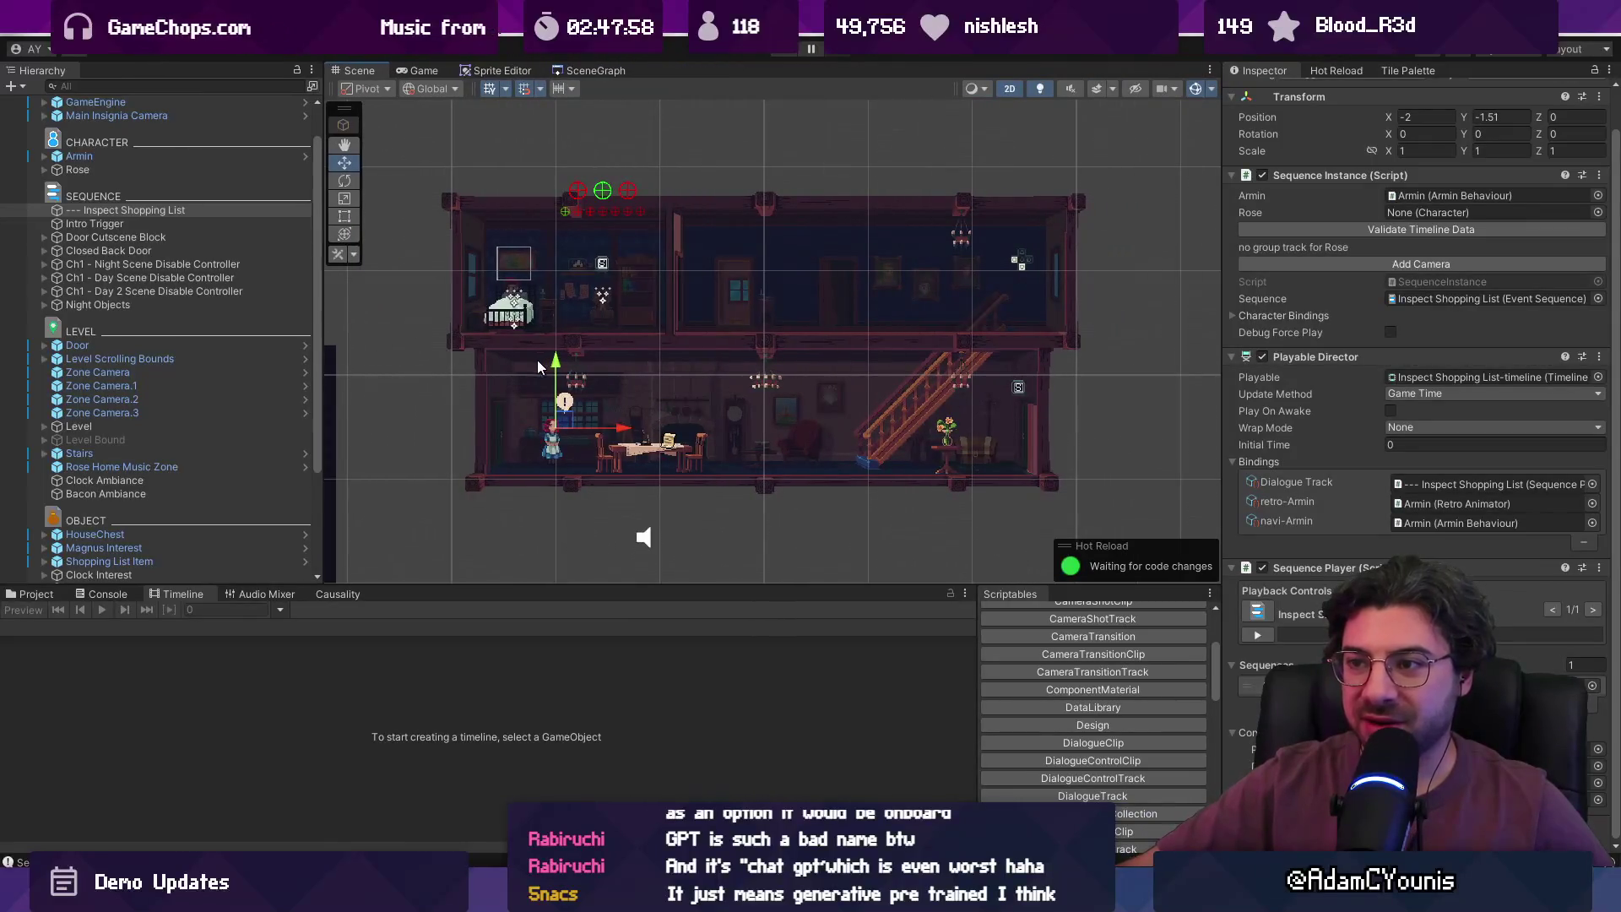
scroll(608, 341, up, 2)
scroll(691, 282, up, 2)
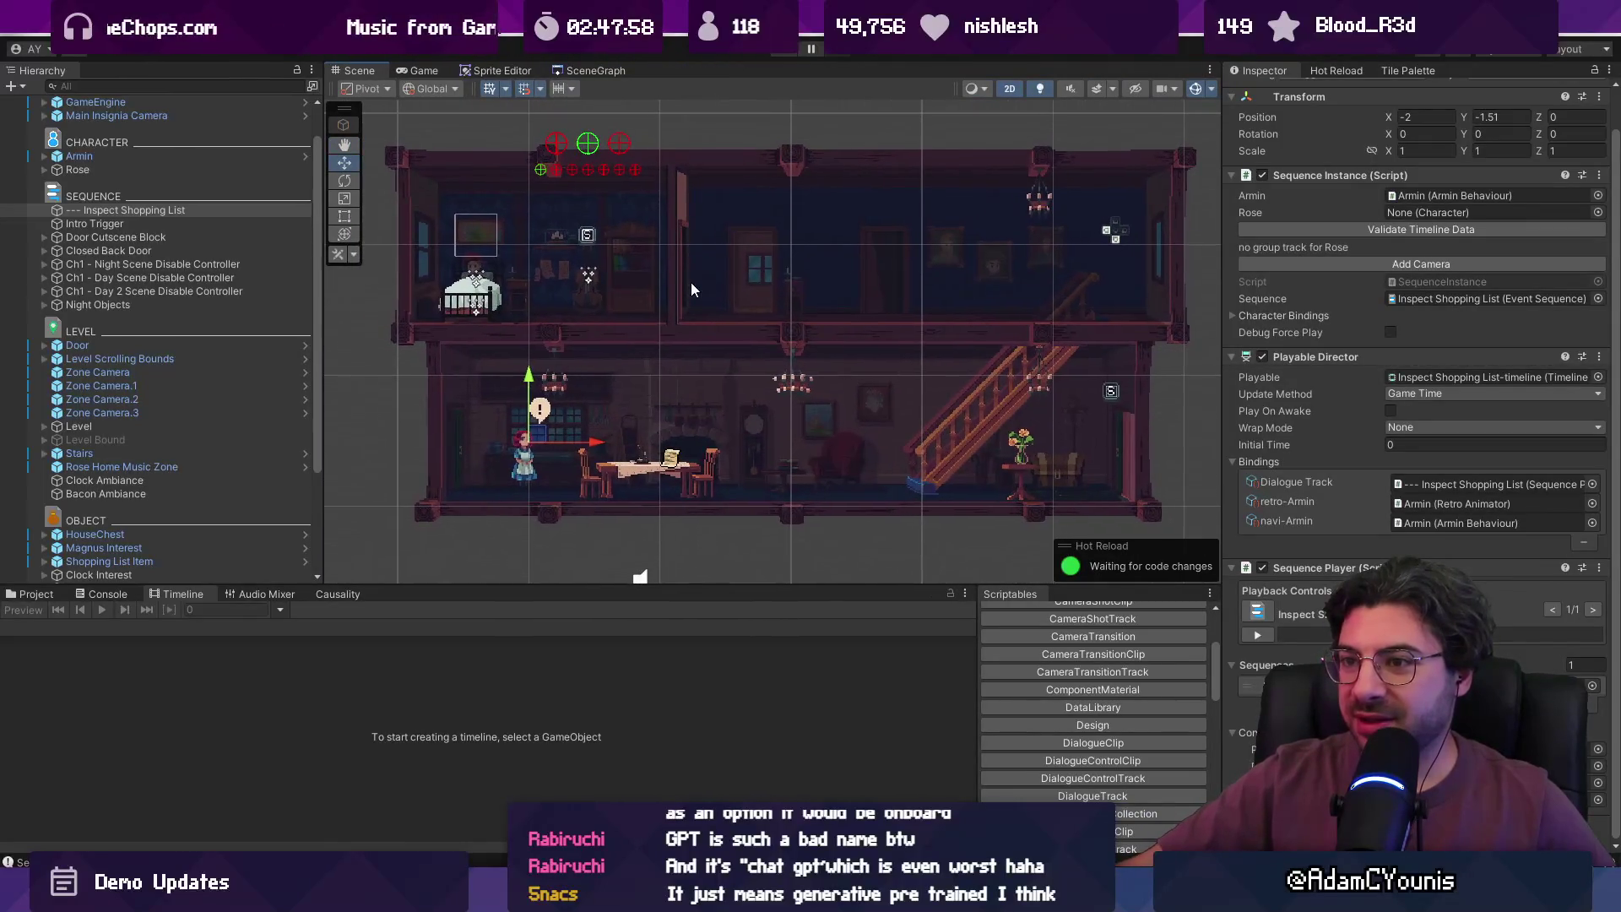
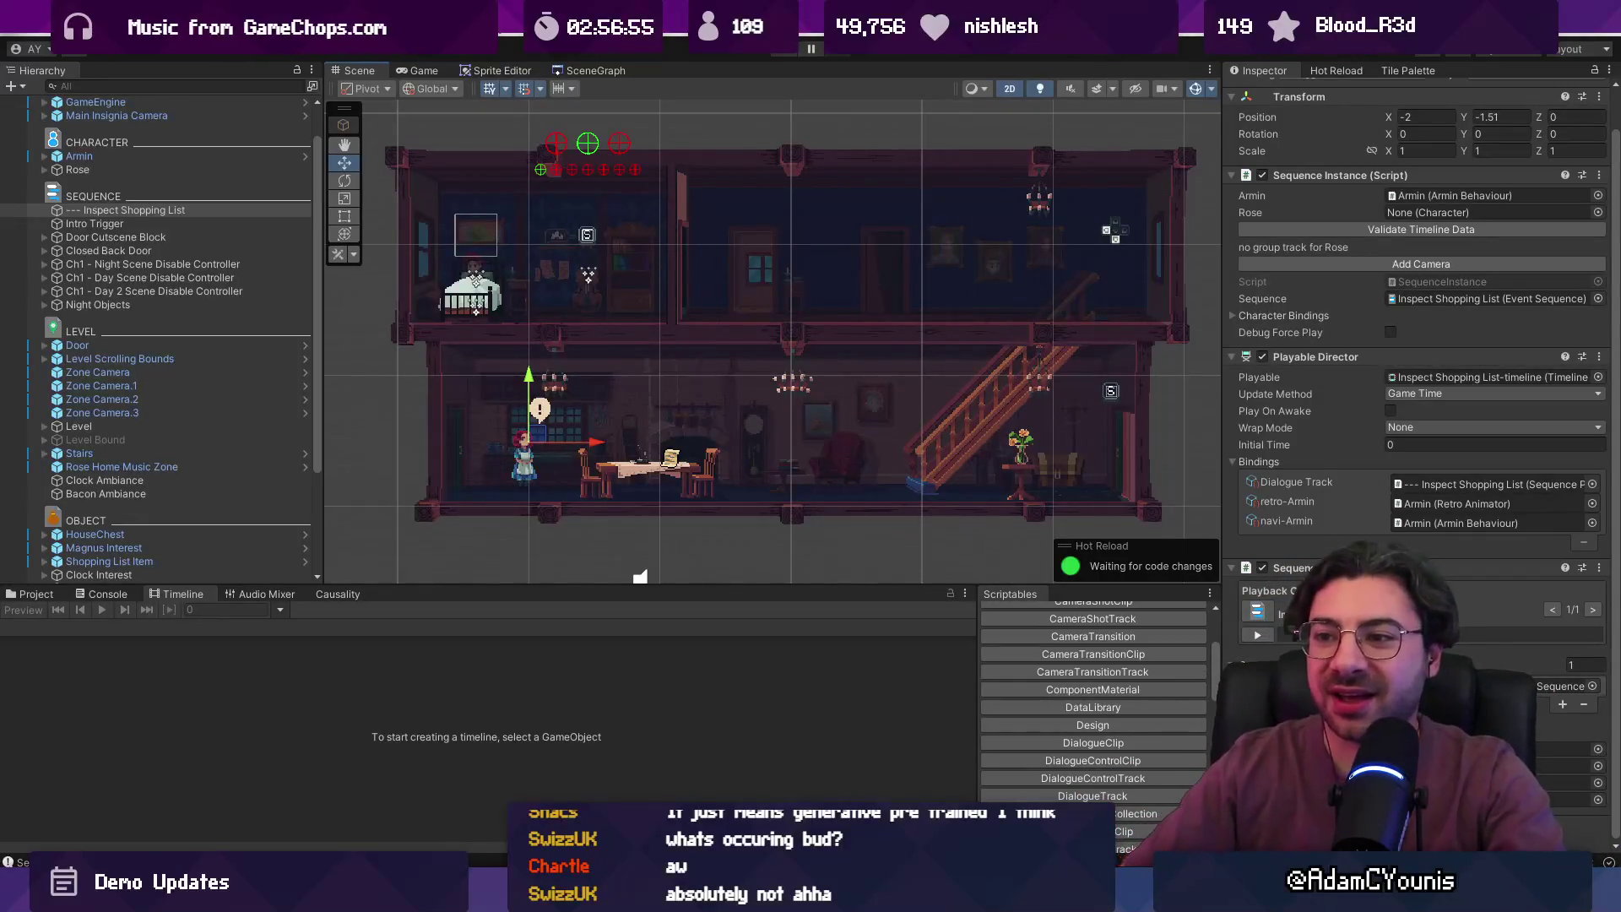
- Pan and zoom around the two-storey house scene in the Scene view
mouse_move(670, 281)
mouse_down()
mouse_move(697, 287)
mouse_move(661, 267)
mouse_up()
scroll(698, 287, down, 2)
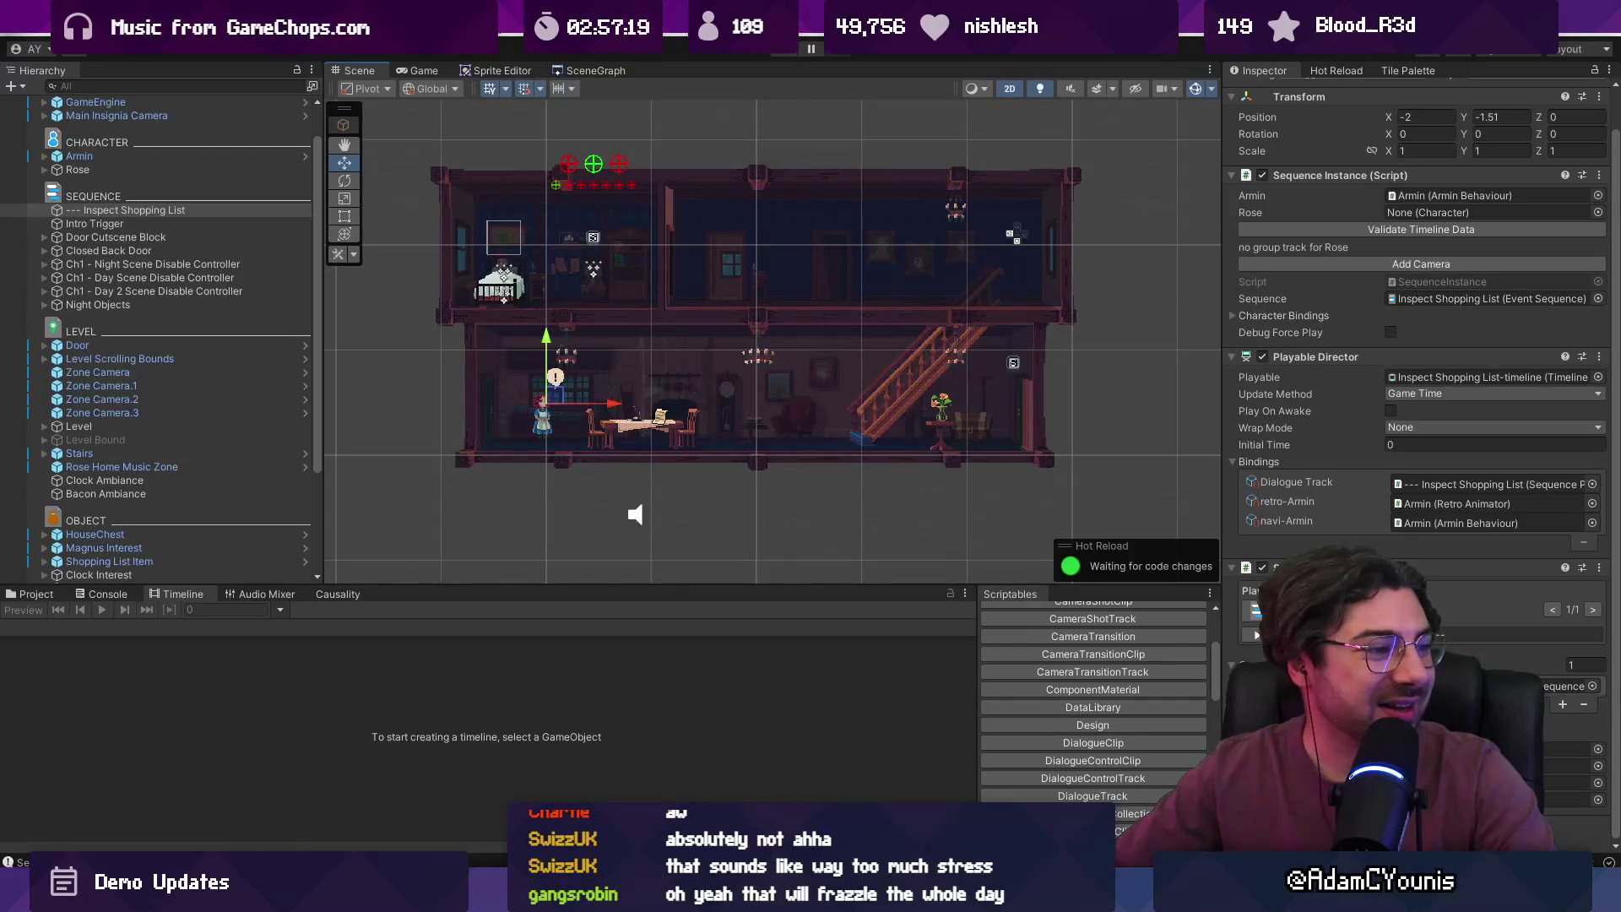
scroll(737, 296, down, 3)
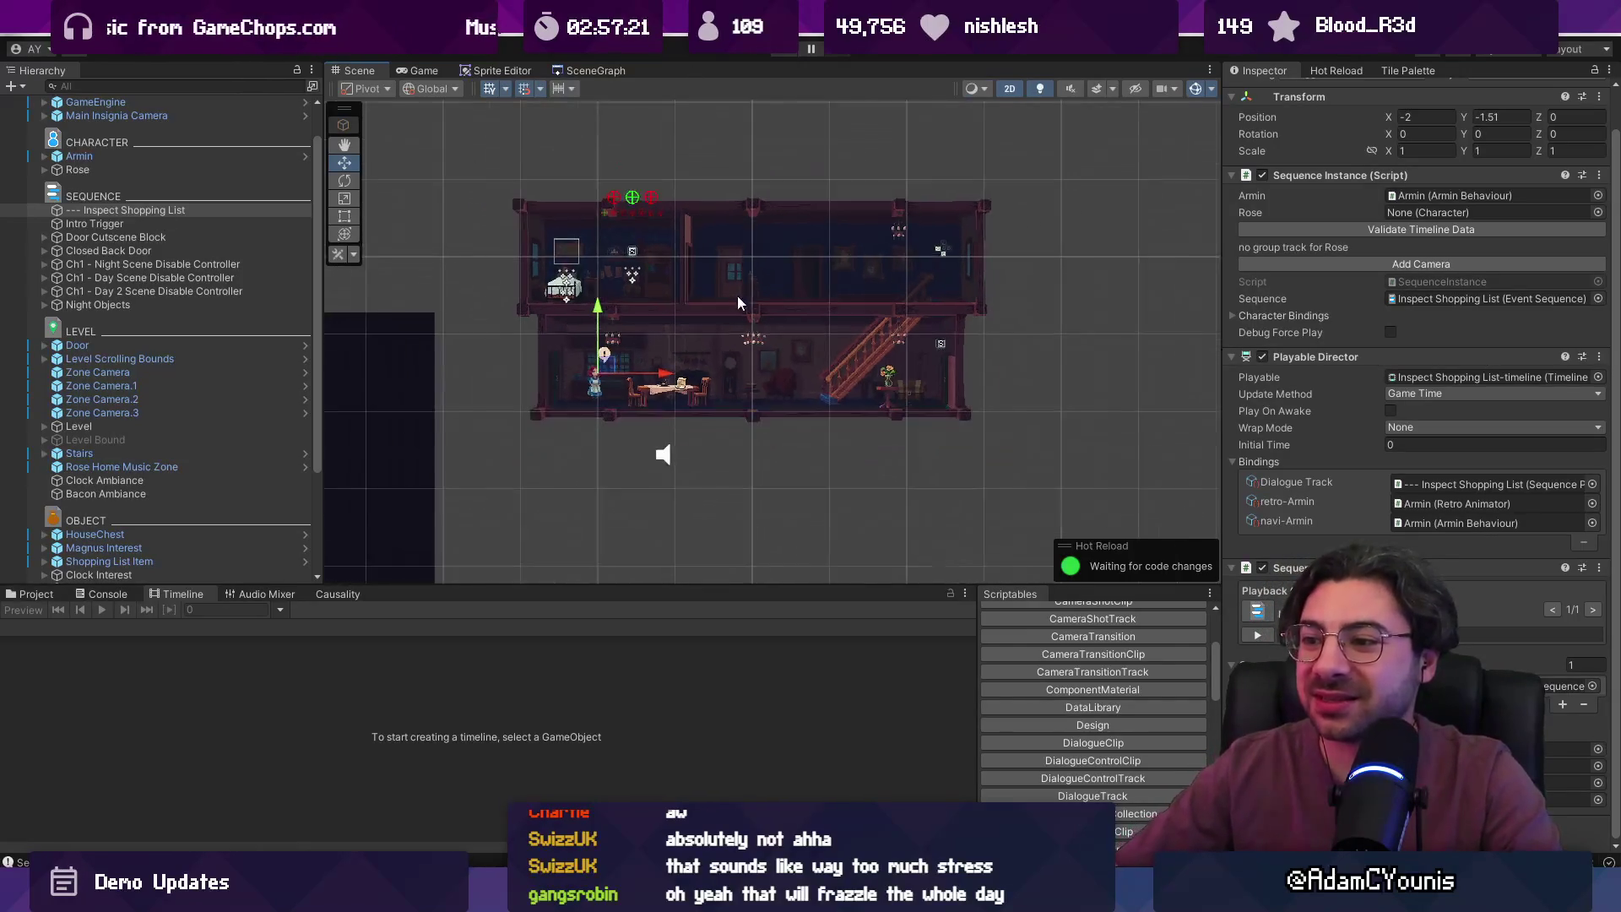
scroll(661, 269, up, 3)
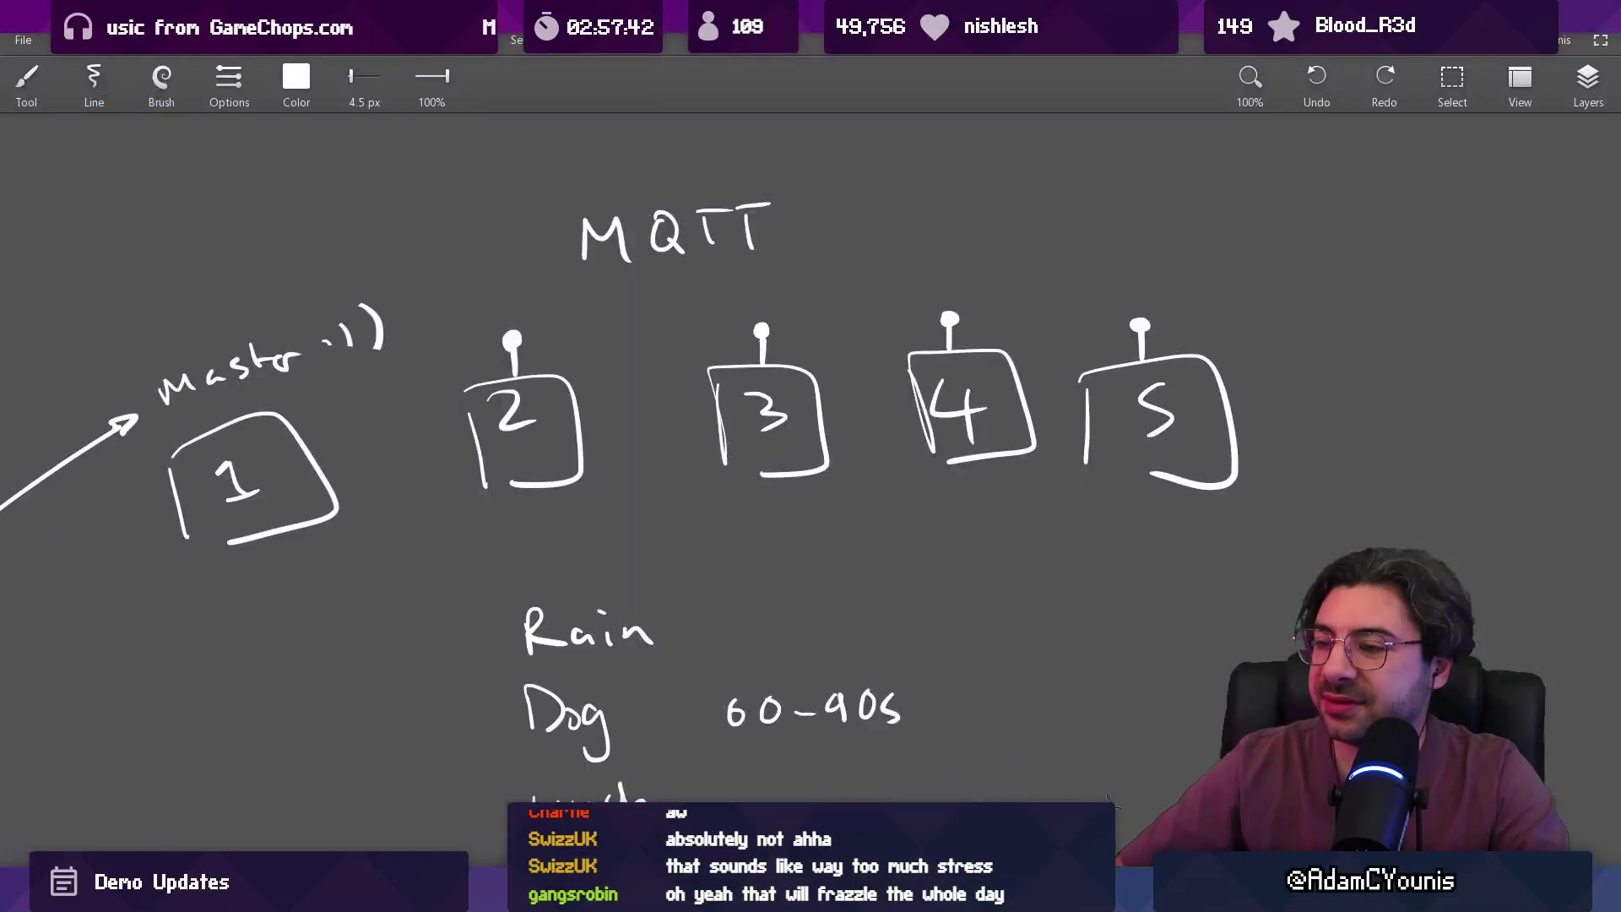
- Clear the MQTT sketch and draw a monitor linked by arcs and arrows to three figures
key(Delete)
drag(467, 335, 494, 432)
mouse_move(580, 316)
mouse_down()
mouse_move(718, 292)
mouse_move(769, 393)
mouse_move(657, 385)
mouse_move(672, 386)
mouse_up()
mouse_move(753, 290)
mouse_down()
mouse_move(514, 369)
mouse_move(737, 351)
mouse_move(709, 452)
mouse_up()
drag(743, 396, 754, 458)
mouse_move(792, 338)
mouse_down()
mouse_move(935, 323)
mouse_move(948, 370)
mouse_move(943, 338)
mouse_move(916, 423)
mouse_move(972, 435)
mouse_move(912, 436)
mouse_move(707, 622)
mouse_move(403, 568)
mouse_move(424, 564)
mouse_up()
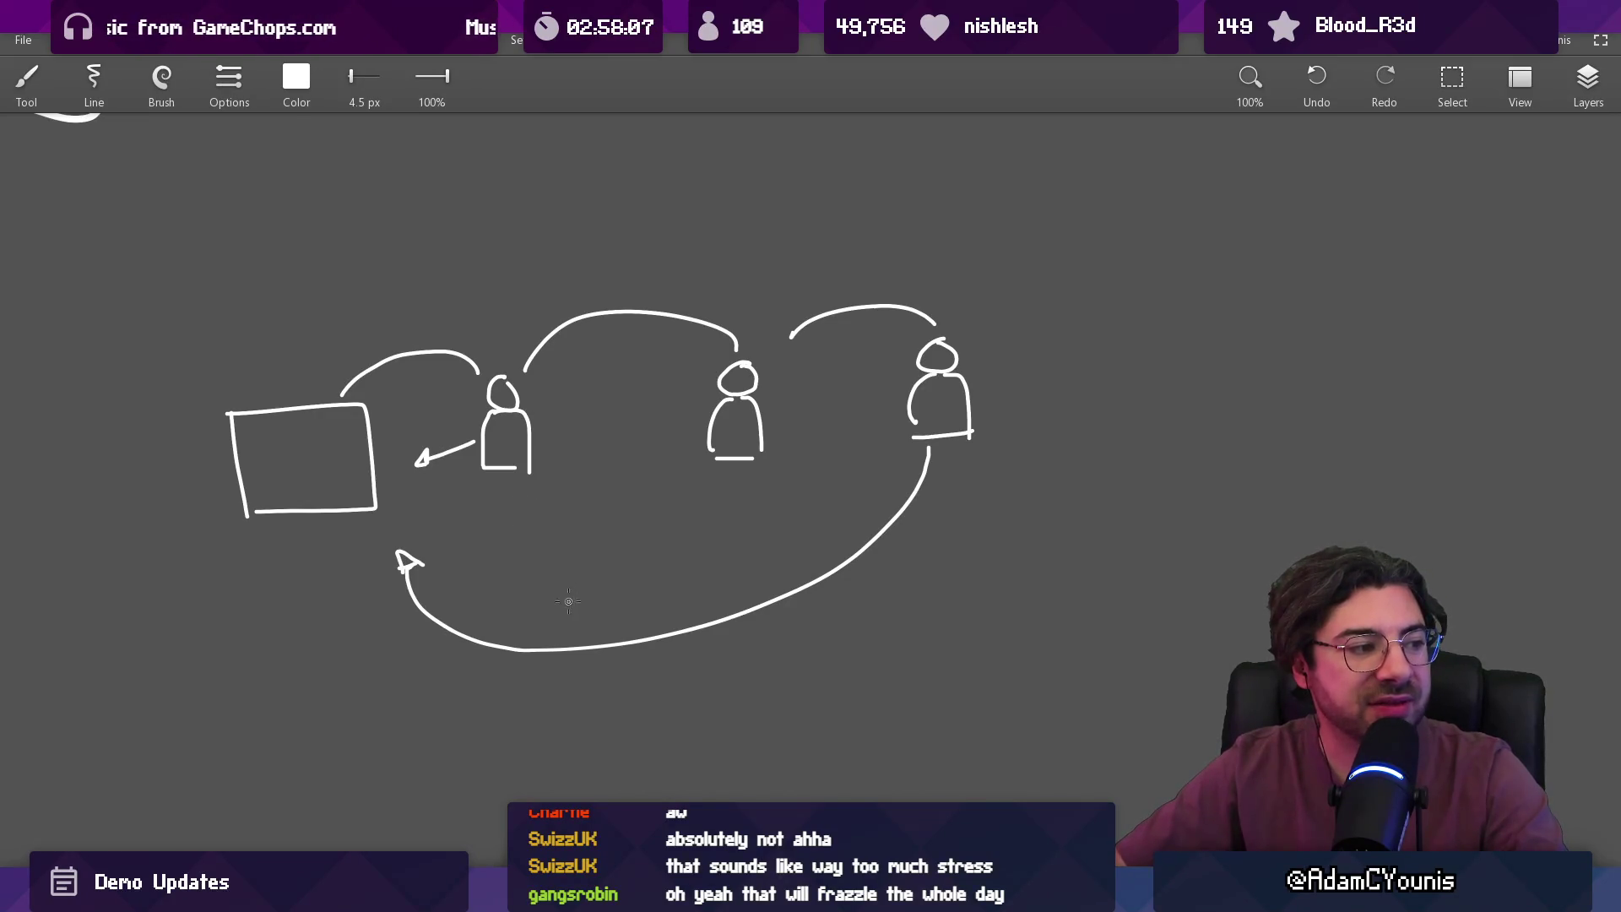
- Draw a segmented bar below the figures and a small box under the monitor, undoing stray strokes
mouse_move(526, 565)
mouse_down()
mouse_move(513, 587)
mouse_move(737, 576)
mouse_move(532, 555)
mouse_move(557, 581)
mouse_up()
mouse_move(586, 554)
mouse_down()
mouse_move(591, 581)
mouse_move(659, 577)
mouse_up()
drag(686, 555, 690, 572)
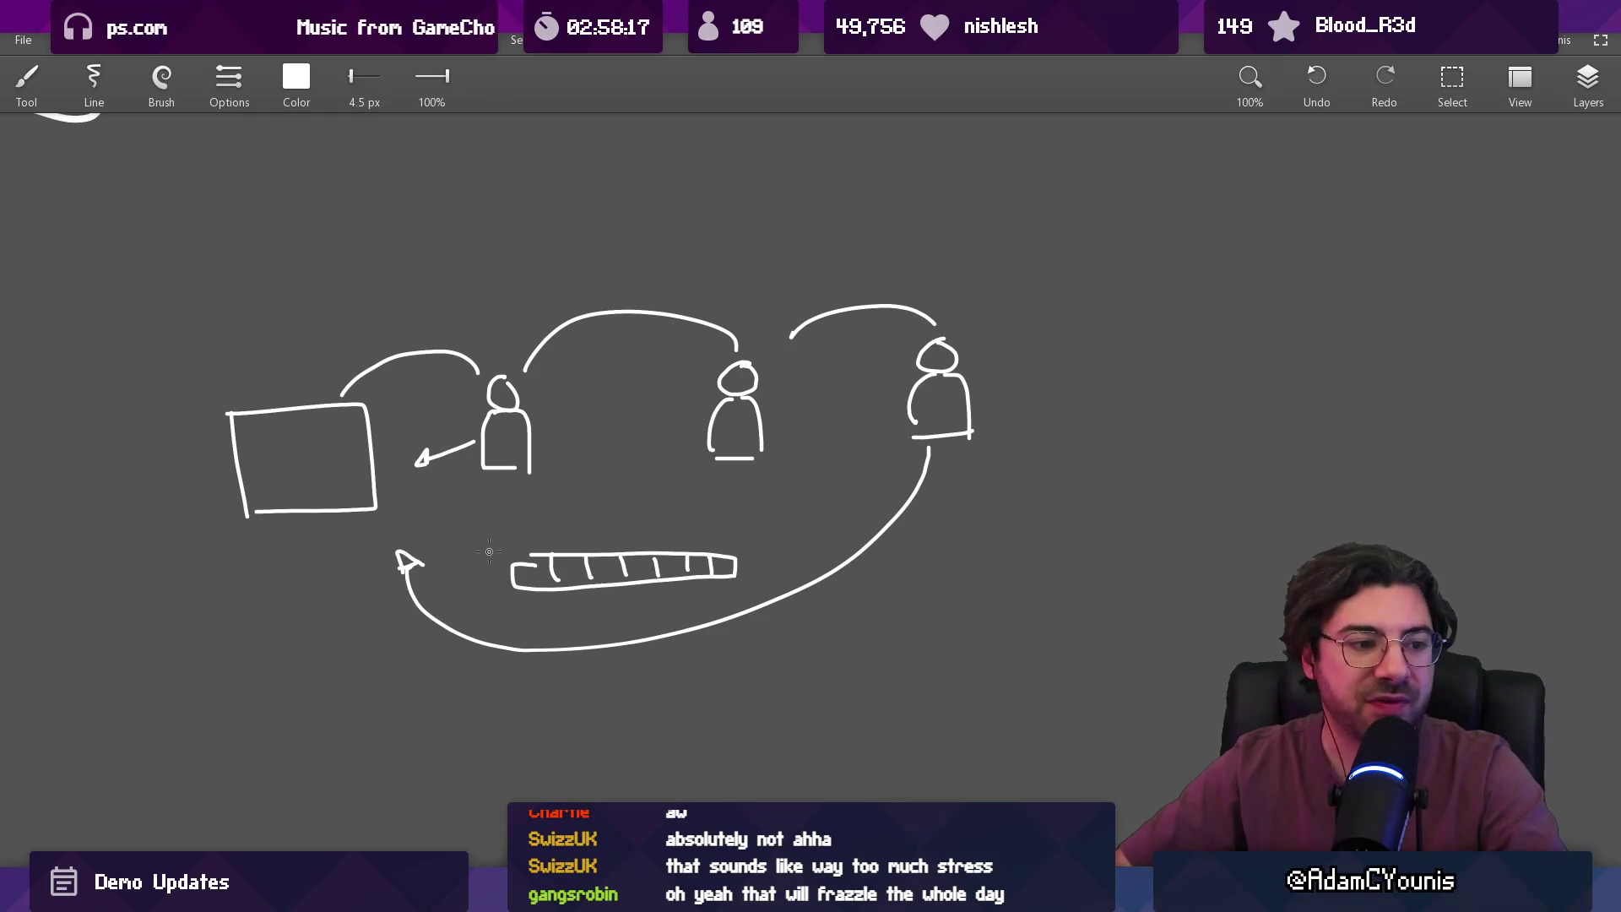
mouse_move(265, 539)
mouse_down()
mouse_move(332, 537)
mouse_move(254, 562)
mouse_move(296, 529)
mouse_up()
key(ctrl+z)
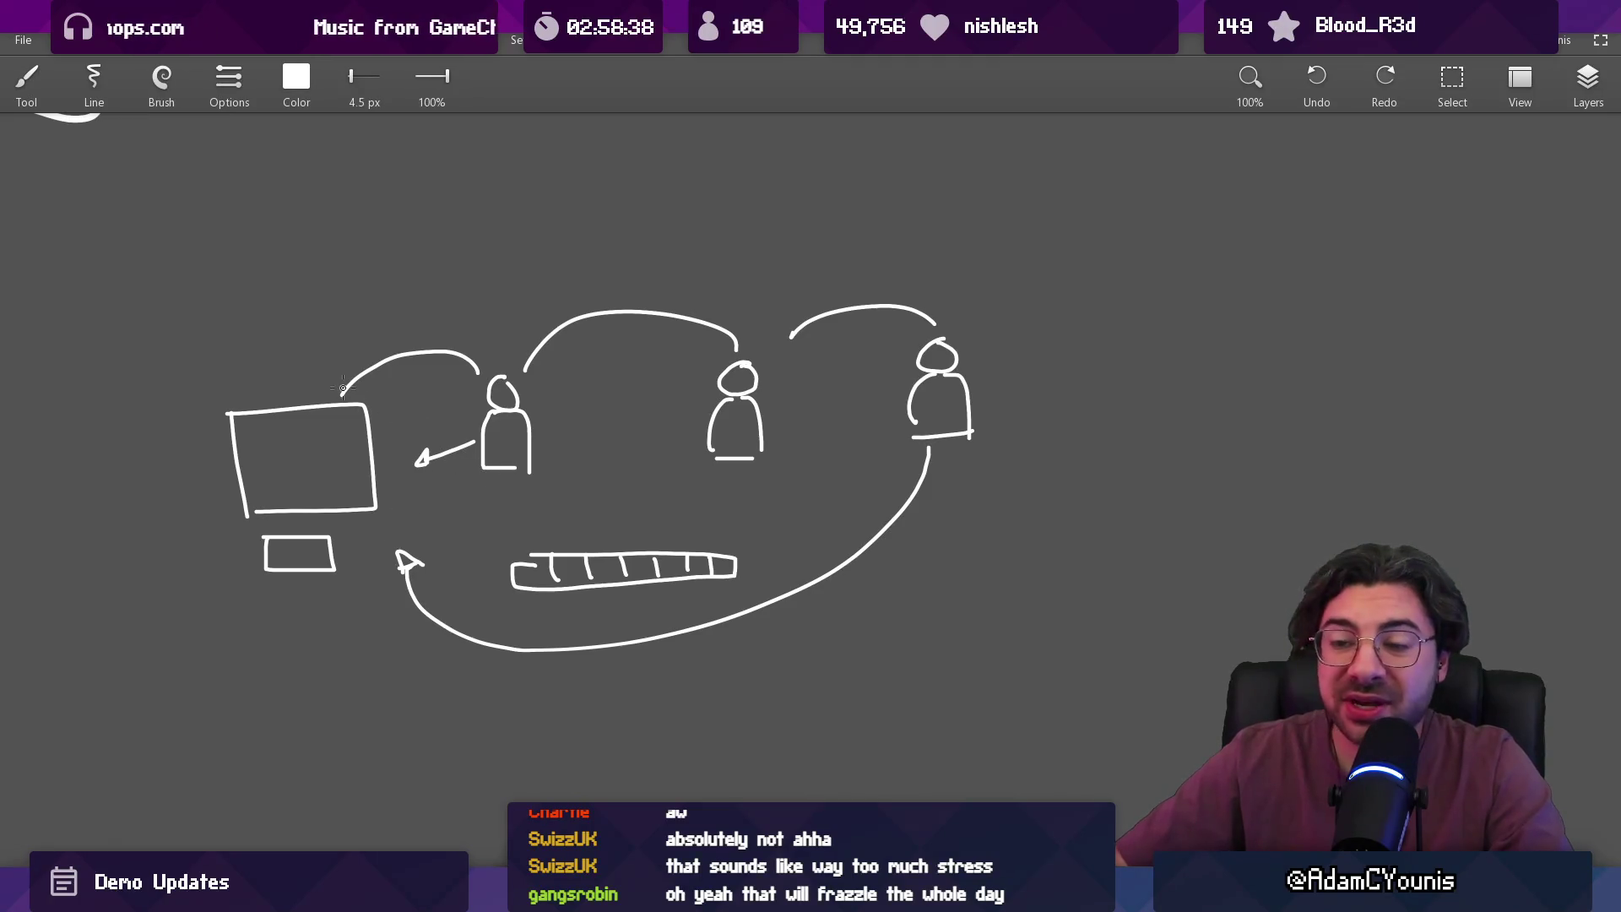
drag(312, 351, 305, 349)
key(ctrl+z)
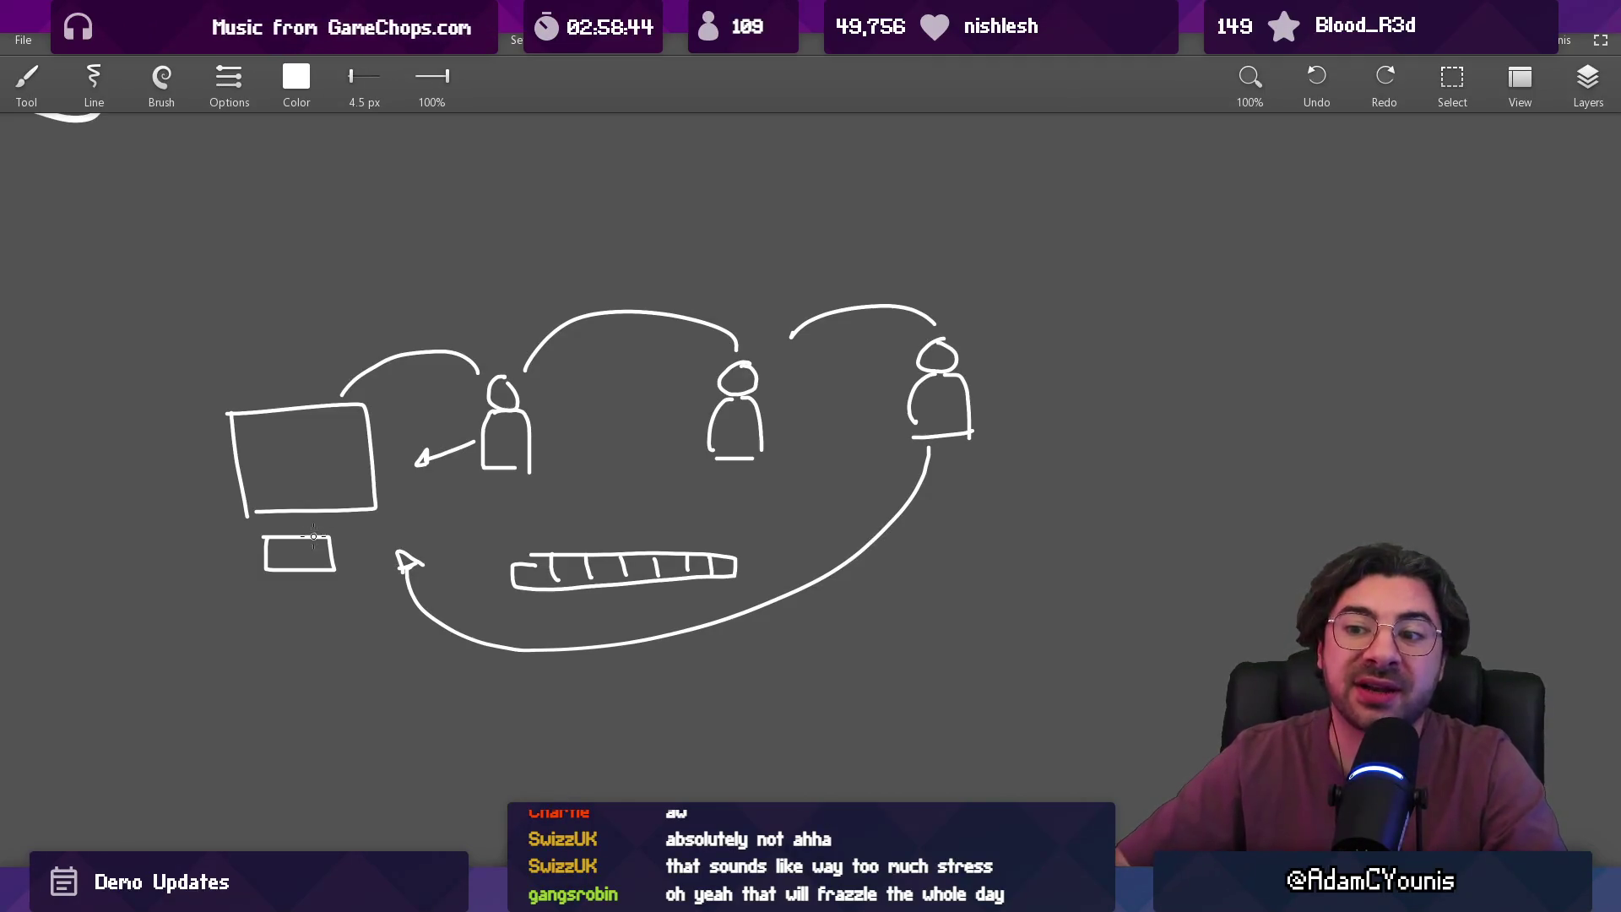
drag(290, 550, 314, 537)
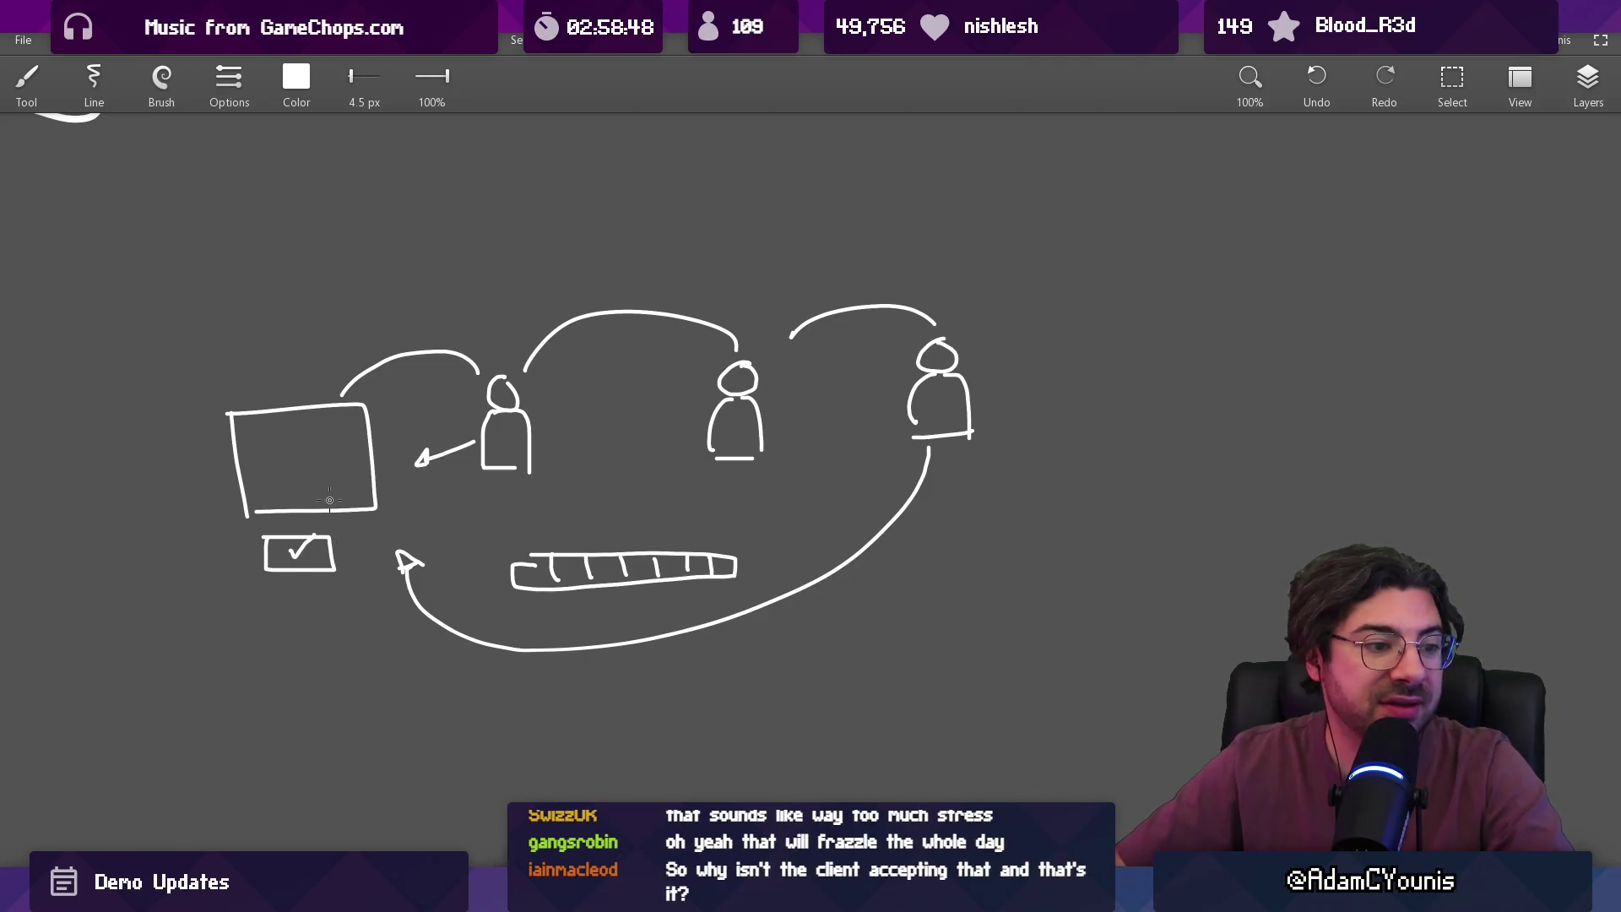
key(ctrl+z)
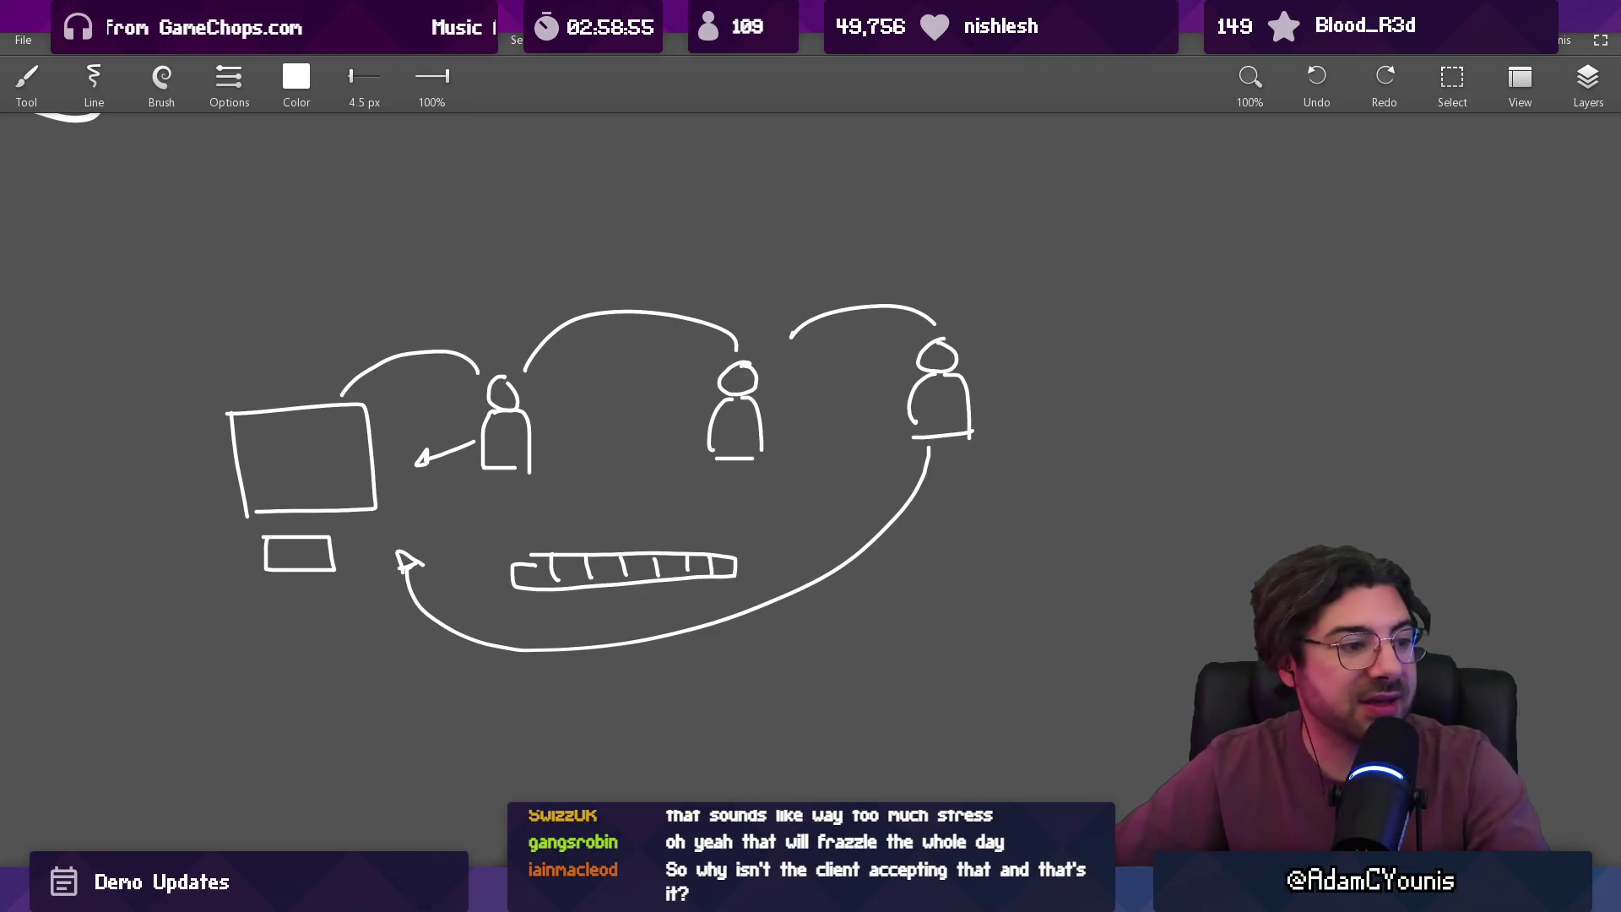
- Draw the table outline above the figures, undoing the misplaced horizontal and column lines
mouse_move(353, 224)
mouse_down()
mouse_move(352, 203)
mouse_move(848, 201)
mouse_up()
drag(380, 235, 822, 232)
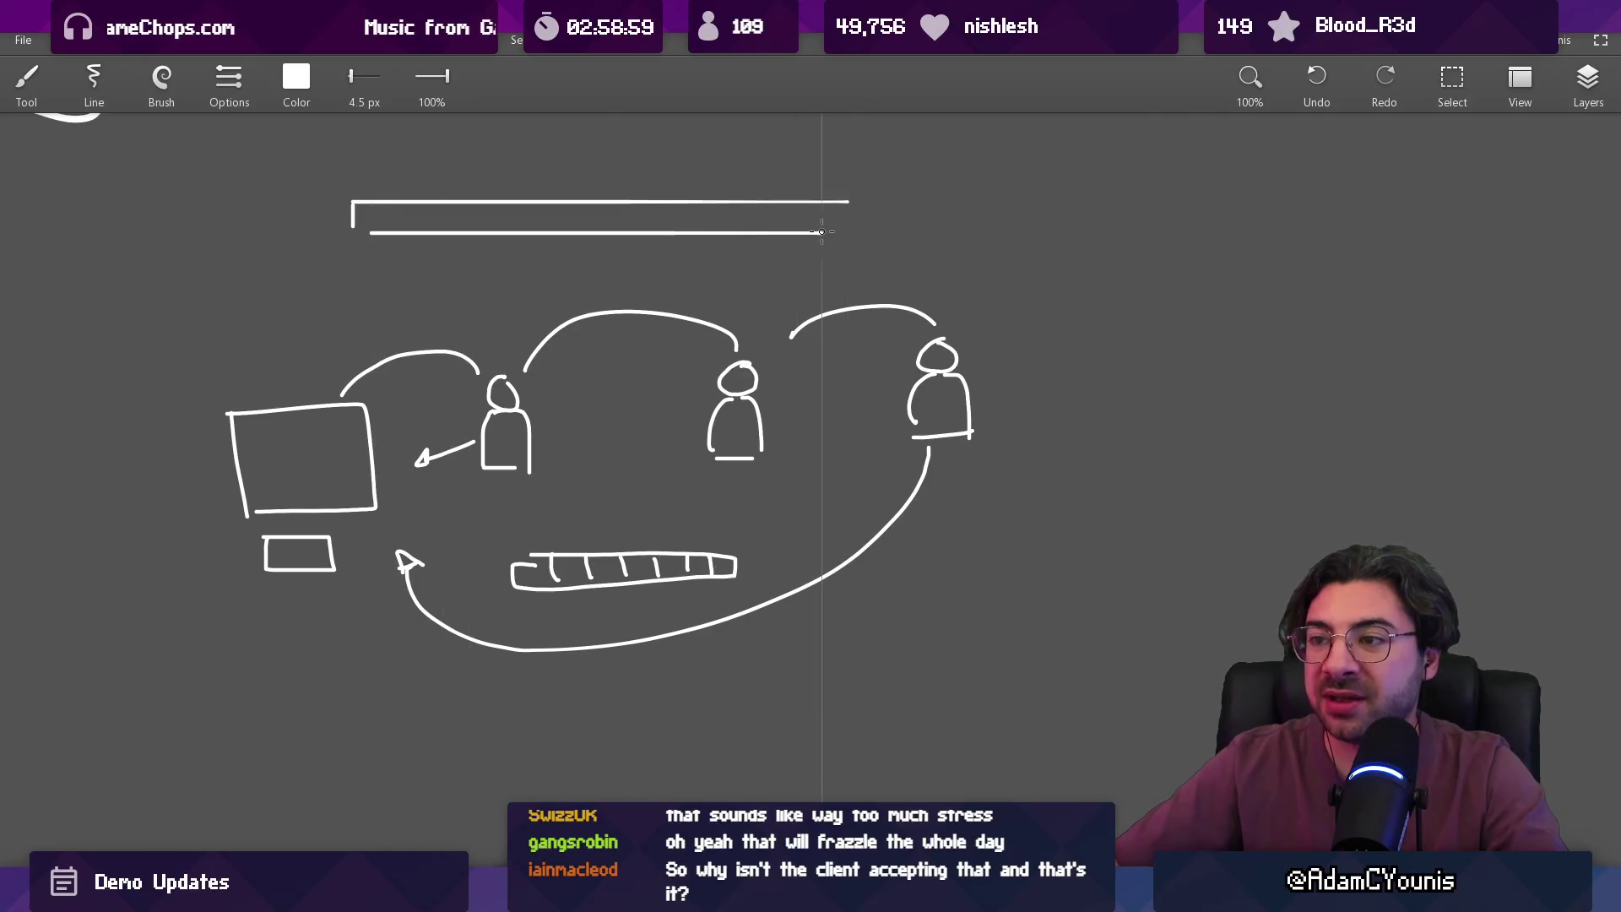
key(ctrl+z)
key(ctrl+z)
key(ctrl+z)
mouse_move(528, 153)
mouse_down()
mouse_move(530, 287)
mouse_move(666, 290)
mouse_move(668, 262)
mouse_move(718, 259)
mouse_move(718, 173)
mouse_move(621, 148)
mouse_move(544, 152)
mouse_move(727, 152)
mouse_move(531, 182)
mouse_move(734, 221)
mouse_move(528, 254)
mouse_up()
mouse_move(558, 152)
mouse_down()
mouse_move(557, 258)
mouse_move(596, 295)
mouse_up()
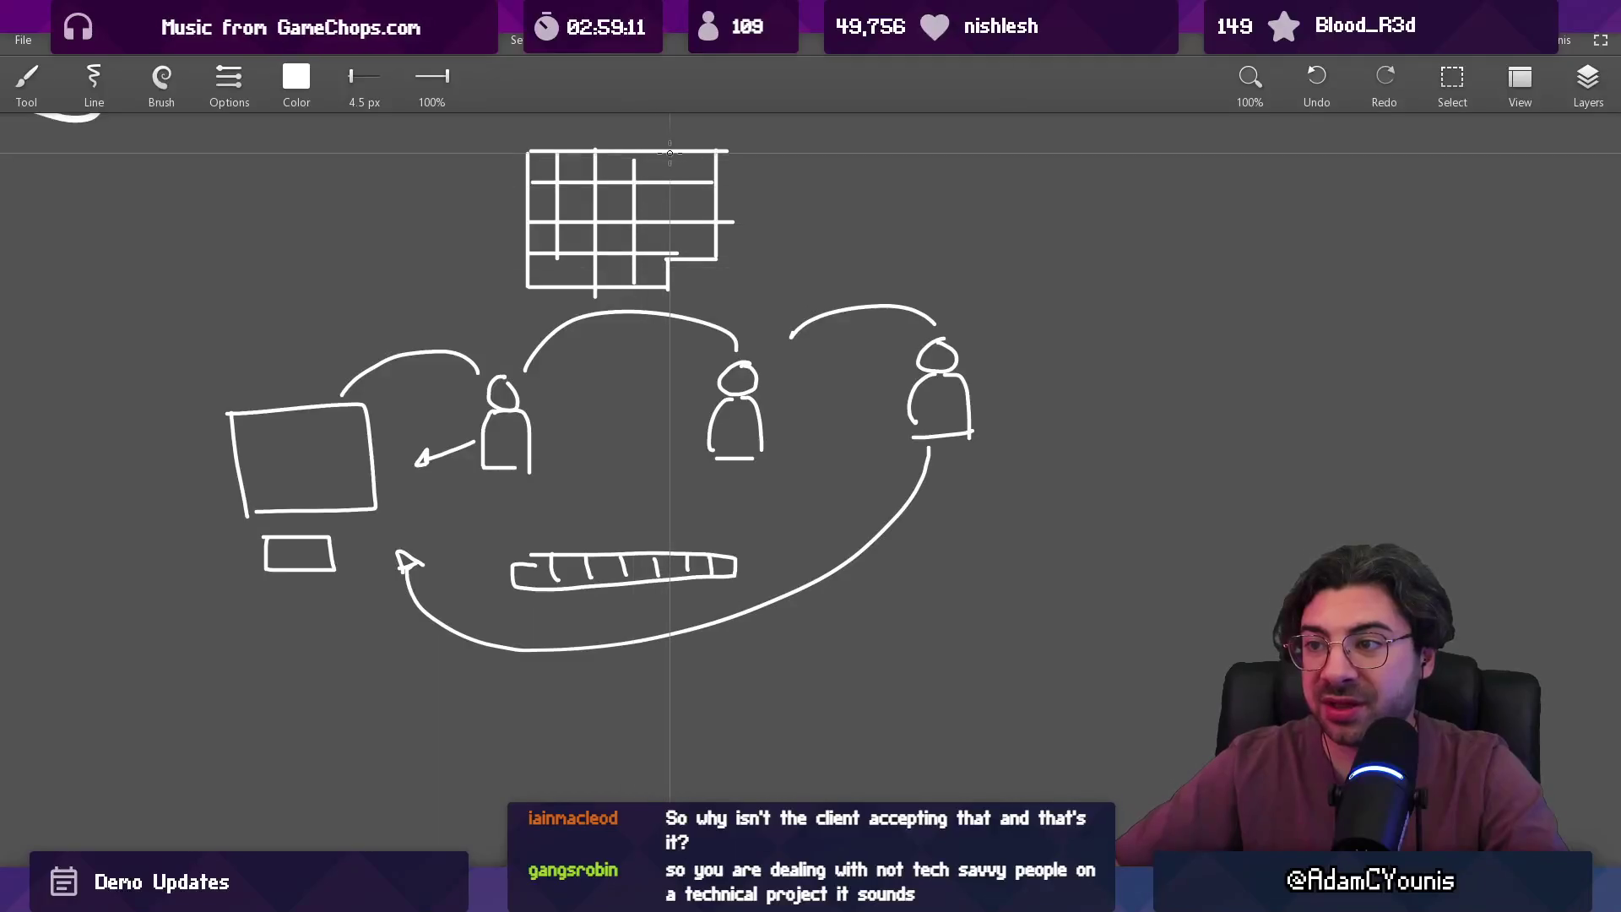
key(ctrl+z)
key(ctrl+z)
- Add six evenly spaced column lines across the table
drag(550, 154, 550, 277)
drag(572, 155, 572, 277)
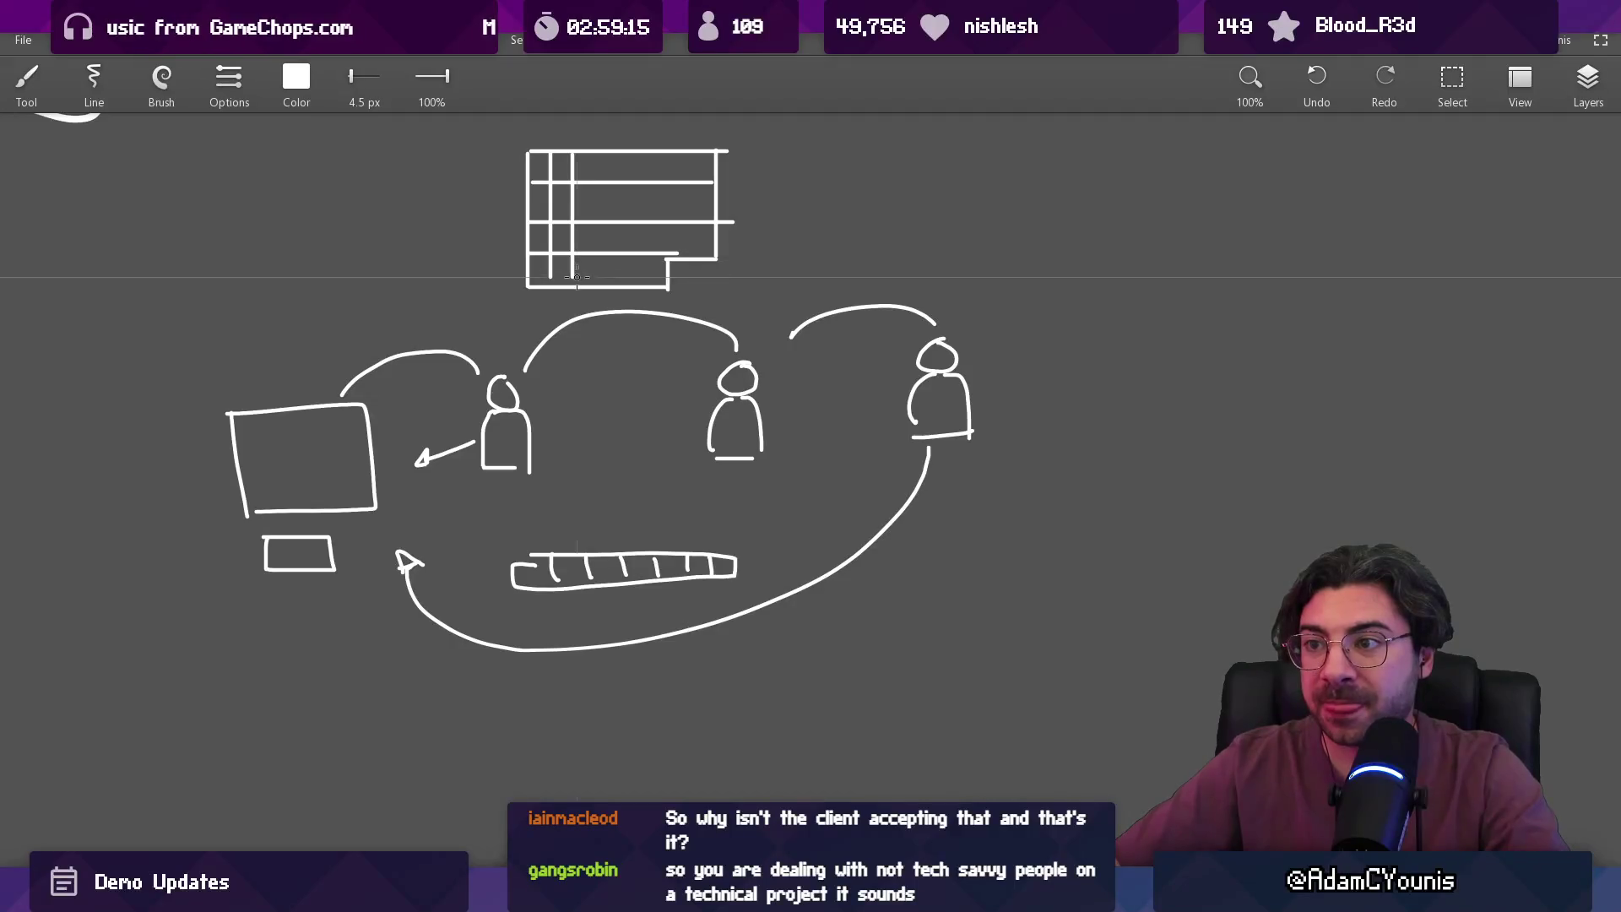
drag(596, 153, 600, 271)
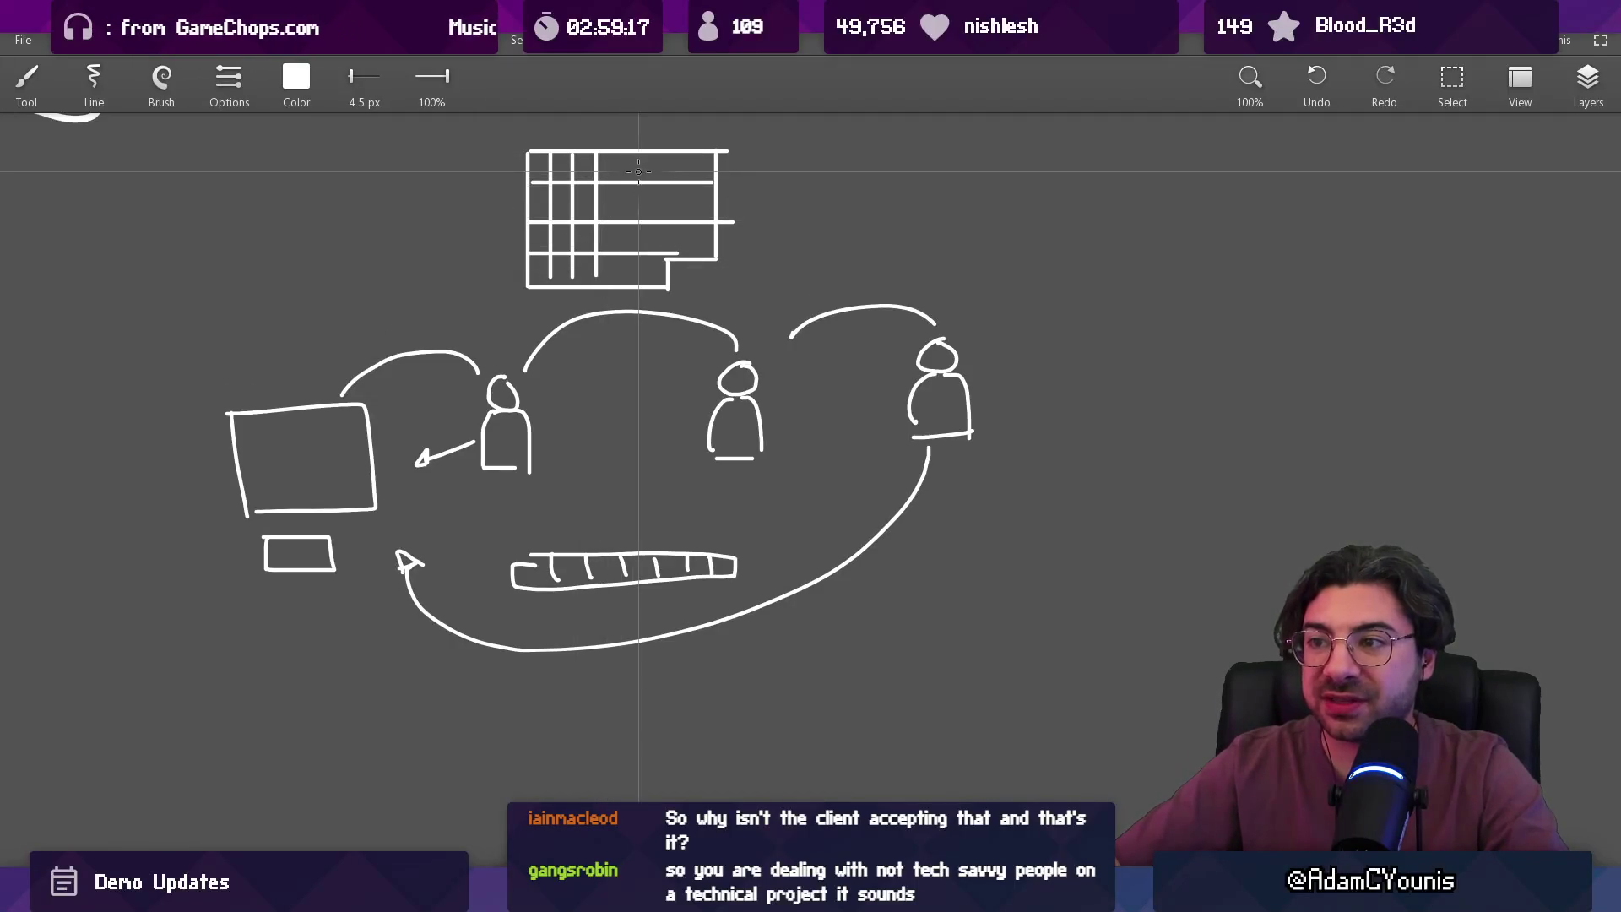
drag(622, 155, 623, 271)
drag(647, 153, 647, 277)
drag(675, 155, 676, 254)
- Shift the table's right part left and nudge its top rows down using Rectangle Select
key(s)
mouse_move(681, 135)
mouse_down()
mouse_move(731, 270)
mouse_move(759, 276)
mouse_move(723, 247)
mouse_up()
mouse_move(483, 123)
mouse_down()
mouse_move(760, 155)
mouse_move(791, 203)
mouse_up()
mouse_move(674, 167)
mouse_down()
mouse_move(727, 160)
mouse_move(727, 239)
mouse_up()
key(Escape)
- Erase the leftover strokes at the table's stepped lower-right corner
key(e)
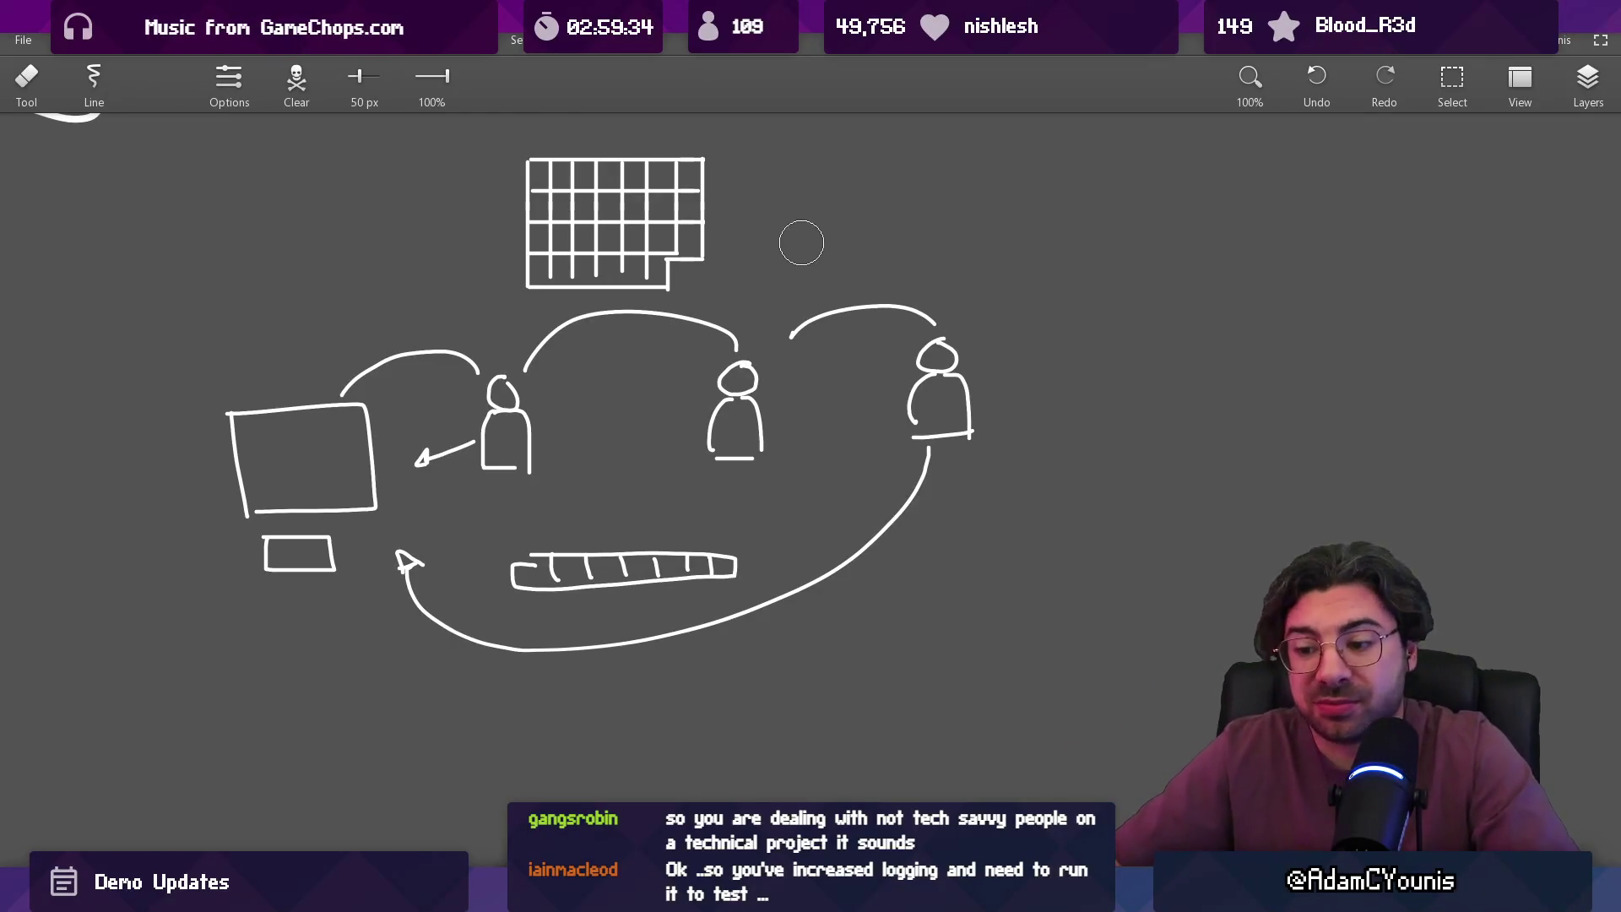
key(s)
mouse_move(660, 253)
mouse_down()
mouse_move(732, 292)
mouse_move(439, 292)
mouse_move(546, 284)
mouse_up()
key(Escape)
scroll(546, 283, up, 5)
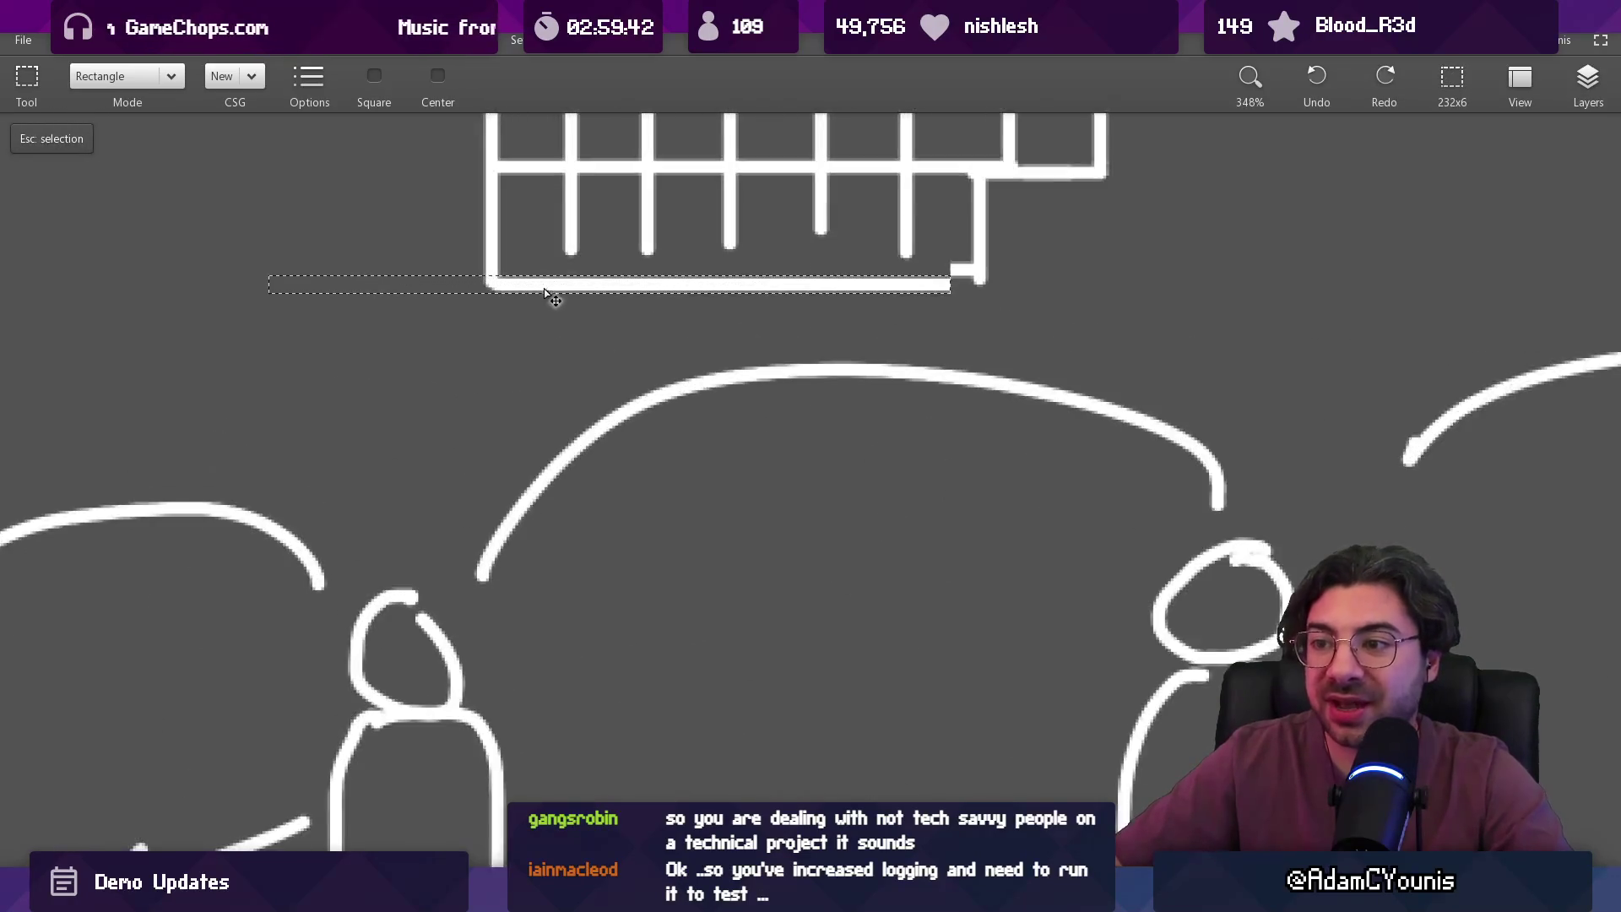
key(Escape)
scroll(648, 315, down, 6)
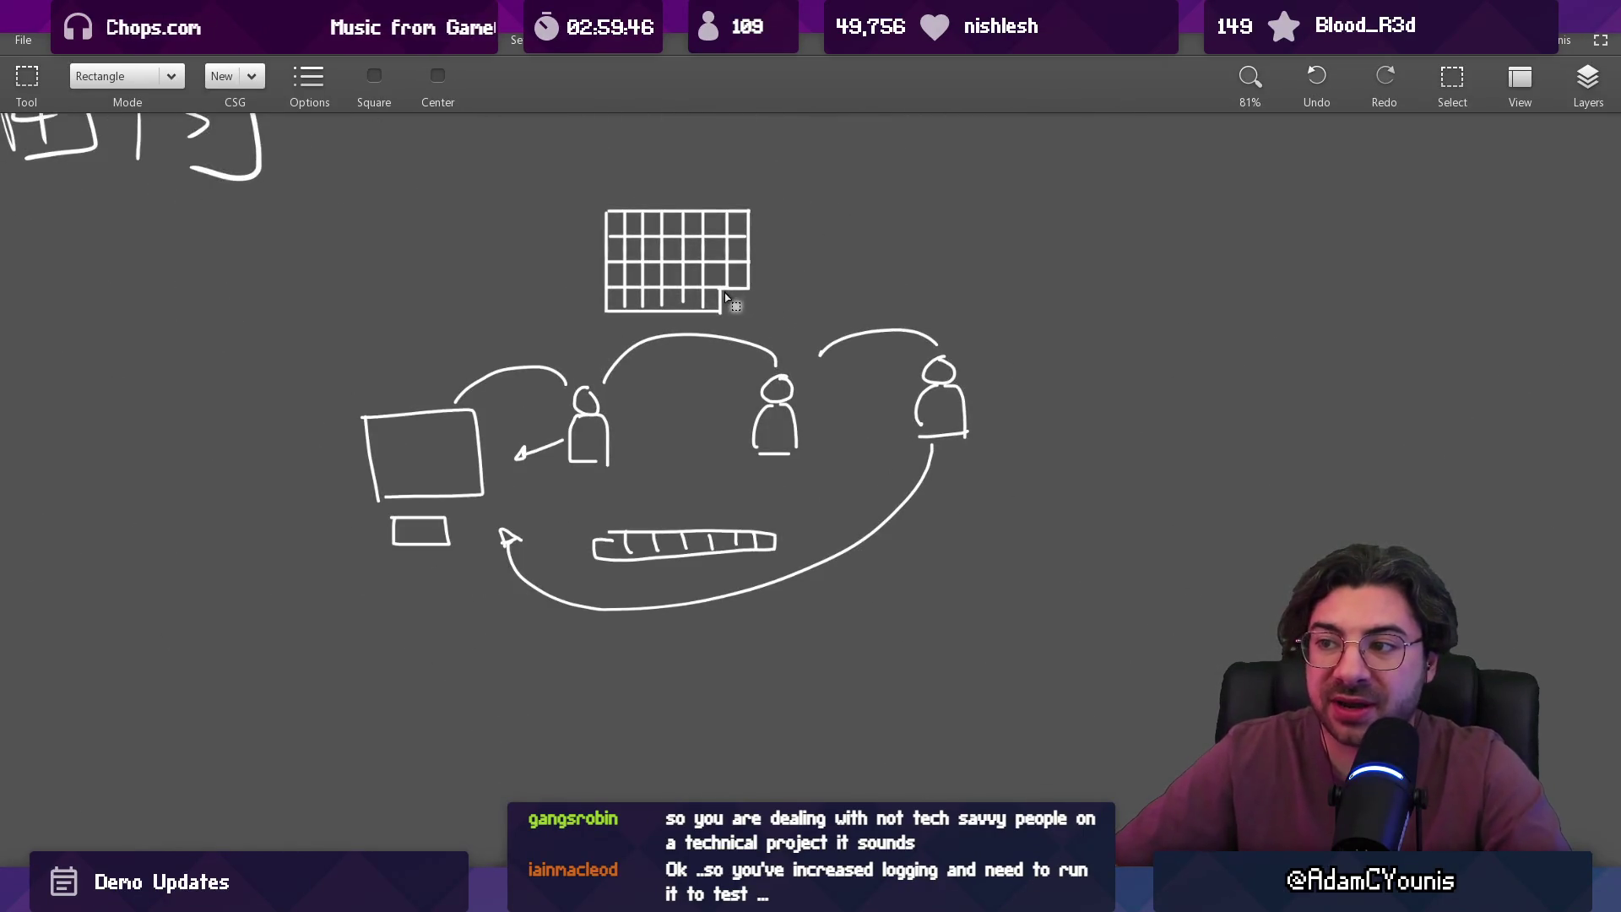
key(e)
drag(716, 305, 753, 293)
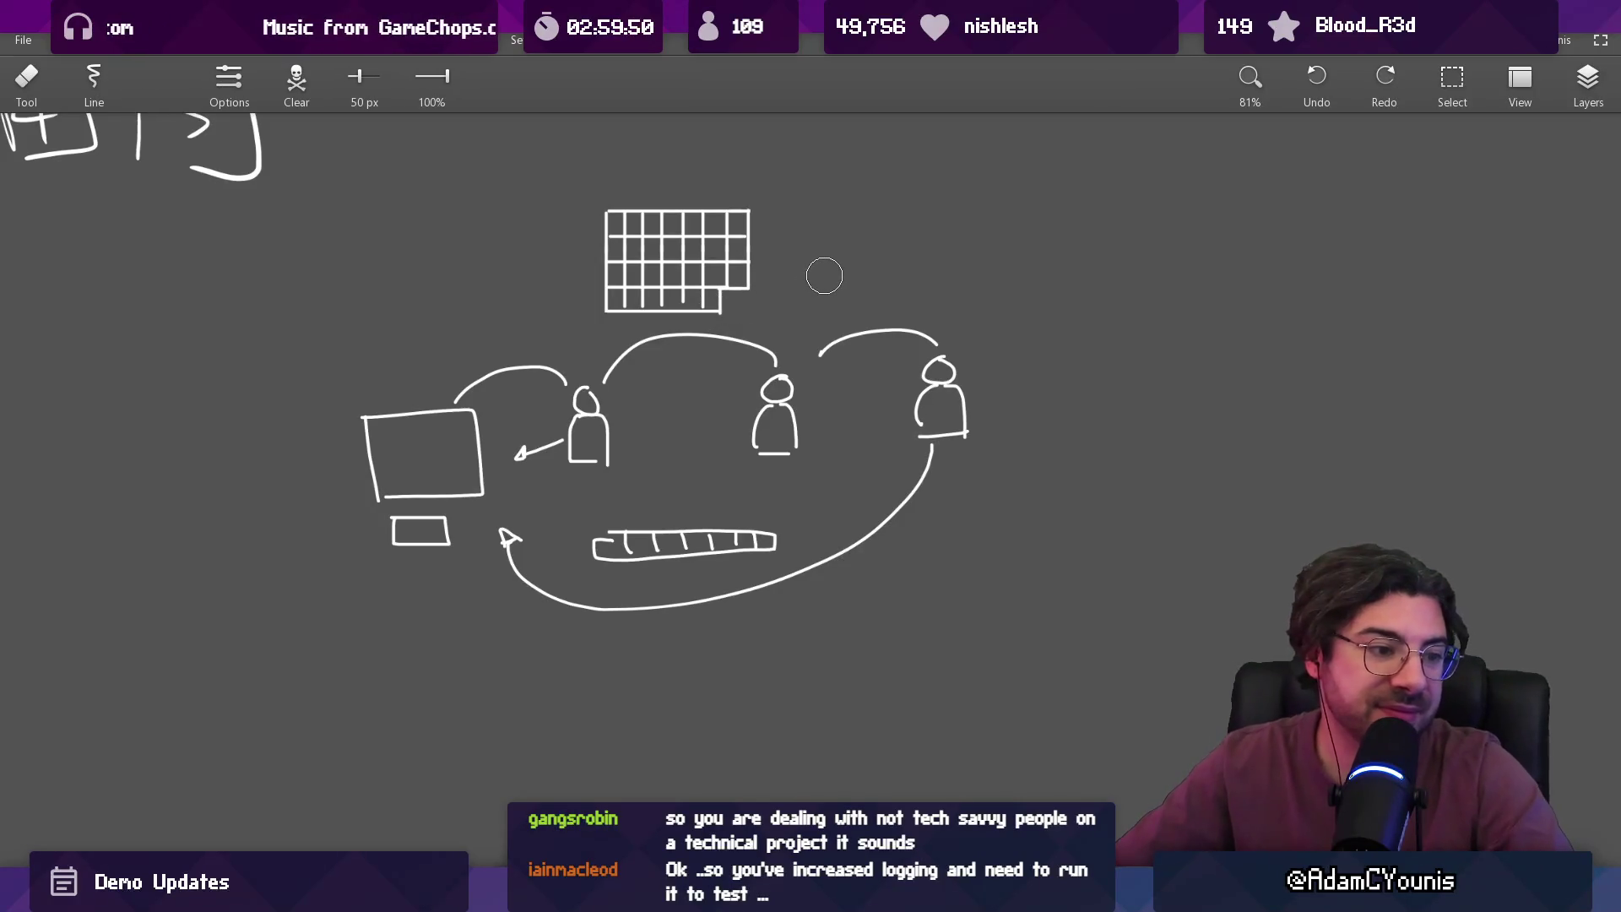
- Enlarge the eraser to 104 px, rub out the grid table, and return to the Brush
key(bracketright)
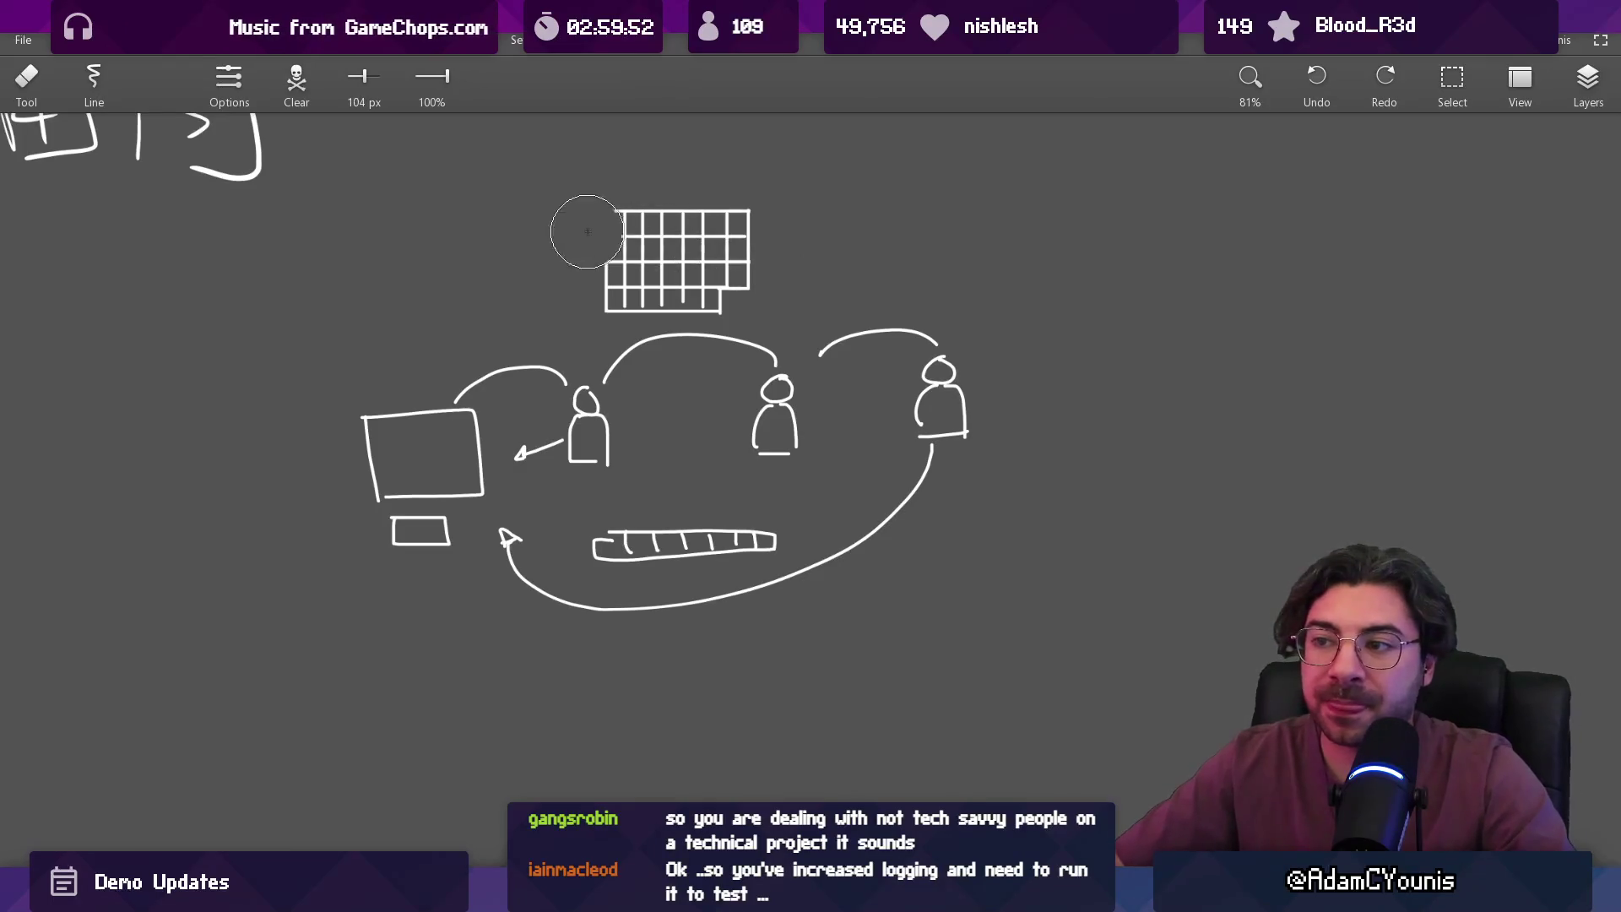
drag(582, 228, 731, 290)
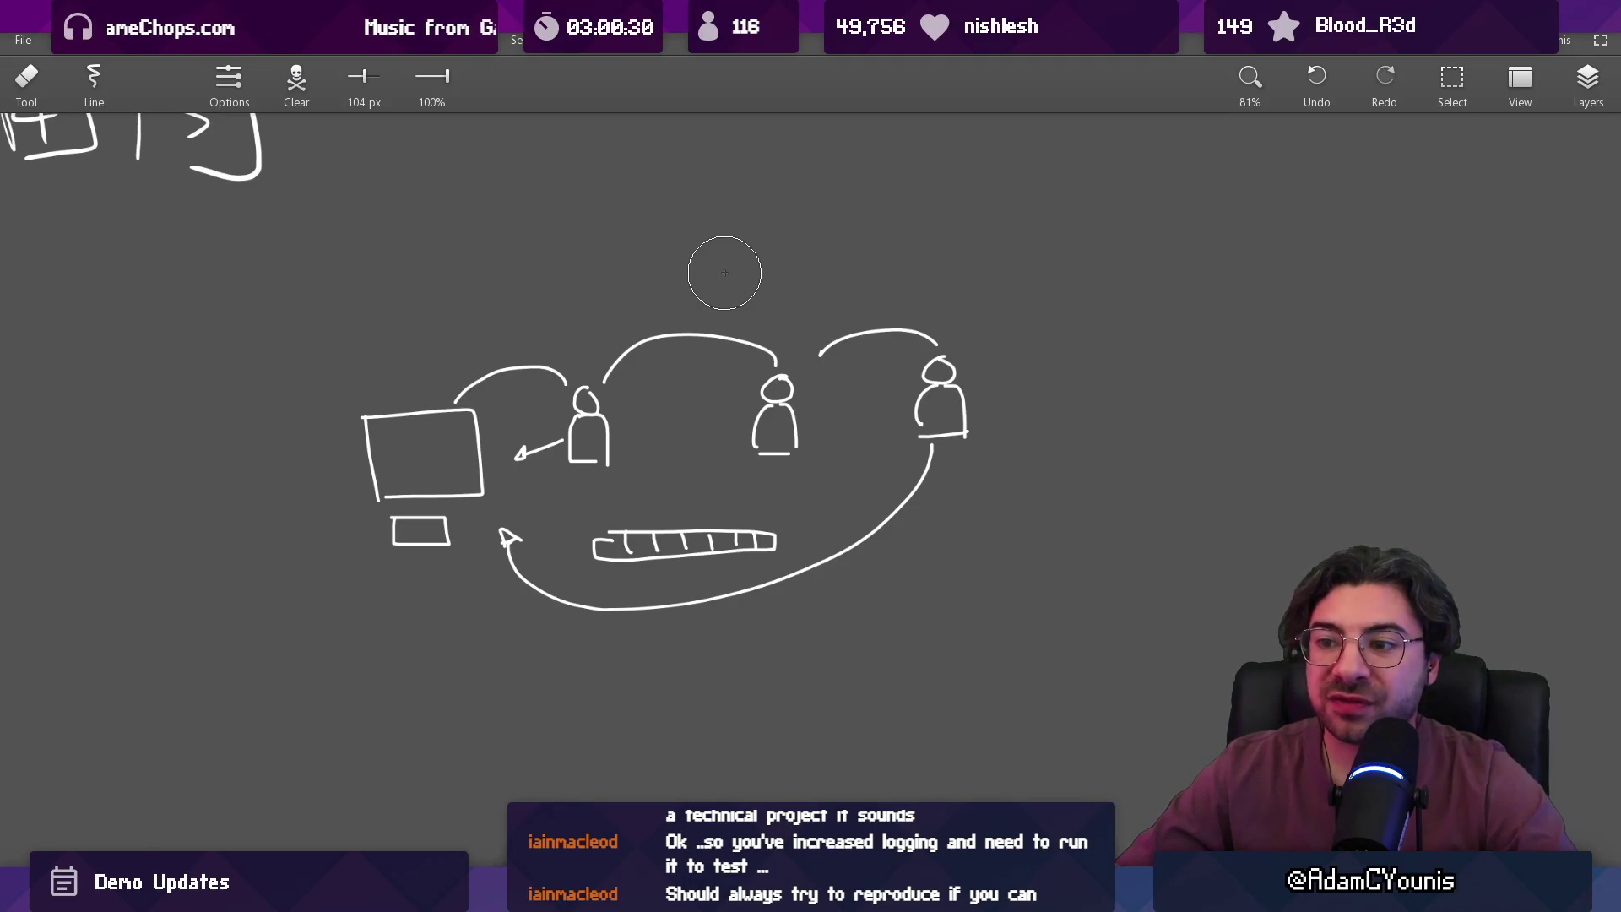
scroll(380, 544, up, 5)
key(b)
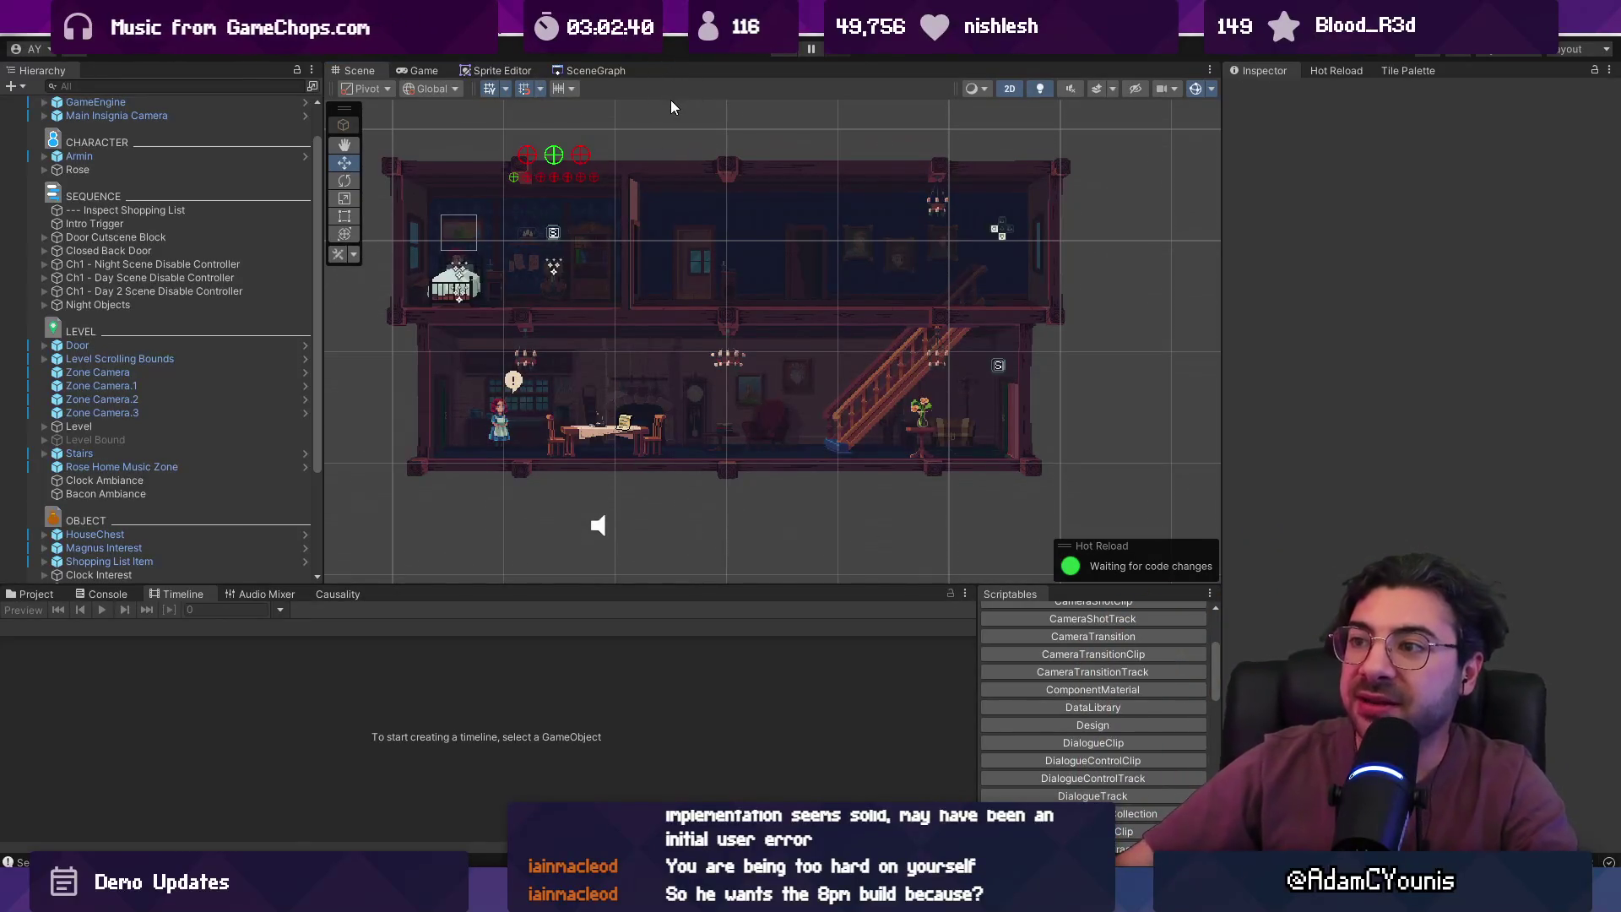
- Pan and zoom over the house, then enter Play mode to start the opening dialogue
drag(677, 113, 689, 115)
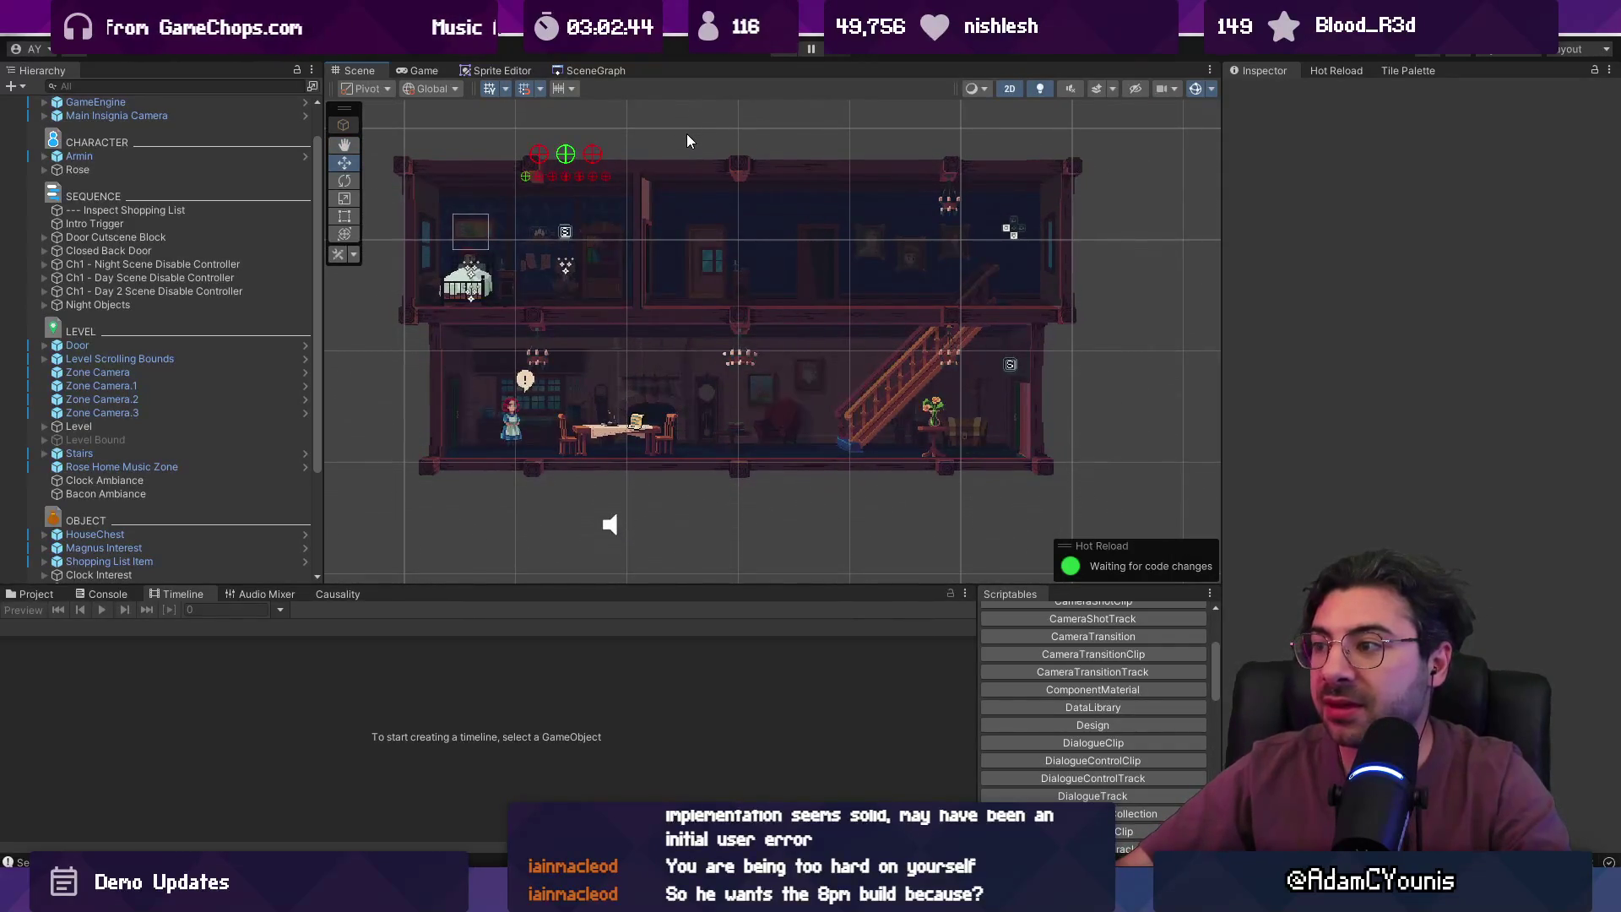
scroll(686, 133, down, 1)
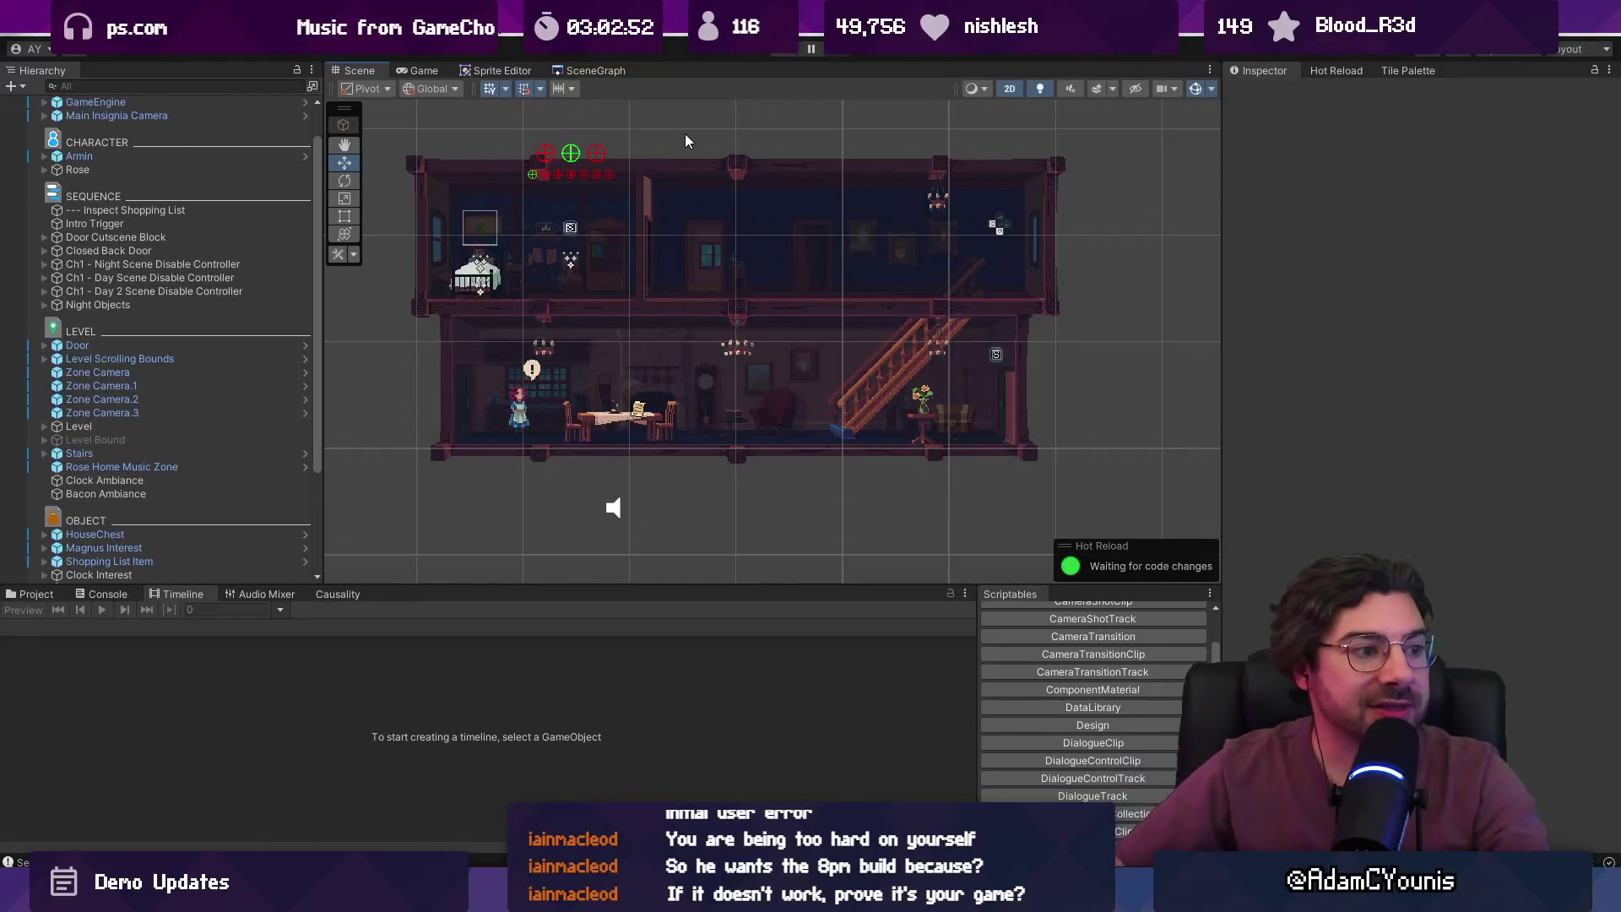
scroll(701, 199, down, 1)
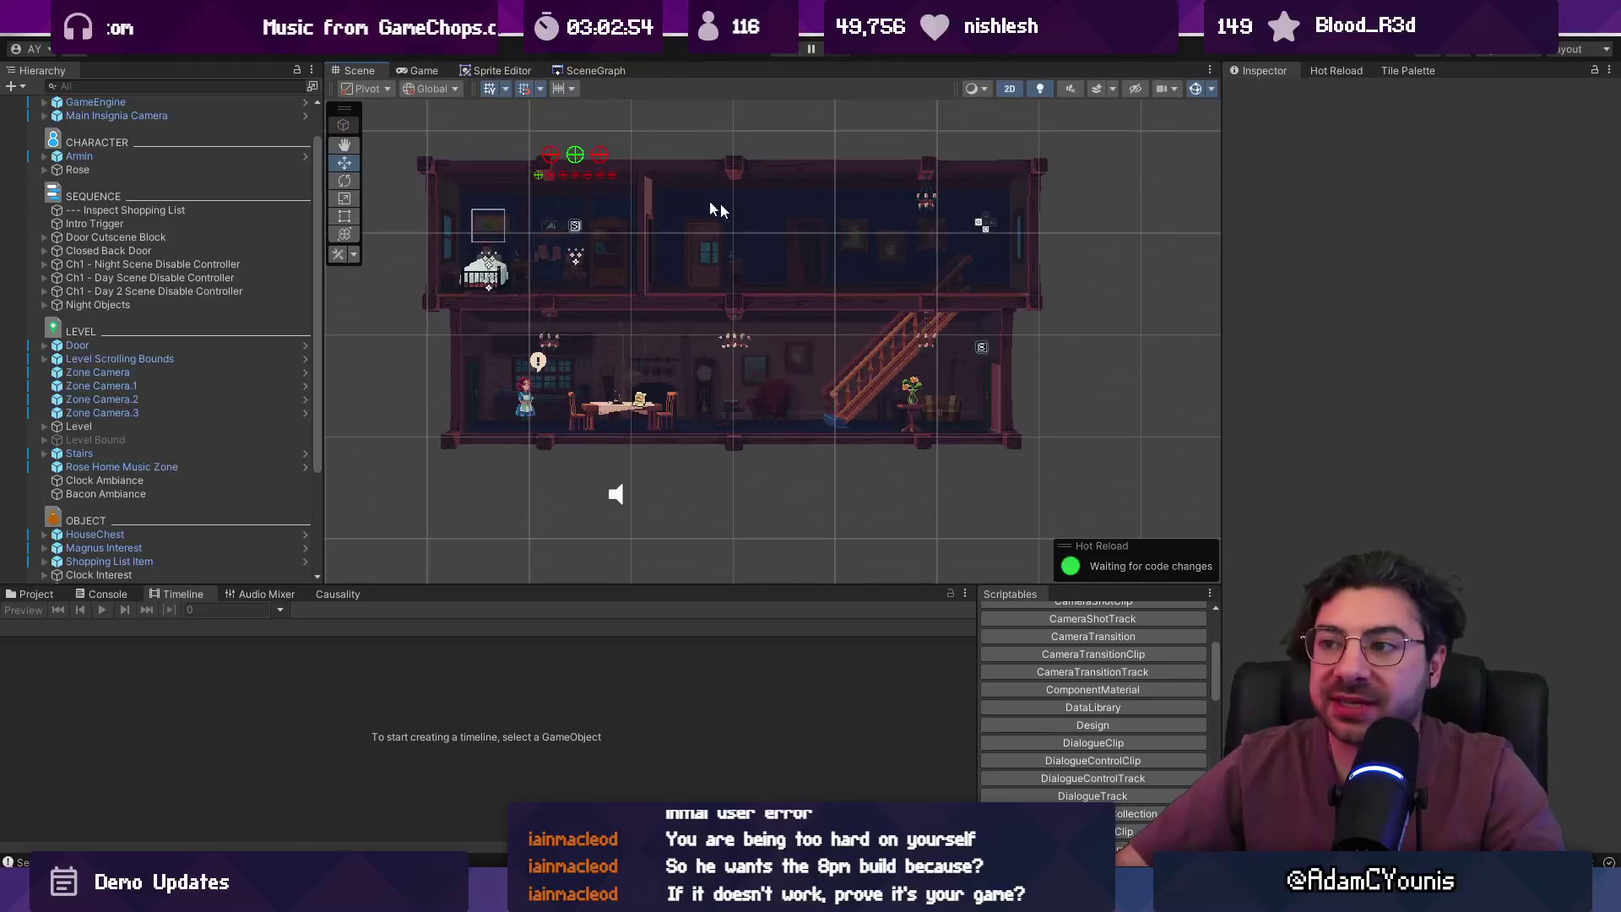
scroll(733, 198, up, 3)
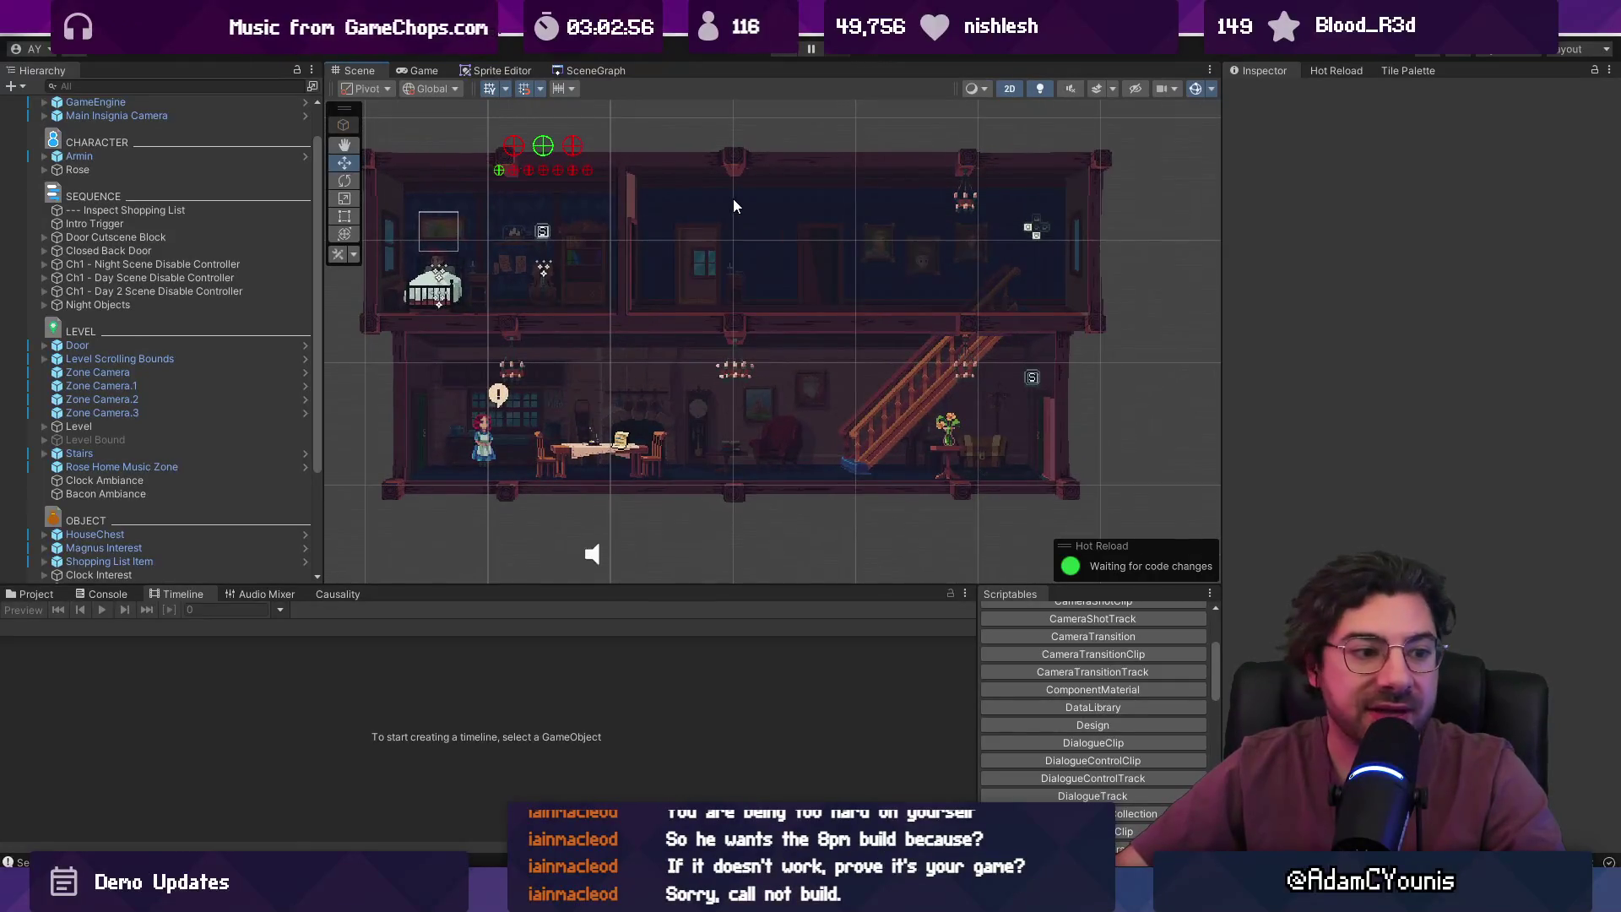
scroll(733, 205, down, 1)
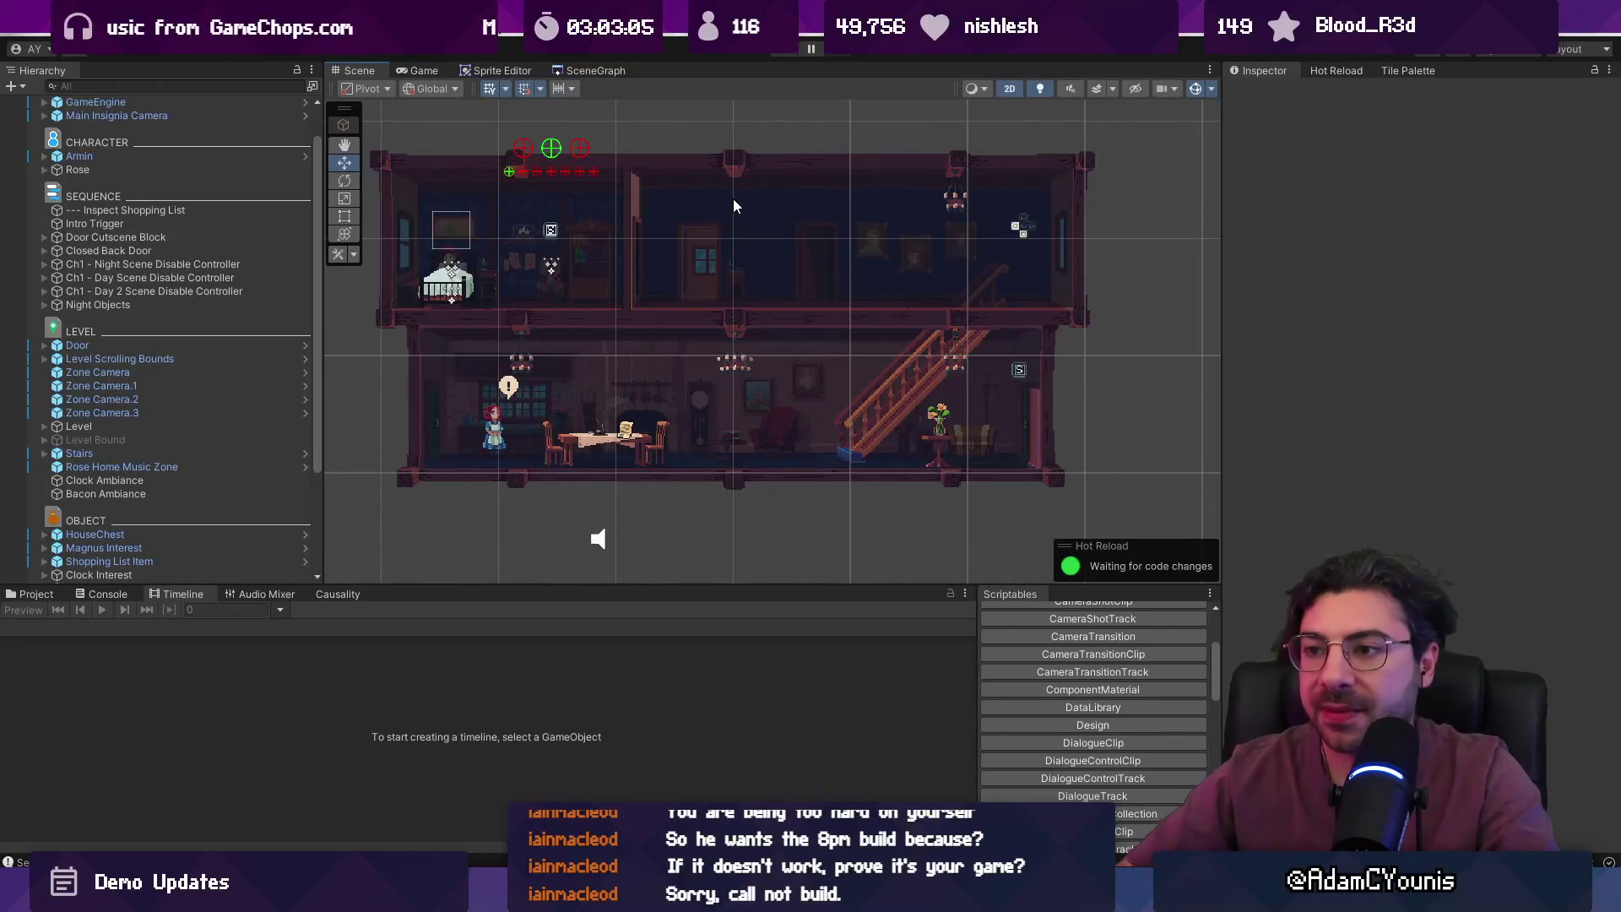
scroll(673, 220, up, 1)
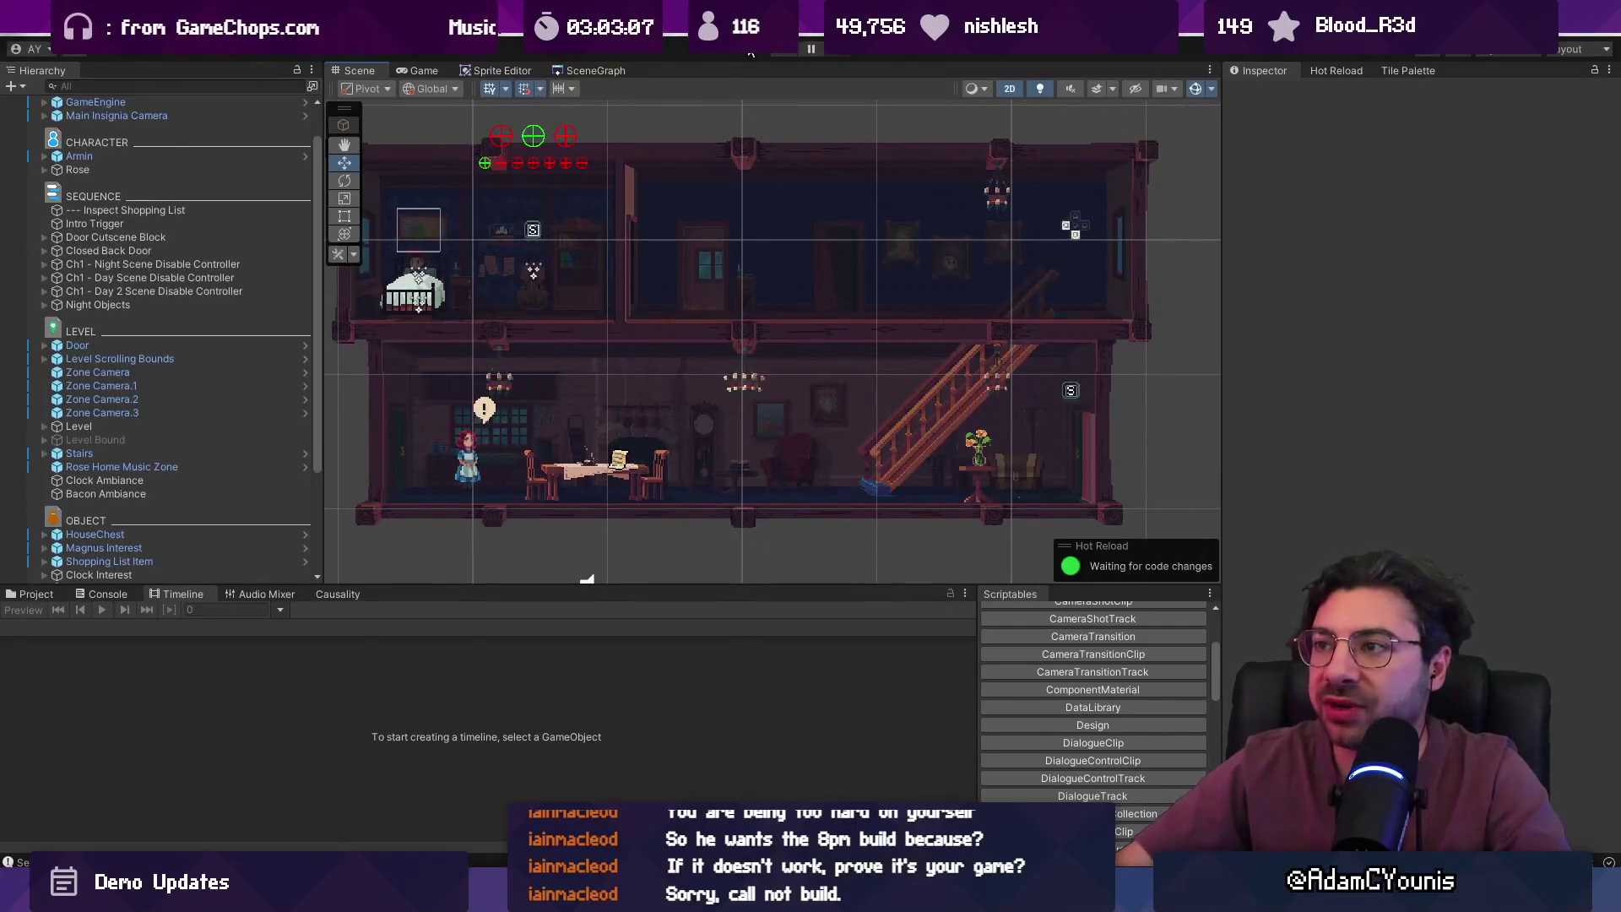
click(777, 56)
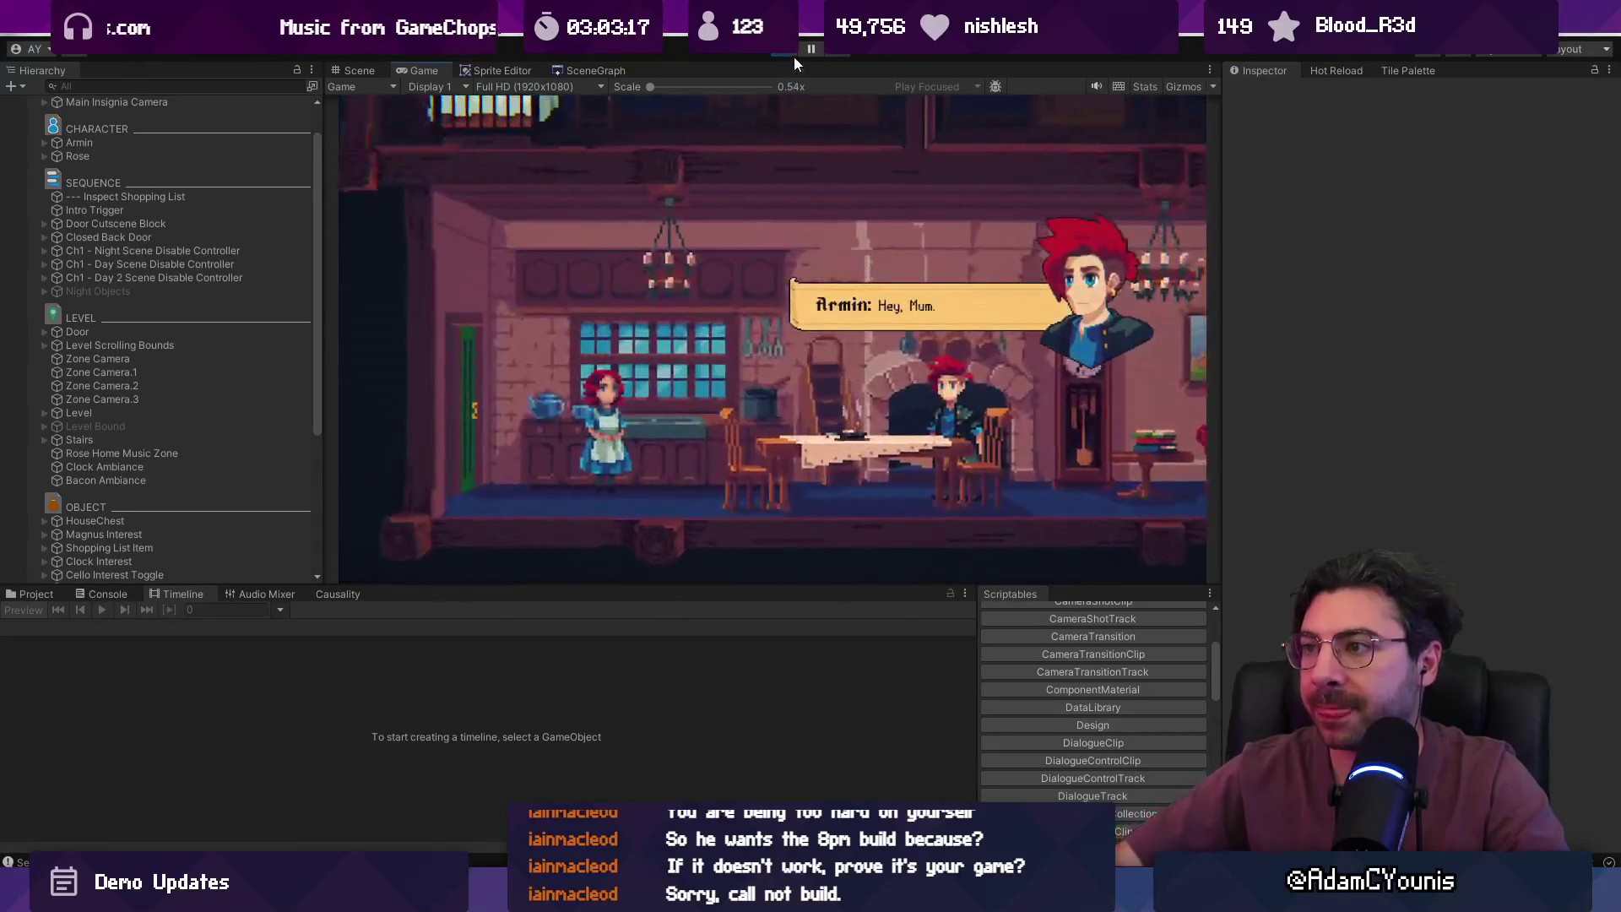
- Stop the game, select the shopping list item on the table, and playtest again
click(792, 54)
scroll(619, 458, up, 5)
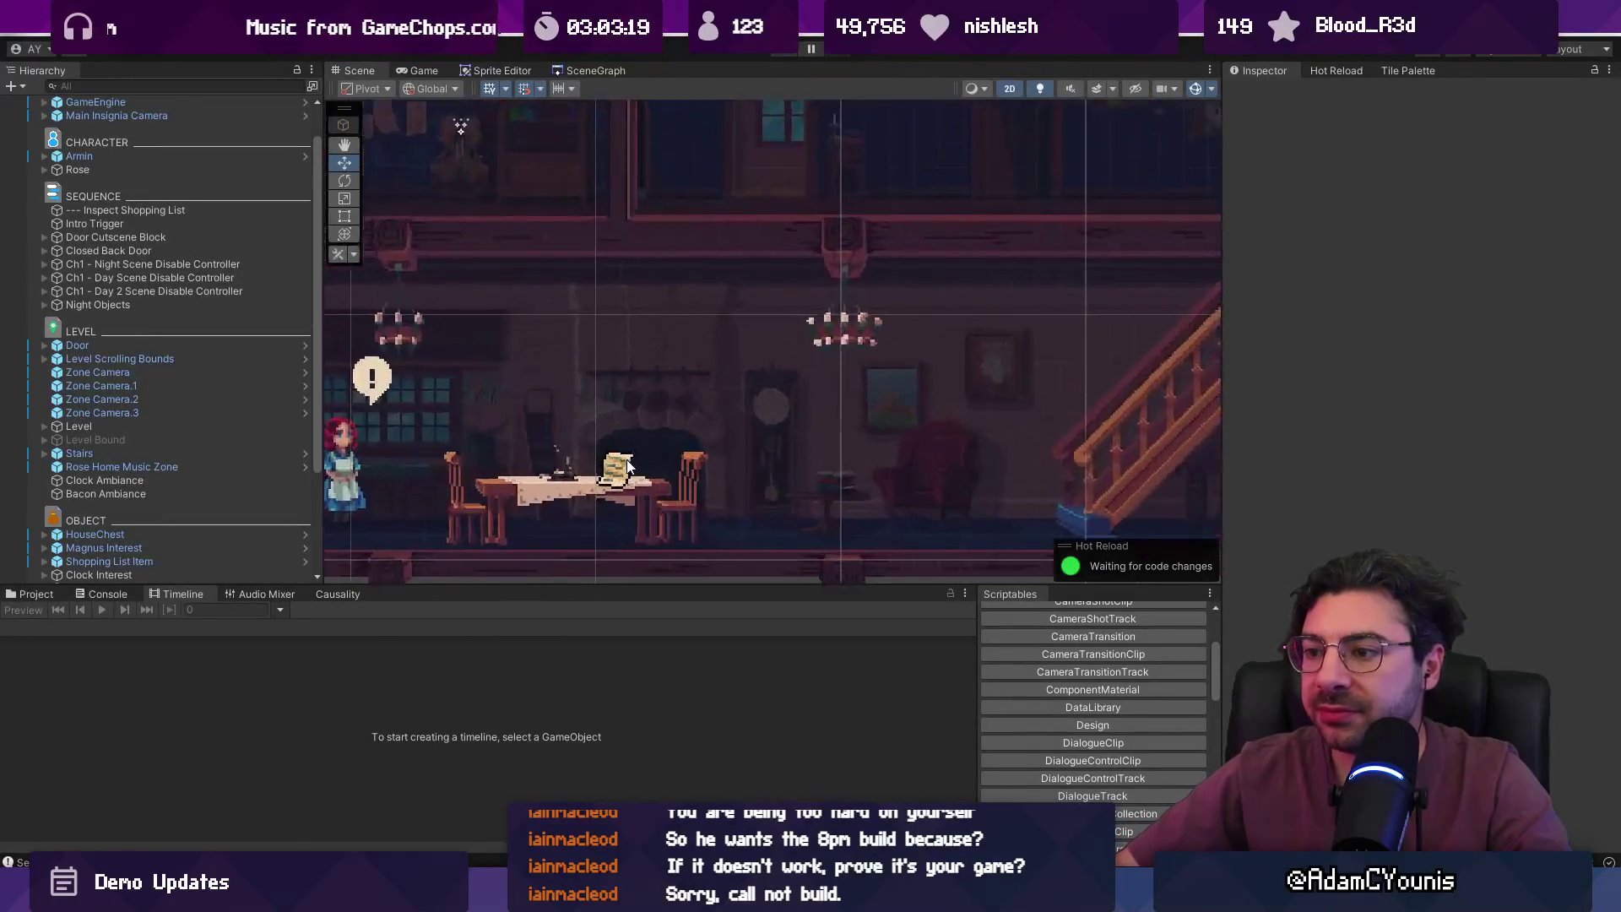
click(620, 473)
scroll(582, 476, down, 3)
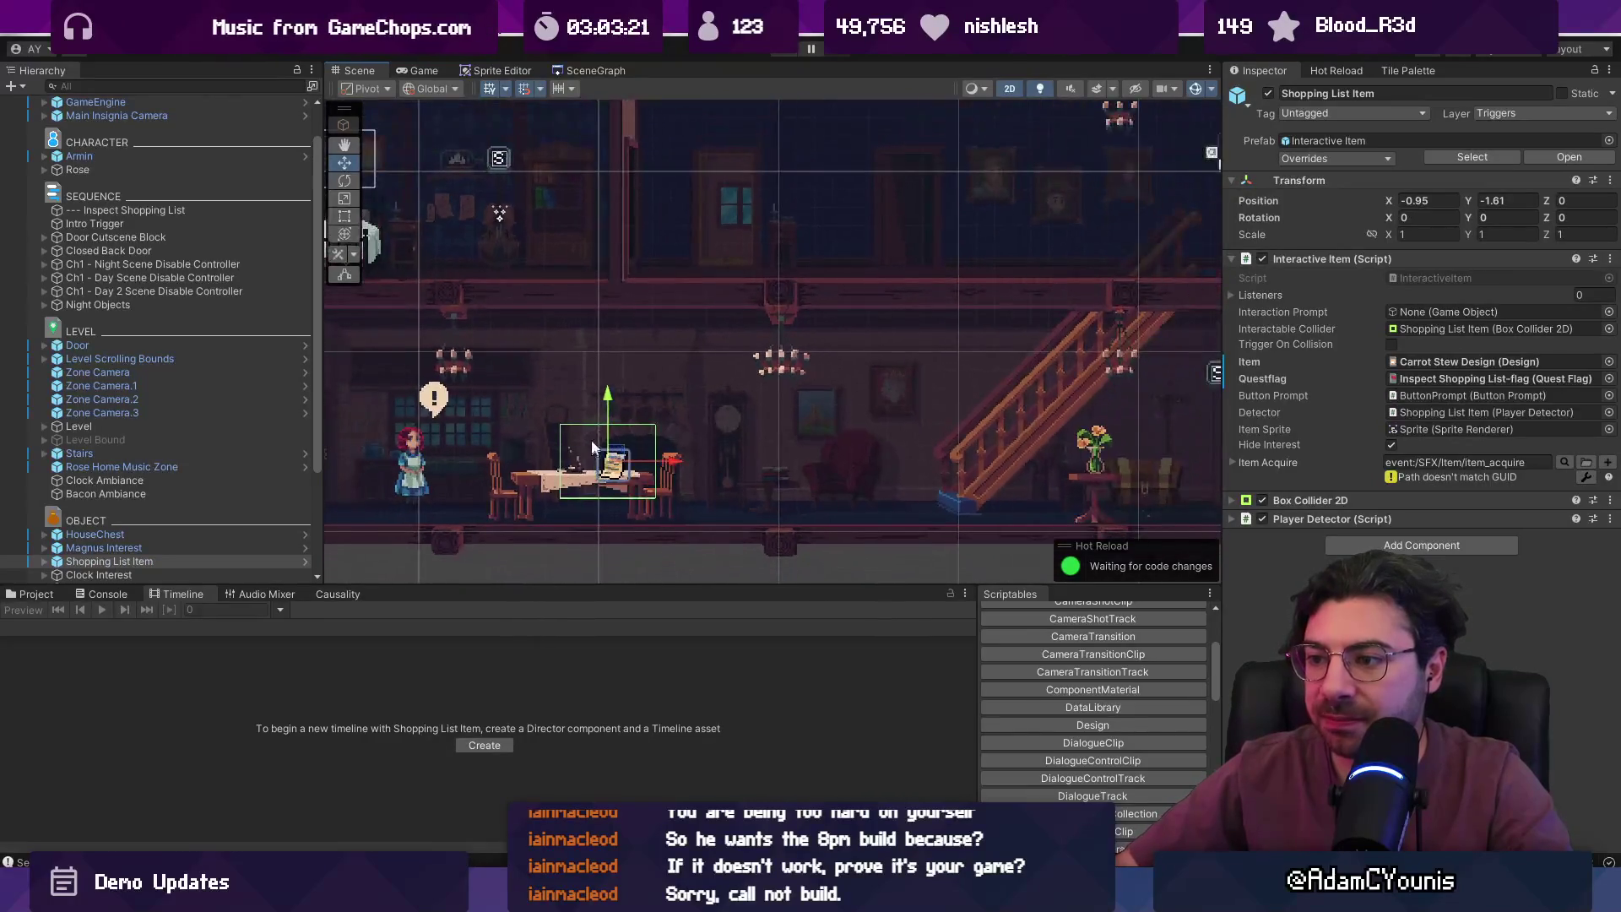
mouse_move(663, 437)
mouse_down()
mouse_move(630, 412)
mouse_move(749, 437)
mouse_move(873, 425)
mouse_up()
scroll(744, 440, up, 5)
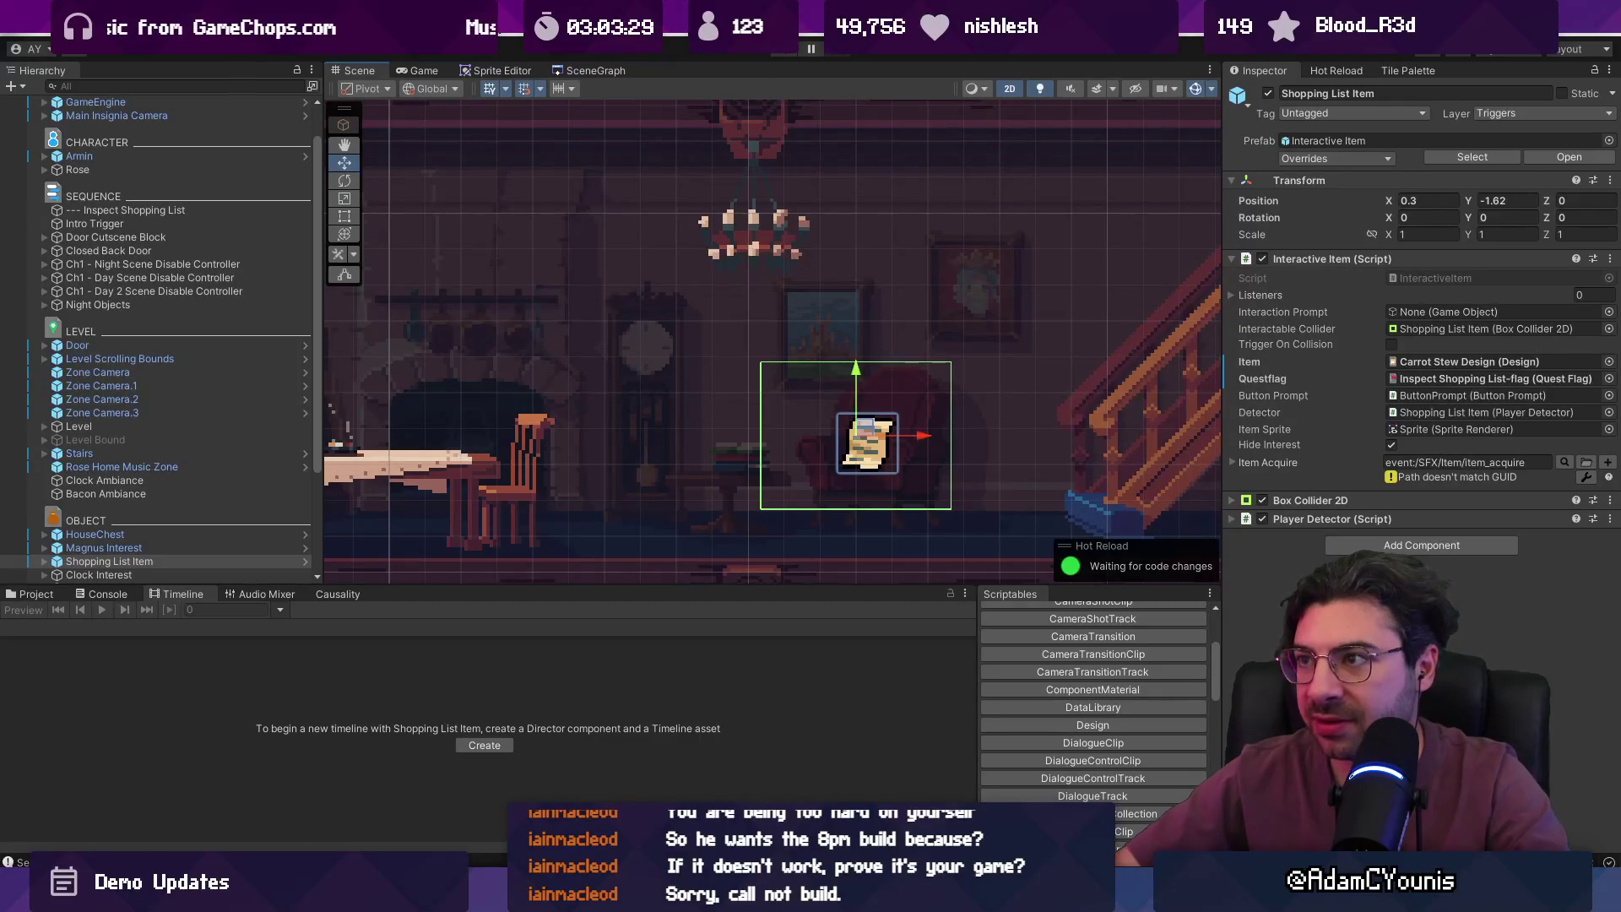
click(787, 50)
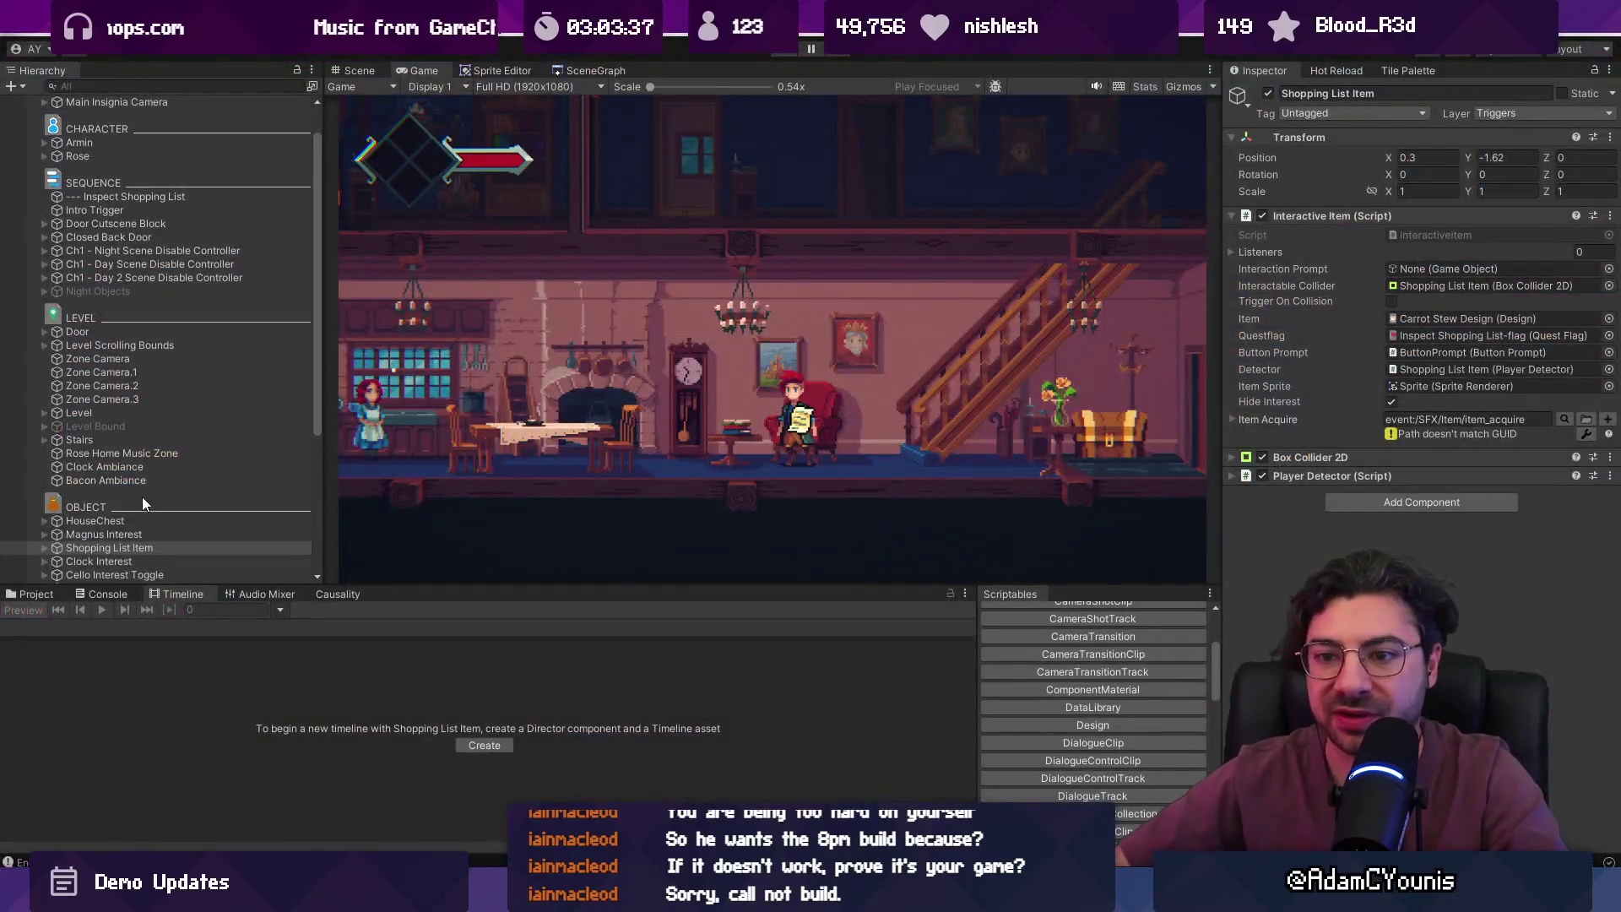
- Revert the Shopping List Item Sprite's Sorting Layer override back to Middleground2
double_click(89, 549)
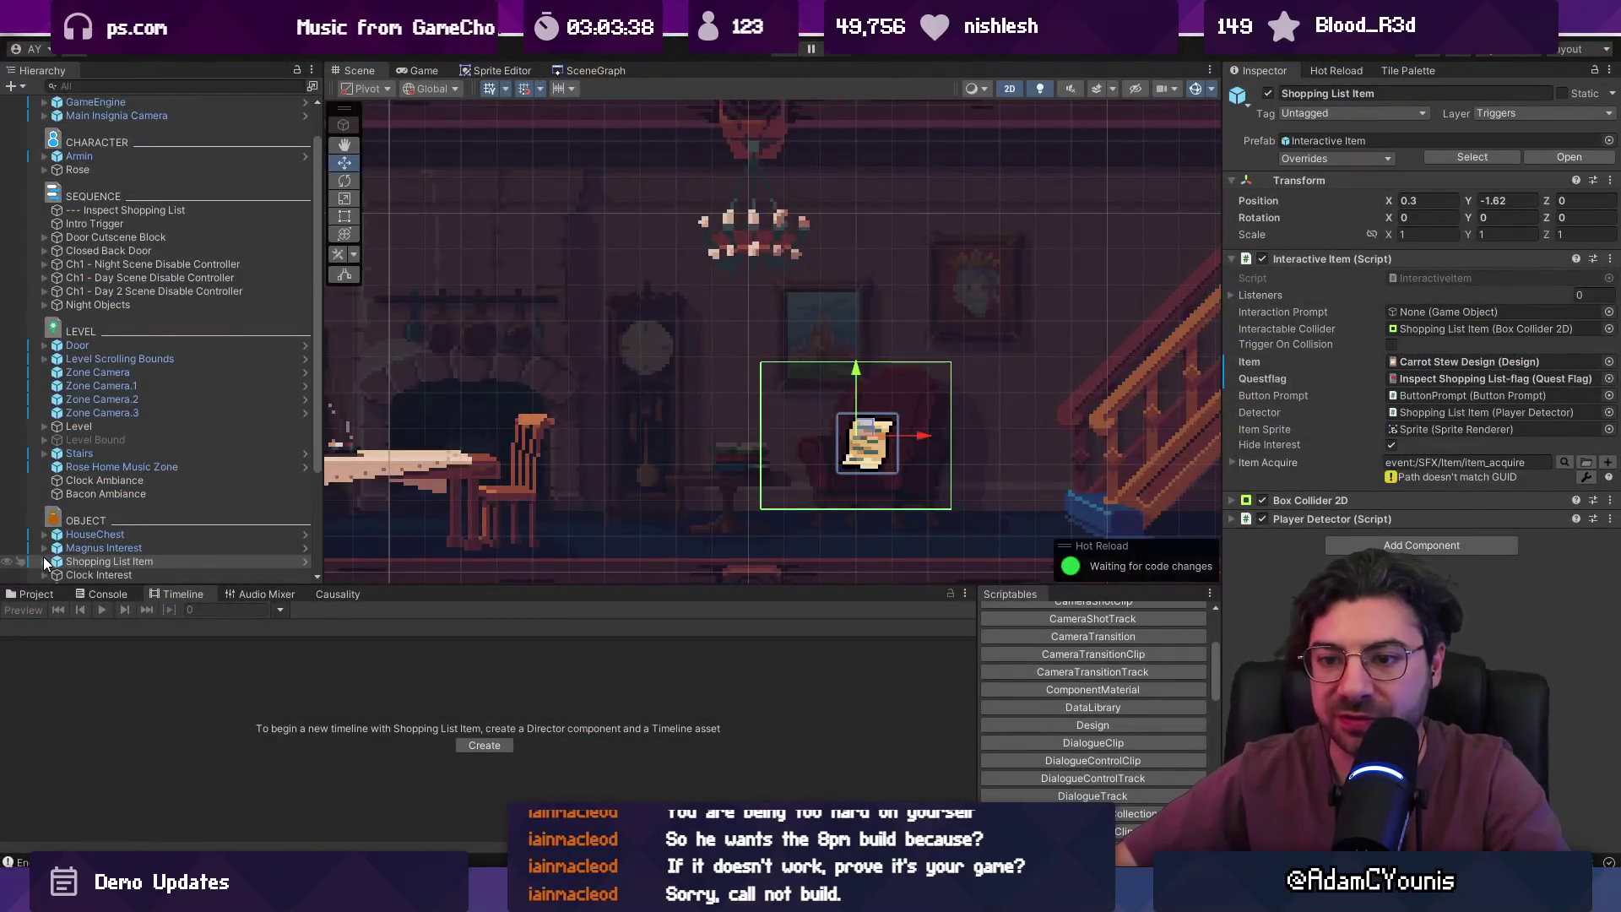
click(44, 561)
scroll(76, 540, down, 3)
click(93, 422)
right_click(1270, 369)
click(1305, 435)
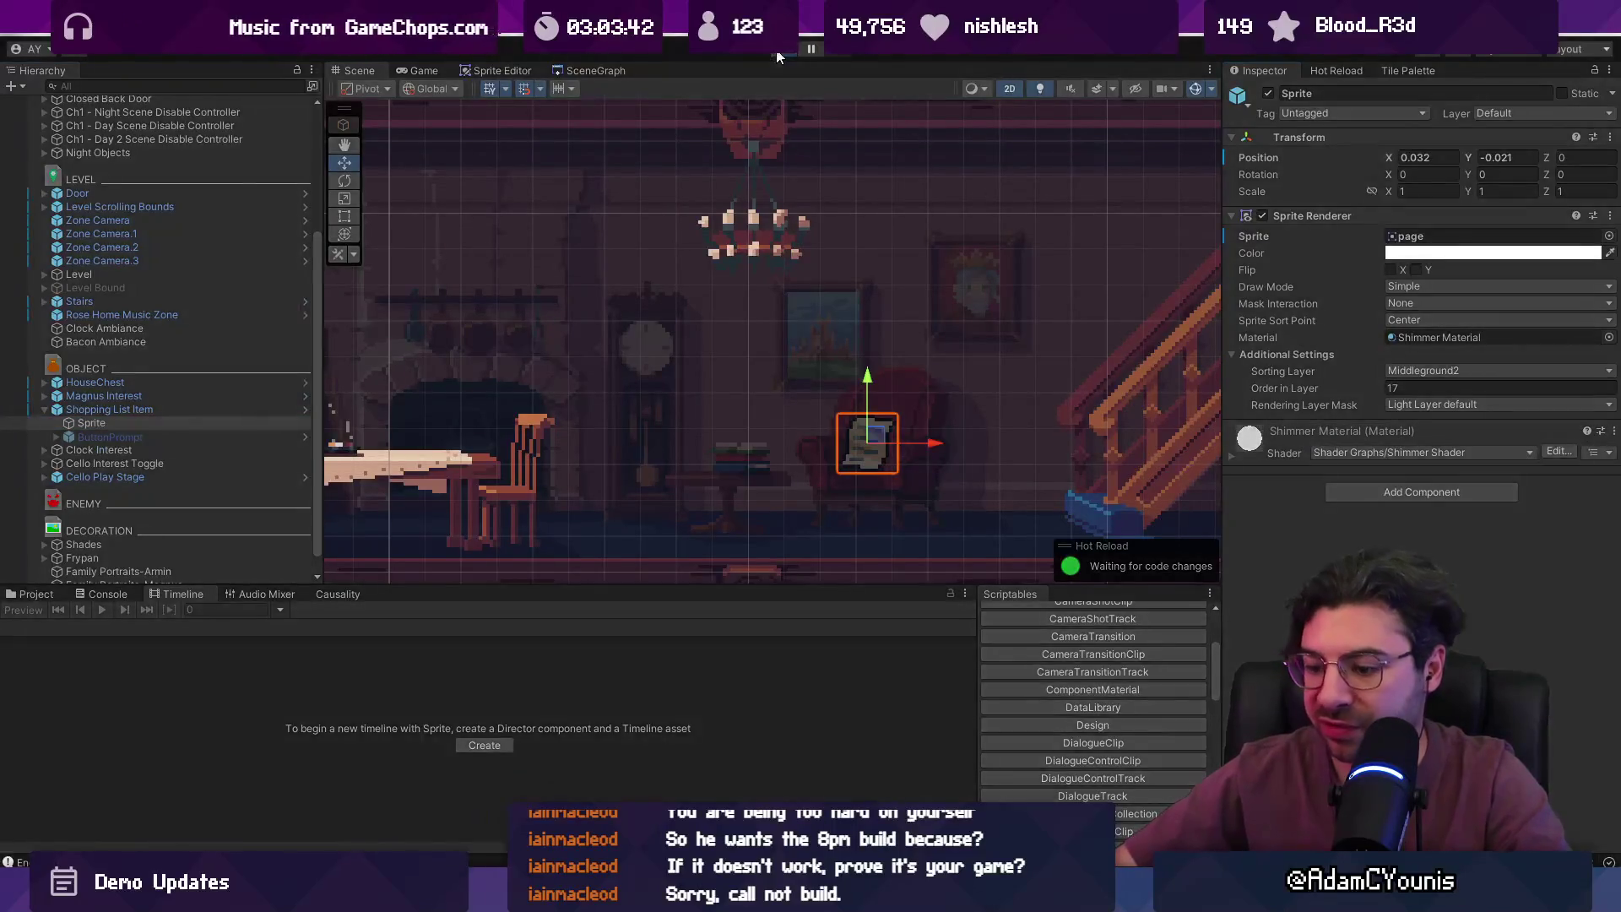
- Playtest the house, opening the stair chest for the Gold Lolly, then stop Play mode
click(778, 52)
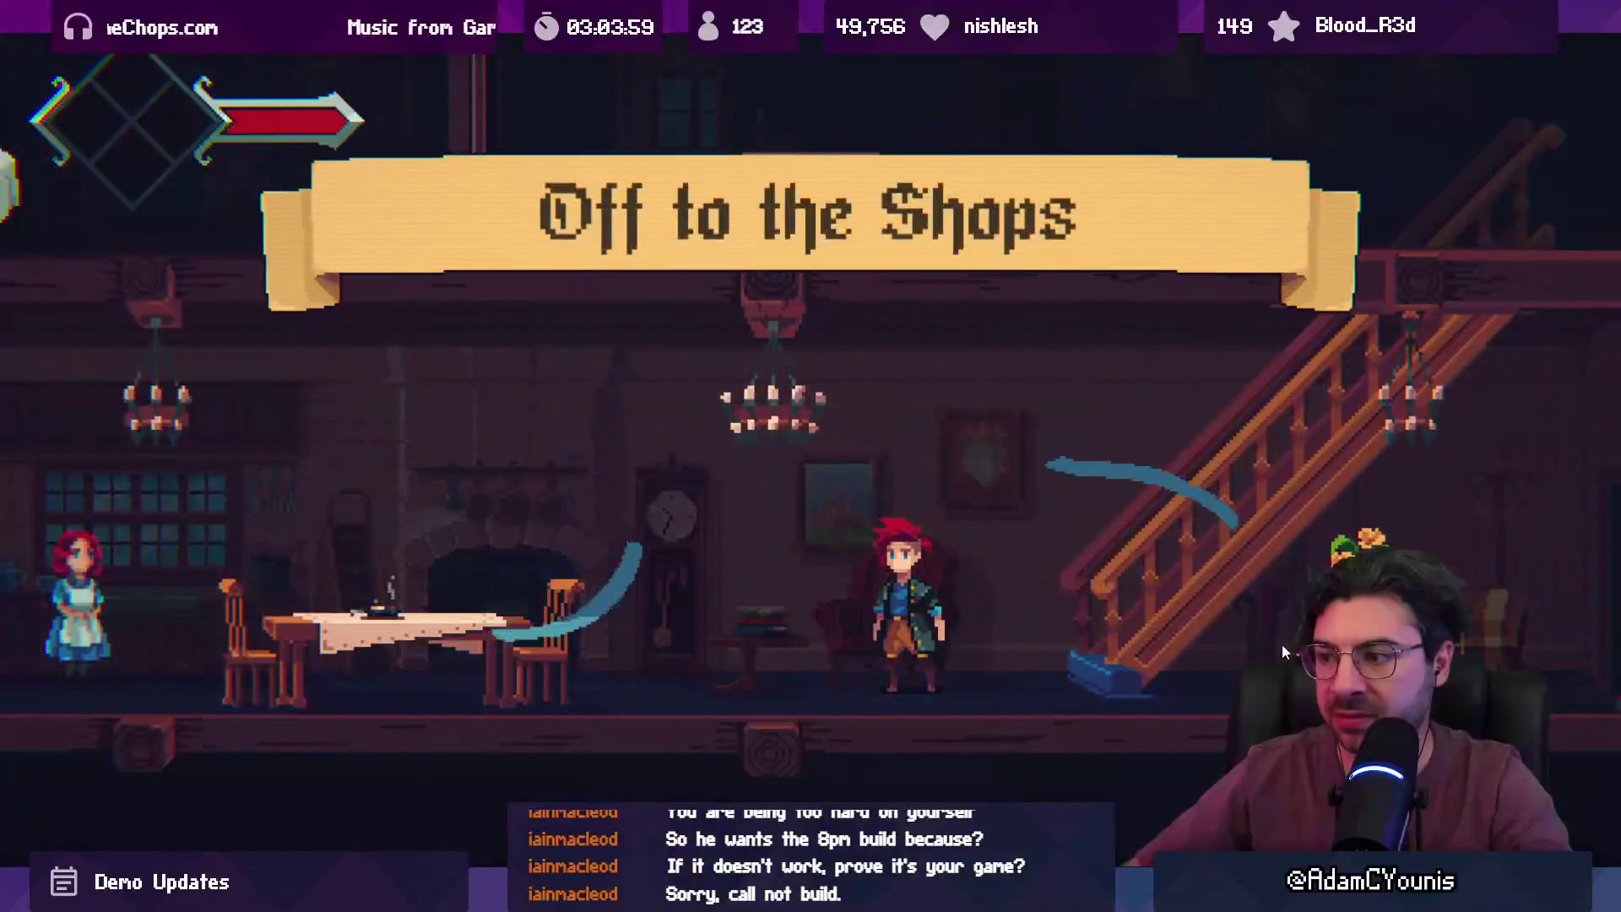
key(Right)
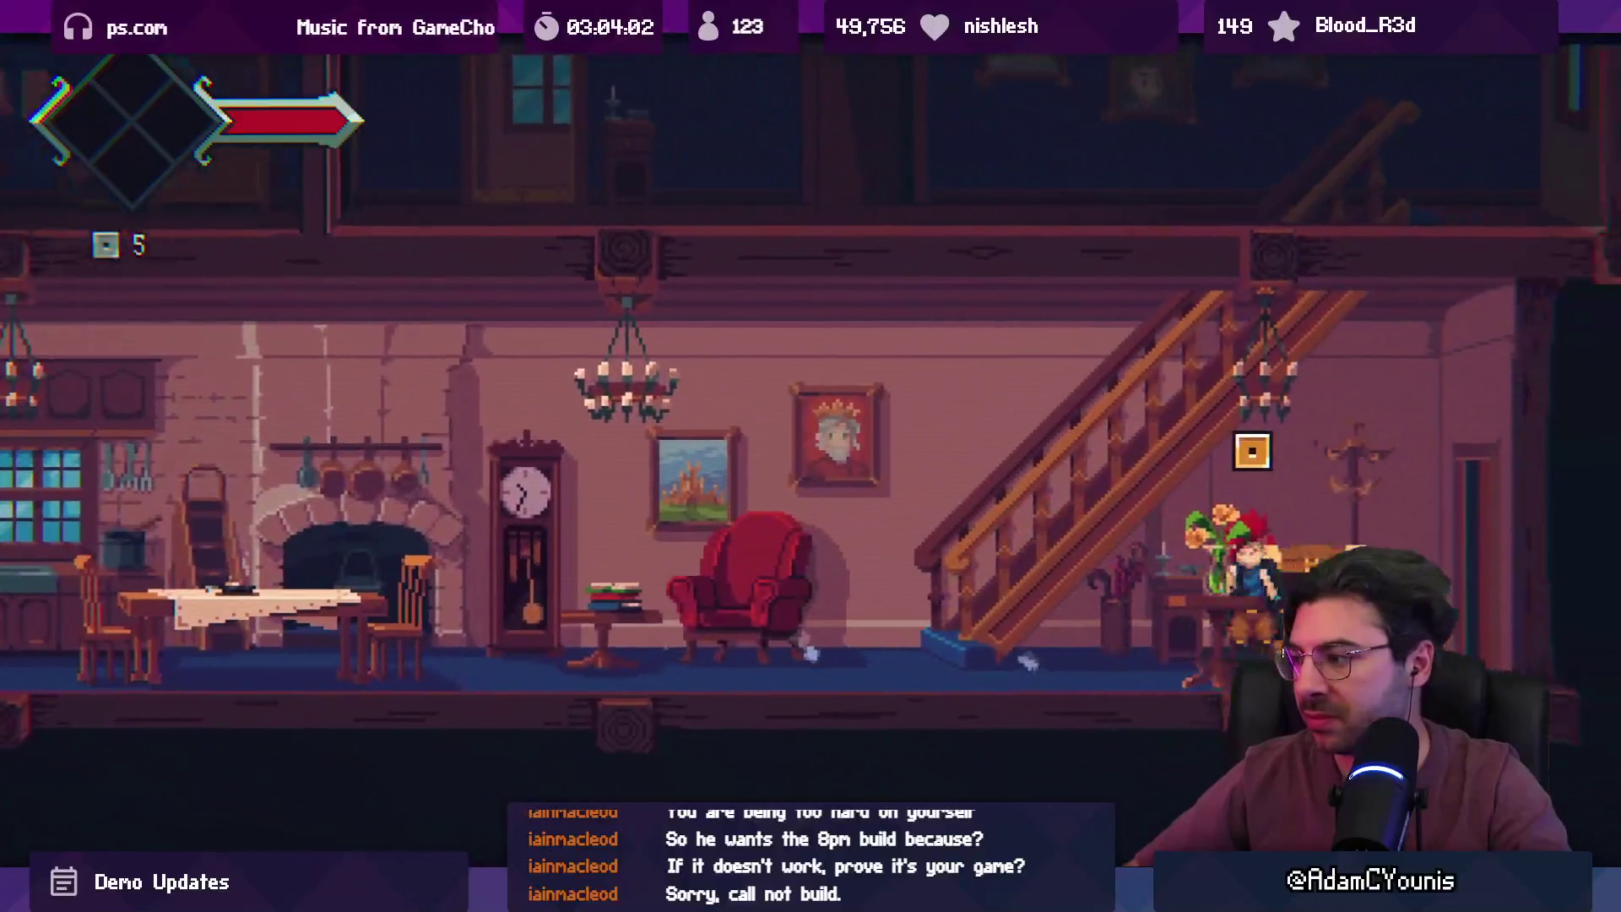
key(Up)
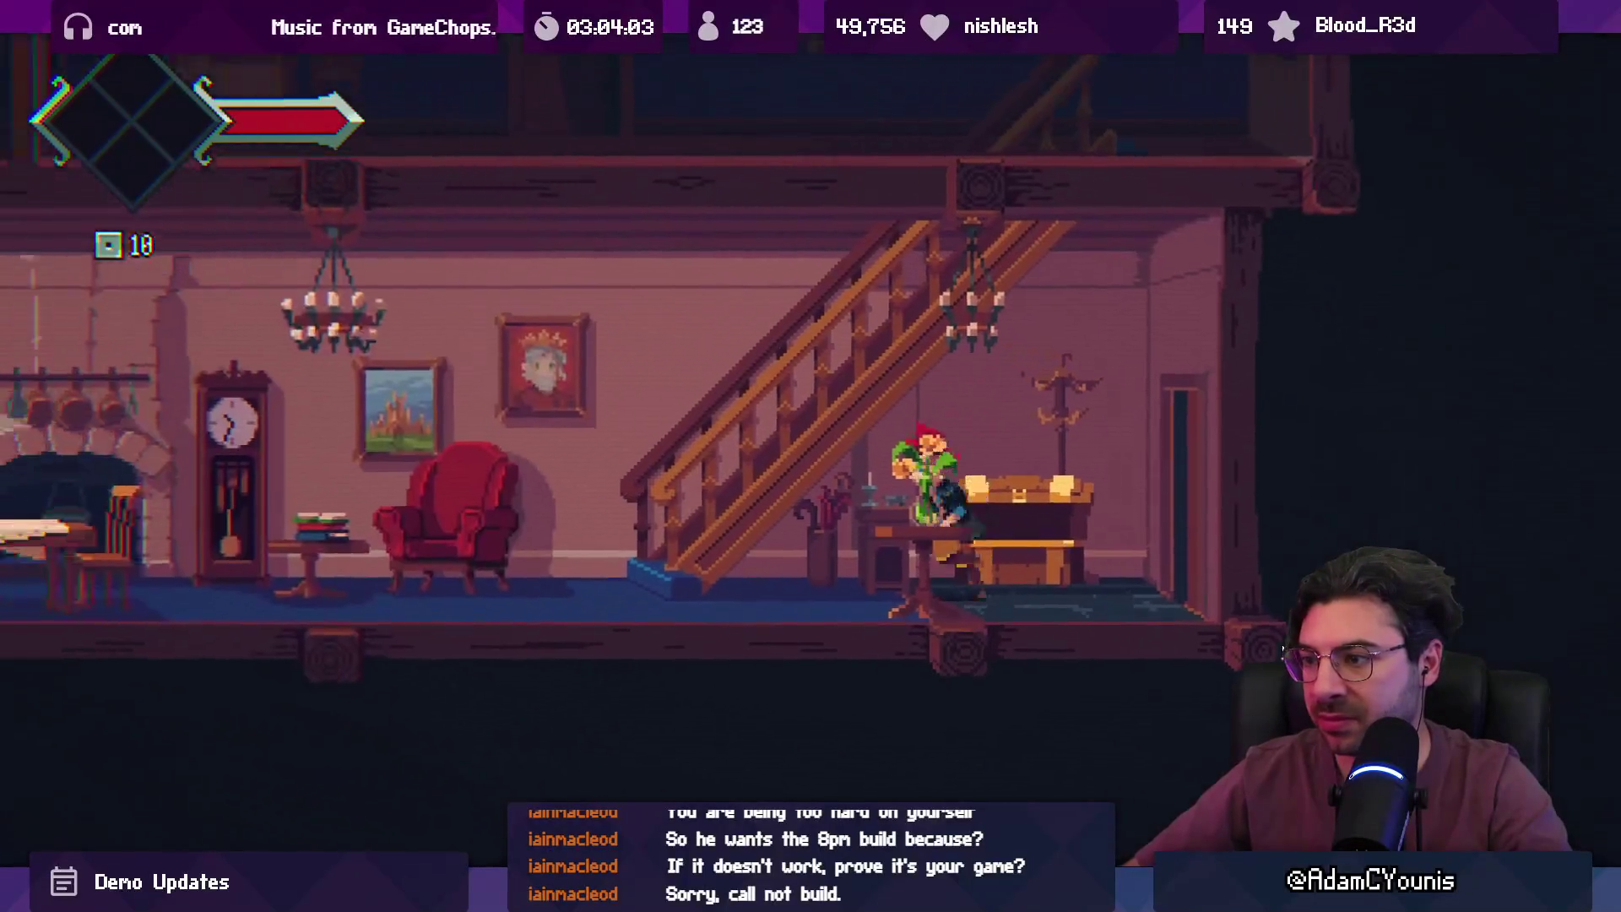
key(Left)
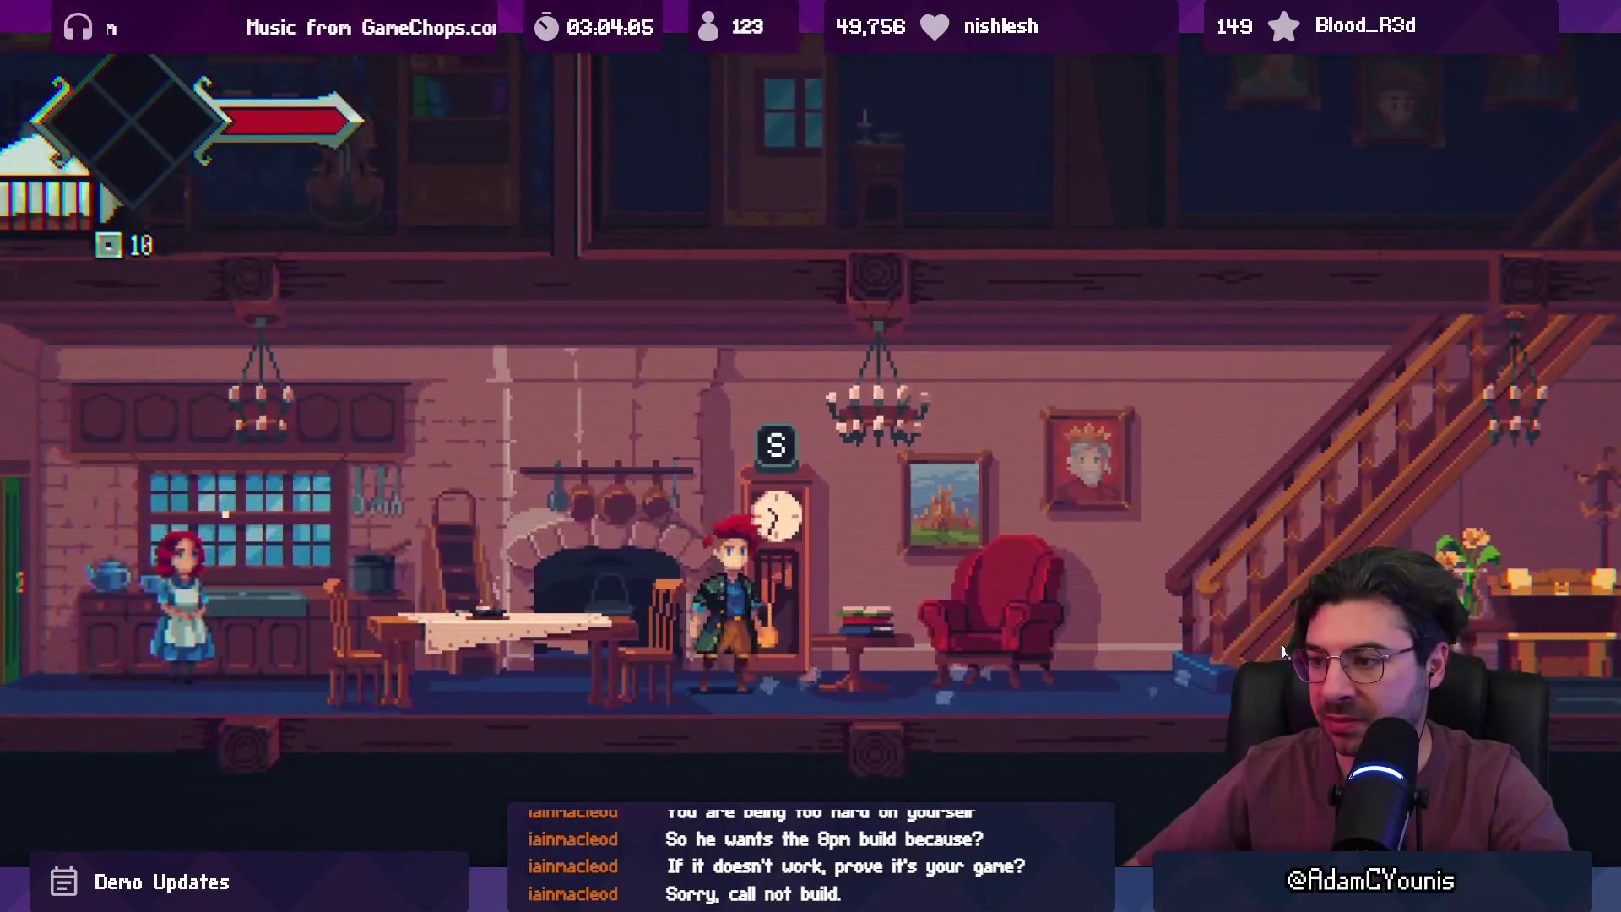
key(s)
key(shift+space)
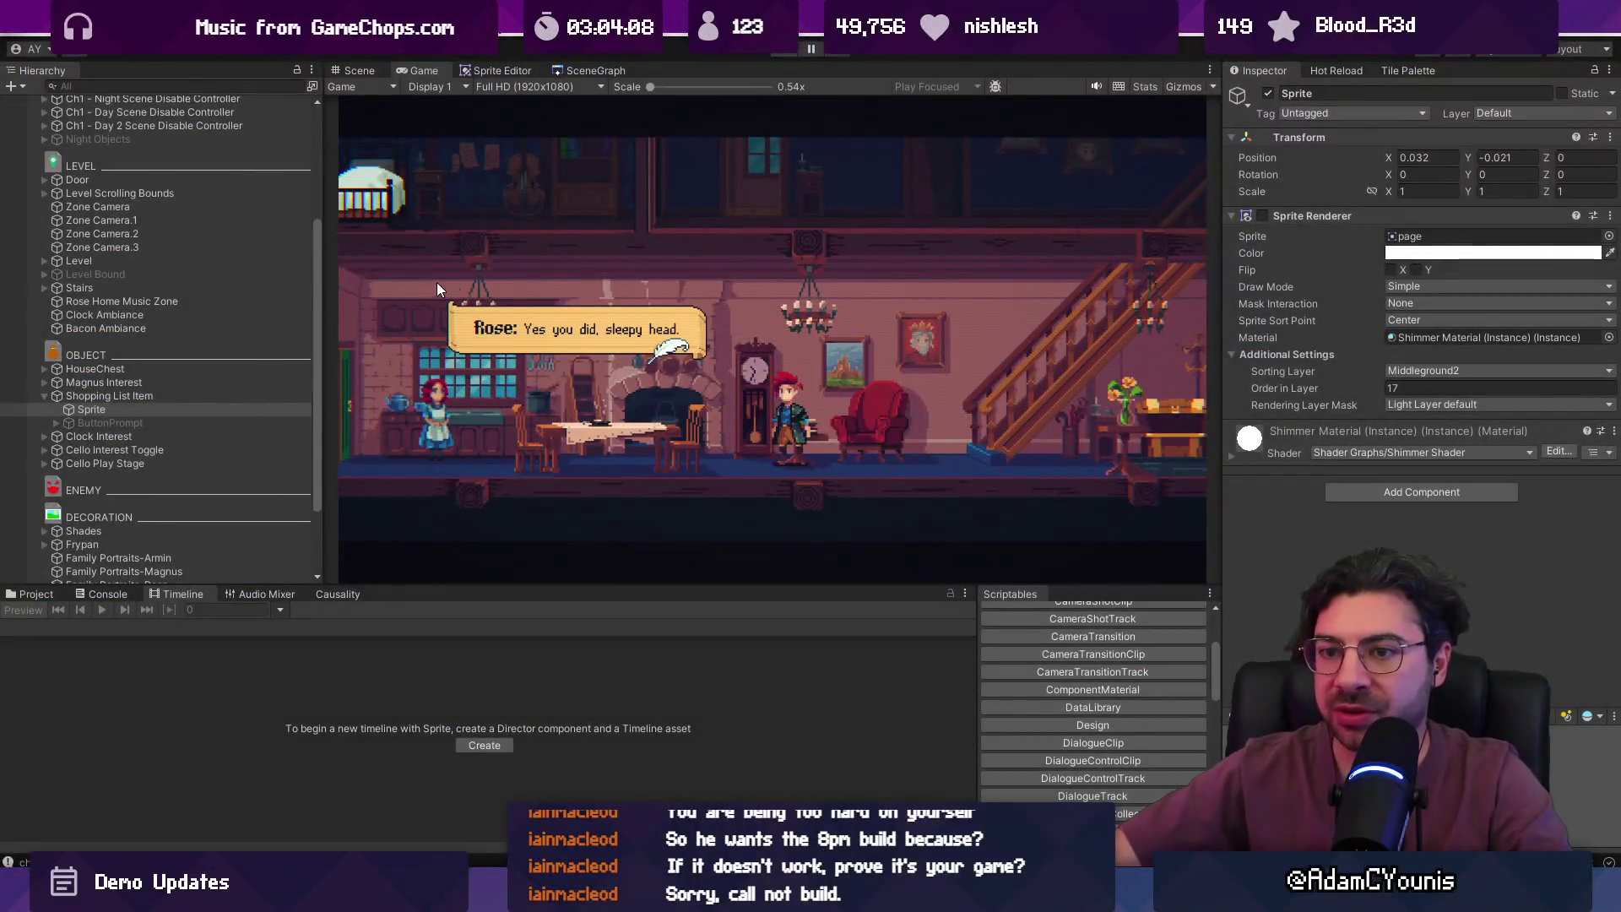
key(ctrl+p)
click(156, 431)
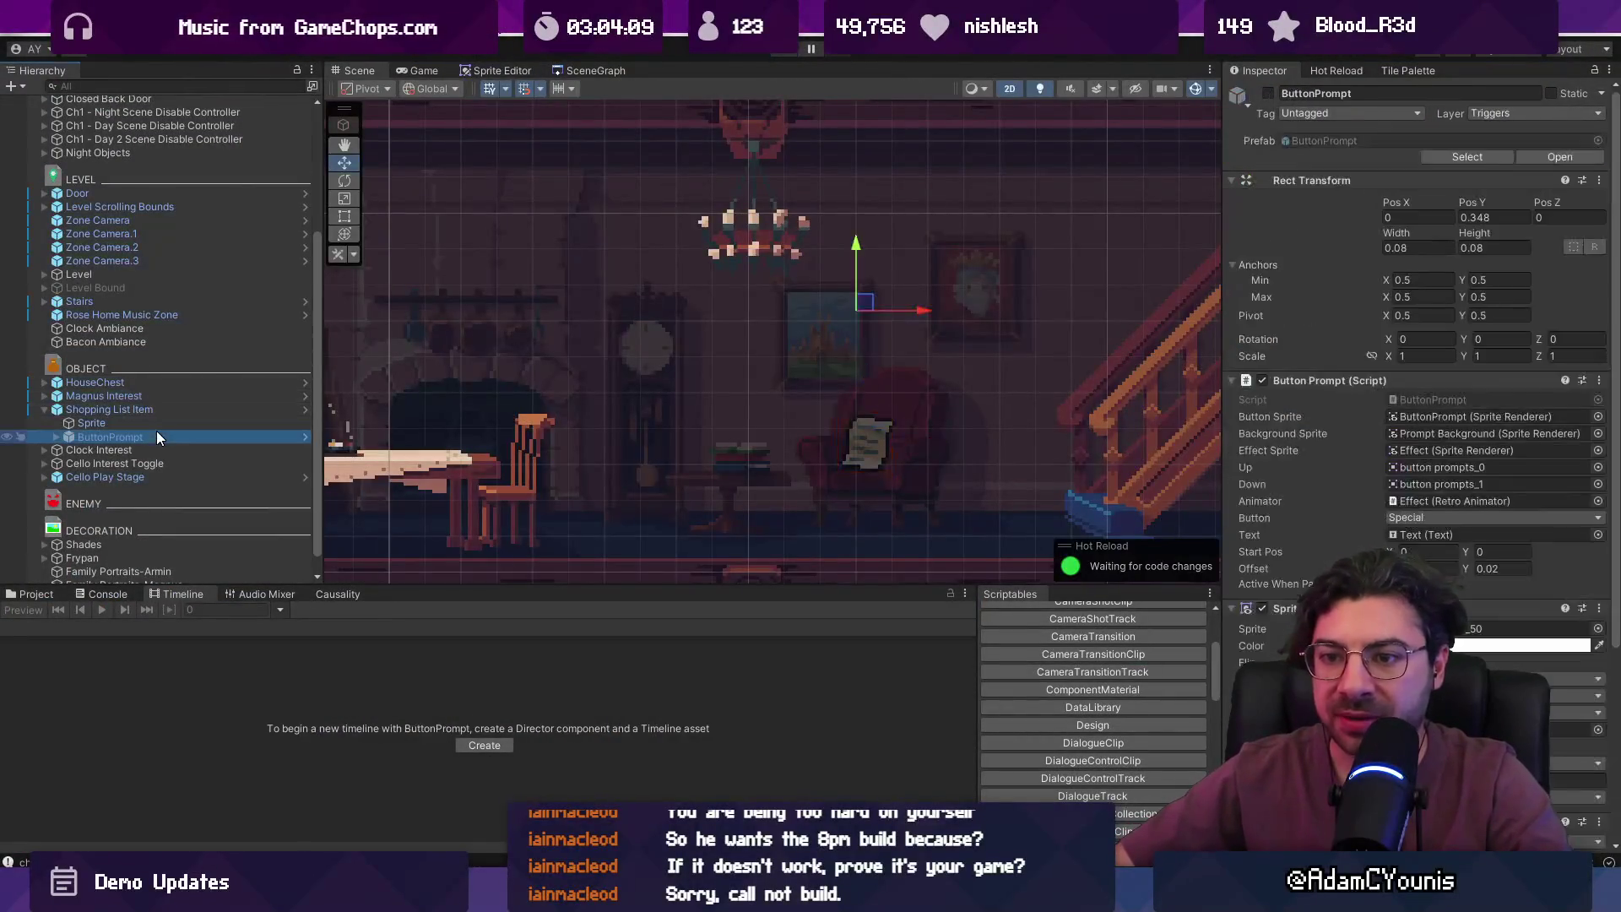
- Enable ButtonPrompt and lower the S prompt over the shopping list paper
click(1269, 93)
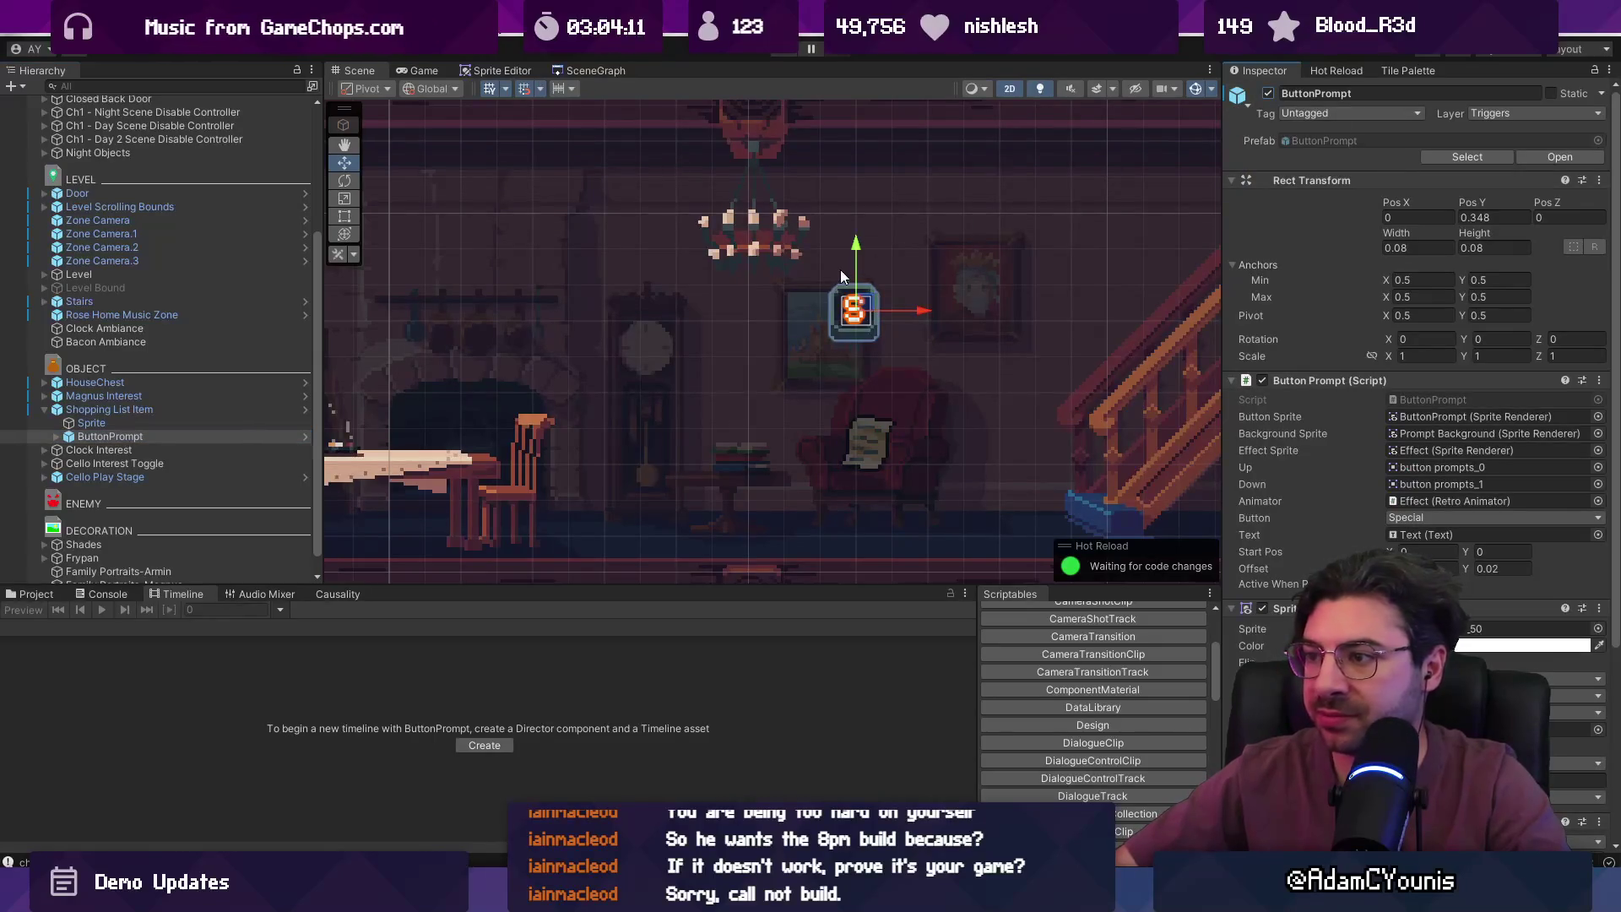
drag(858, 255, 857, 282)
drag(927, 338, 933, 340)
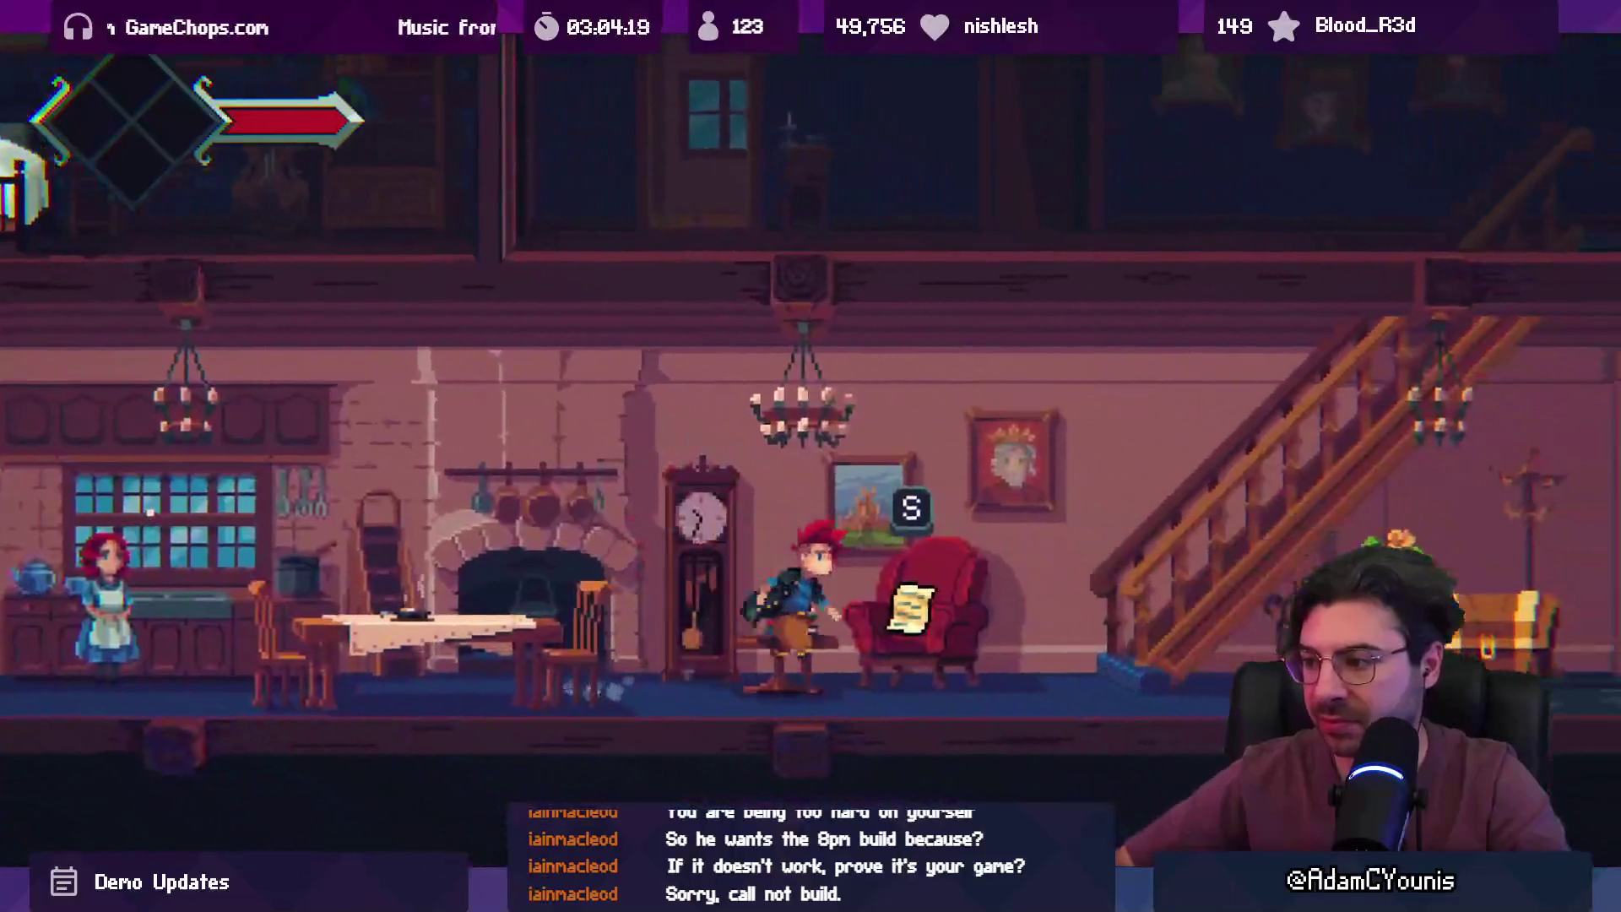
key(Left)
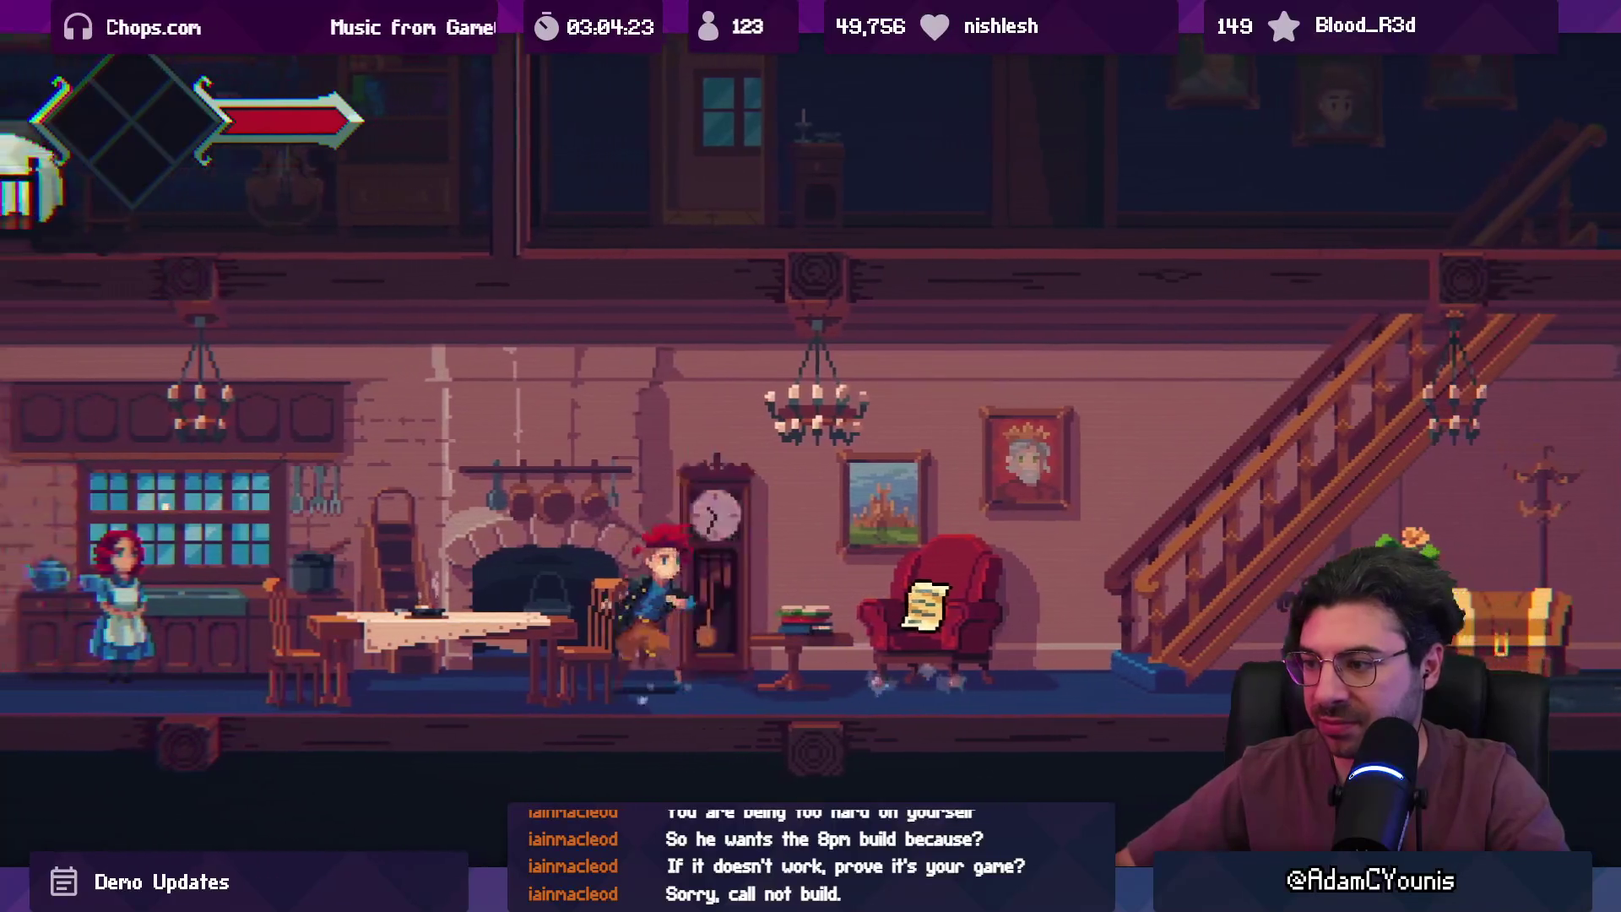
key(F11)
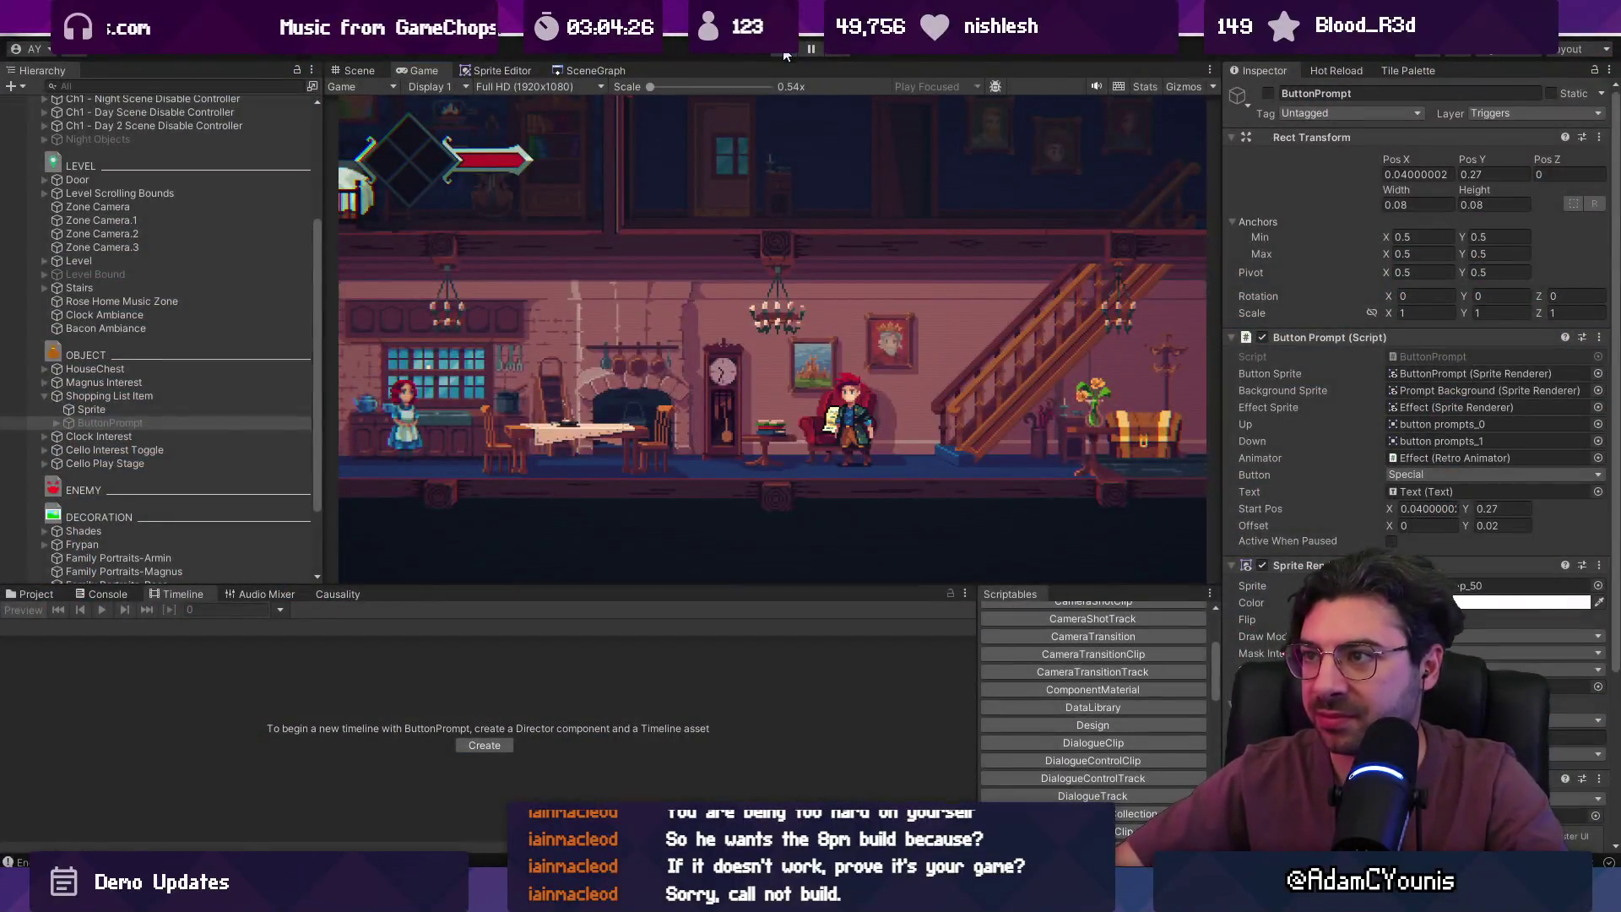
- Assign ButtonPrompt as the Shopping List Item's Interaction Prompt and playtest it
double_click(112, 423)
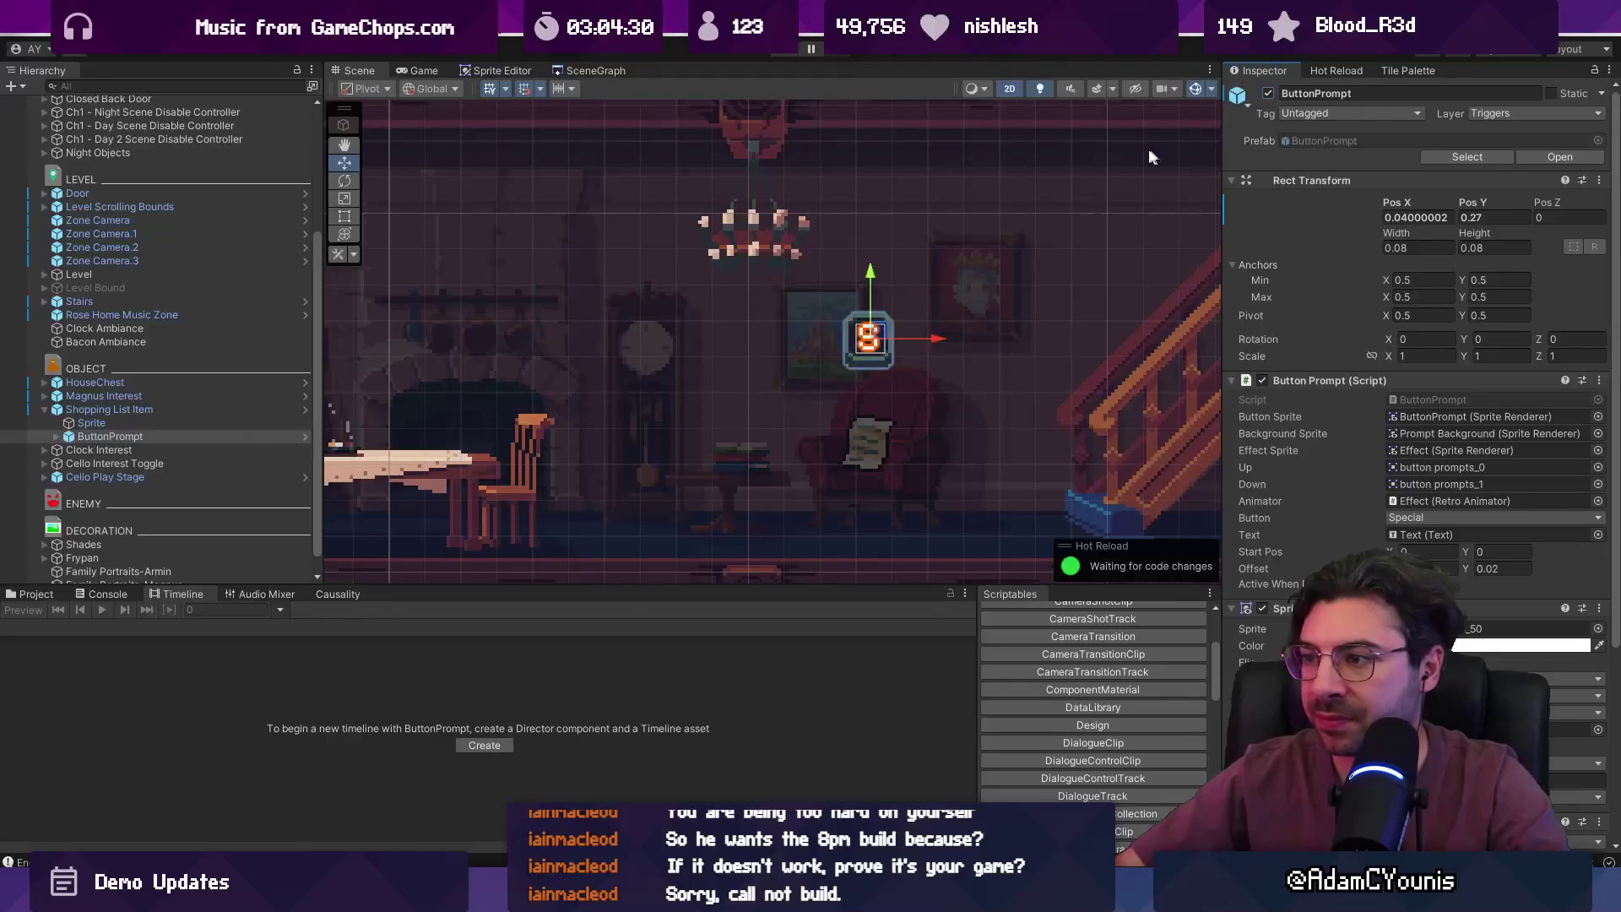
click(200, 408)
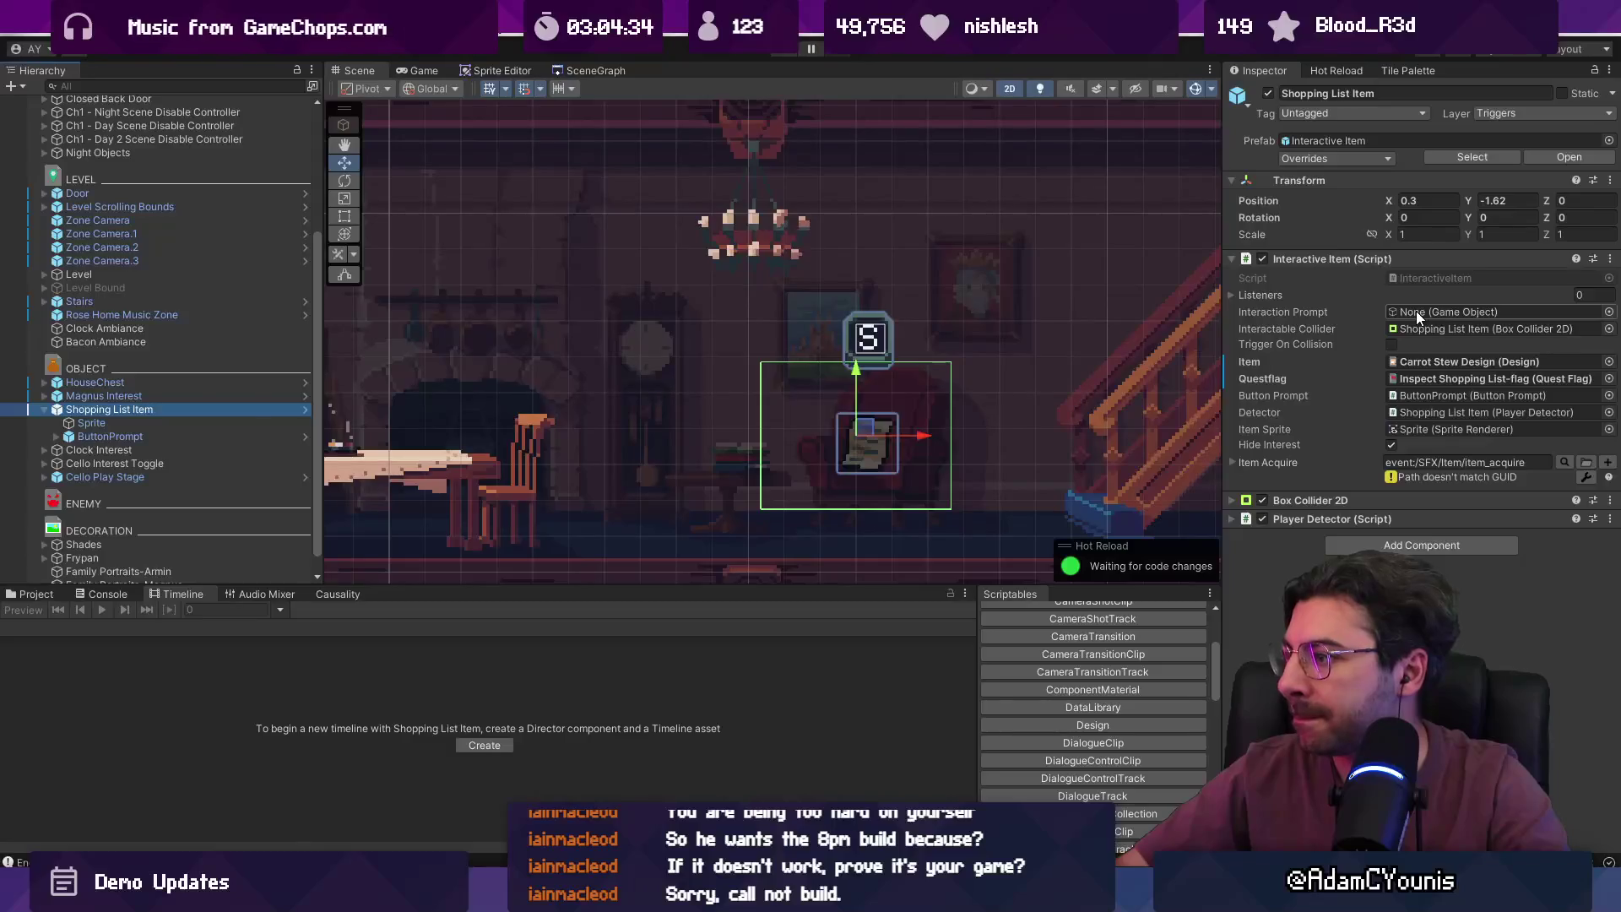
drag(179, 432, 1534, 312)
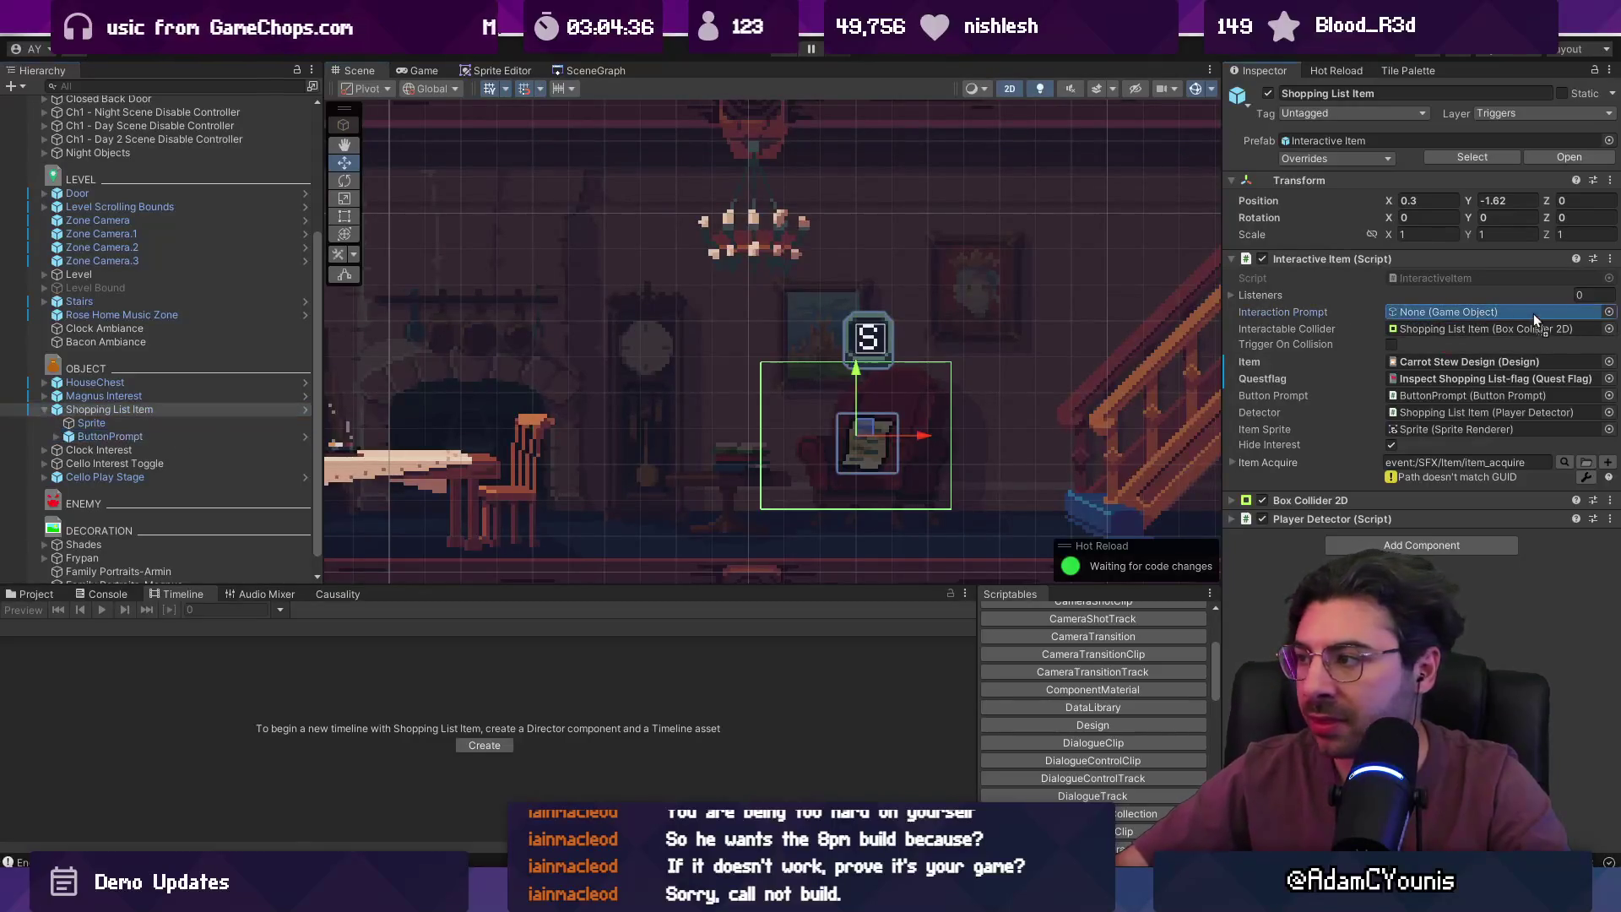
click(785, 49)
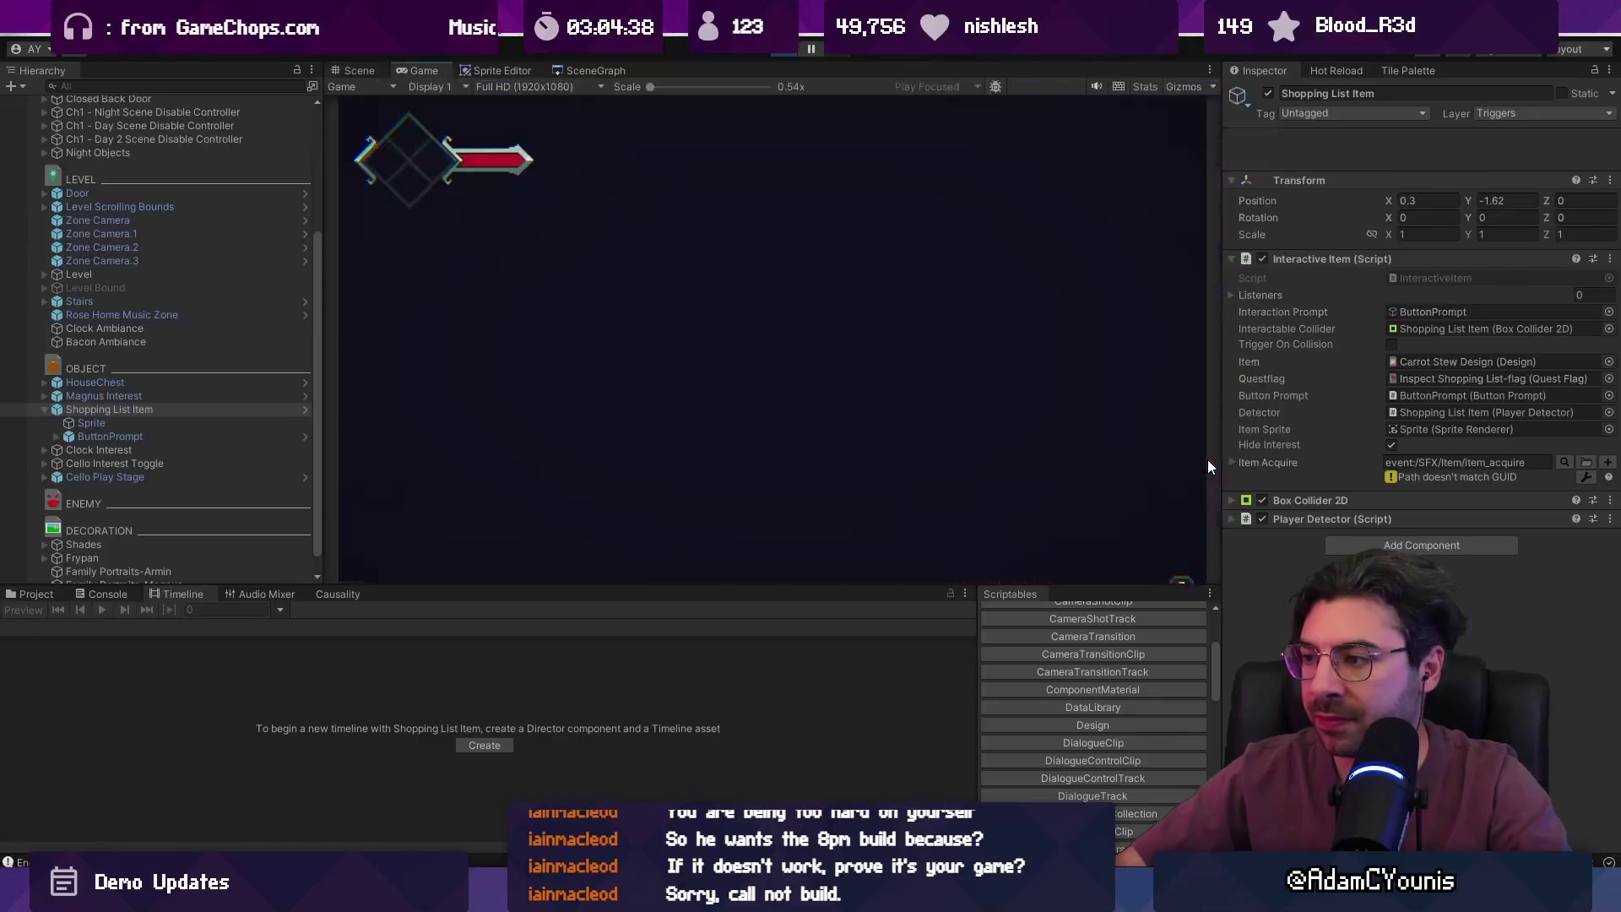
key(Left)
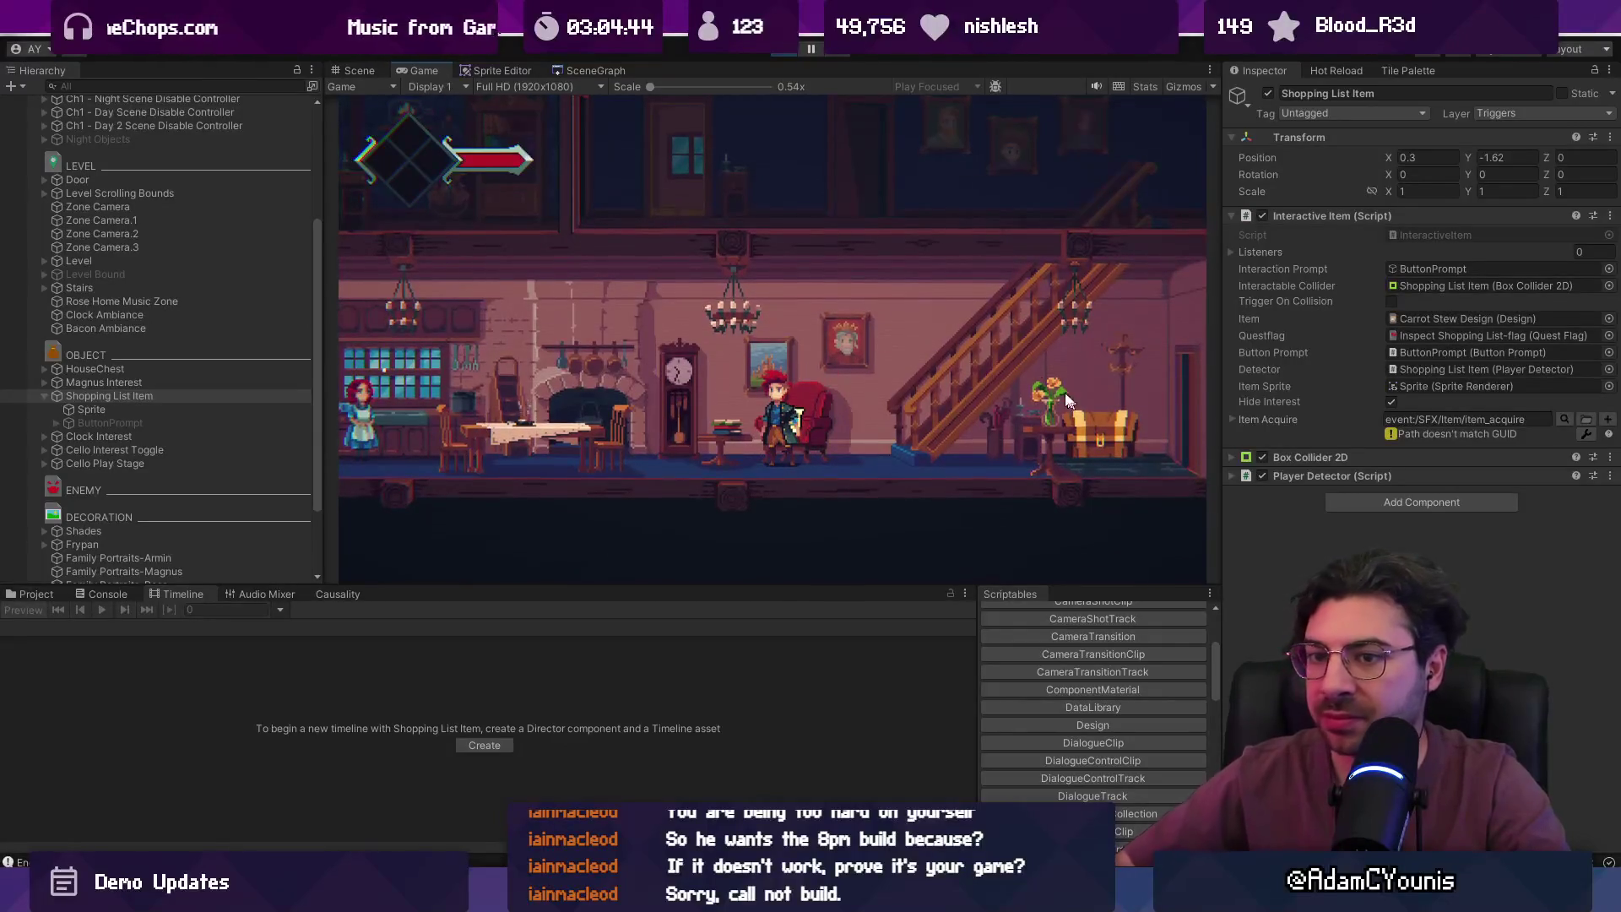
click(786, 55)
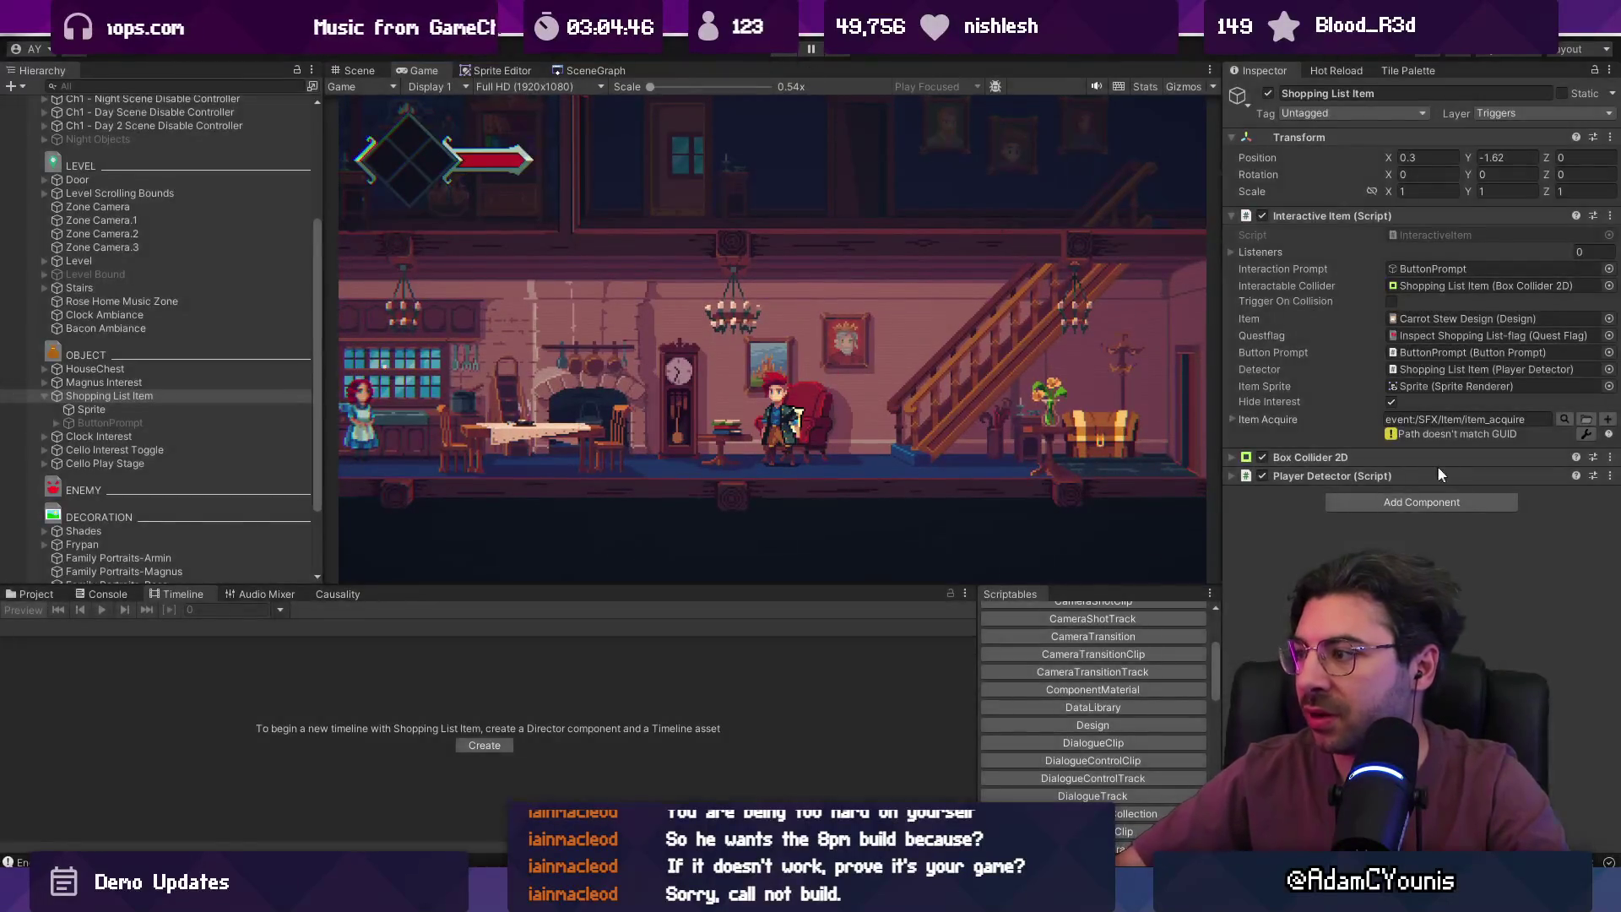
- Turn off Hide Interest on the item and playtest the prompt by the armchair
click(1391, 444)
click(781, 56)
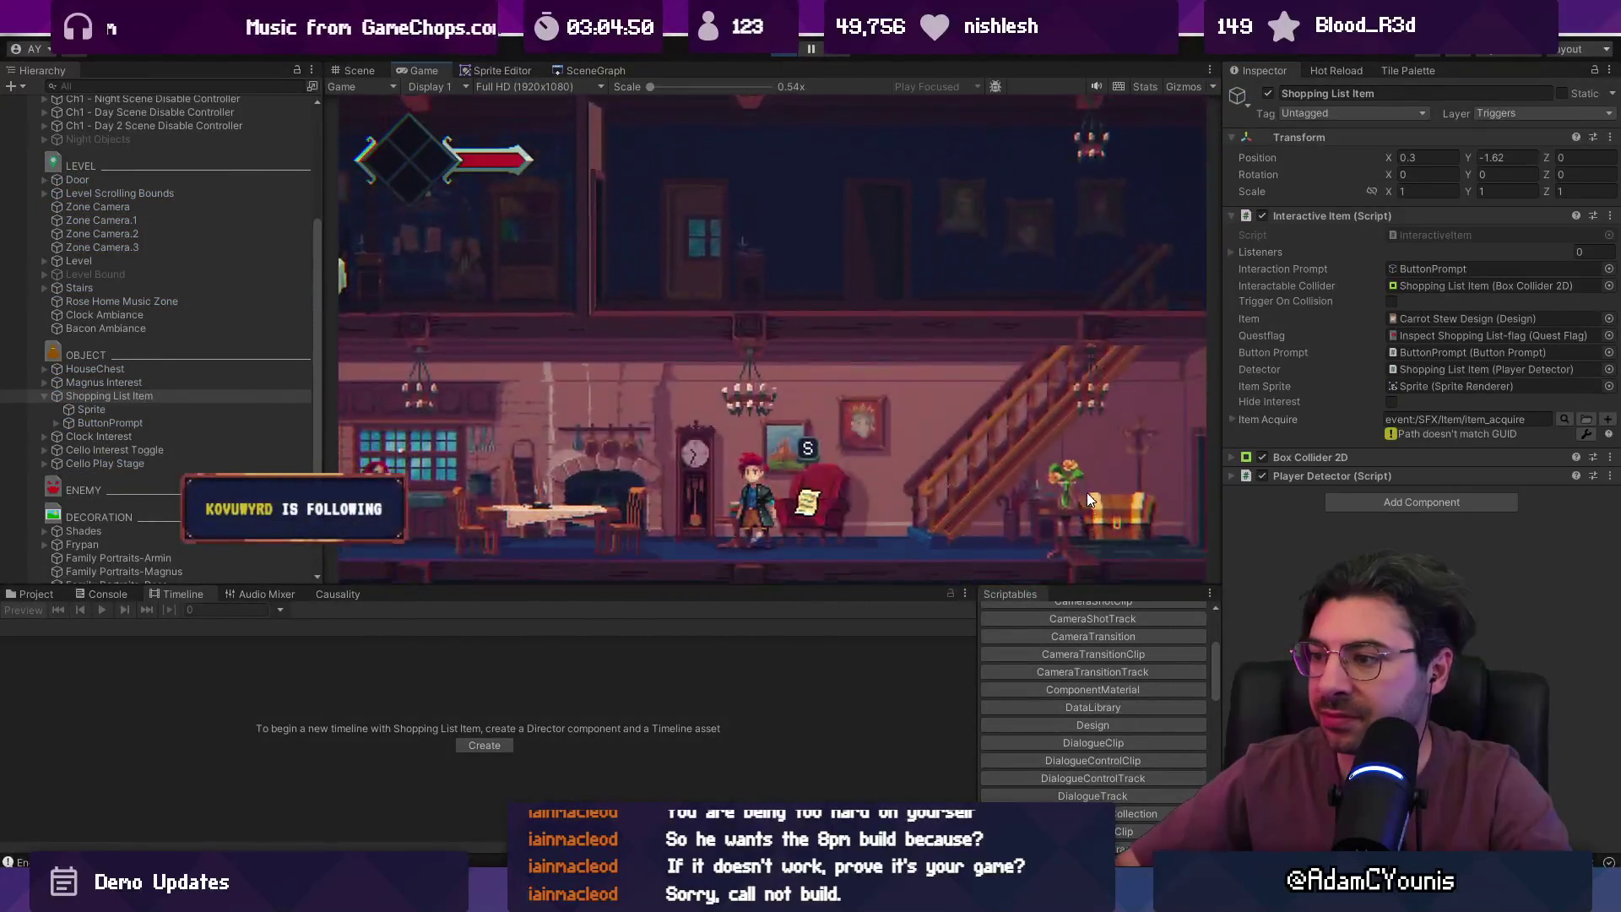
key(Left)
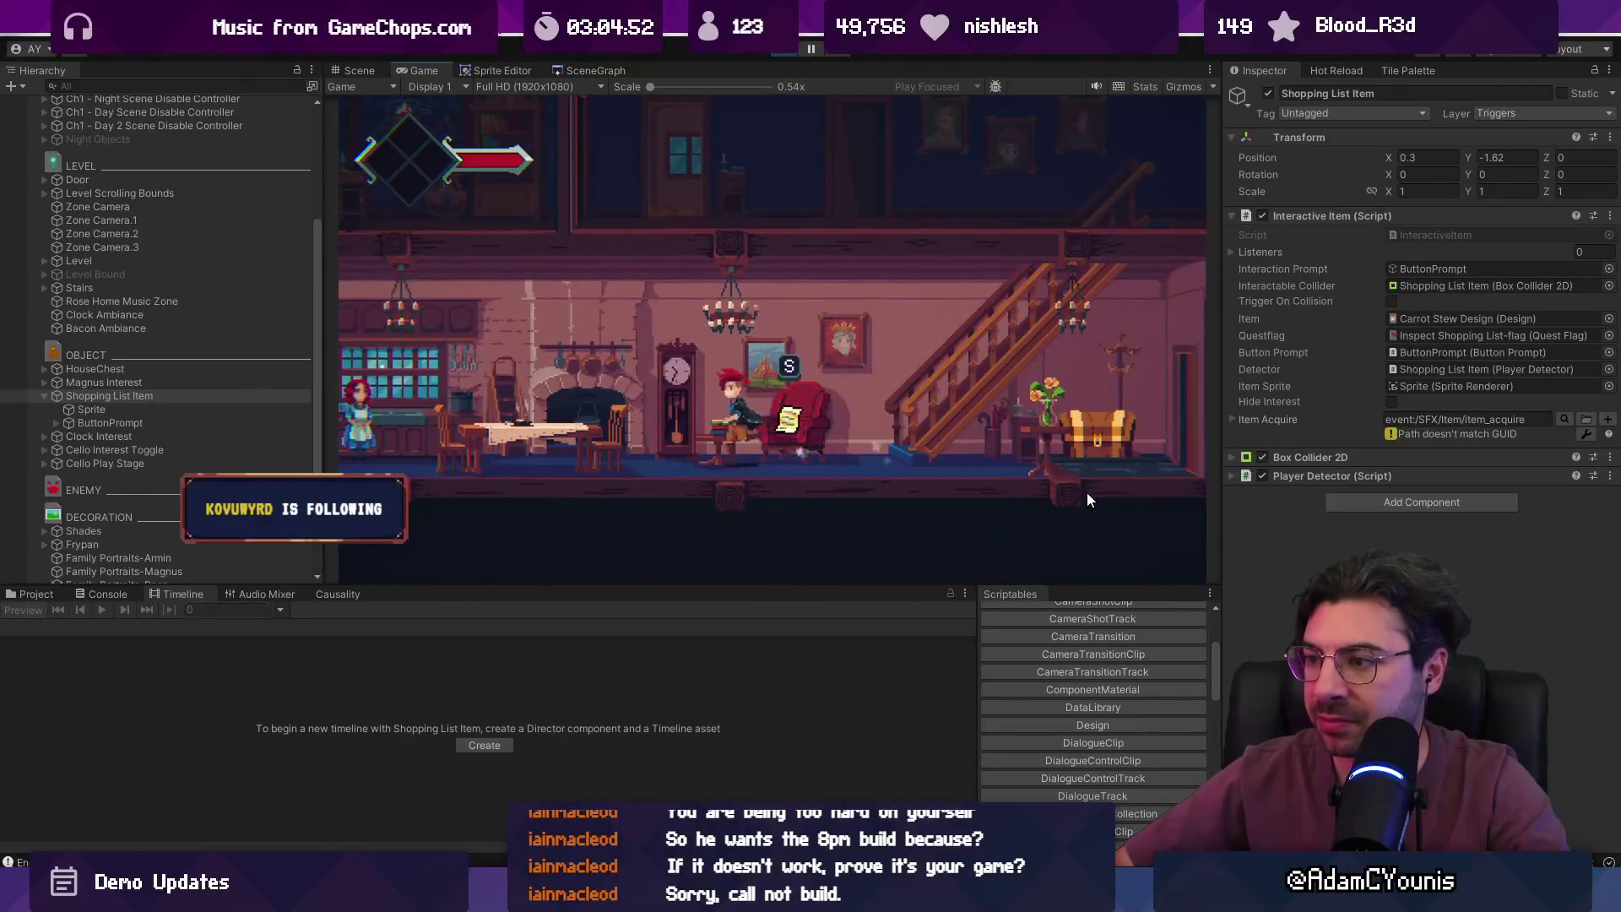
key(Right)
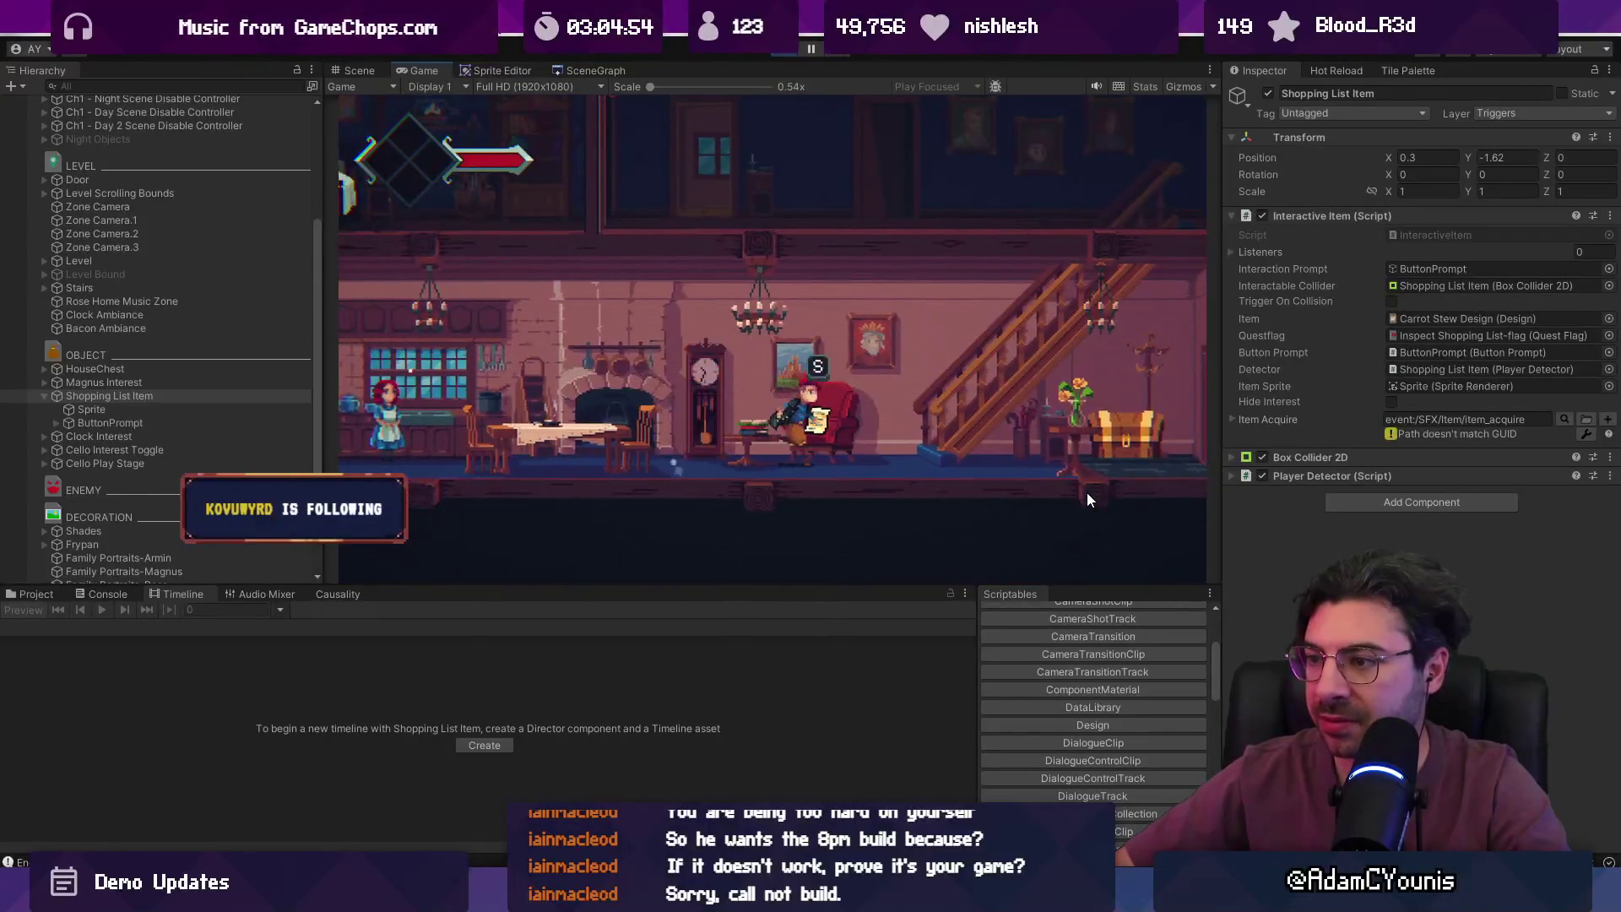
key(Left)
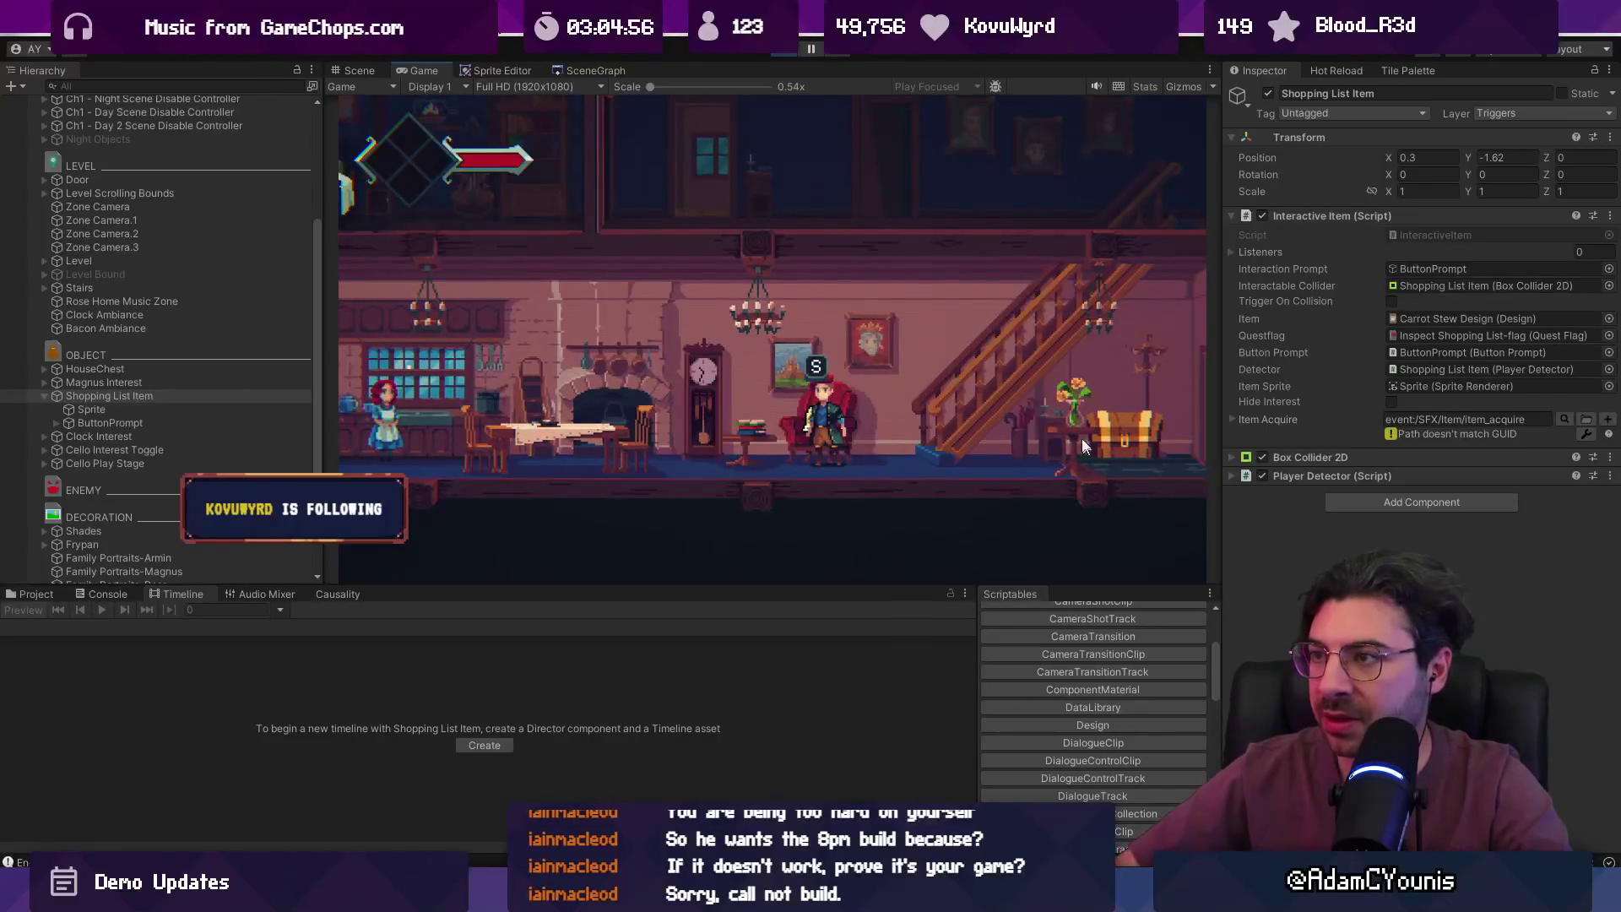
click(799, 52)
scroll(781, 418, up, 2)
- Move the shopping list item left onto the side table and set its Sprite Position X to 0
mouse_move(884, 428)
mouse_down()
mouse_move(740, 397)
mouse_move(720, 428)
mouse_up()
scroll(755, 425, down, 2)
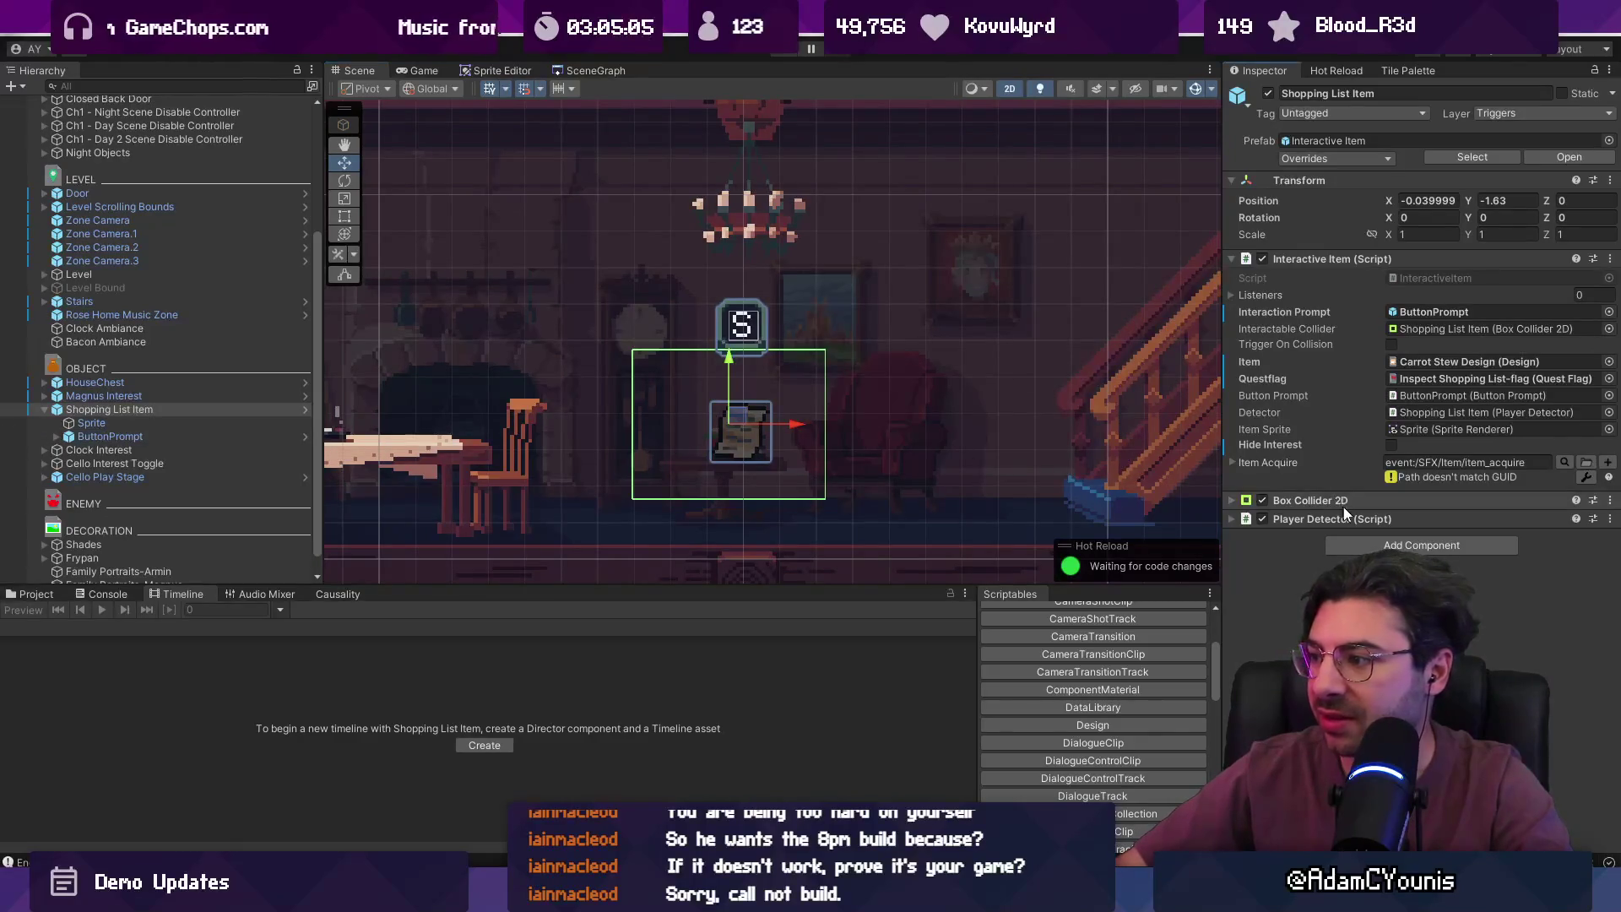
click(1369, 503)
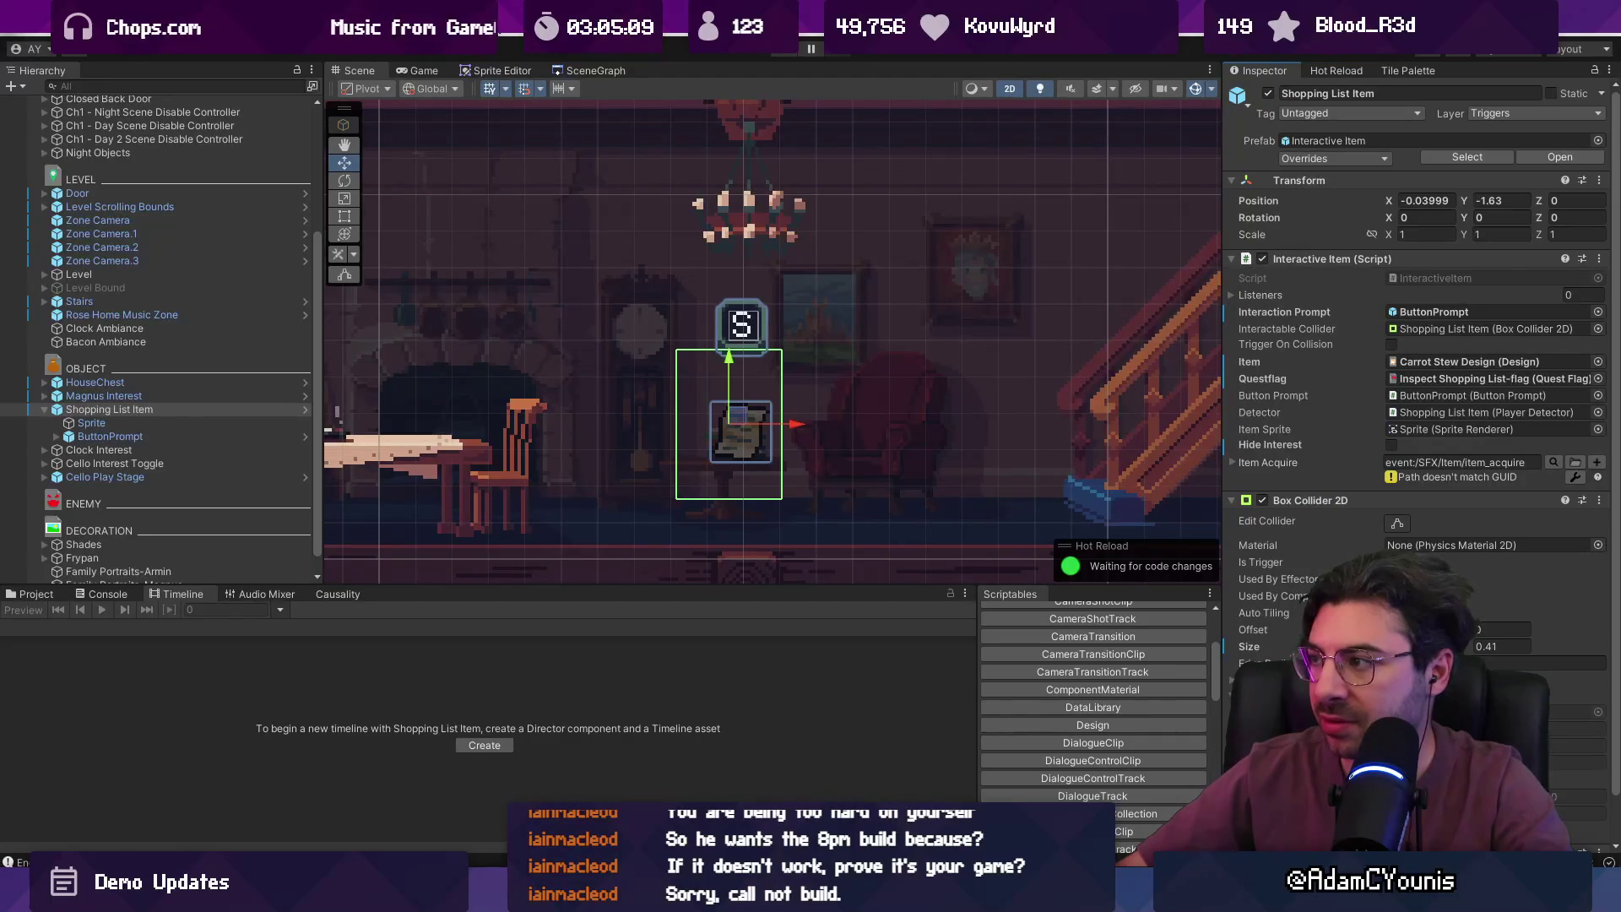
click(91, 422)
click(1426, 158)
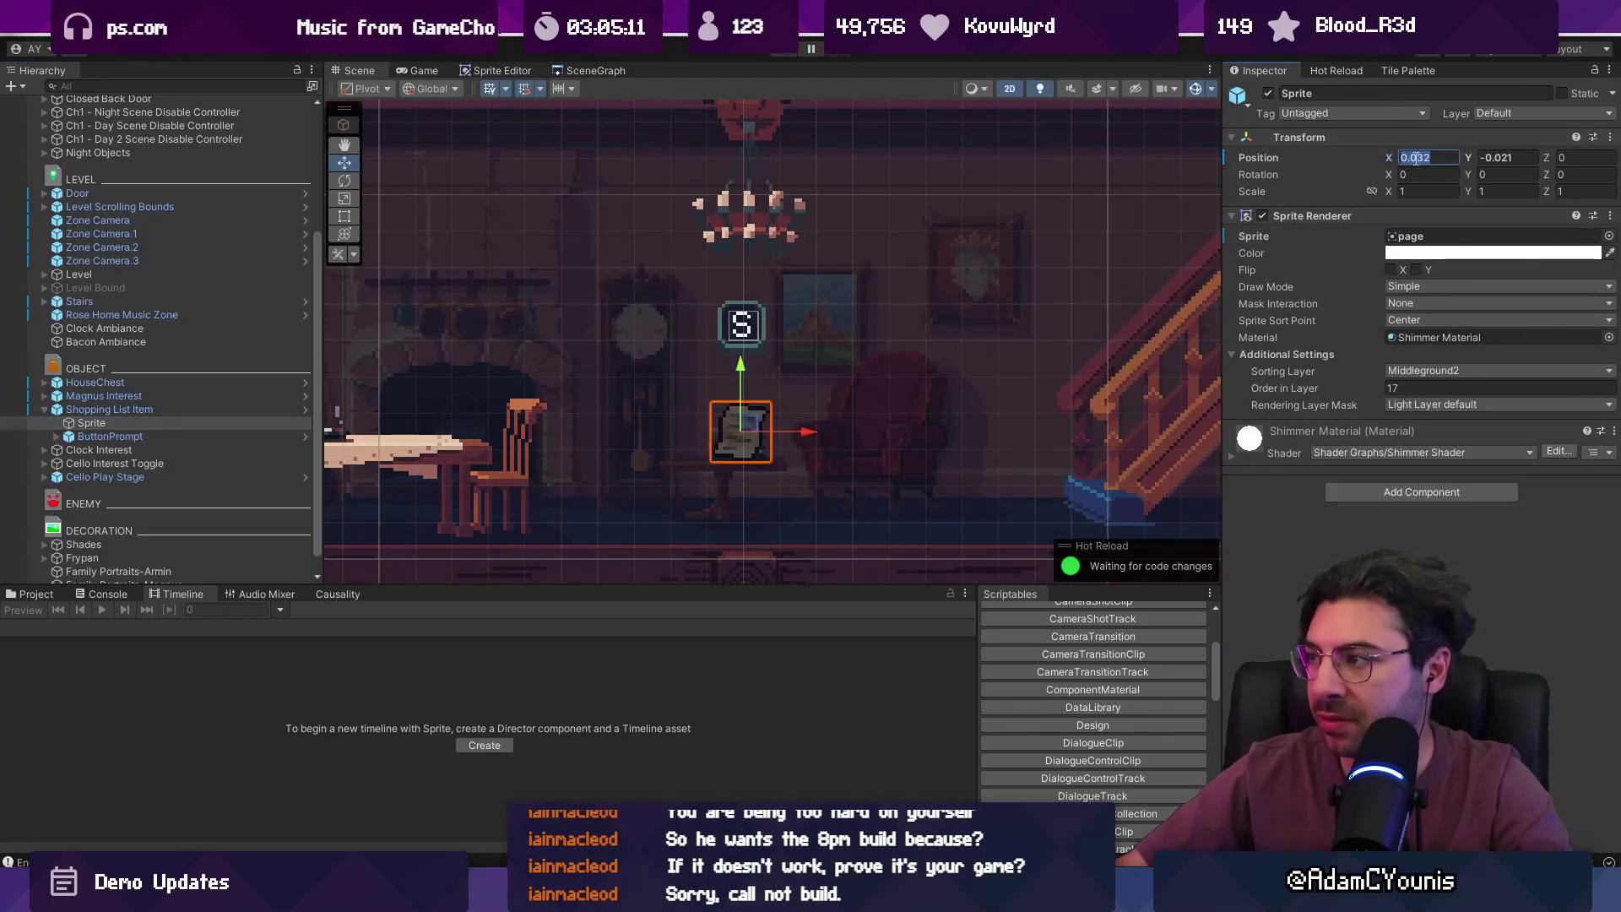
text(9)
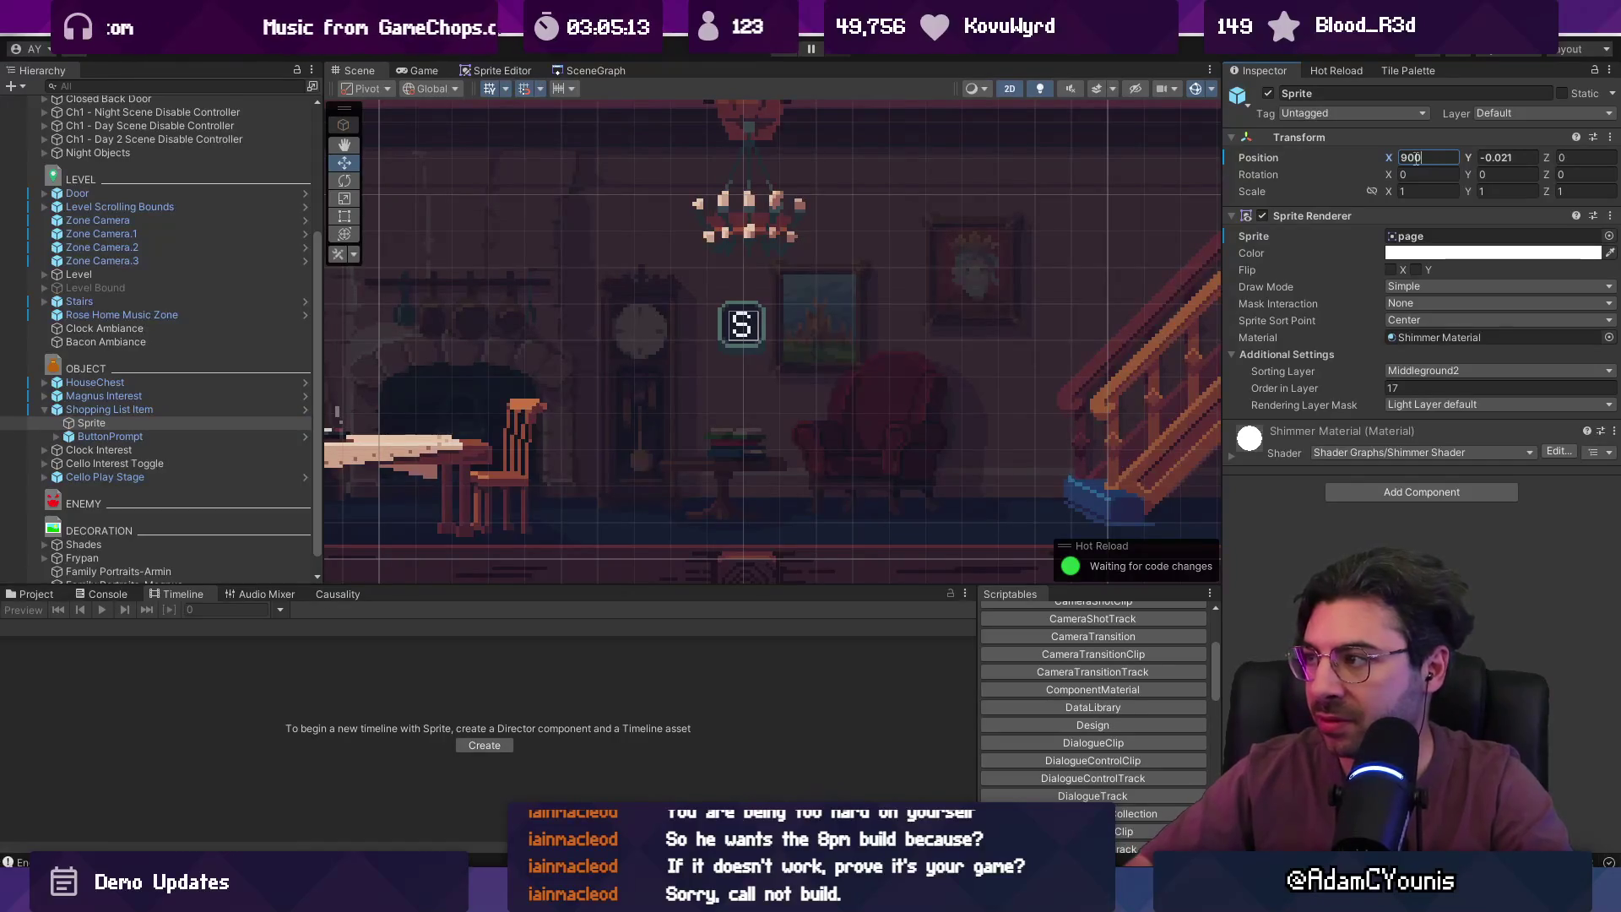
- Nudge the item right to X 0.02, flip its sprite horizontally, and start a playtest
click(202, 410)
drag(794, 428, 815, 428)
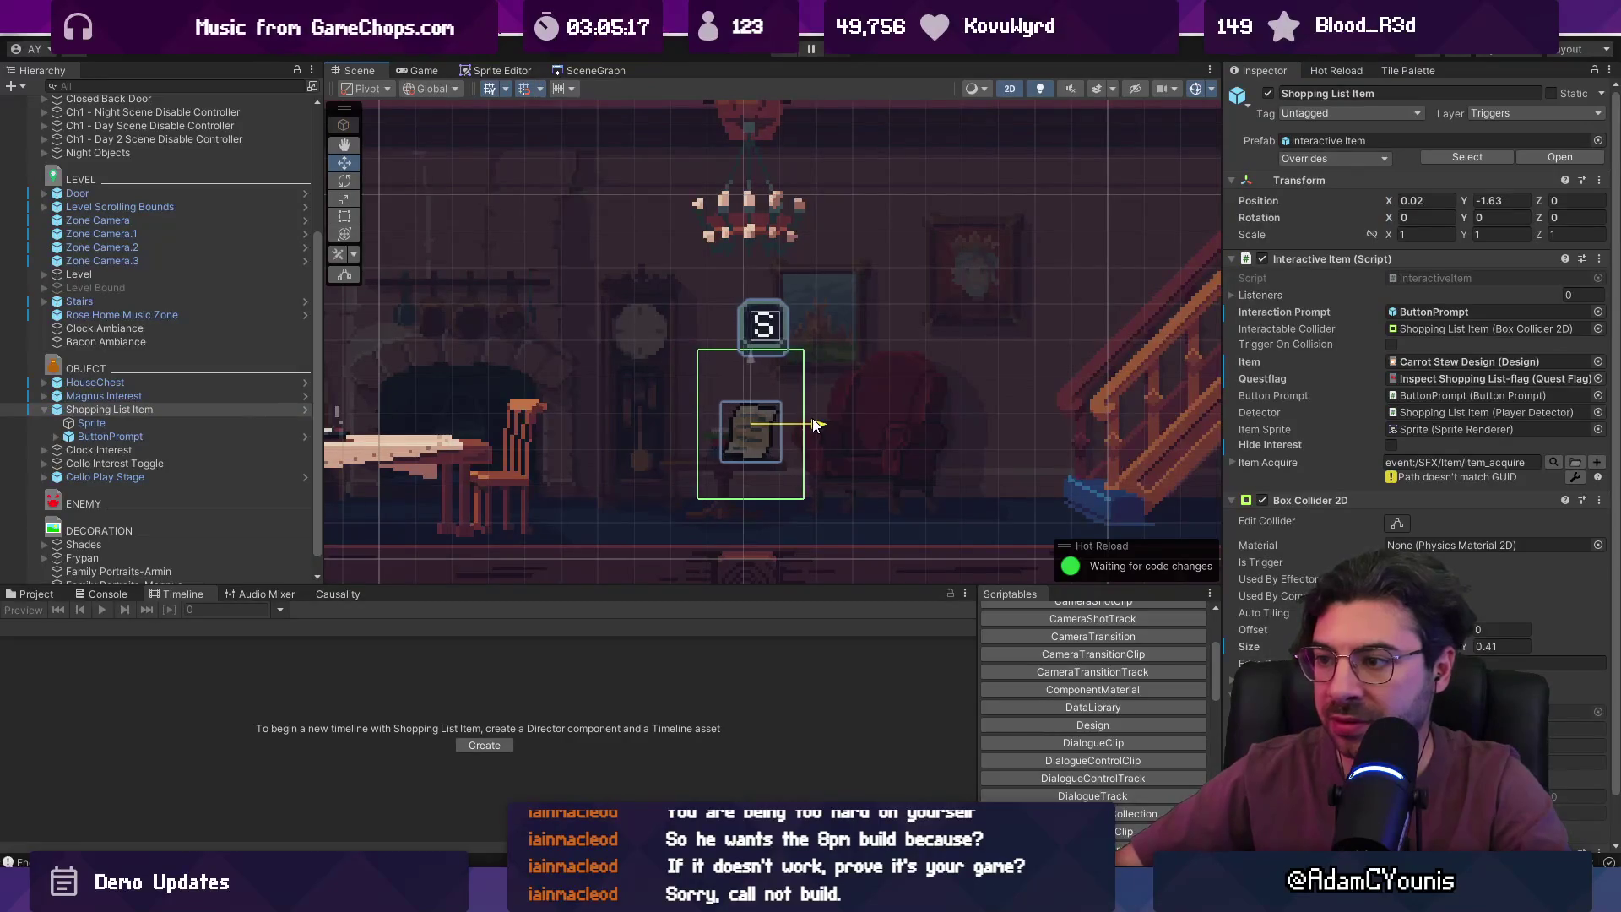
click(93, 423)
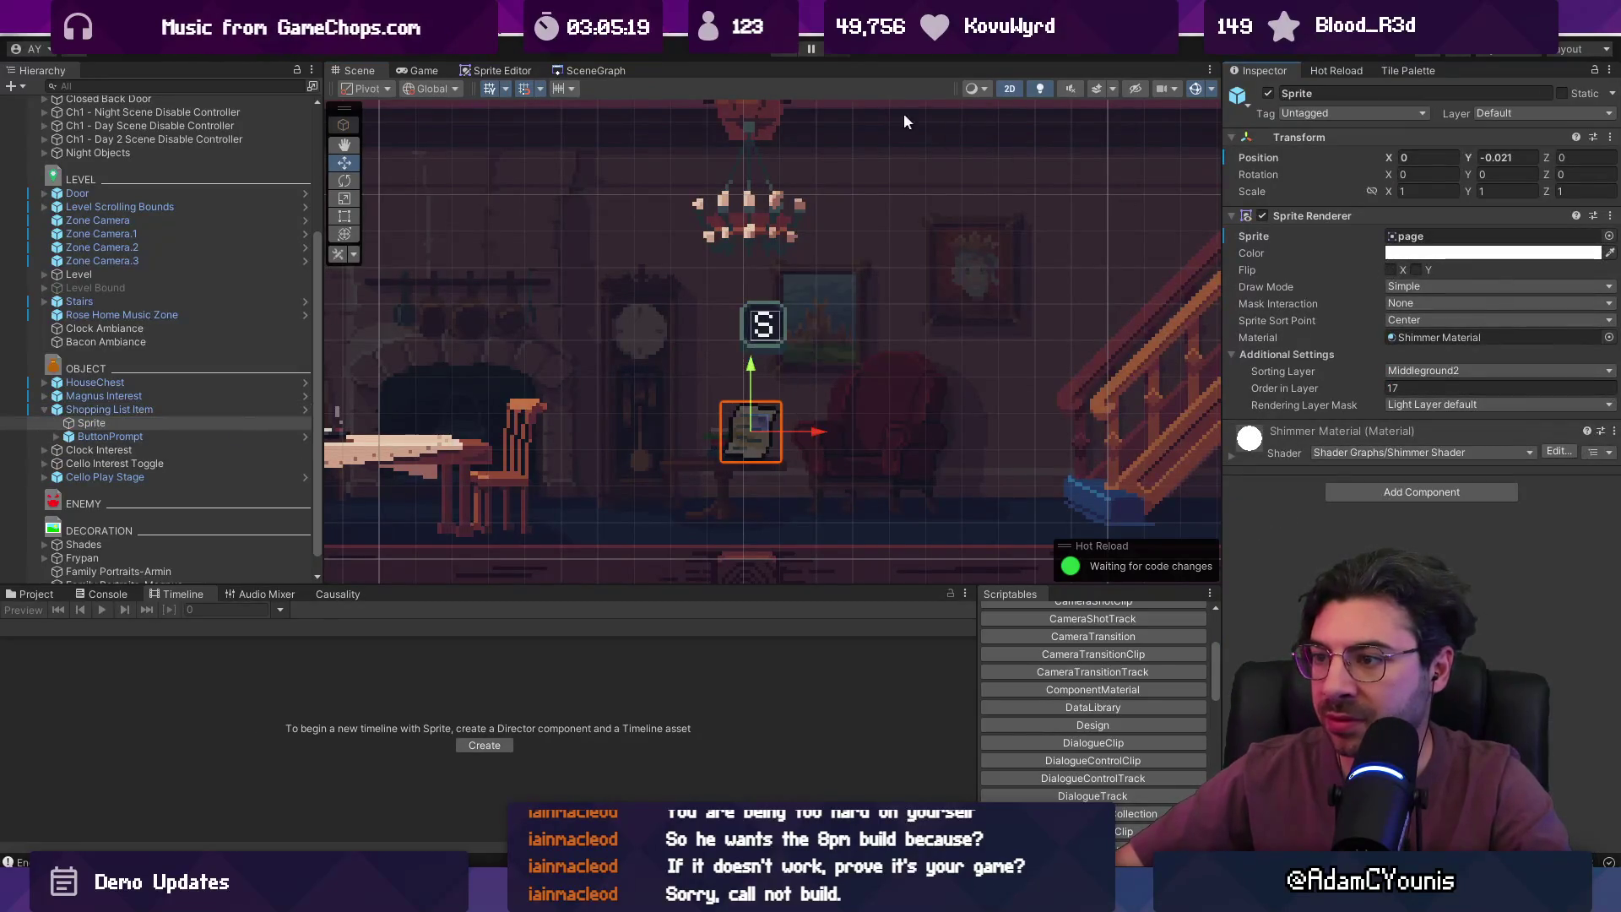
click(1393, 270)
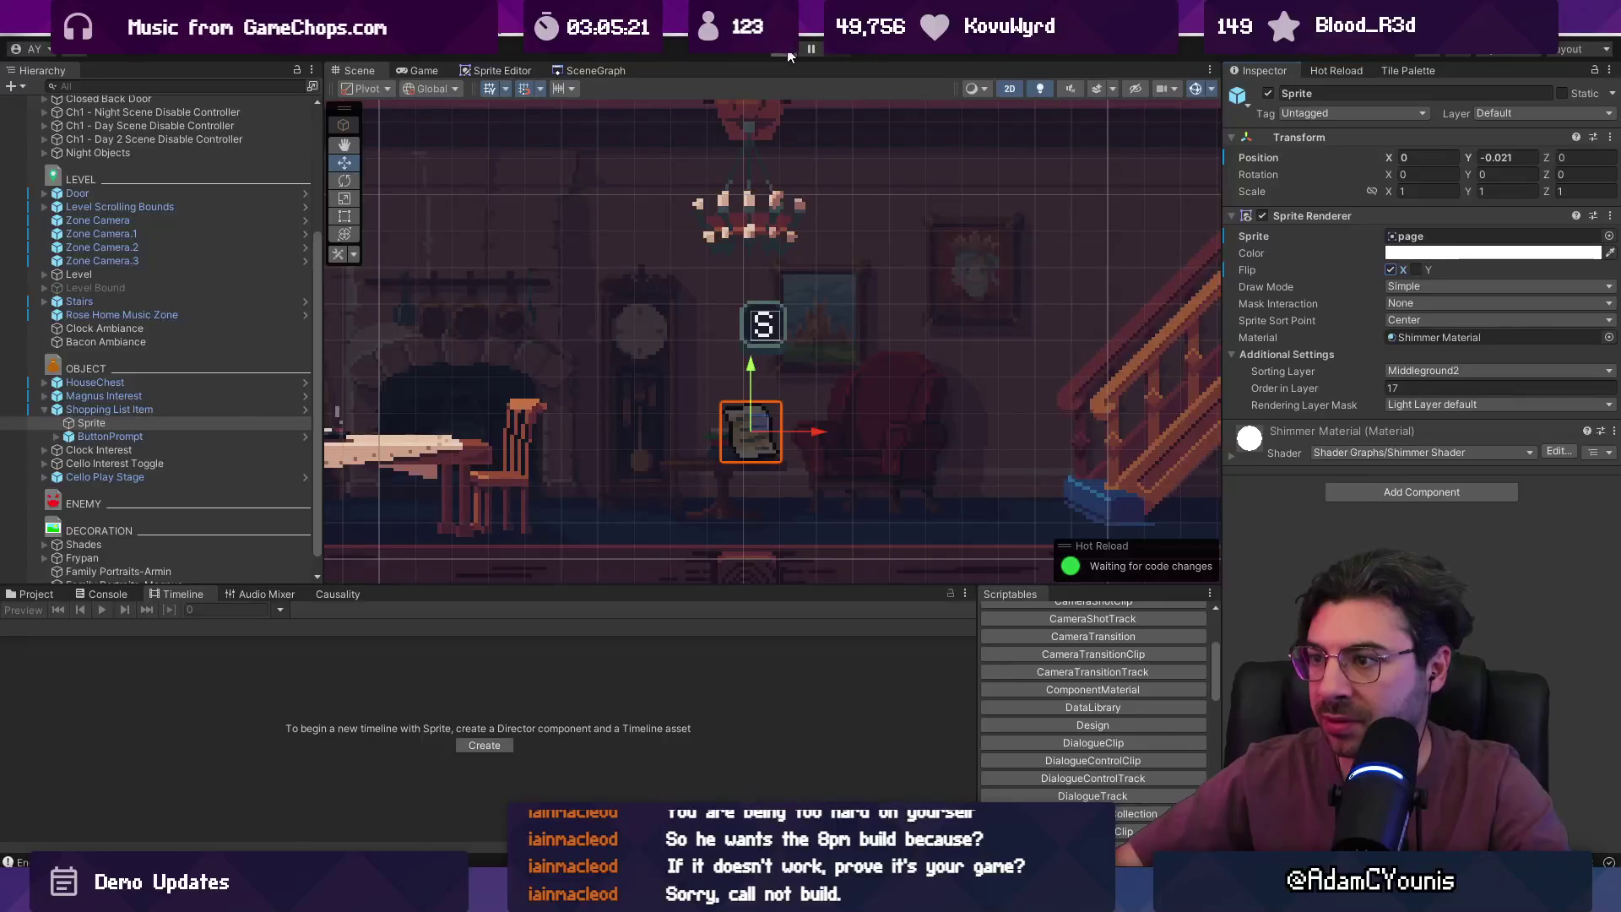
click(788, 52)
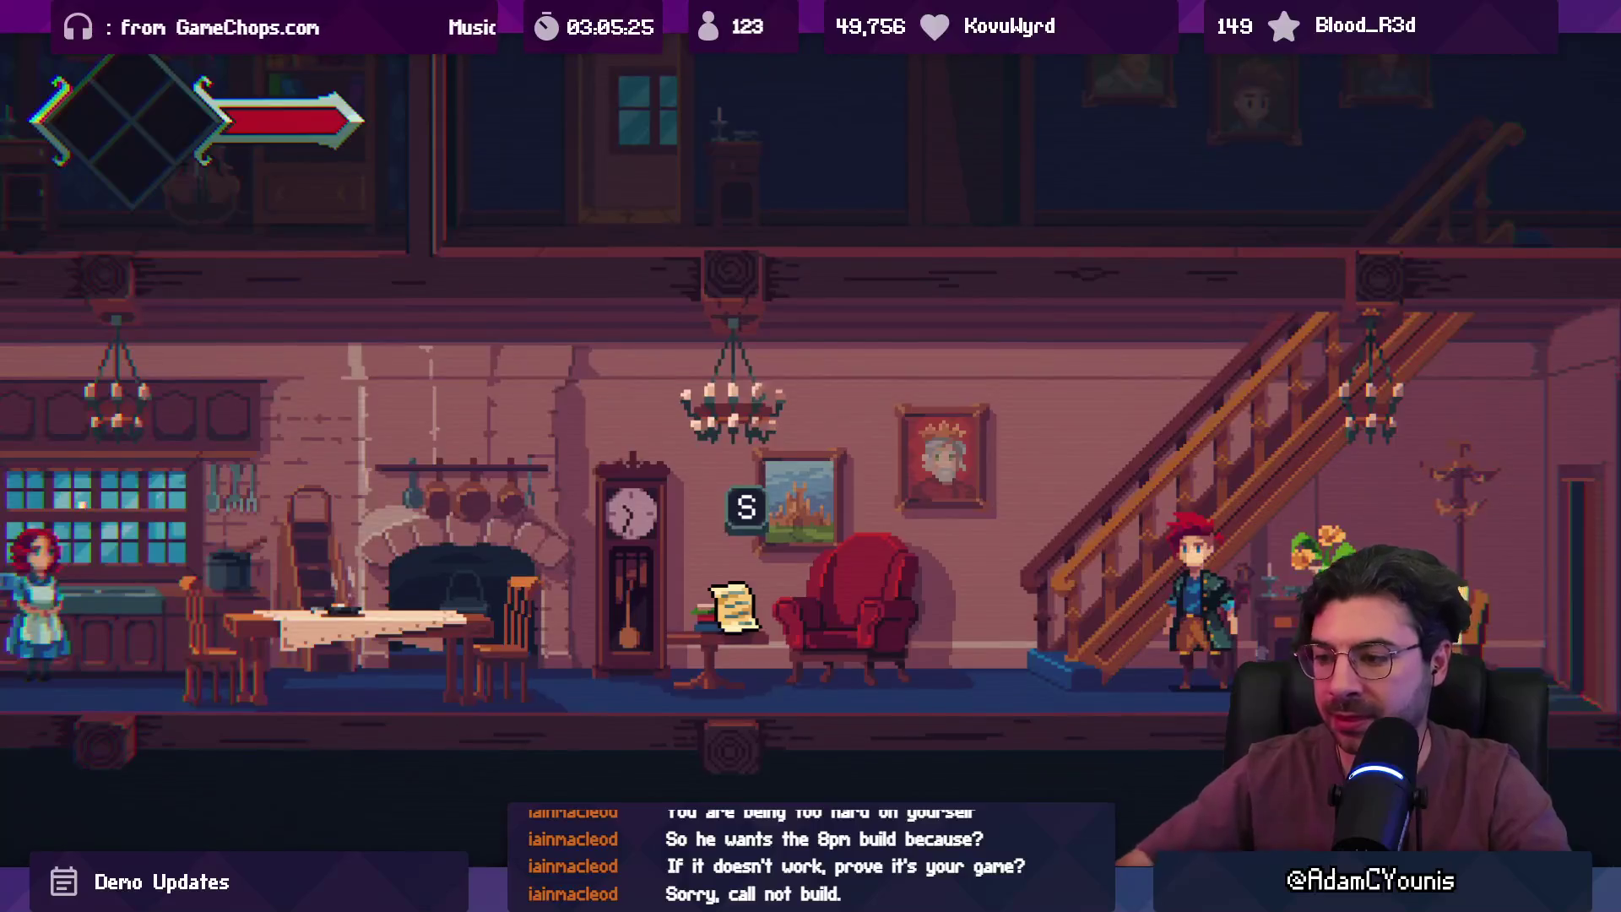
- Stop the playtest, disable the ButtonPrompt object, and start a fresh playtest
key(Escape)
click(781, 54)
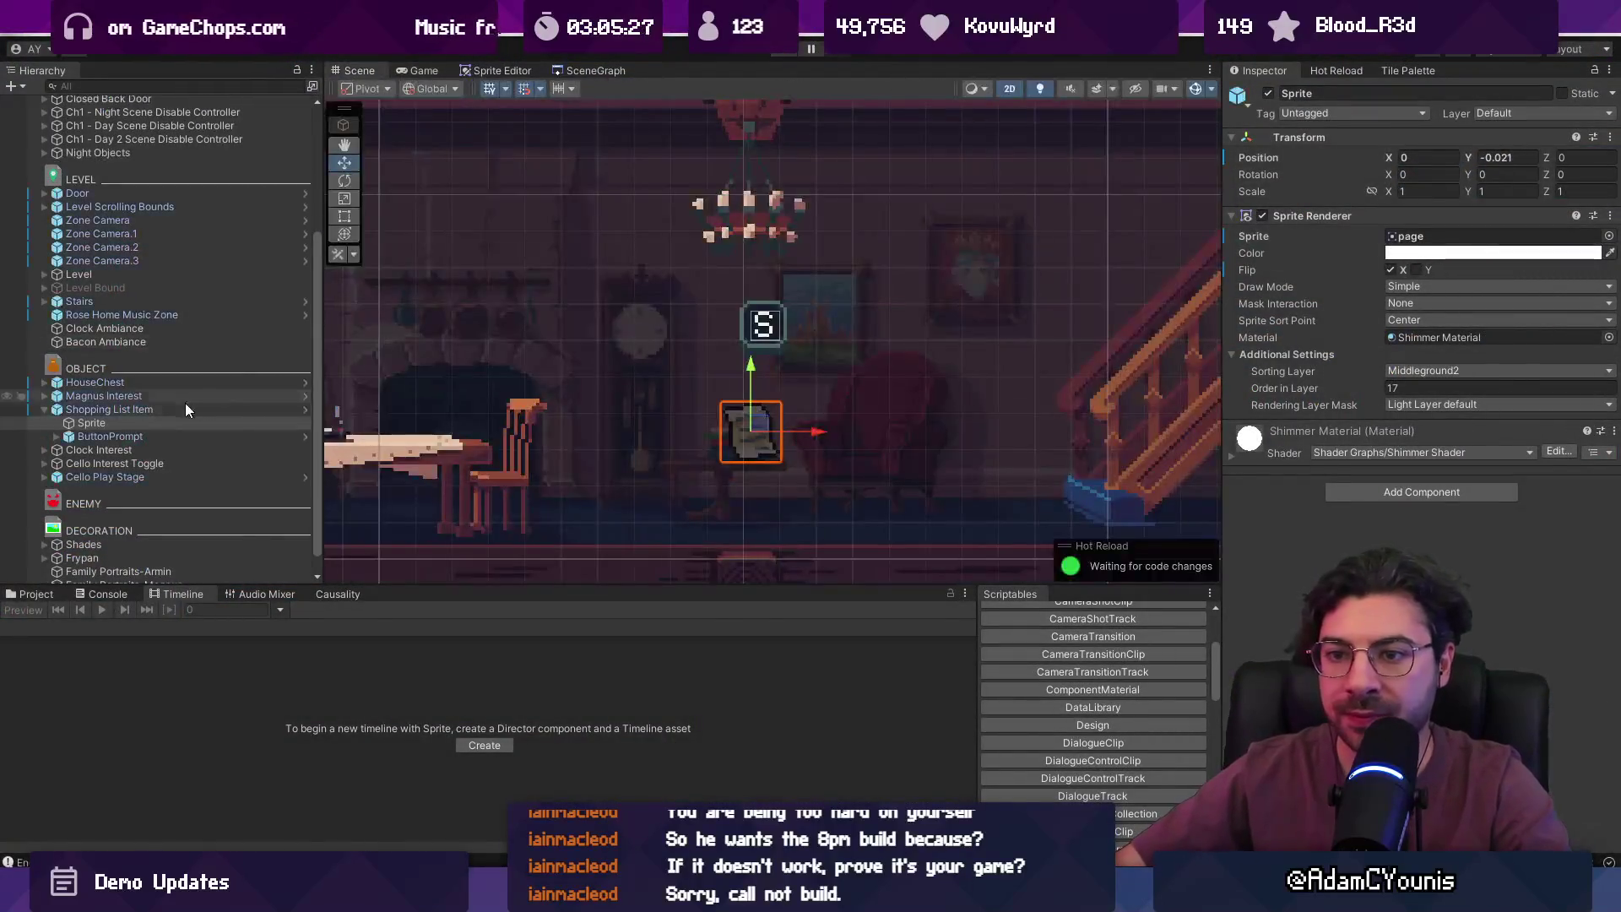
click(169, 434)
click(1267, 94)
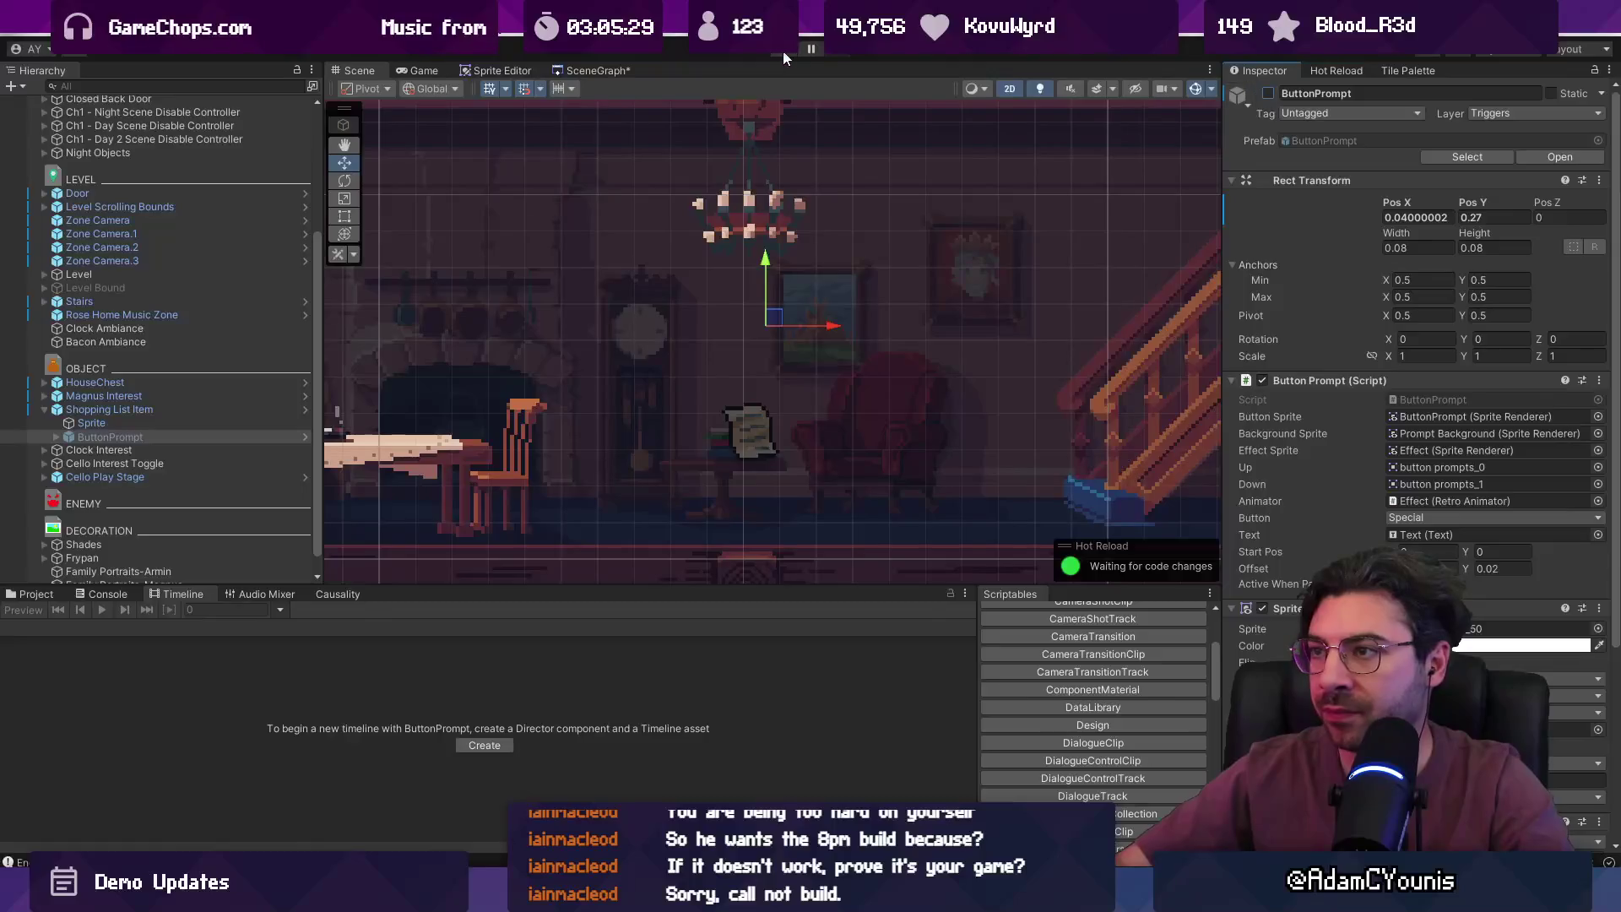
click(782, 53)
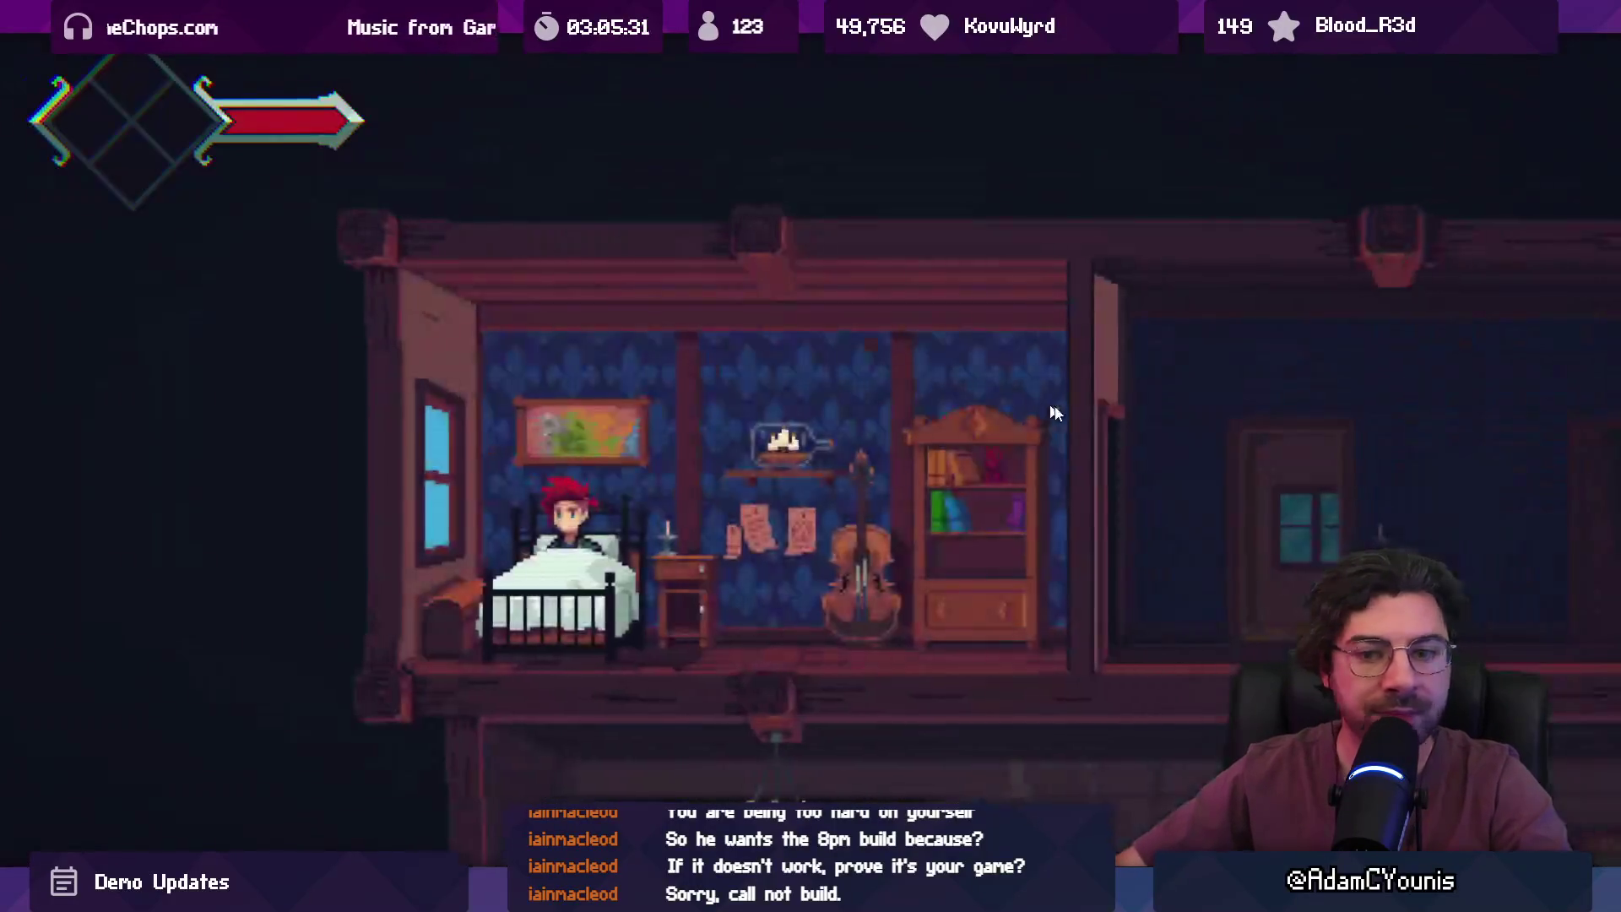
- Walk downstairs and talk with Mum, starting the Off to the Shops quest
key(Right)
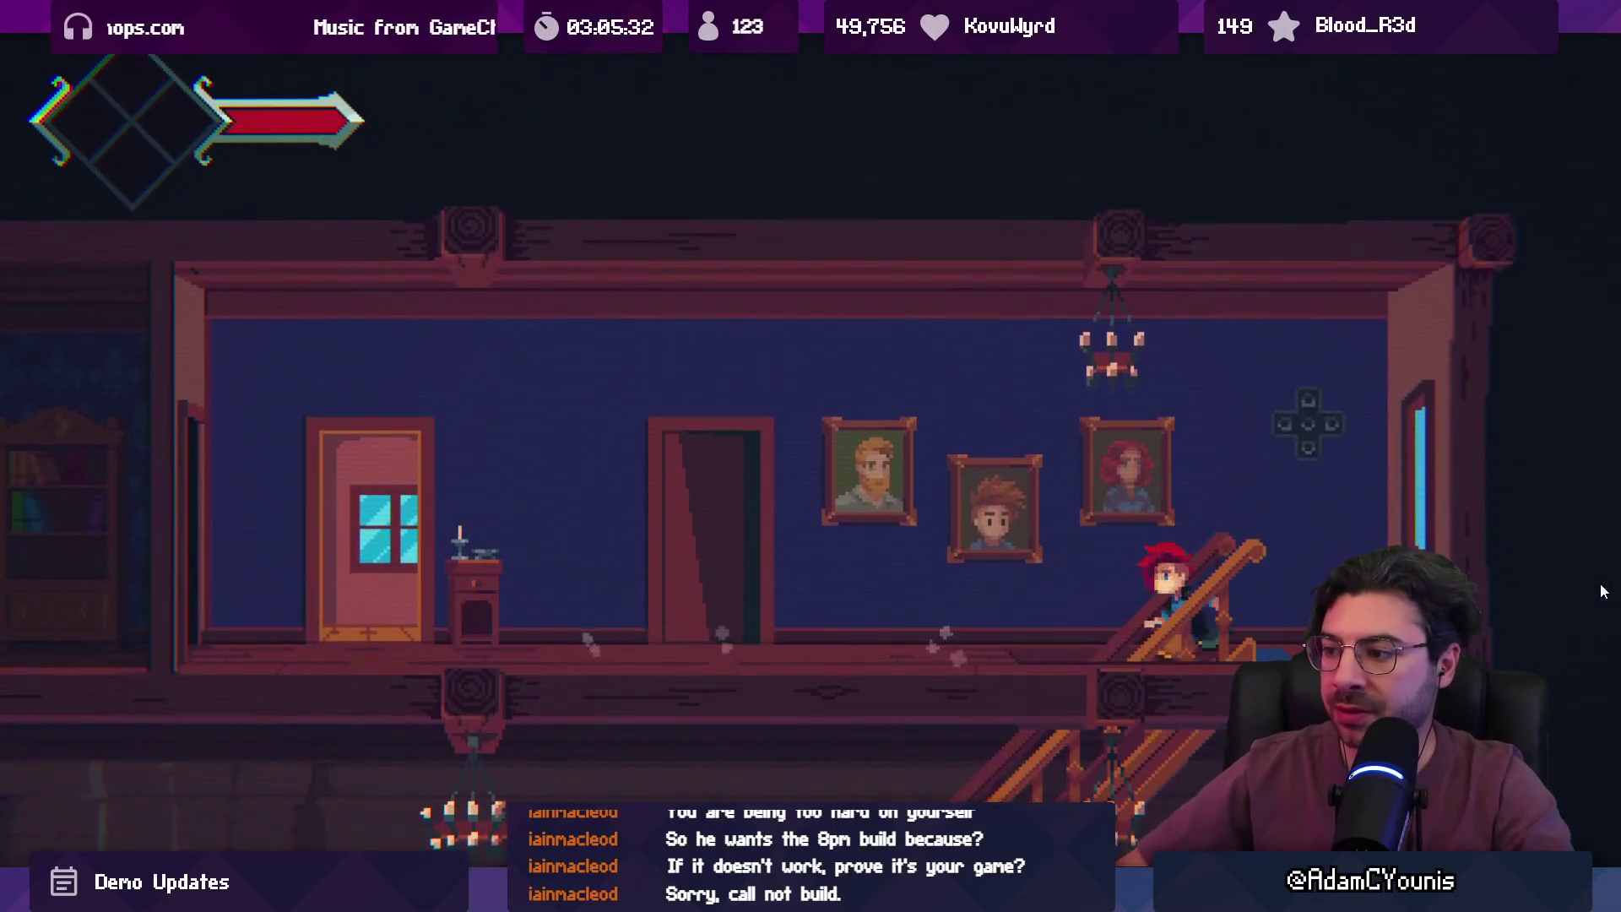
key(Left)
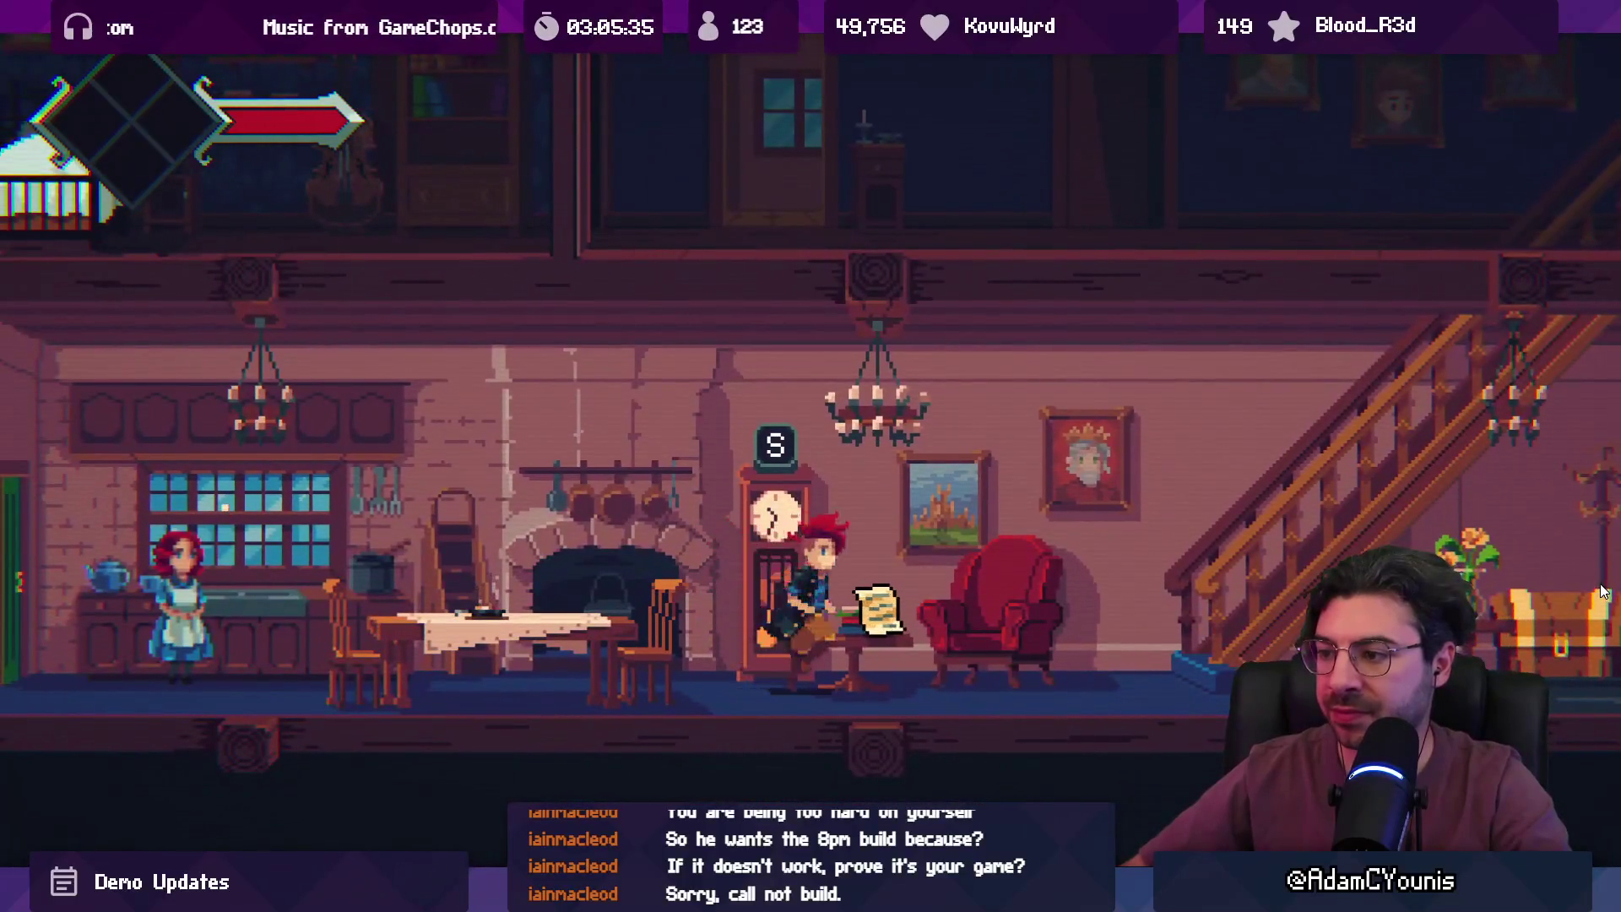
key(Right)
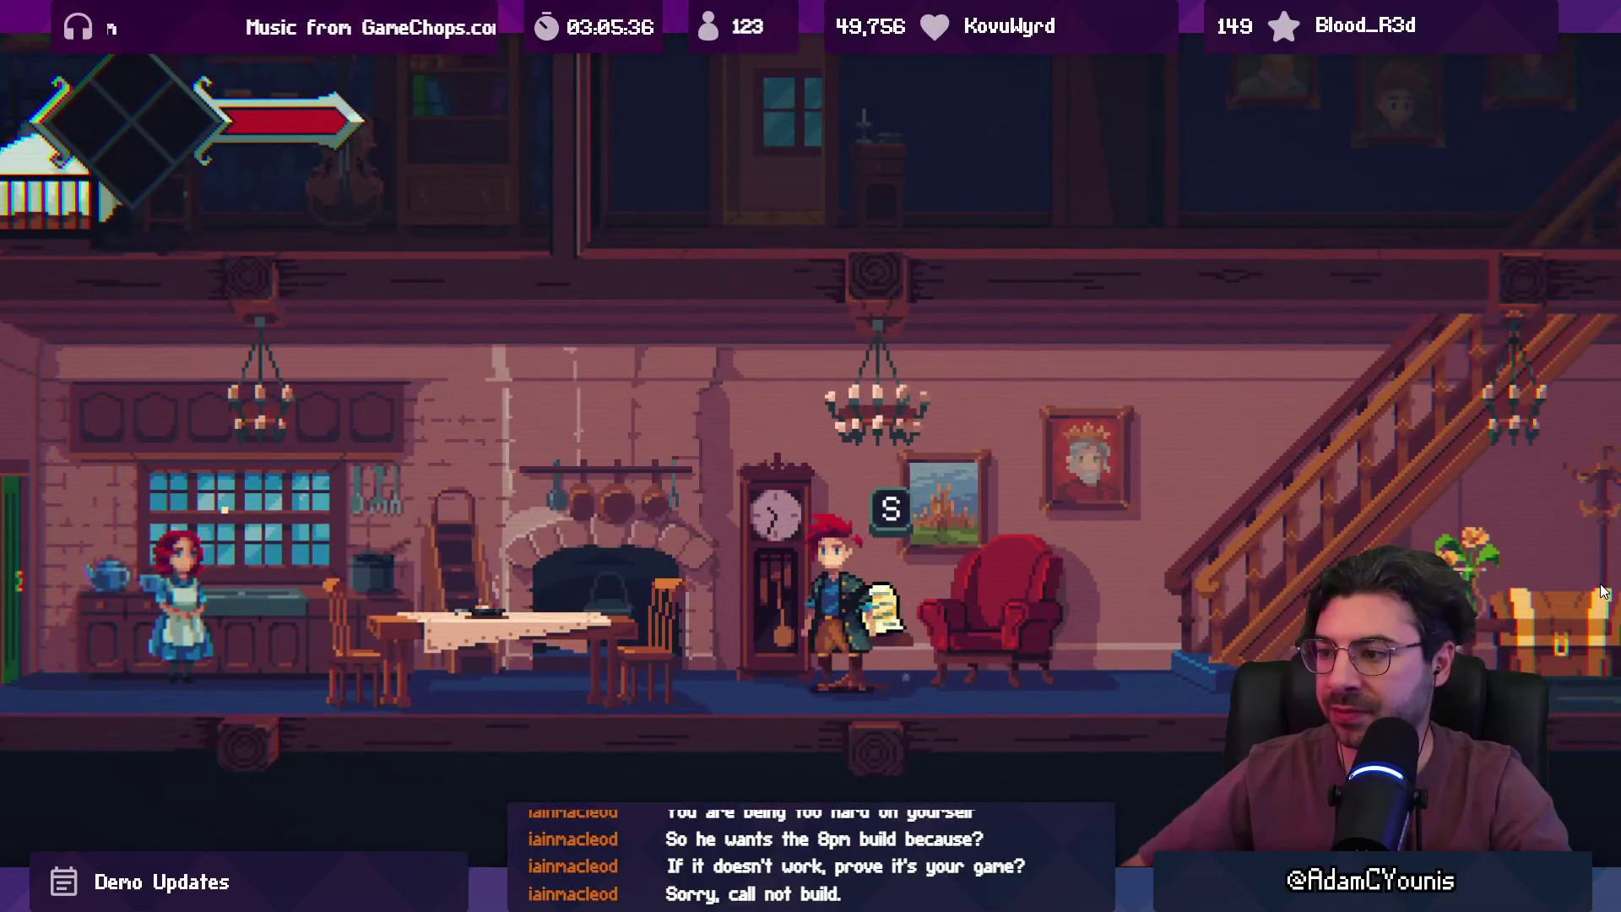
key(s)
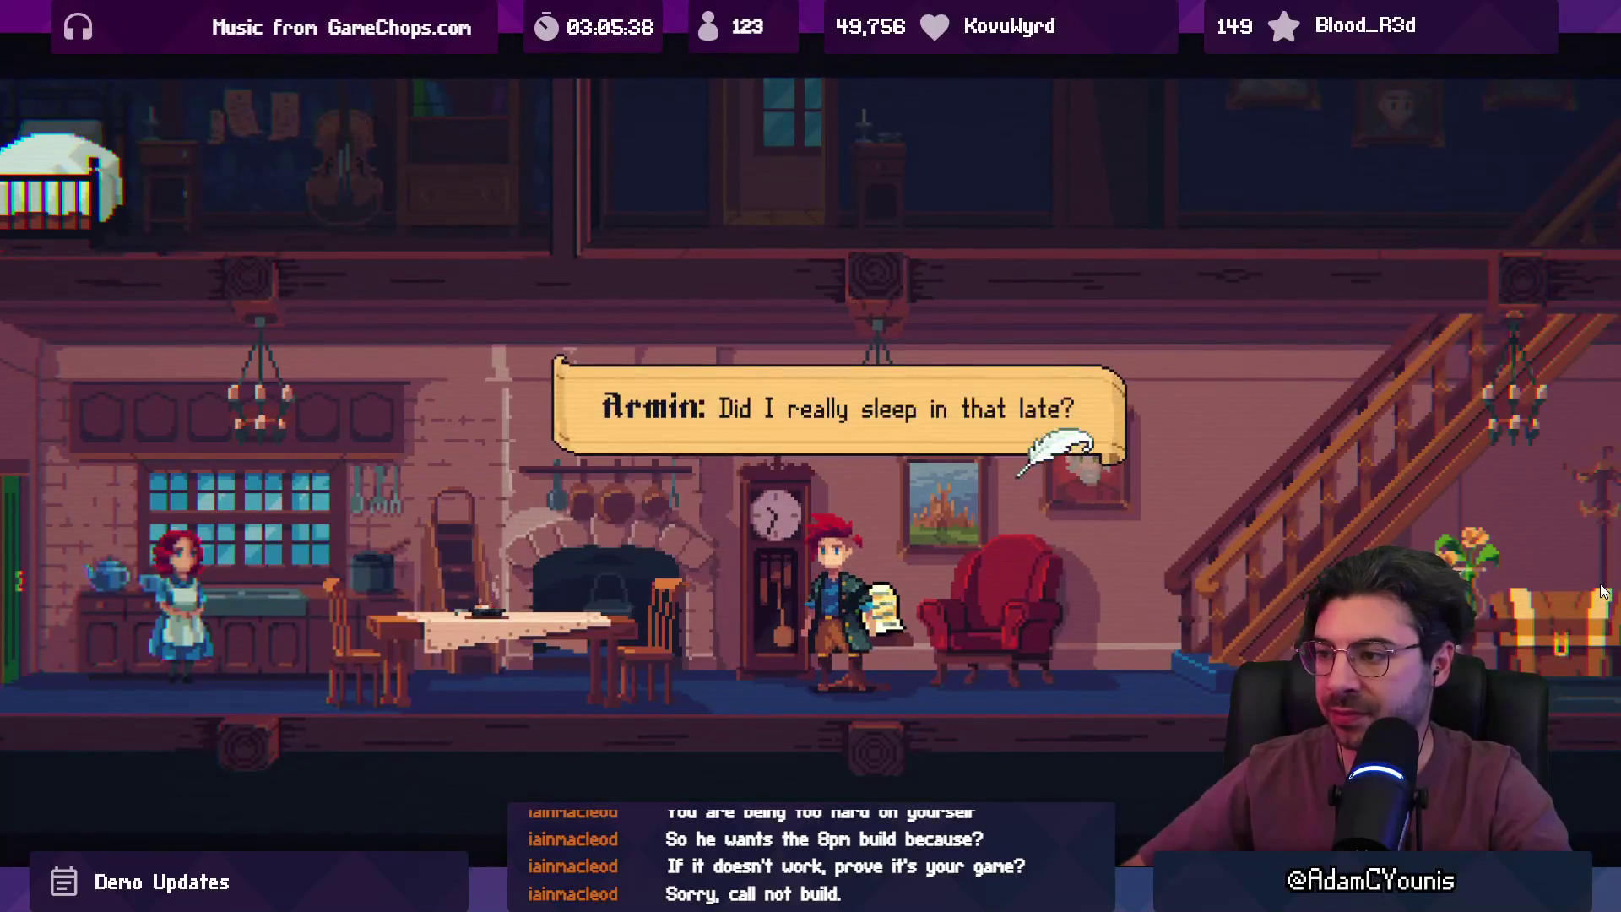
key(s)
key(s)
key(s)
key(Right)
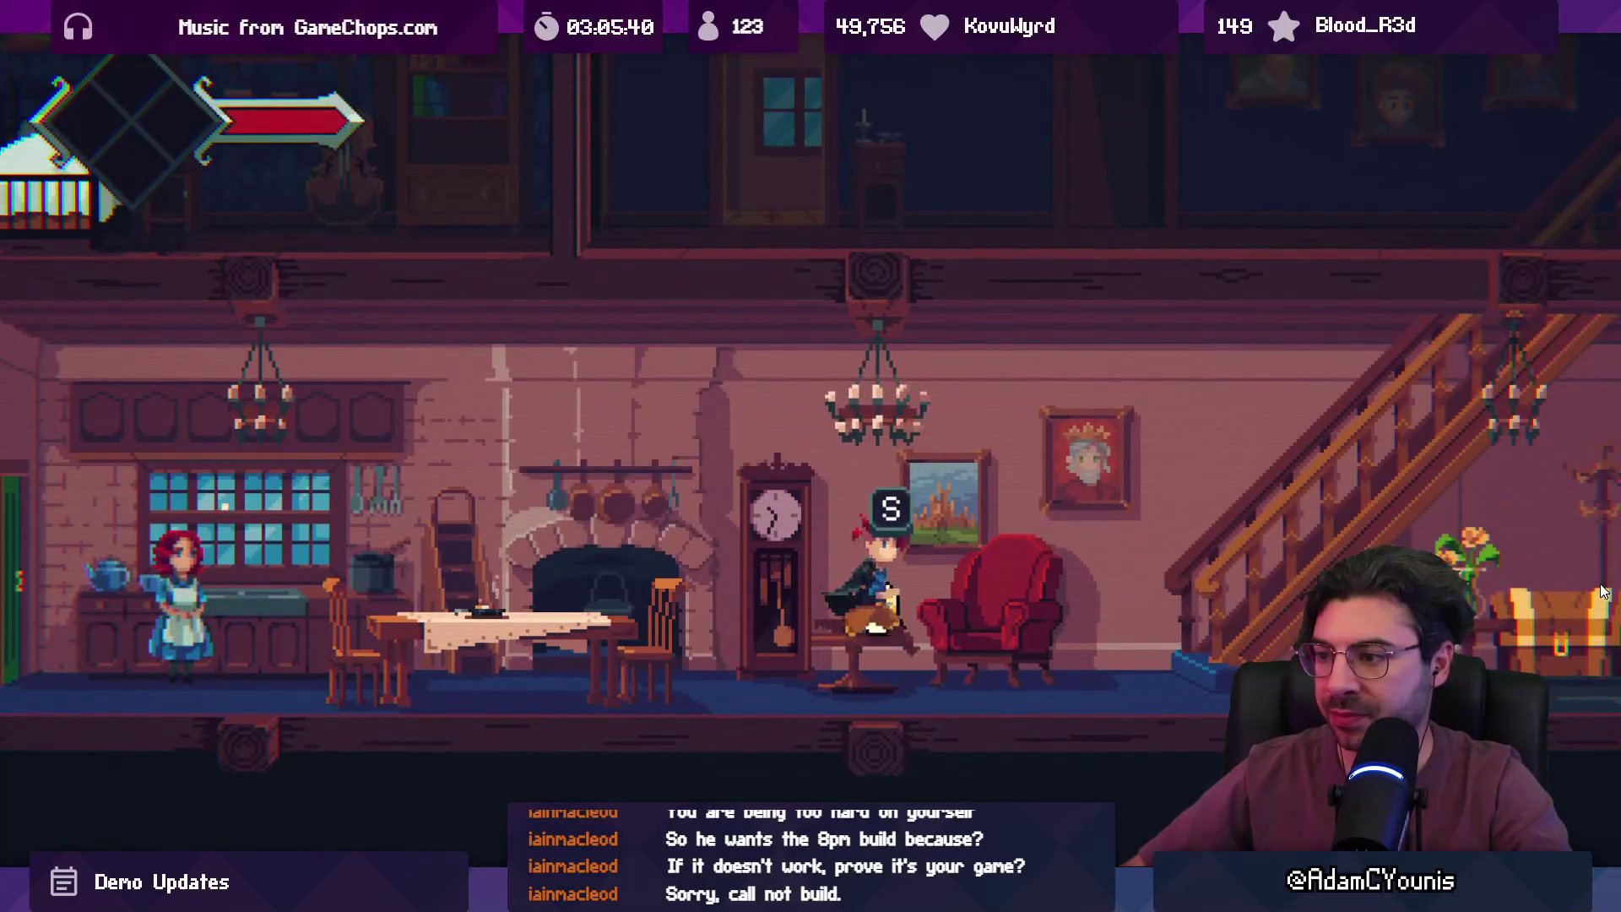
key(Left)
key(Right)
key(Left)
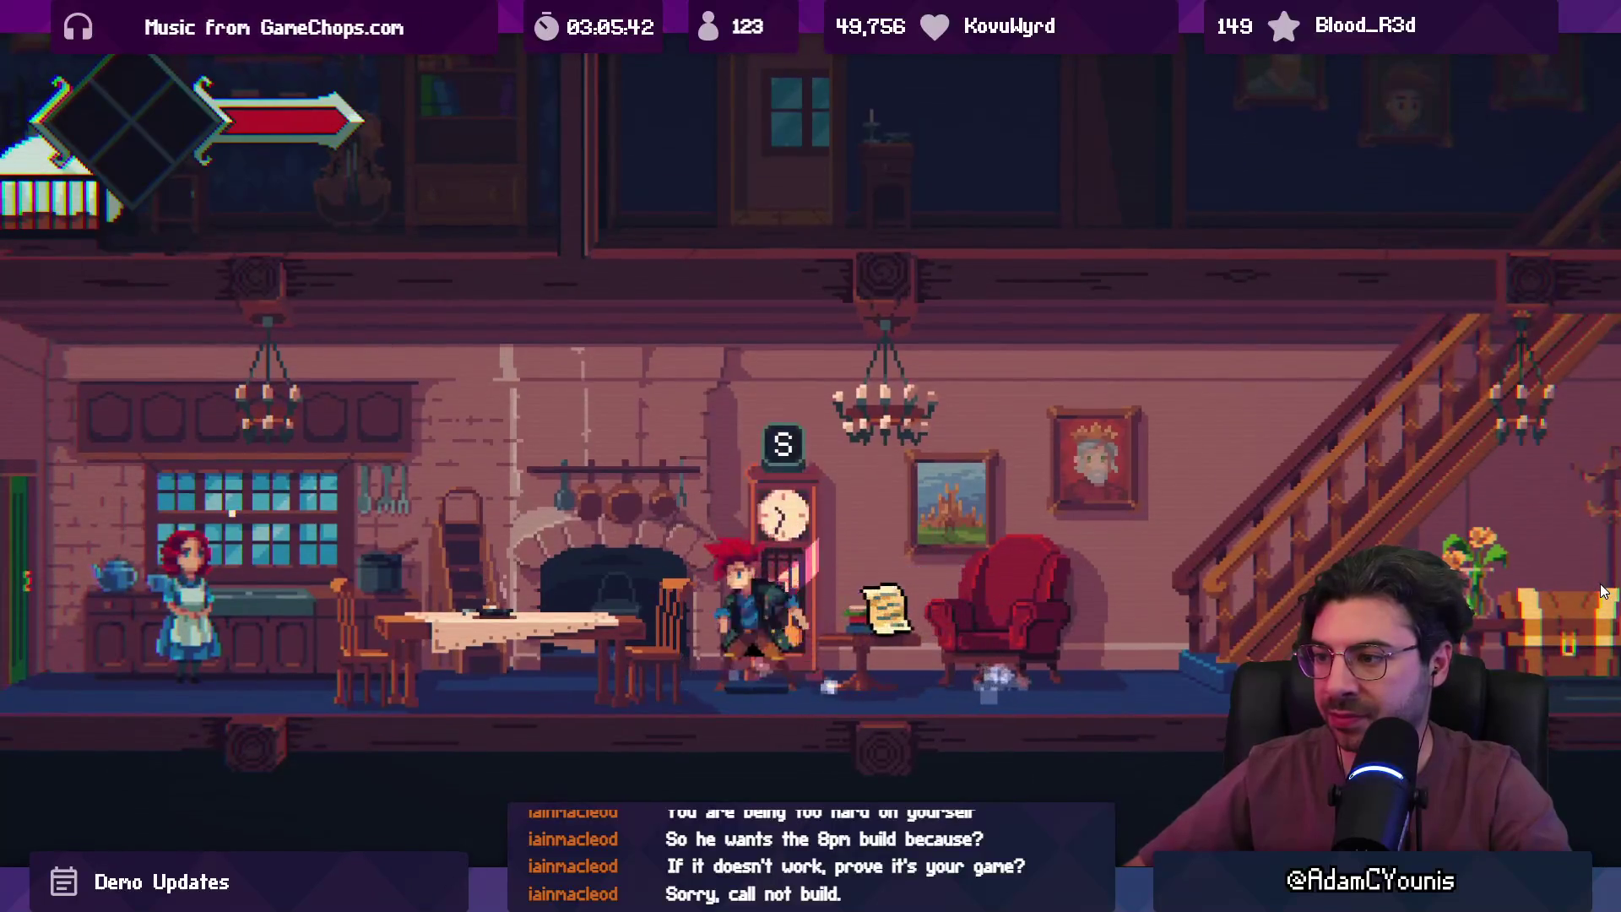
key(Right)
key(Right)
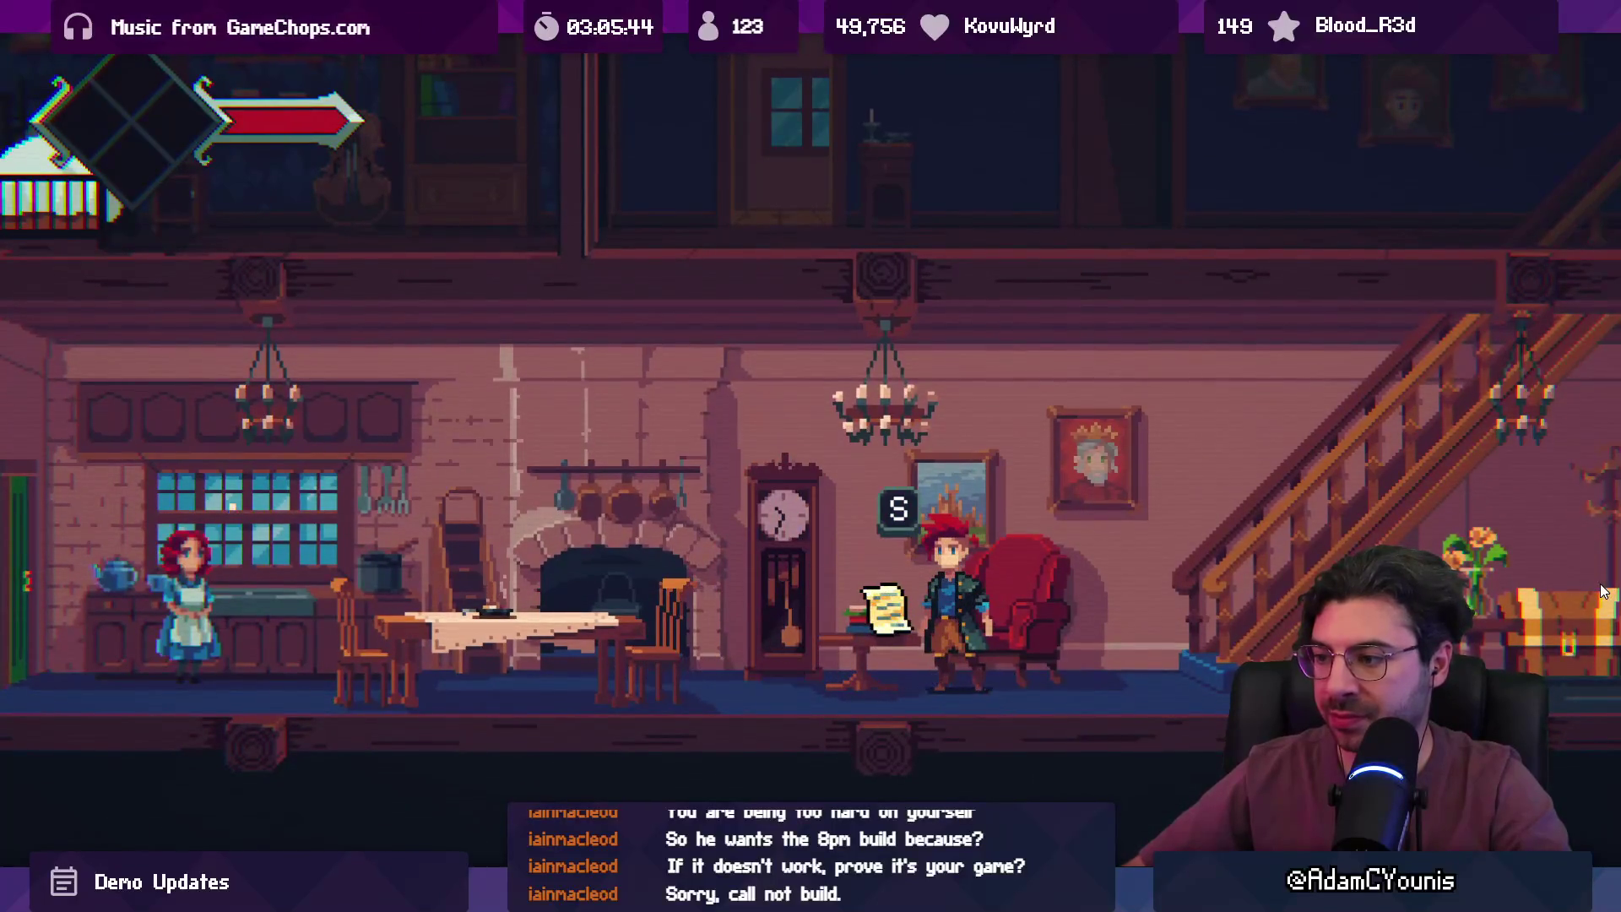
- Inspect the shopping list's Carrot Stew design, then head right to collect the Gold Lolley
key(s)
key(s)
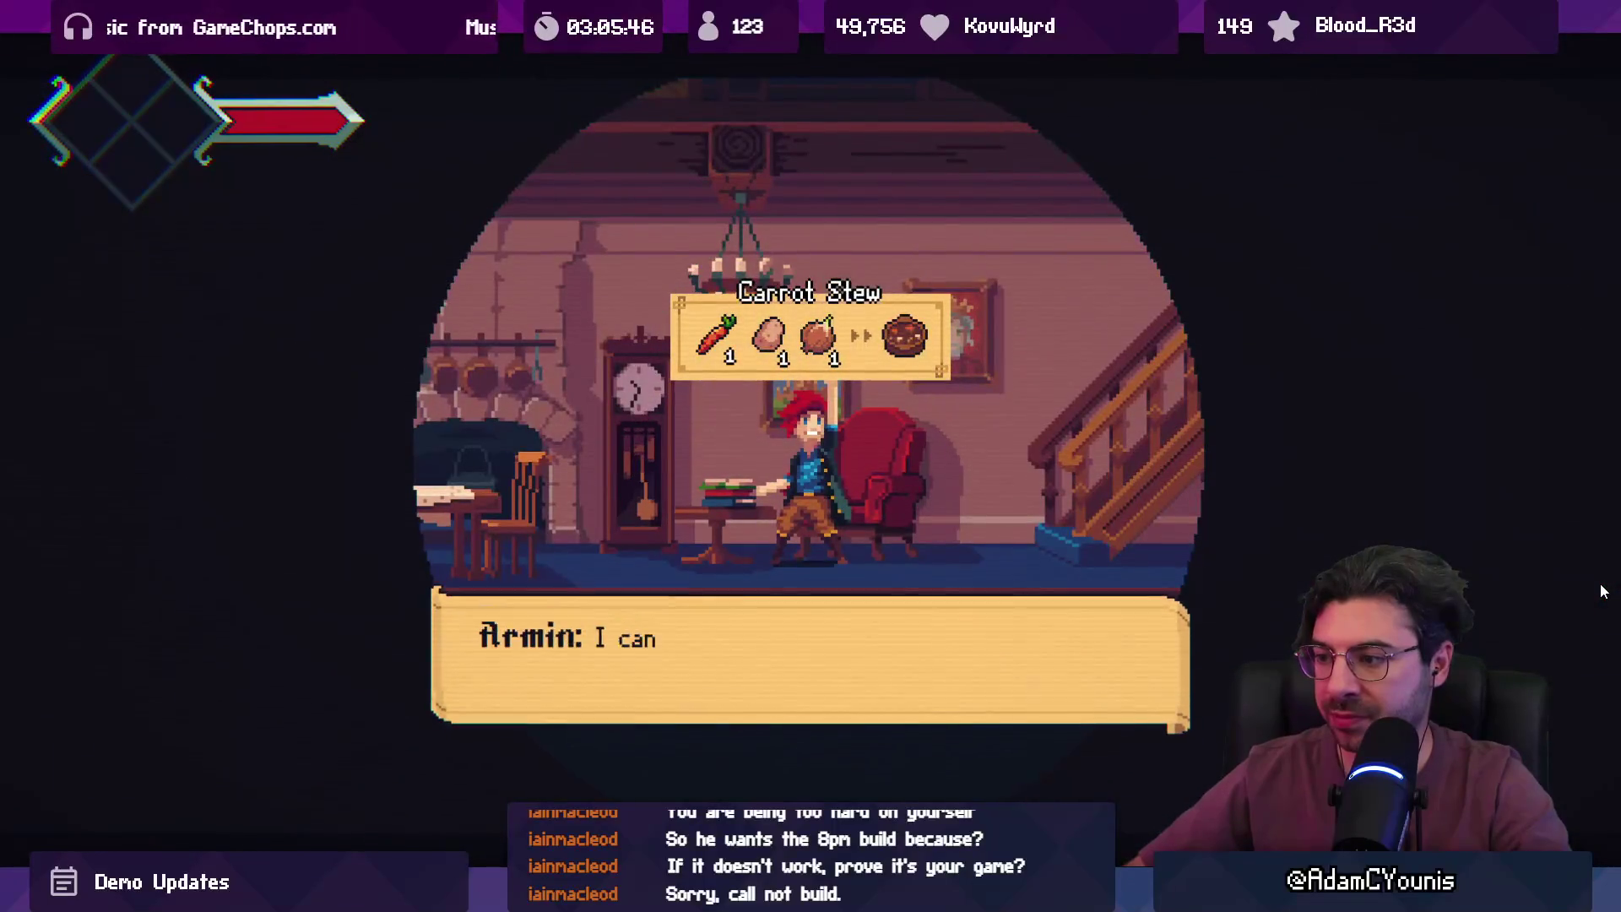
key(s)
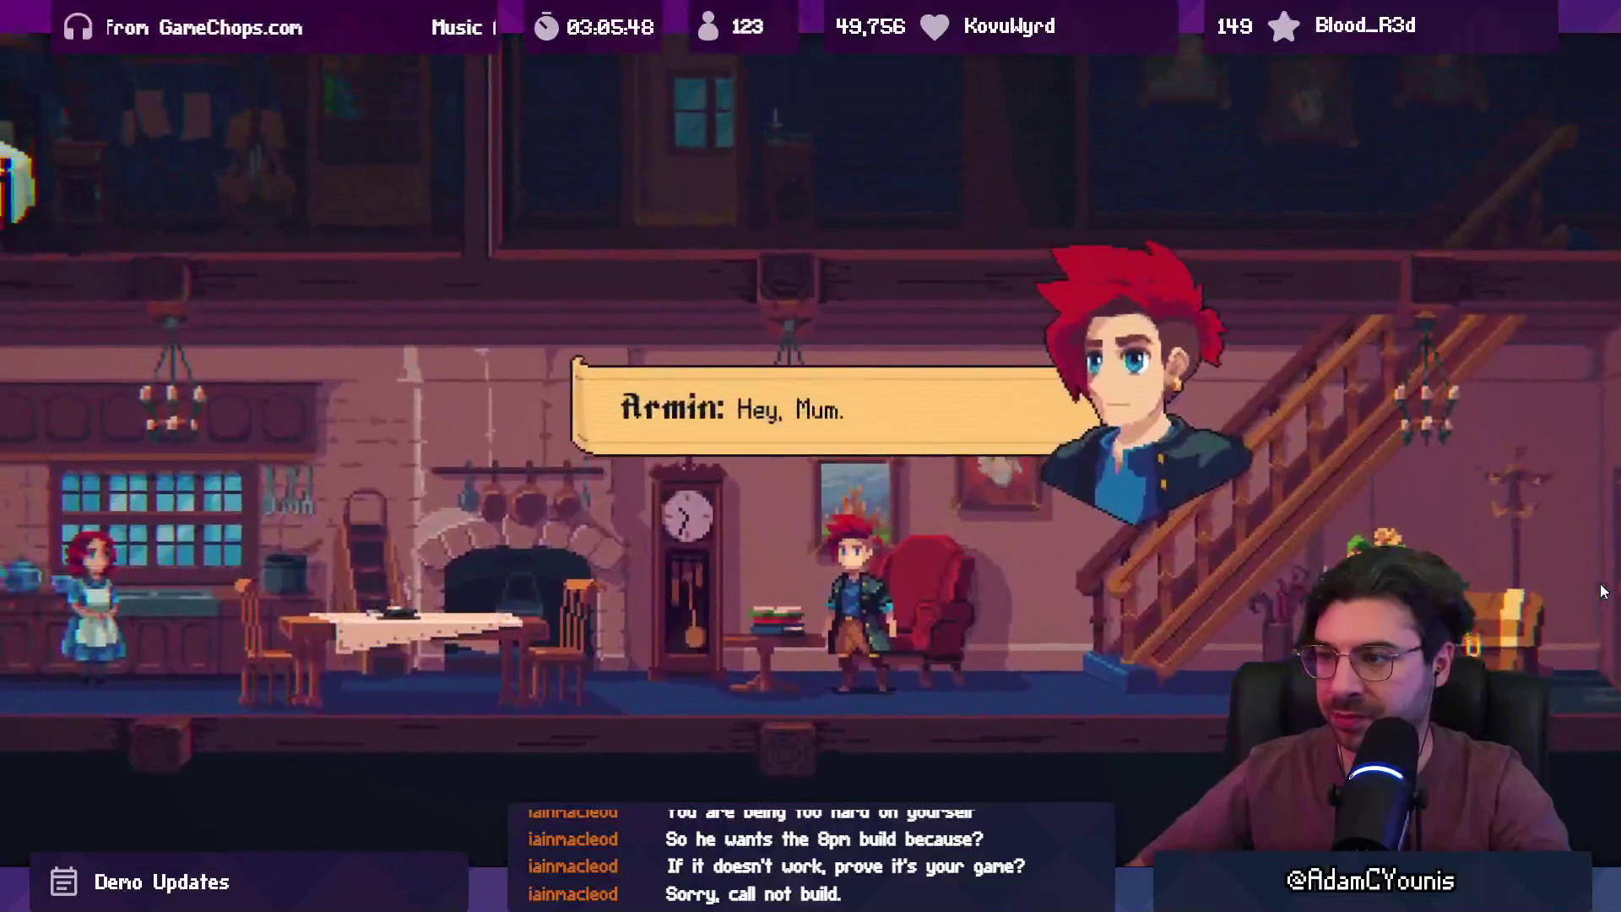
key(s)
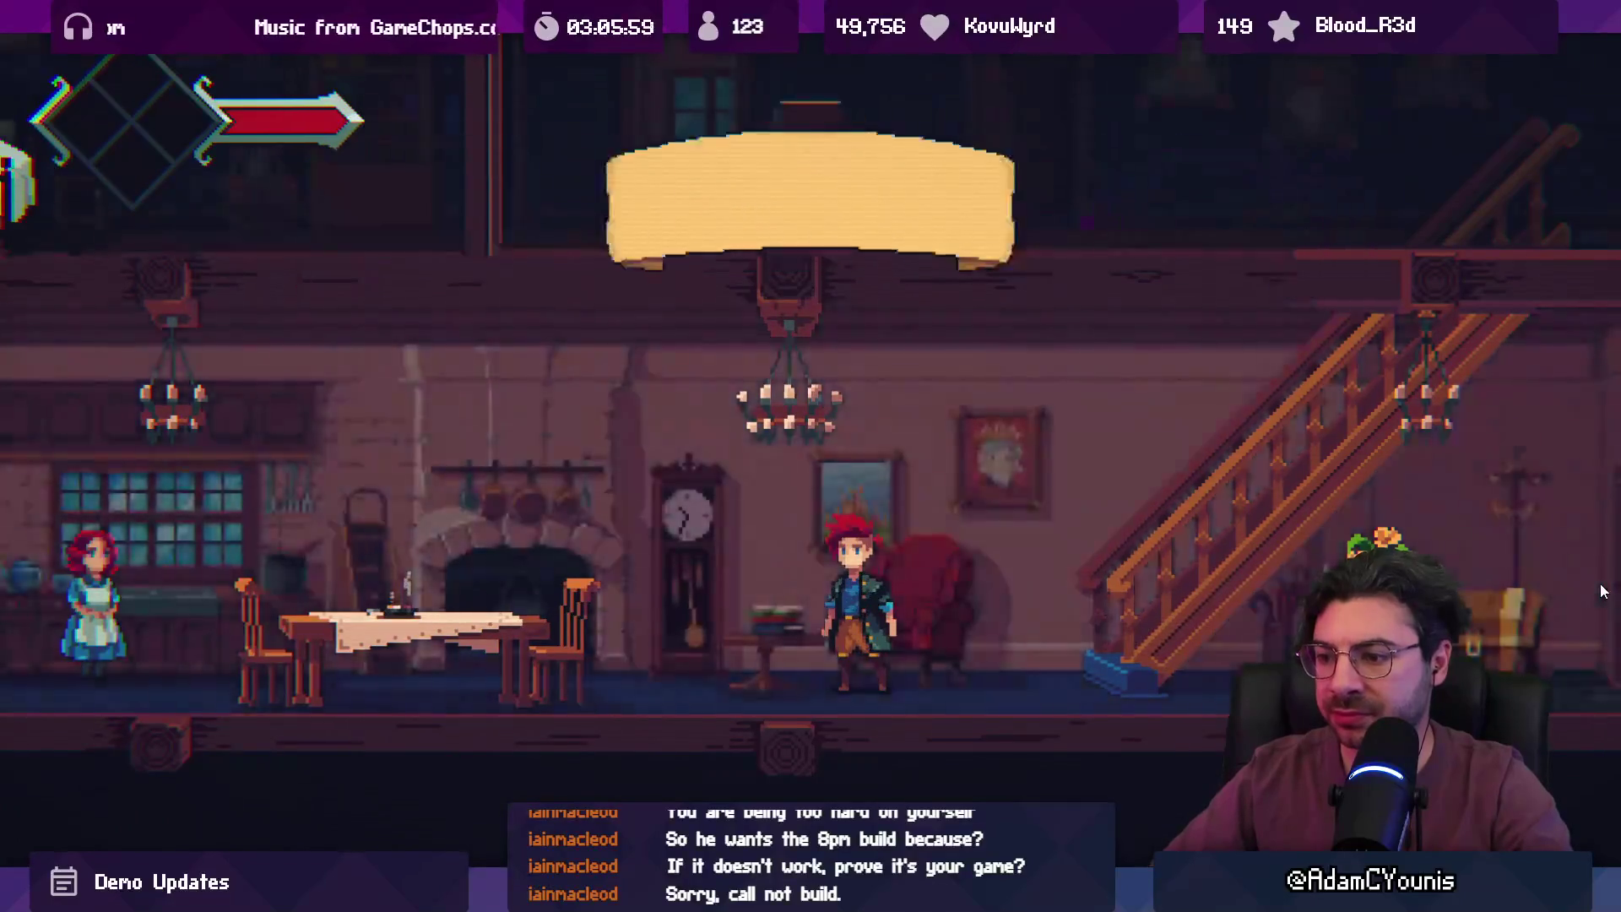
key(Right)
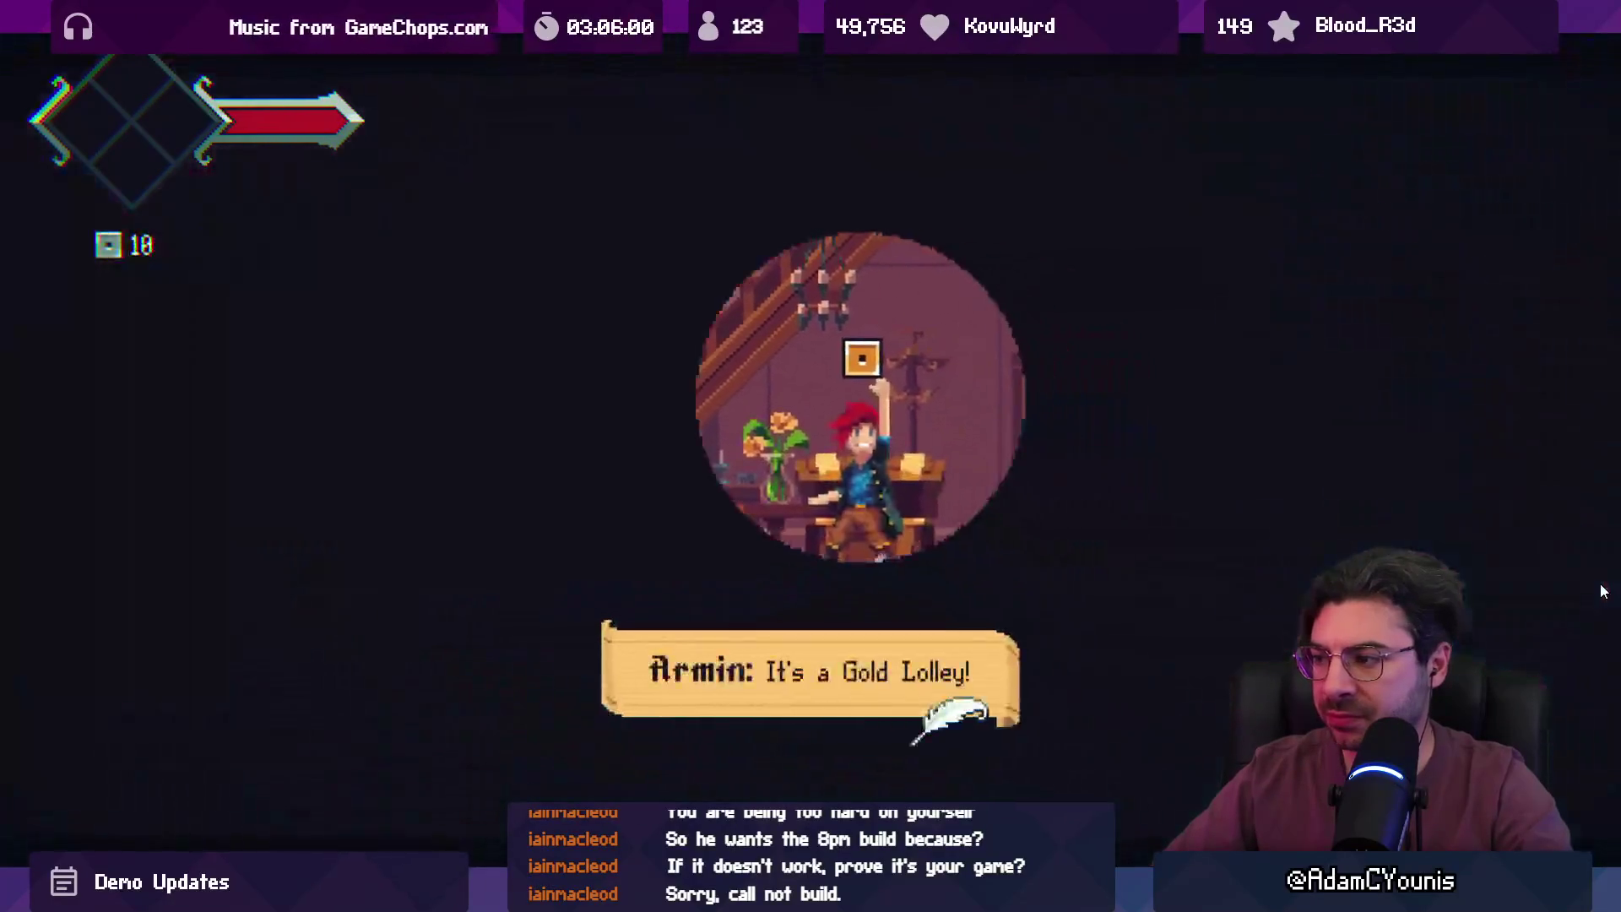
- Open the journal and view the Carrot Stew design on the Designs page
key(j)
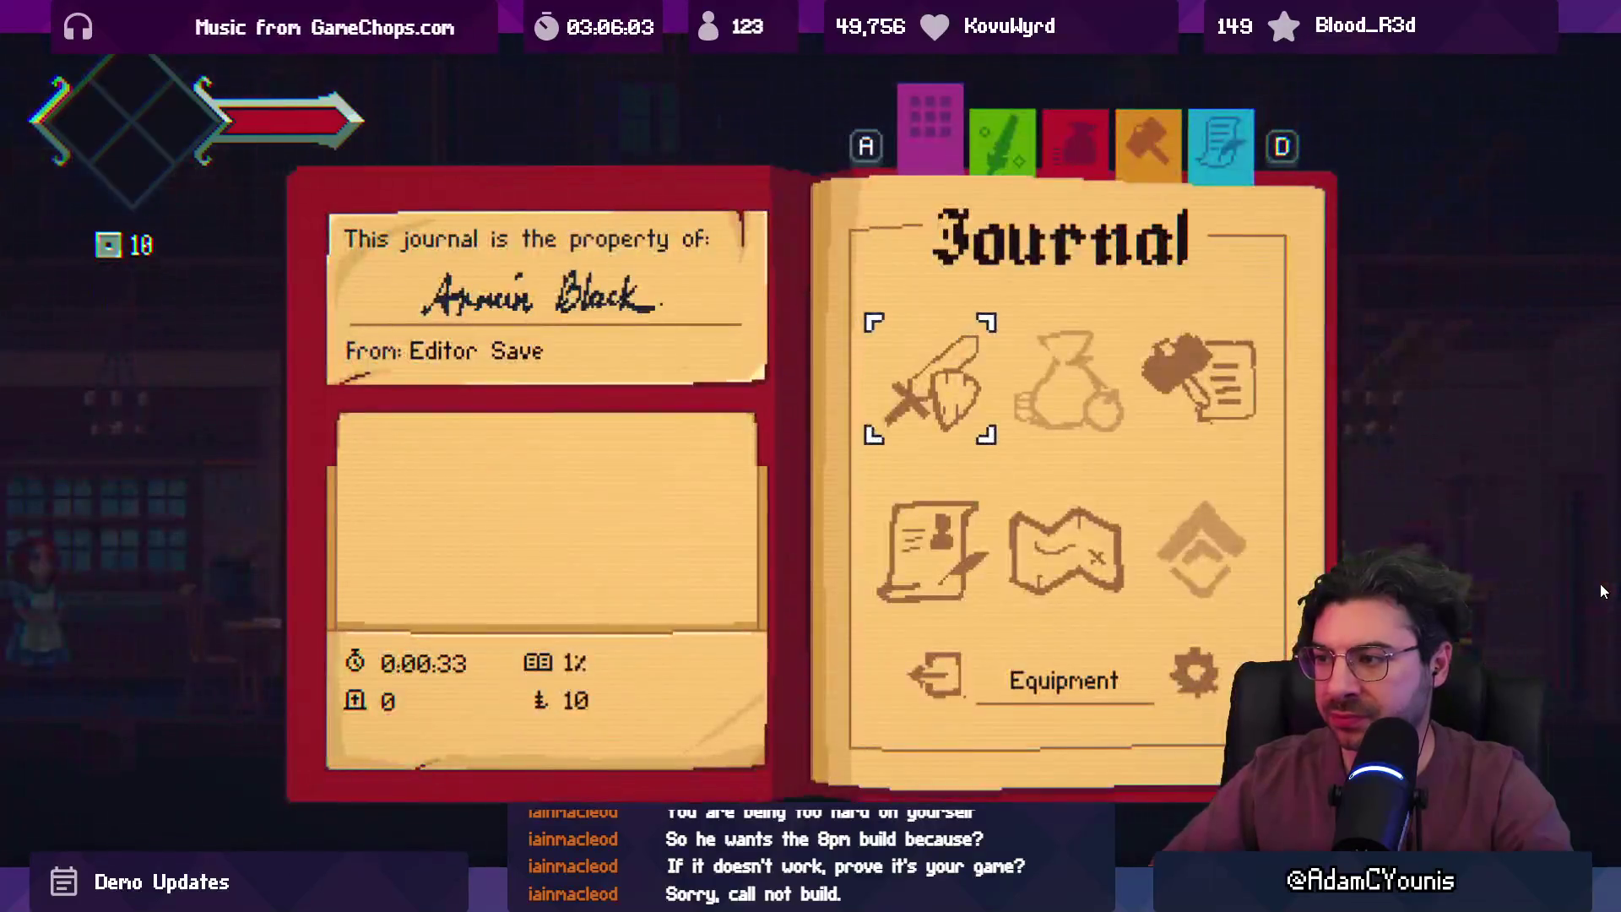
key(Escape)
key(Right)
key(Down)
key(Up)
key(Right)
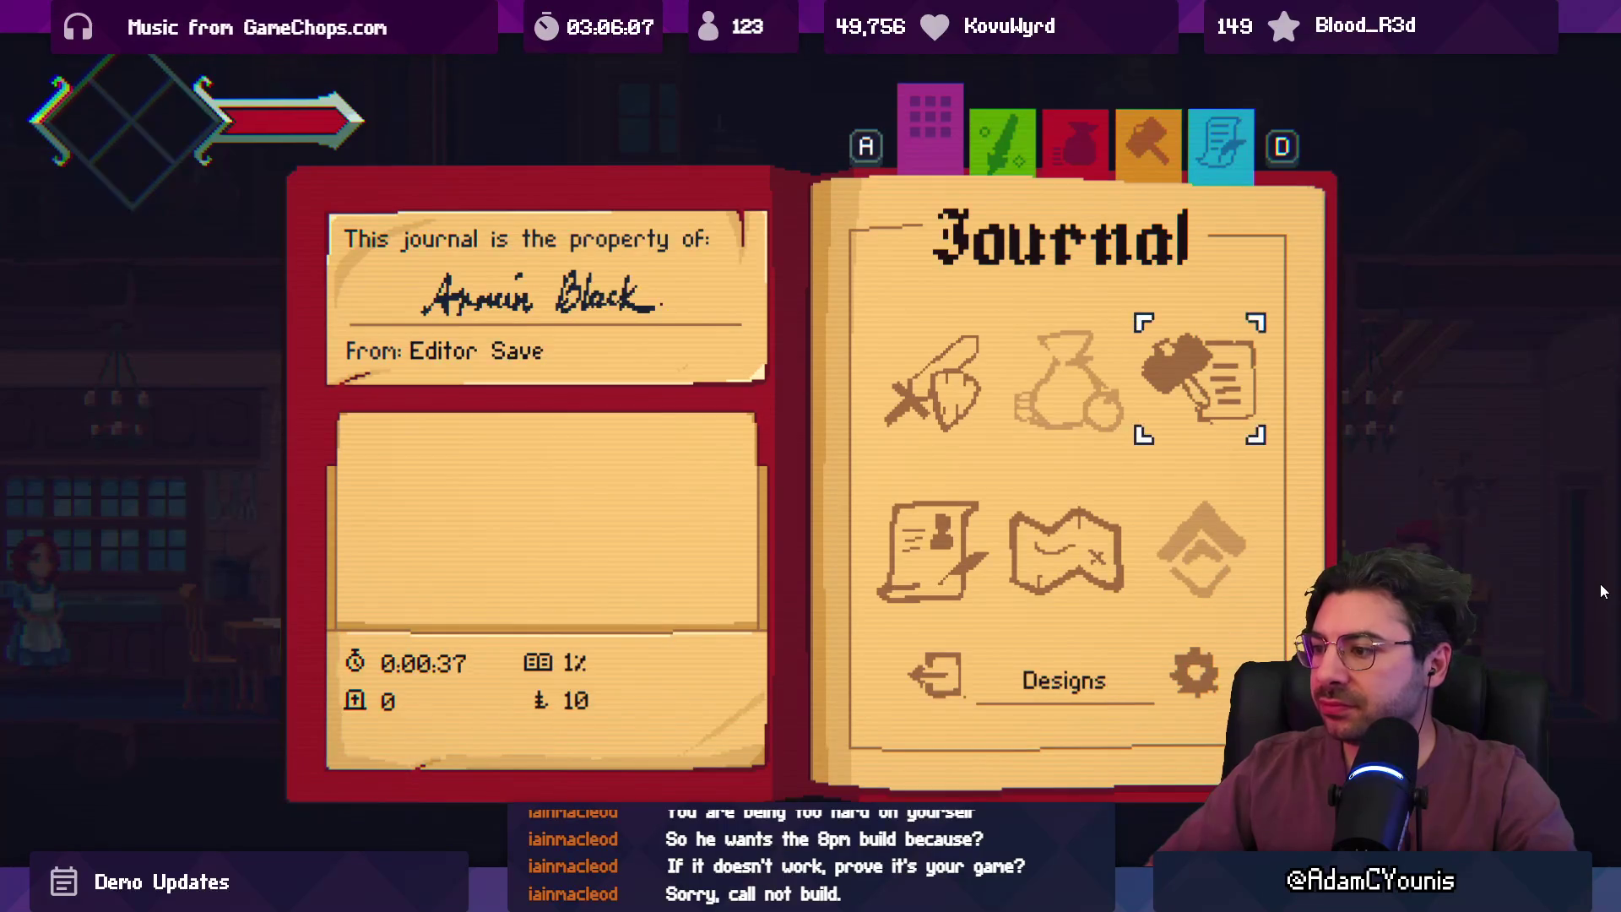
key(Return)
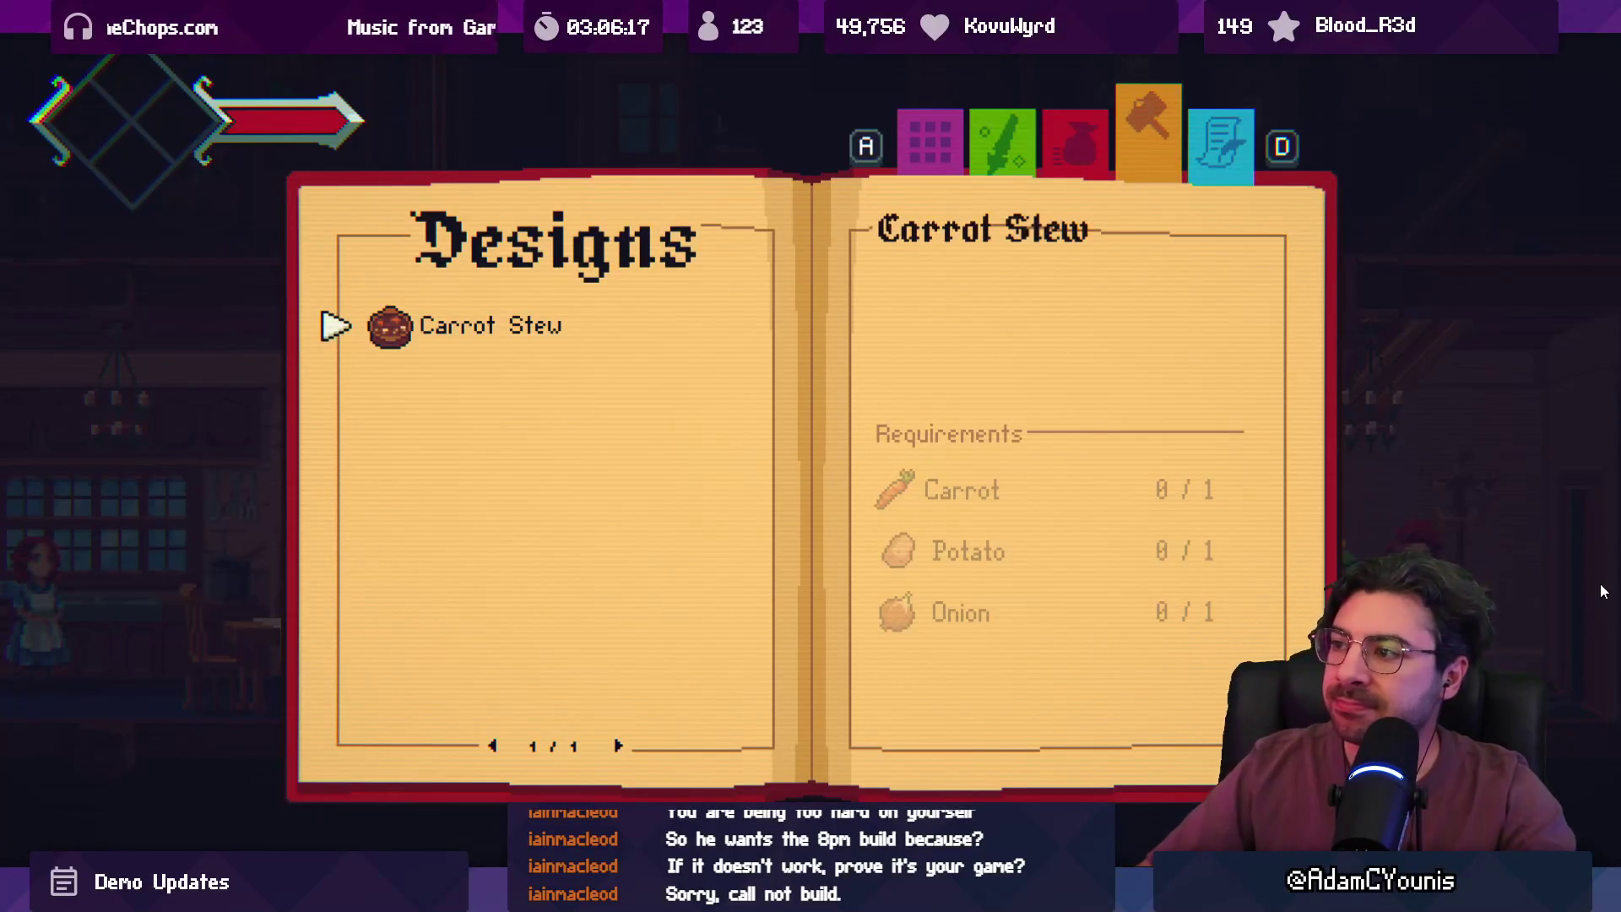
key(Escape)
- Open the map from the journal, then close it to return to the house
key(Down)
key(Right)
key(Return)
key(Escape)
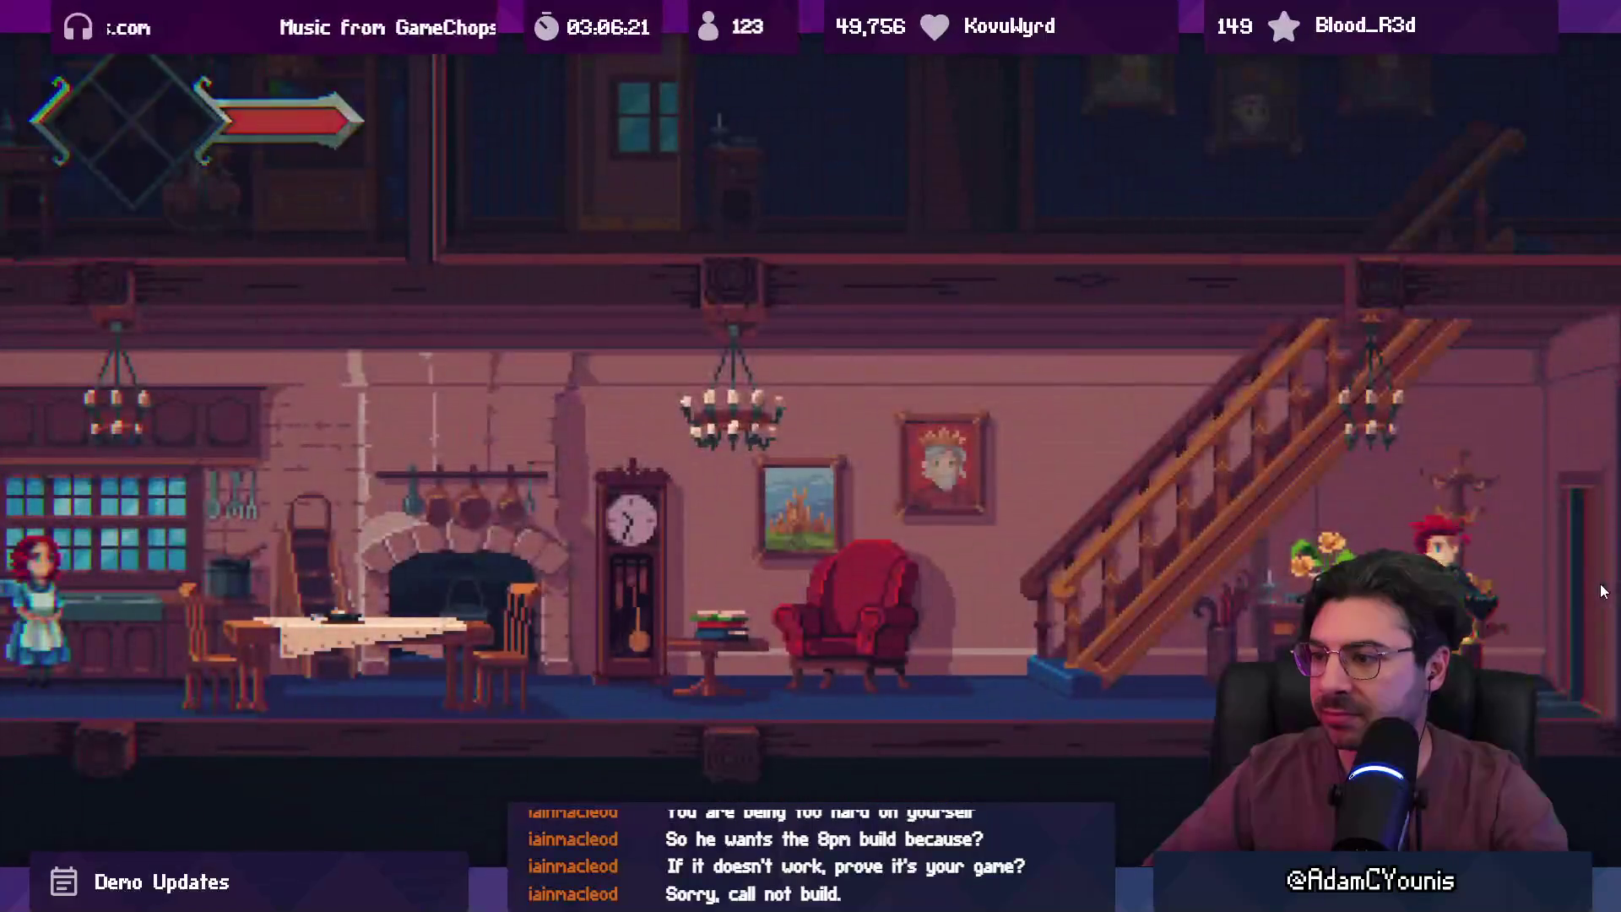
- Talk to Mum until the To The Athenaeum quest starts, then bring up the world map
key(Left)
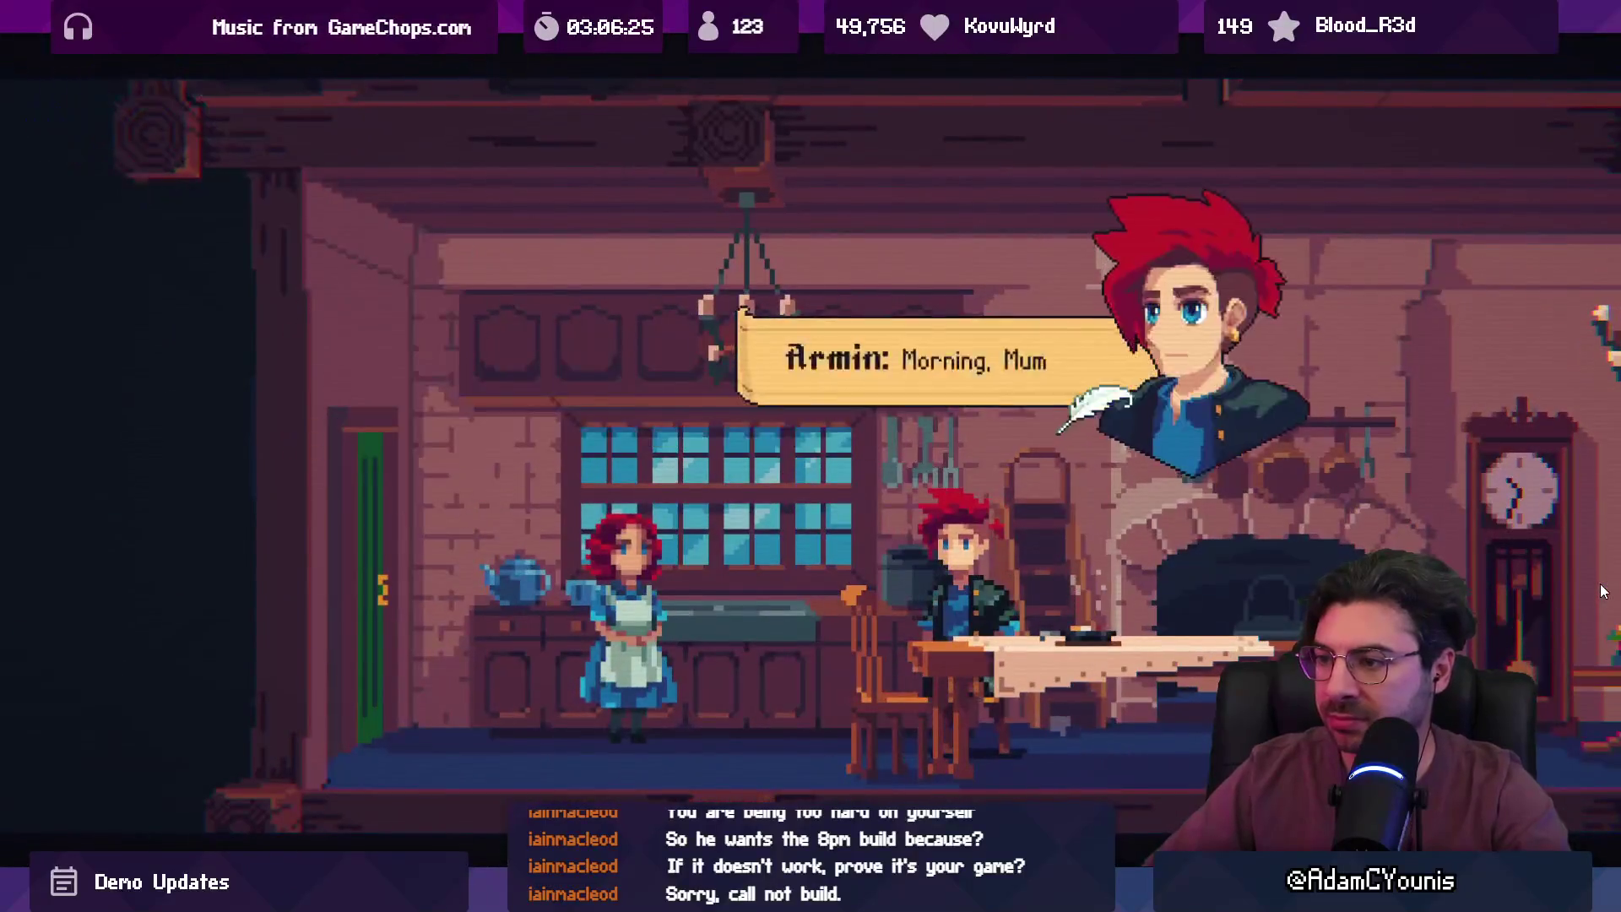
key(s)
key(Return)
key(Return)
key(Return)
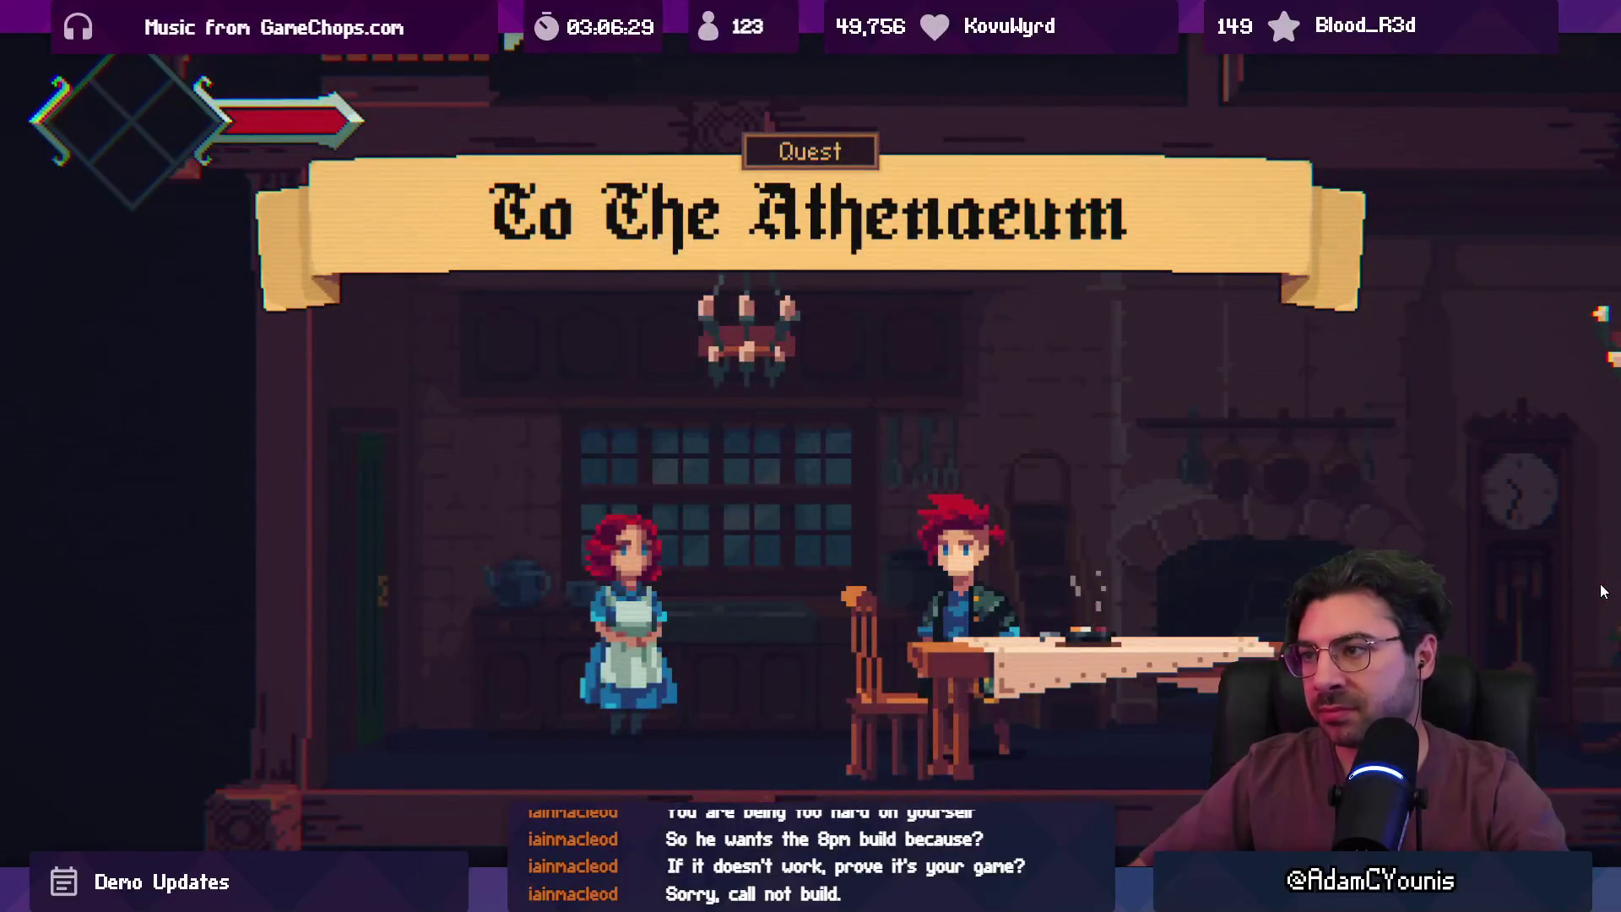
key(m)
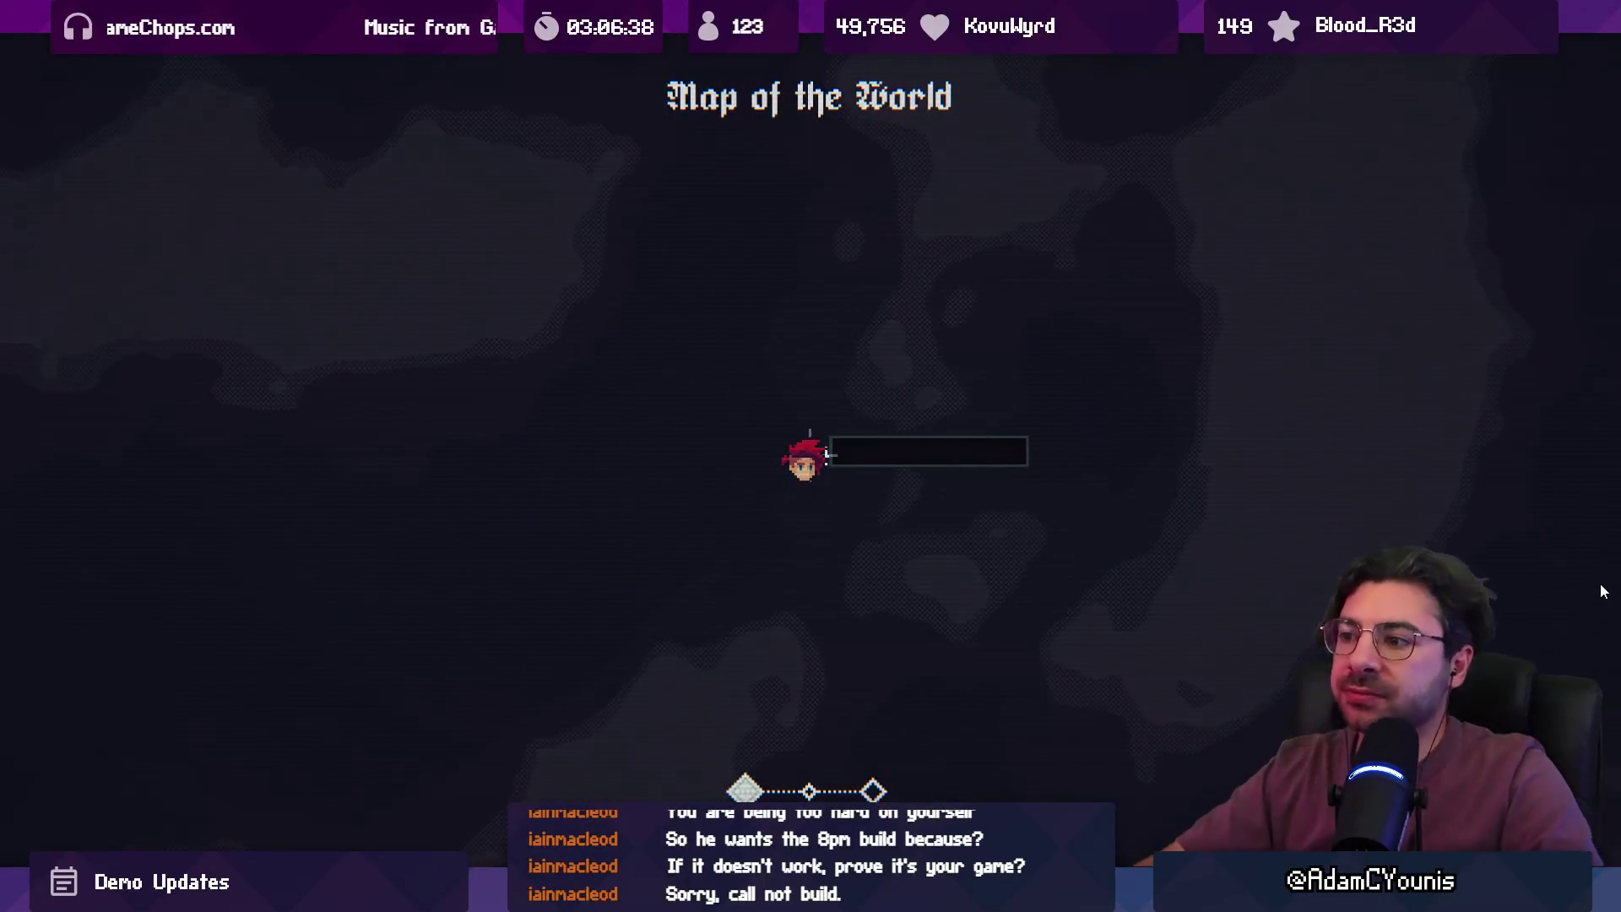
- Close the world map and view the Off to the Shops quest on the journal's Quests page
key(Right)
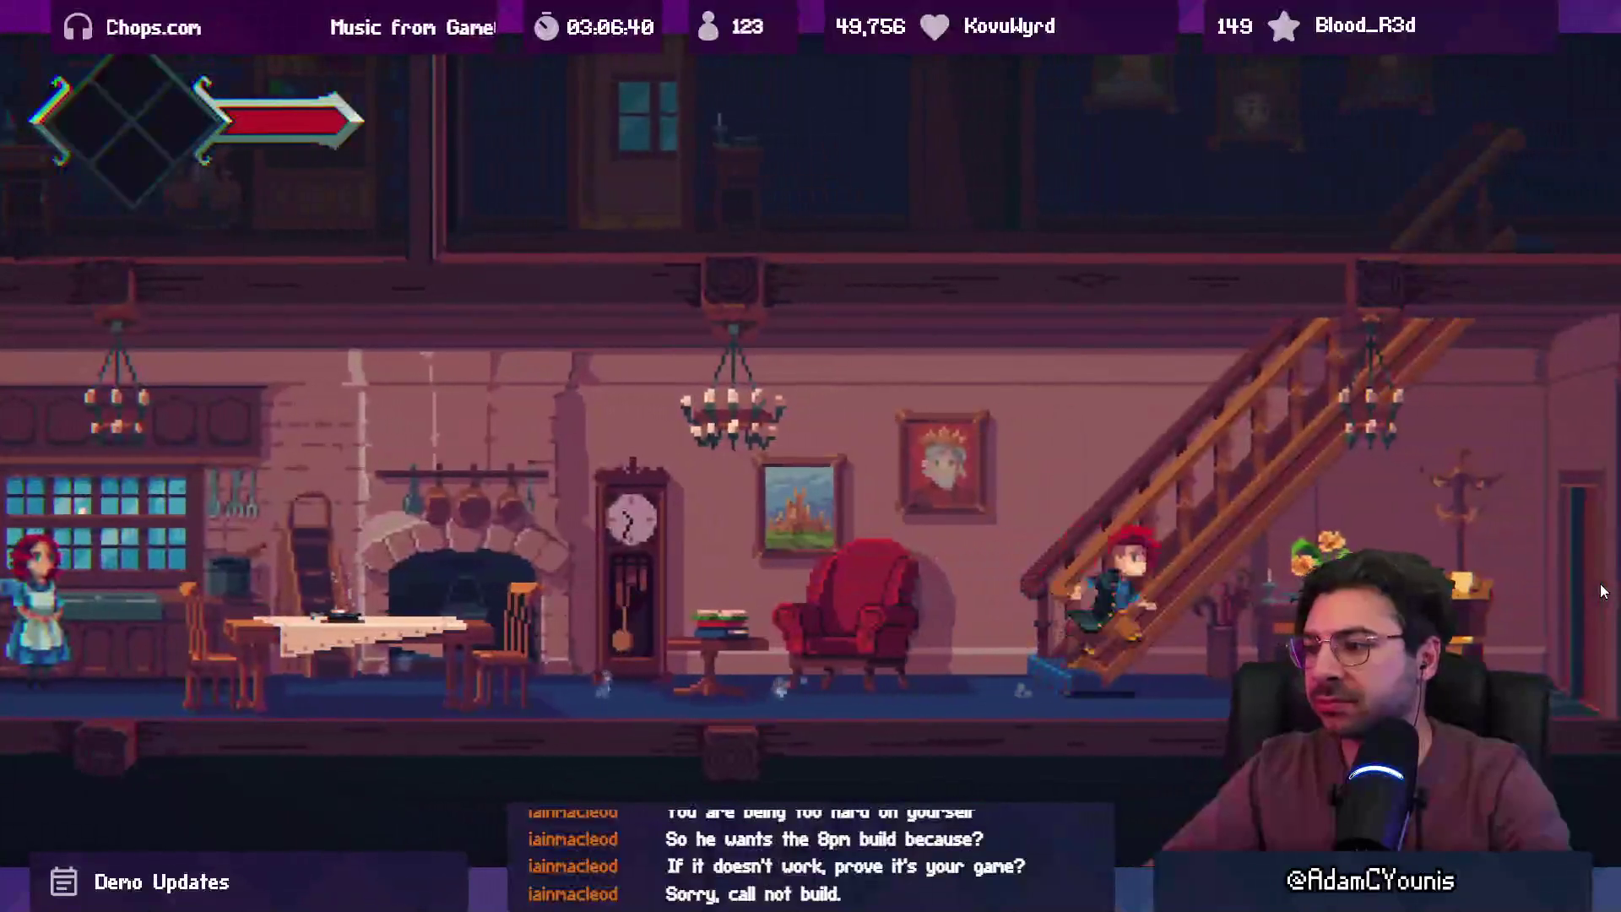
key(m)
key(m)
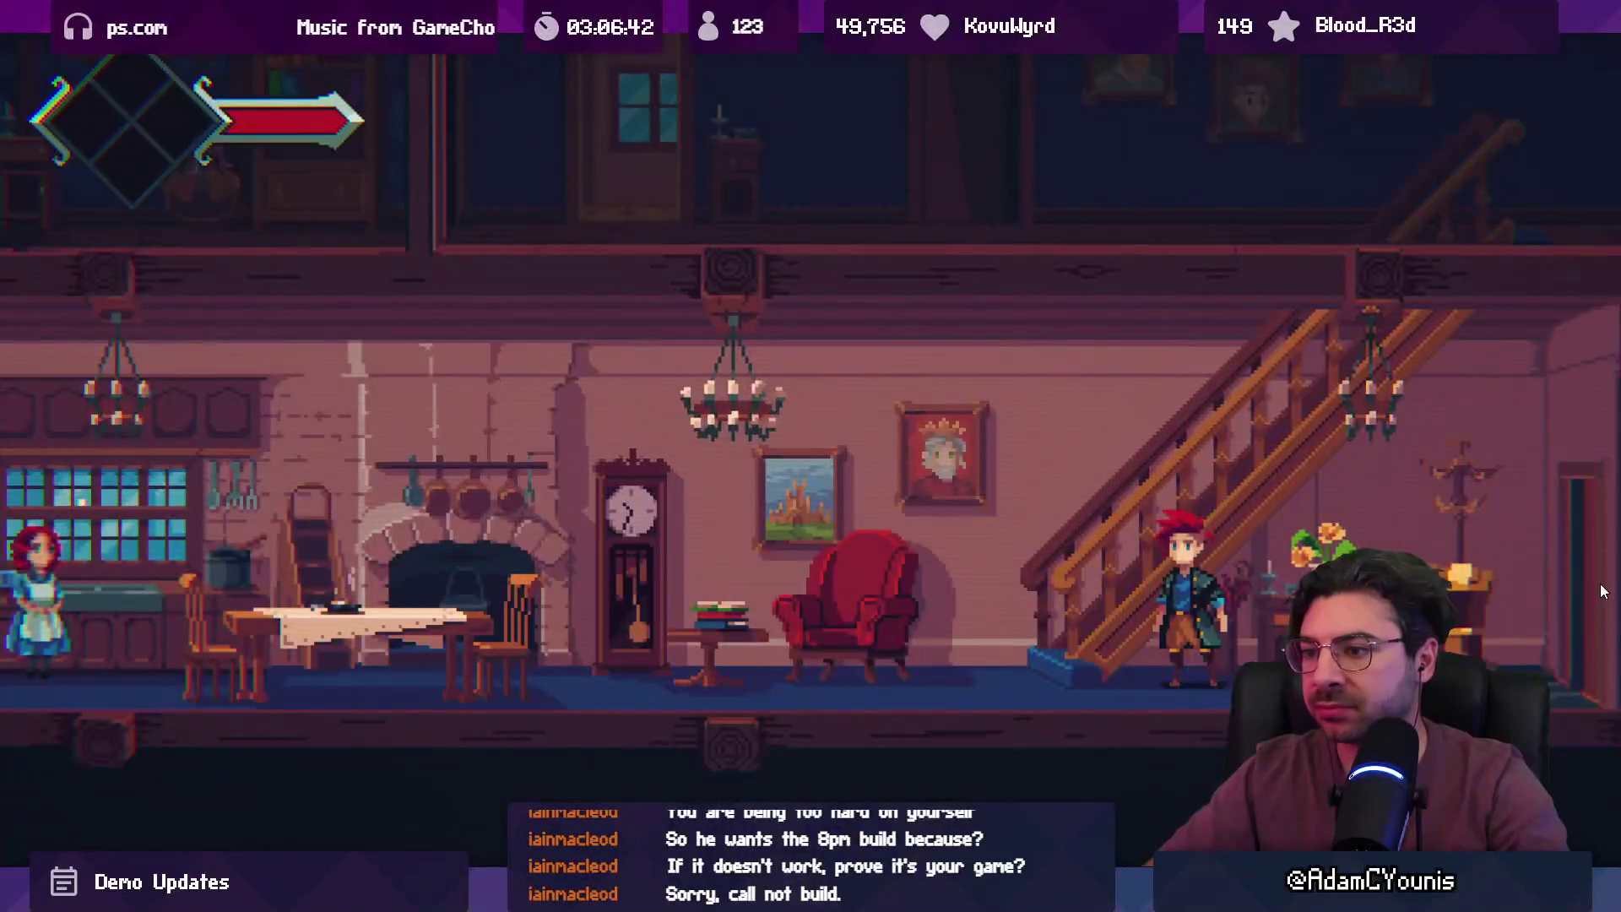
key(Escape)
key(Down)
key(Right)
key(Up)
key(Right)
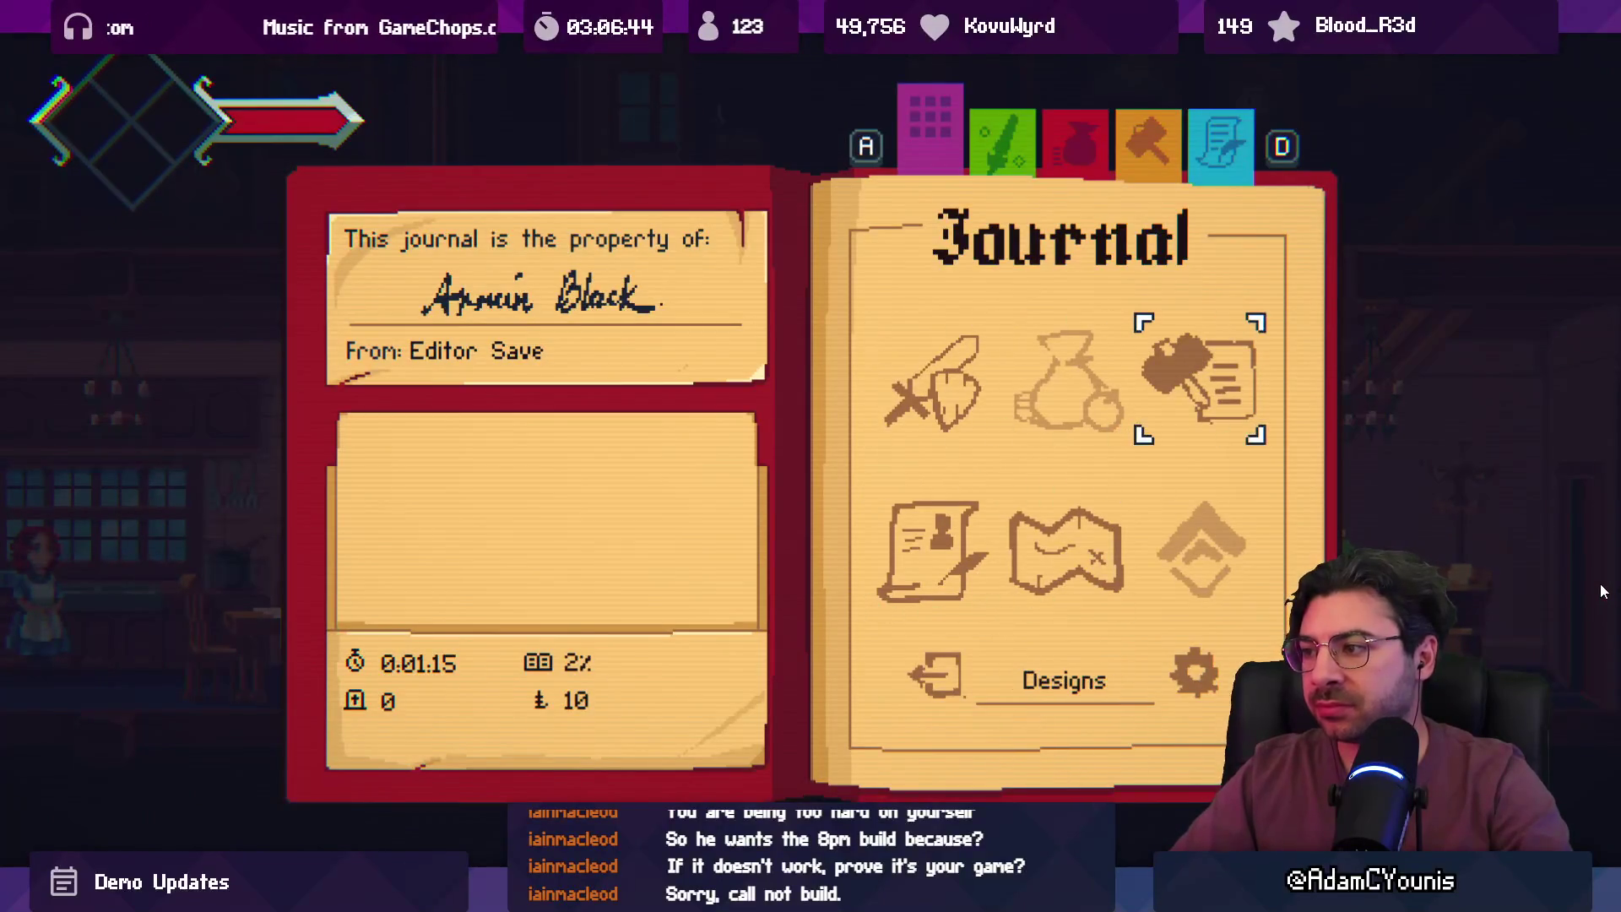
key(Right)
key(Return)
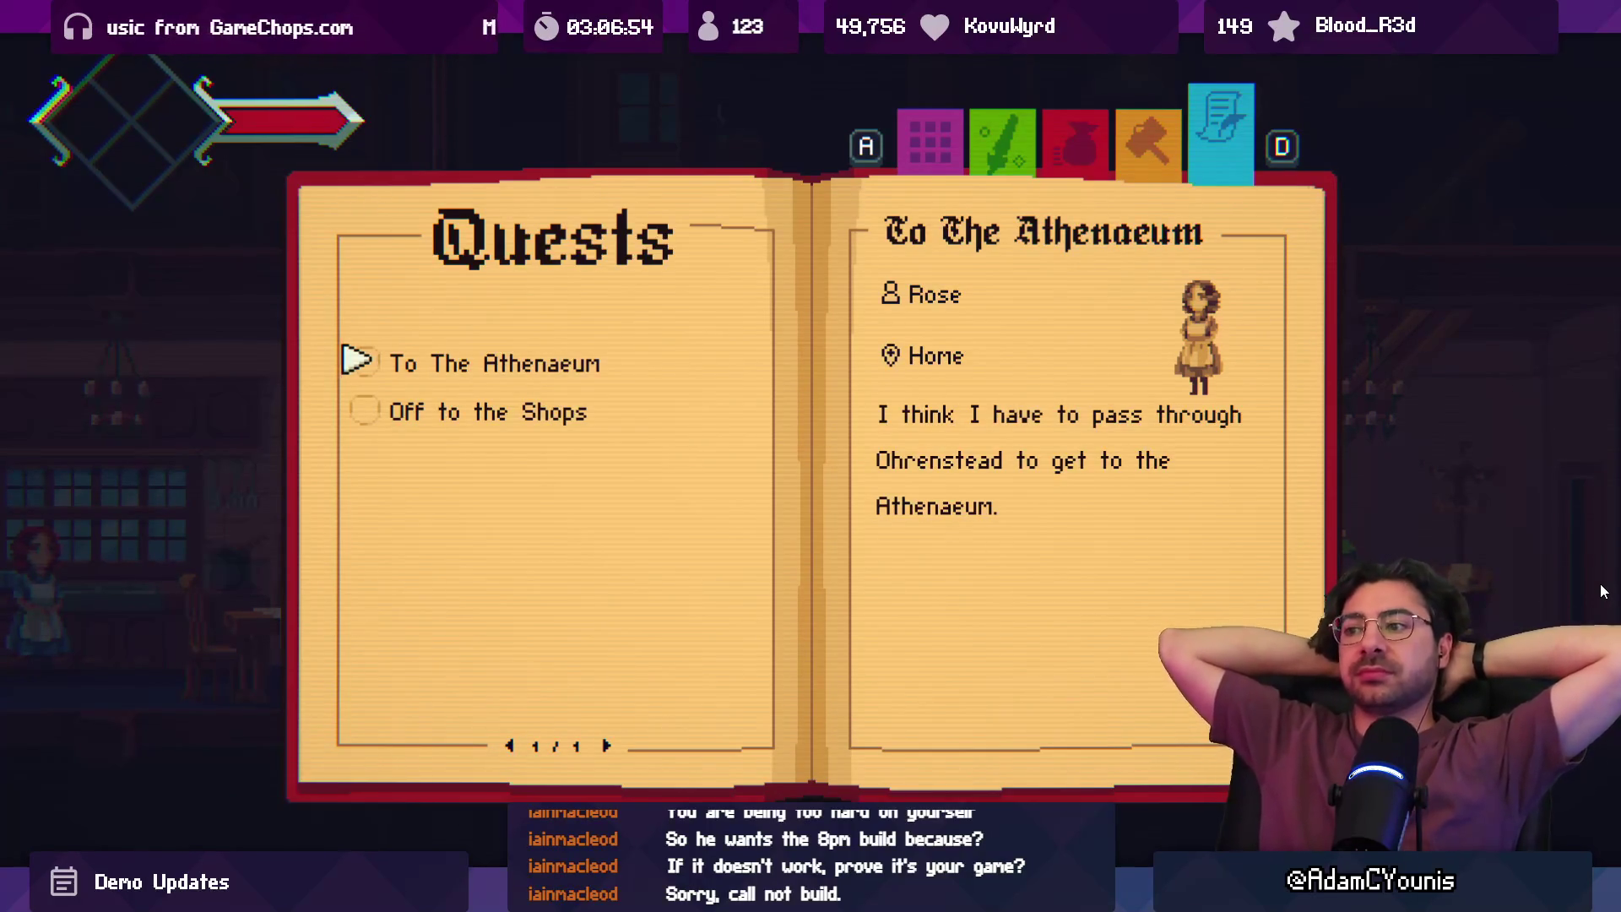
key(s)
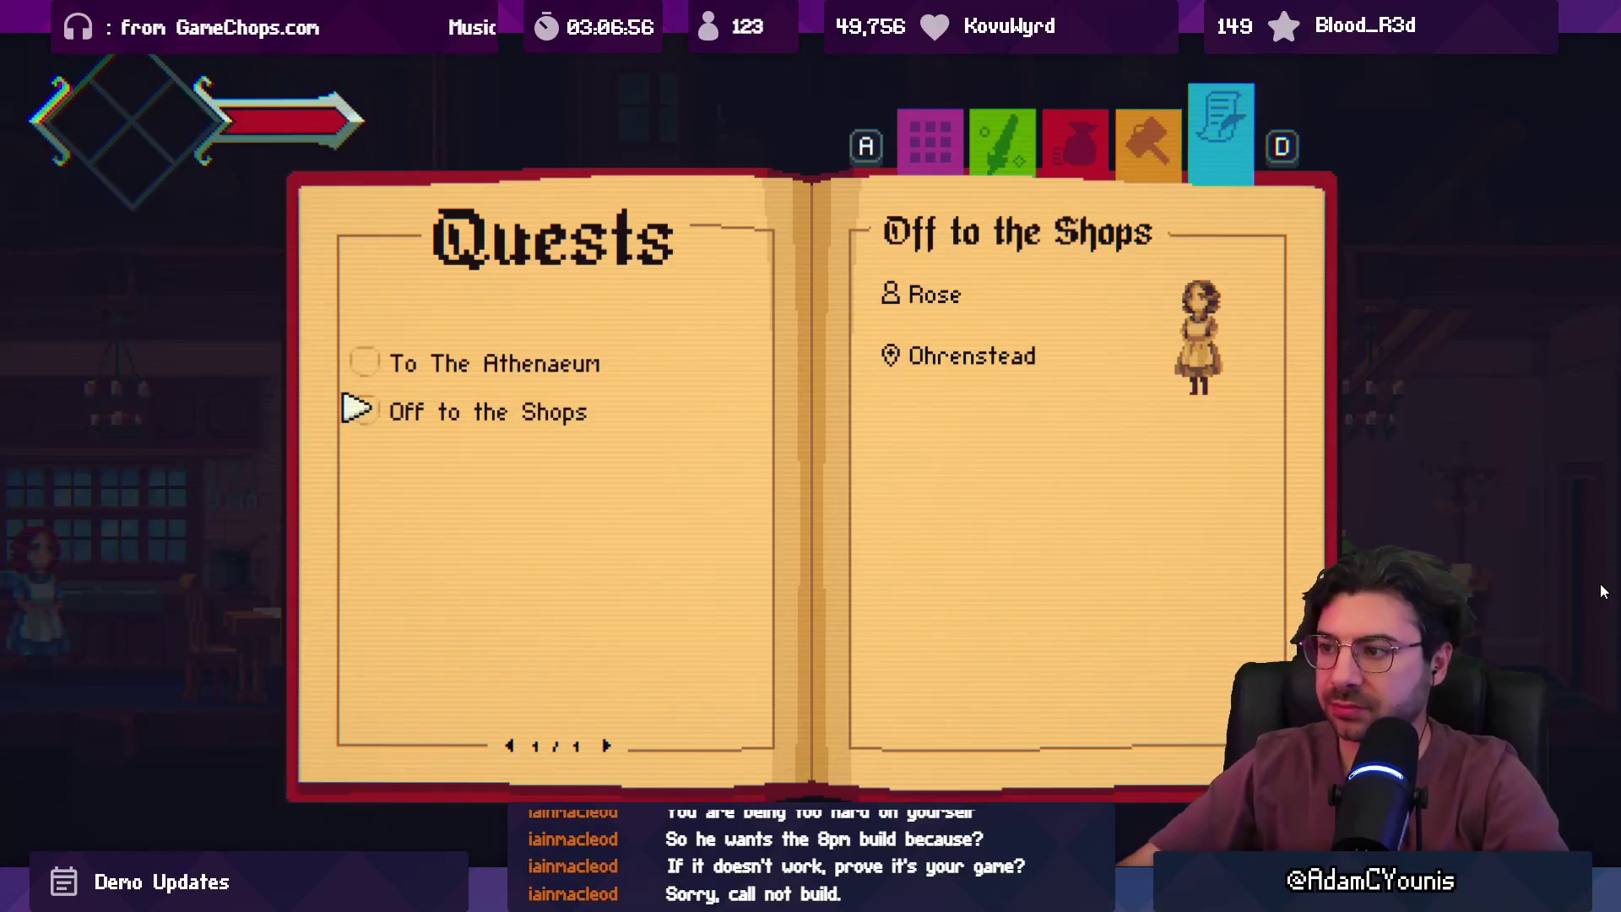
- Close the journal, run Armin up and down the stairs, and exit the fullscreen Game view
key(Escape)
key(space)
key(a)
key(d)
key(space)
key(a)
key(d)
key(space)
key(space)
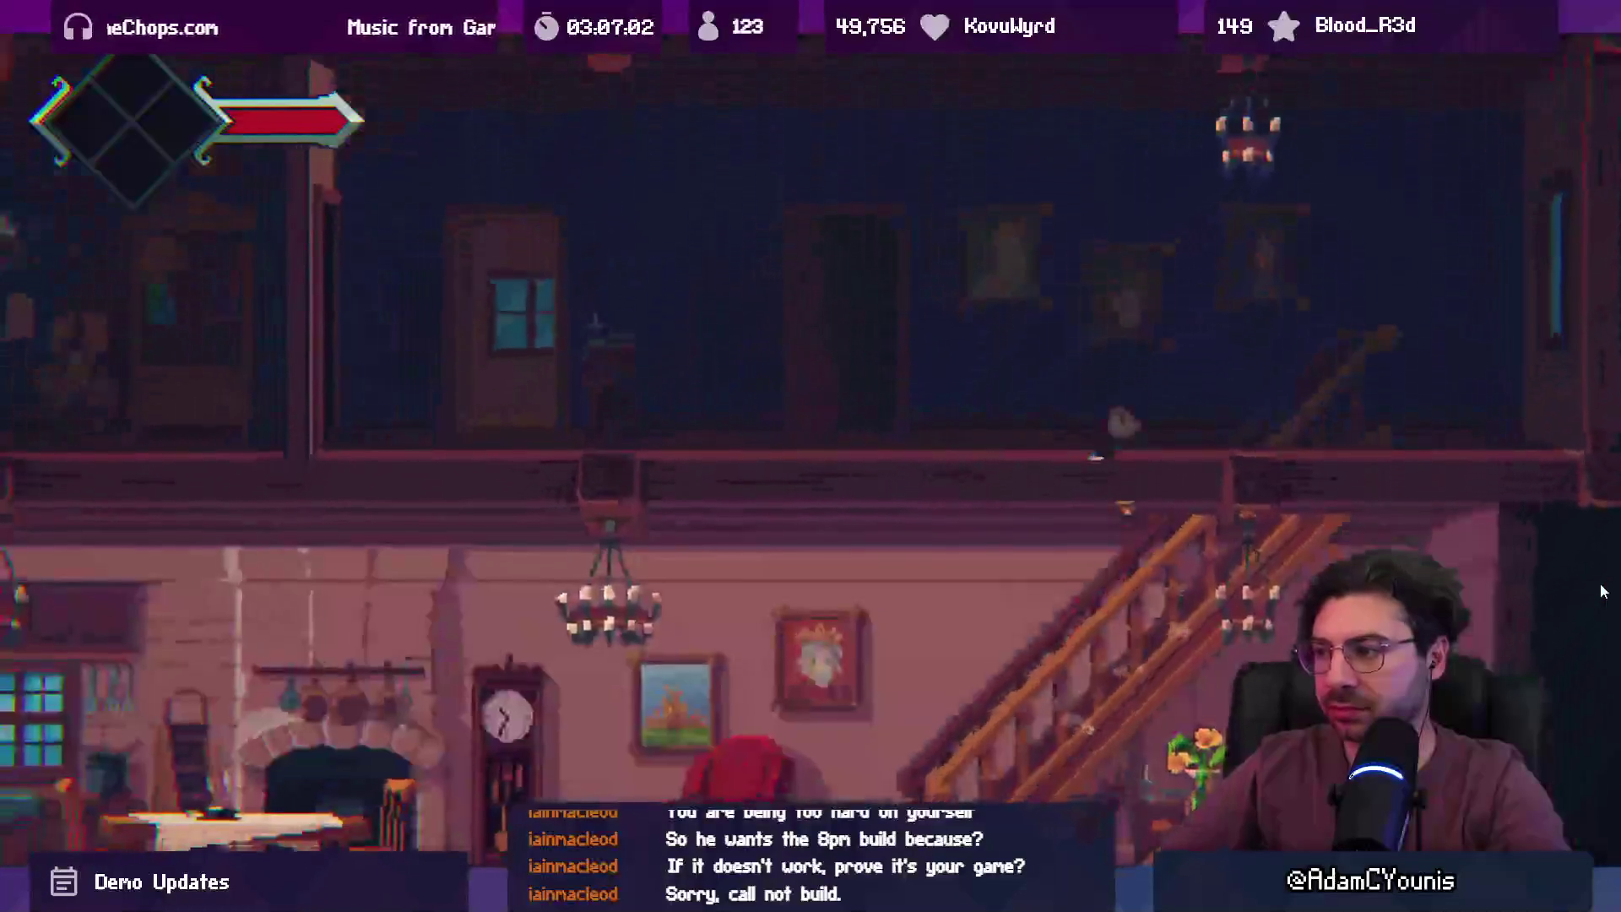
key(a)
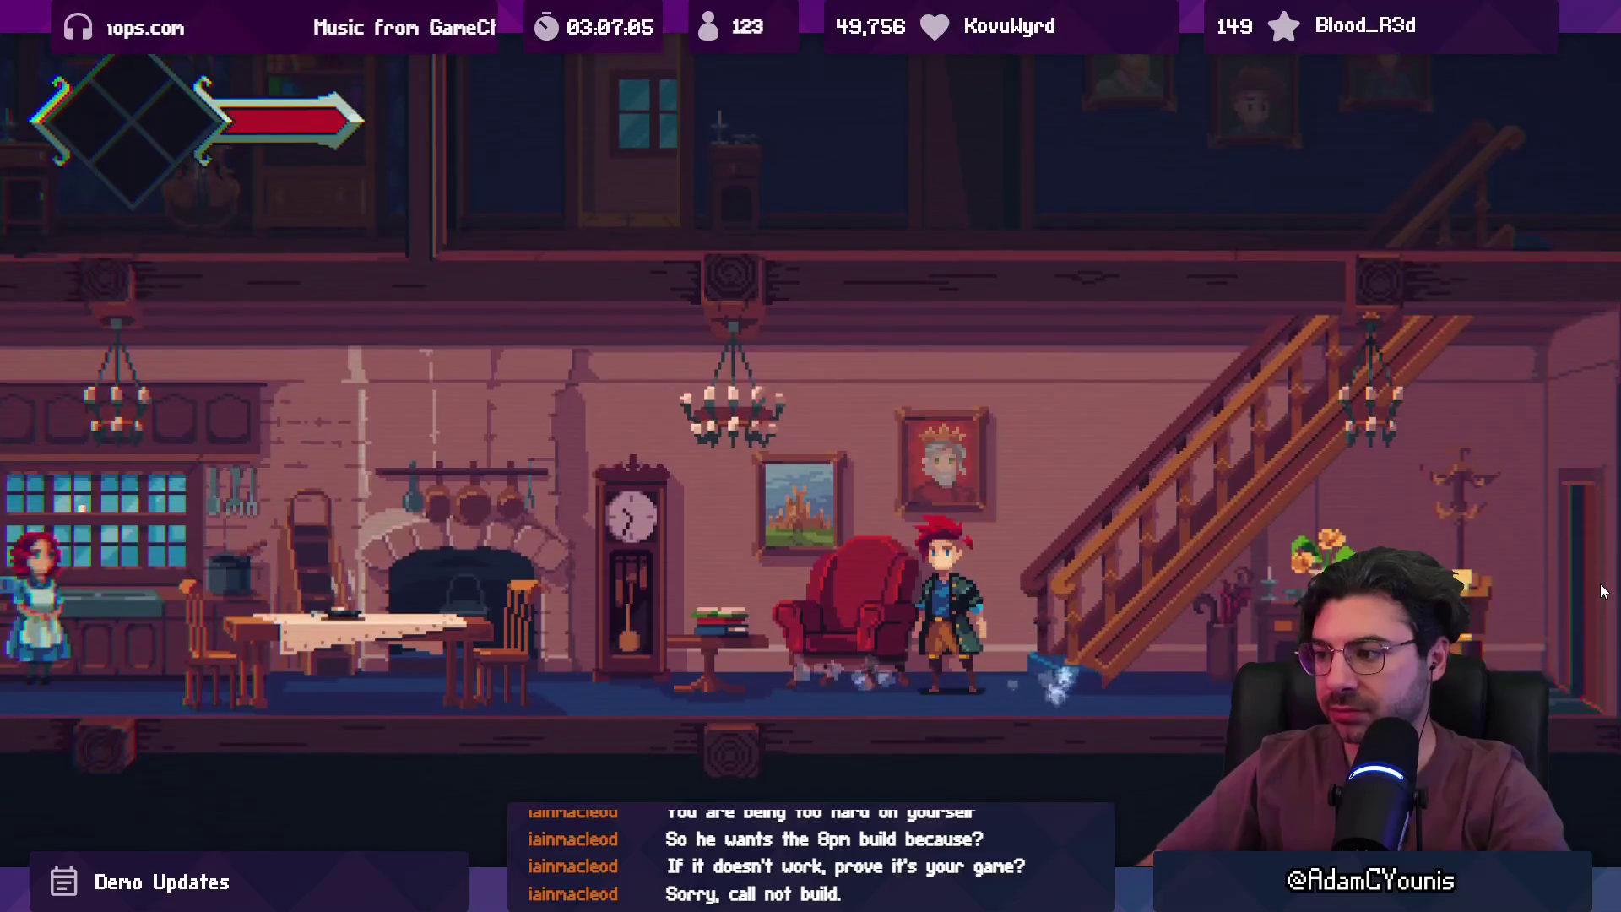
key(Escape)
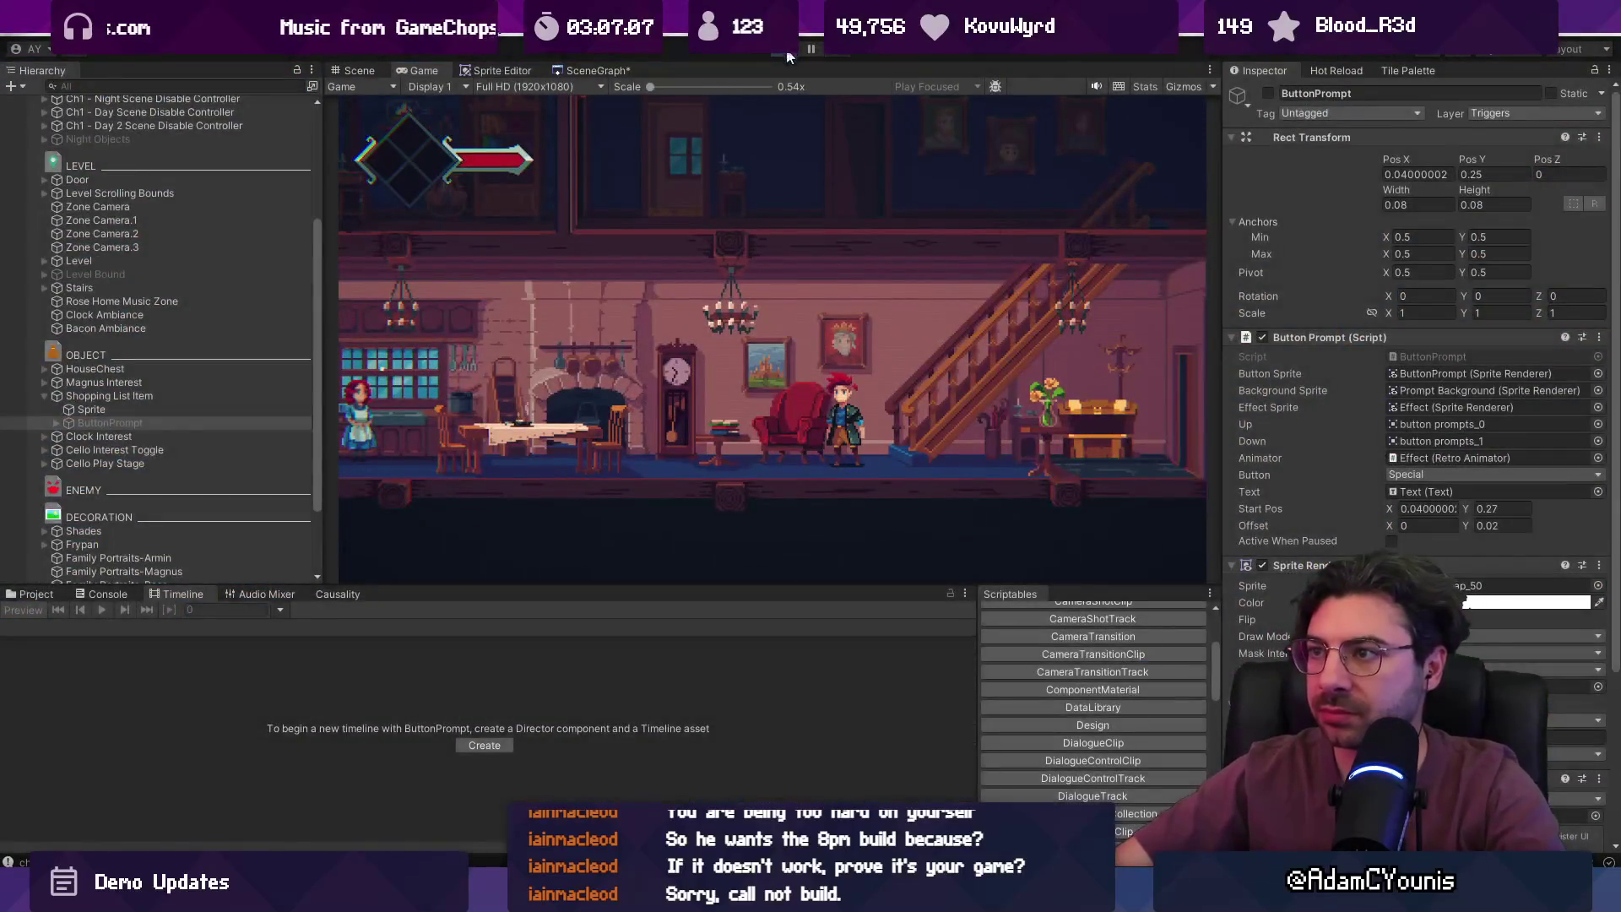
- Stop the game and open the Inspect Shopping List-flag in the Off to the Shops quest asset
key(ctrl+p)
click(54, 596)
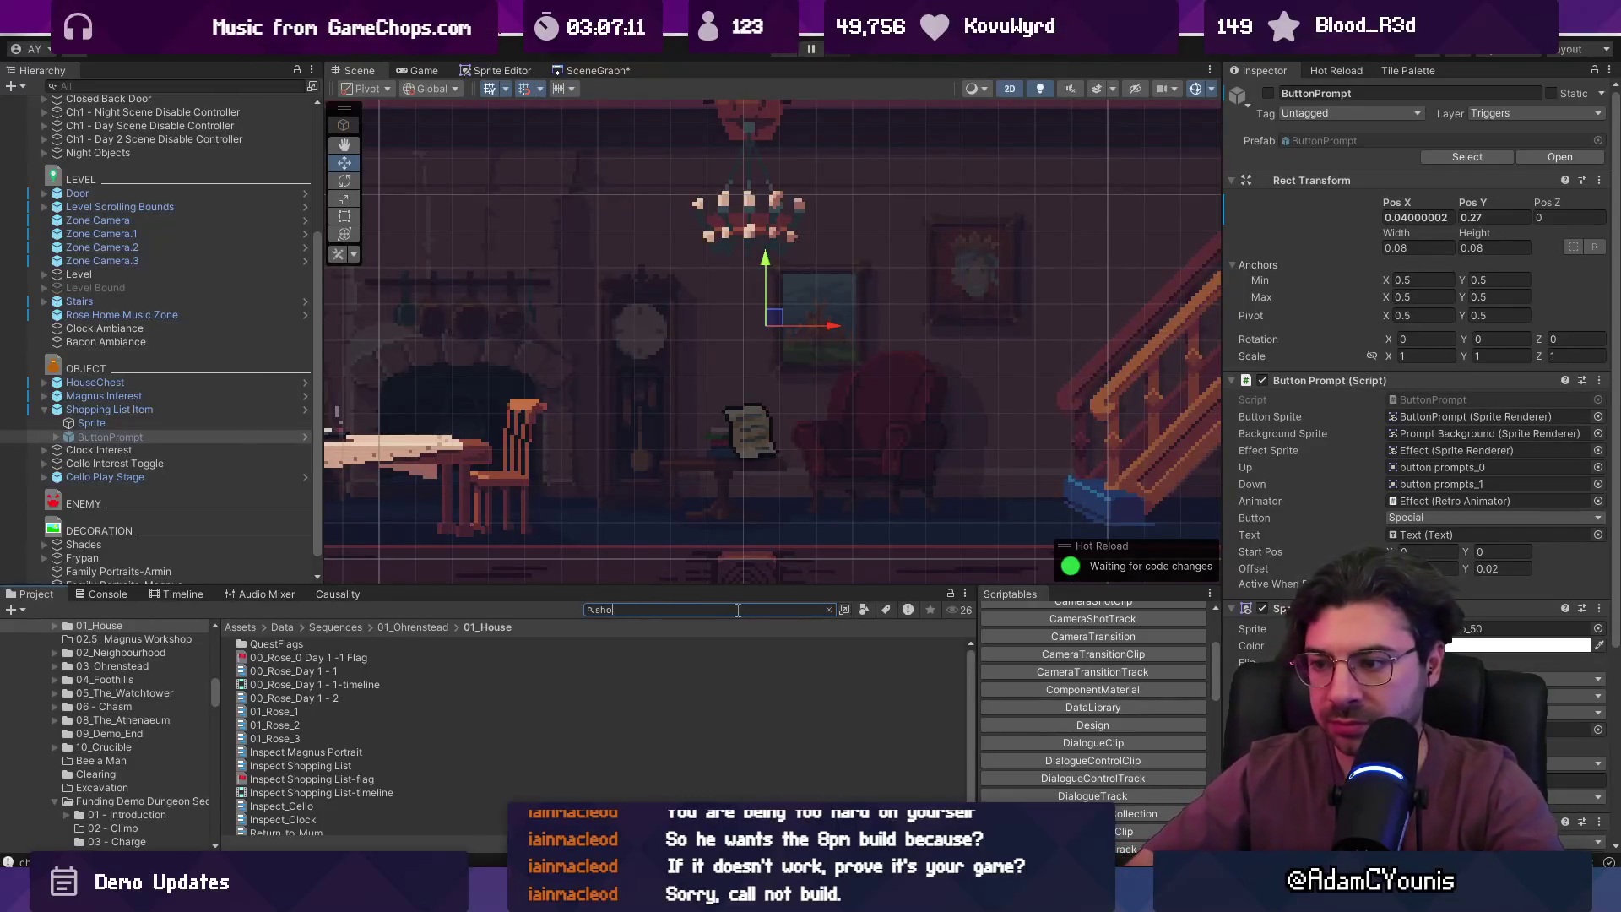
text(ps)
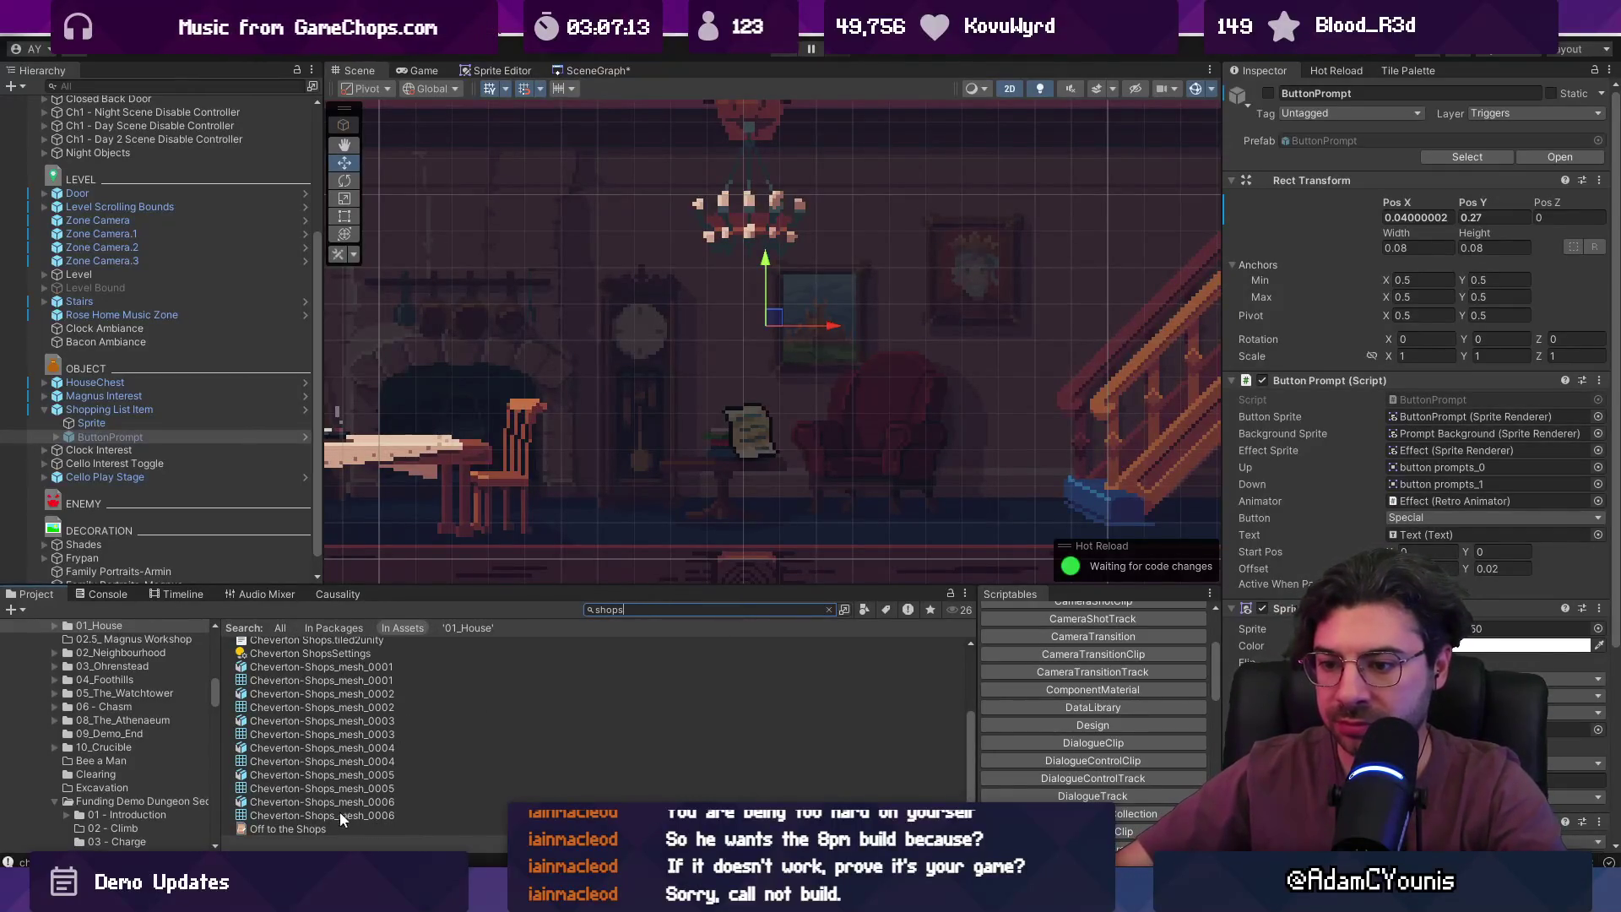
click(337, 829)
double_click(1450, 257)
- Edit the flag's memo and add 'in Ohrenstead' to its hint text
click(1353, 308)
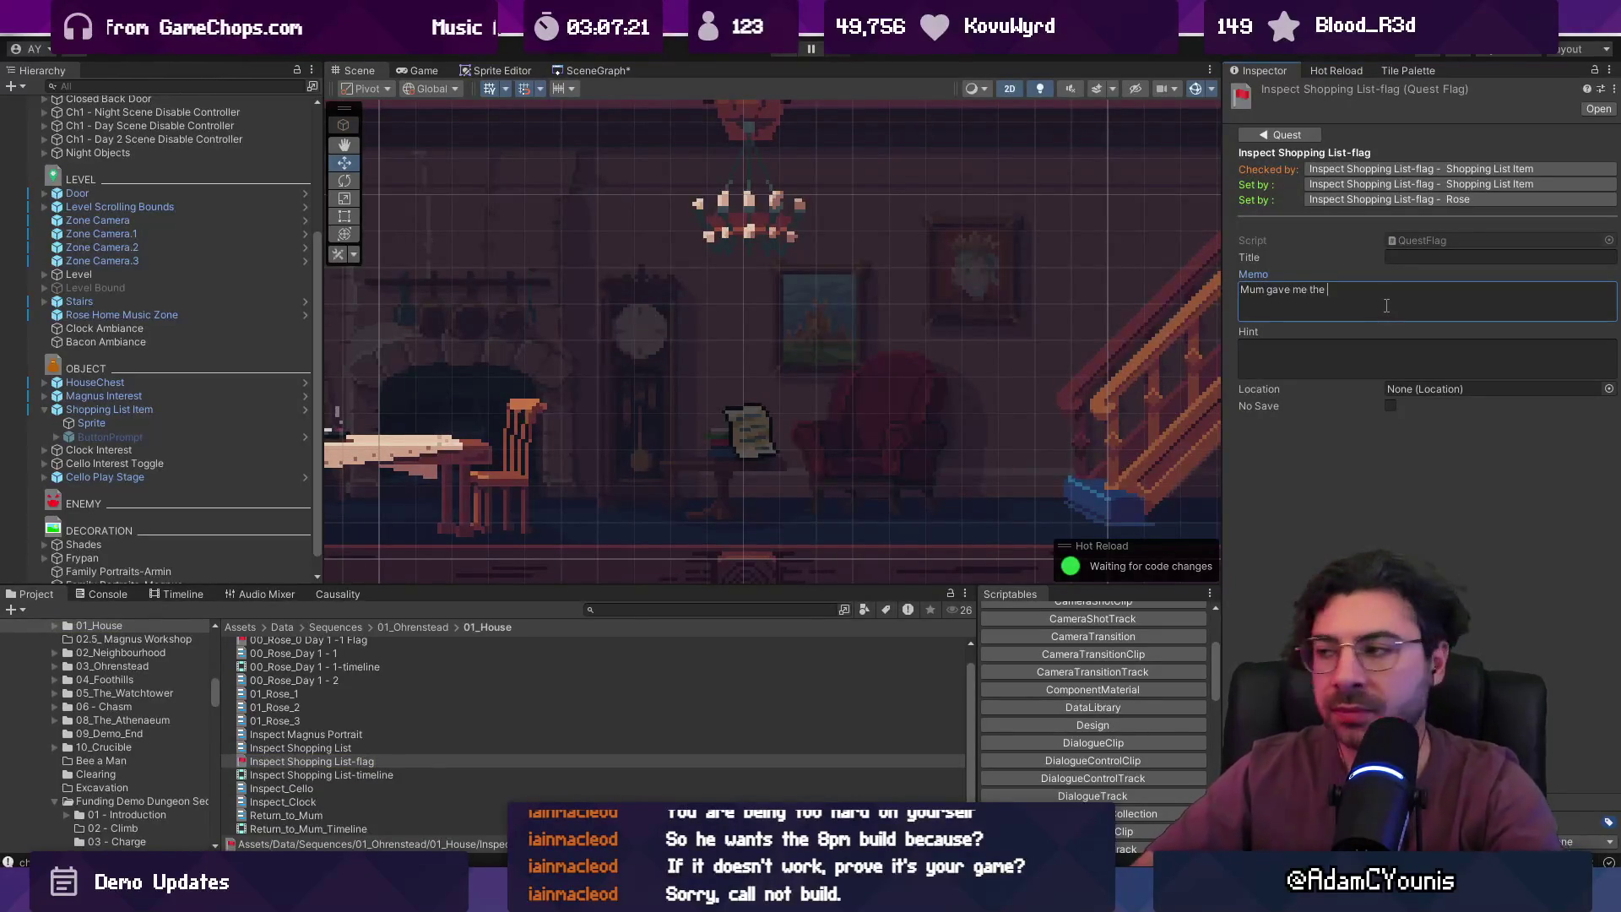
text(a l)
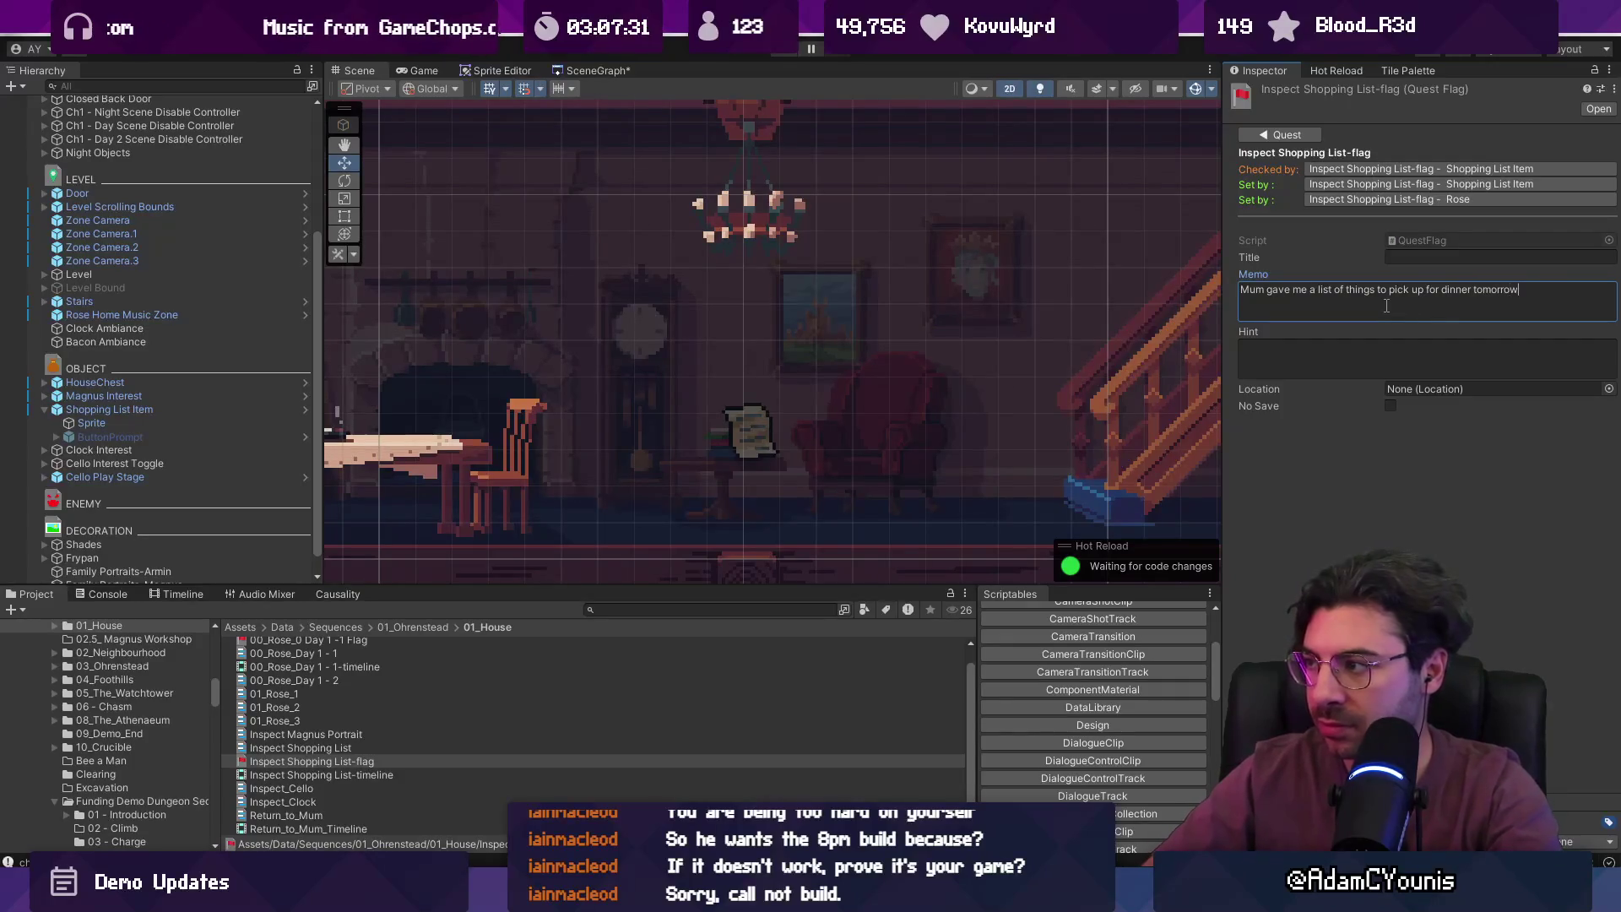
click(1340, 358)
text(I wonder if I can buy any of these from the shops...)
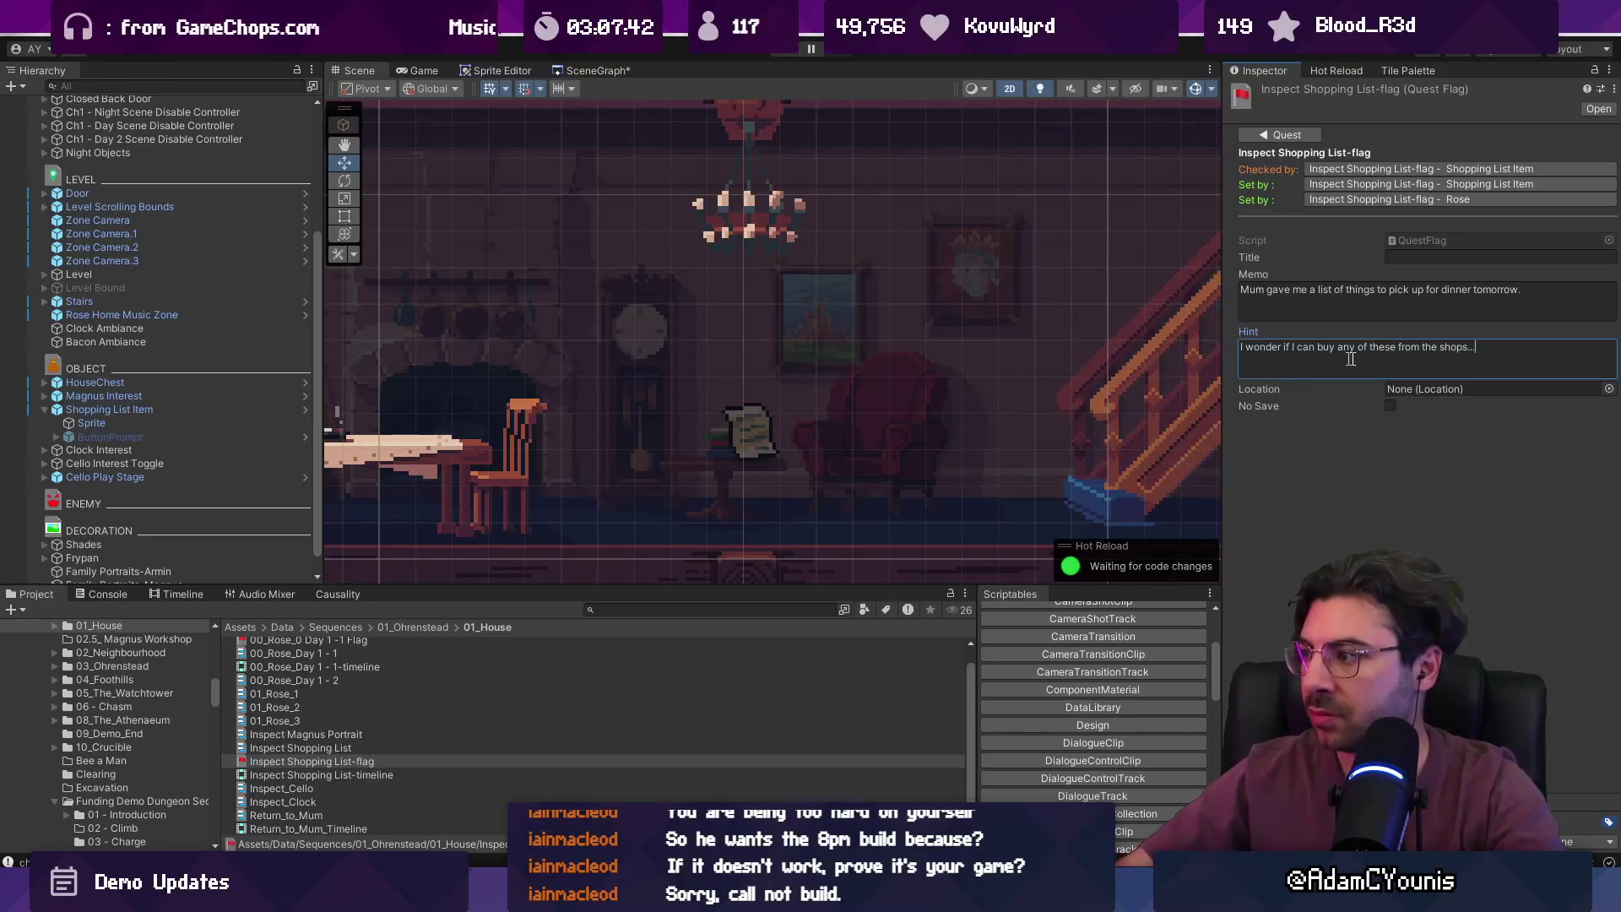
text(in Ohrenstead)
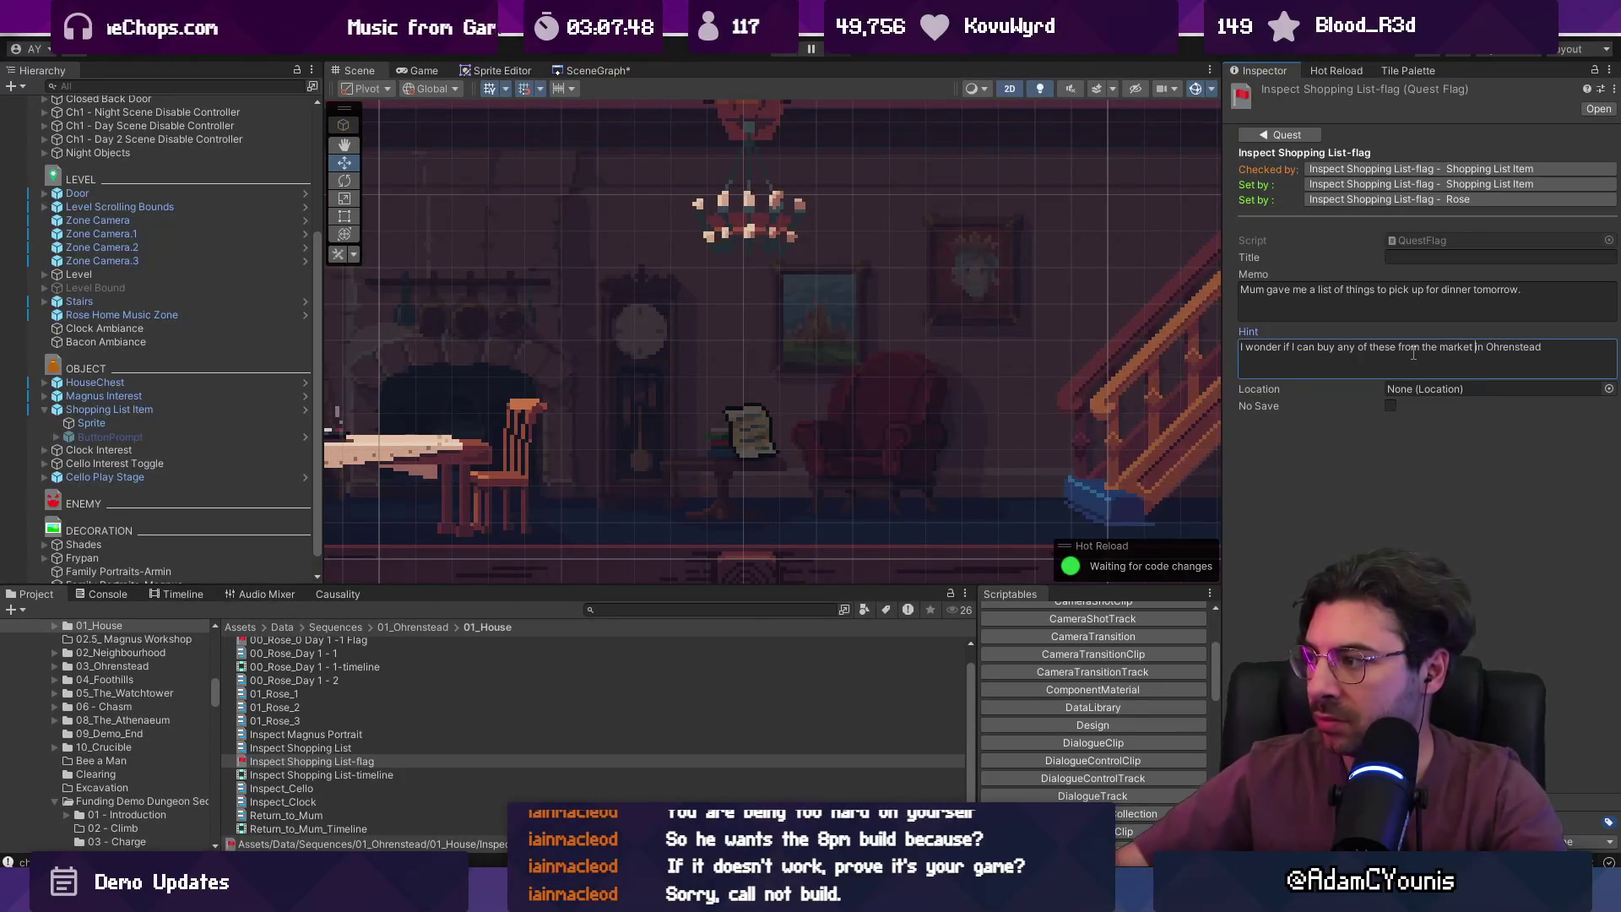
click(1370, 479)
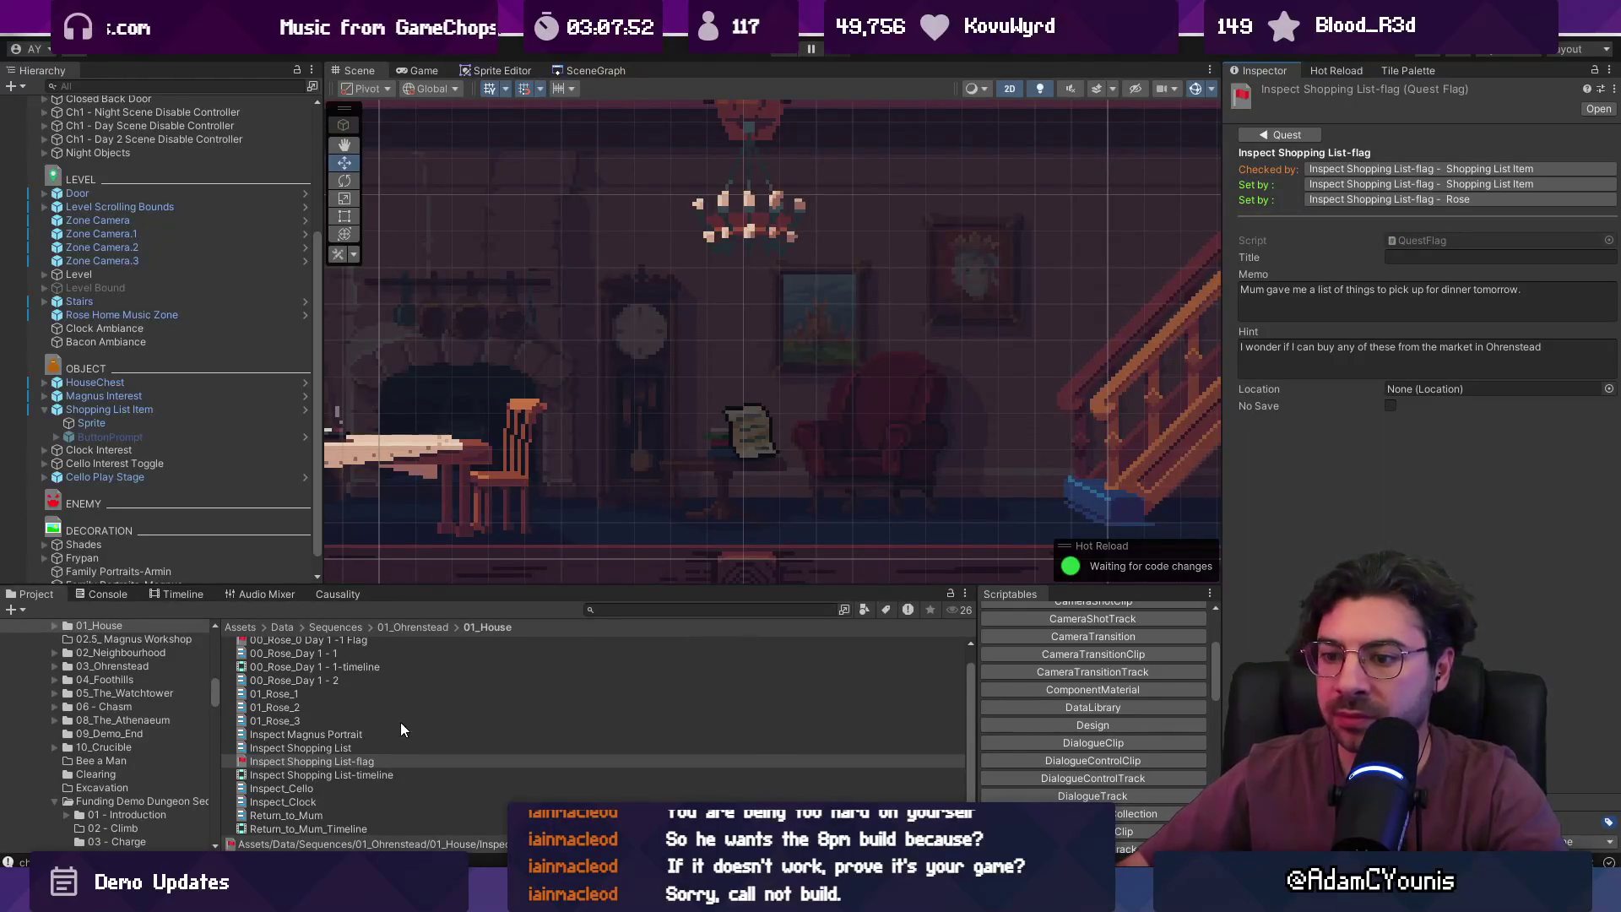
- Recheck the quest's memo text and start the game to test it
click(1520, 292)
click(1520, 291)
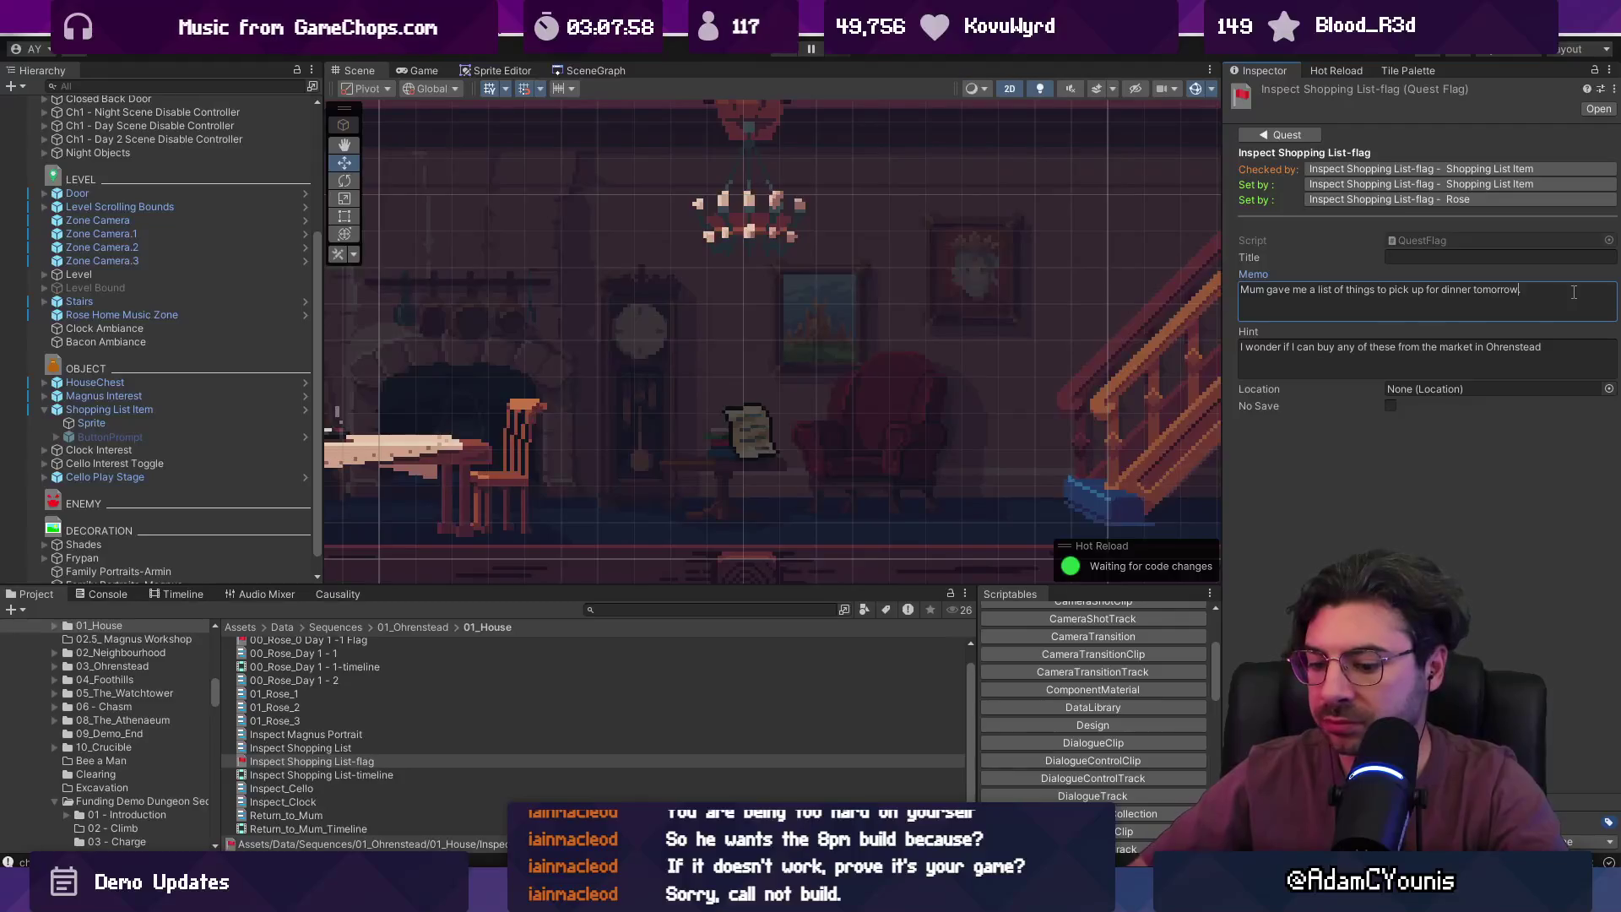
click(789, 50)
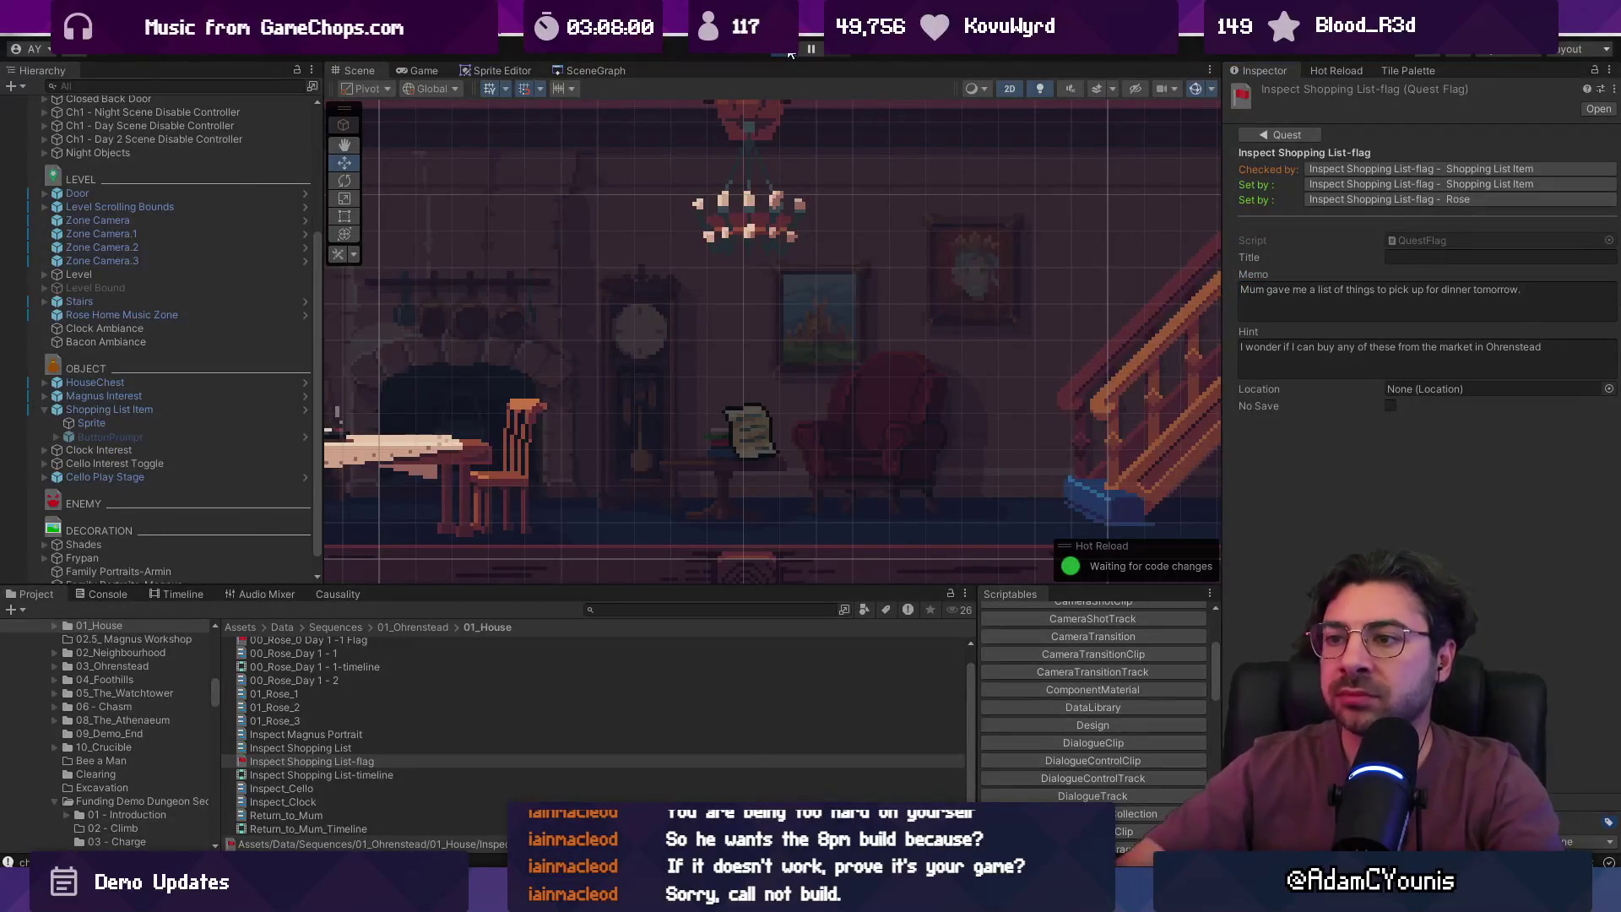
- Stop the game, set GameEngine's starting Progress State to NoProgress, and replay
key(Escape)
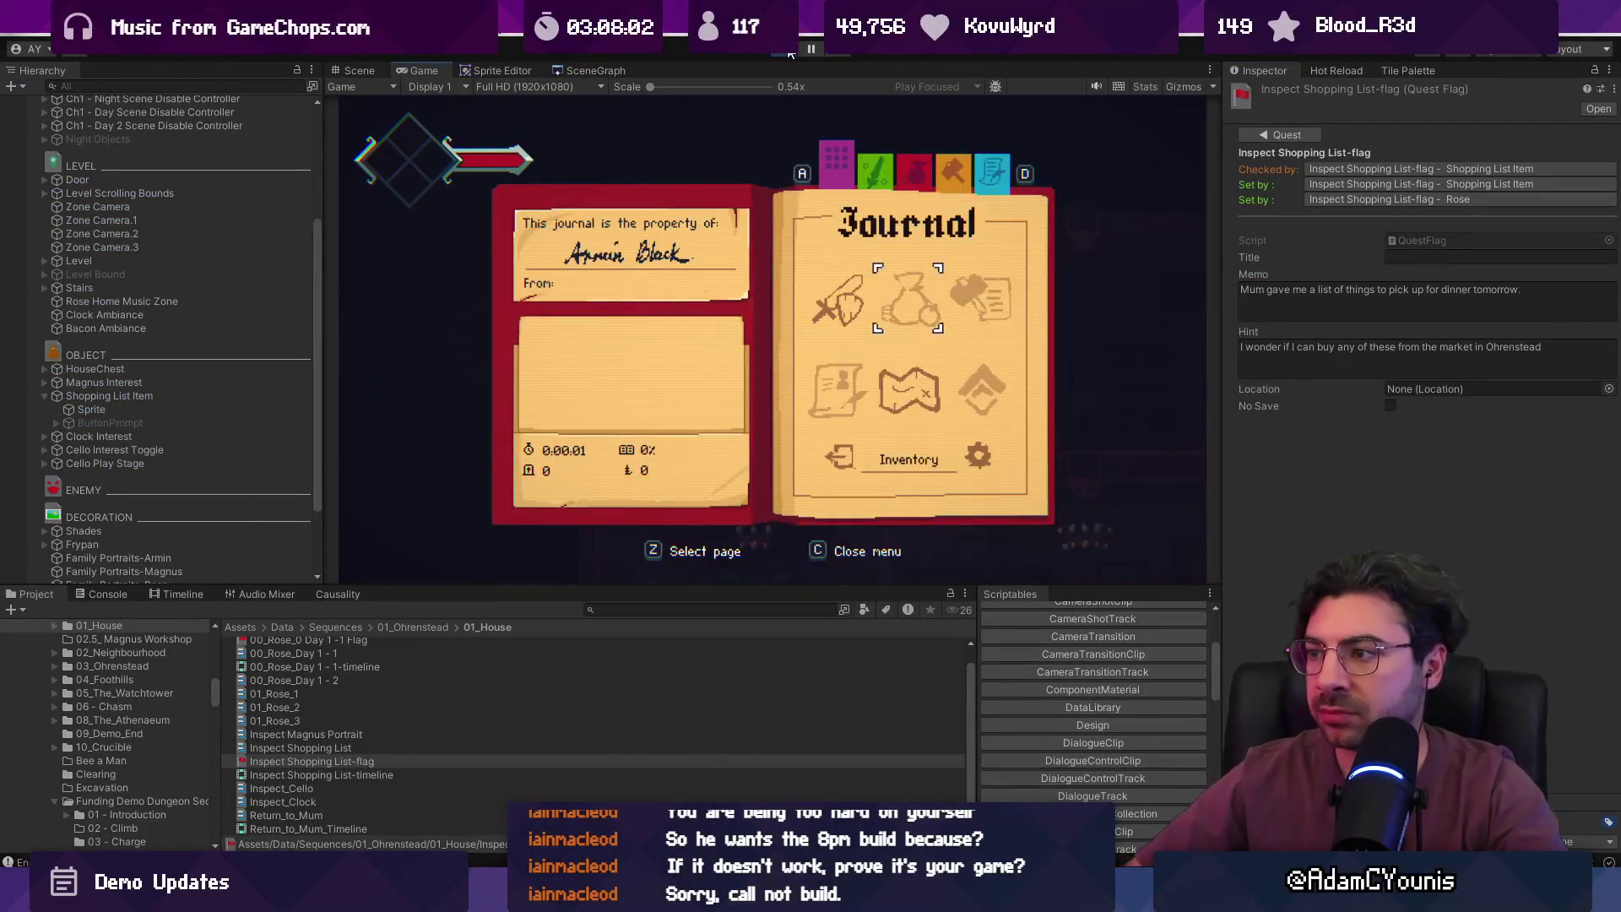
key(c)
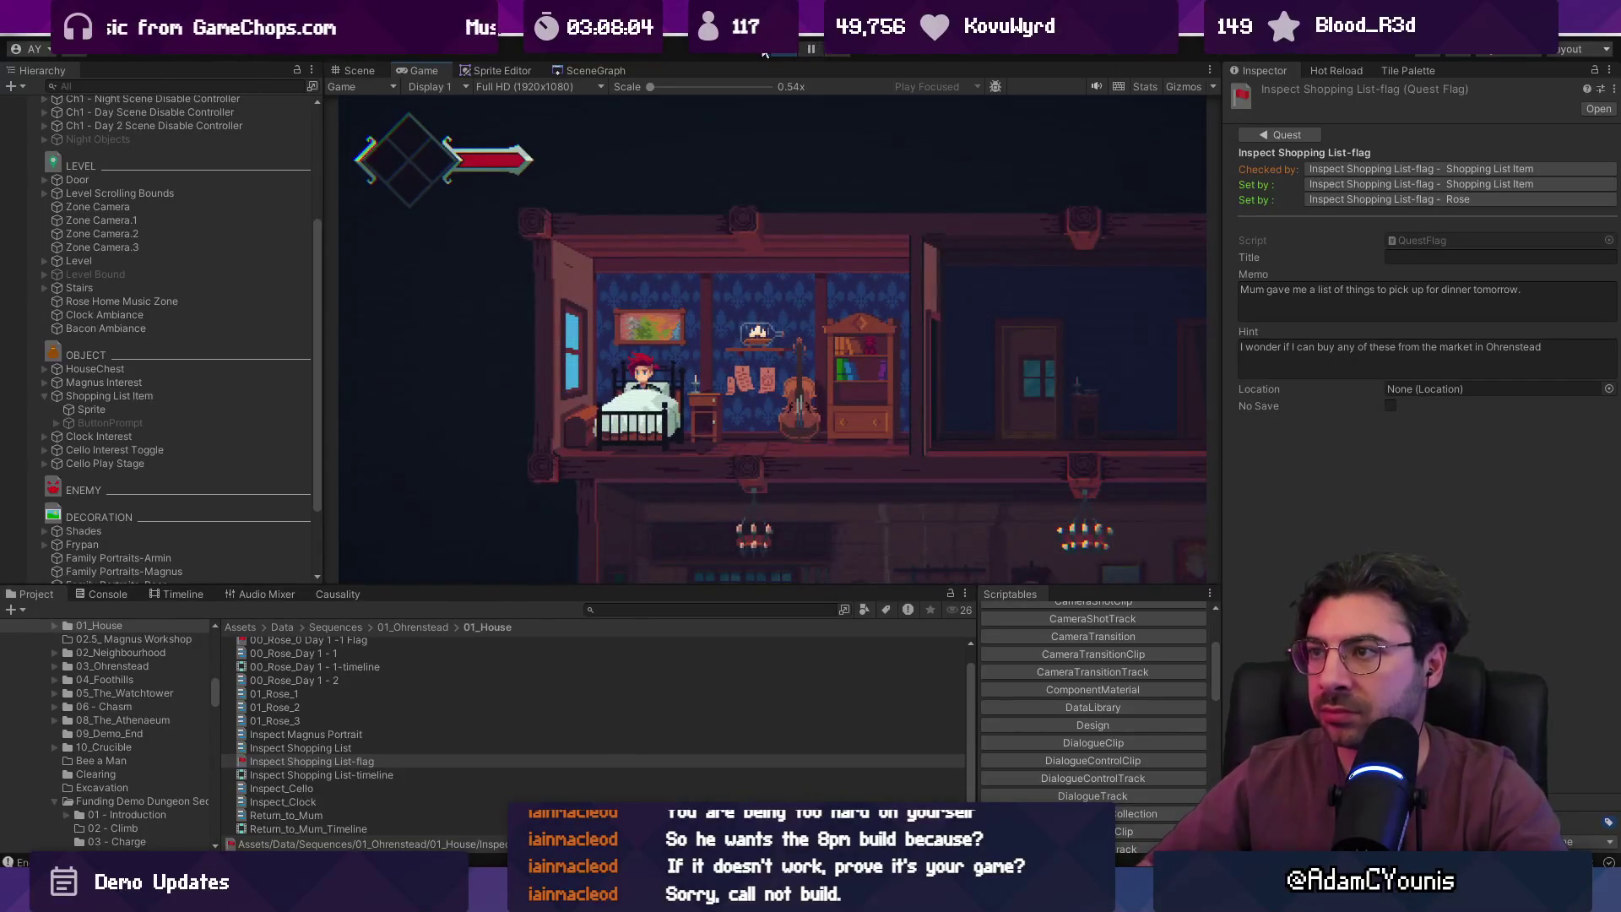
click(766, 52)
click(179, 143)
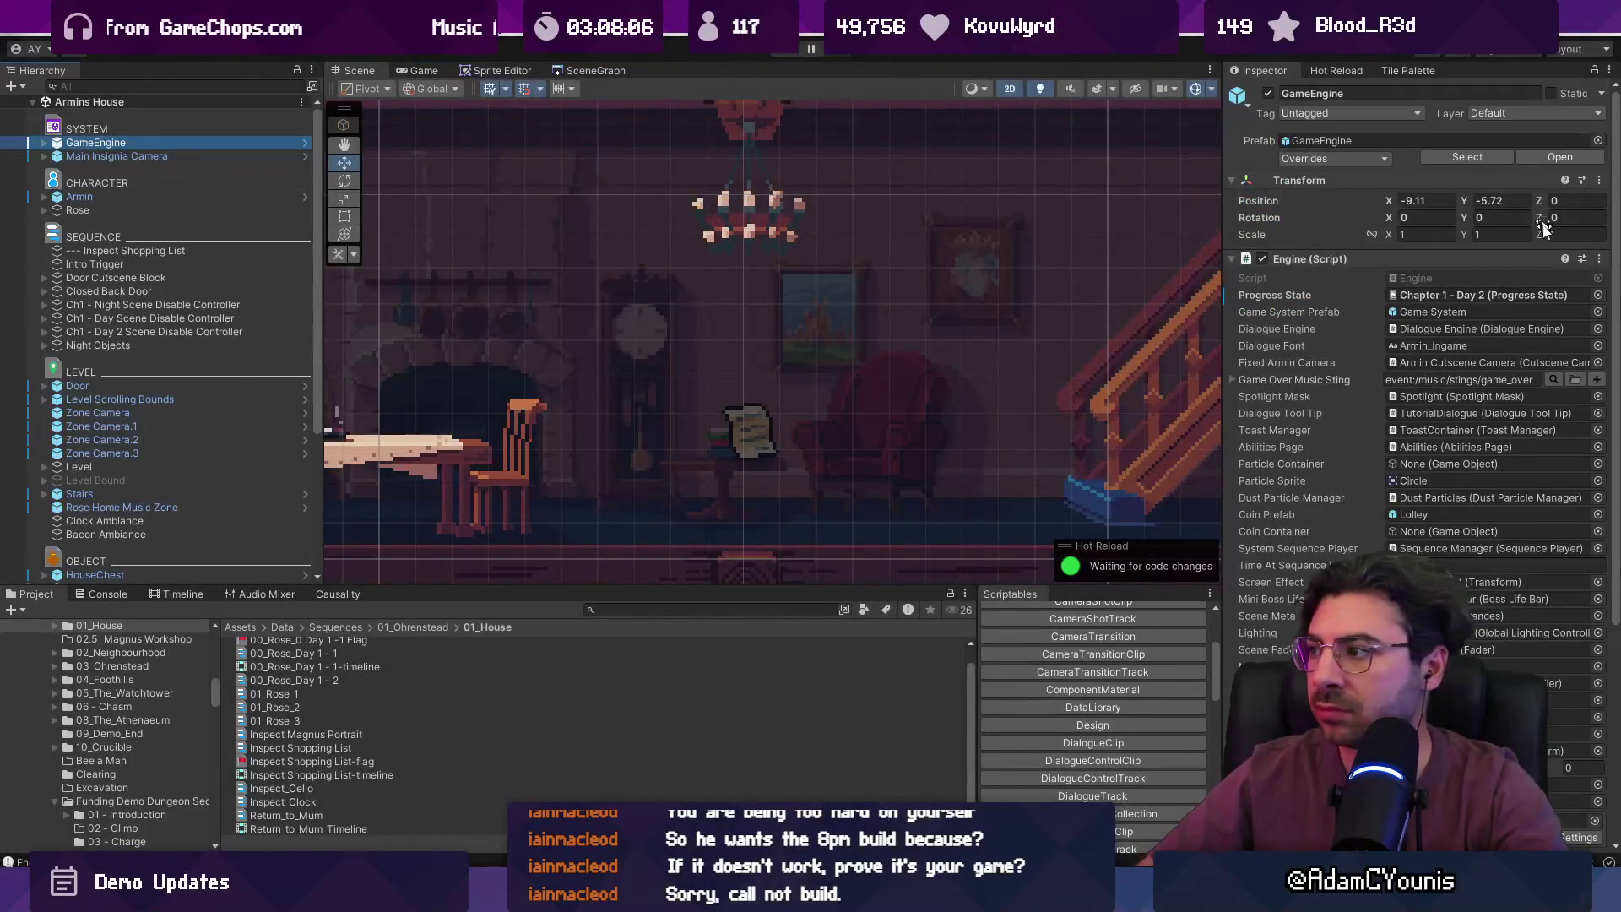
click(1598, 295)
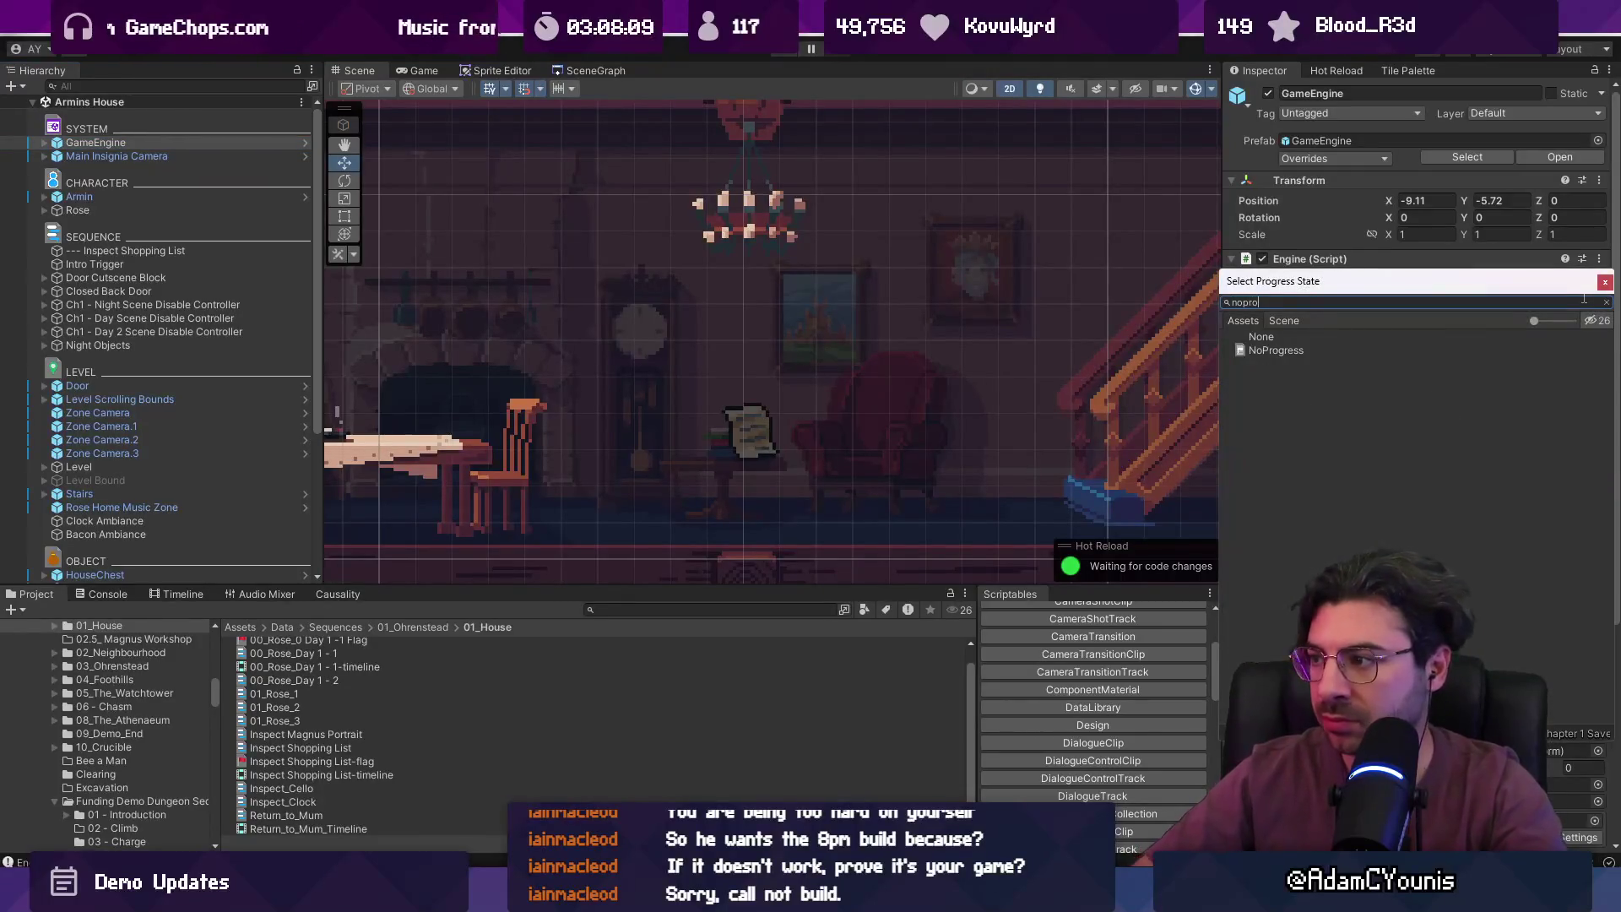
key(Return)
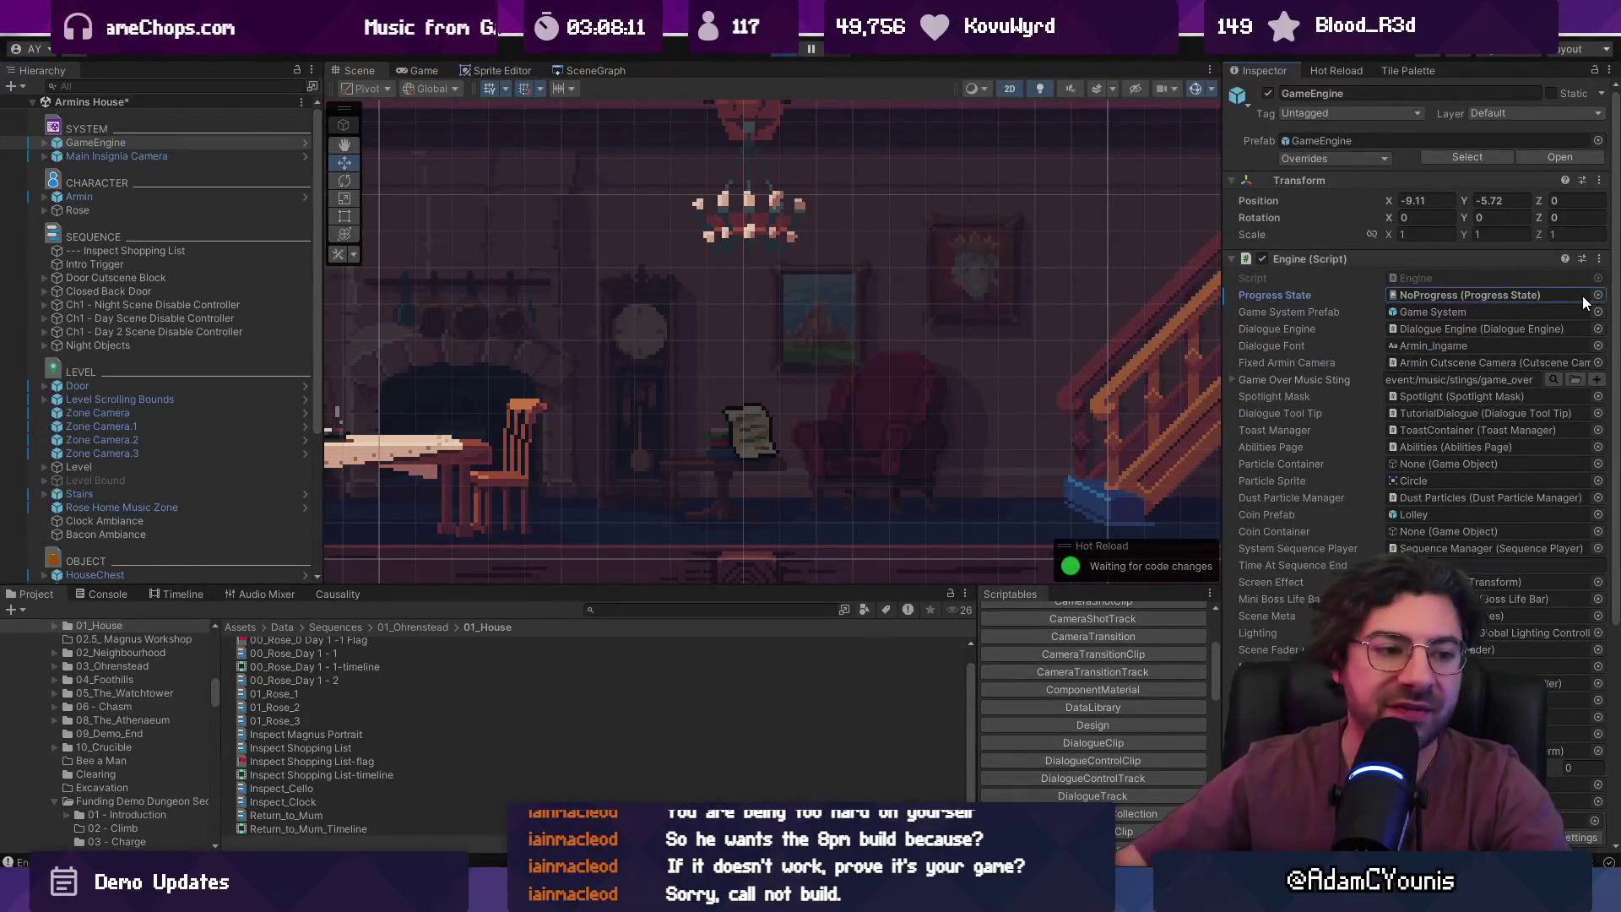
key(ctrl+p)
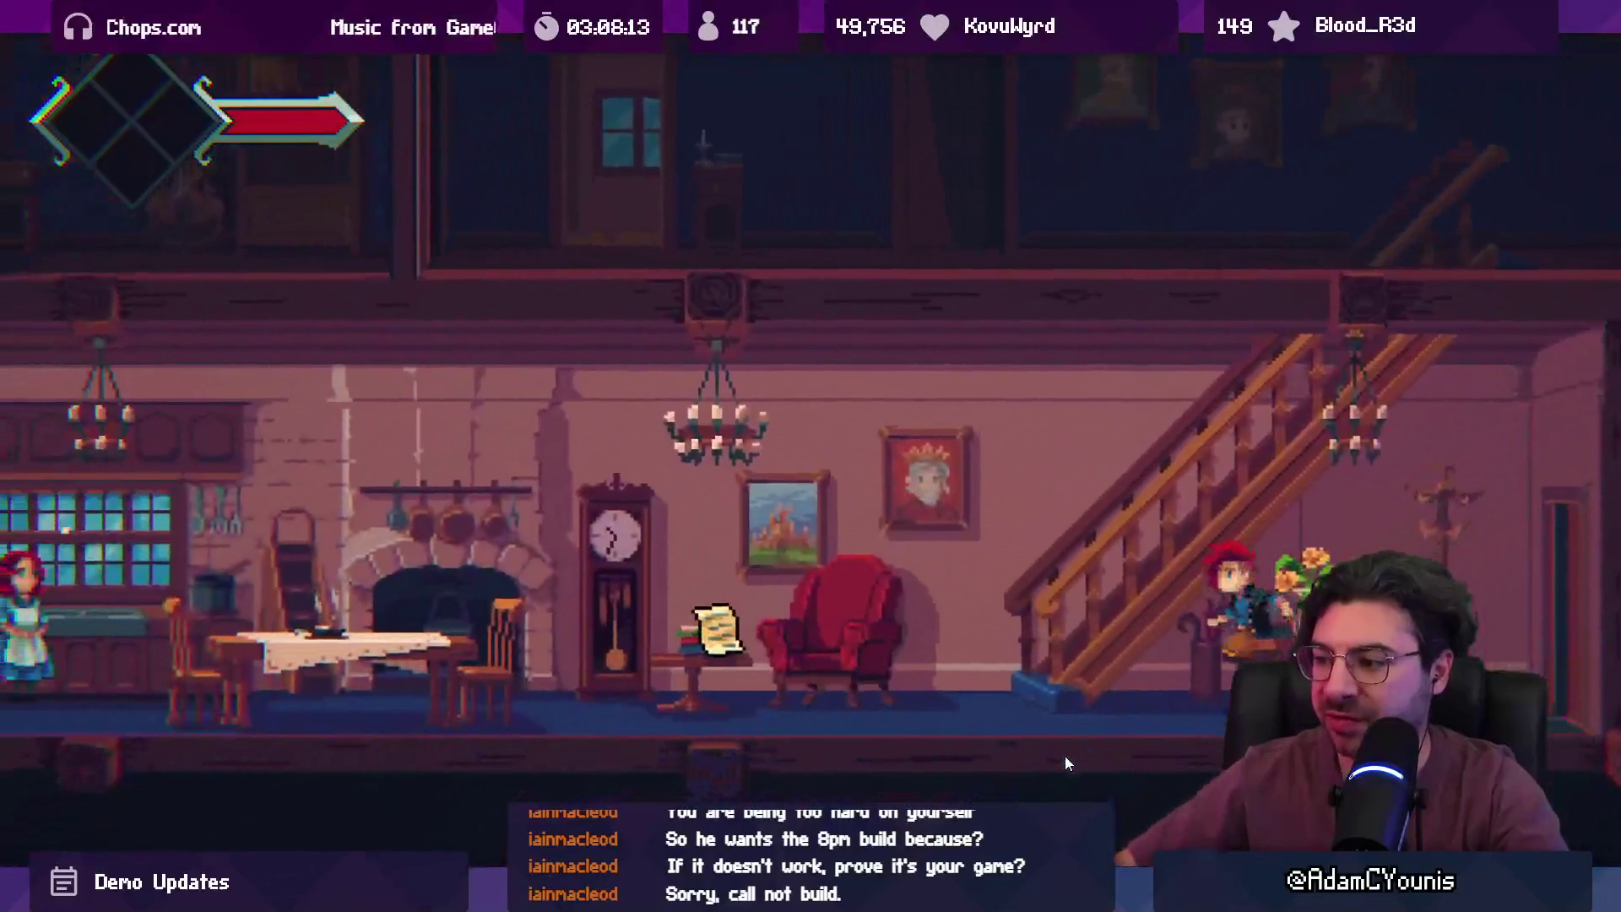
- Play through the opening cutscene and the kitchen conversation
key(Left)
key(s)
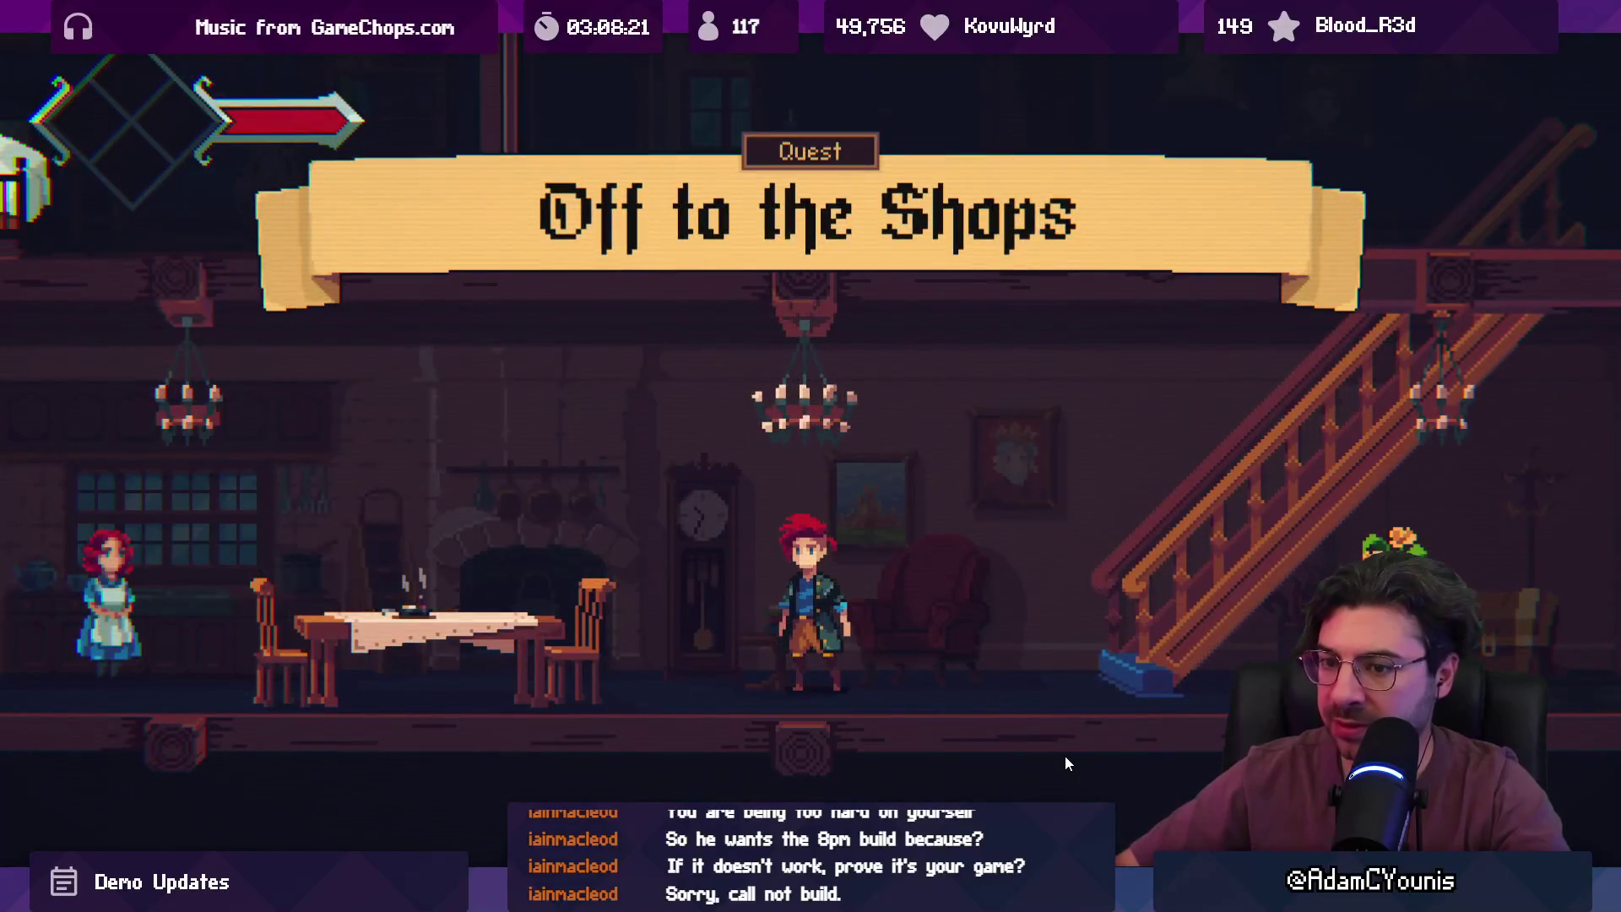
key(a)
key(s)
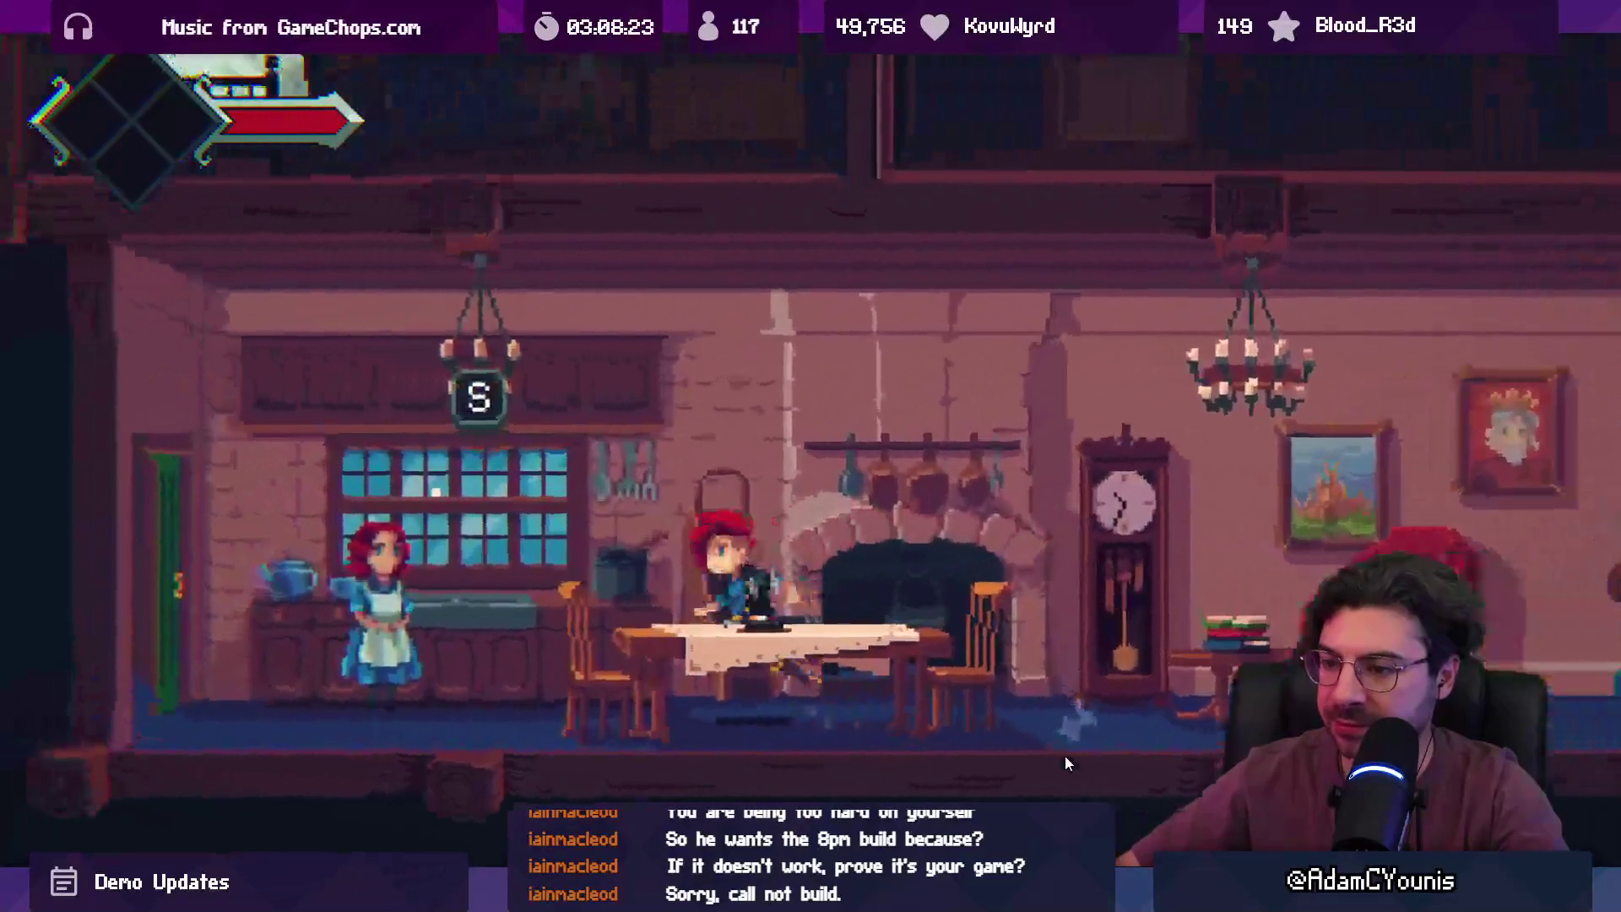
key(space)
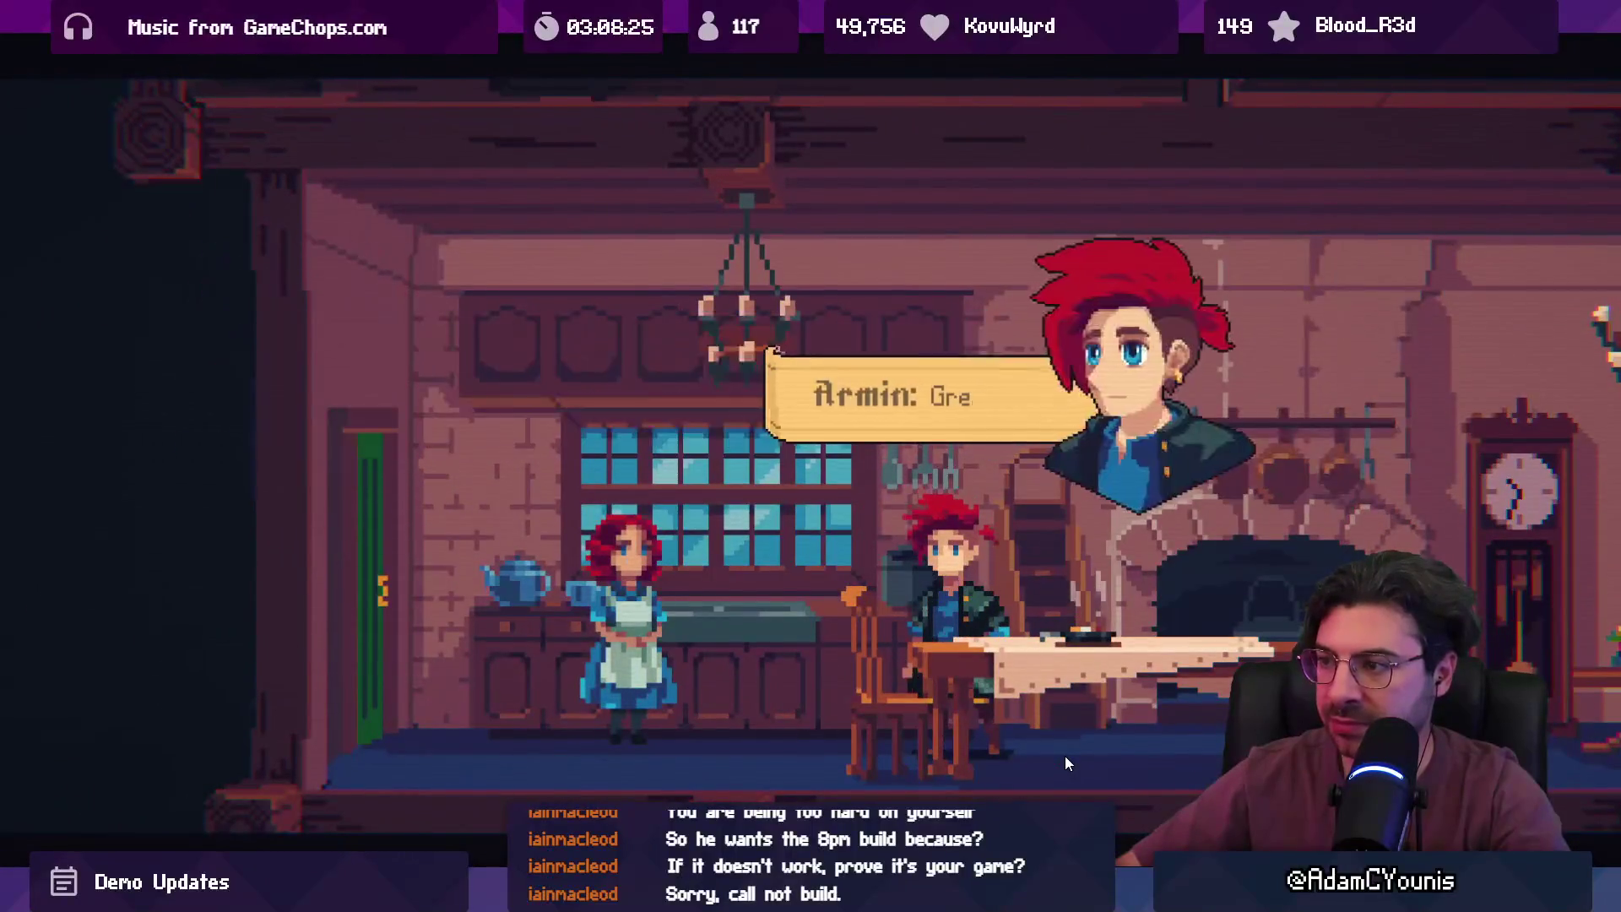
- Check the journal's Quests page for Off to the Shops with the Ohrenstead market hint
key(Escape)
key(space)
key(Escape)
key(Left)
key(Down)
key(space)
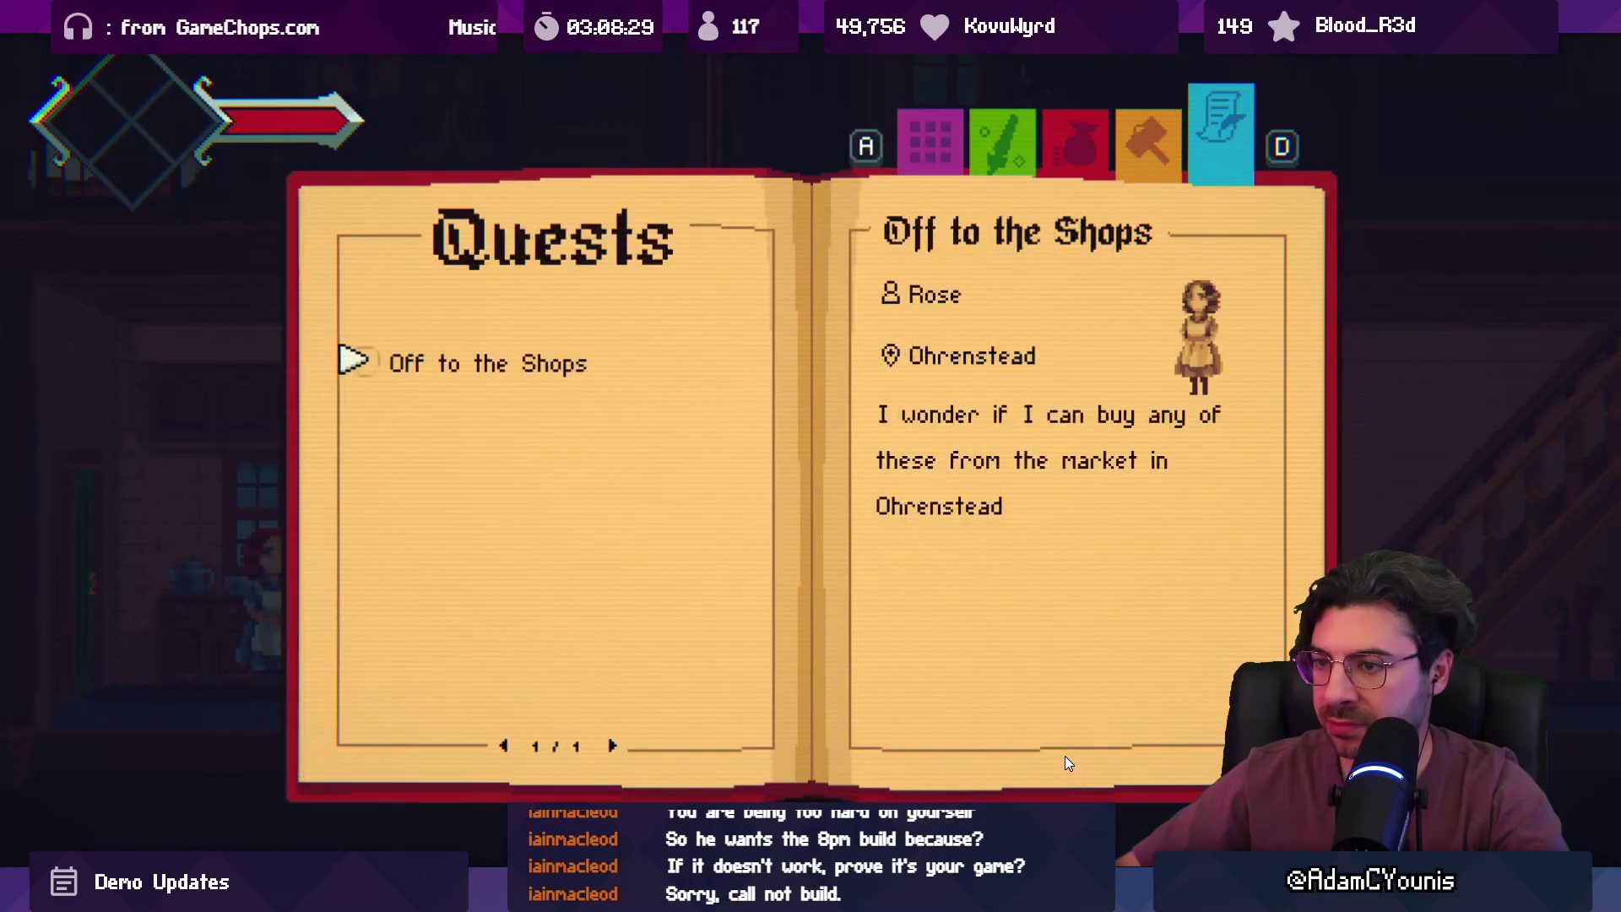
key(Escape)
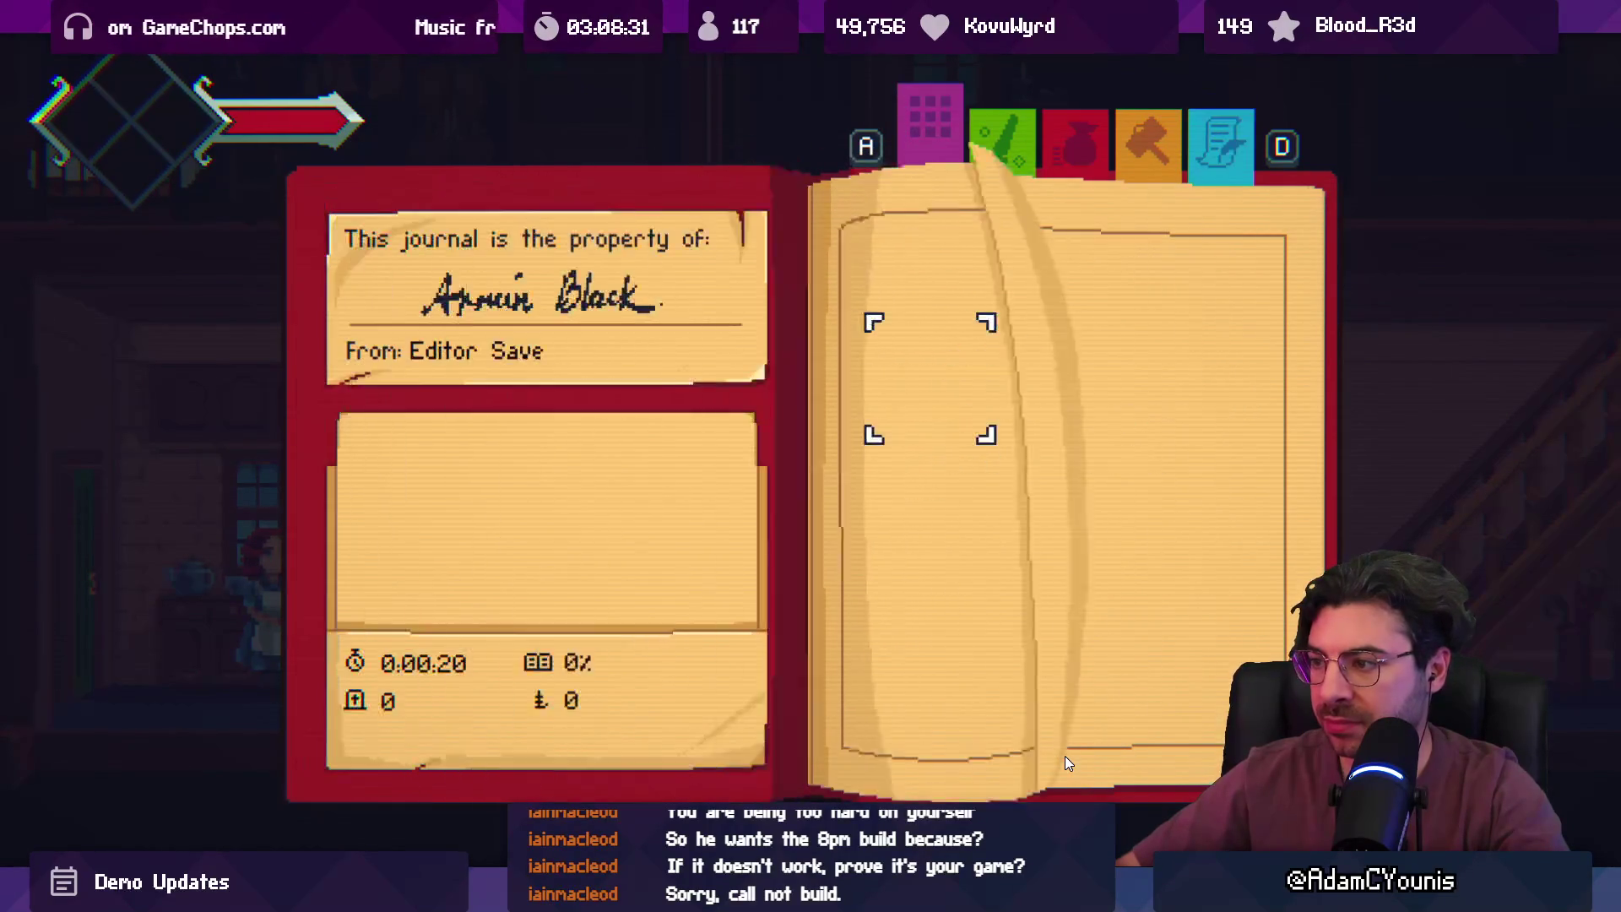
key(Escape)
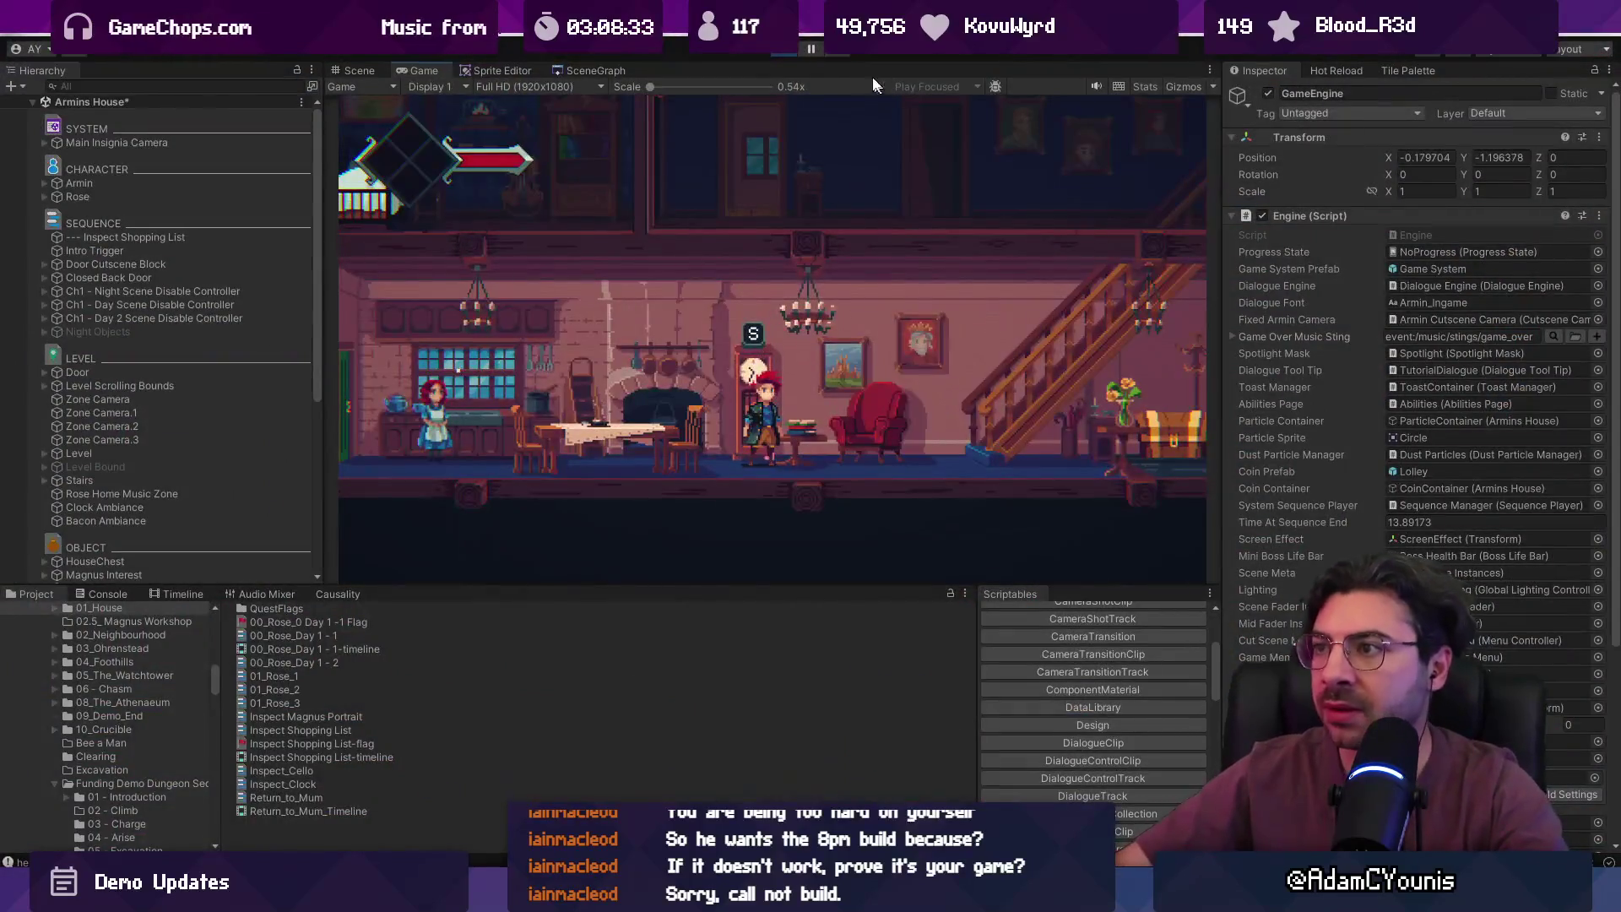
- Stop the game, open the Ohrenstead scene from the SceneGraph, and select the Little Merchant NPC wrapper
click(794, 46)
click(560, 72)
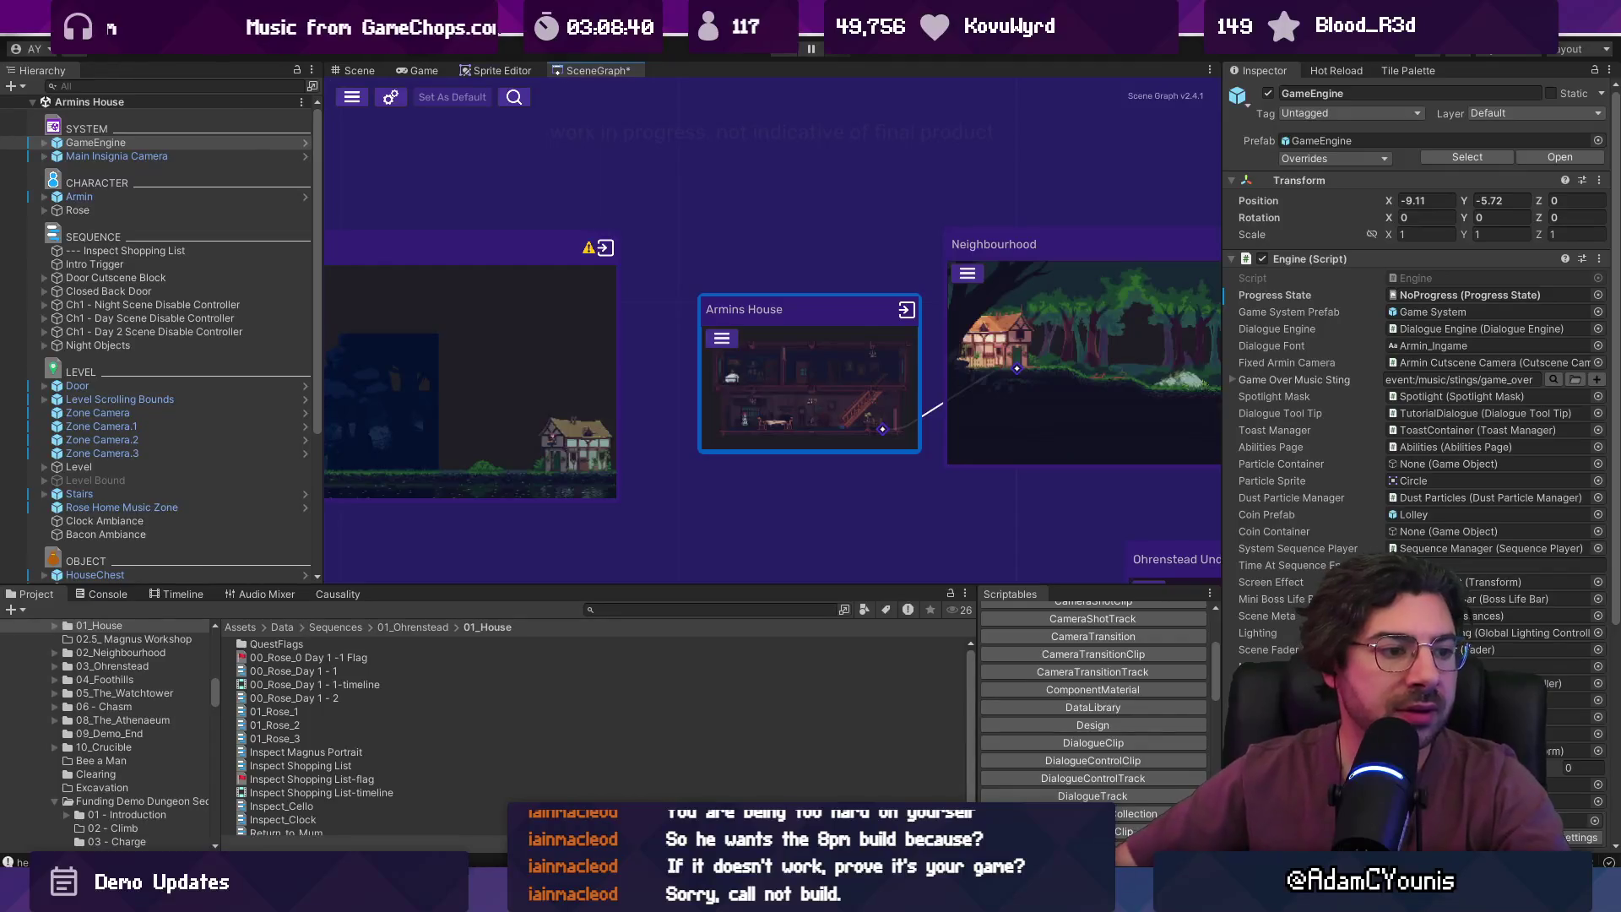
scroll(802, 287, down, 5)
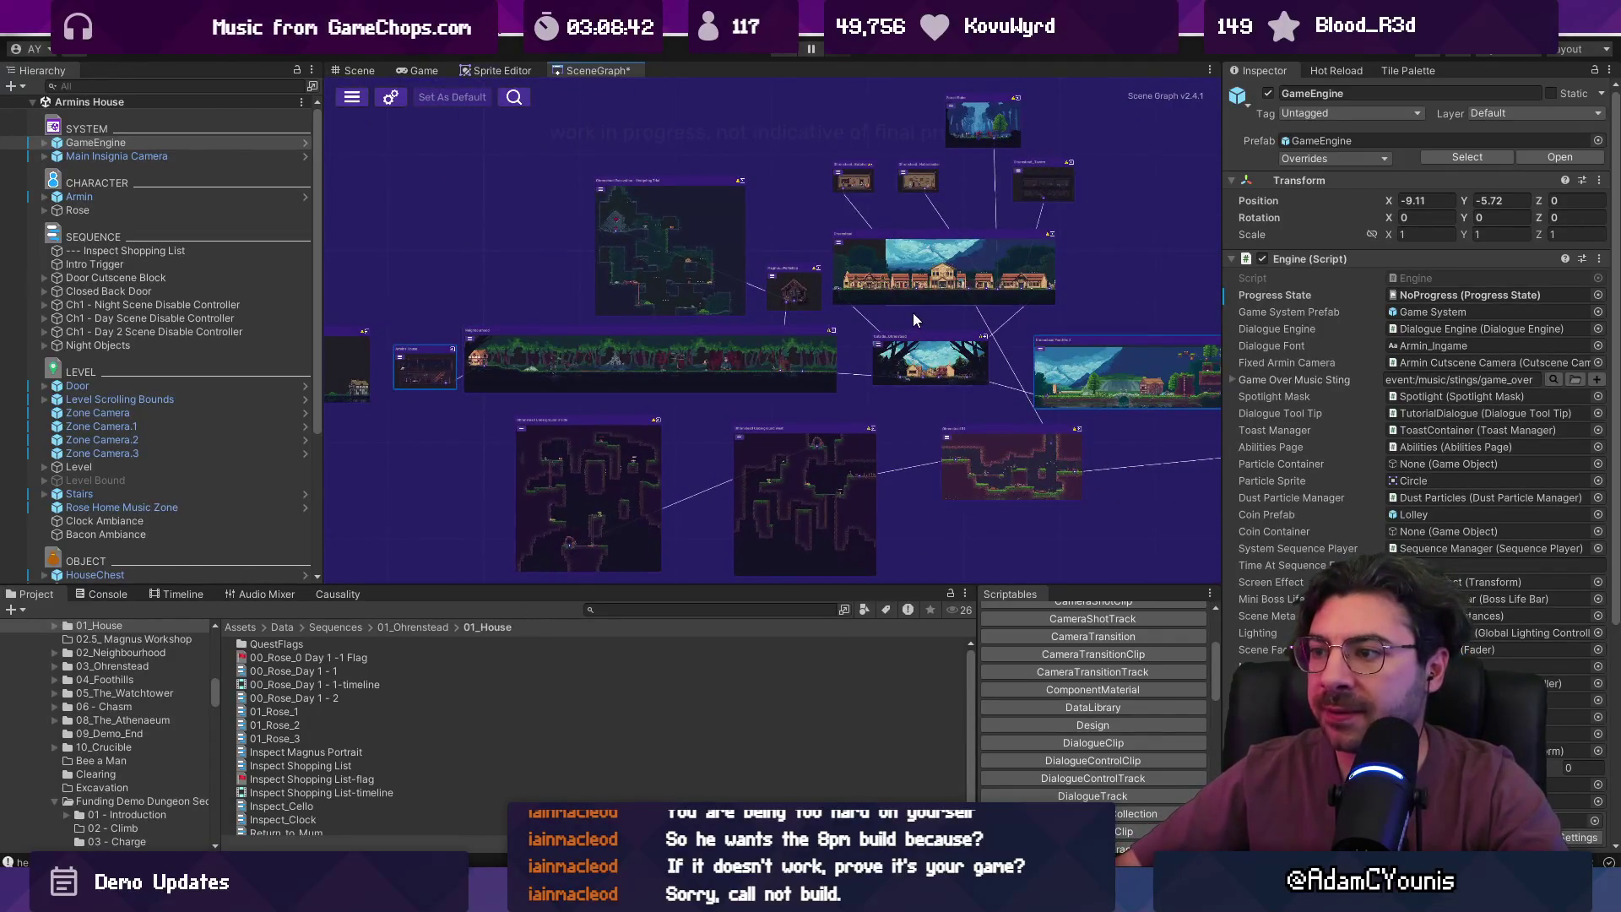
scroll(900, 314, up, 5)
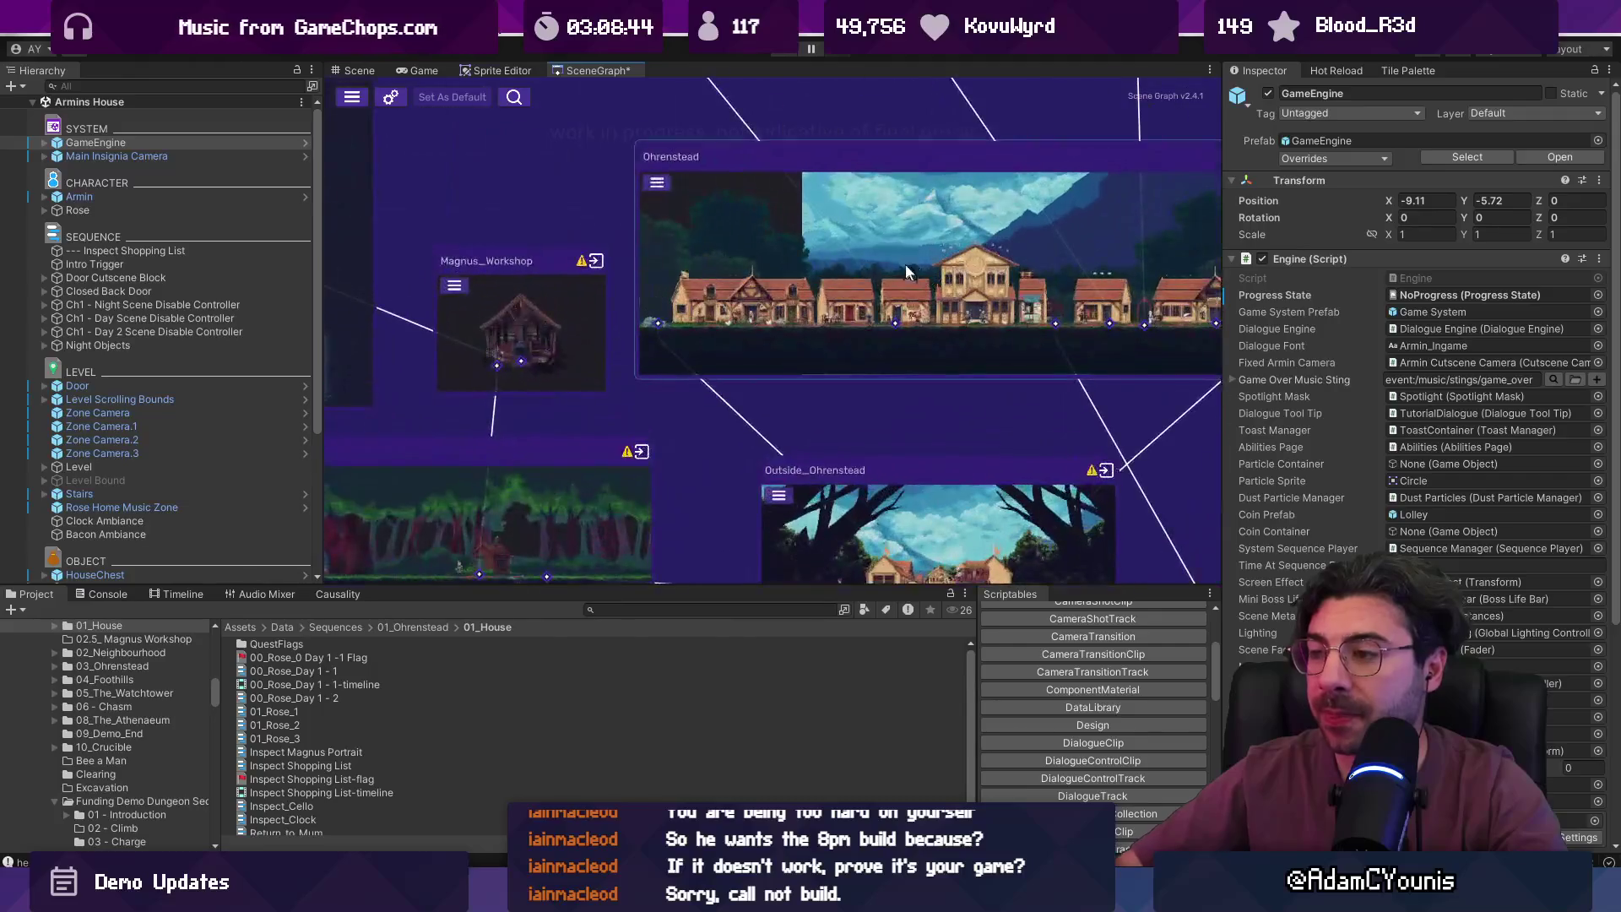
double_click(744, 306)
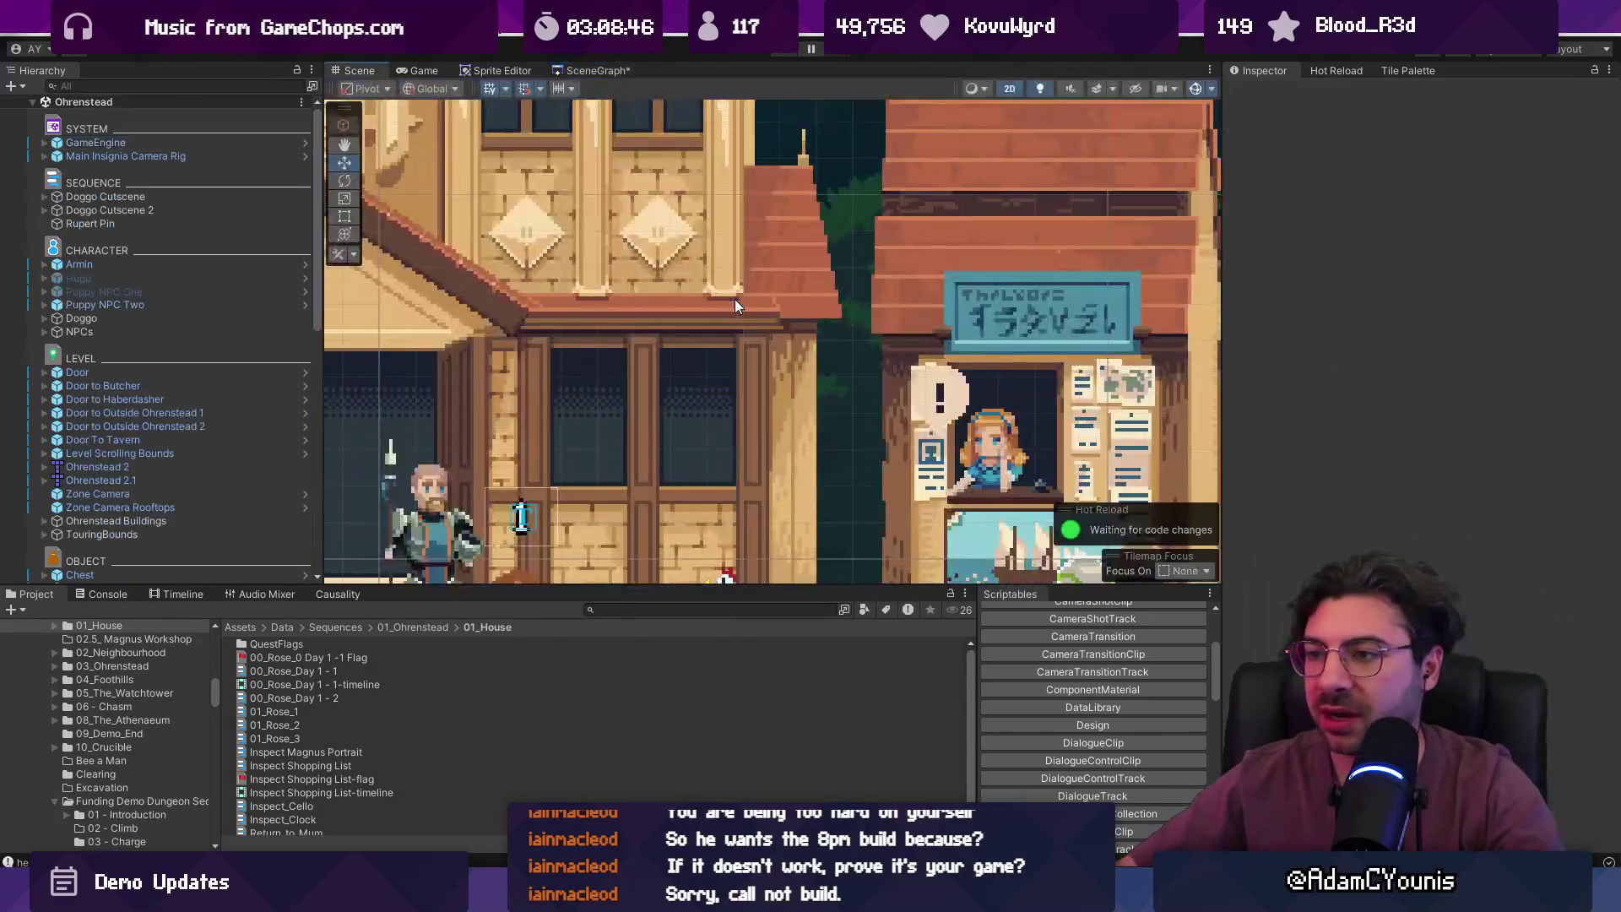
scroll(752, 291, down, 5)
scroll(355, 363, up, 5)
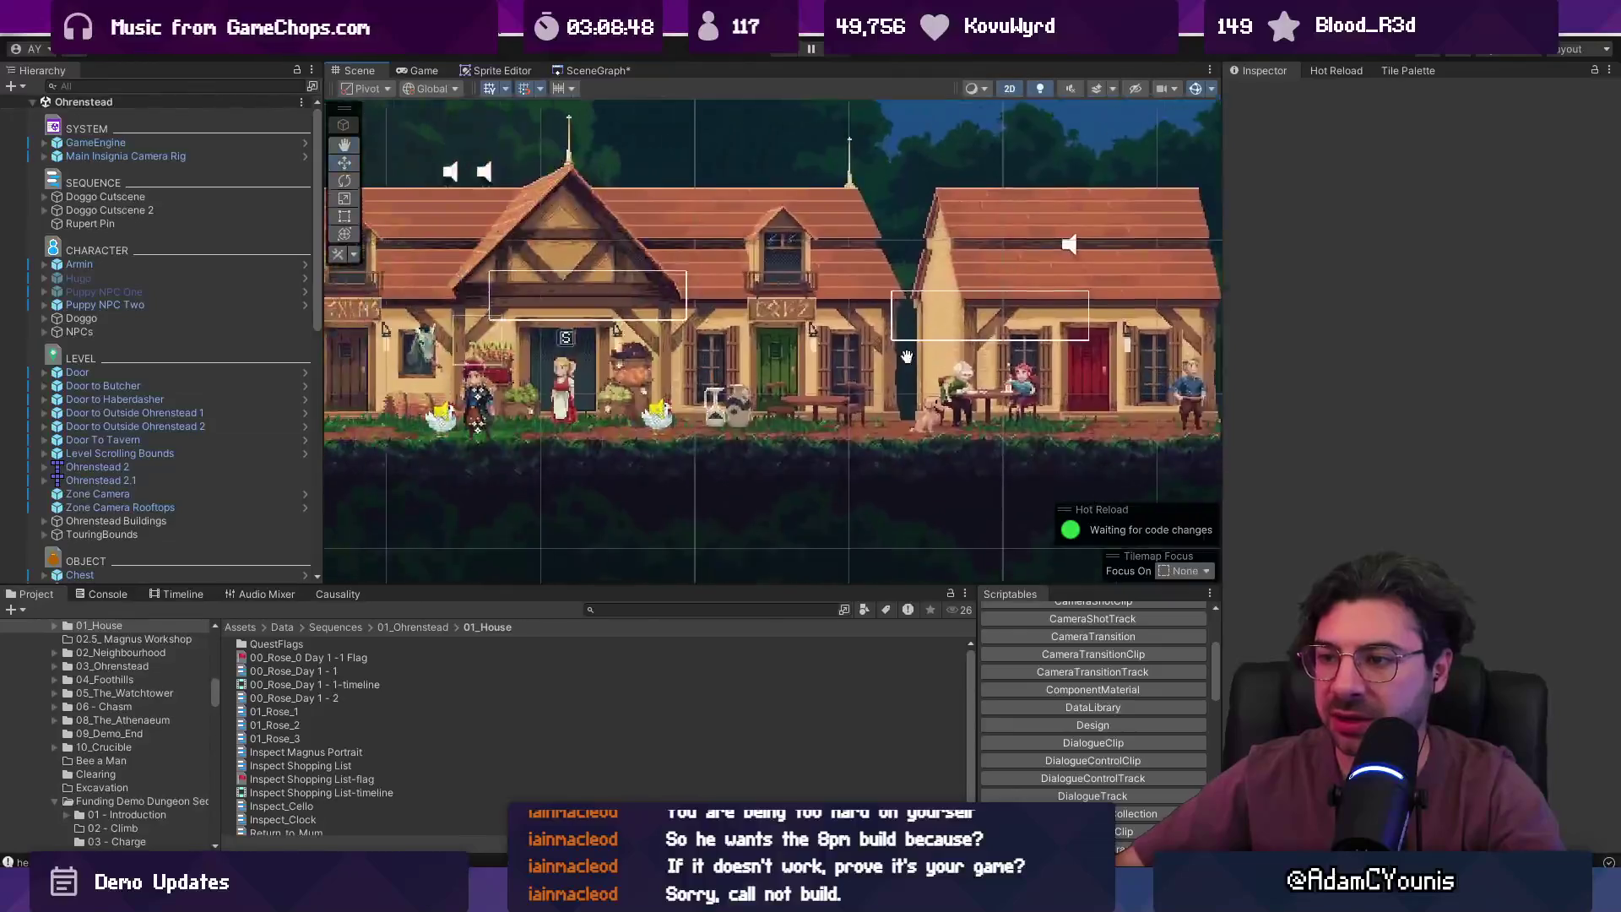
click(554, 382)
click(198, 400)
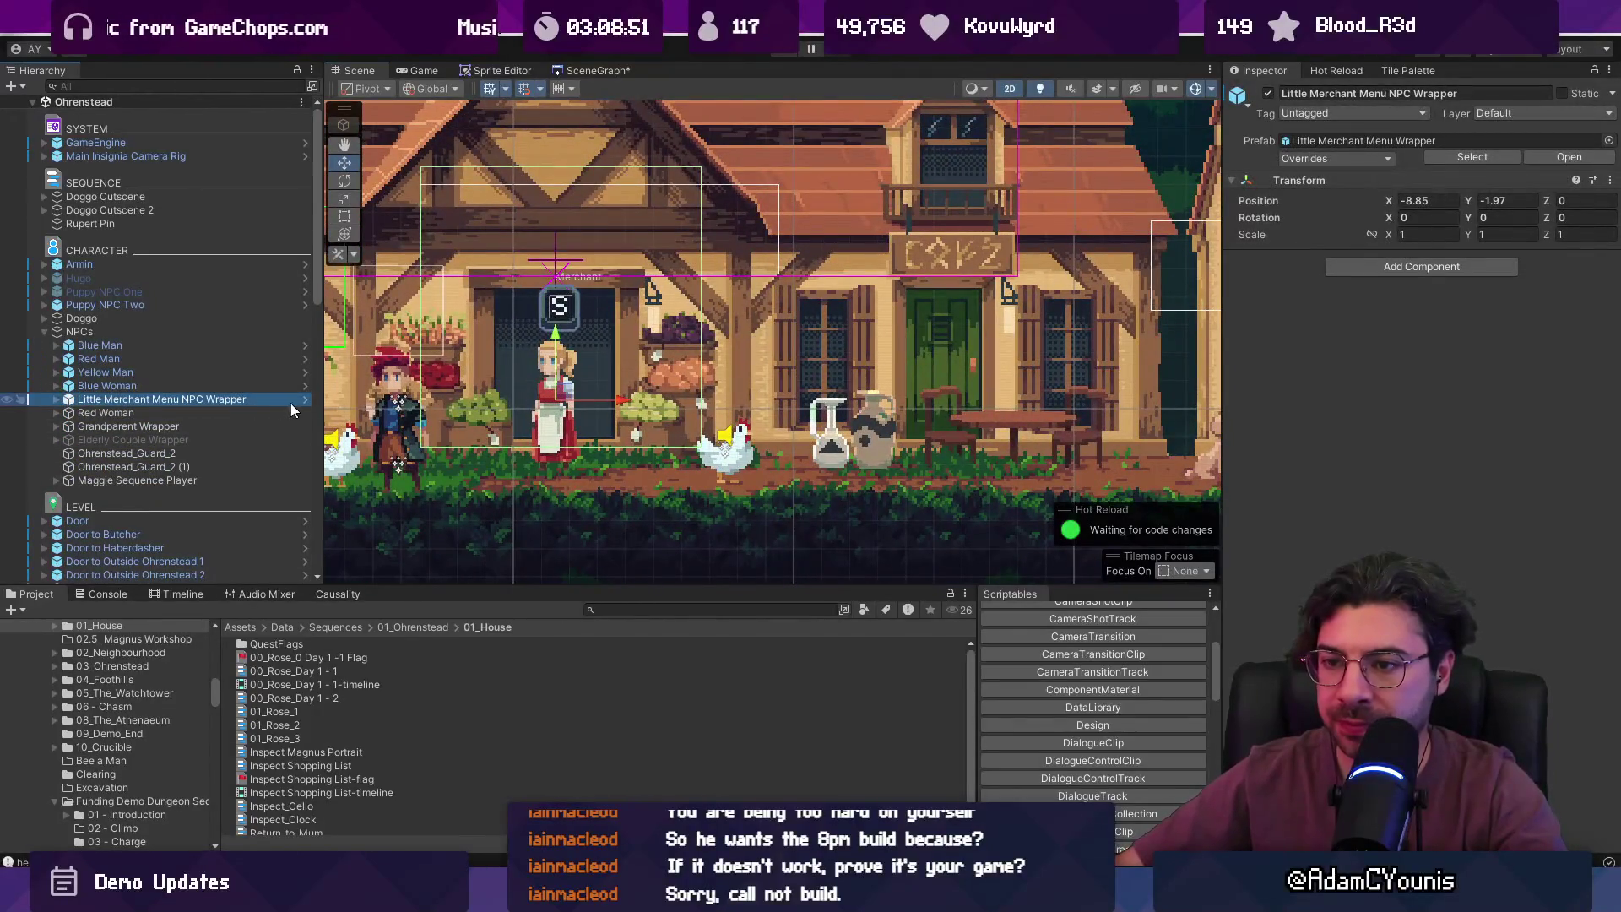
- Replace Apple with Potato as Element 1 in the Little Merchant Menu's Items list
click(56, 399)
click(135, 439)
click(113, 456)
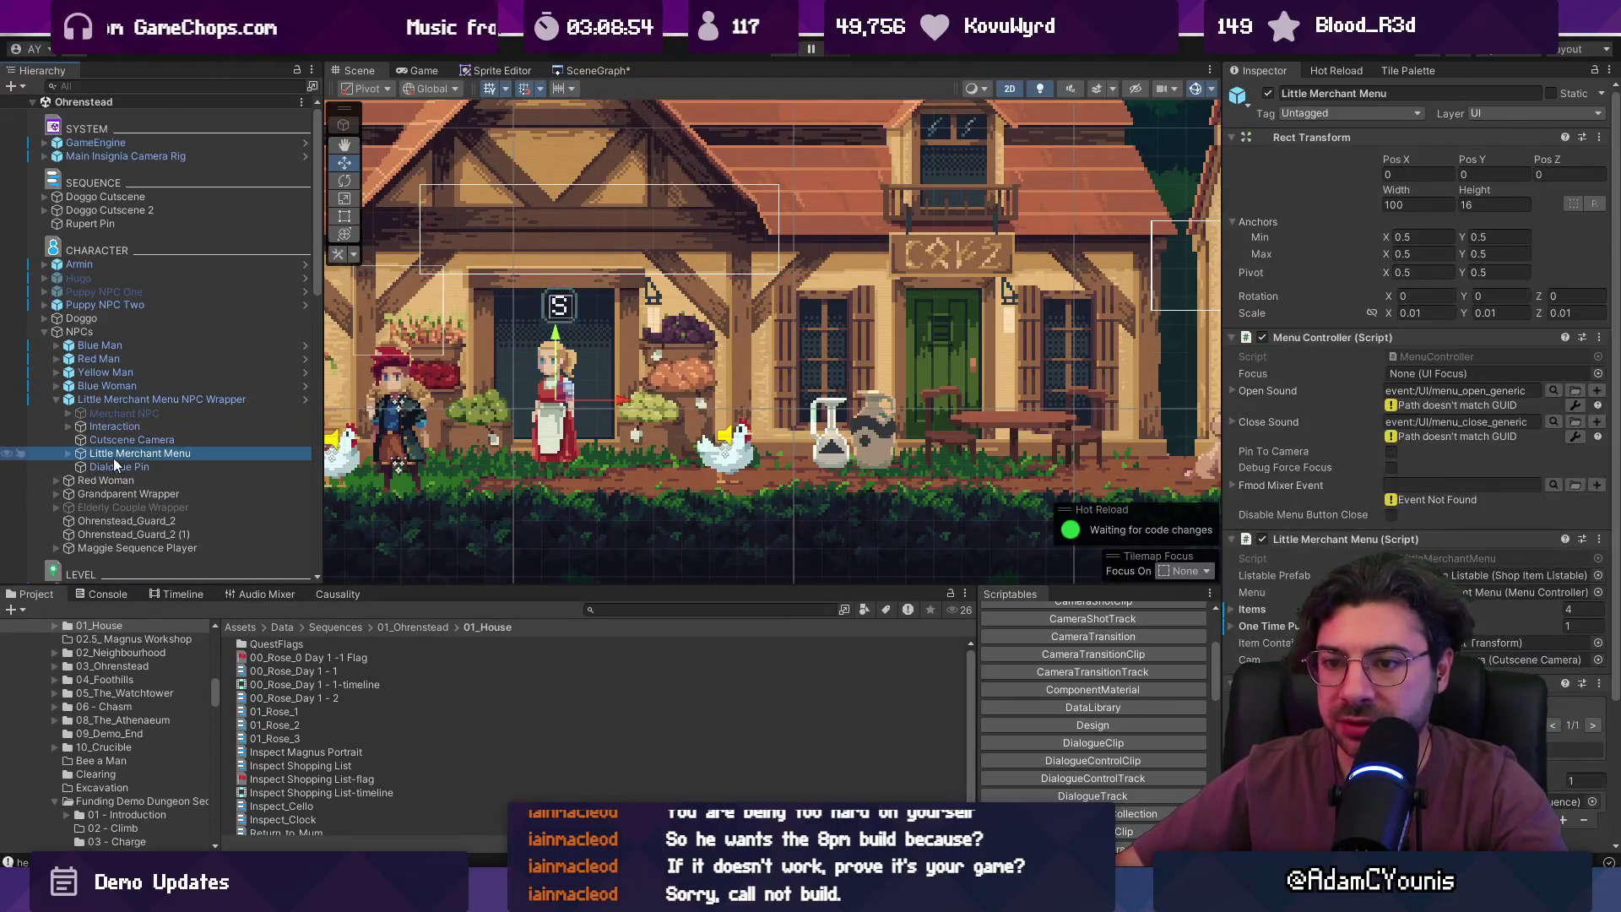
click(68, 454)
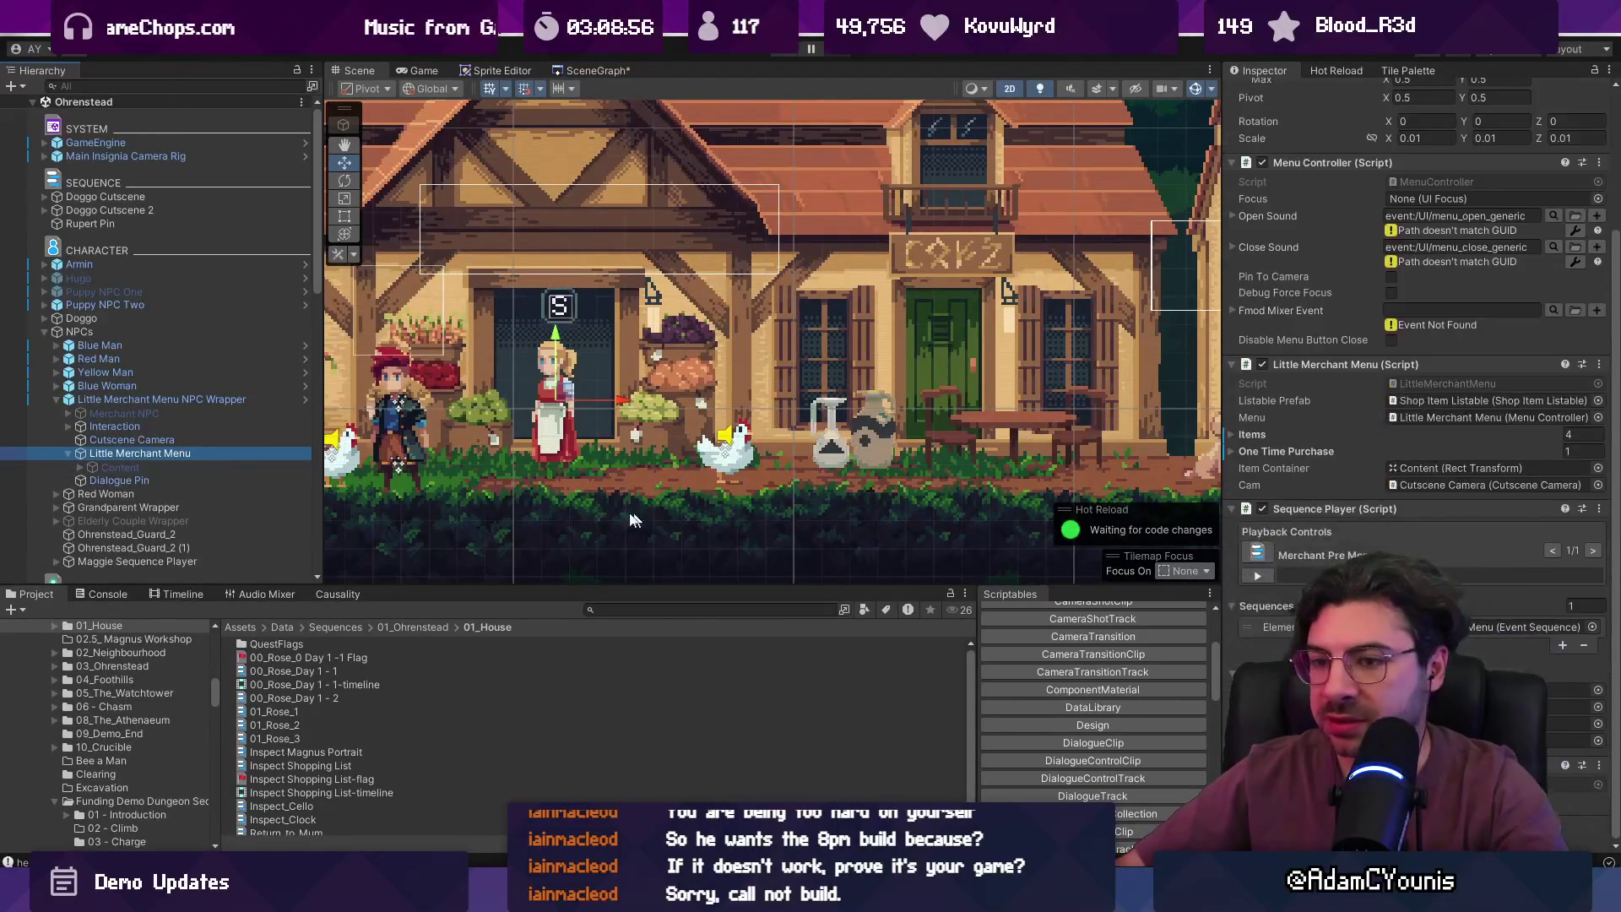
click(81, 467)
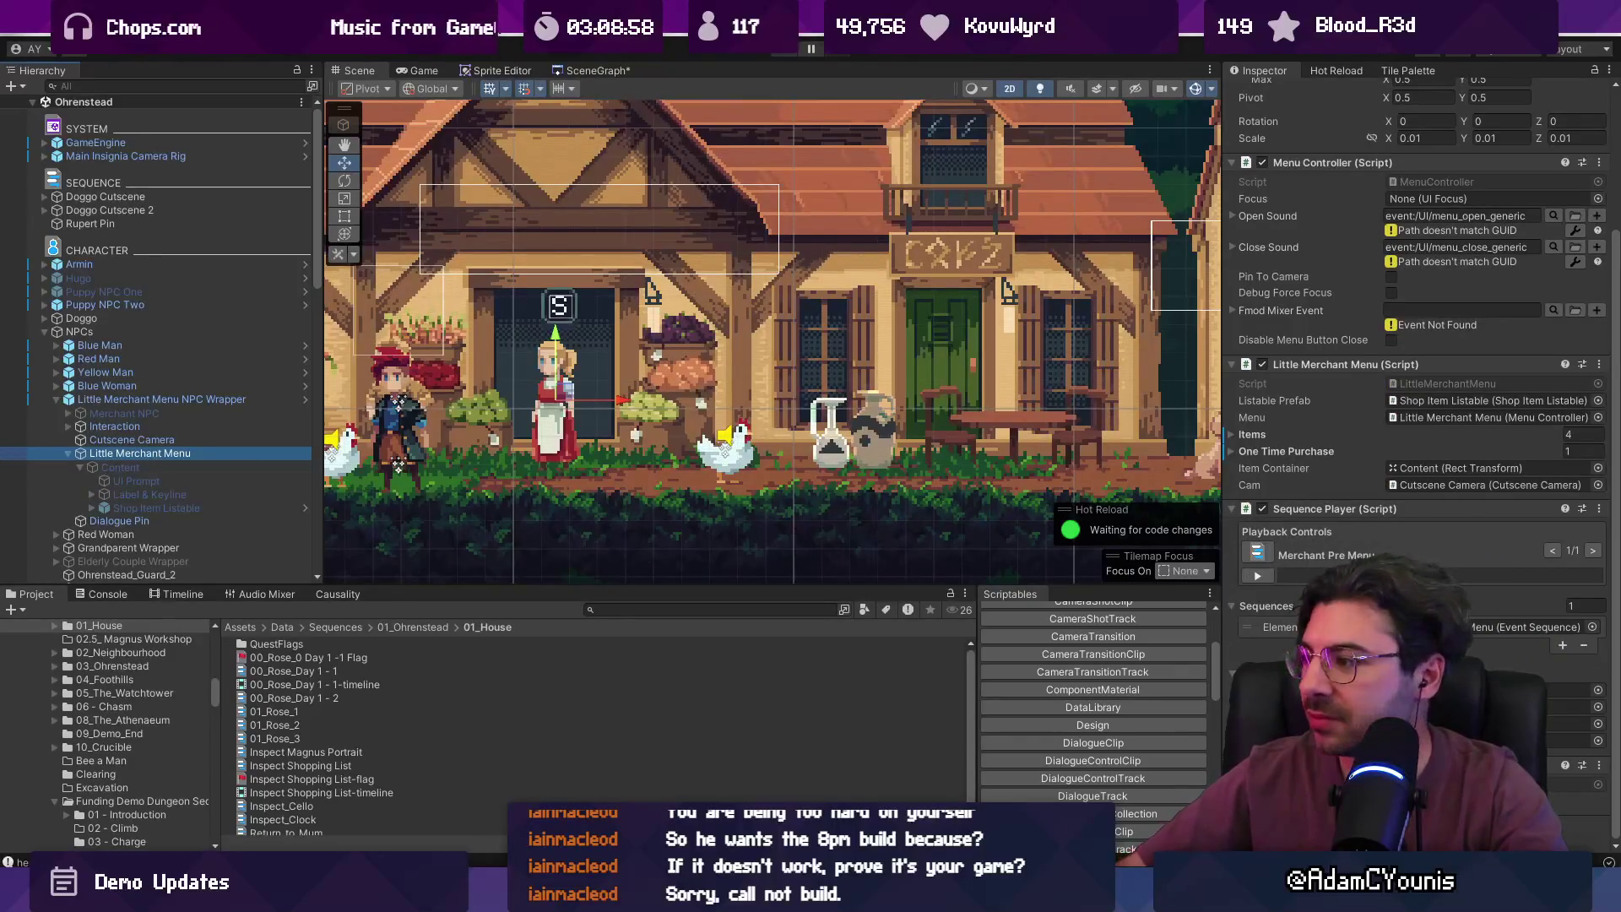
click(1231, 434)
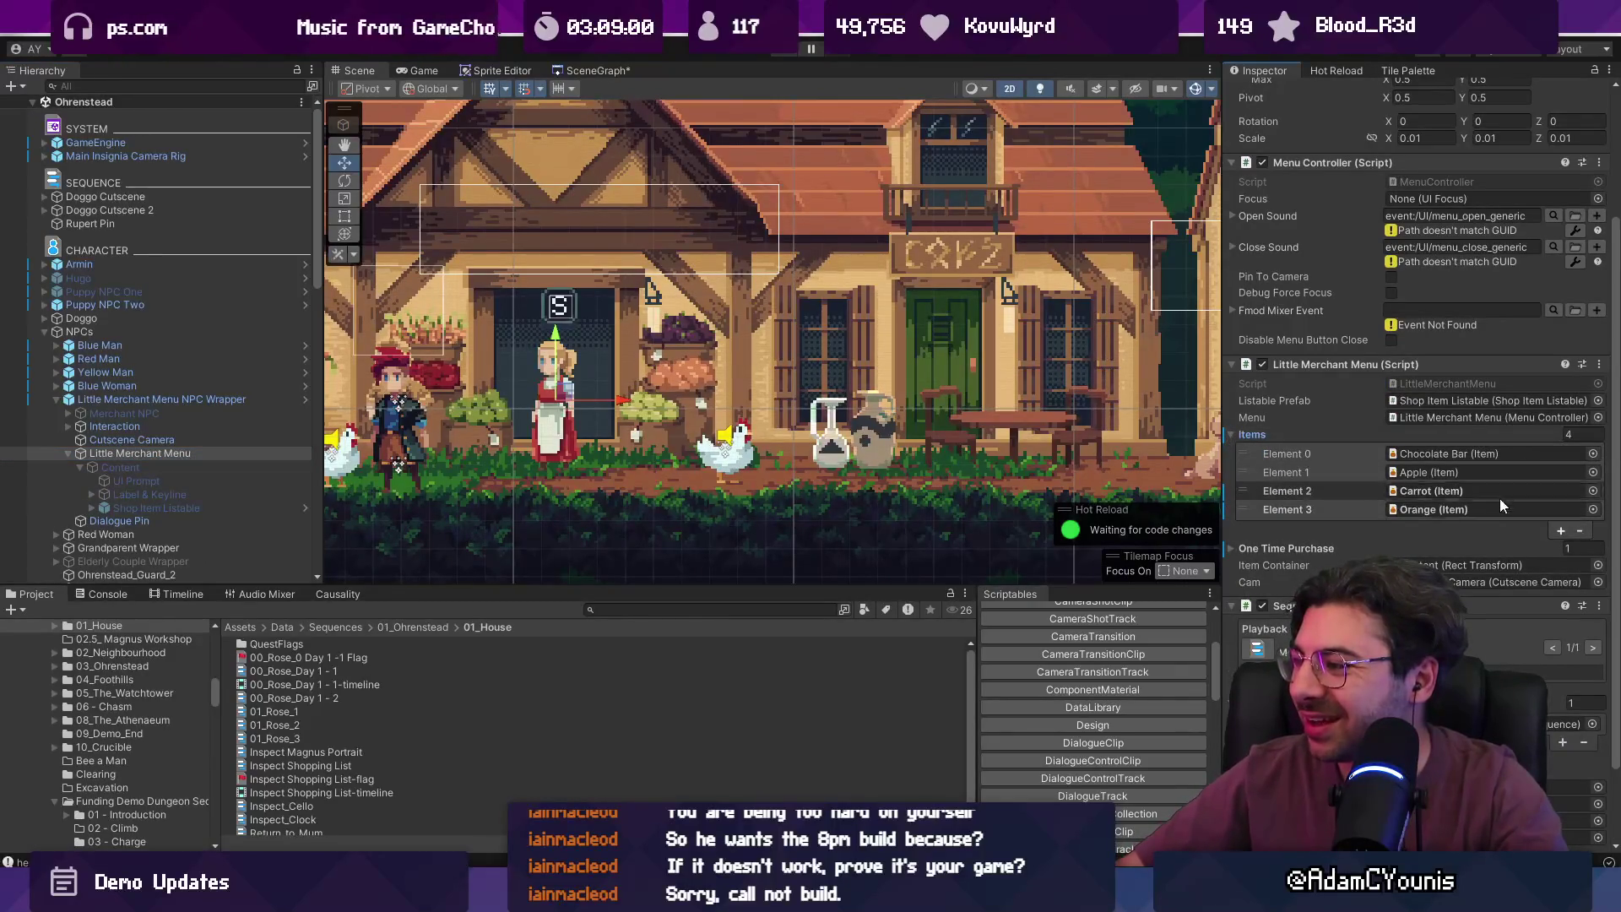
click(1592, 472)
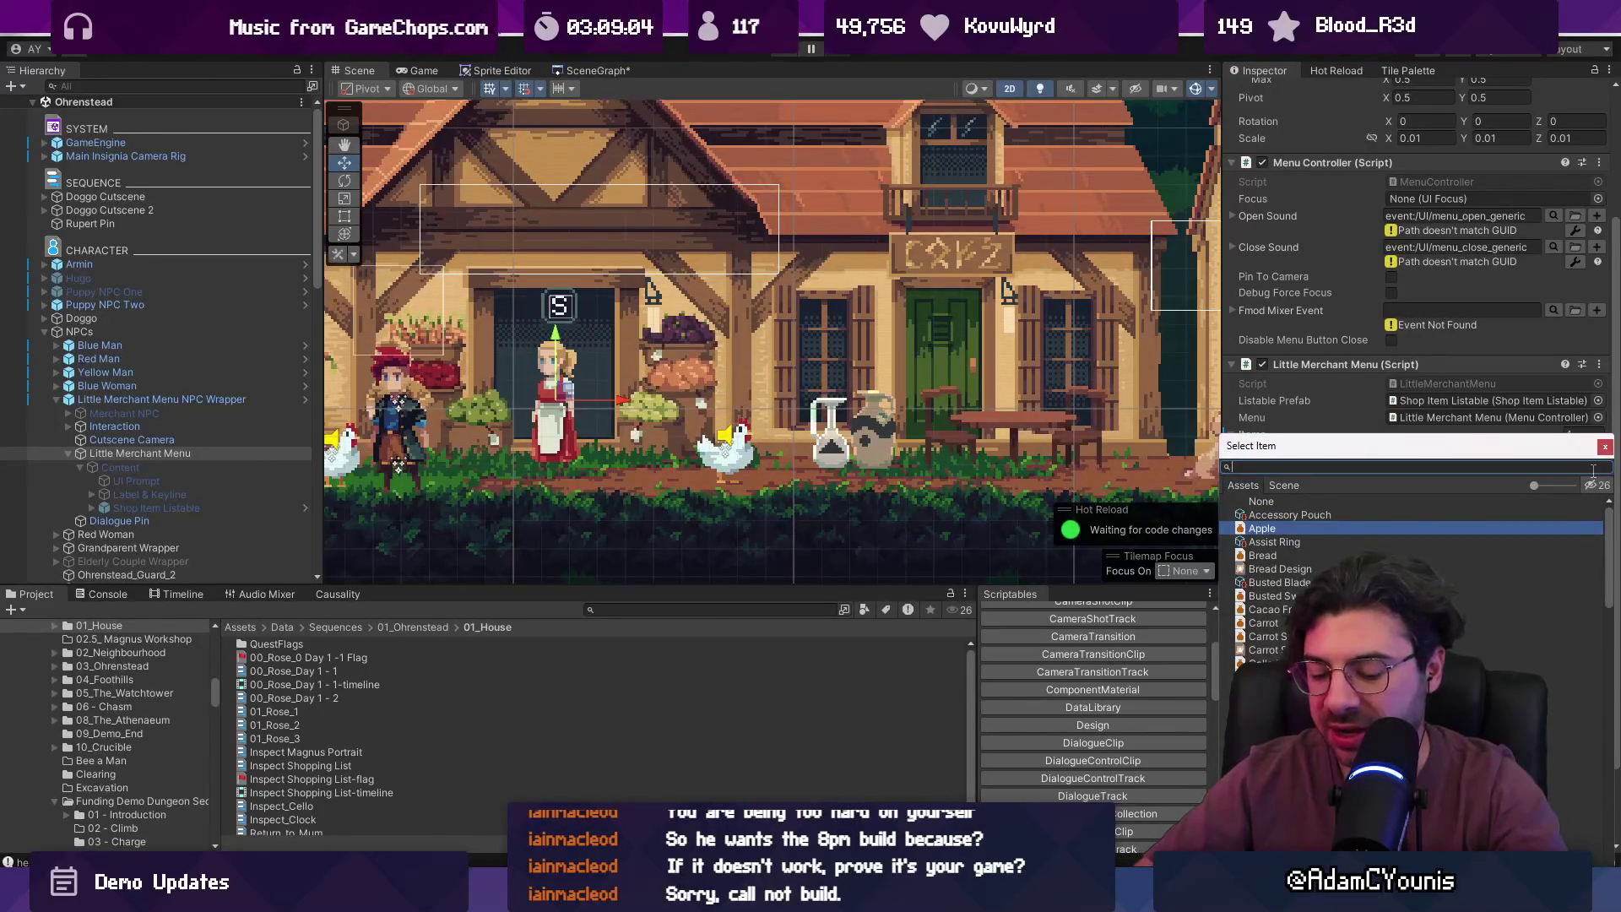
text(potato)
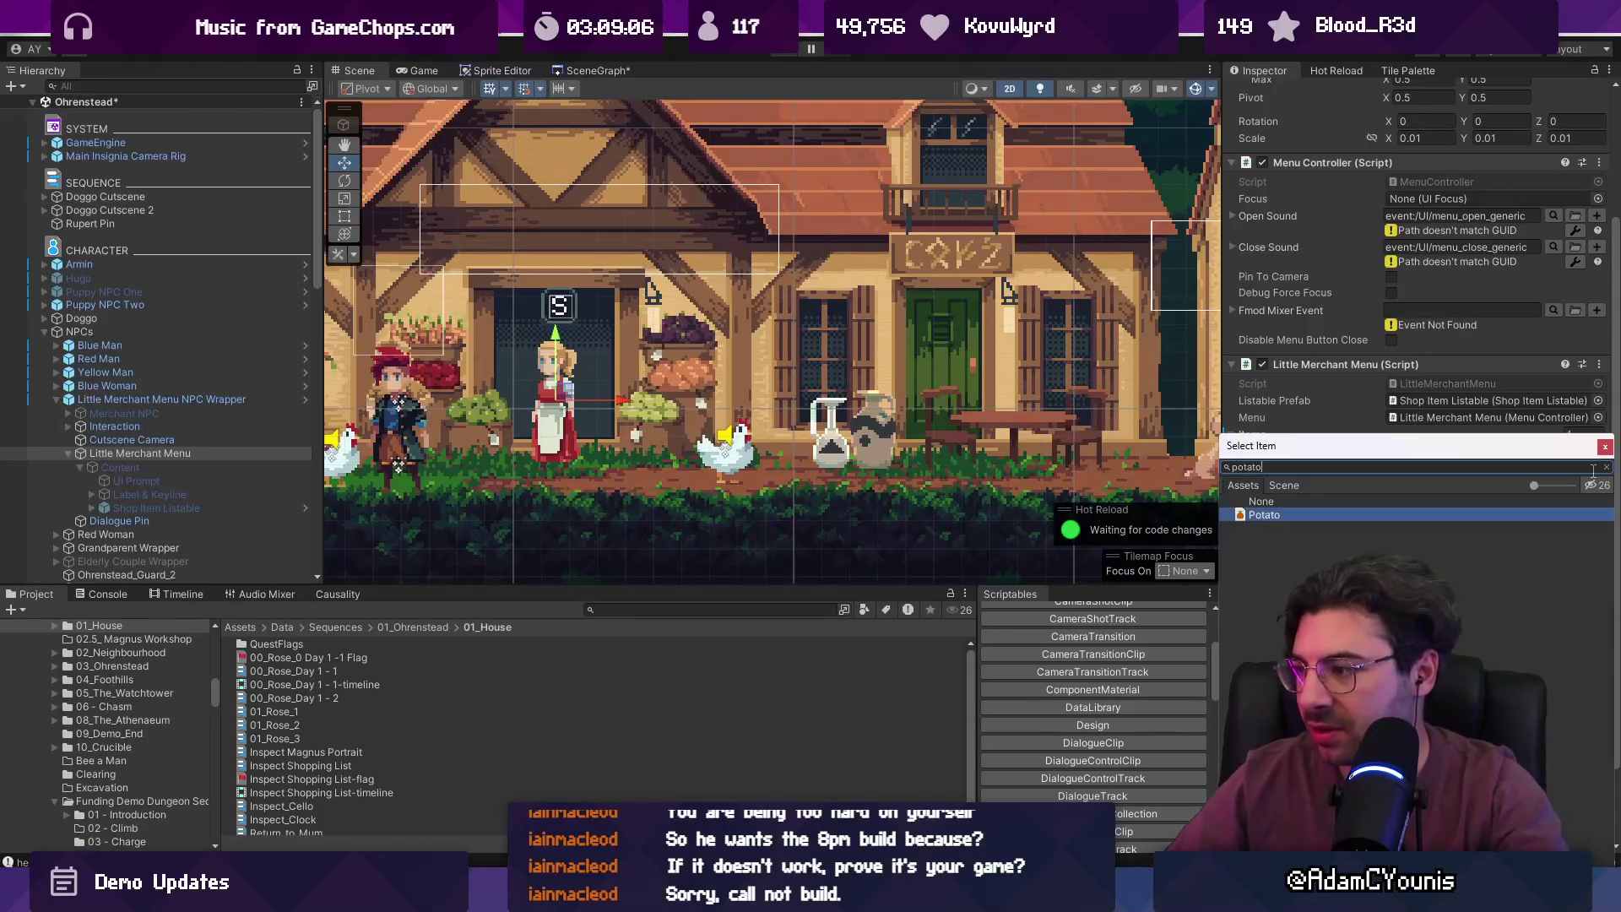
key(Return)
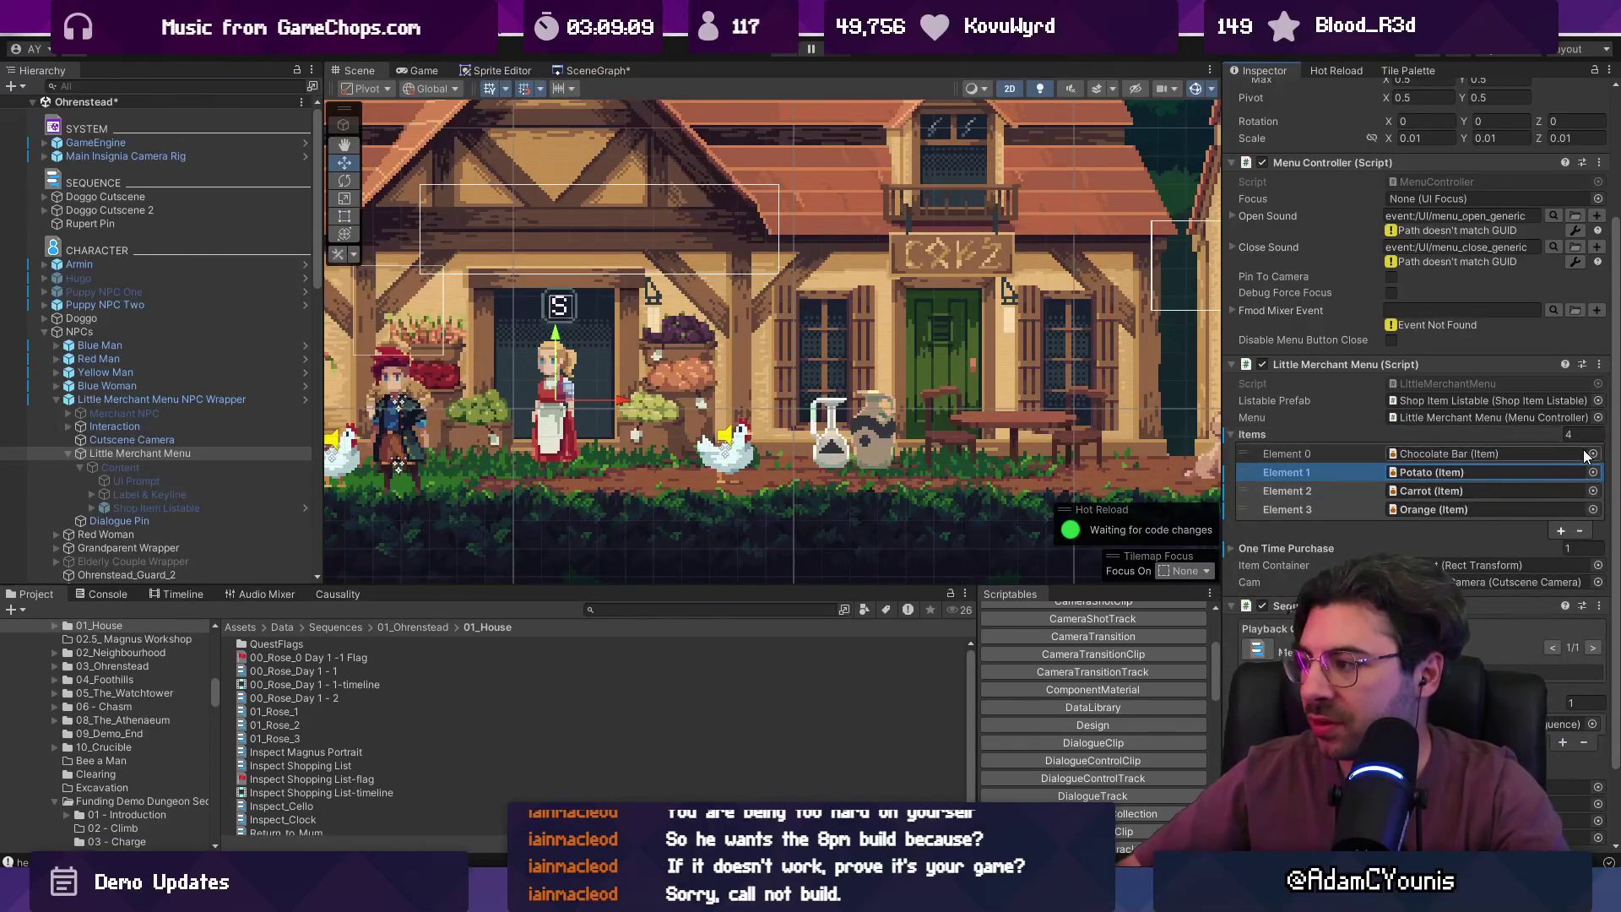
scroll(611, 356, down, 2)
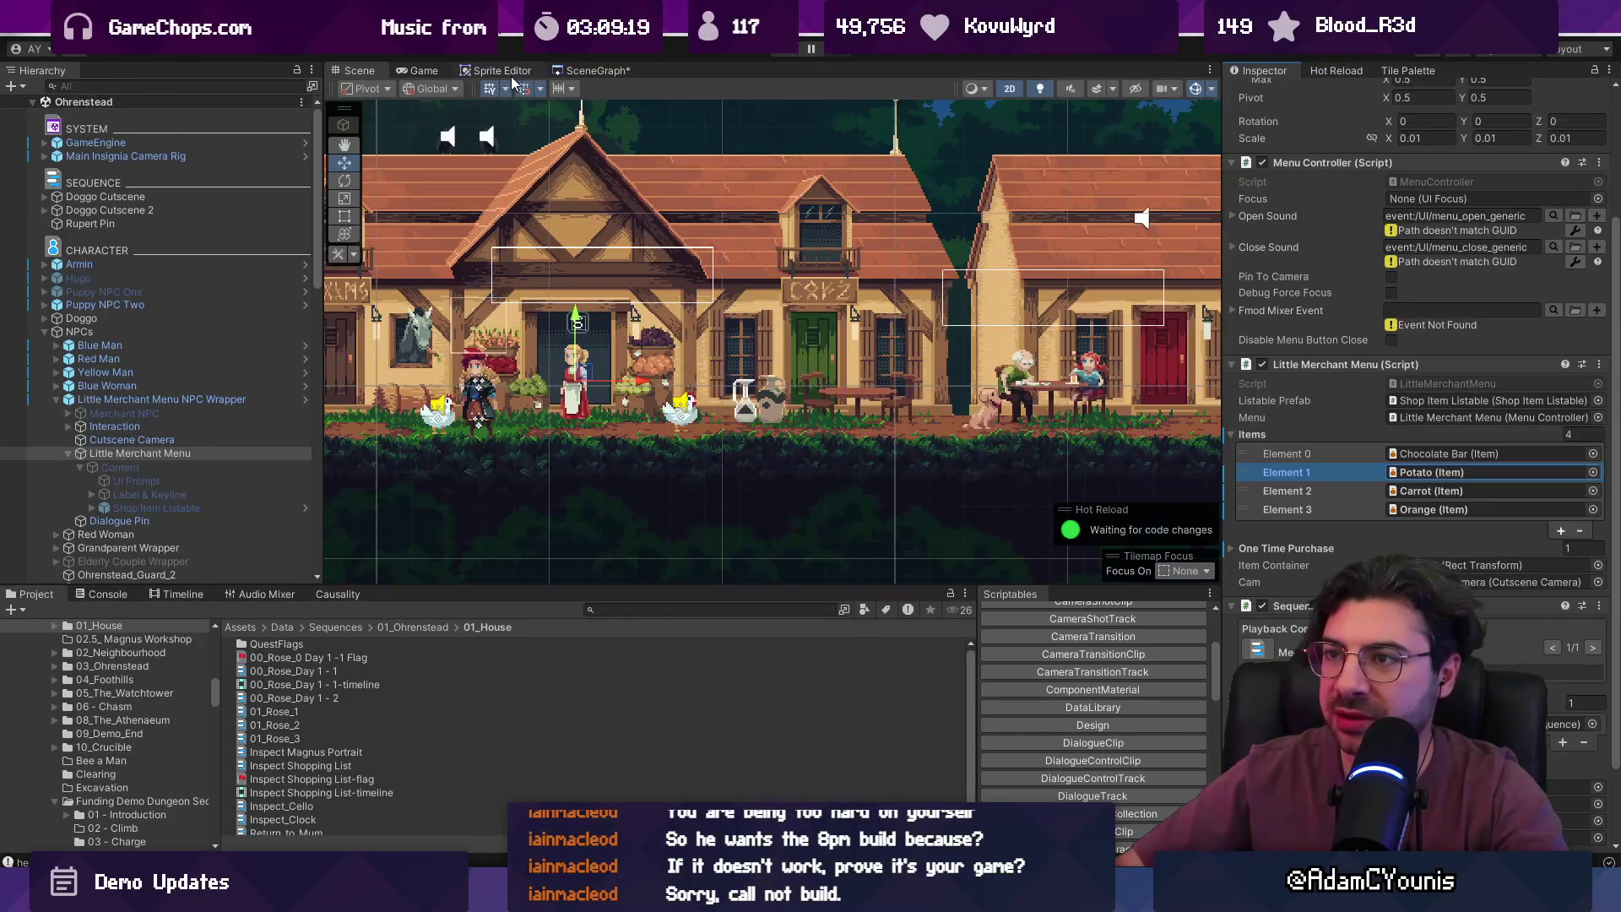
click(612, 607)
- Find the Item Box prefab with a 'box t:prefab' search and open it for editing
text(destr)
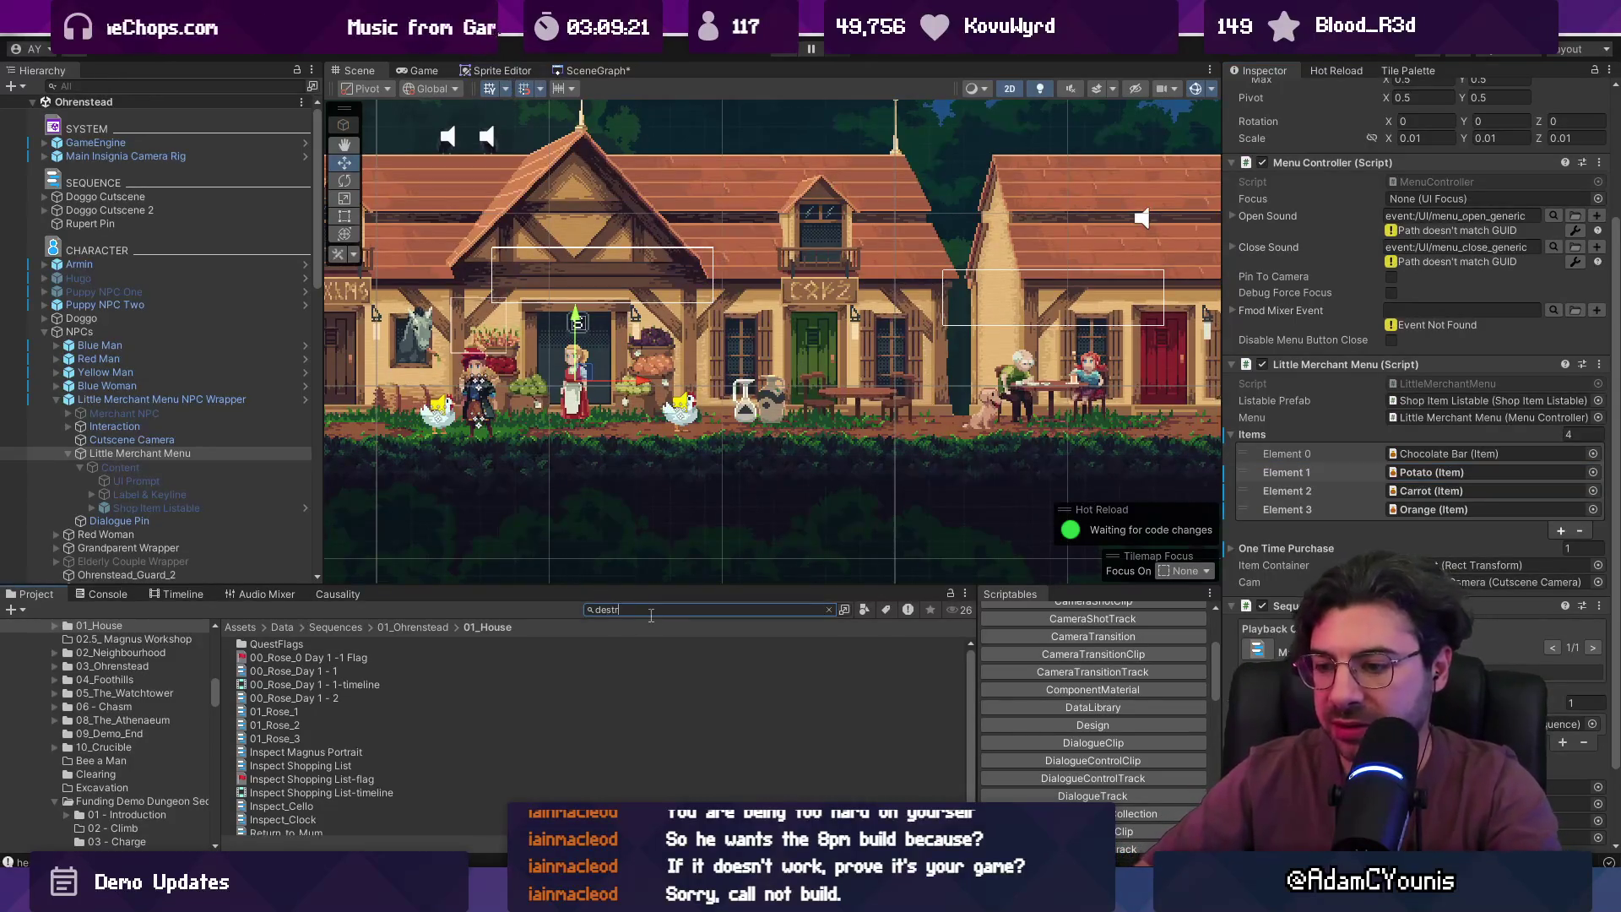
text(uctible)
double_click(311, 684)
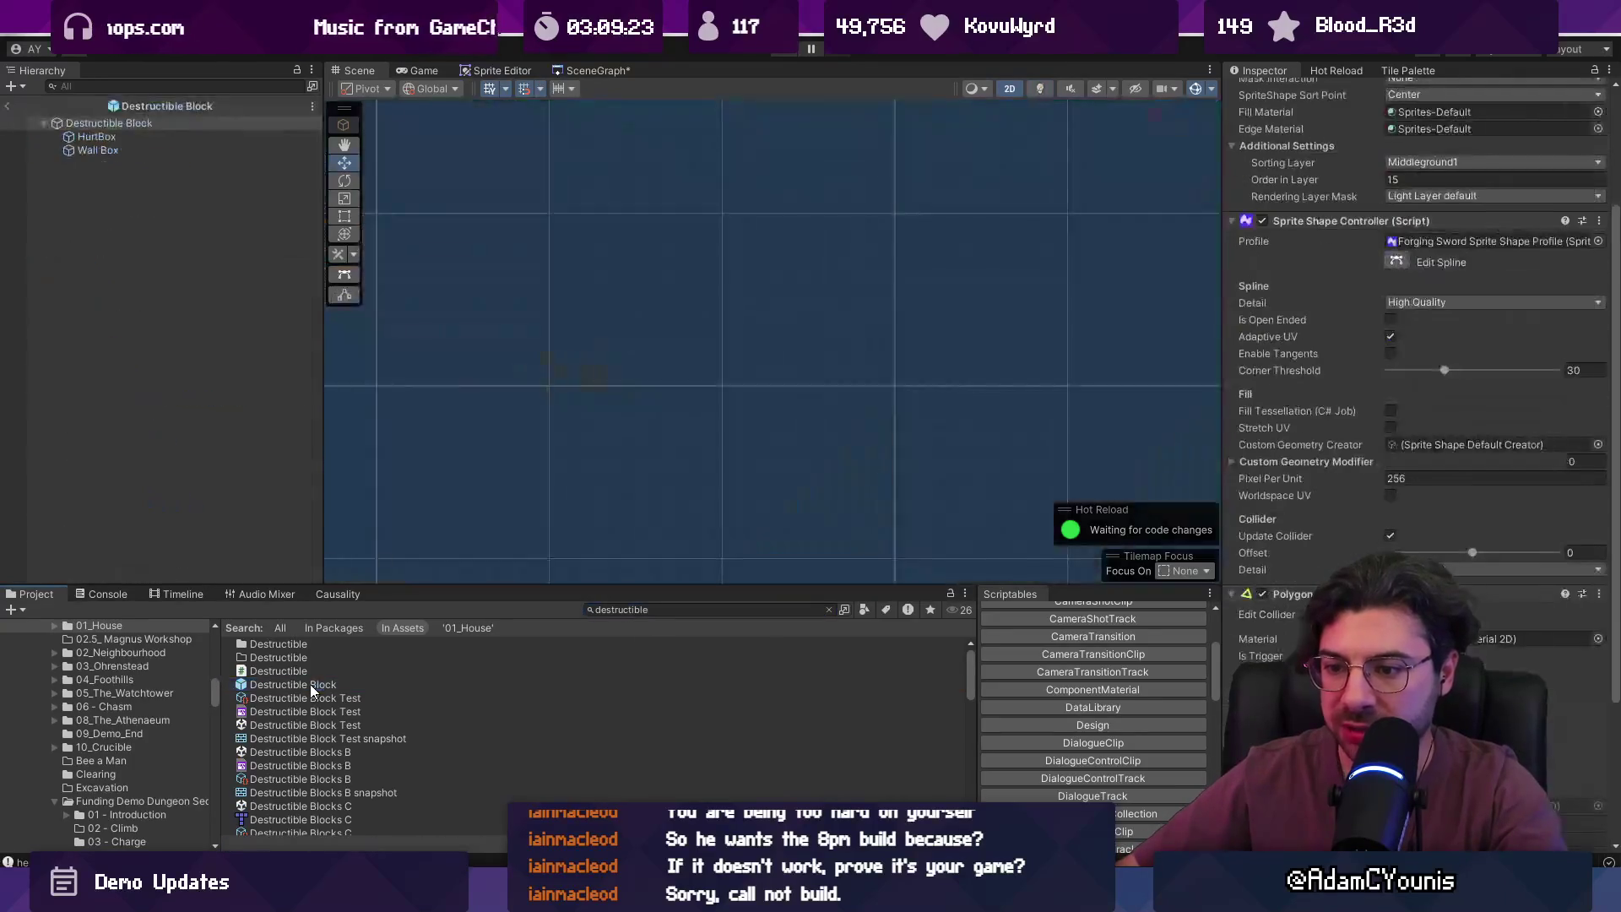
scroll(316, 684, down, 5)
click(674, 609)
text(box t)
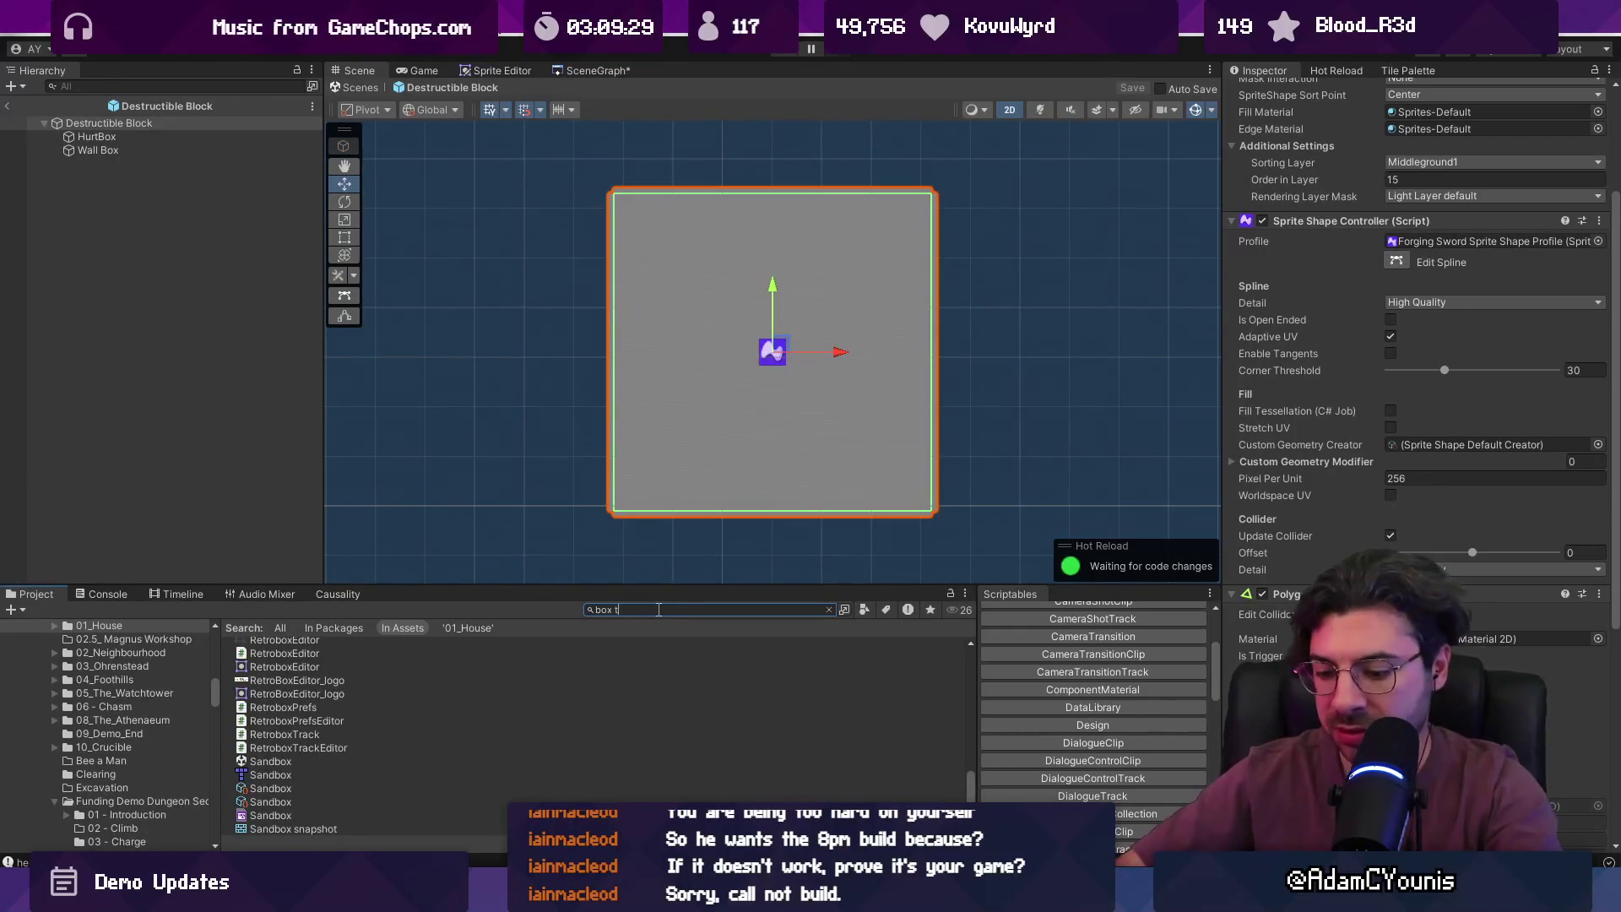
text(:prefab)
double_click(258, 644)
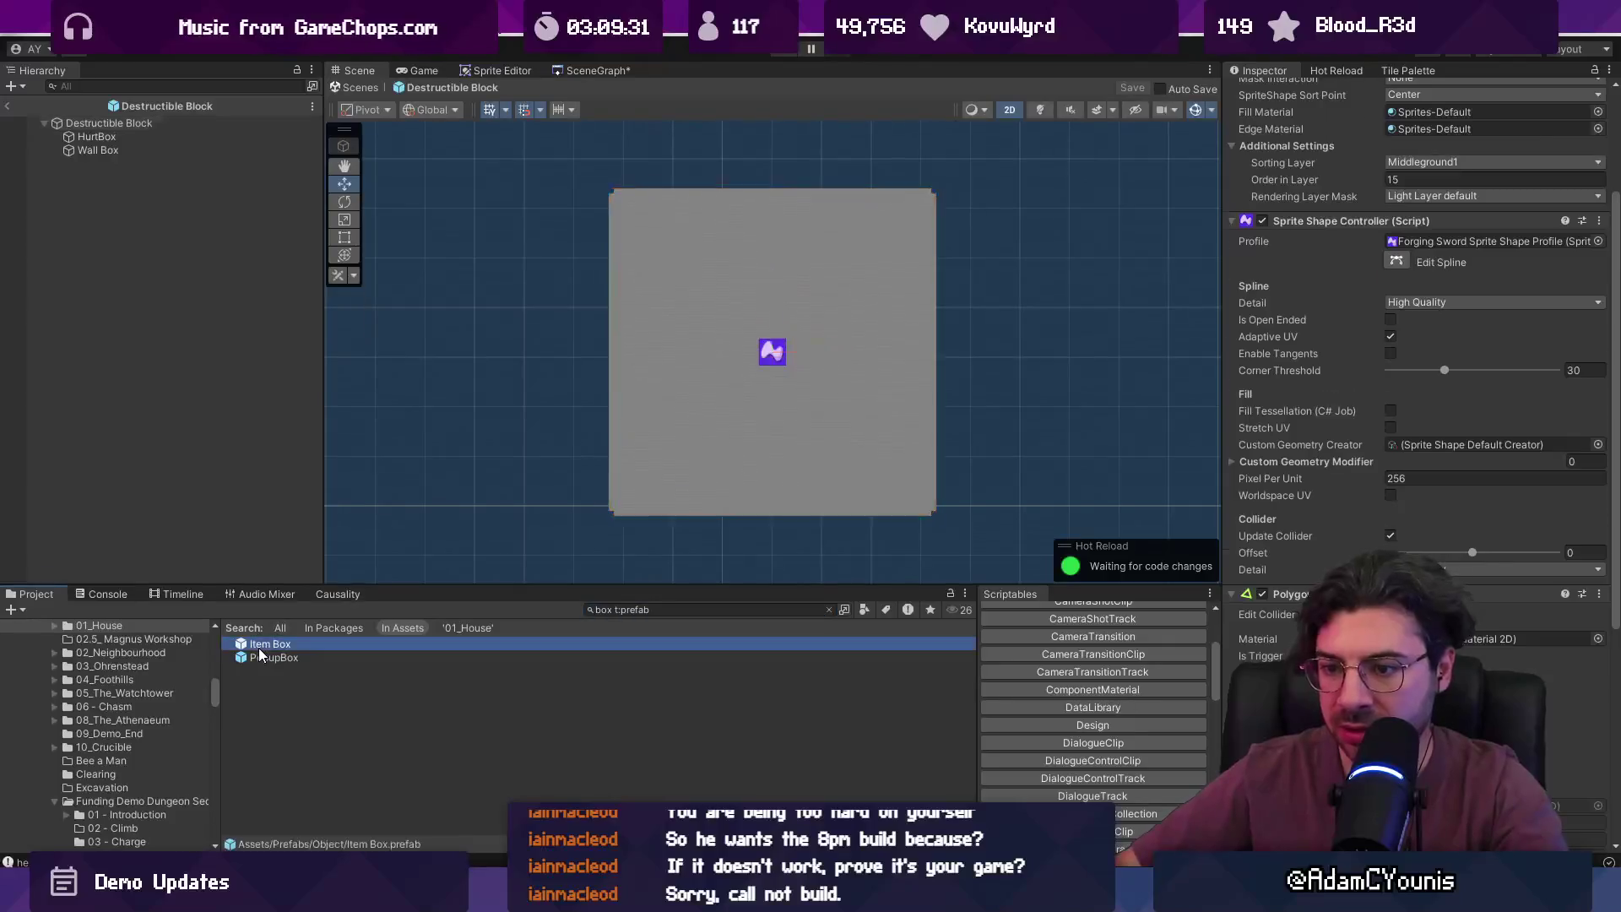
- Add Onion as a new entry in the Item Box's Drops list
scroll(570, 476, down, 2)
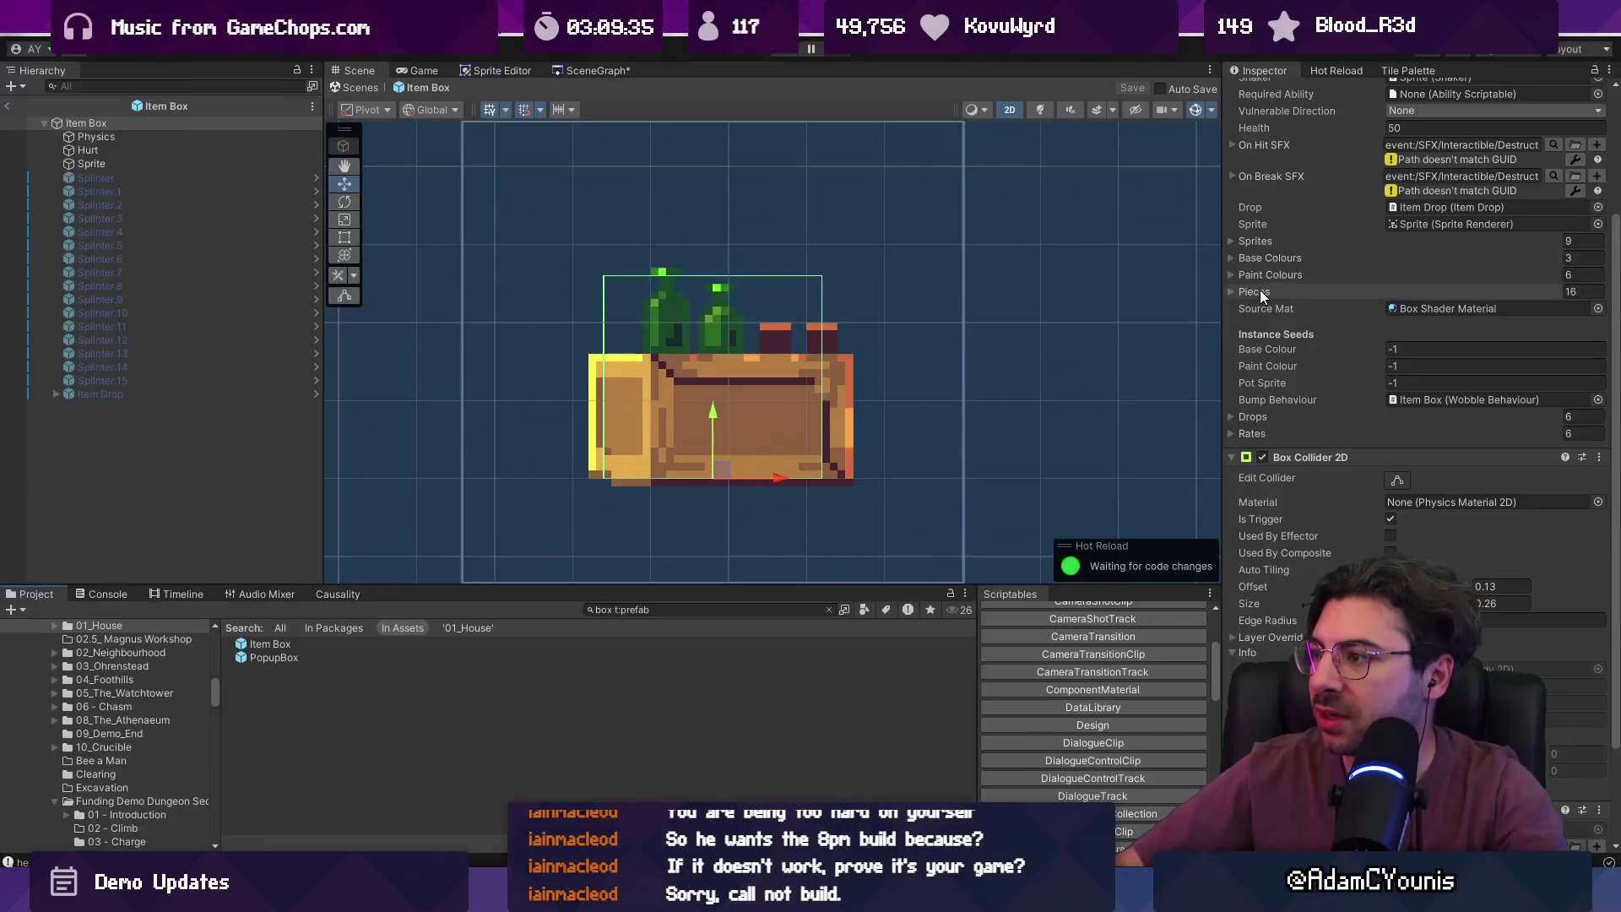
scroll(1289, 294, up, 3)
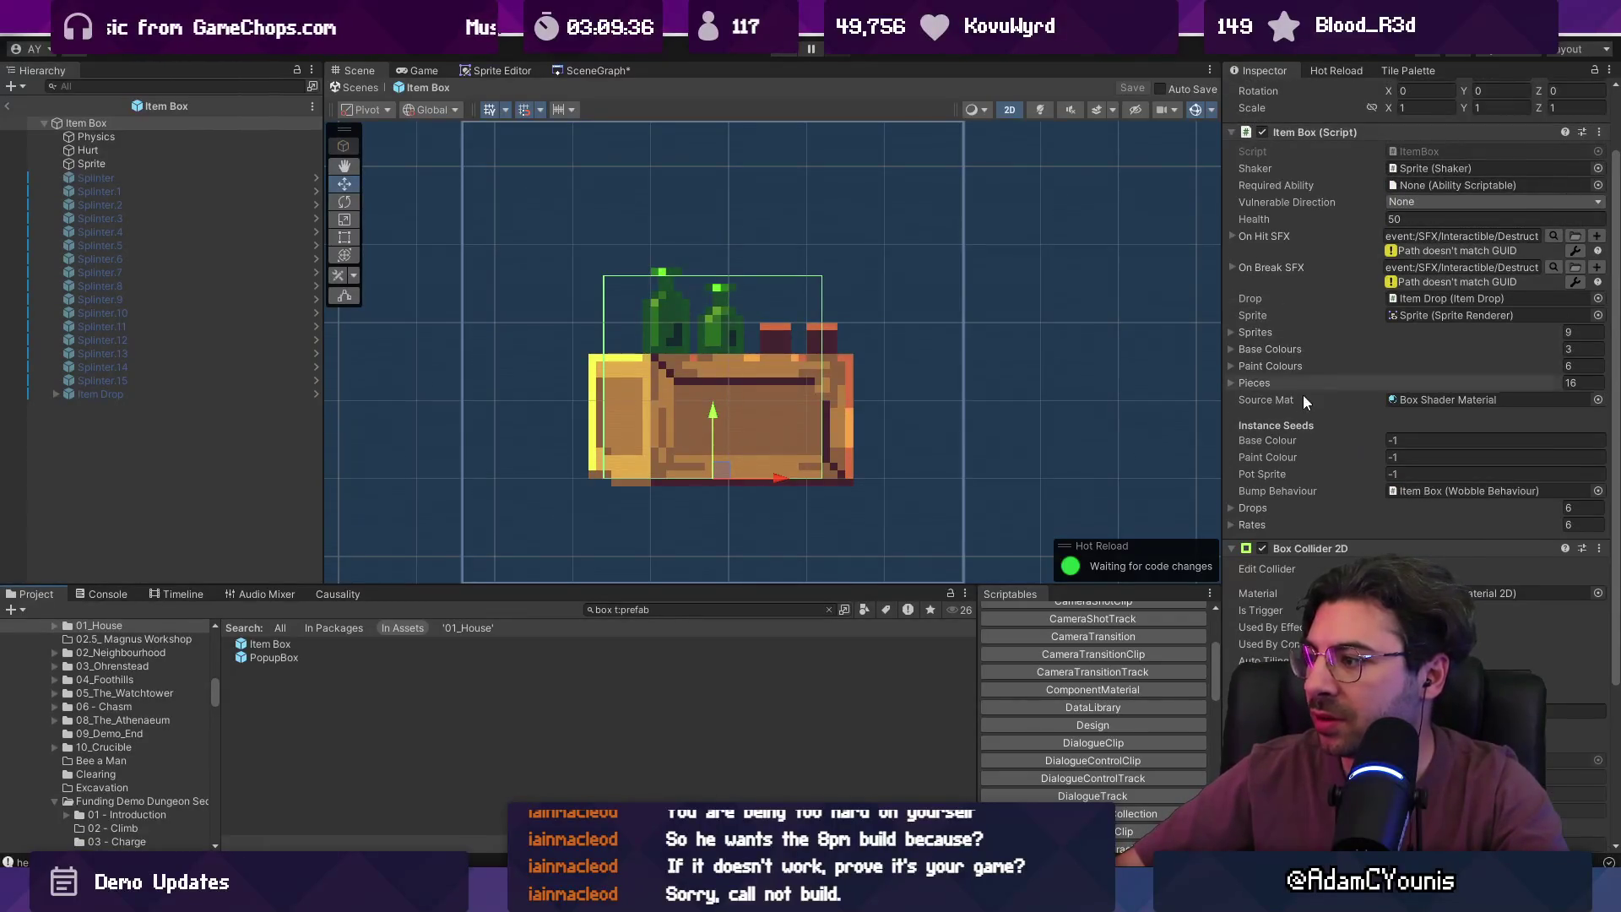
click(1253, 508)
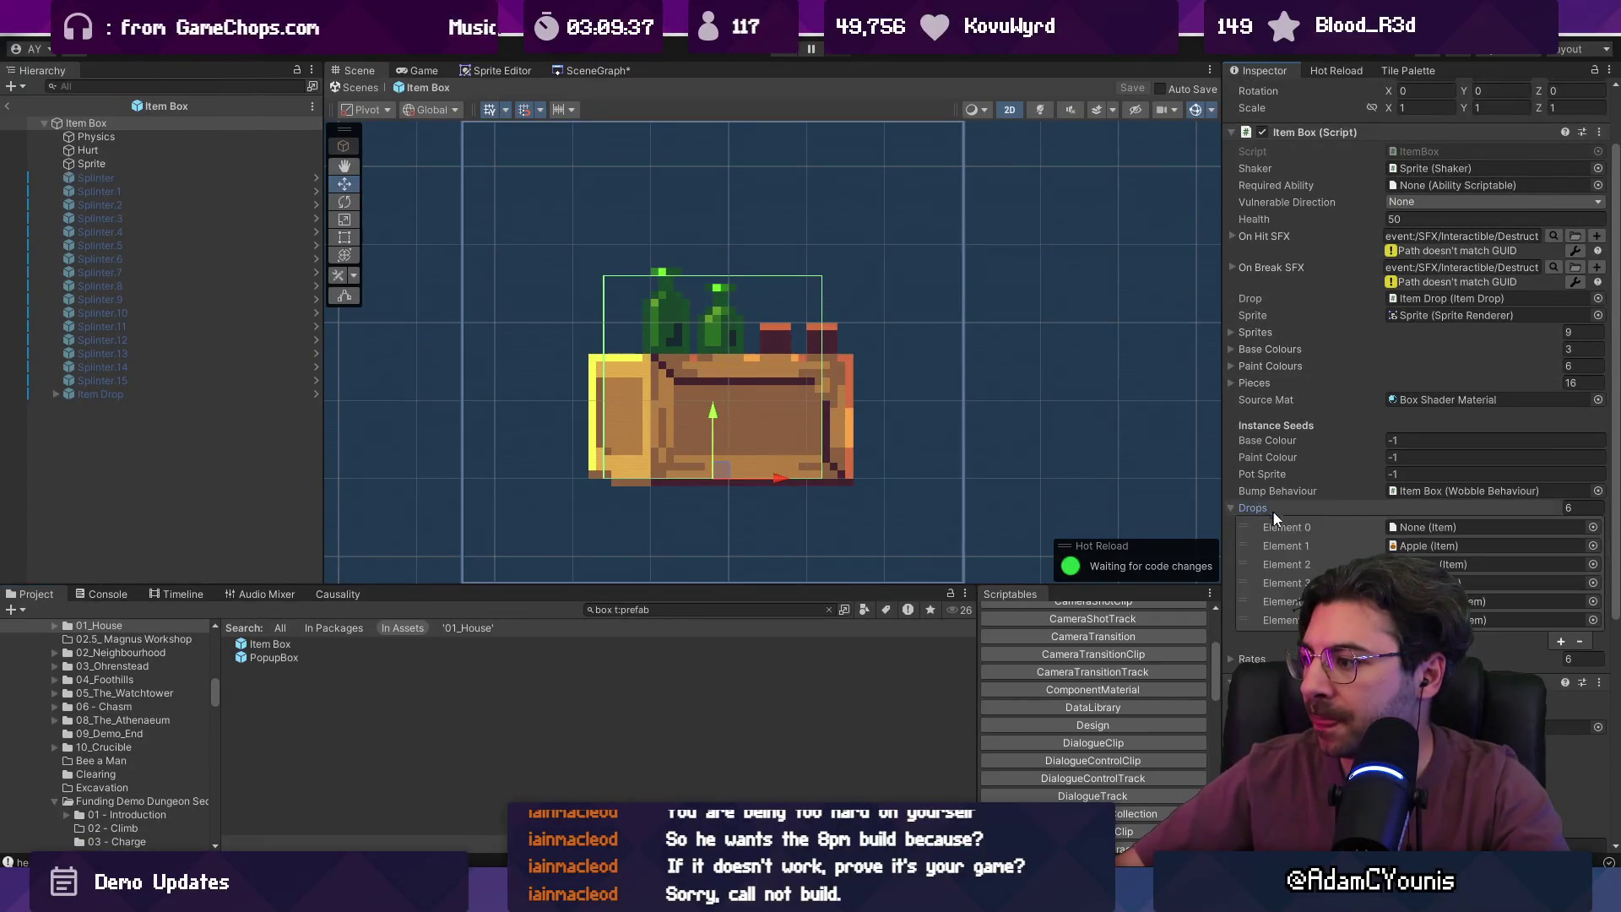
click(1558, 643)
click(1593, 638)
text(onion)
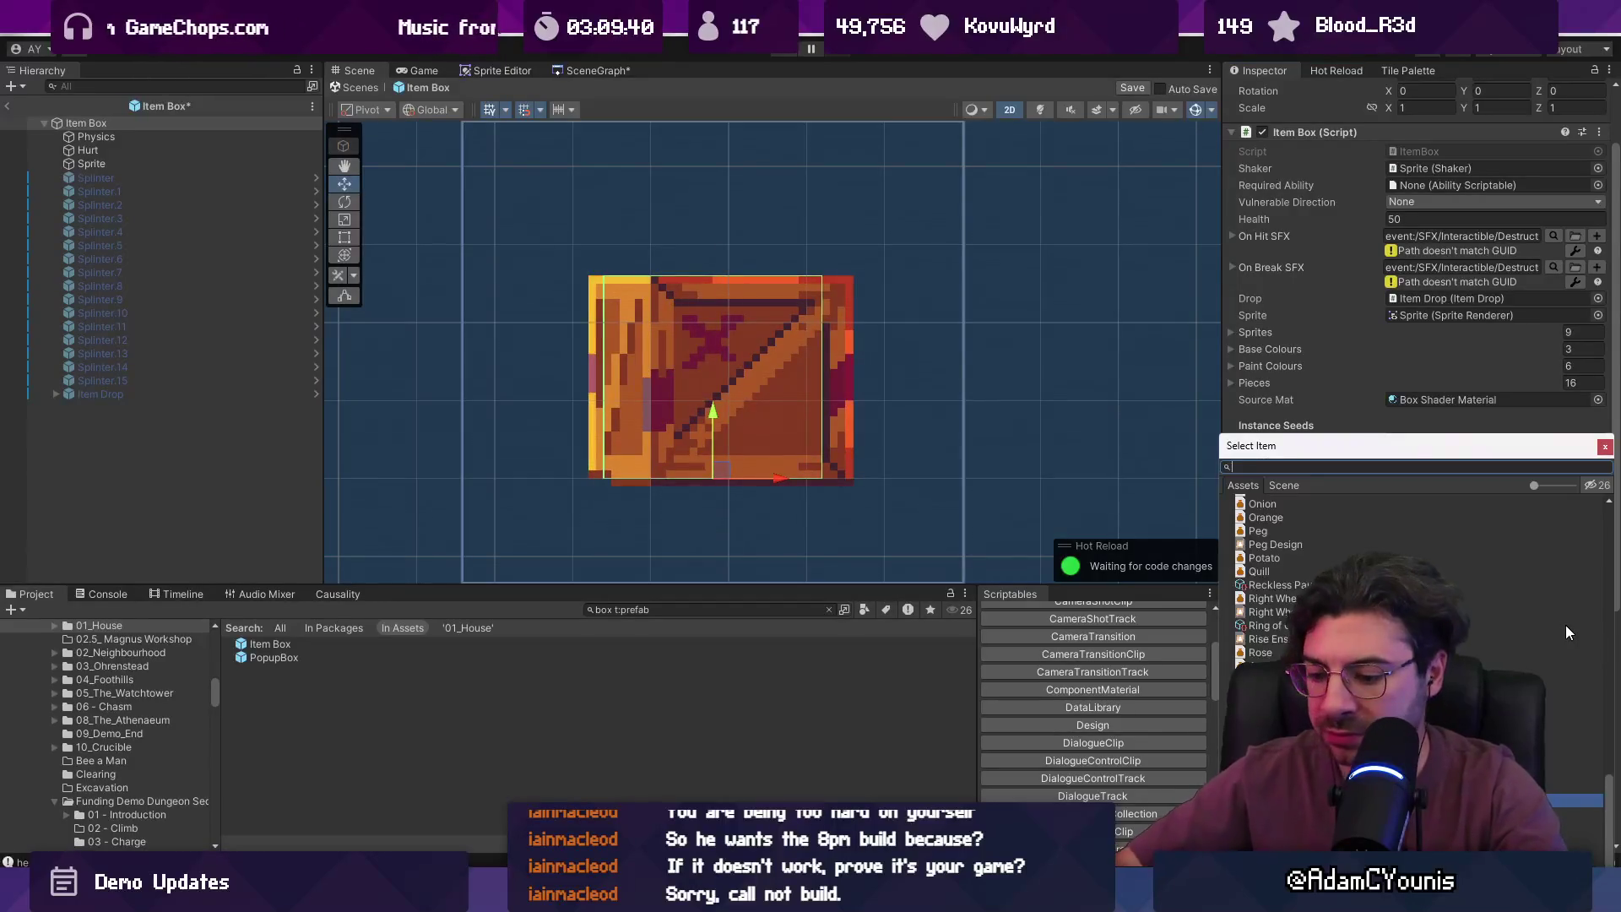
key(Down)
key(Return)
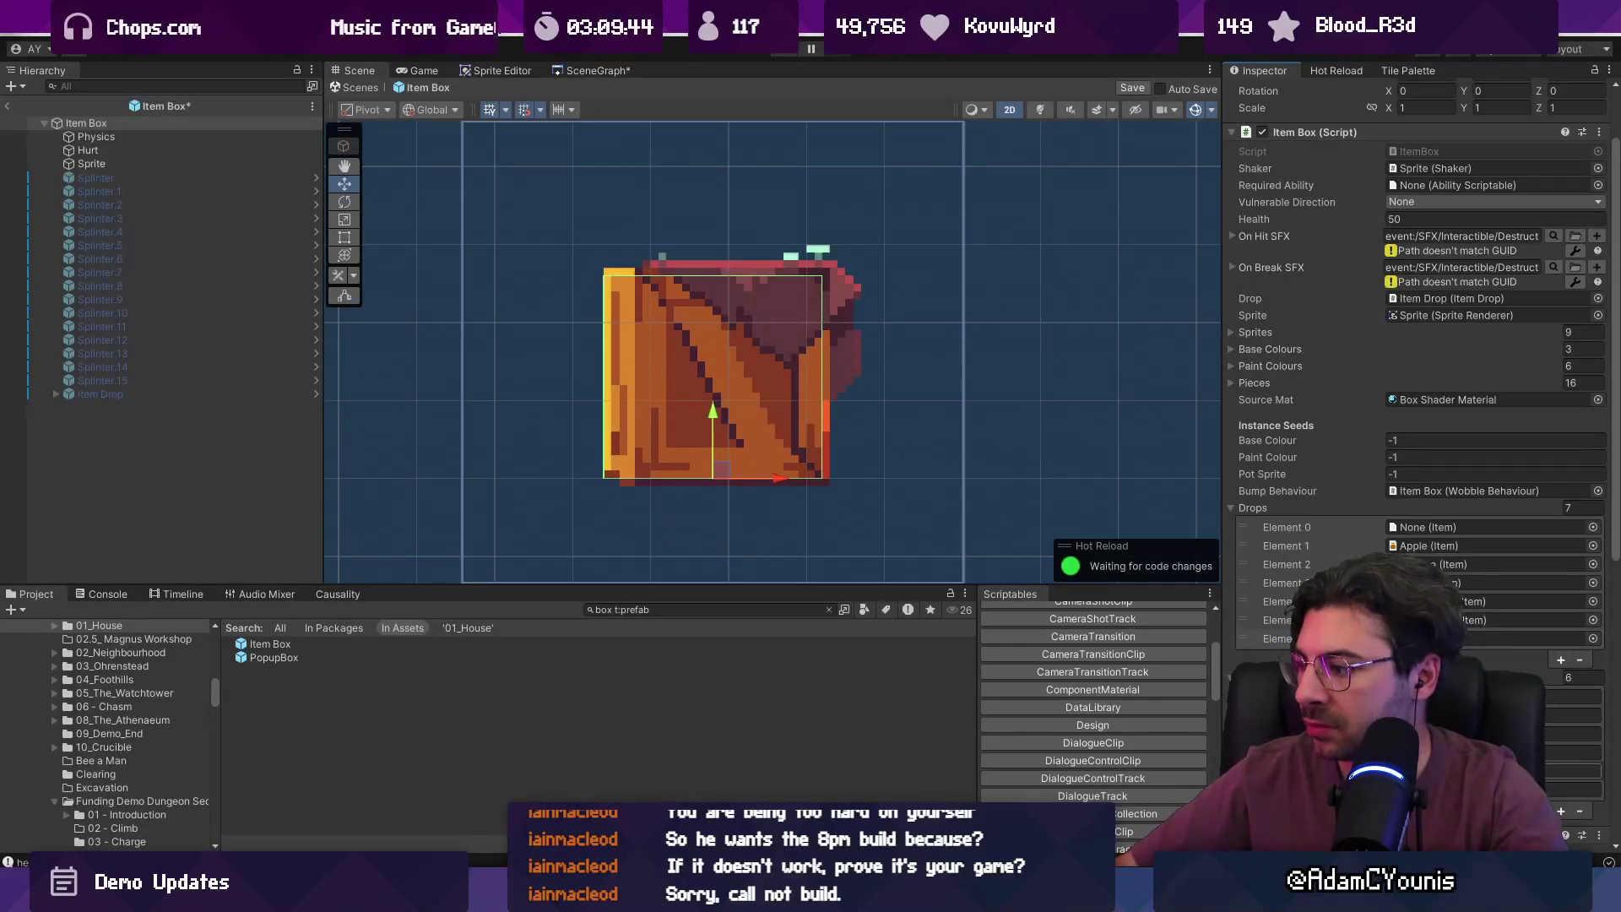
- Add a matching Rates entry, adjust the rate values, and save the prefab
click(1560, 812)
click(1572, 789)
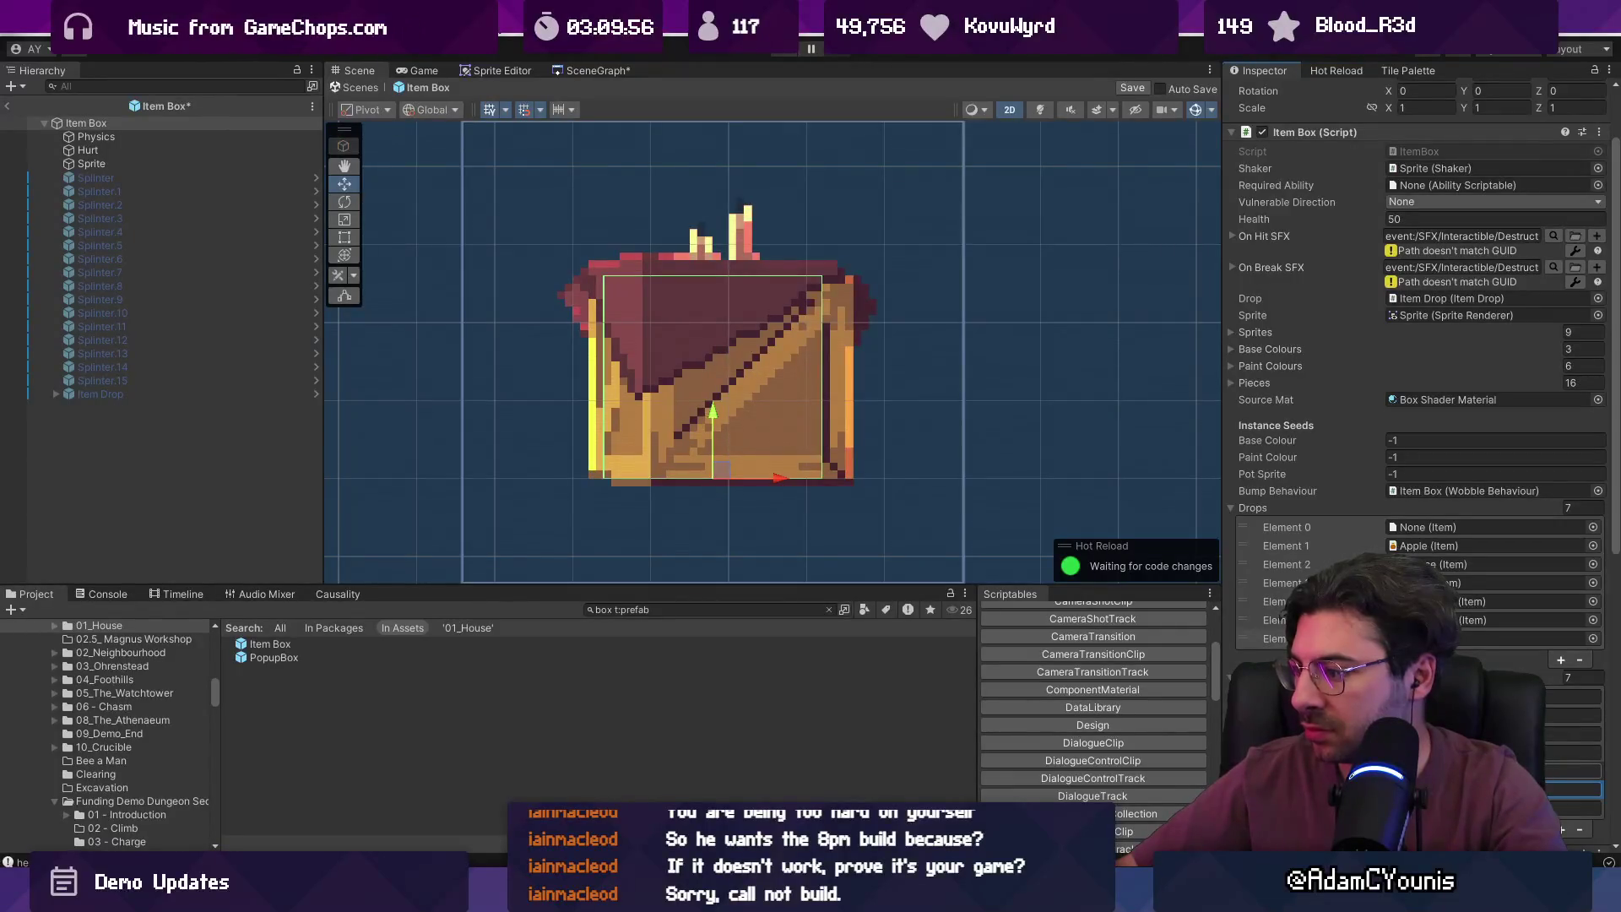
click(1572, 771)
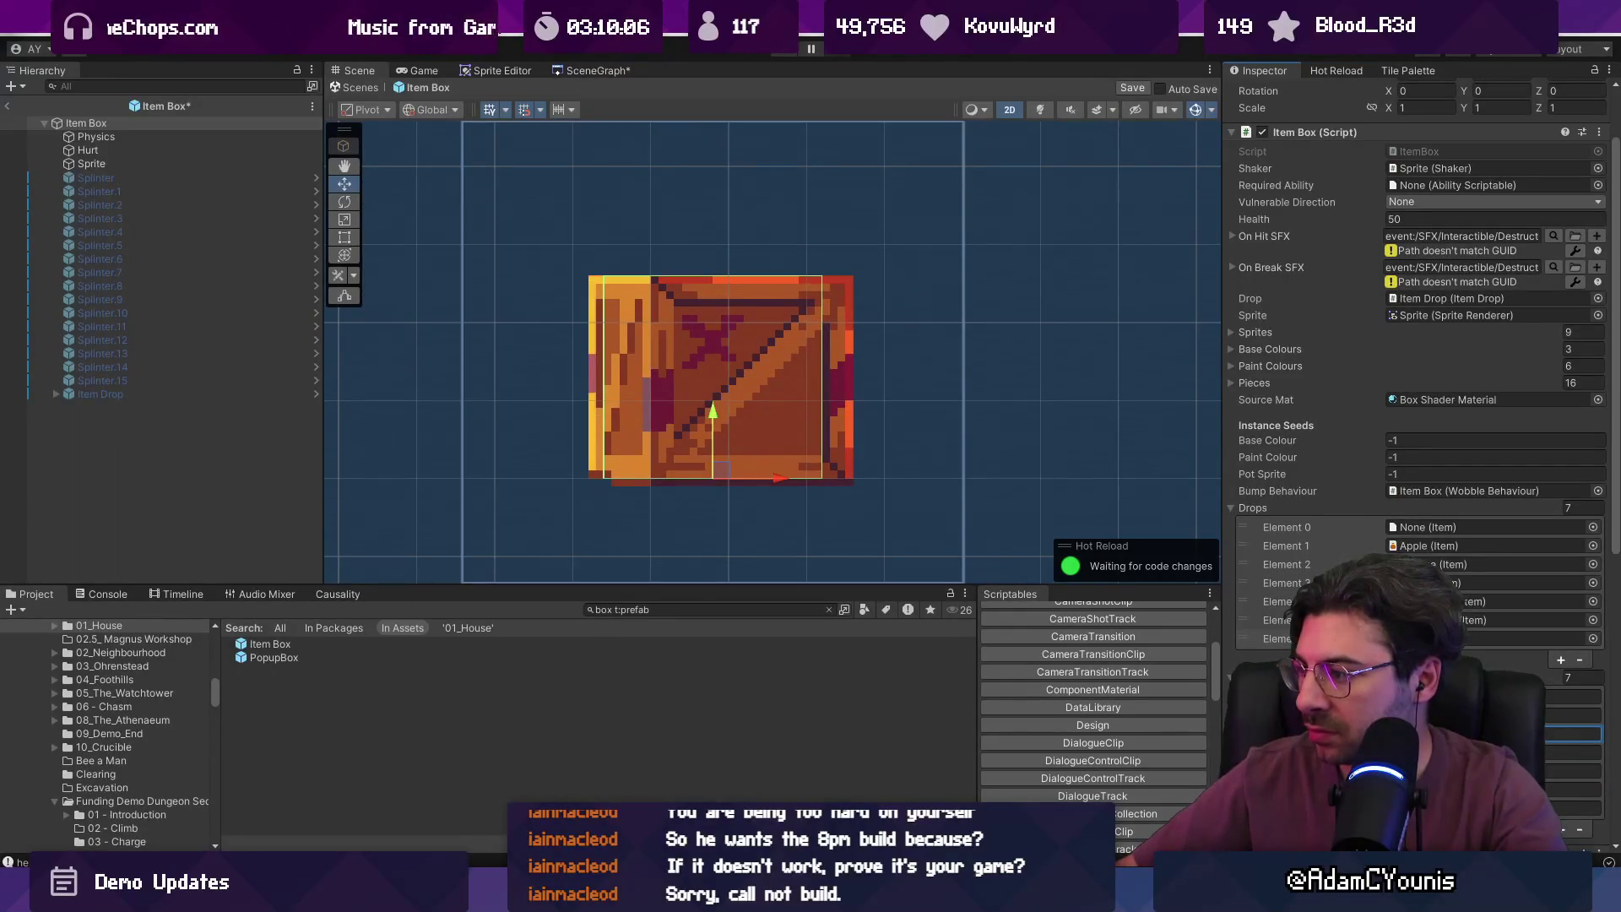
key(ctrl+s)
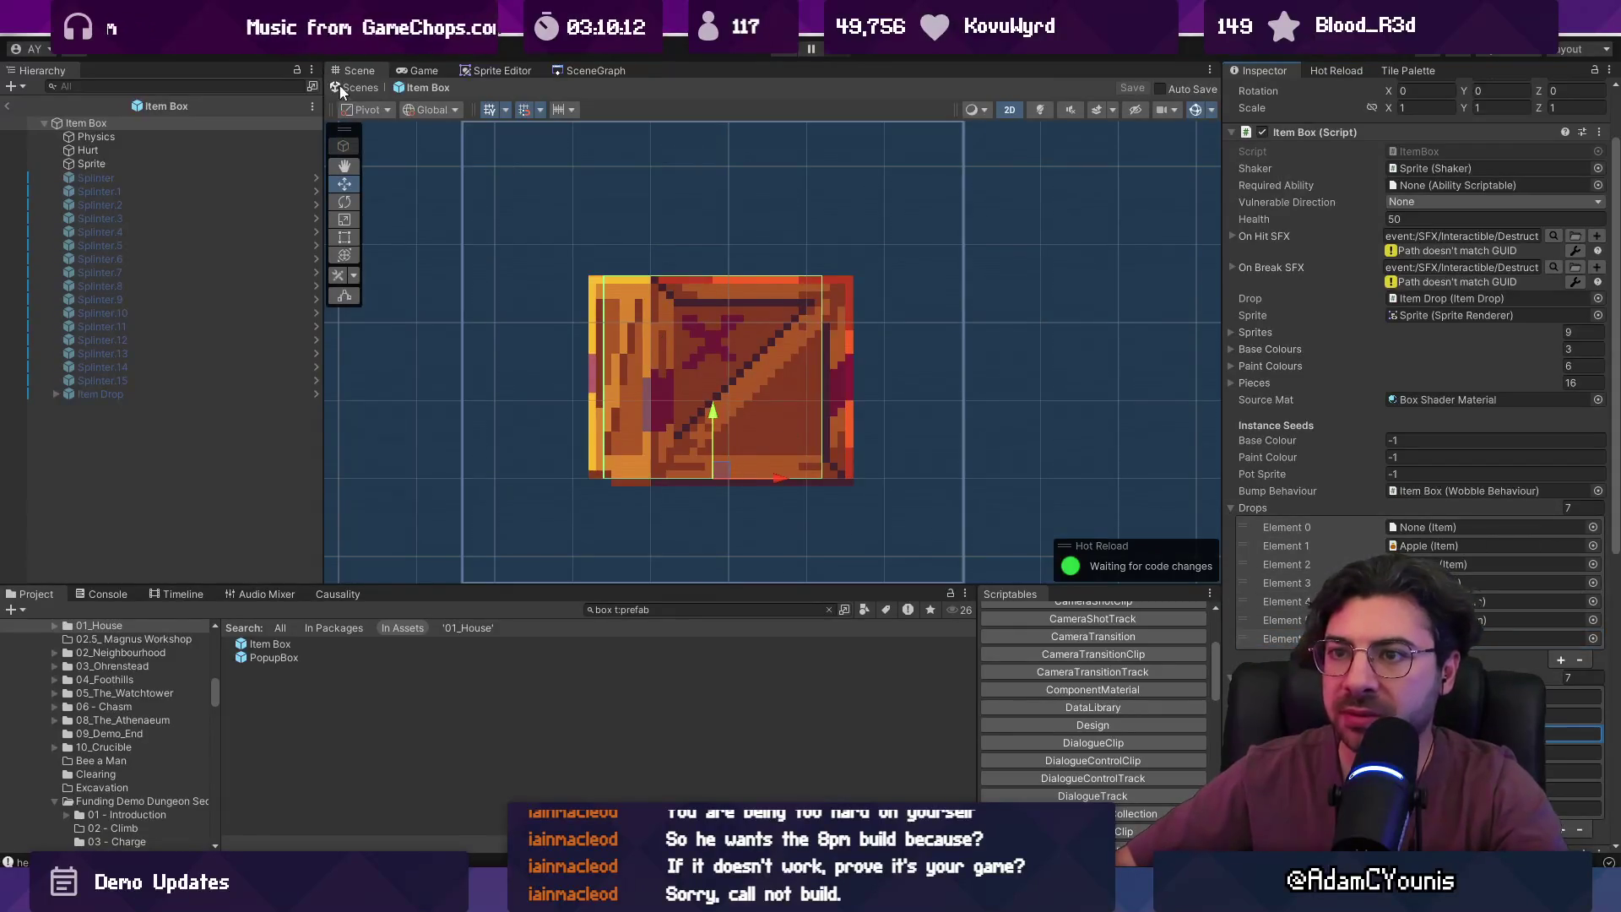
- Exit Prefab Mode, playtest from the tower level node, then stop Play mode
click(361, 88)
click(591, 71)
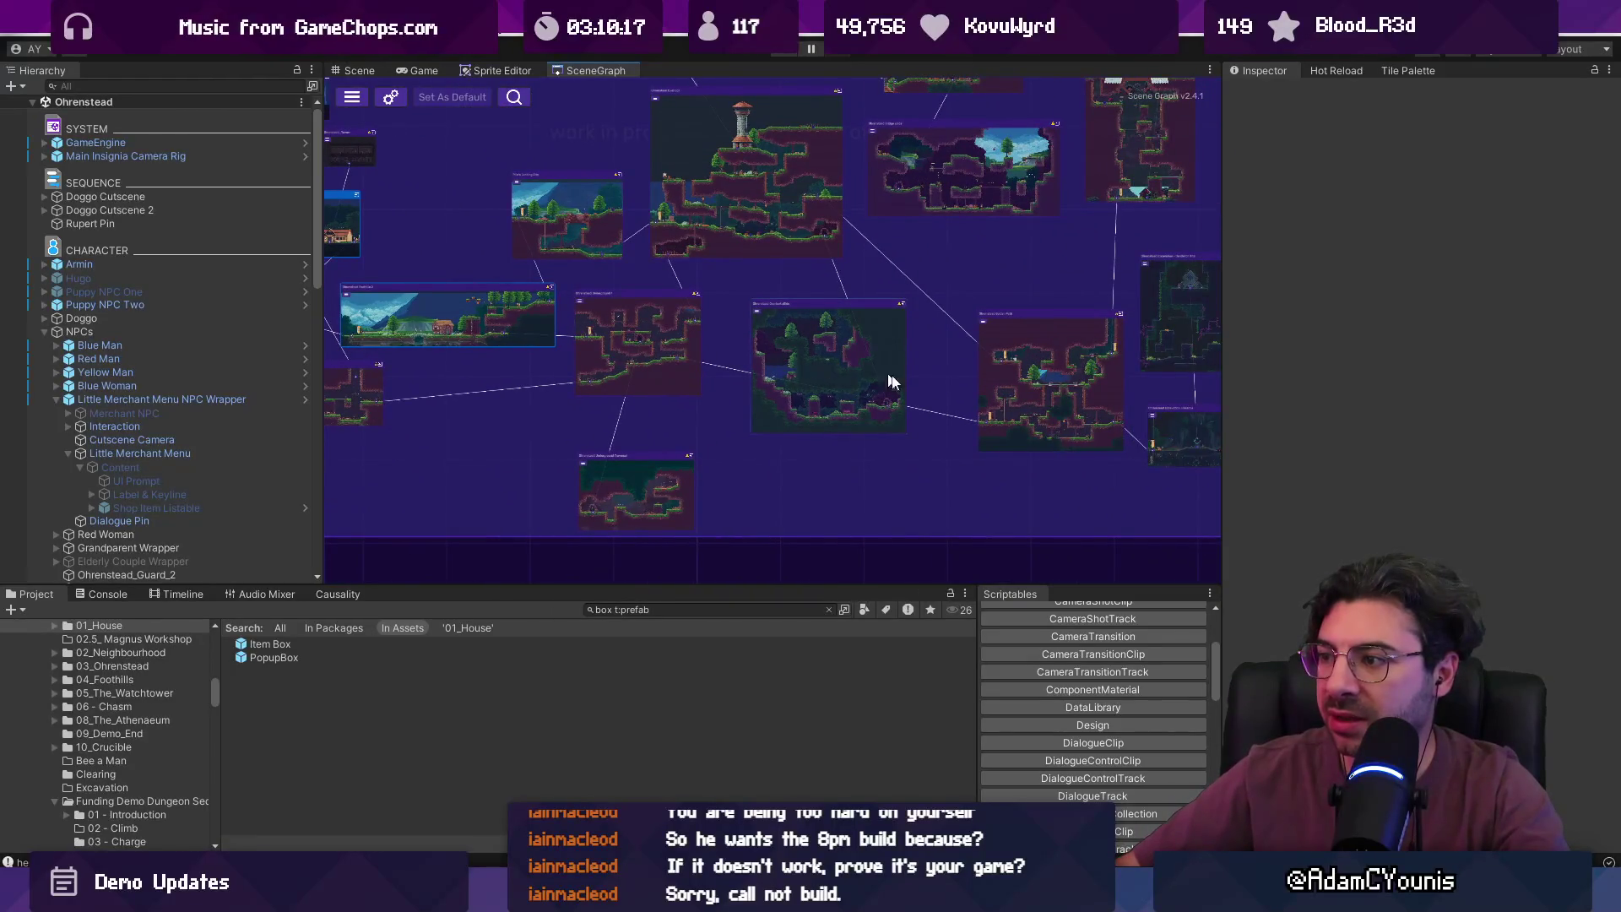
scroll(699, 226, up, 3)
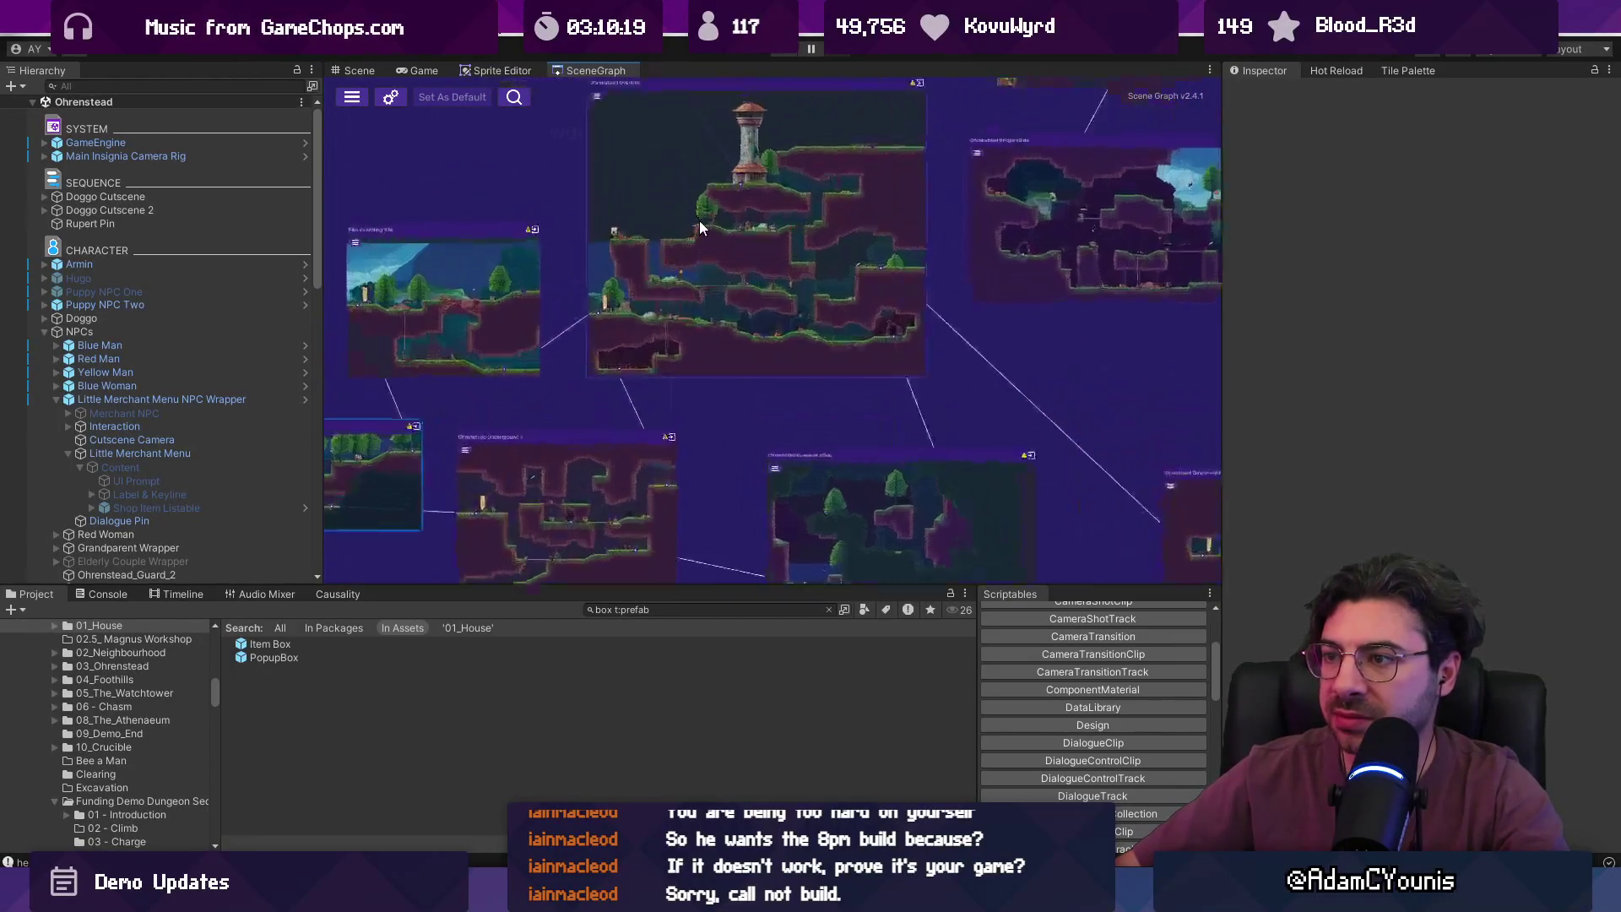
scroll(699, 226, up, 2)
click(655, 214)
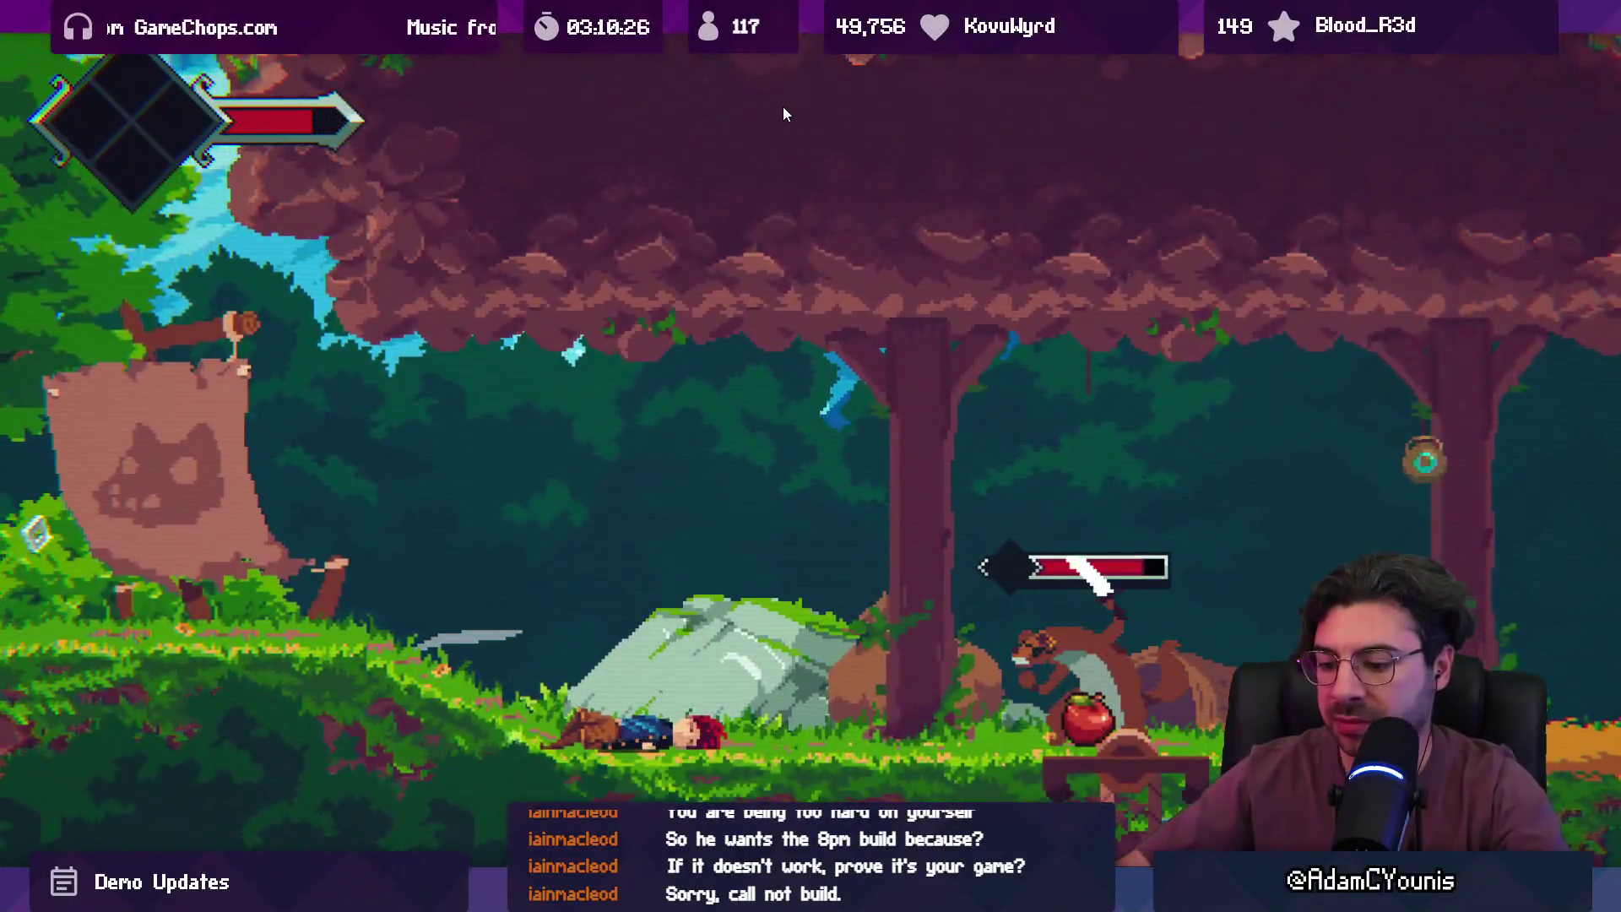
key(ctrl+p)
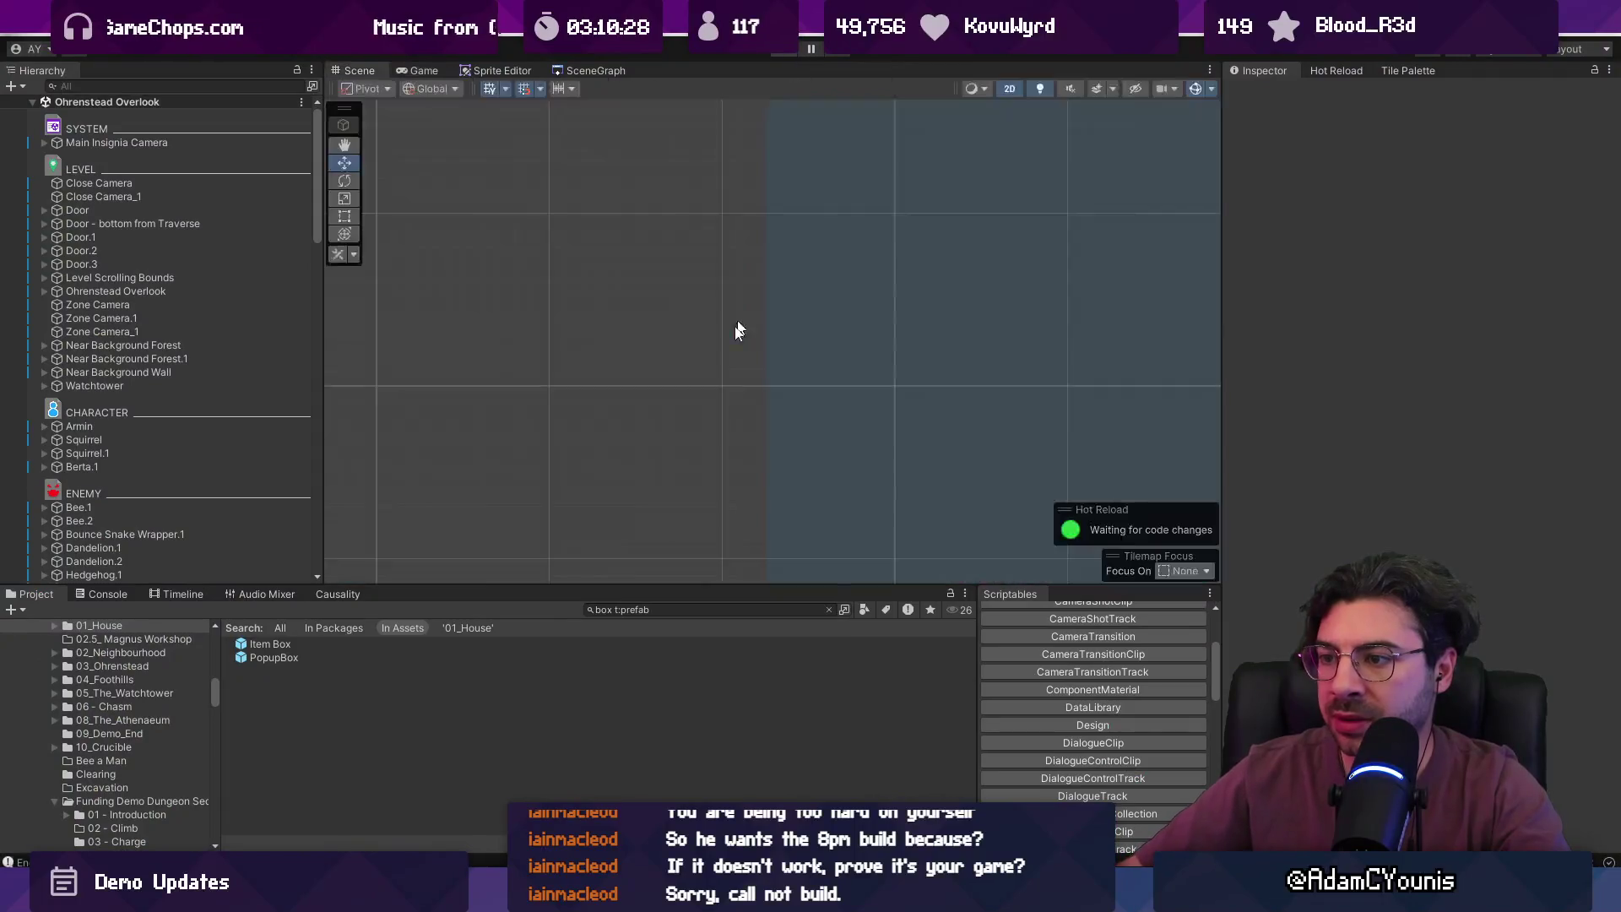
click(668, 610)
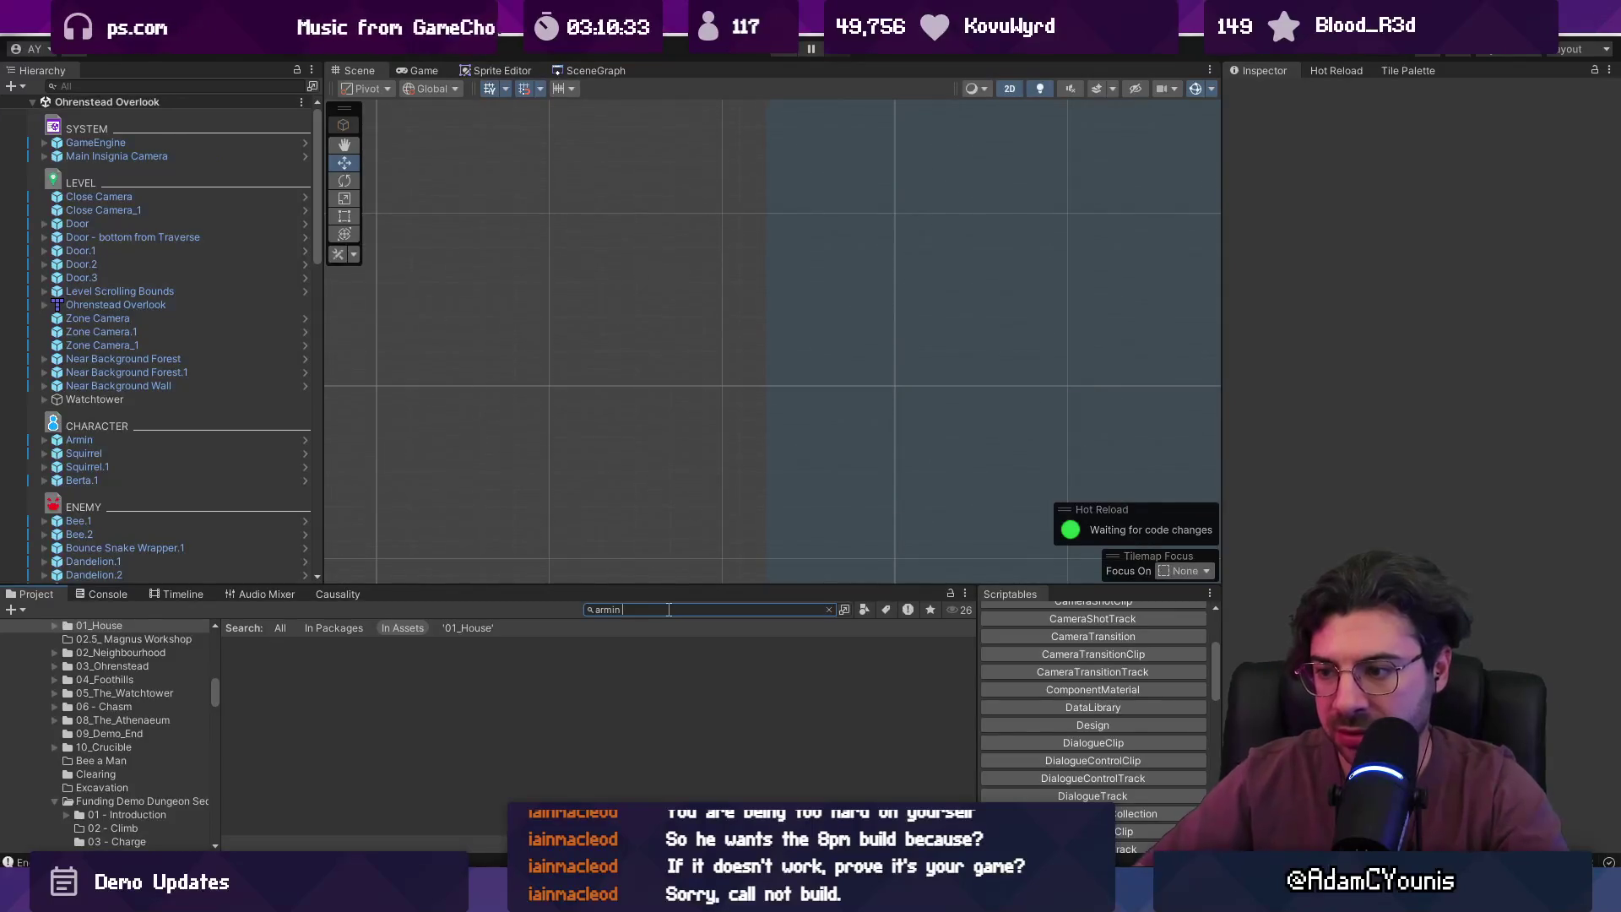
- Select the Armin Fall Sky-loop sprite and open the Retrobox editor, docking it beside the views
text(fall)
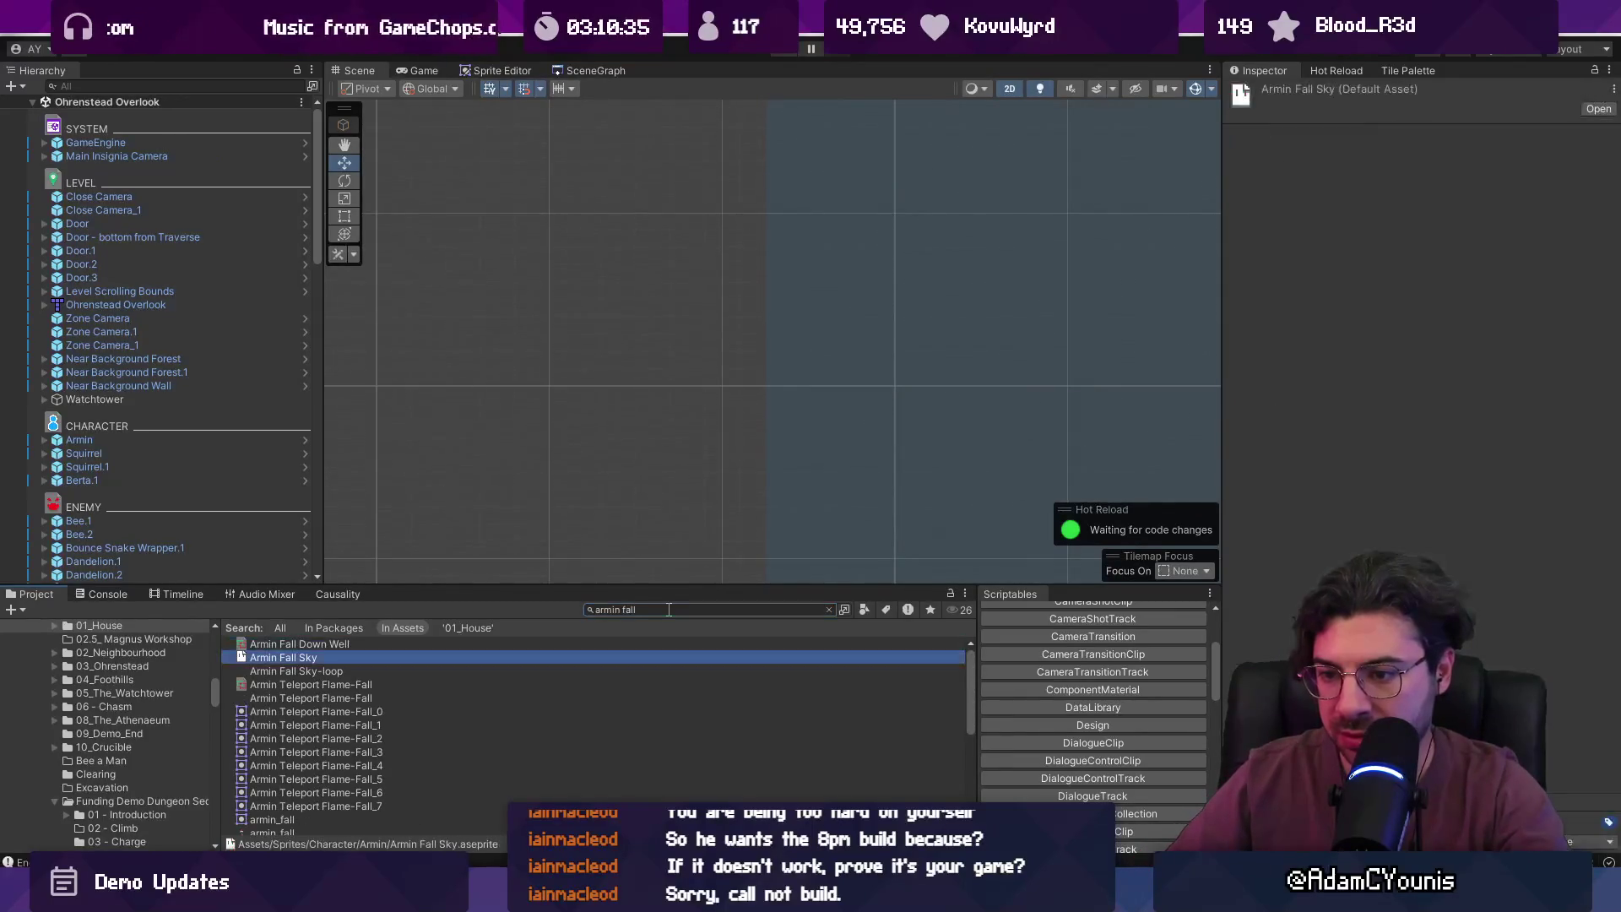
click(295, 670)
click(618, 47)
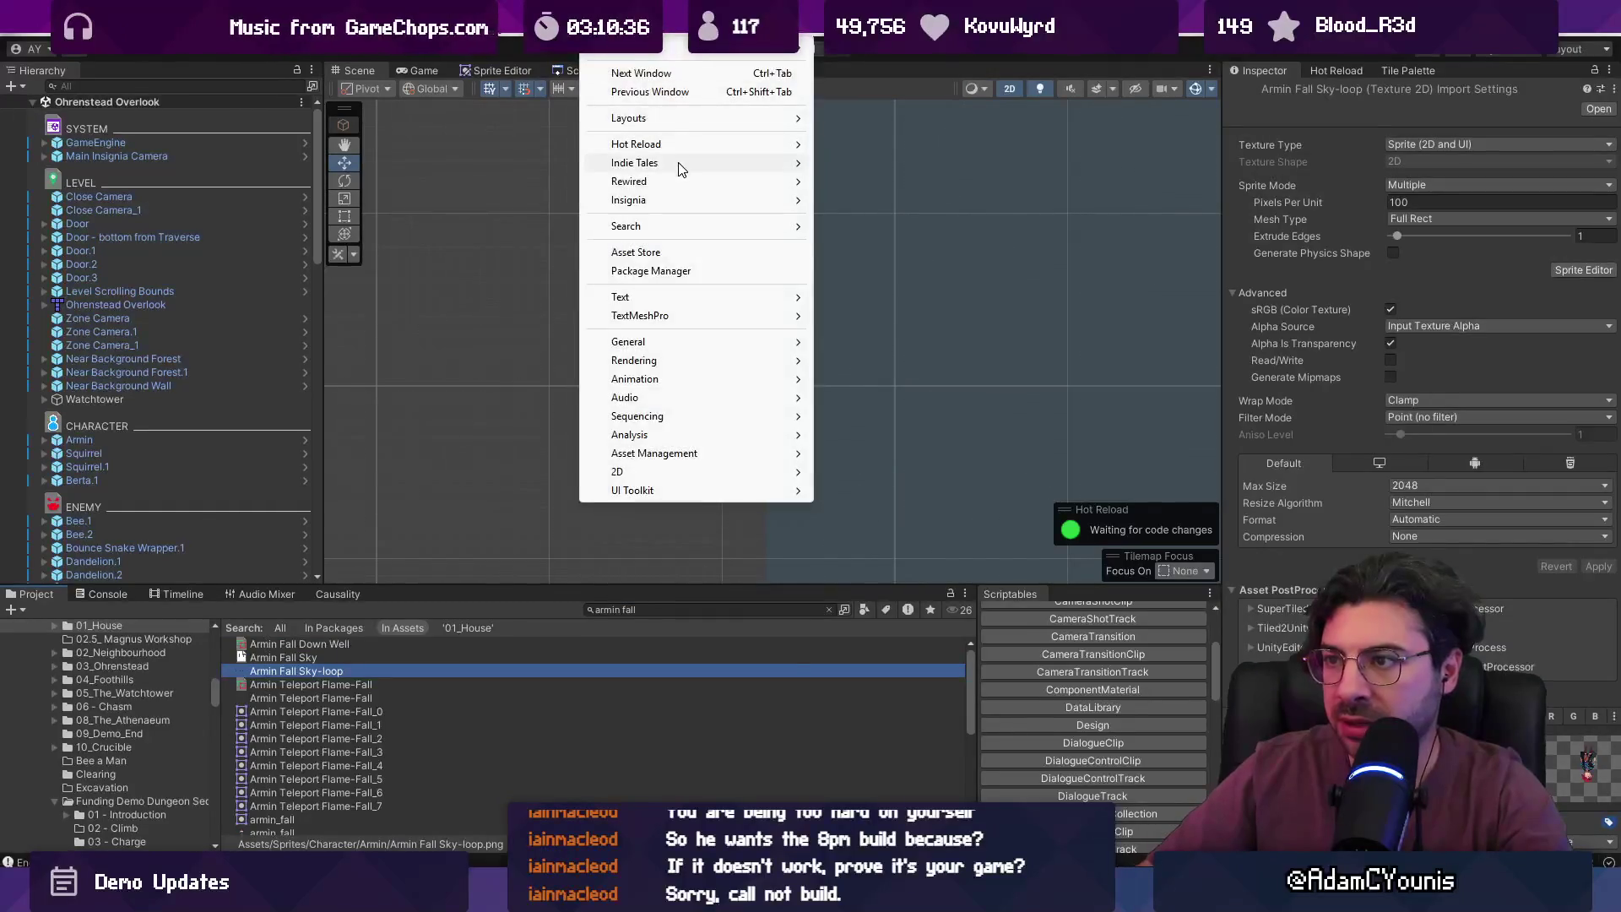
mouse_move(785, 182)
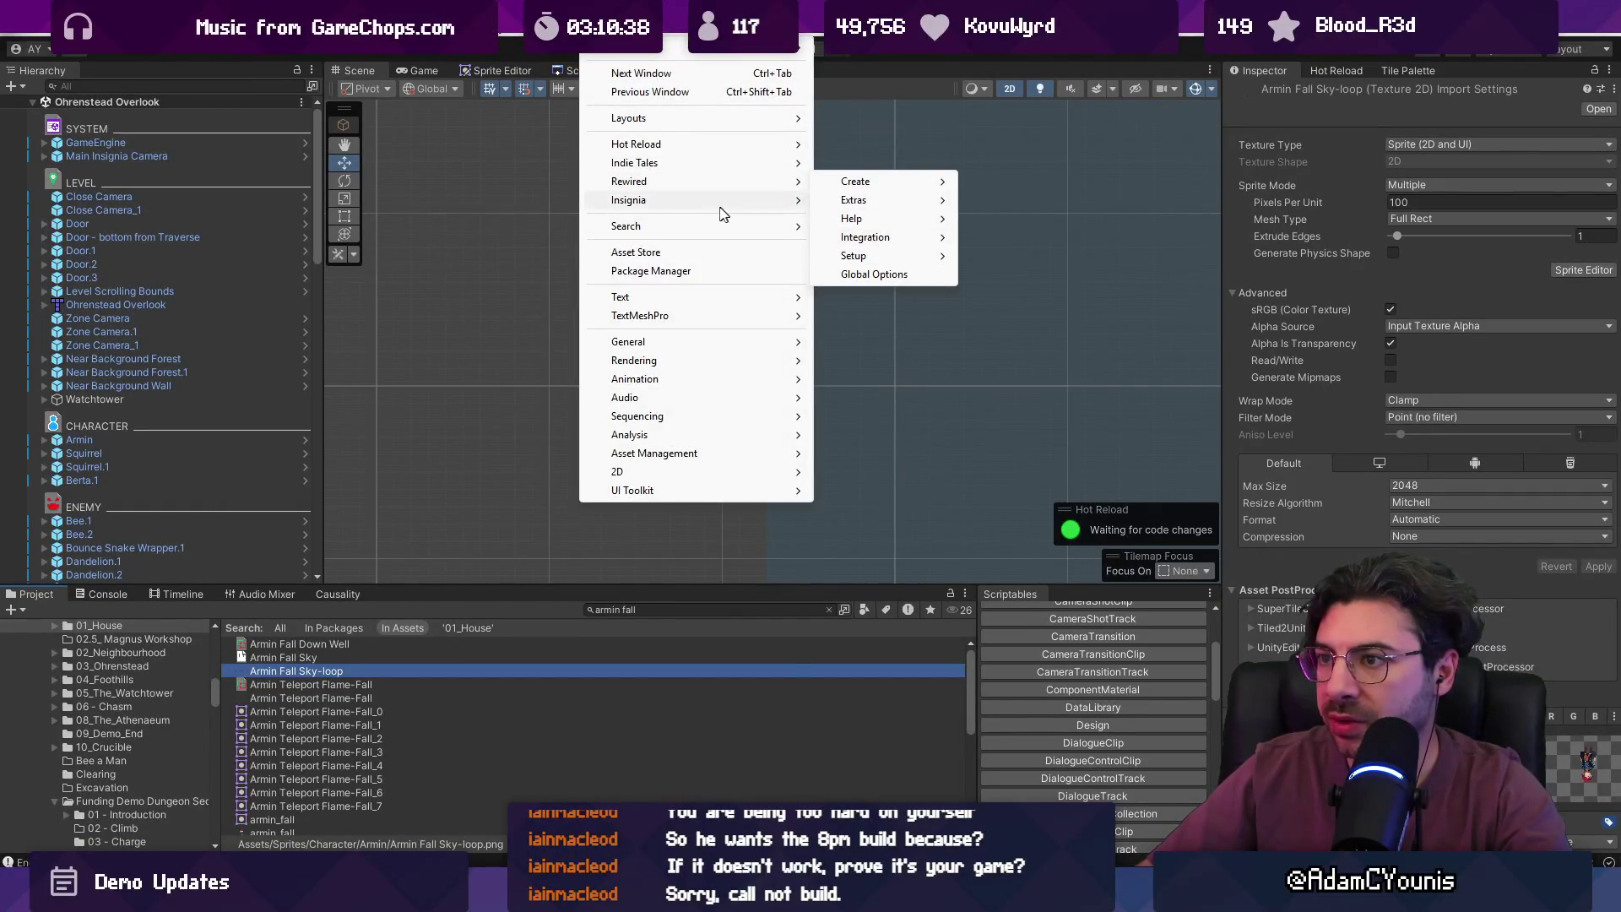
click(896, 237)
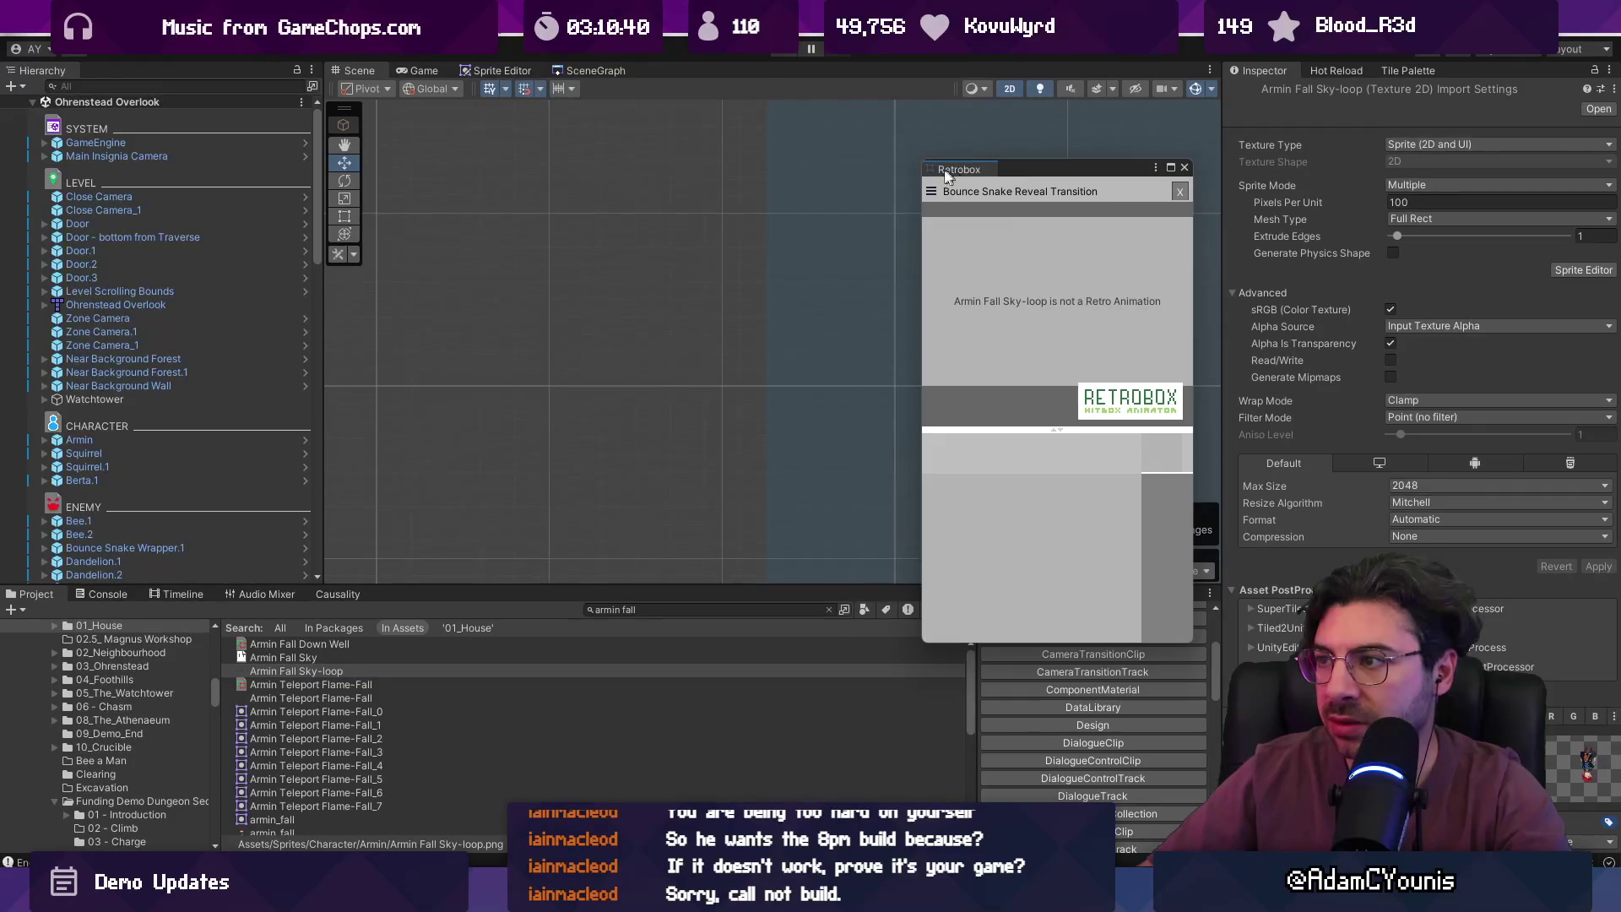
drag(947, 173, 675, 95)
- Load Armin_Death in Retrobox, delete its Physics layer, and return to the Scene view
click(631, 614)
text(death)
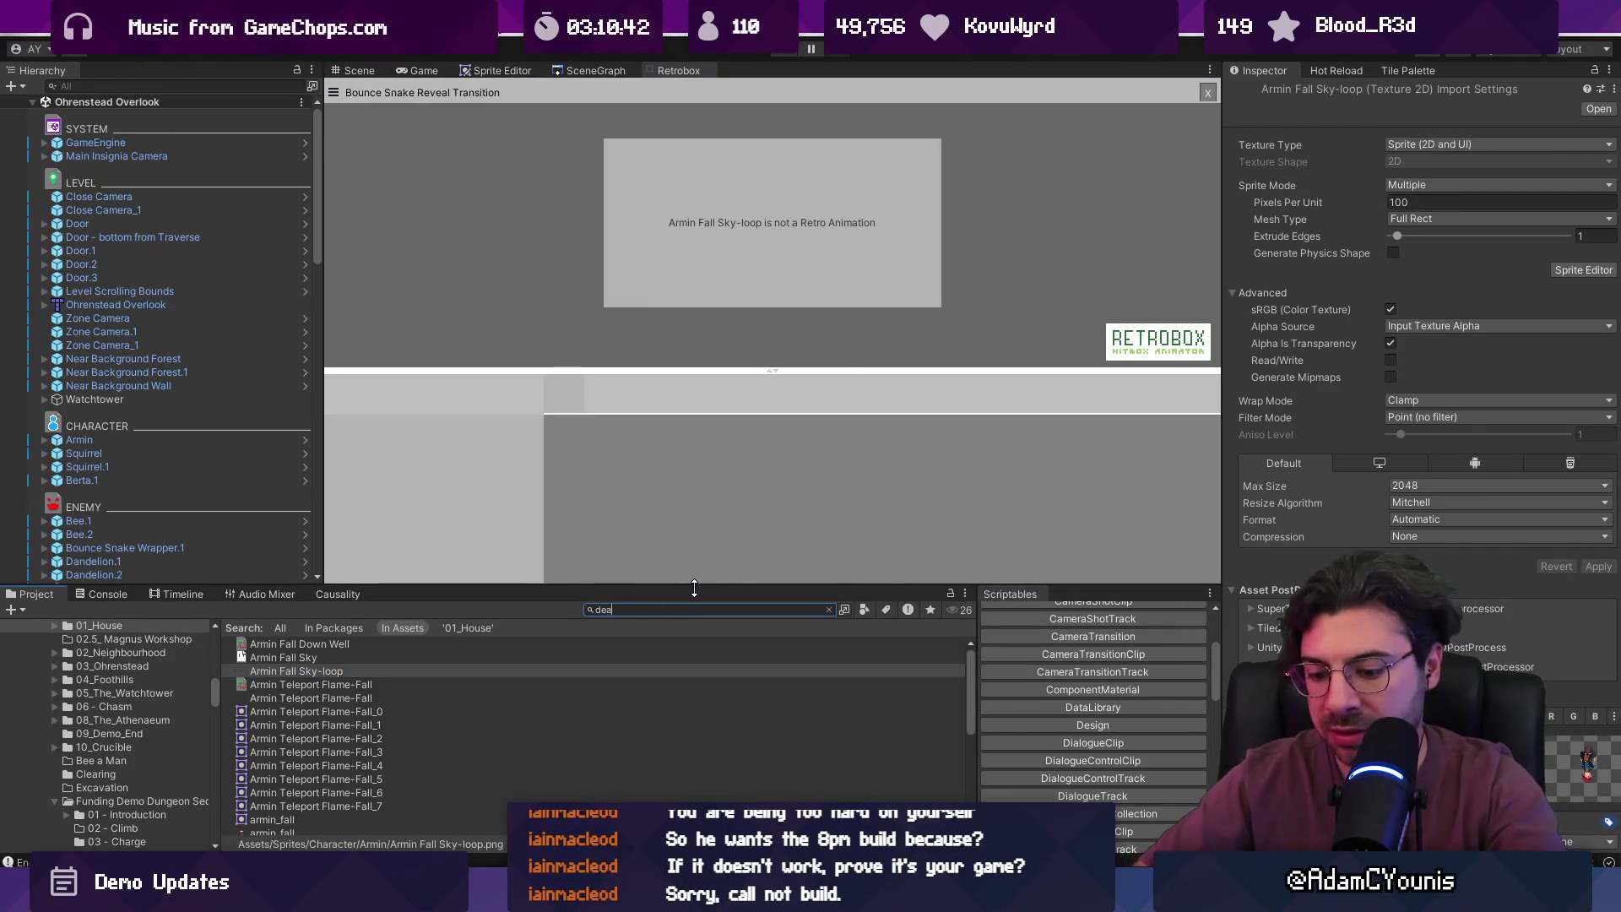
key(Down)
key(Down)
key(Down)
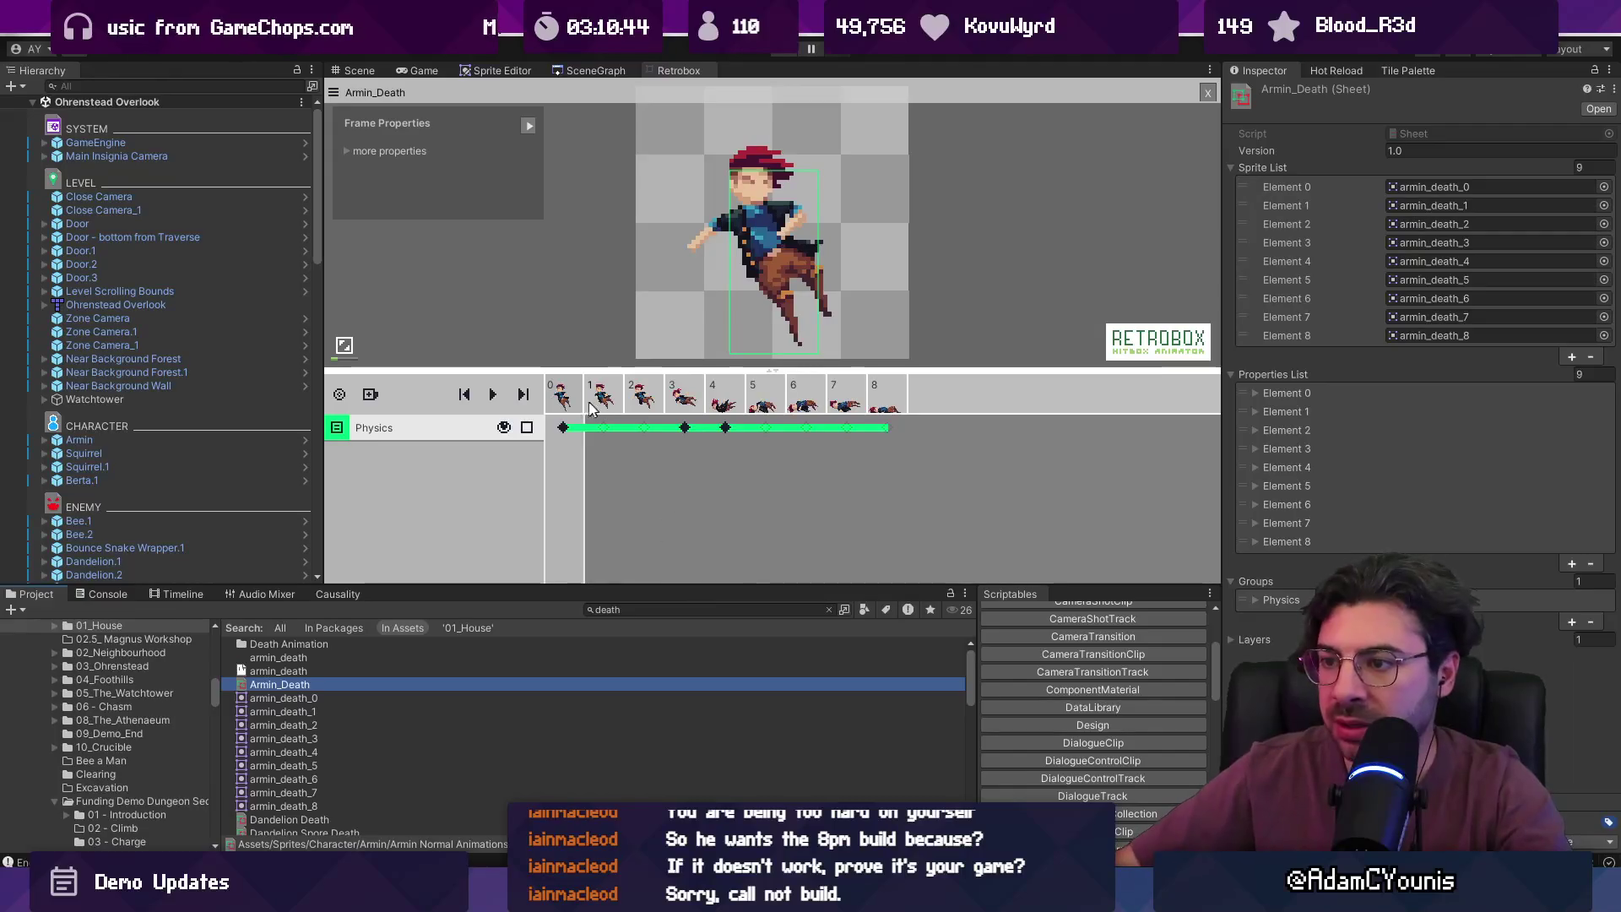
right_click(347, 427)
click(397, 432)
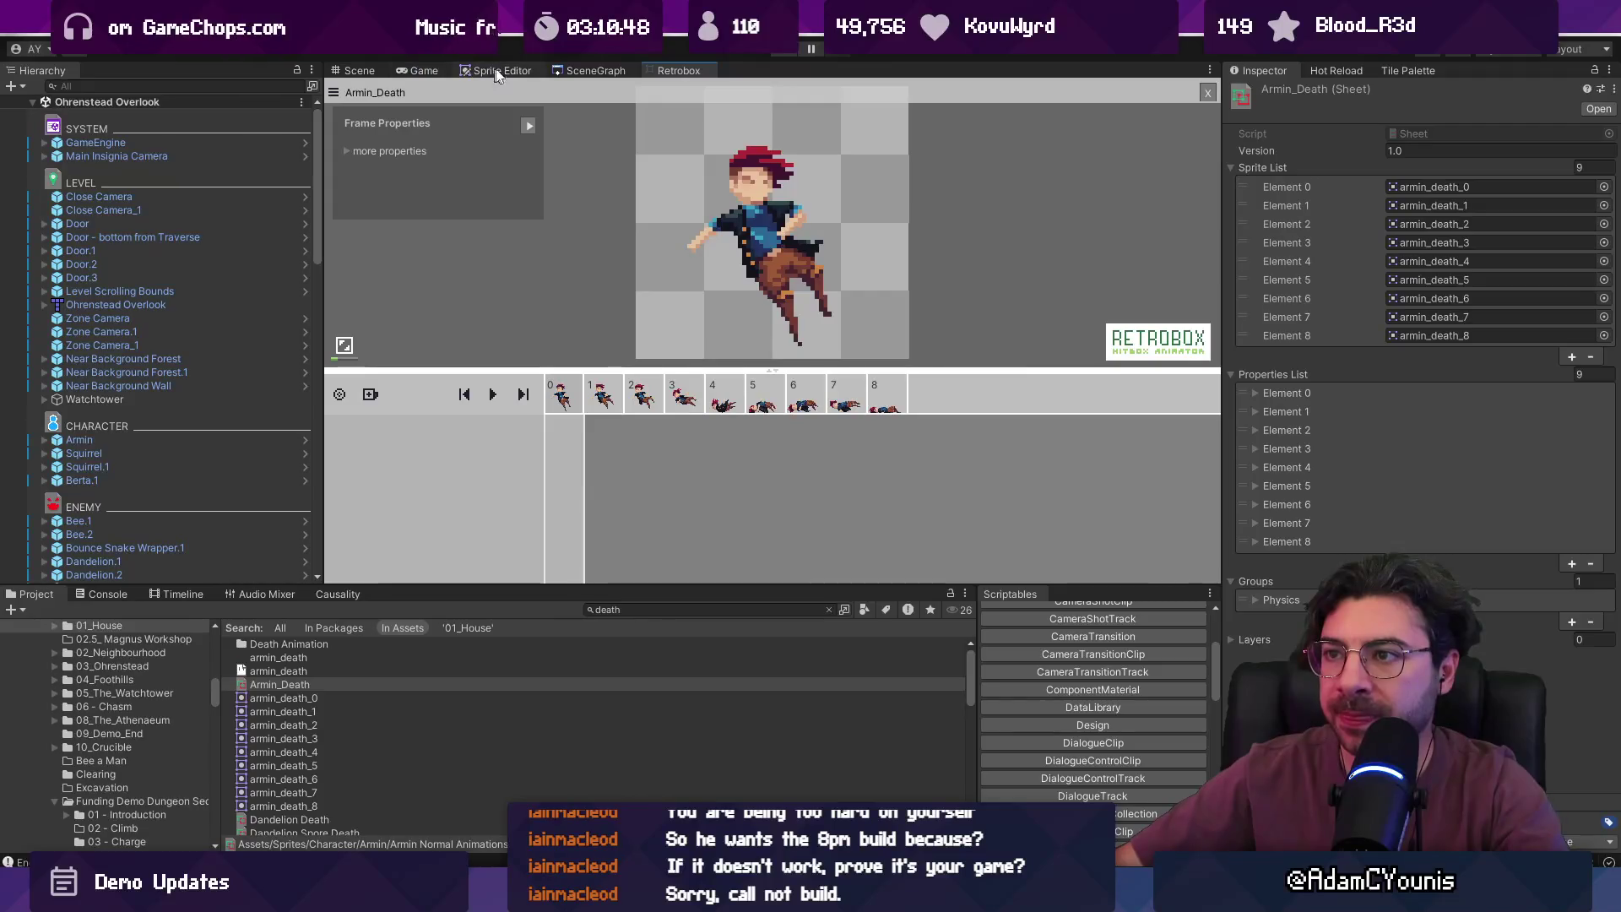
click(362, 69)
double_click(179, 238)
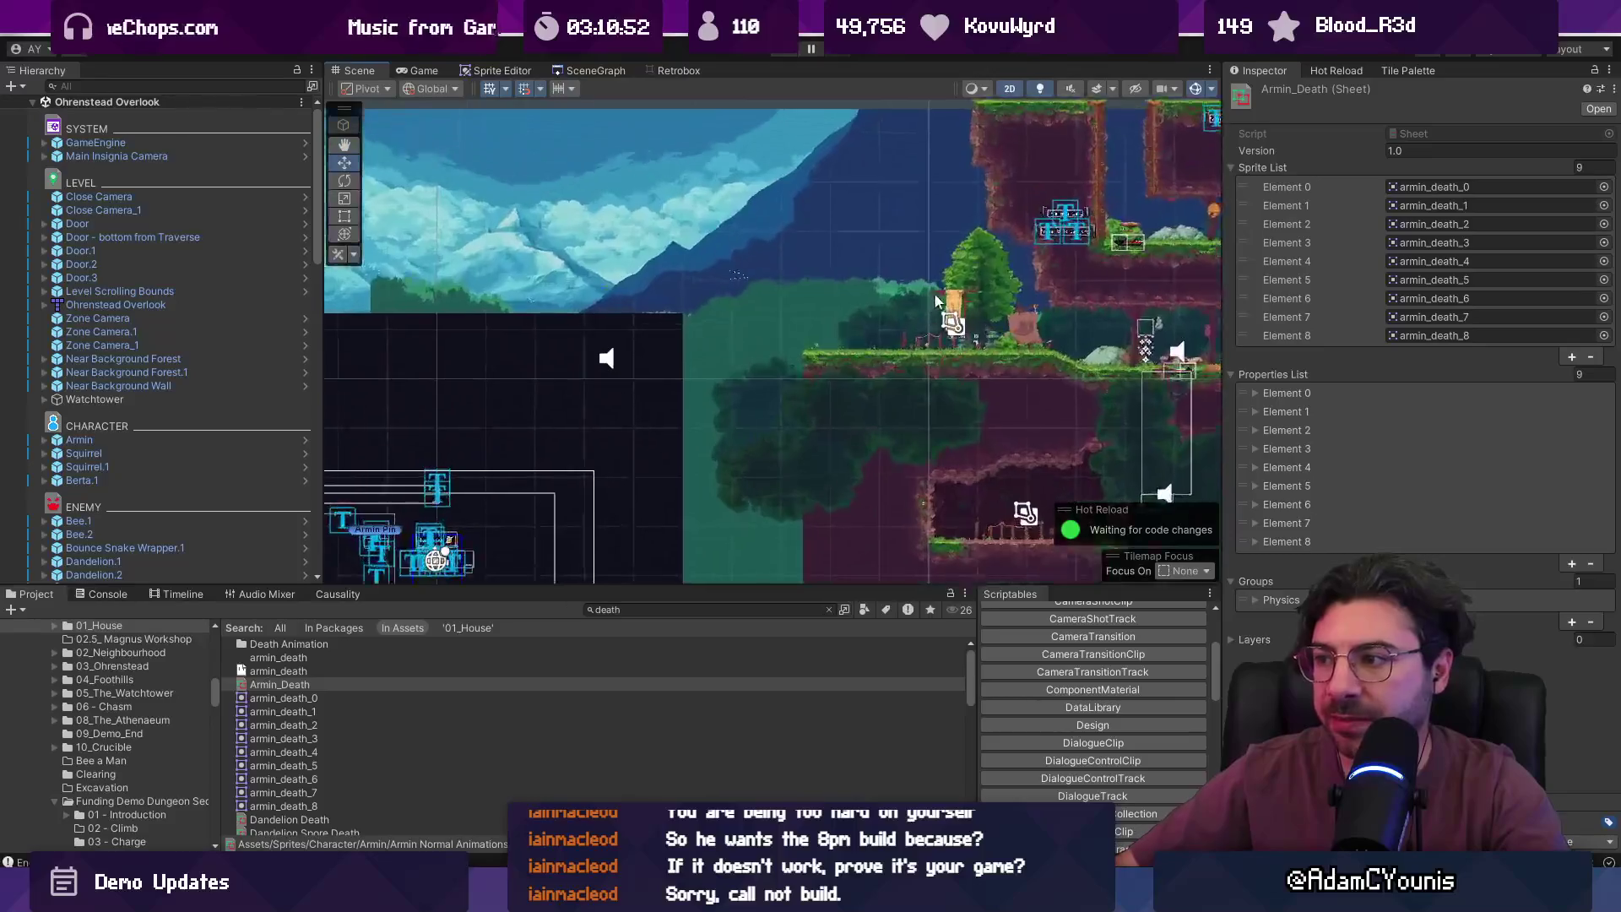
- Frame the Berta.1 character and open its Berta prefab for editing
click(830, 245)
key(f)
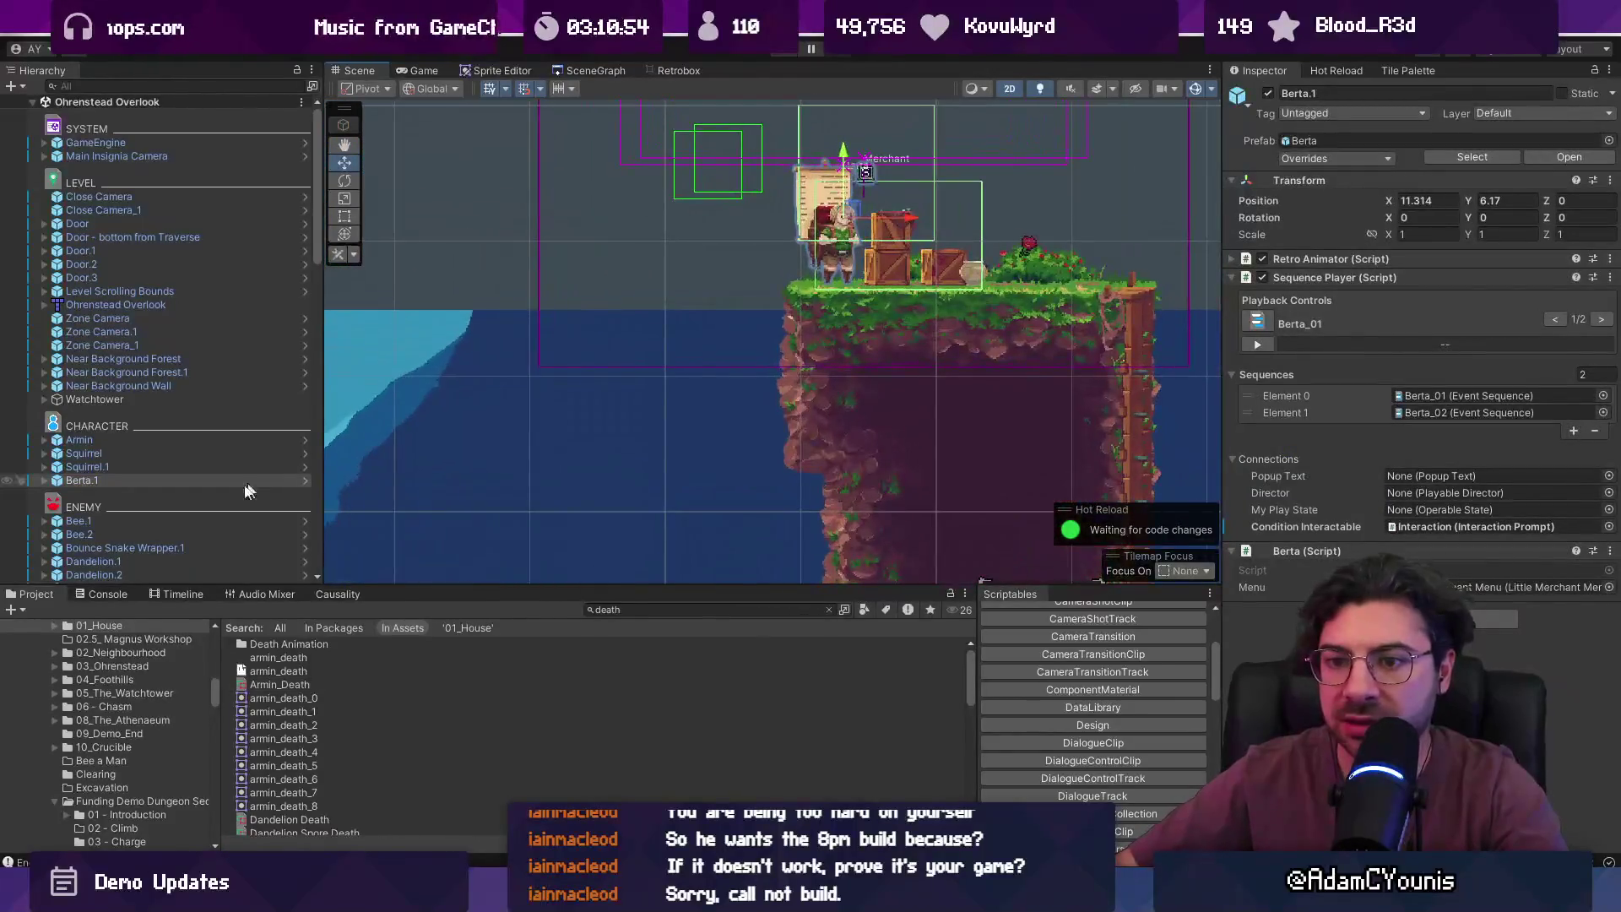
click(44, 480)
click(201, 532)
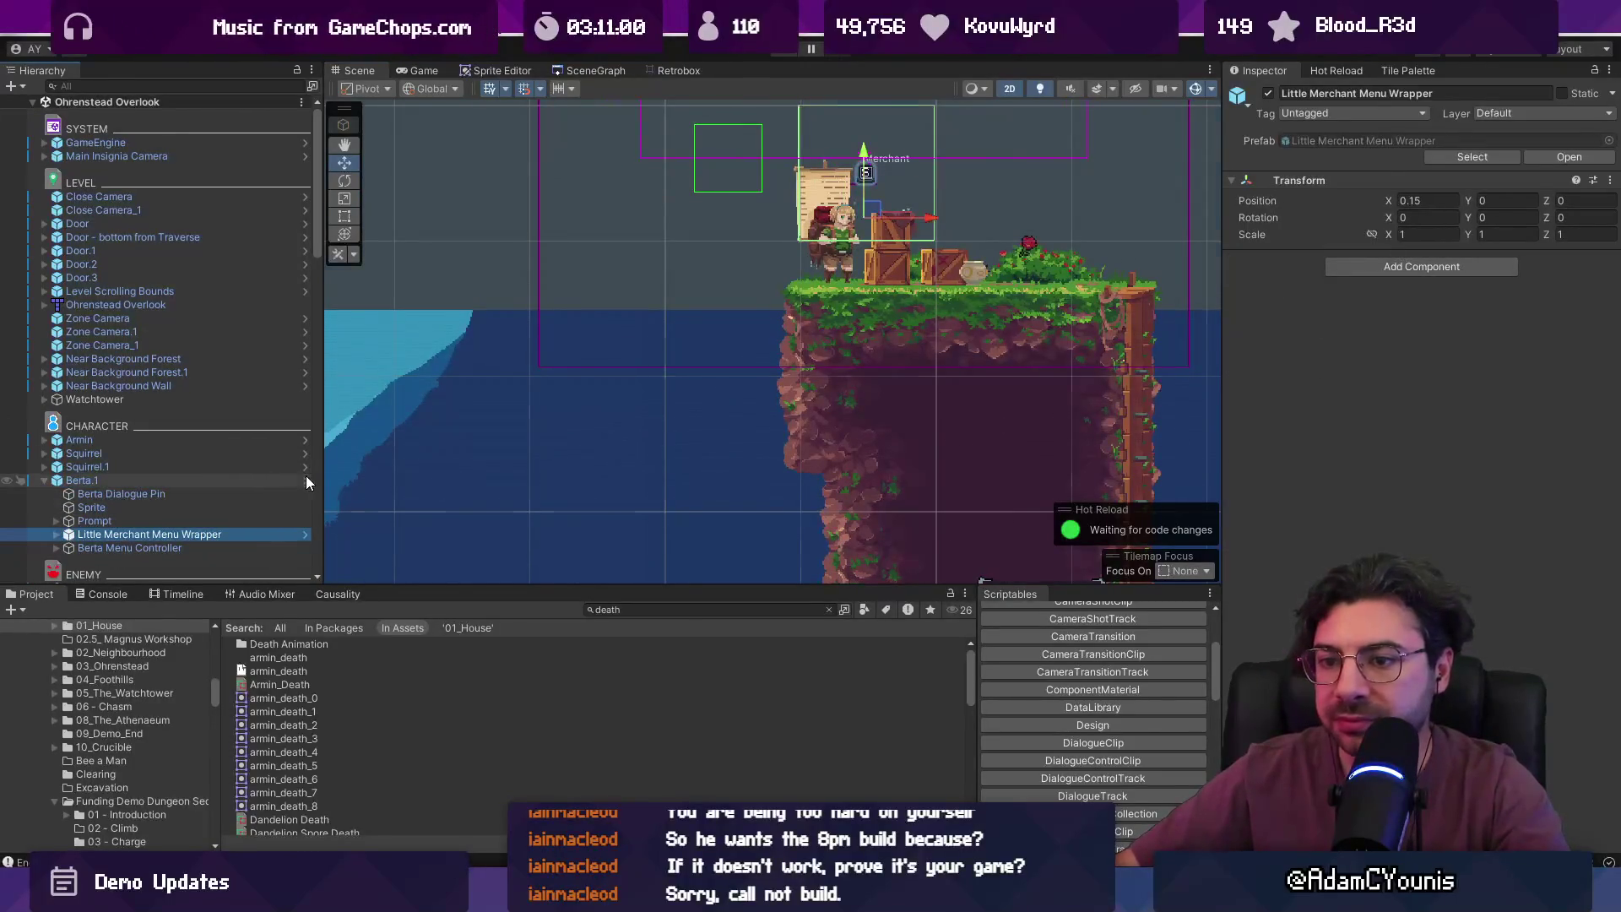
click(305, 480)
click(83, 205)
- Select the prefab's Little Merchant Menu and make Onion its first shop item
click(64, 191)
click(56, 191)
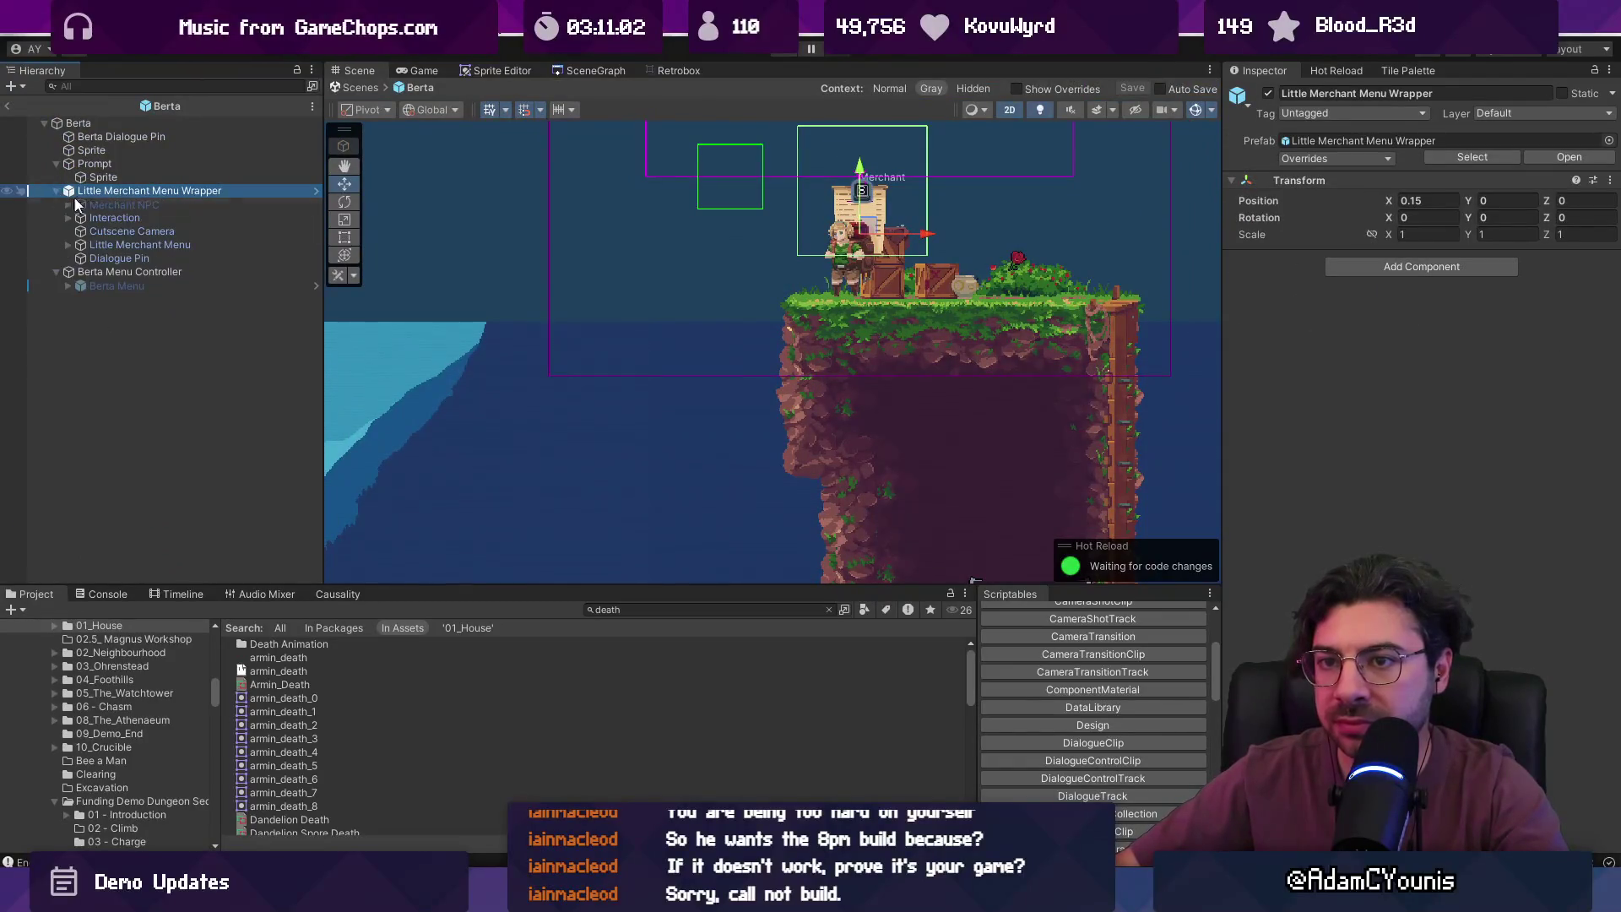
click(194, 245)
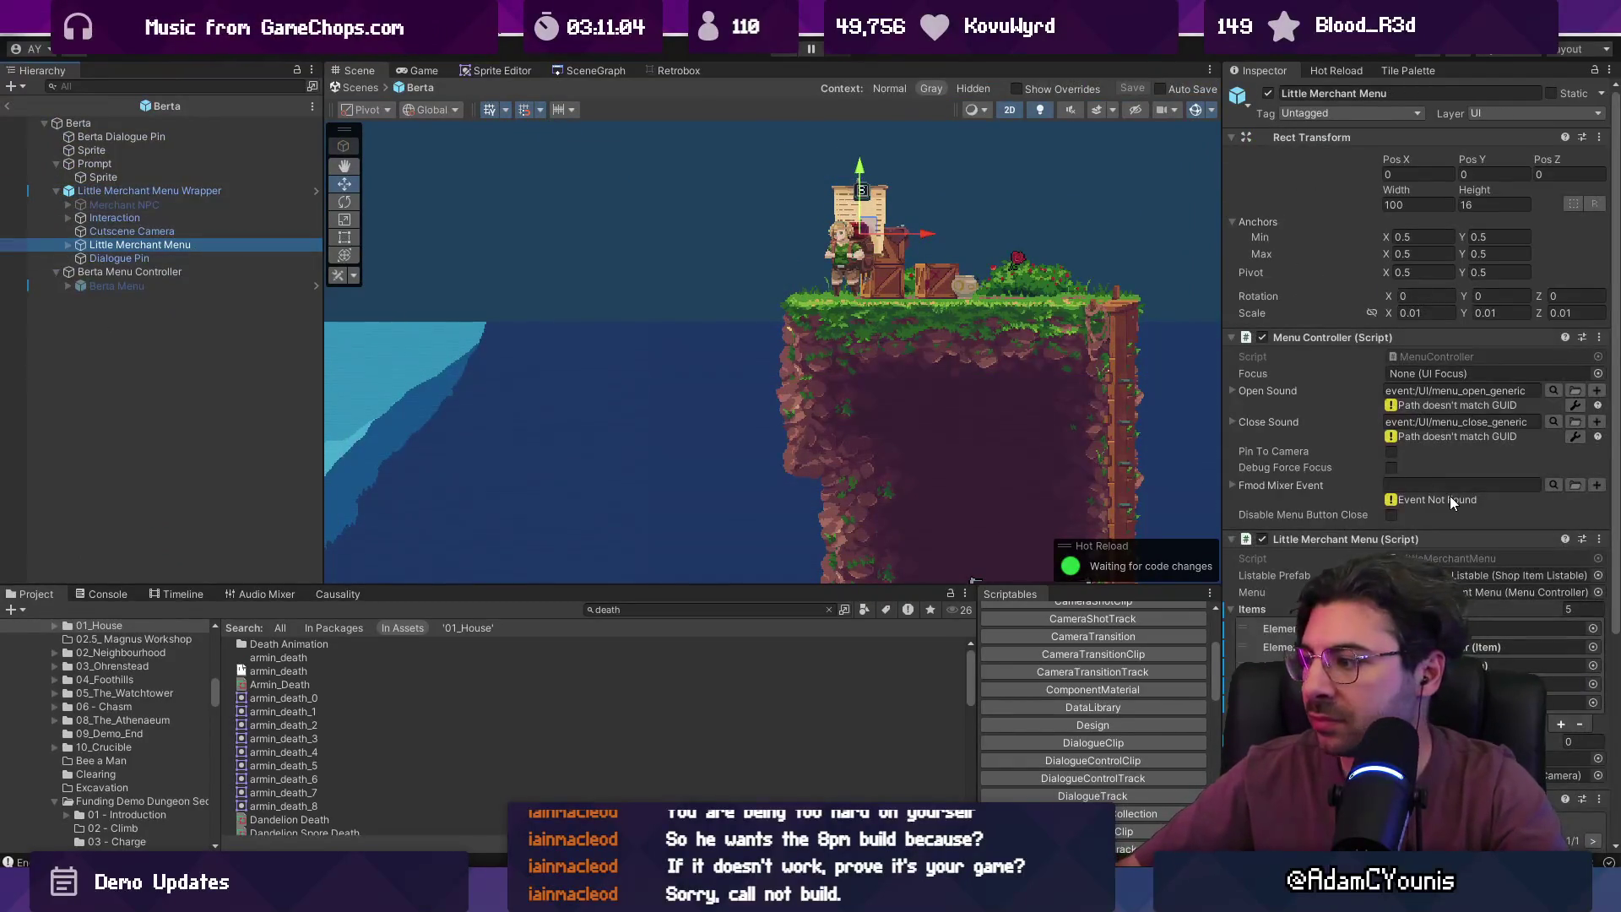
scroll(1486, 507, down, 3)
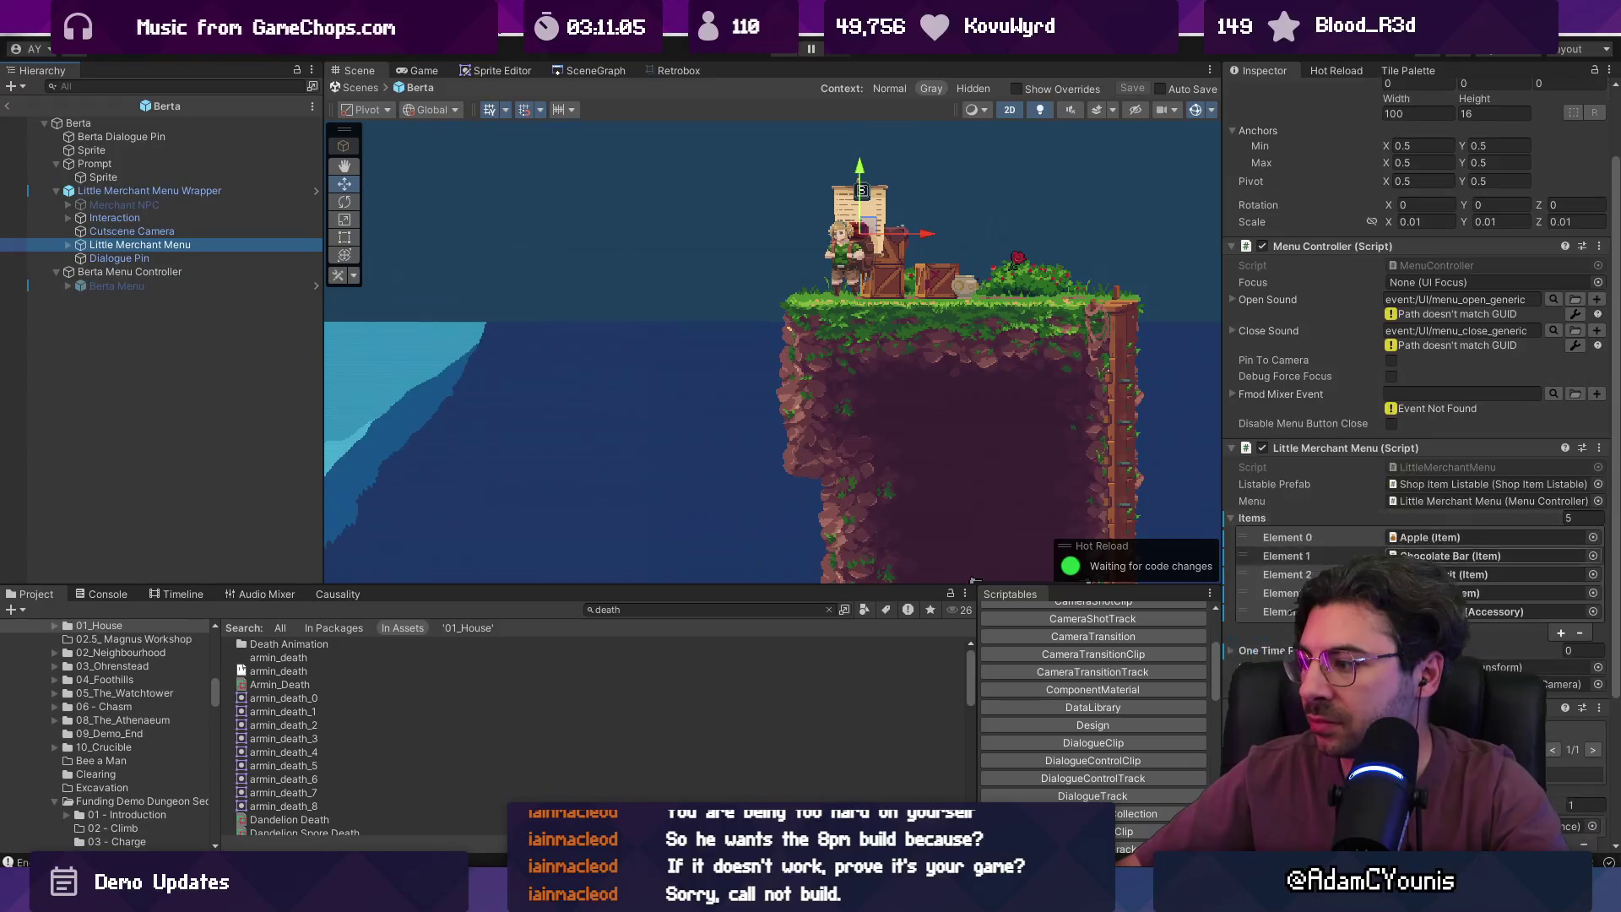
click(1593, 538)
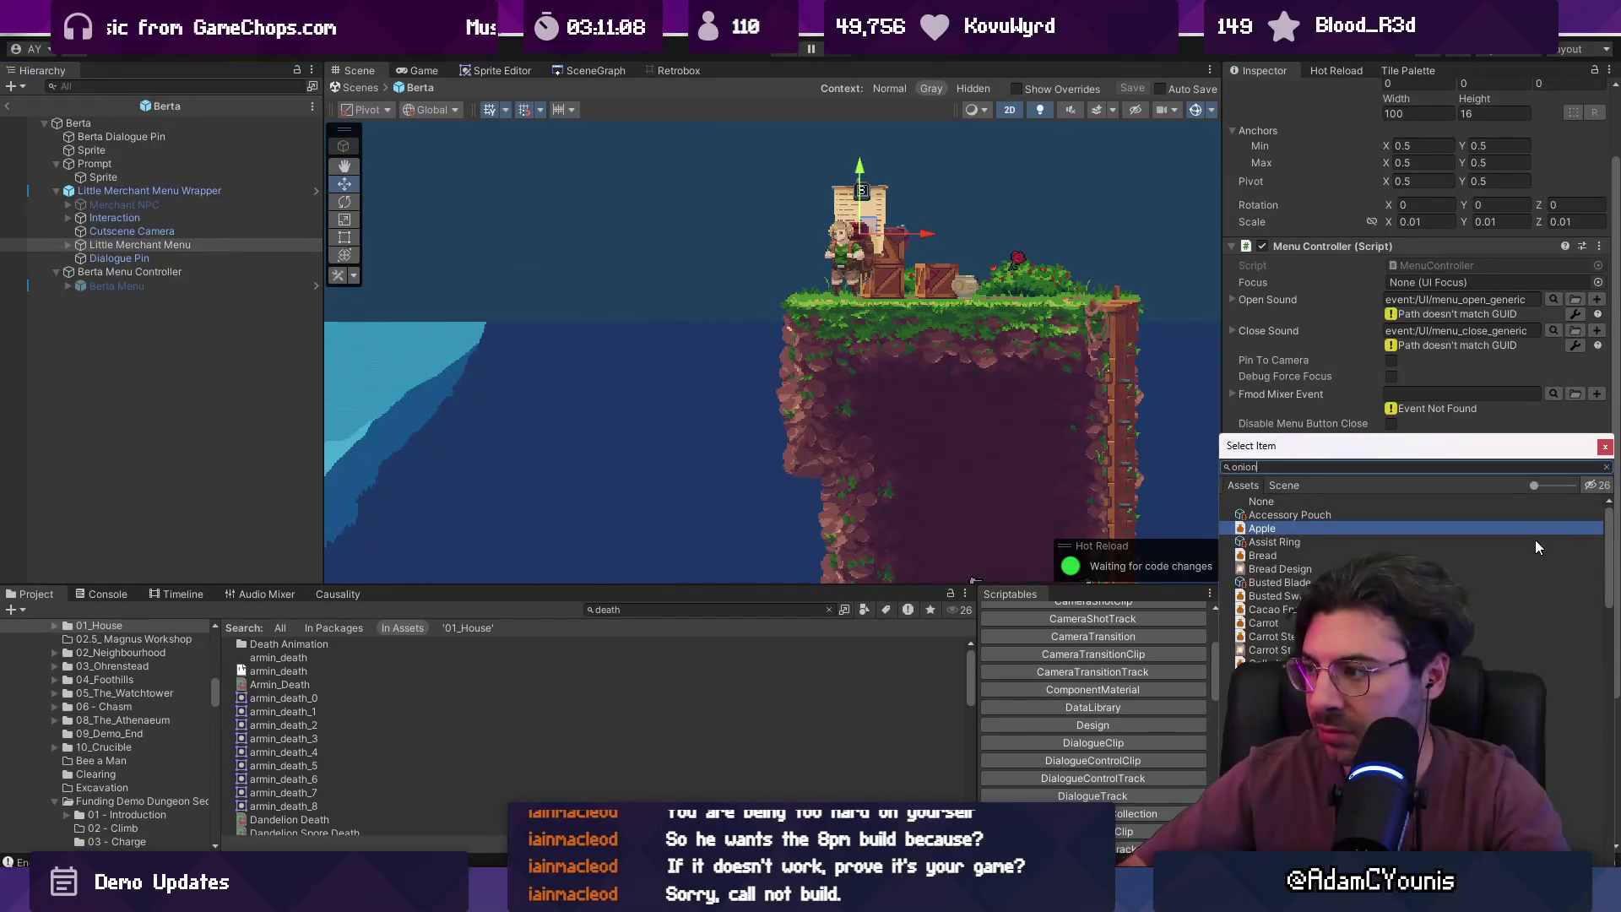
text(onion)
key(Return)
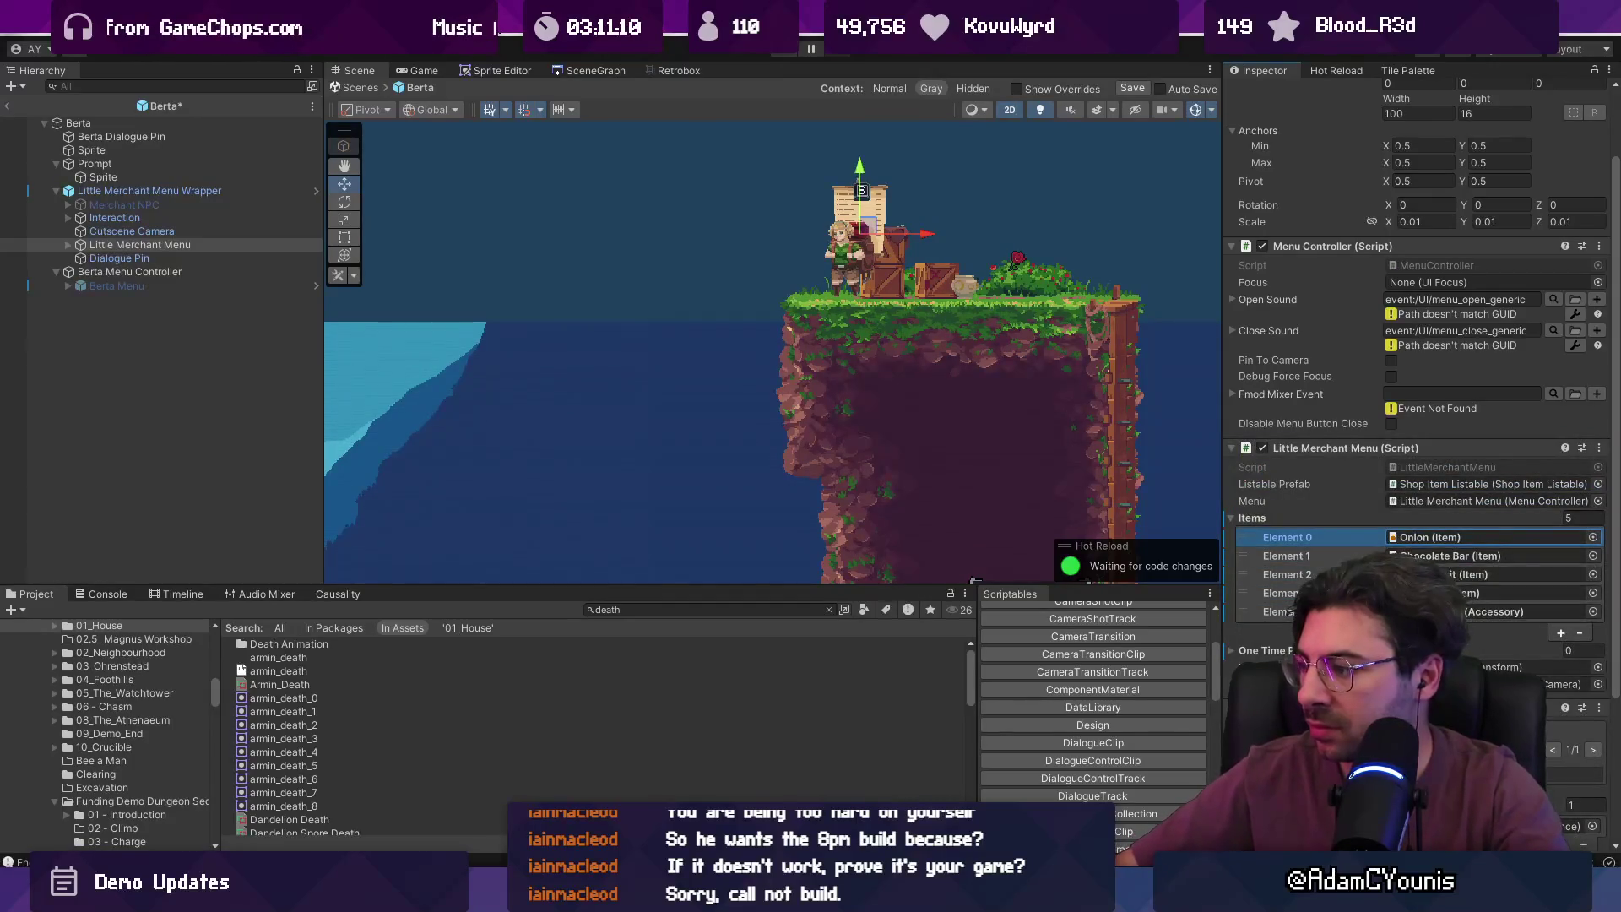
- Keep Chocolate Bar as the second item, save the Berta prefab, and return to the scene
click(1593, 556)
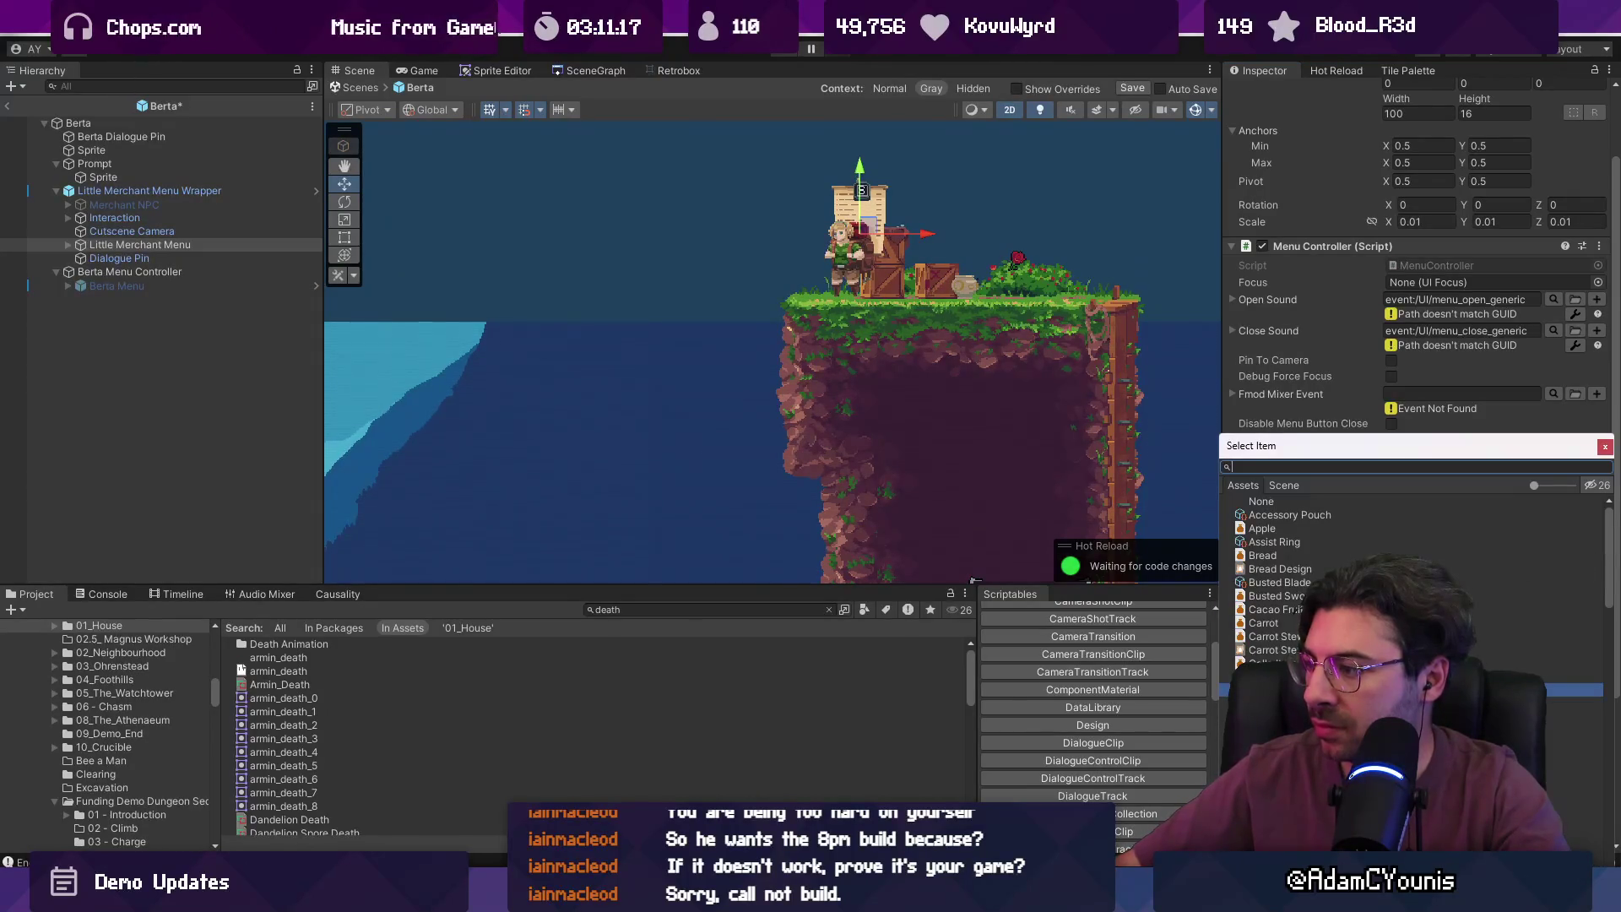
scroll(1410, 642, down, 1)
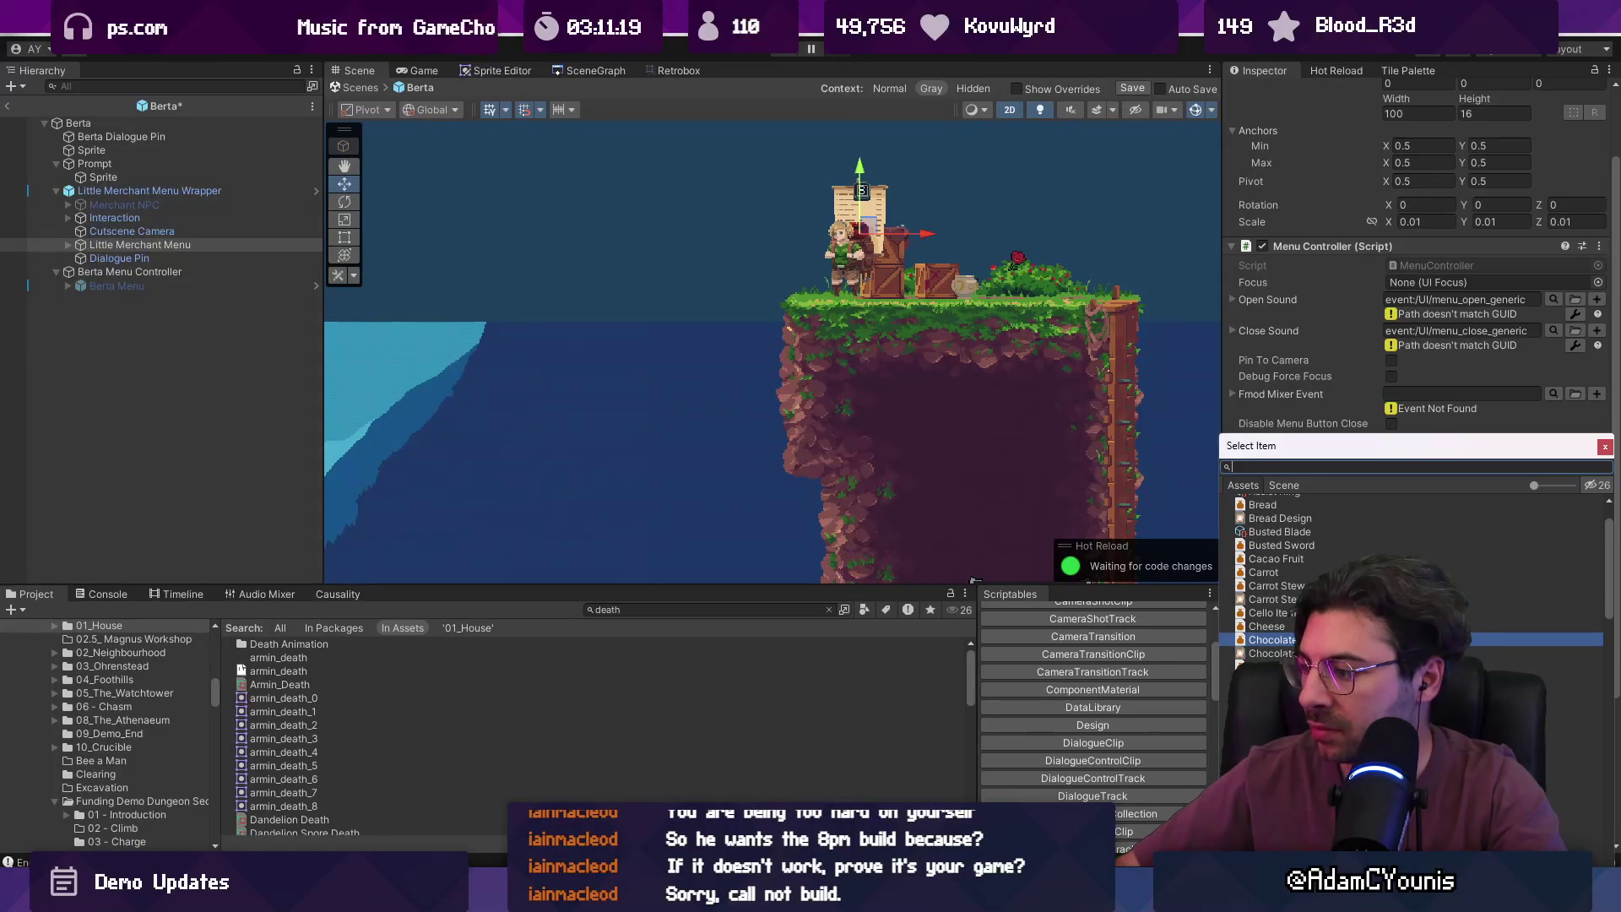
scroll(1410, 591, down, 6)
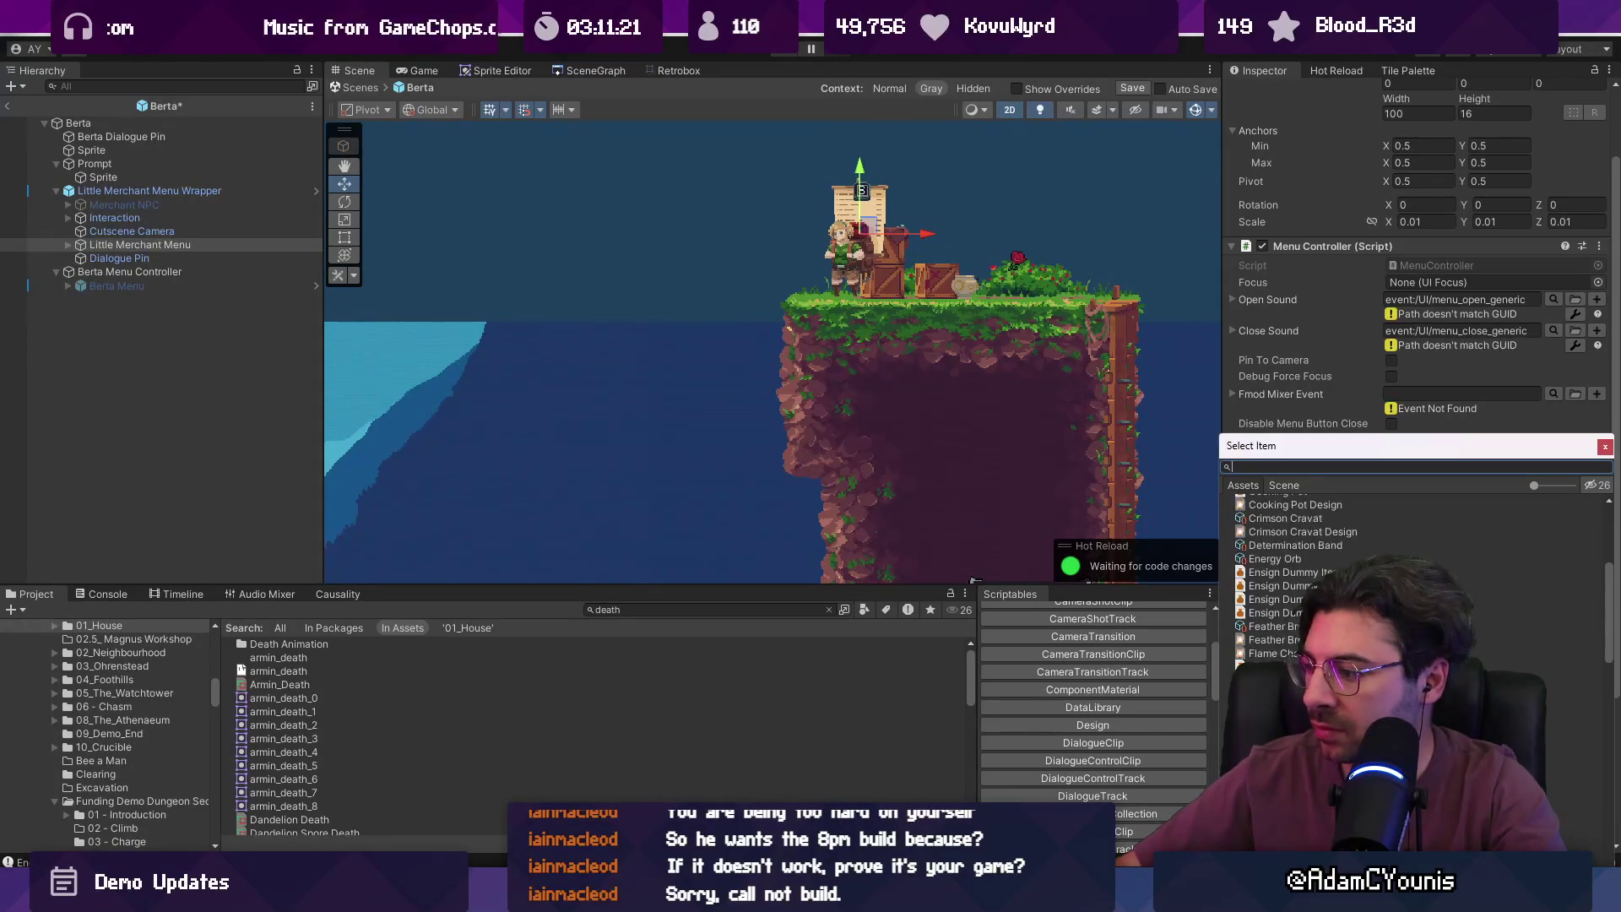
scroll(1410, 583, down, 1)
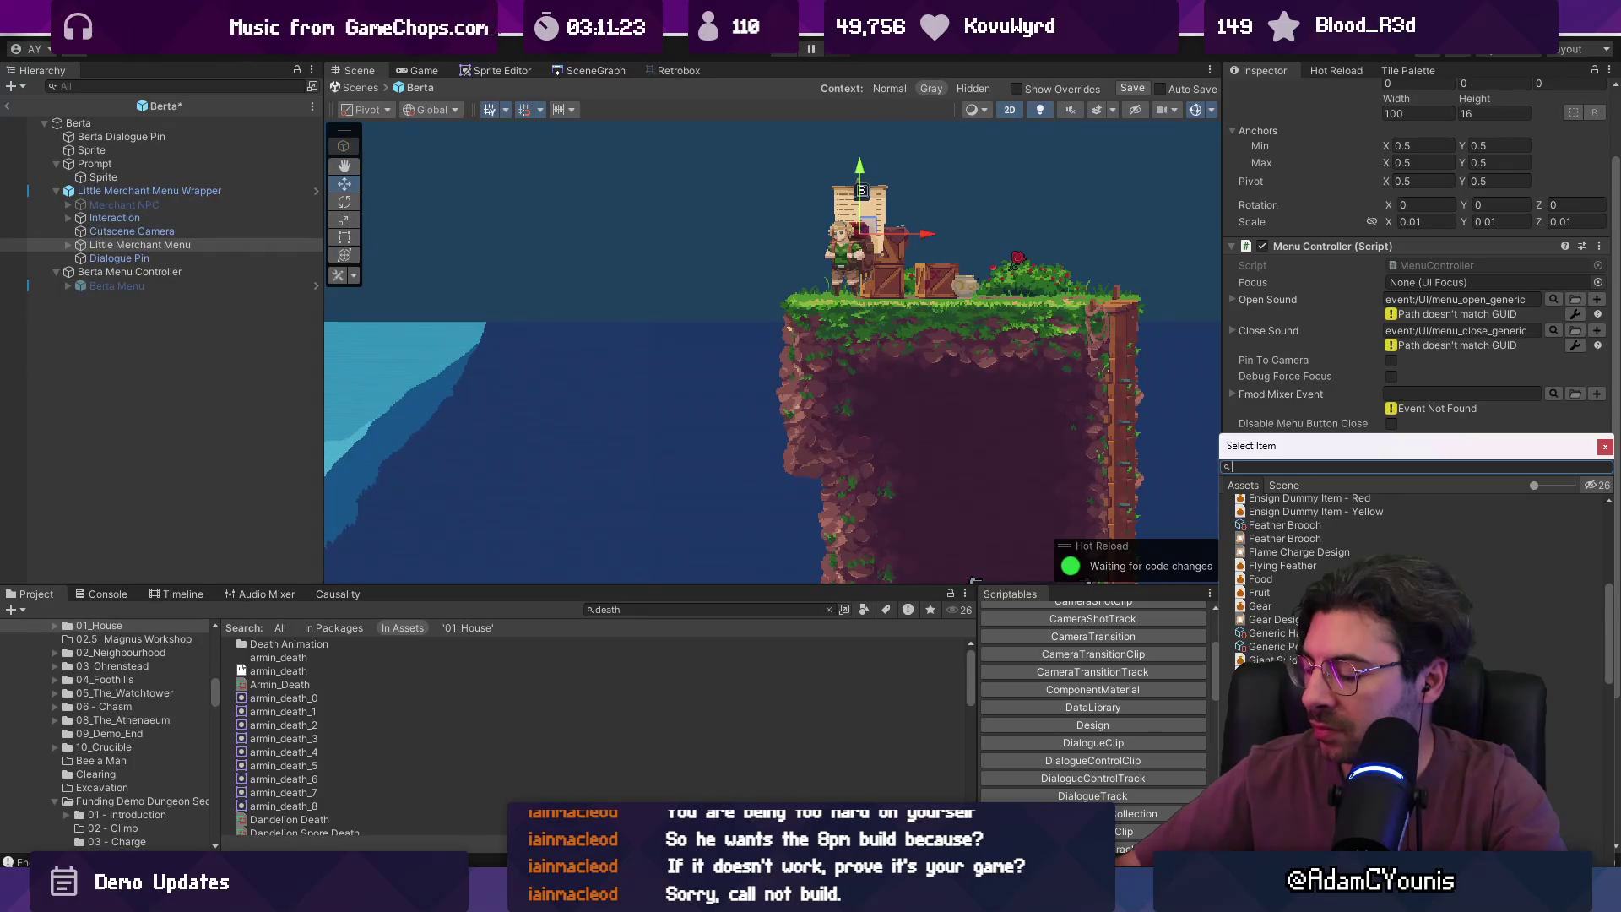
scroll(1410, 582, down, 4)
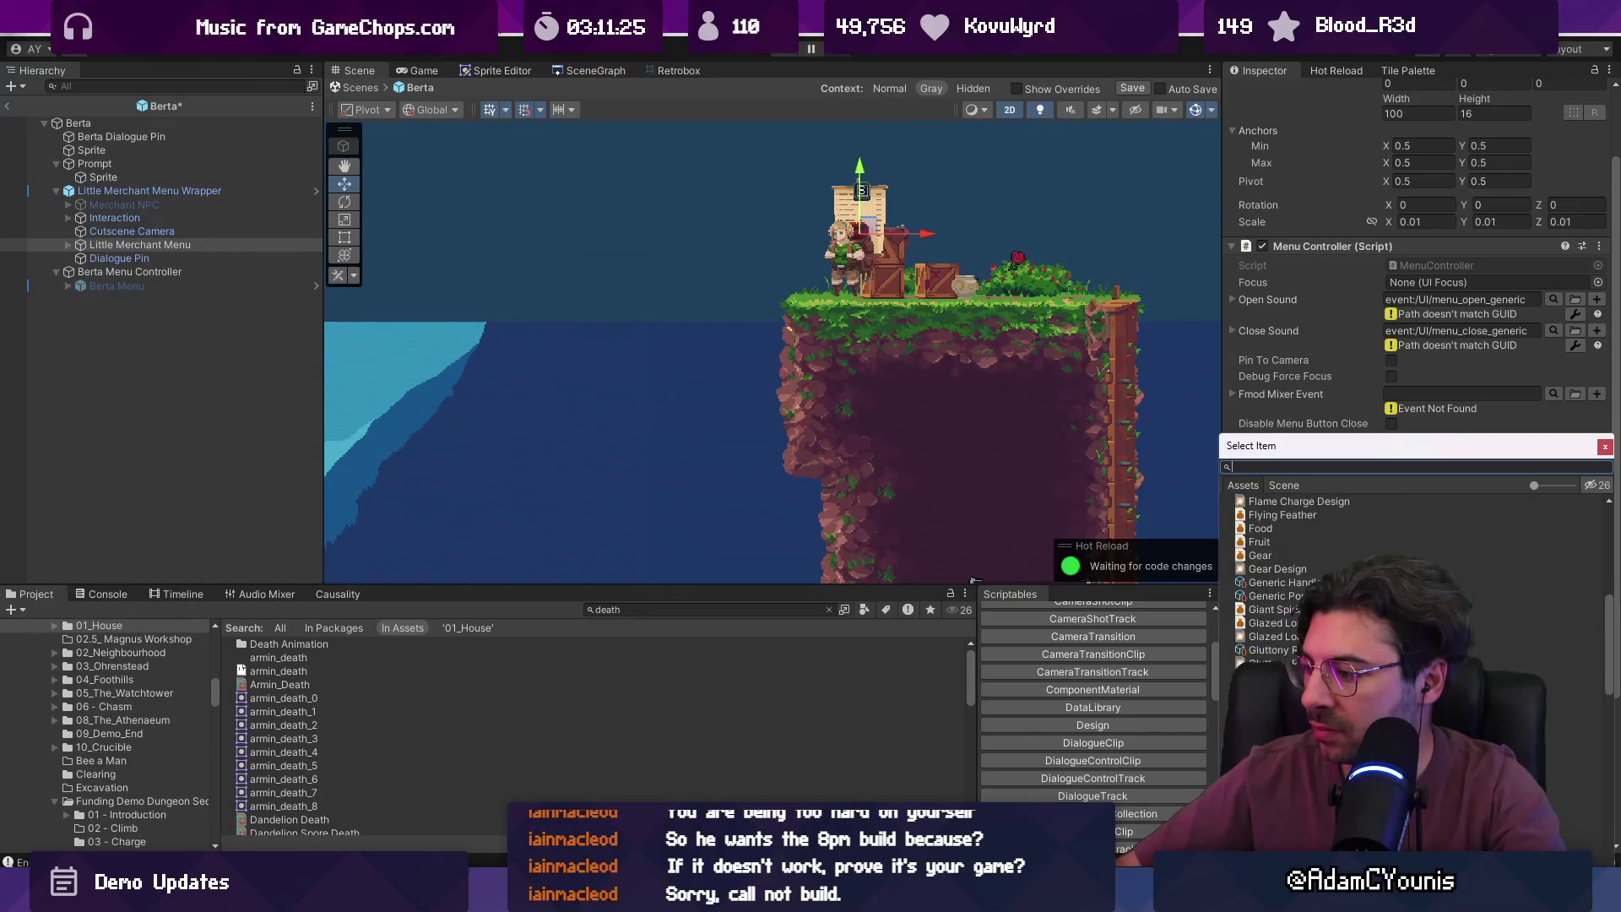
scroll(1410, 583, down, 4)
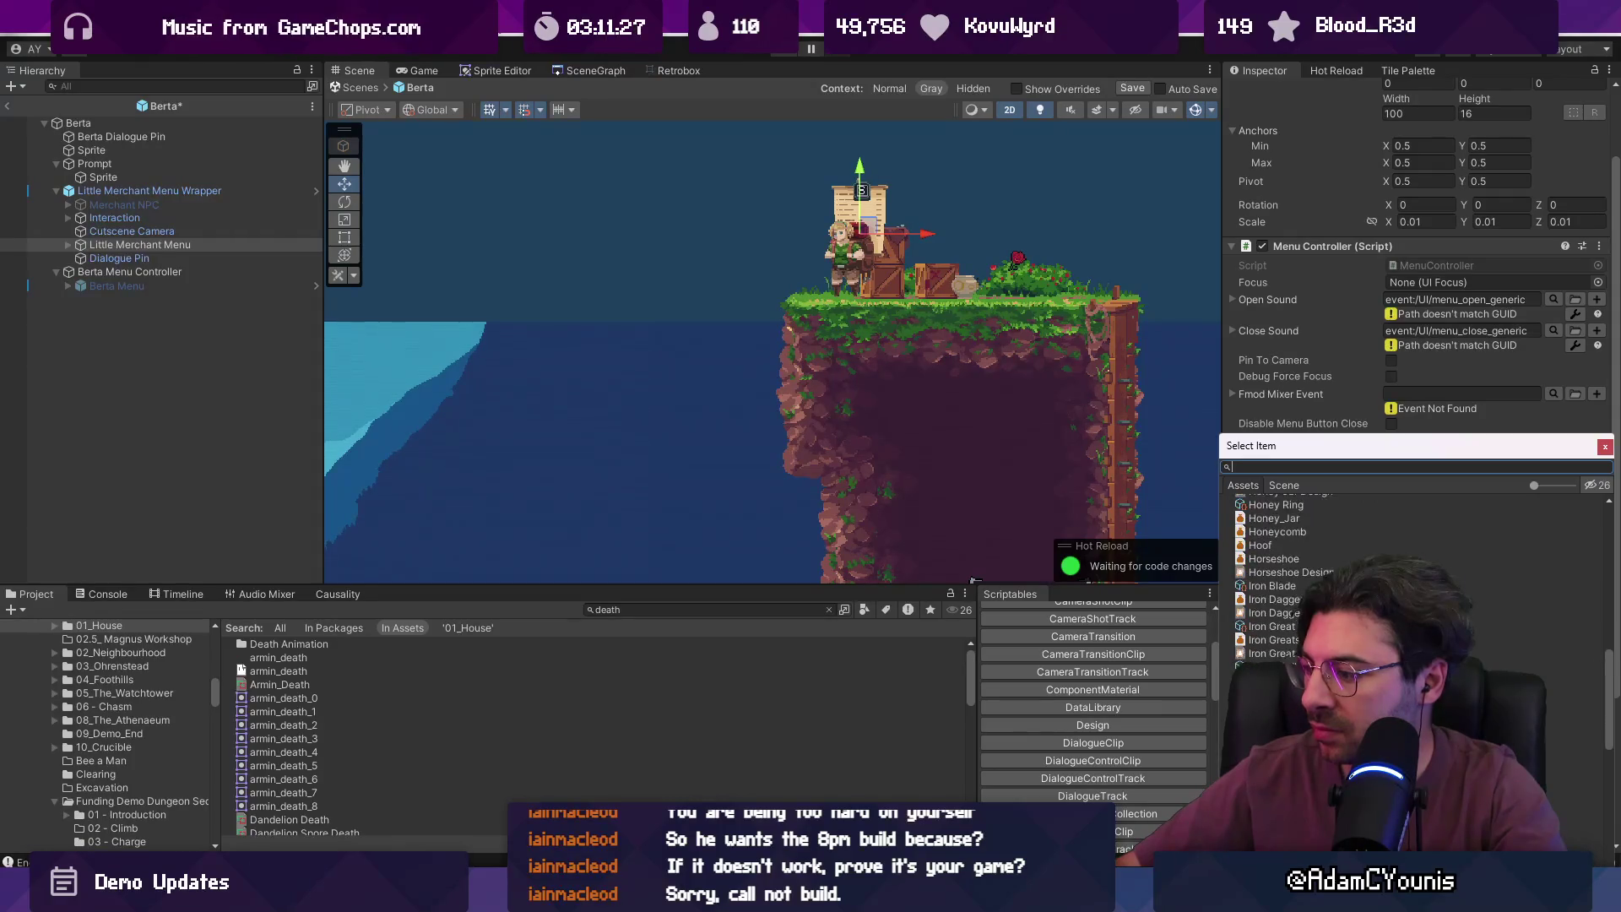
scroll(1410, 583, down, 1)
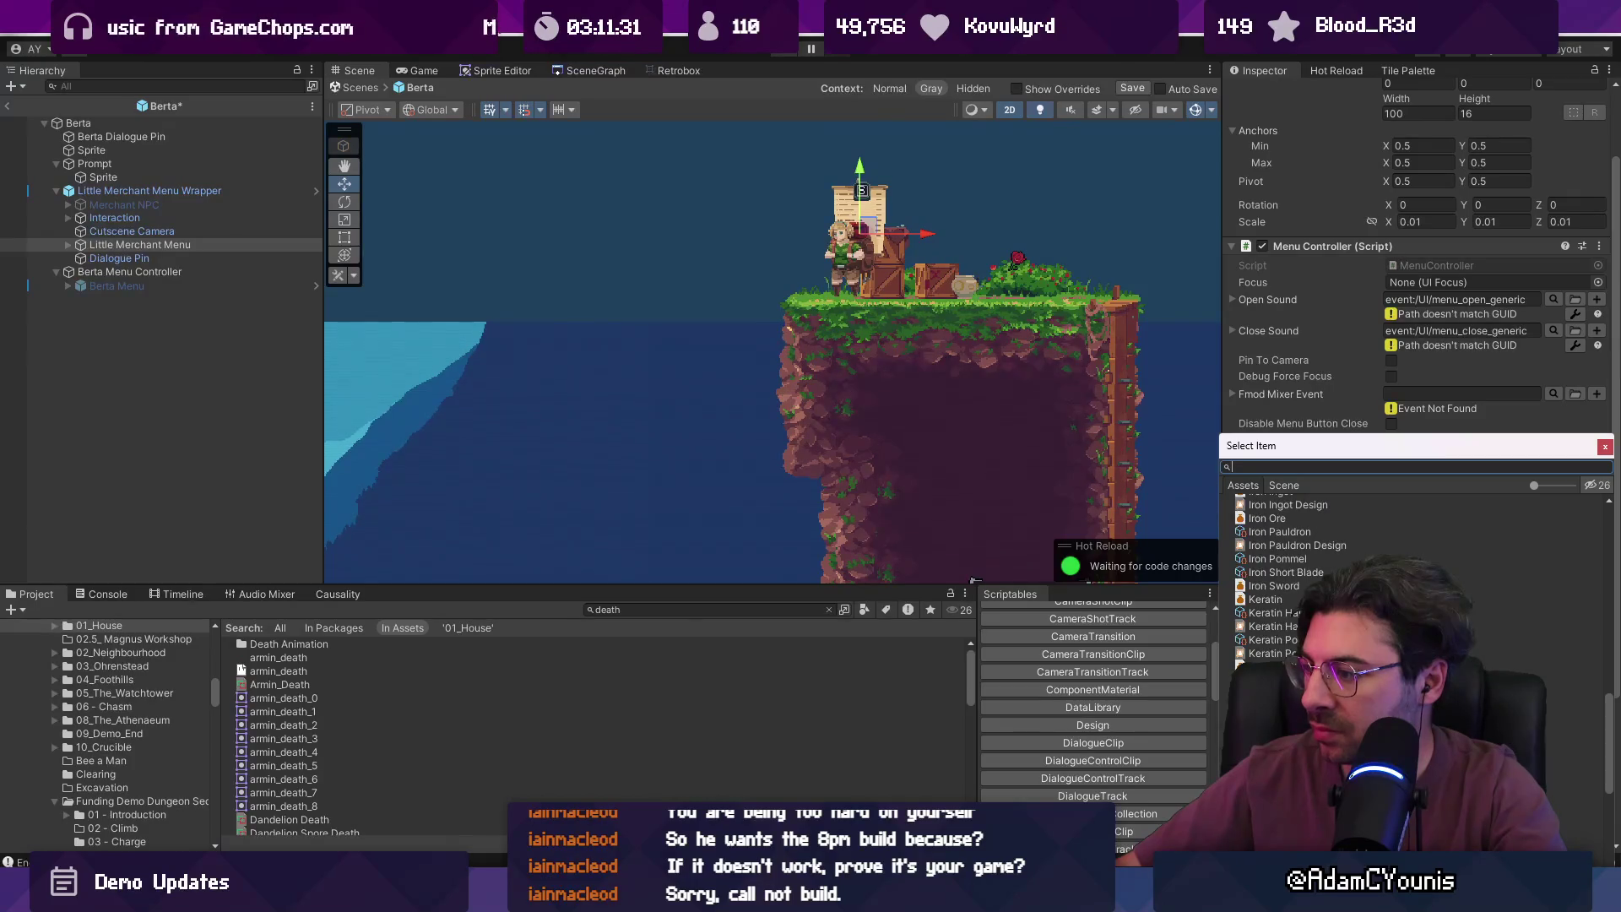
key(Escape)
key(ctrl+s)
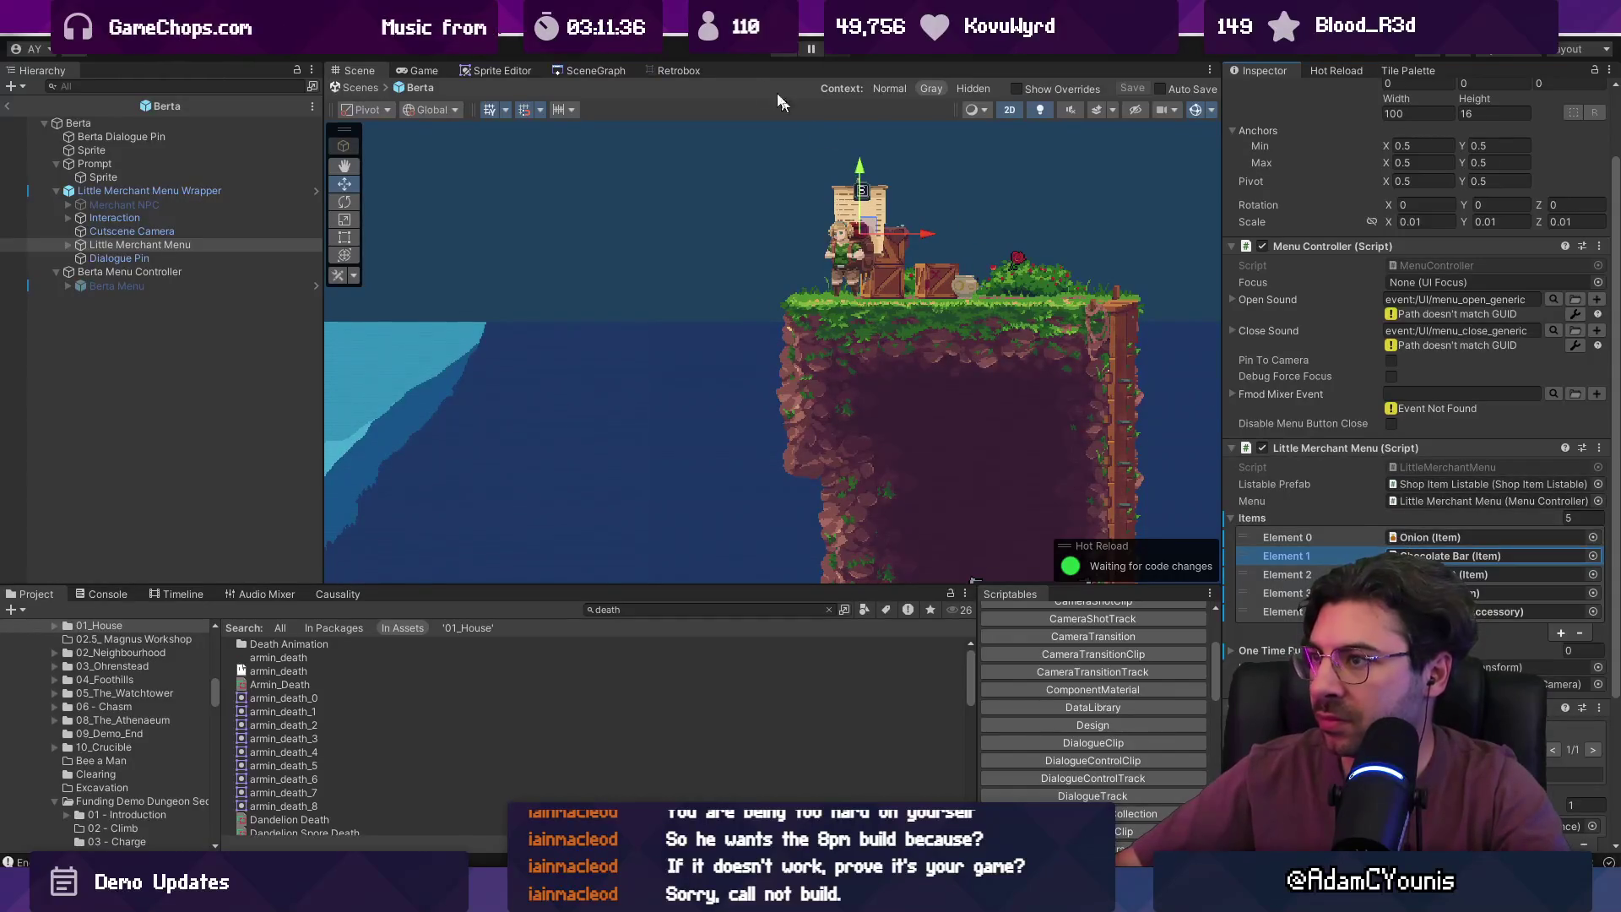
click(370, 89)
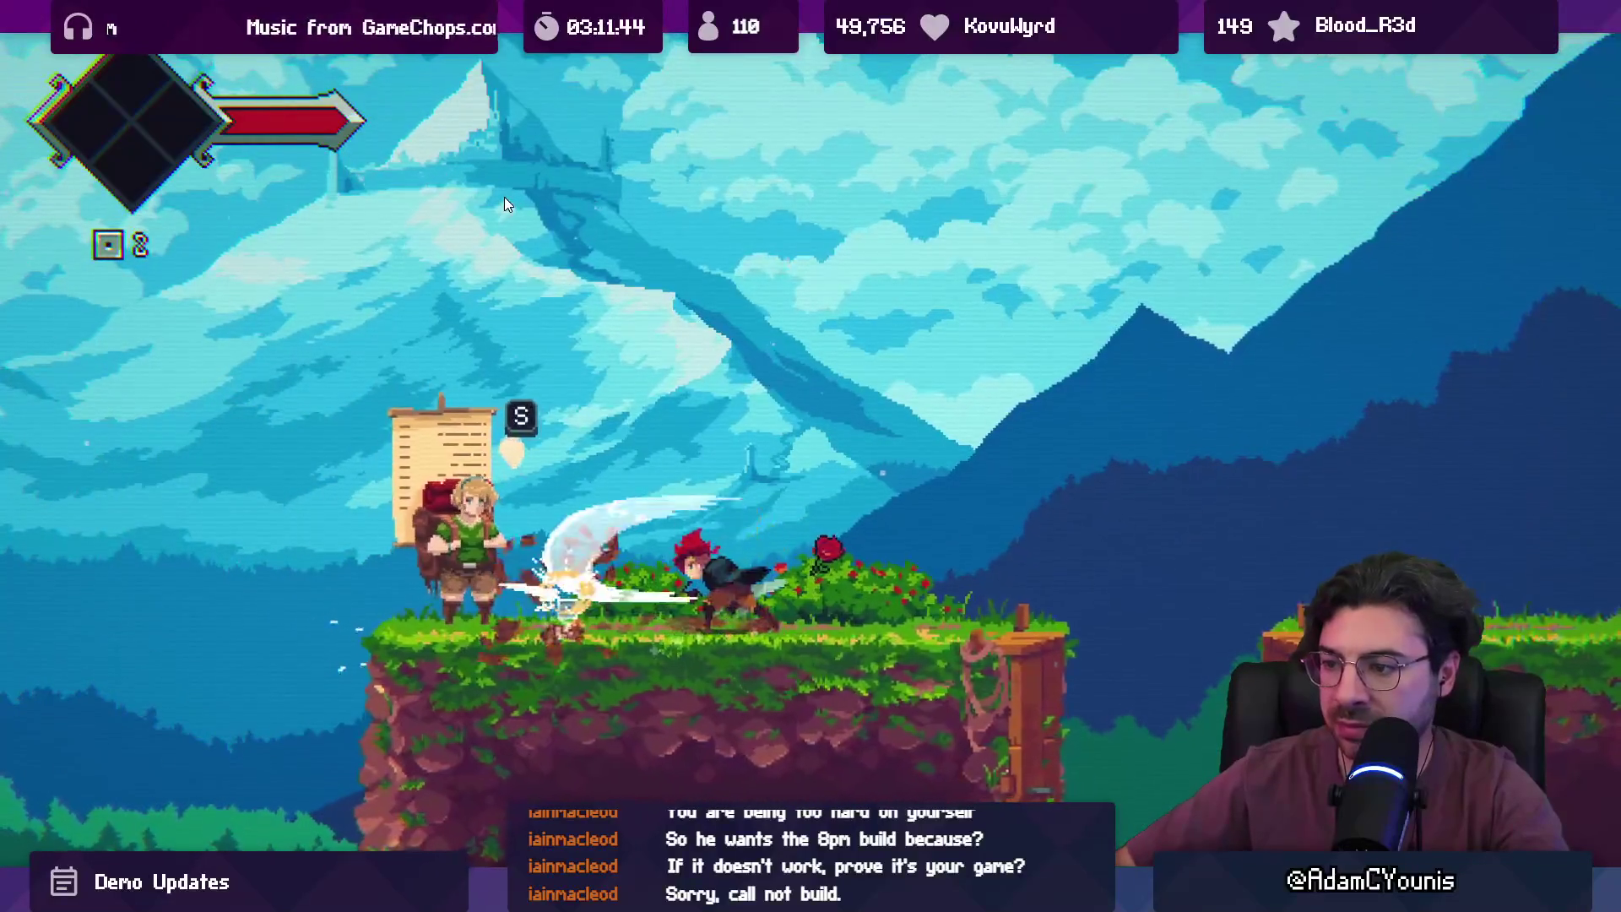
- Stop the Overlook playtest and open the Ohrenstead town scene from the scene graph
key(F11)
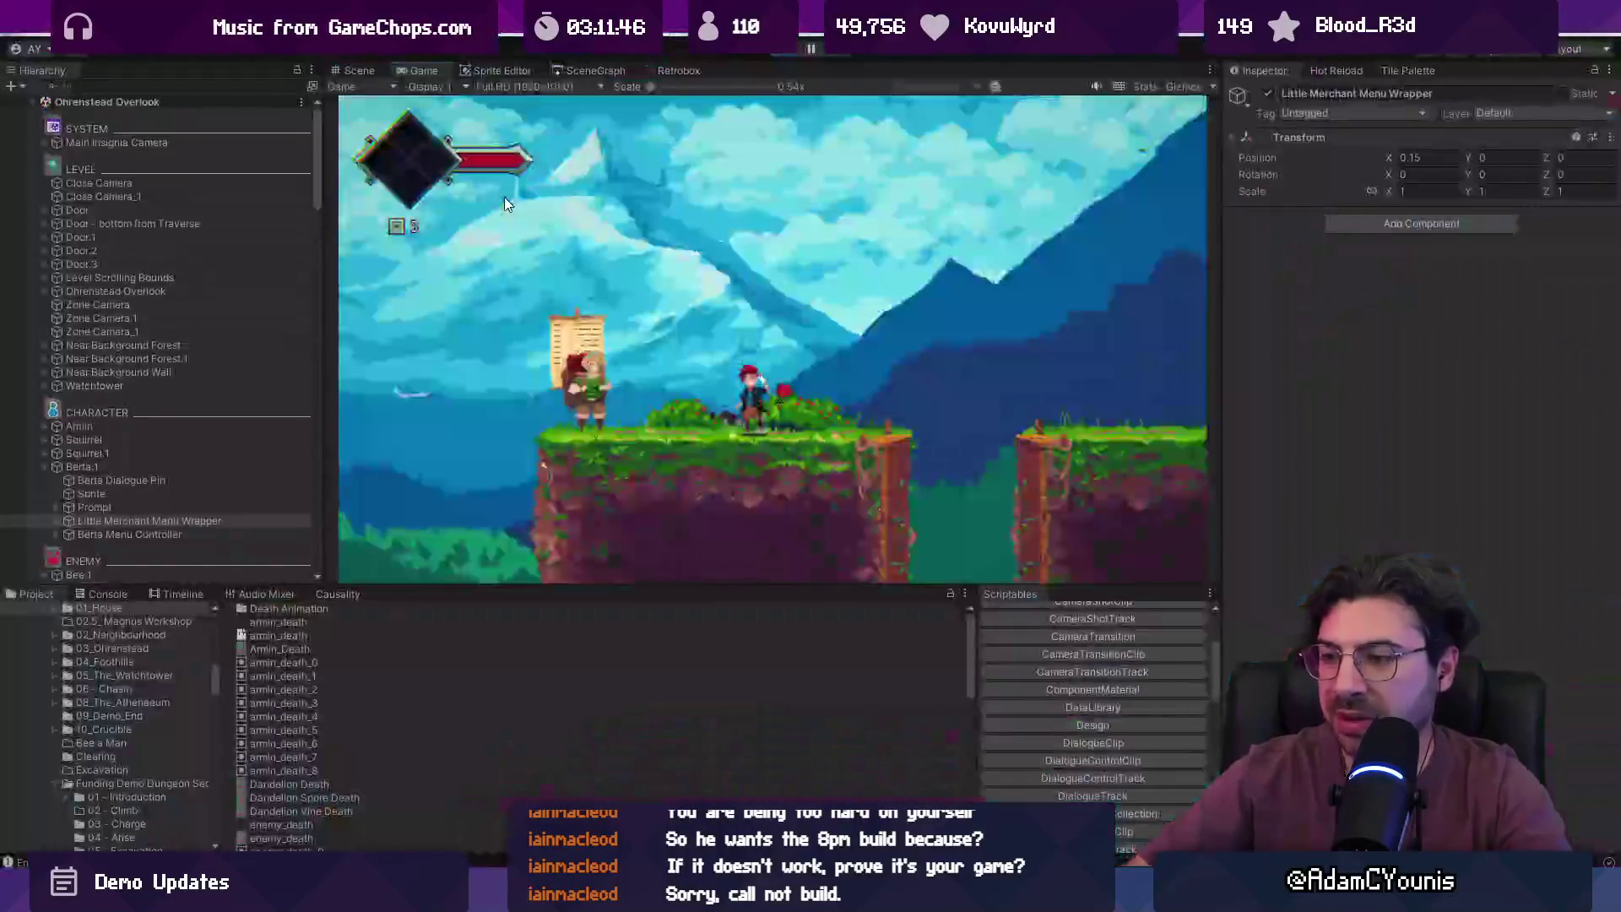
click(785, 50)
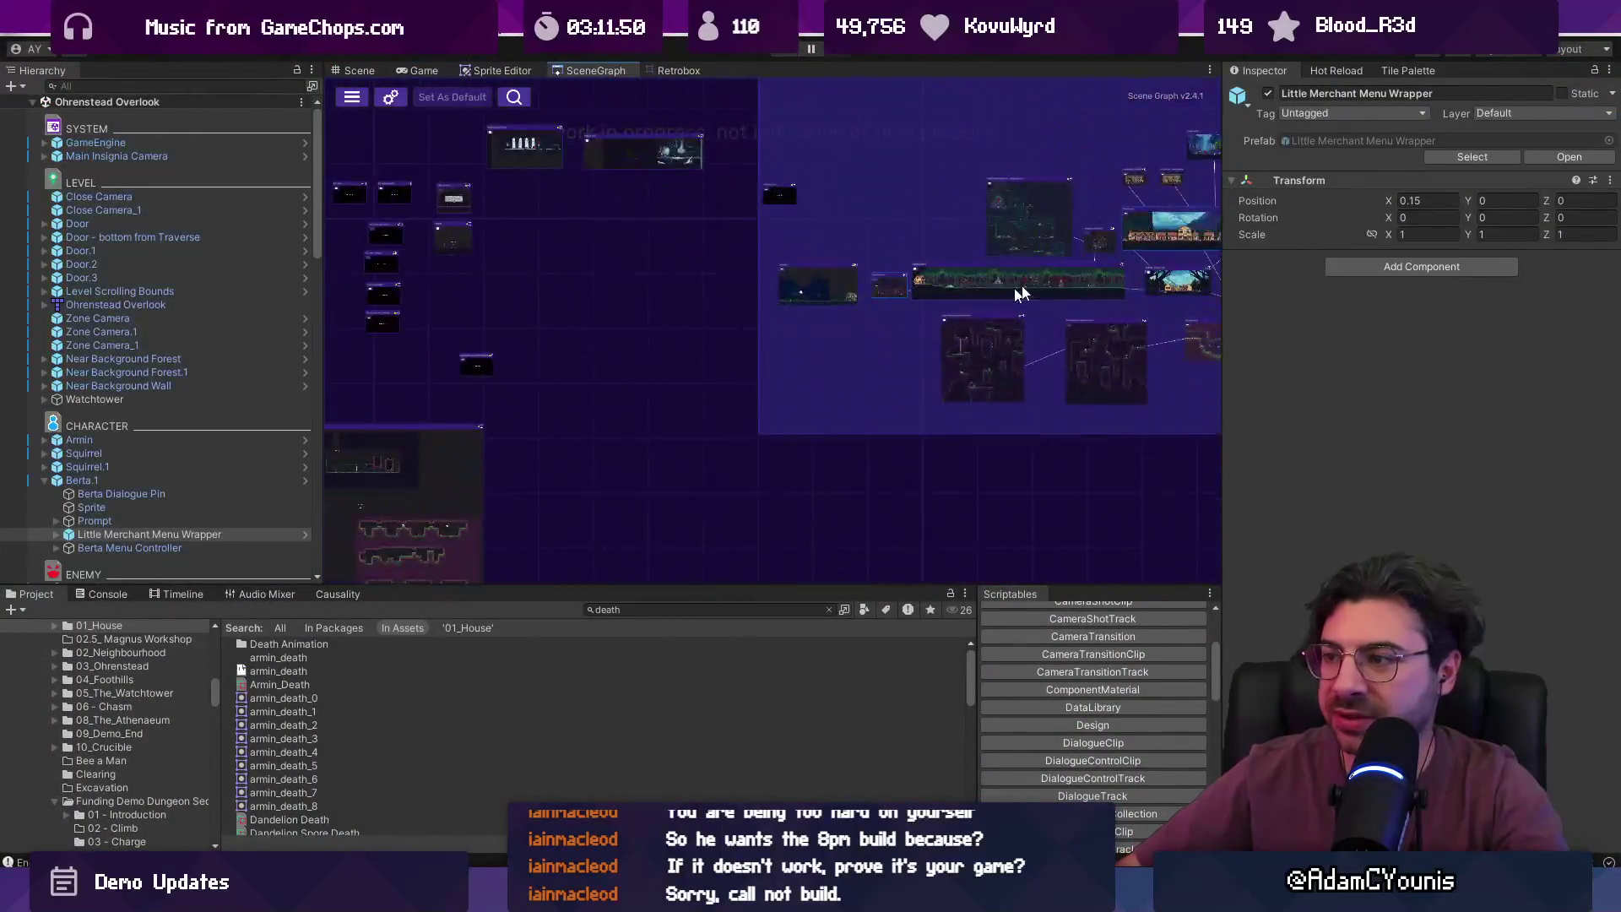
double_click(580, 274)
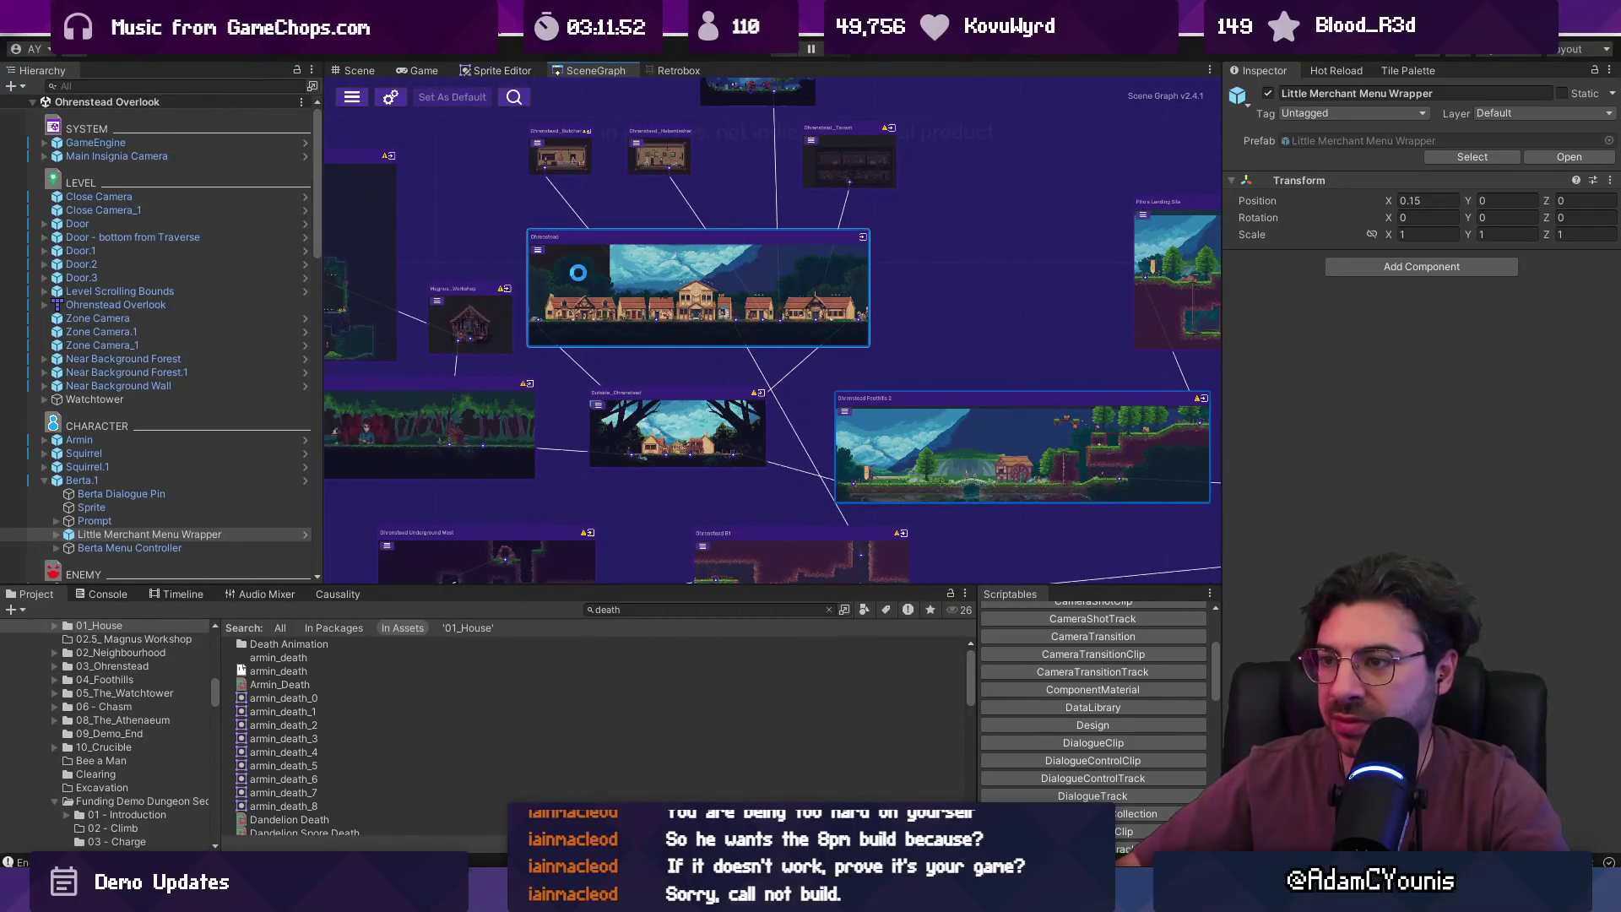
scroll(867, 435, up, 5)
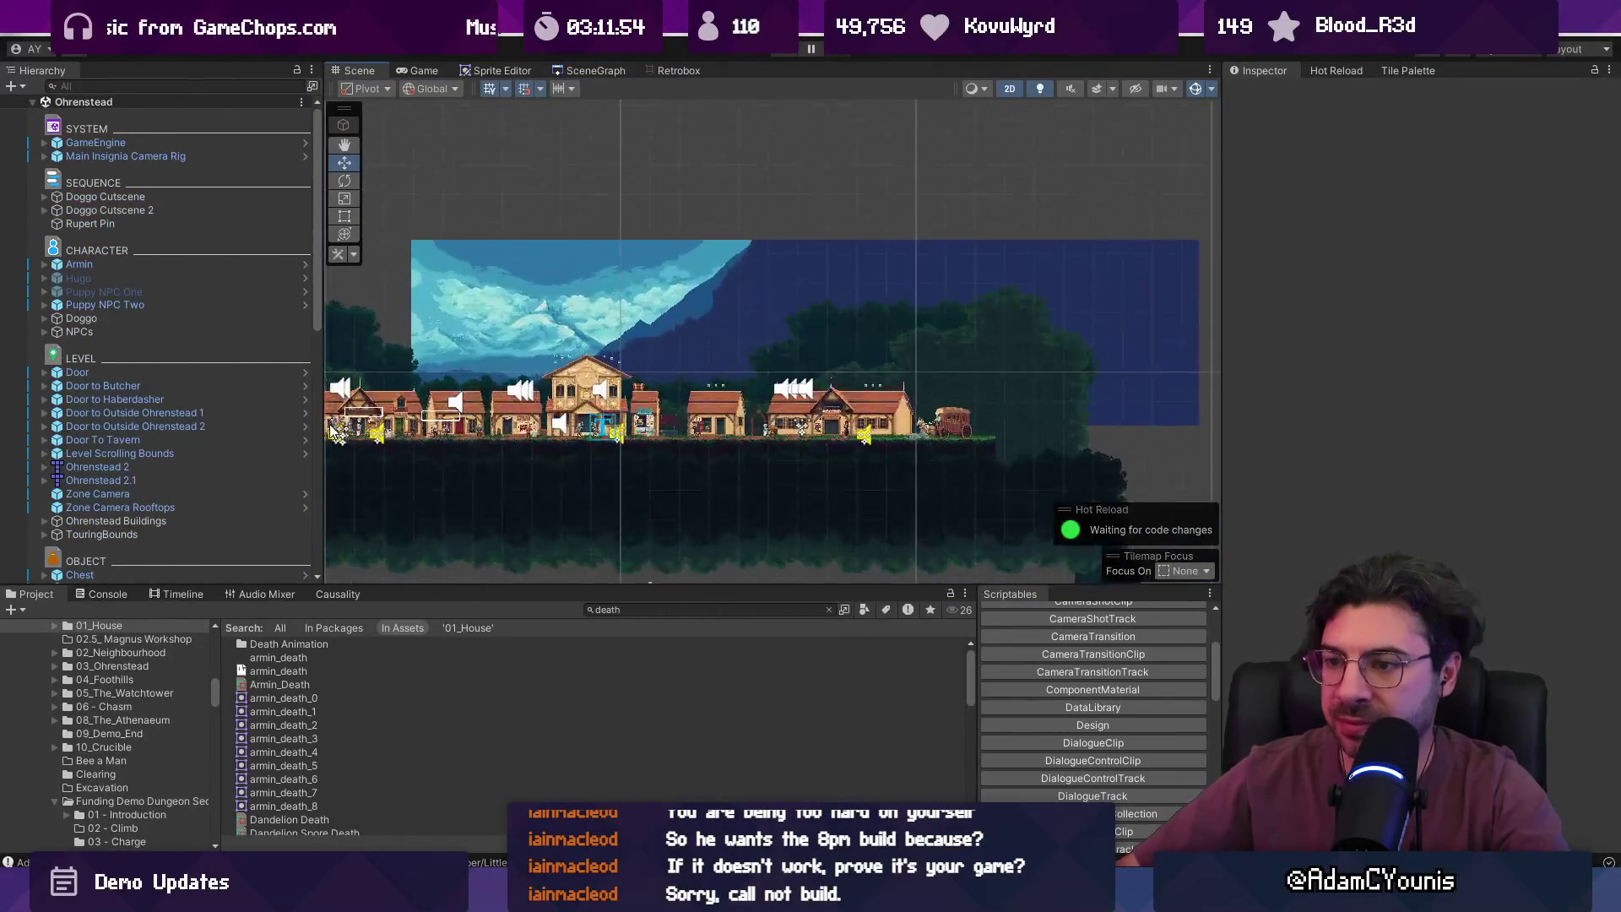
- Select the Little Merchant Menu under the town merchant's NPC wrapper
click(868, 435)
scroll(867, 435, up, 3)
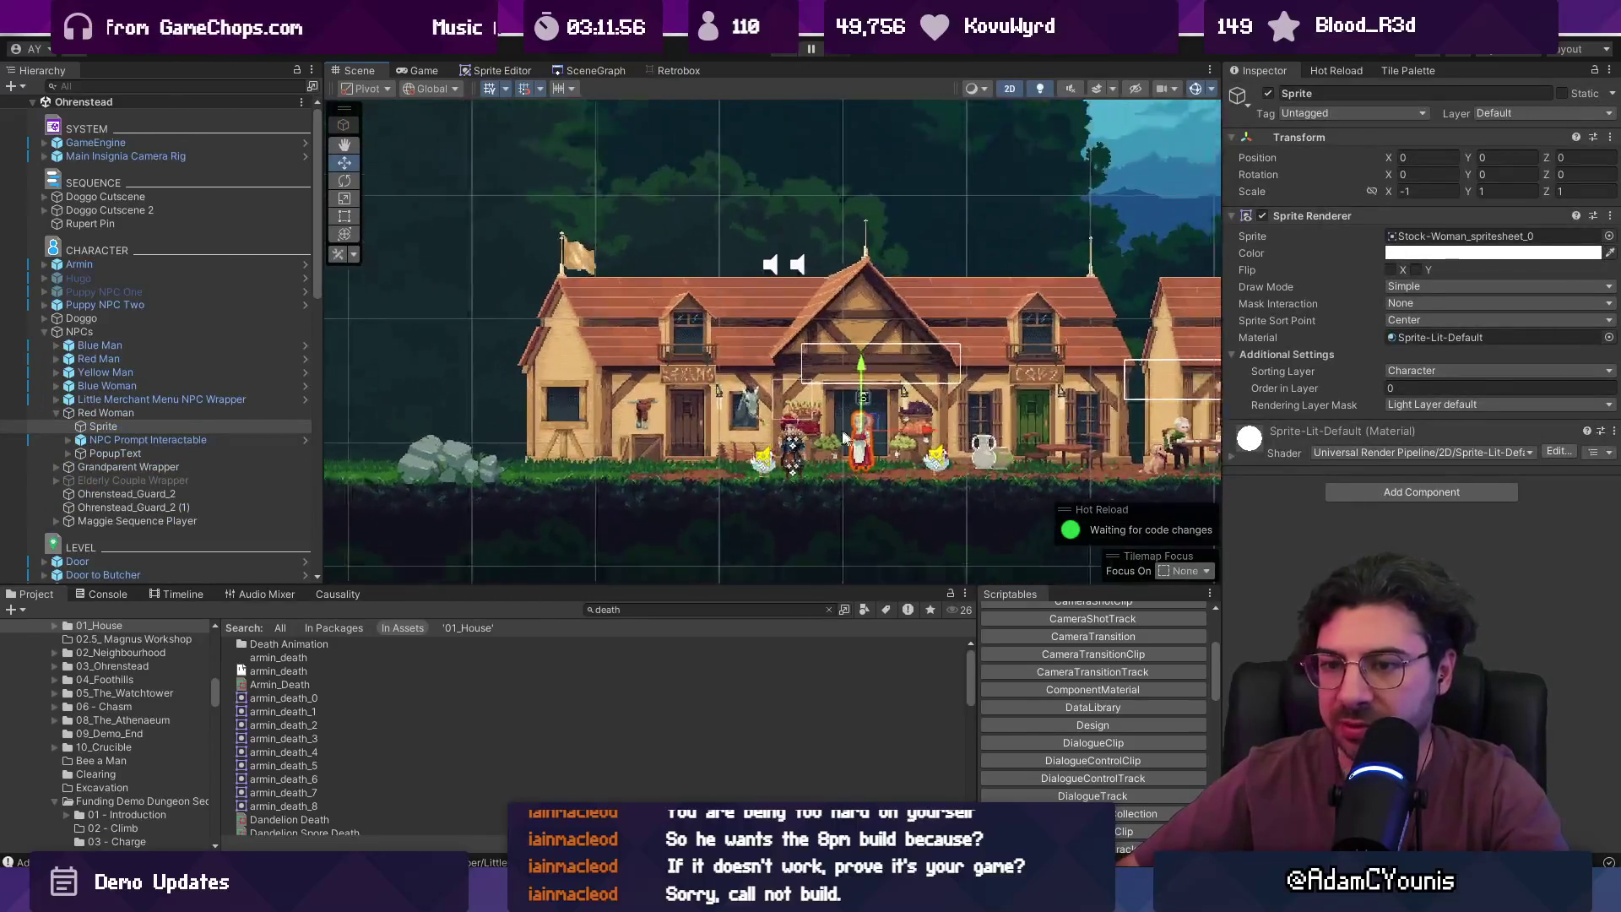
click(68, 440)
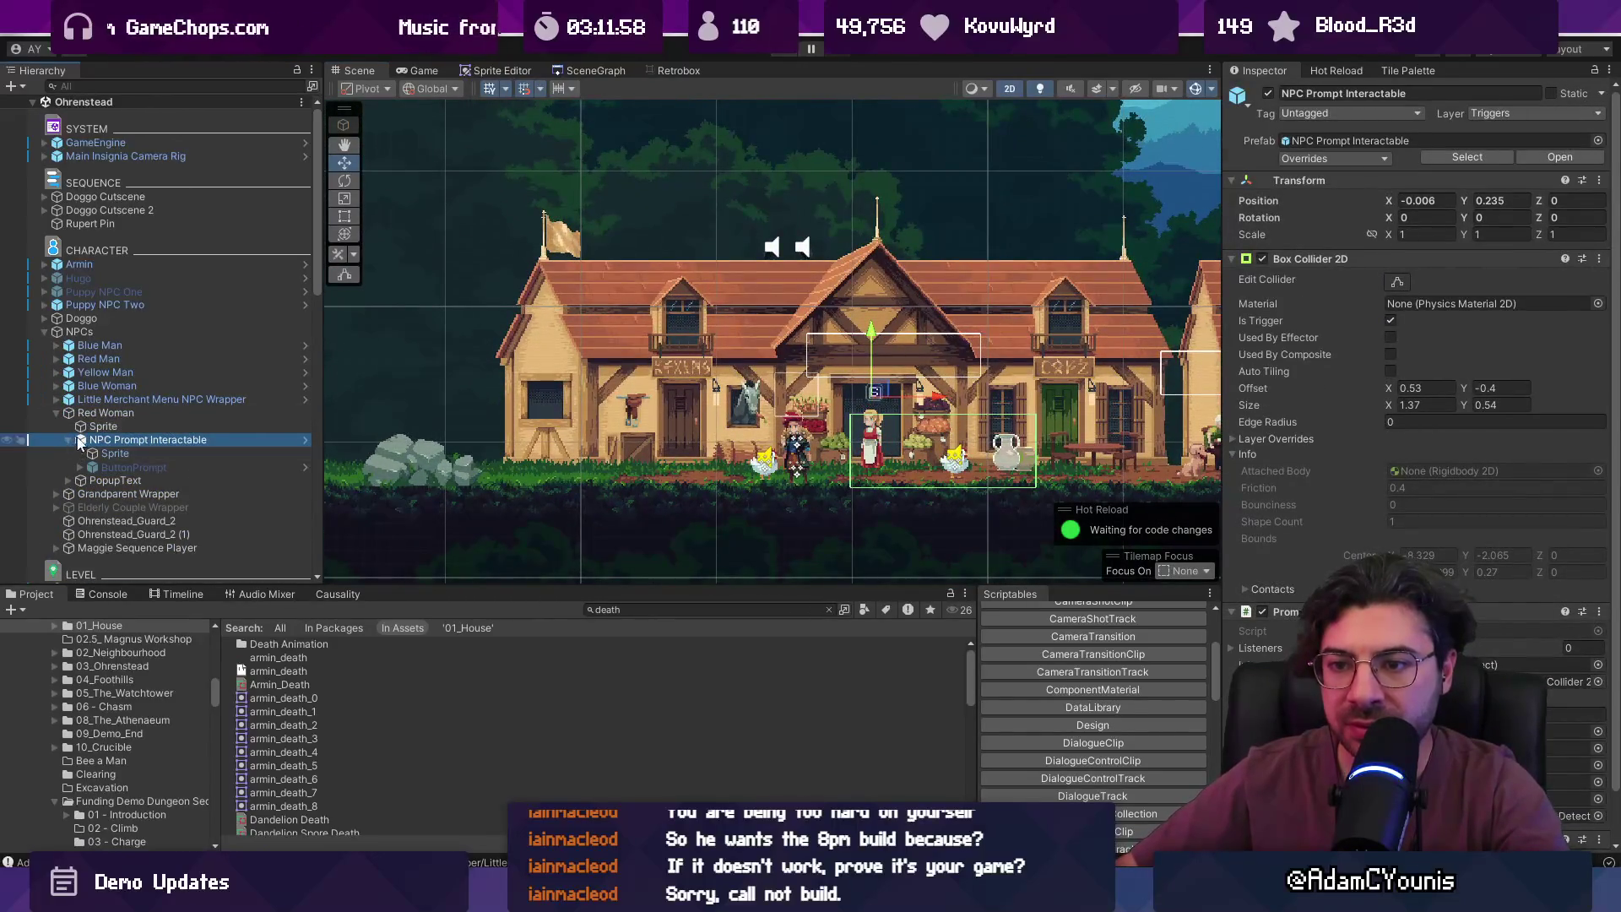
click(95, 399)
click(56, 400)
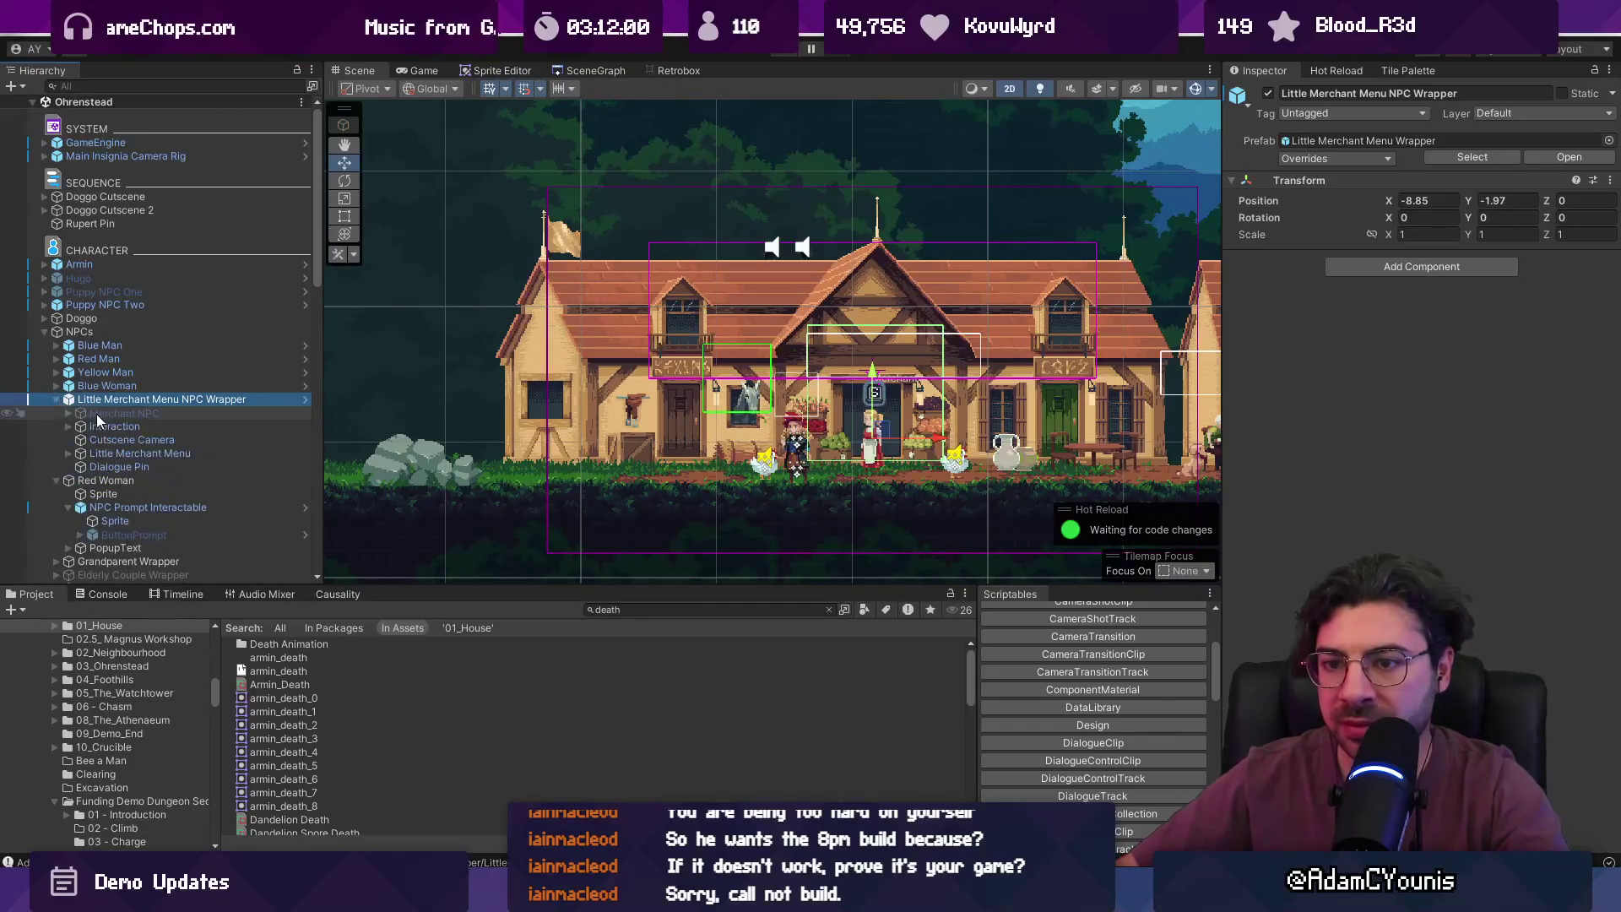
click(110, 427)
click(141, 452)
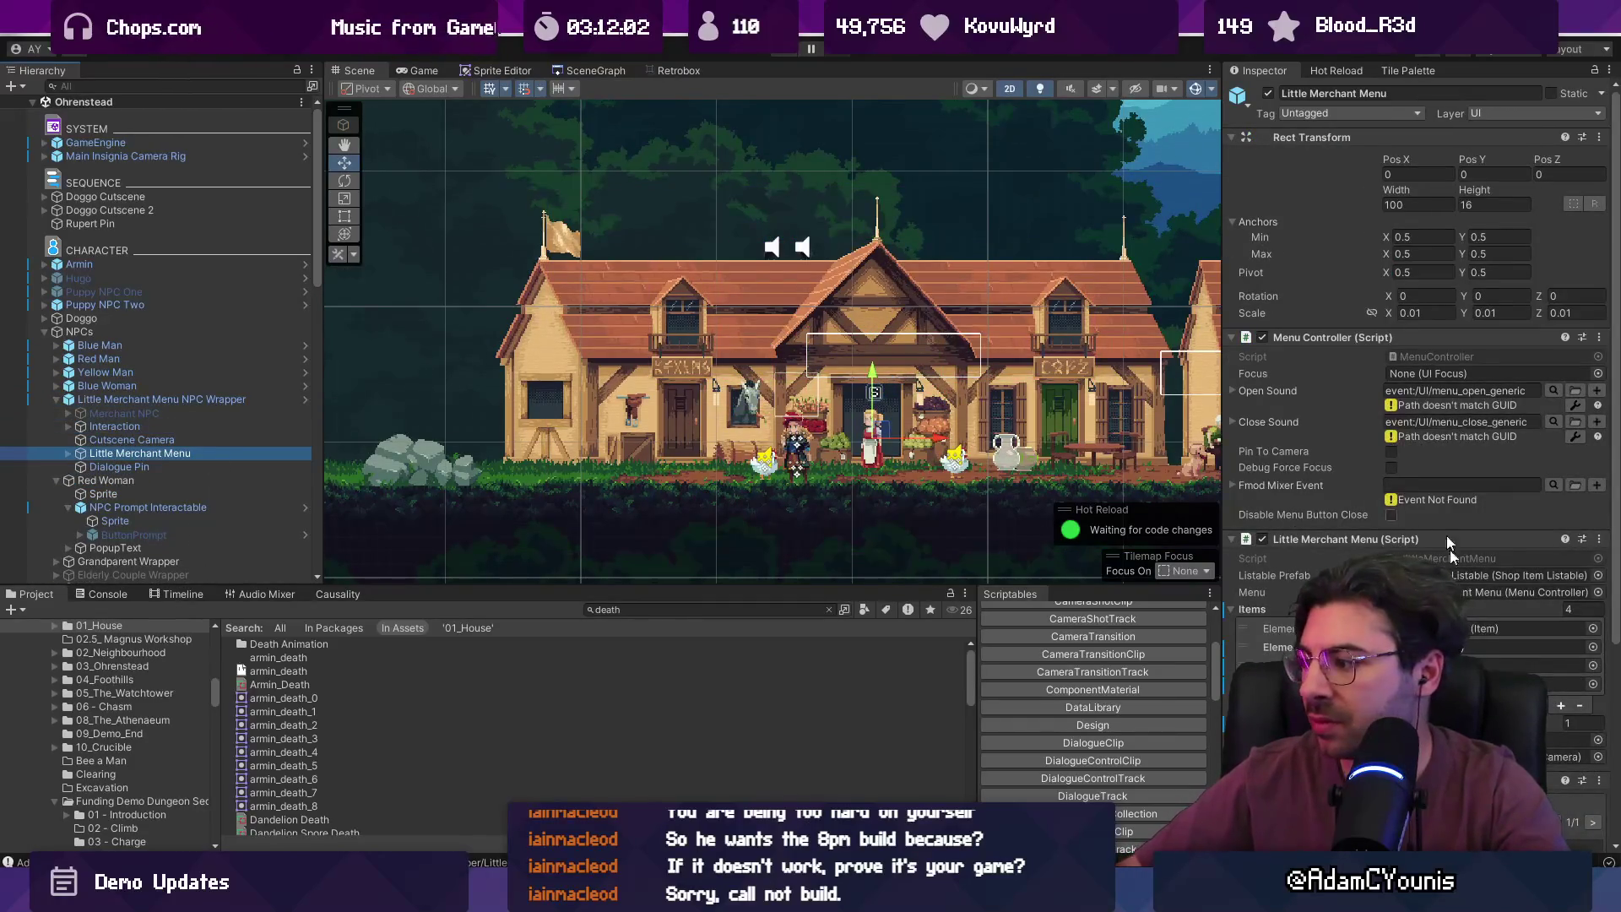
- Add a fifth shop item set to Onion and start the game
click(1560, 706)
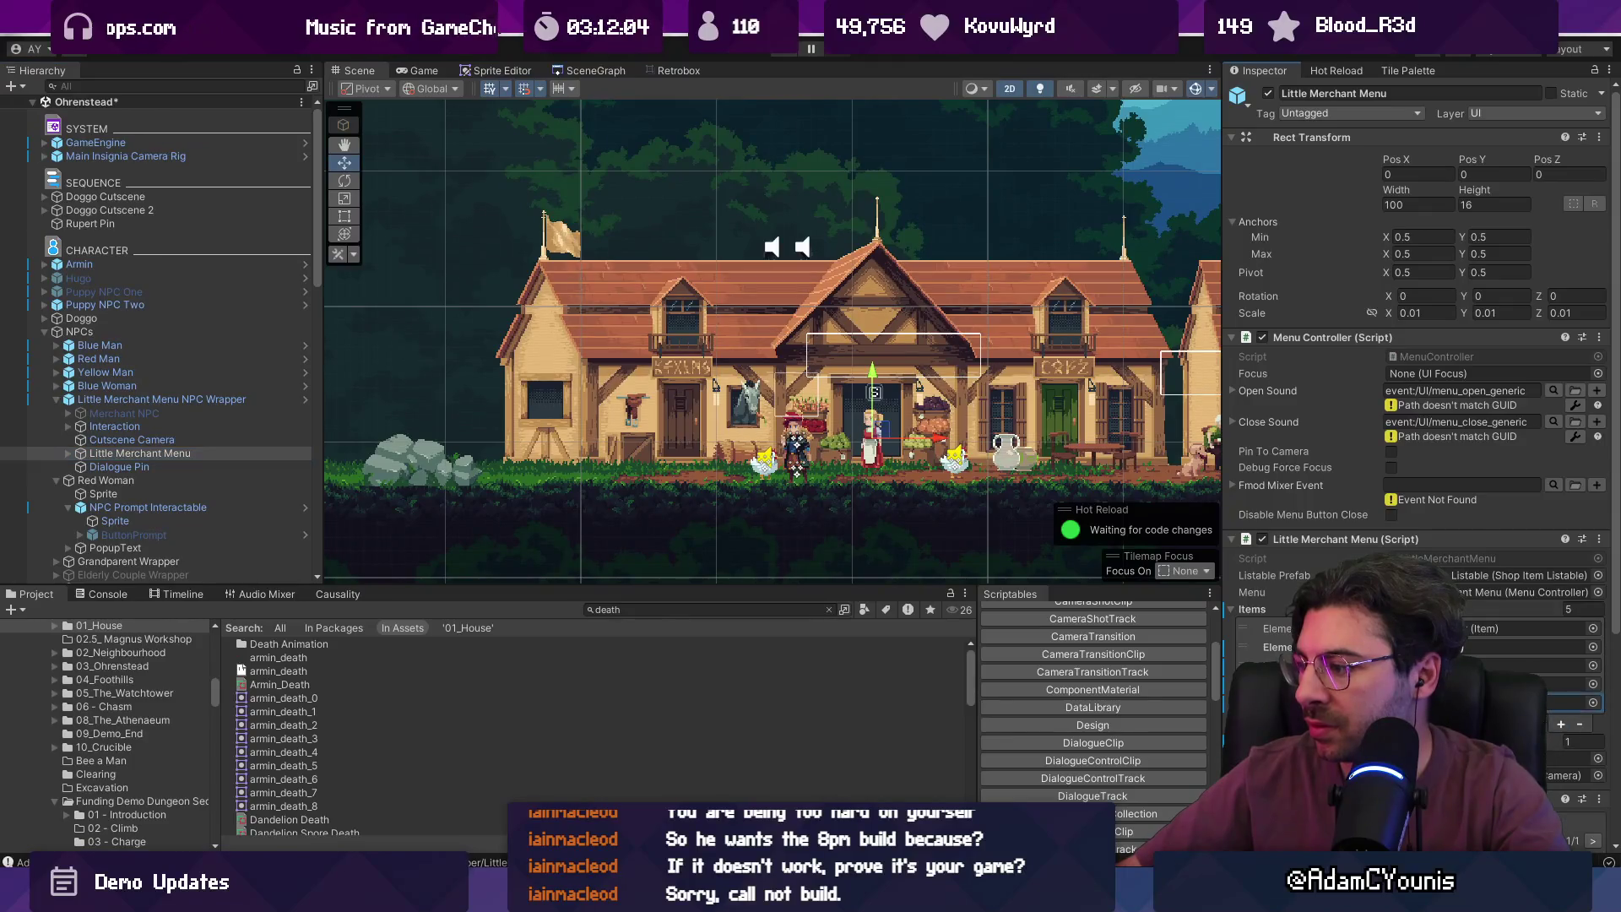
click(1591, 703)
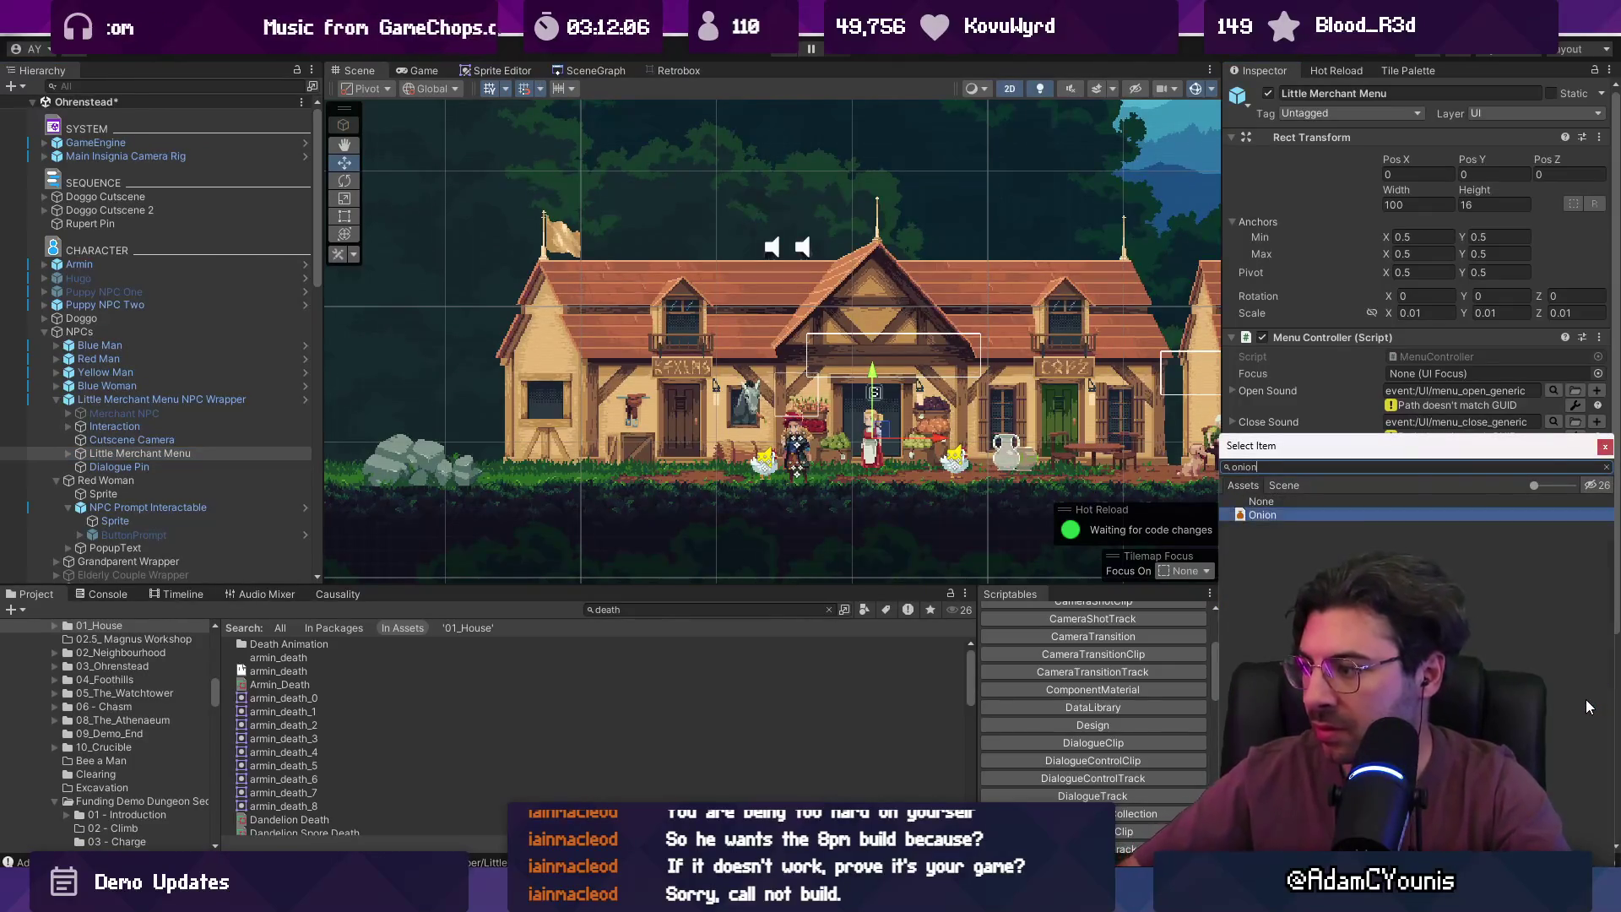
double_click(1587, 706)
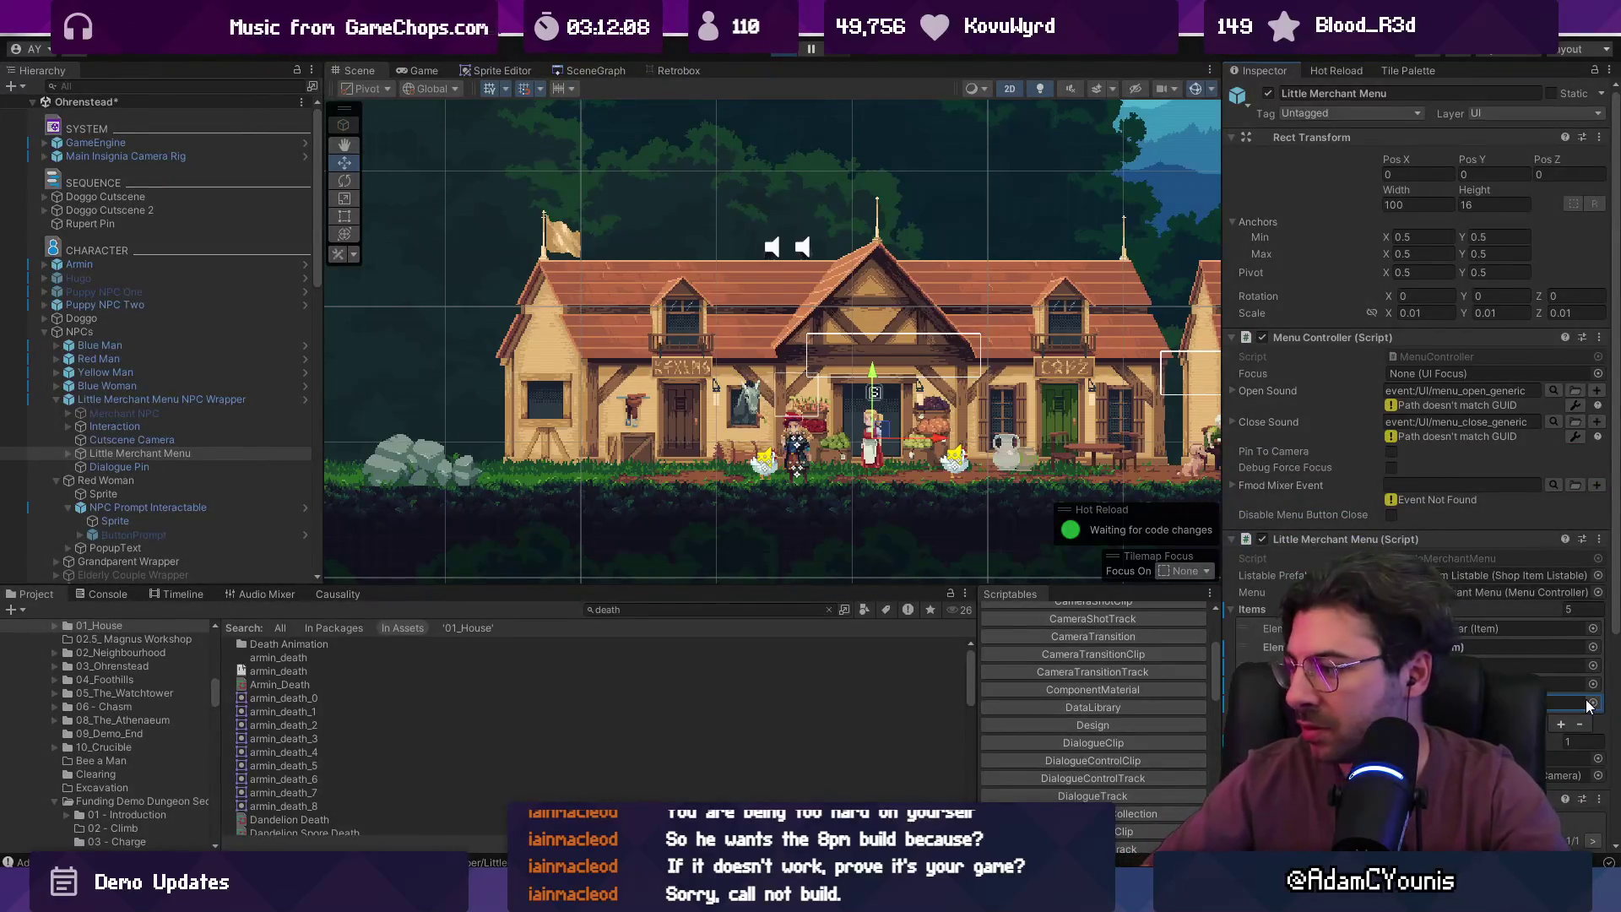
key(ctrl+p)
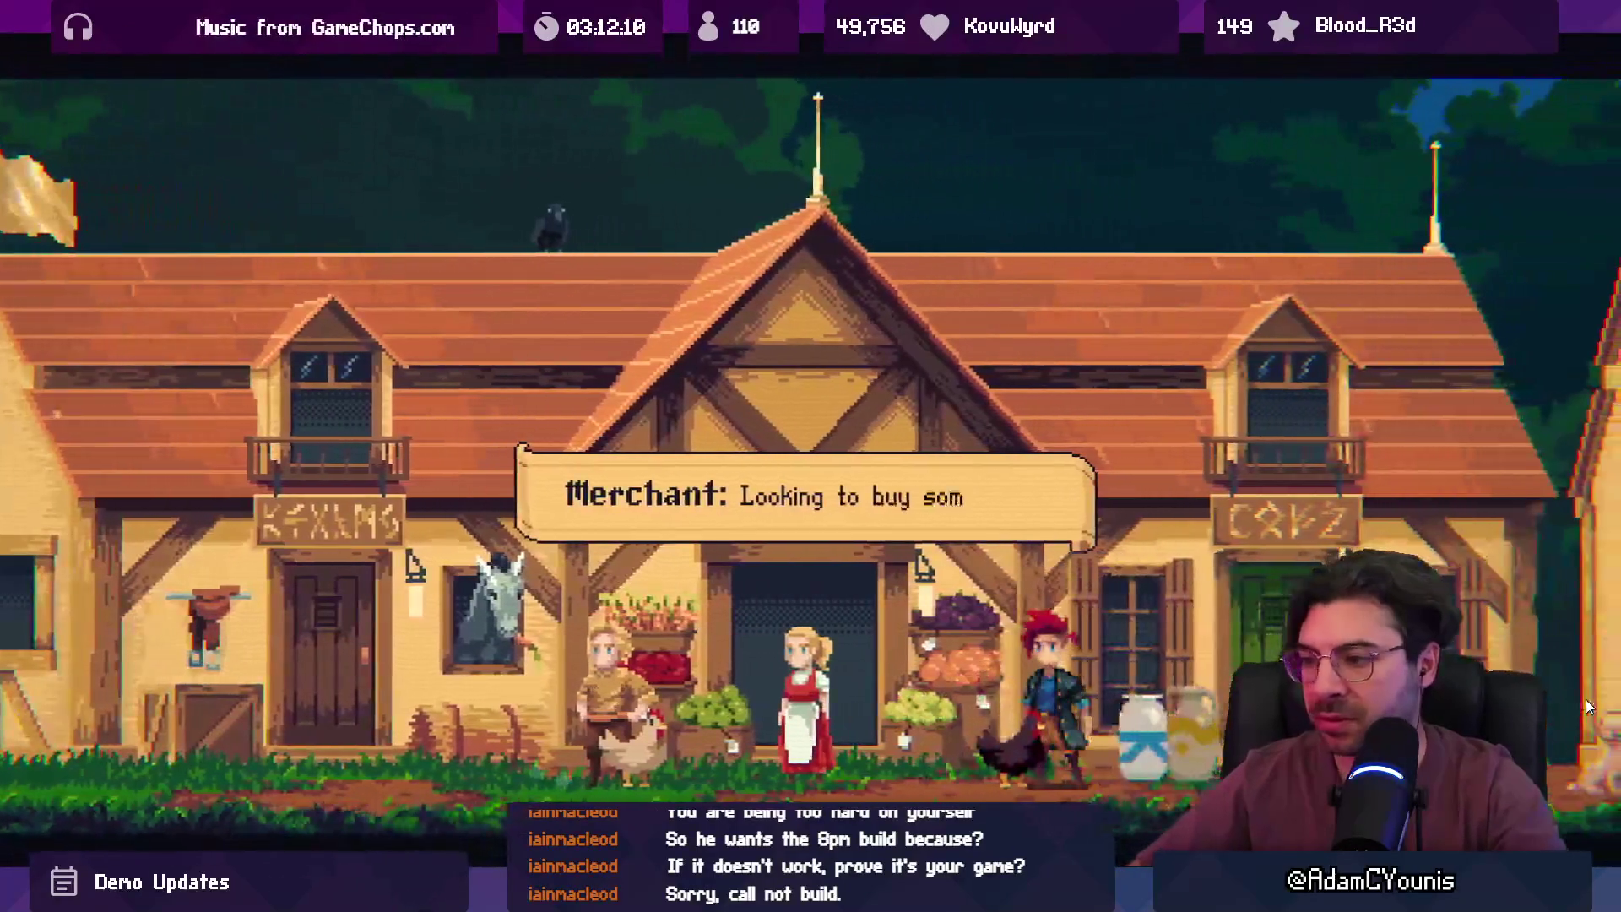
- Close the shop menu and restart Play mode
key(Escape)
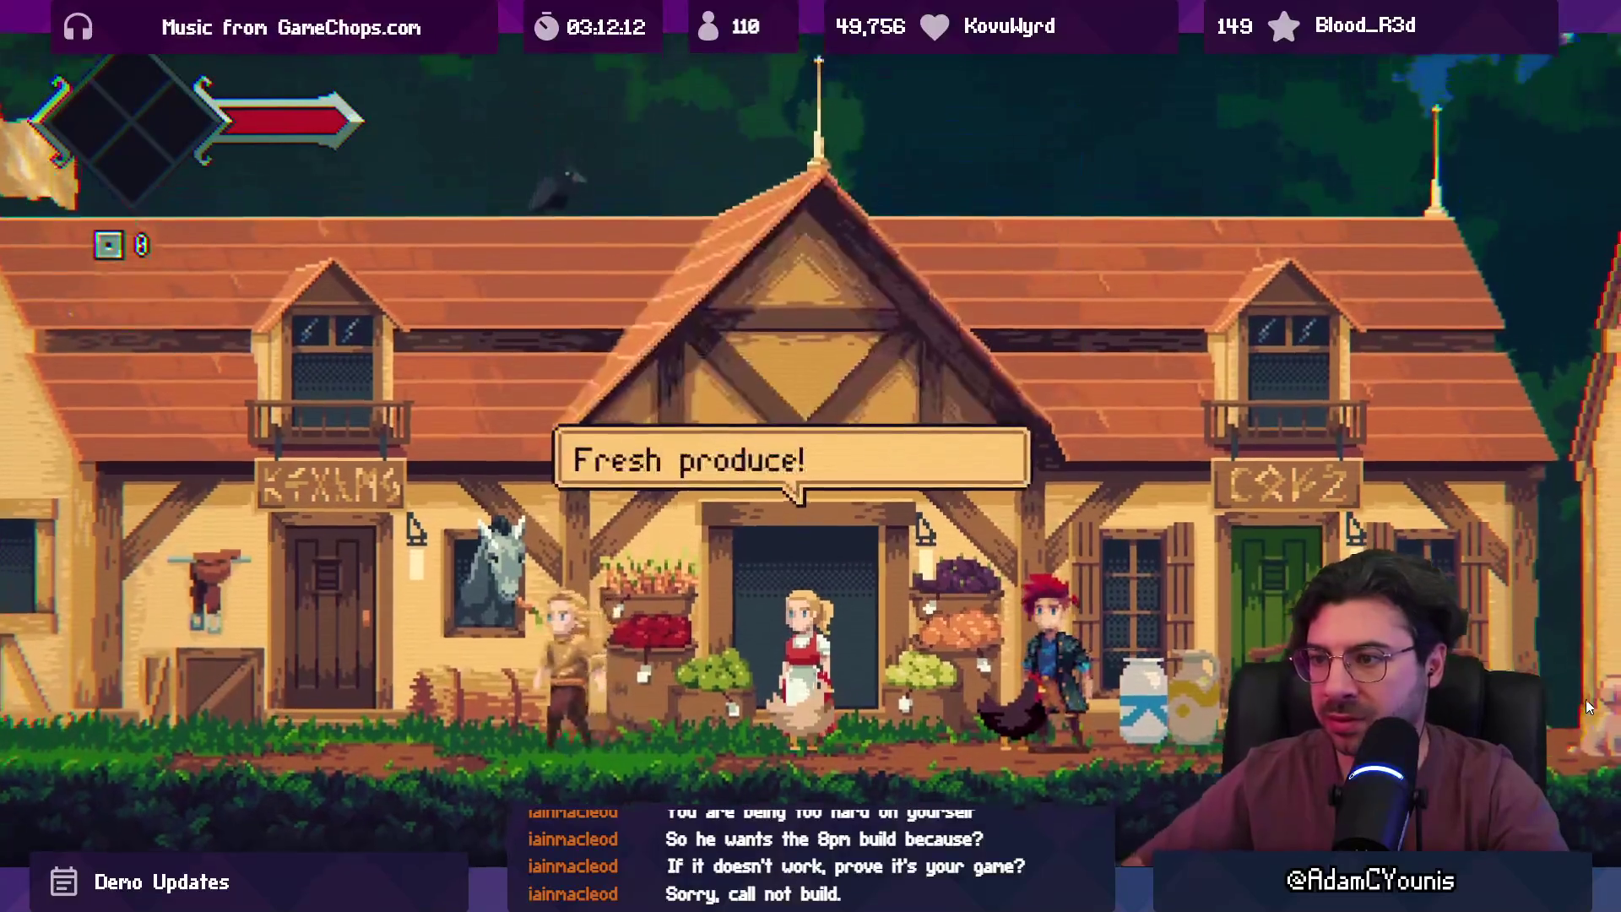
key(Escape)
key(ctrl+p)
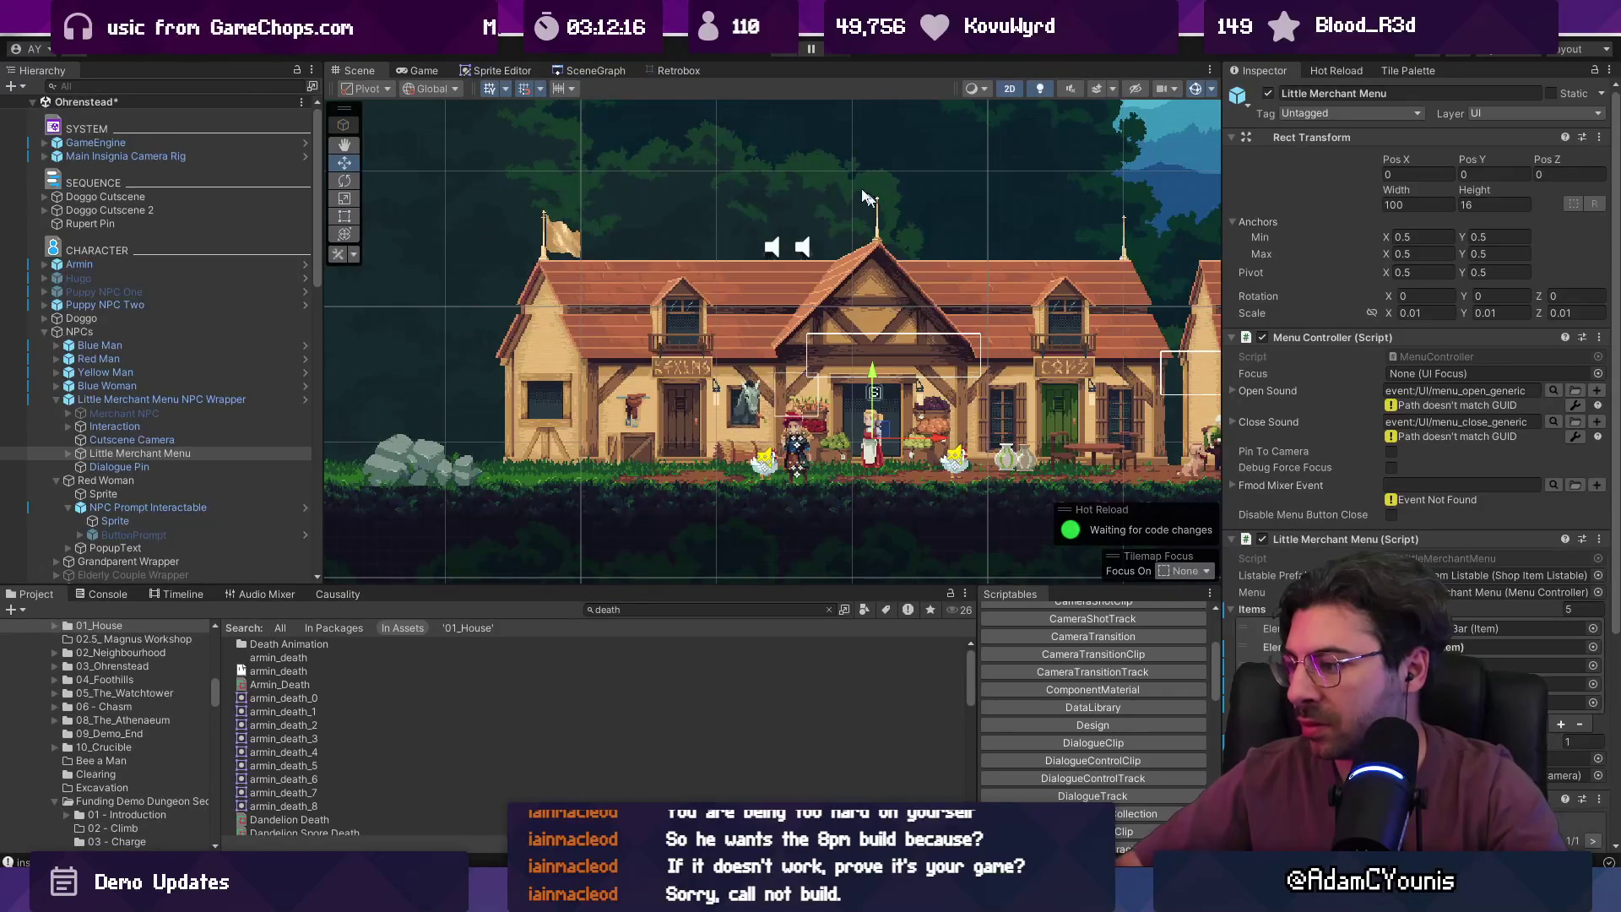
click(781, 53)
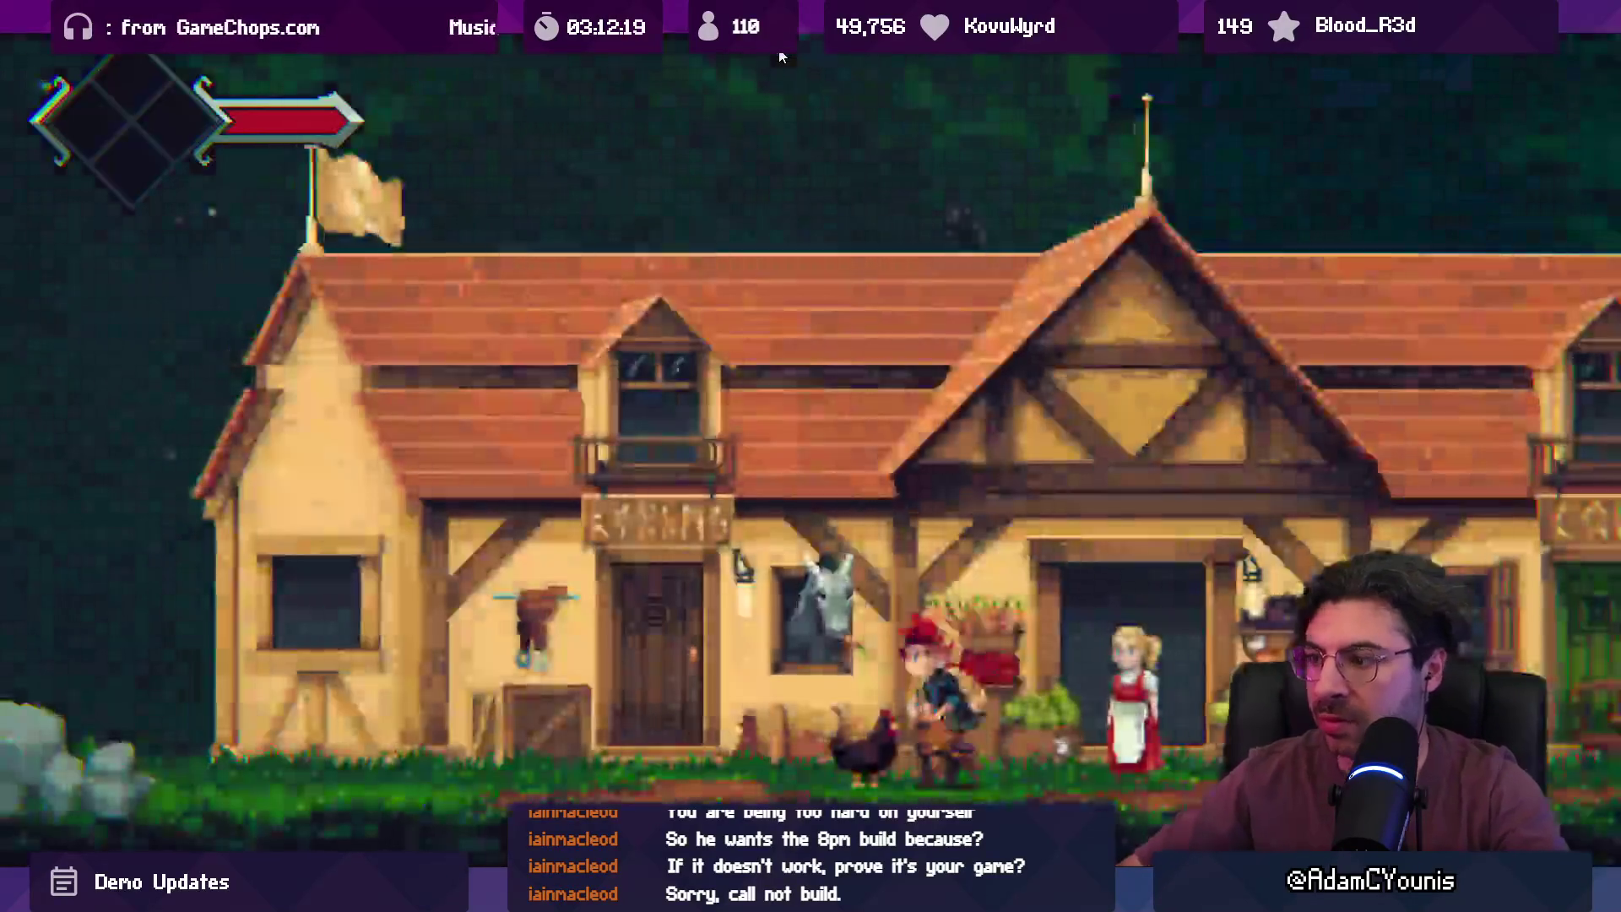
- Walk to the merchant, check Onion at 5 in the shop list, then stop the game
key(Right)
key(e)
key(Down)
key(Down)
key(Down)
key(Down)
key(Up)
key(Up)
key(Down)
key(Down)
key(Down)
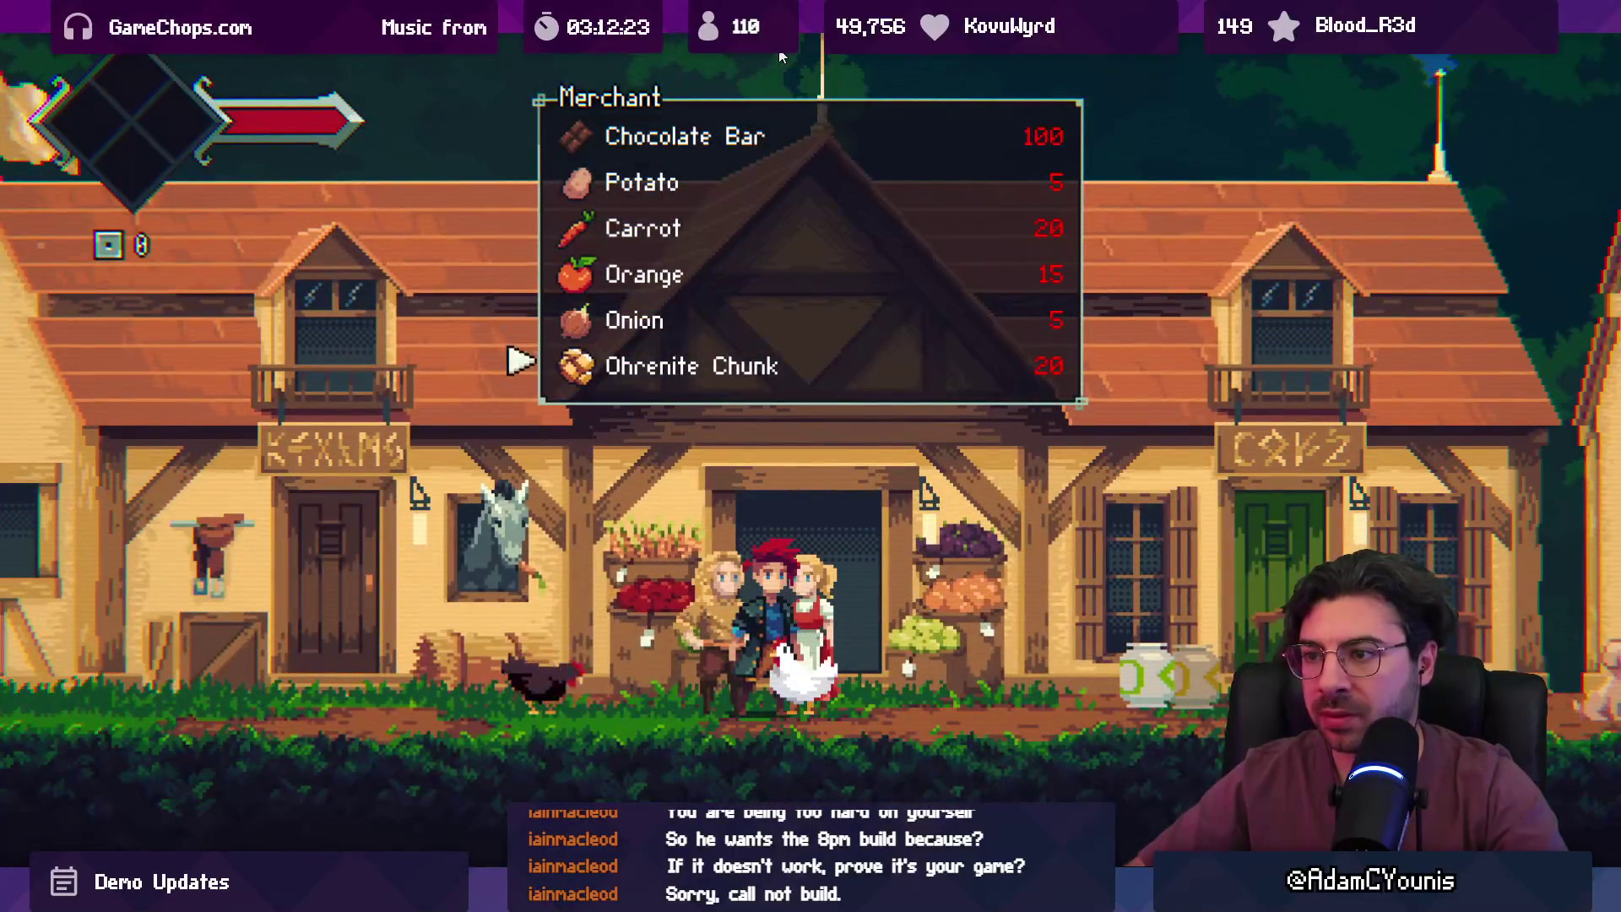
key(Up)
key(Up)
key(Up)
key(Down)
key(Down)
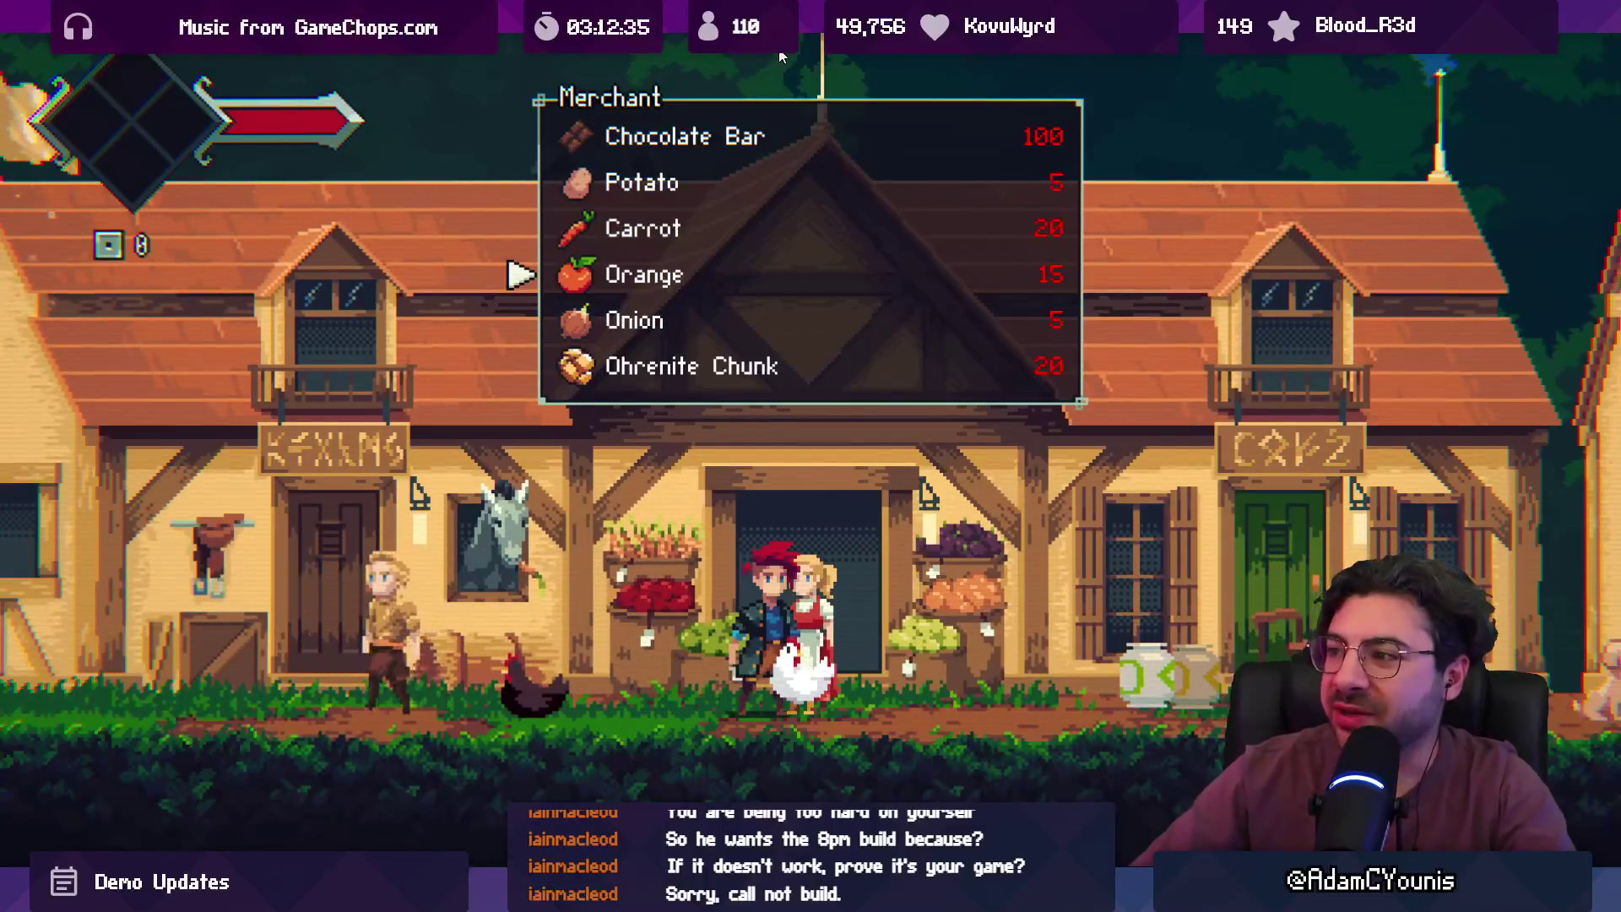
key(shift+space)
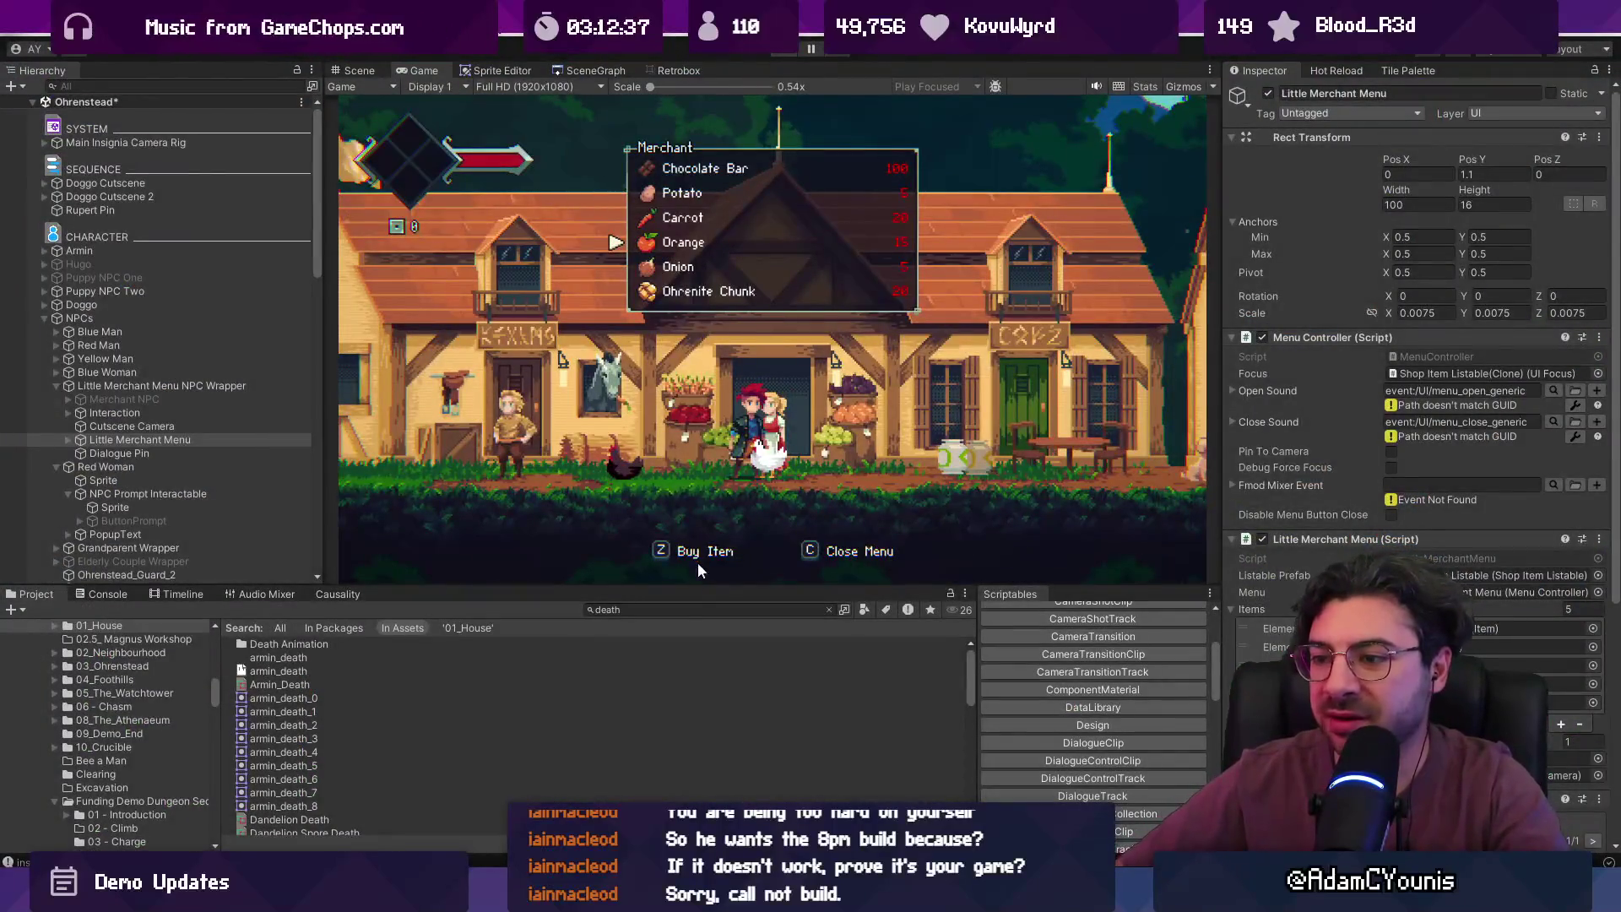
key(ctrl+p)
- Find the Carrot item asset and edit its Value
text(arrot)
click(283, 646)
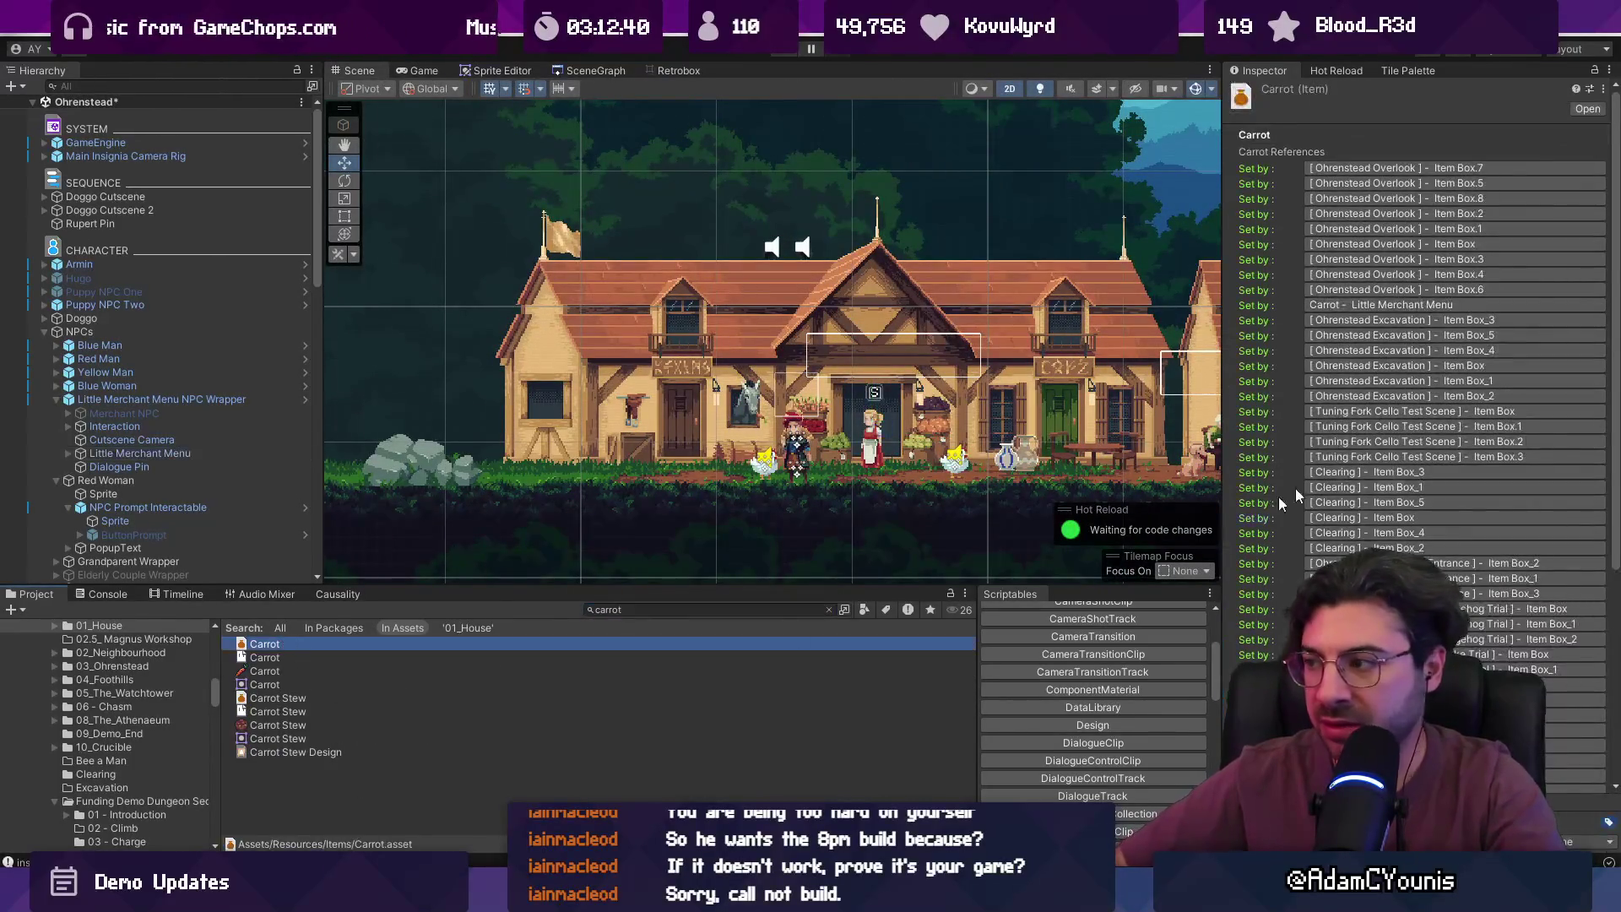
scroll(1453, 422, down, 10)
click(1574, 743)
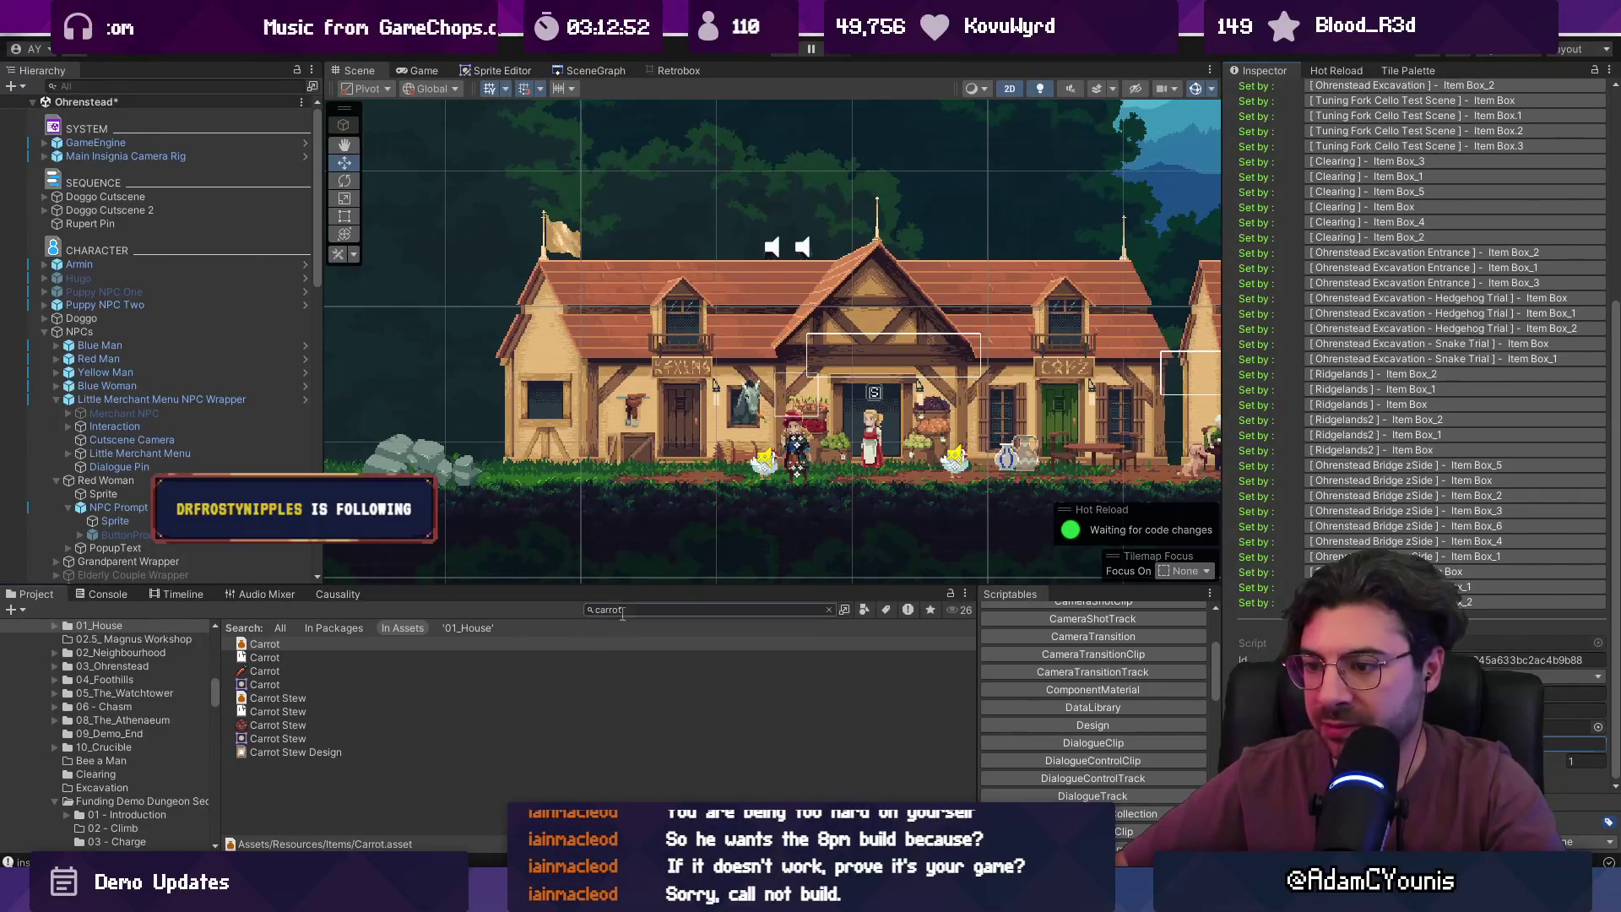
- Set the Onion item asset's Value to 10
text(onion)
click(366, 675)
key(Up)
key(Up)
click(1415, 432)
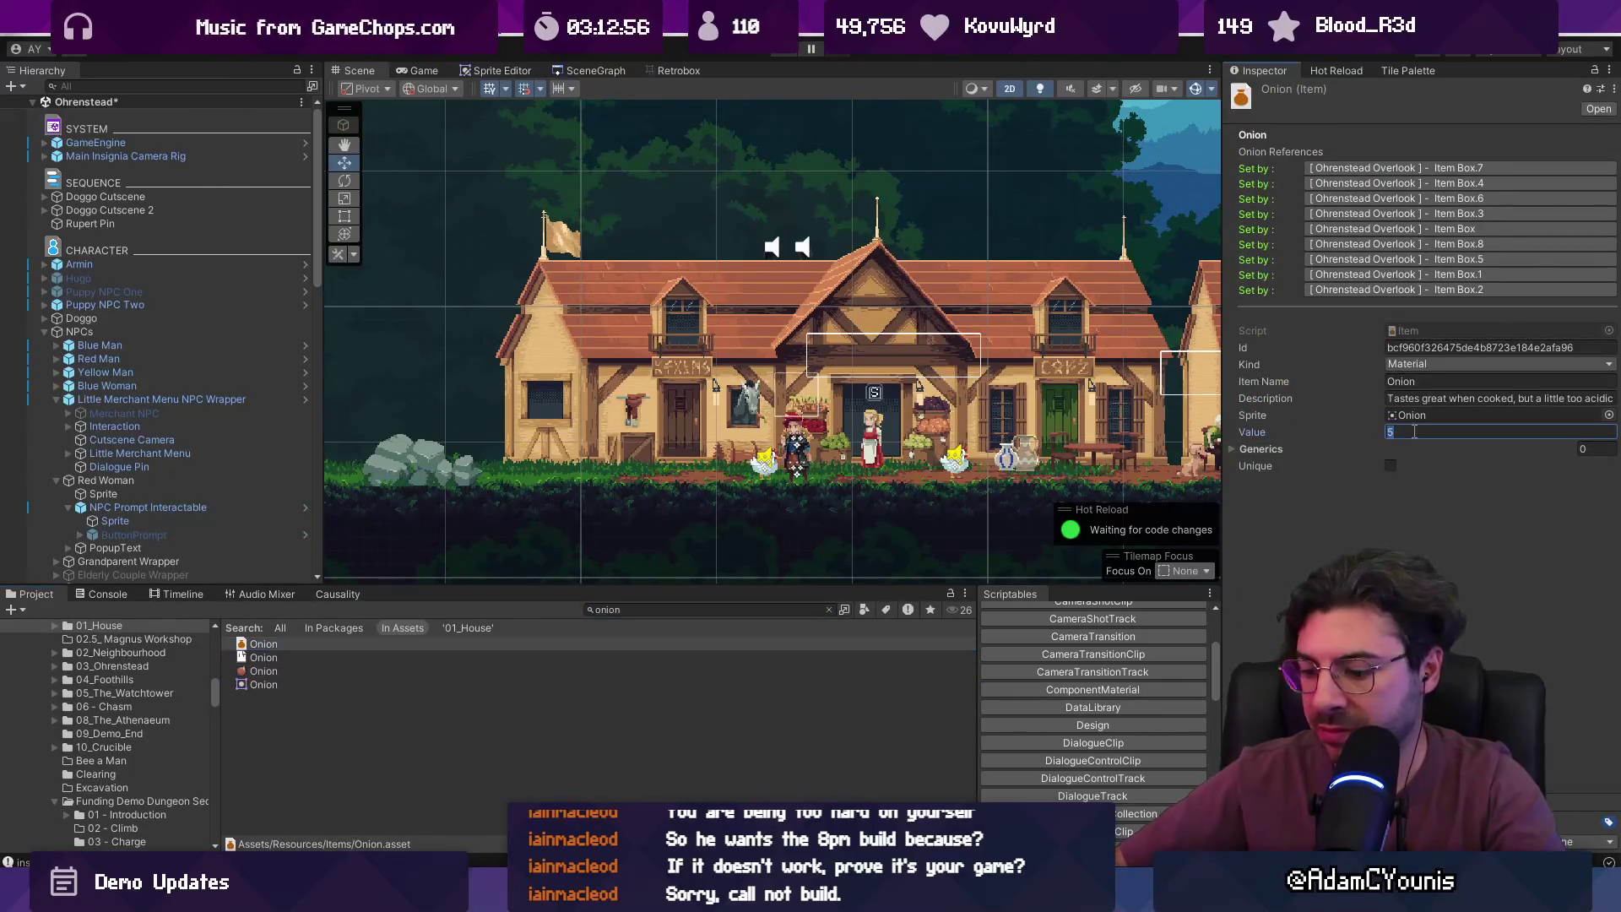
click(720, 613)
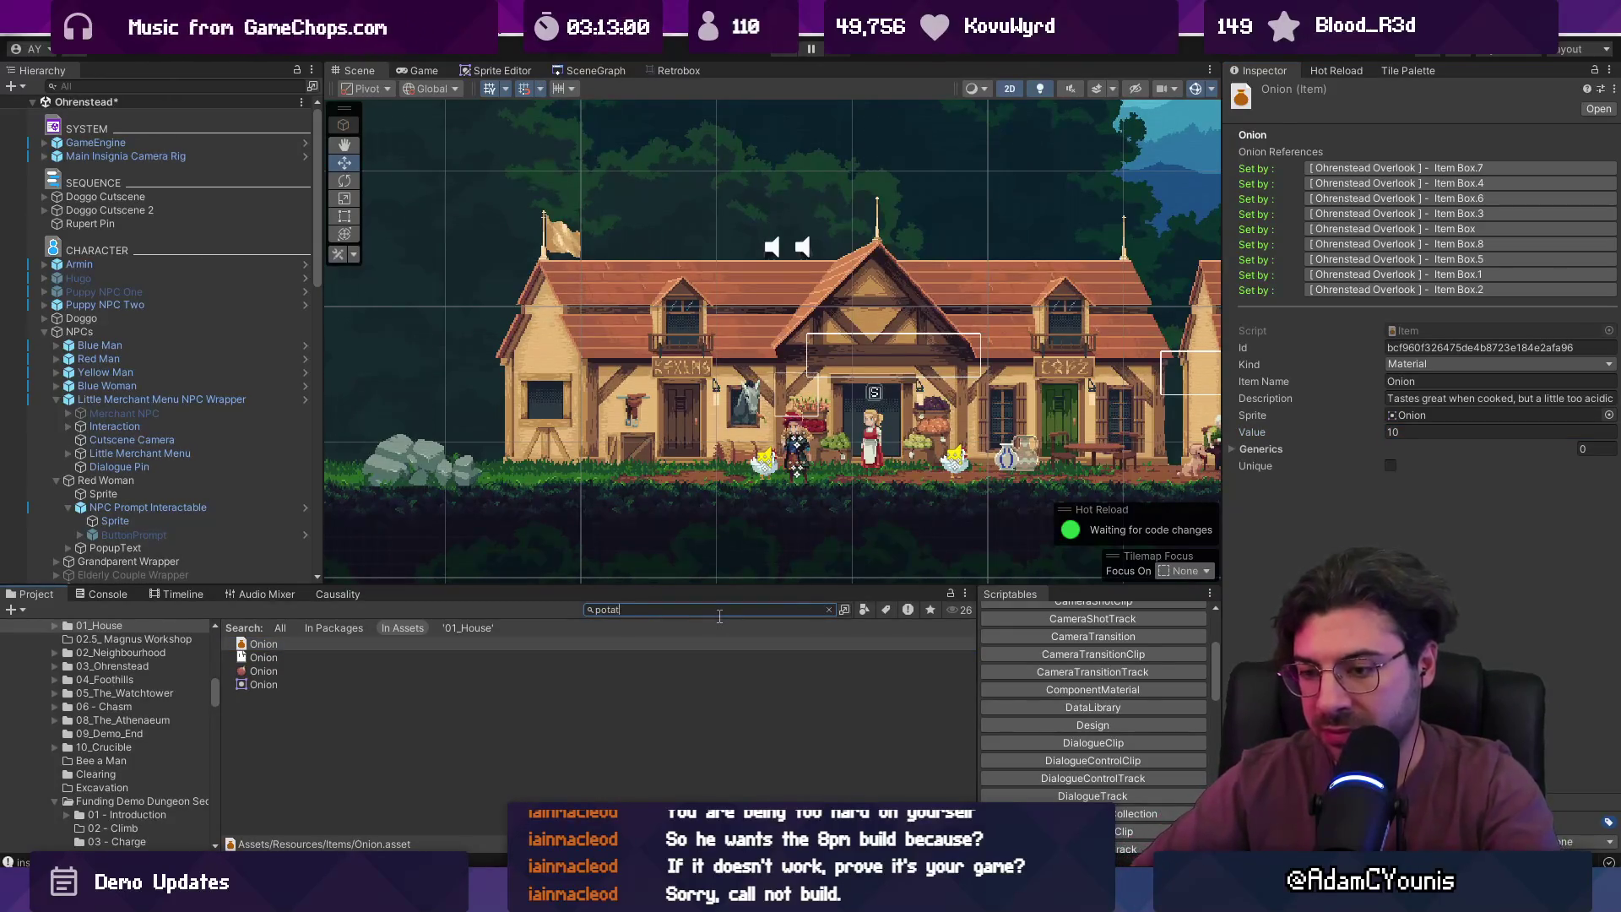
- Set the Potato item's Value to 10, save the scene, and start the game
text(o)
click(398, 645)
click(1413, 310)
text(10)
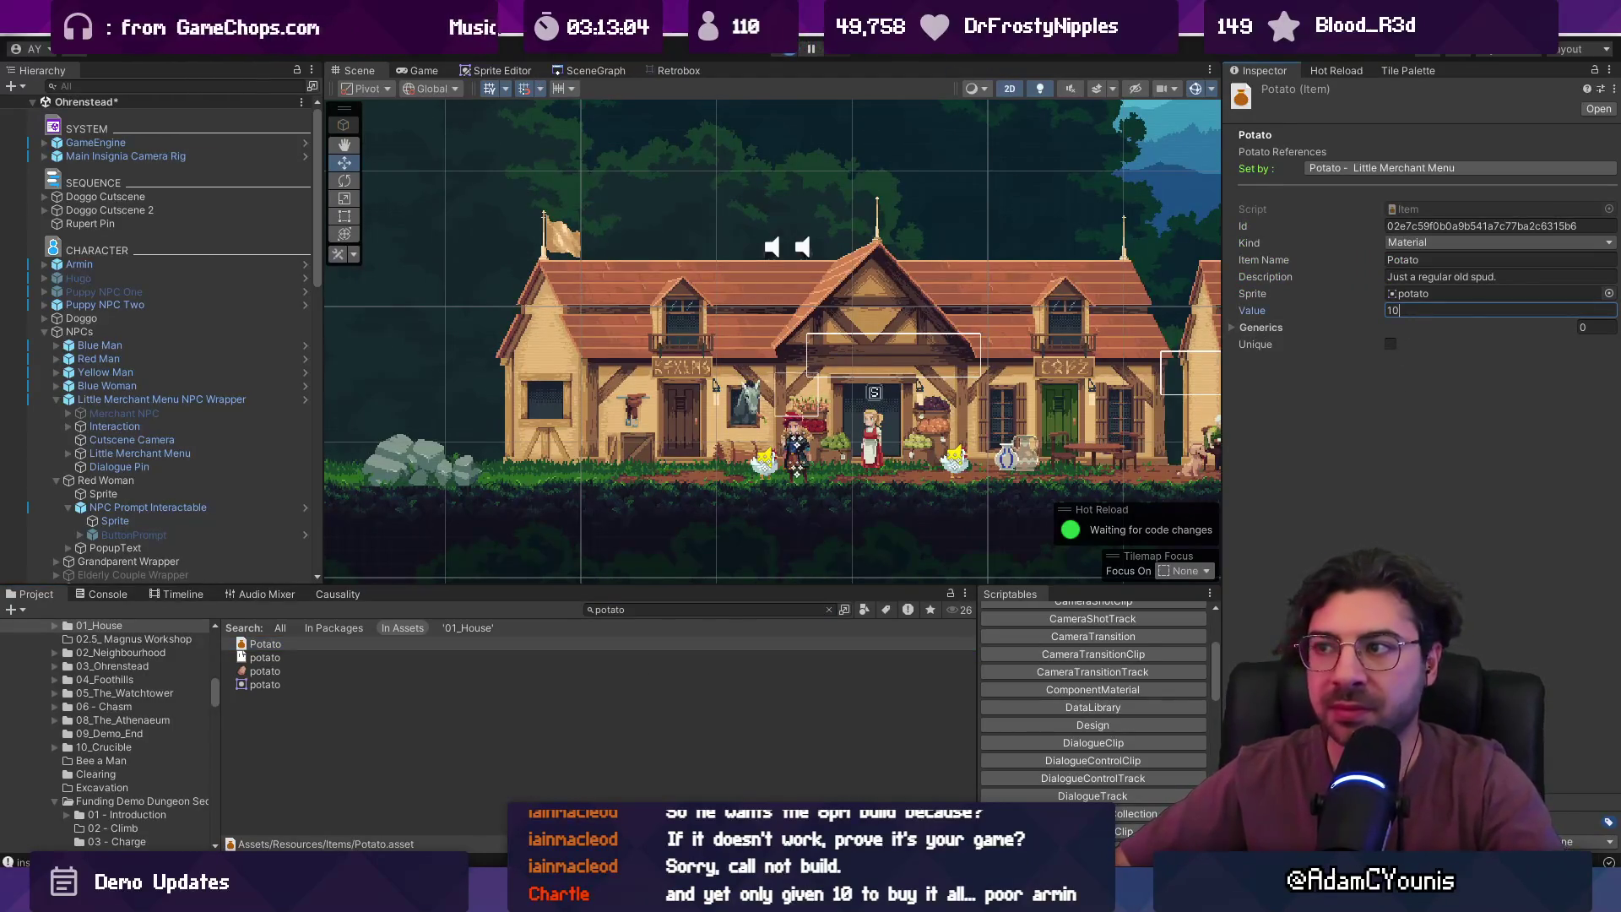
key(ctrl+s)
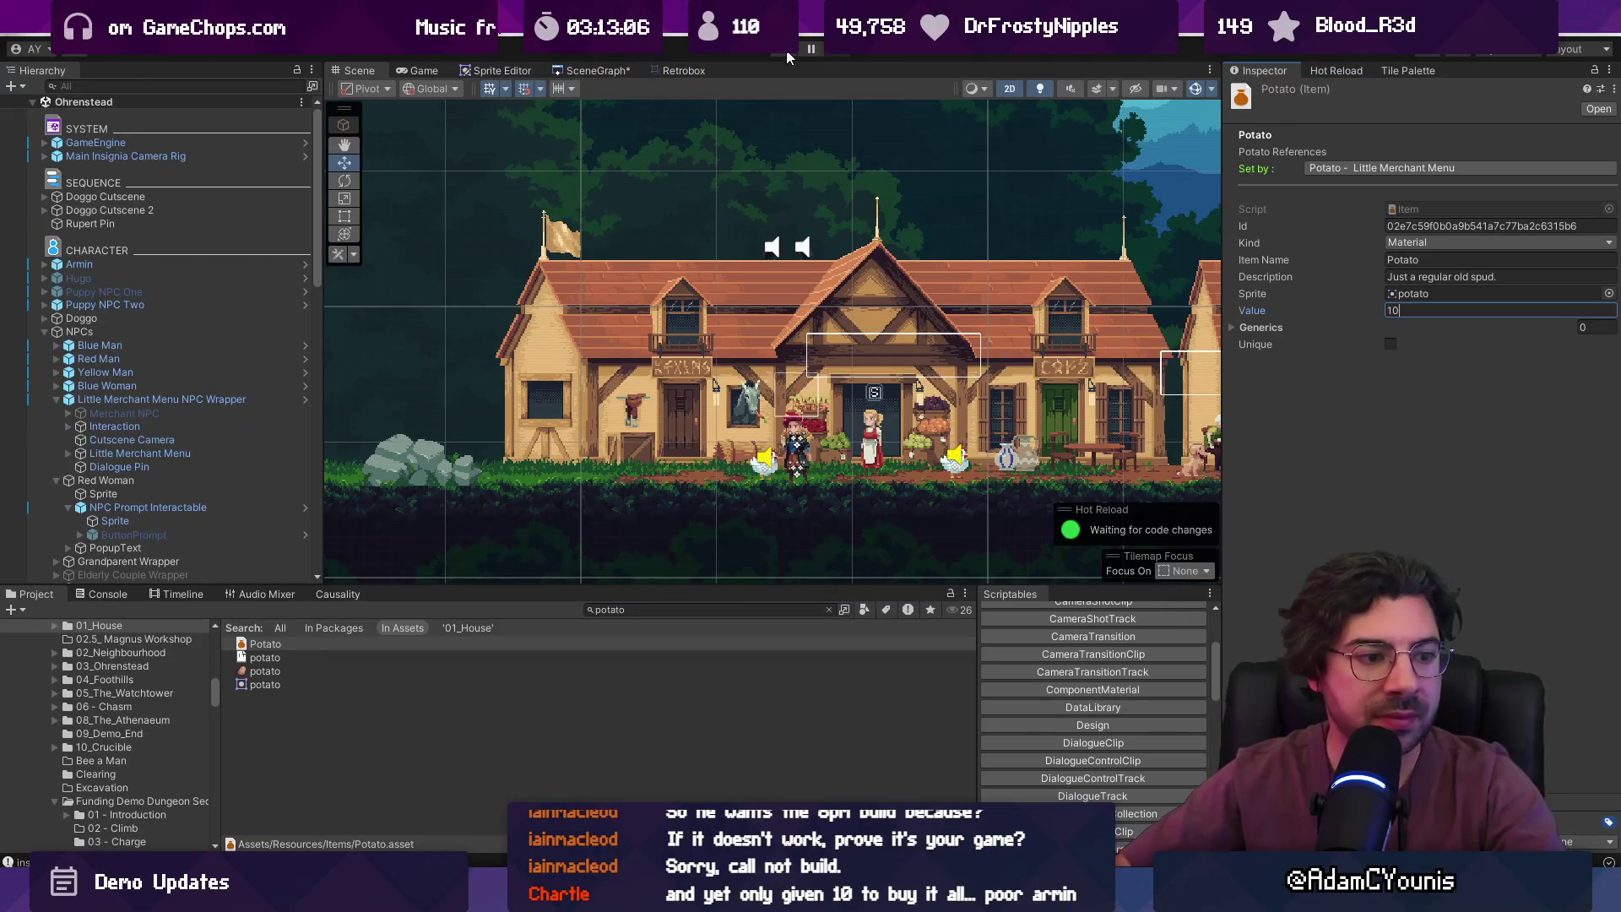
click(788, 53)
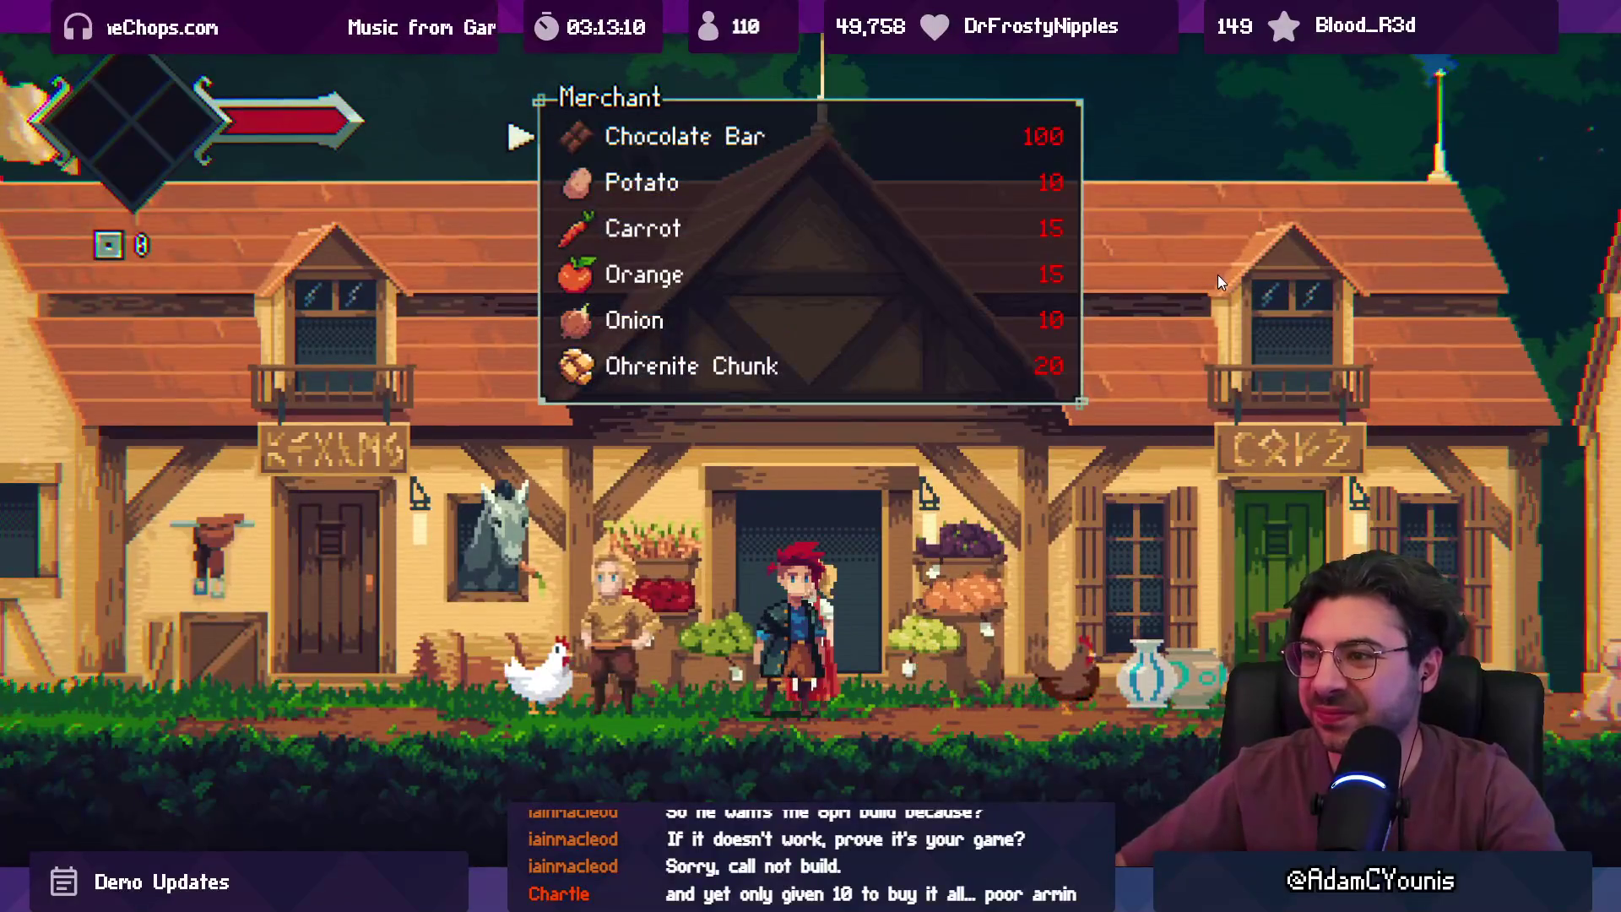
- Browse the shop up to Carrot, close it, and return to the editor's scene graph
key(Down)
key(Down)
key(Down)
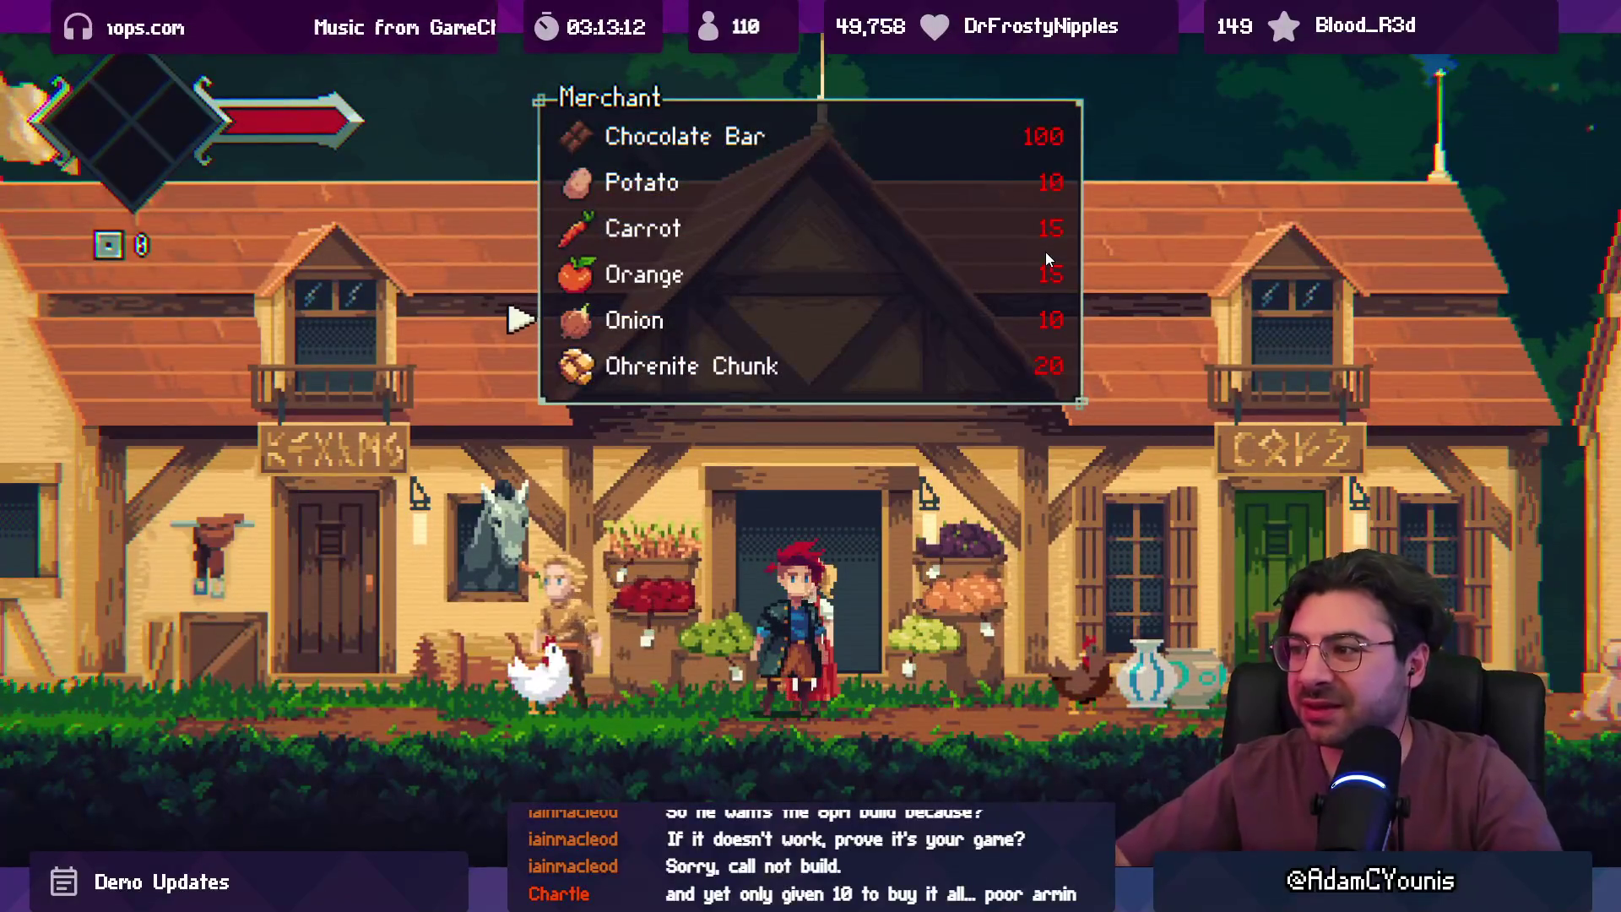
key(Up)
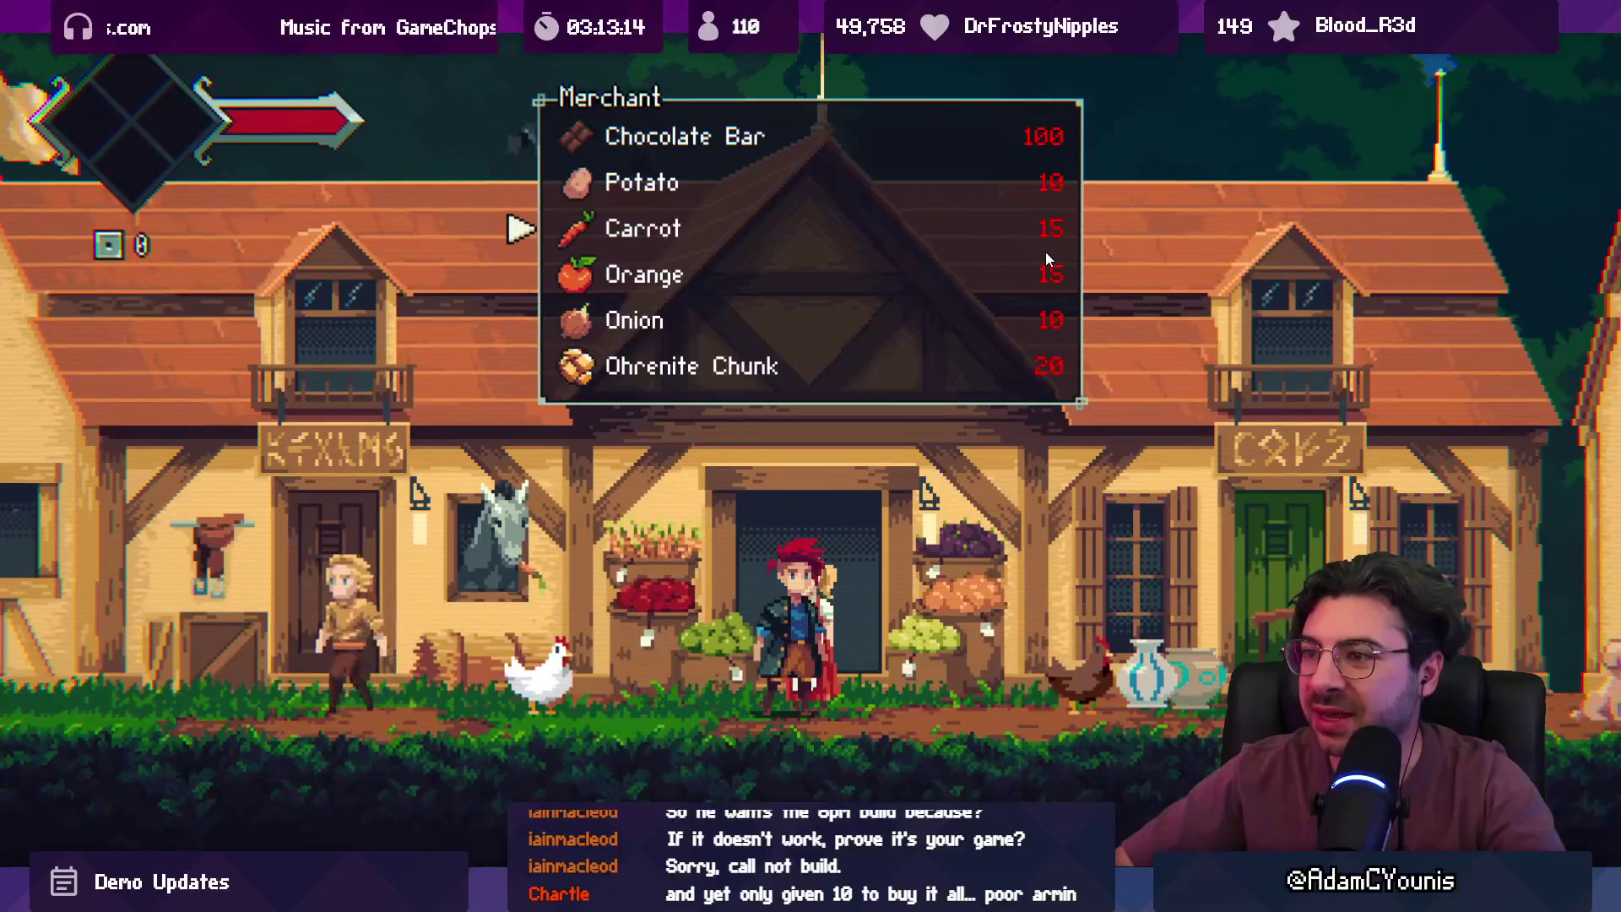
key(Escape)
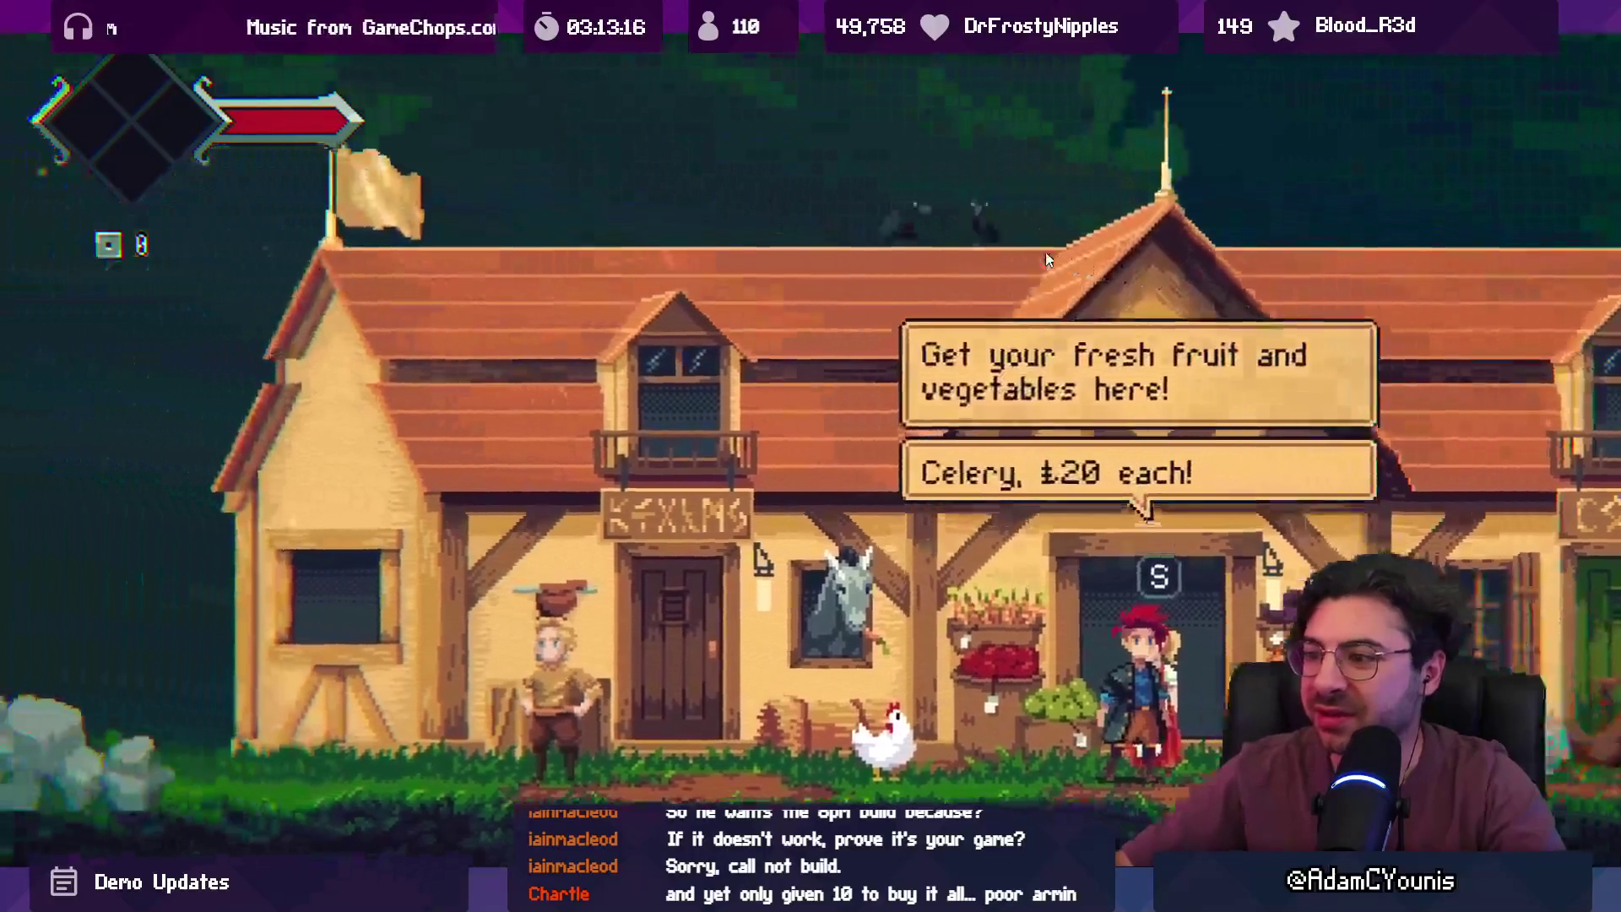
key(shift+space)
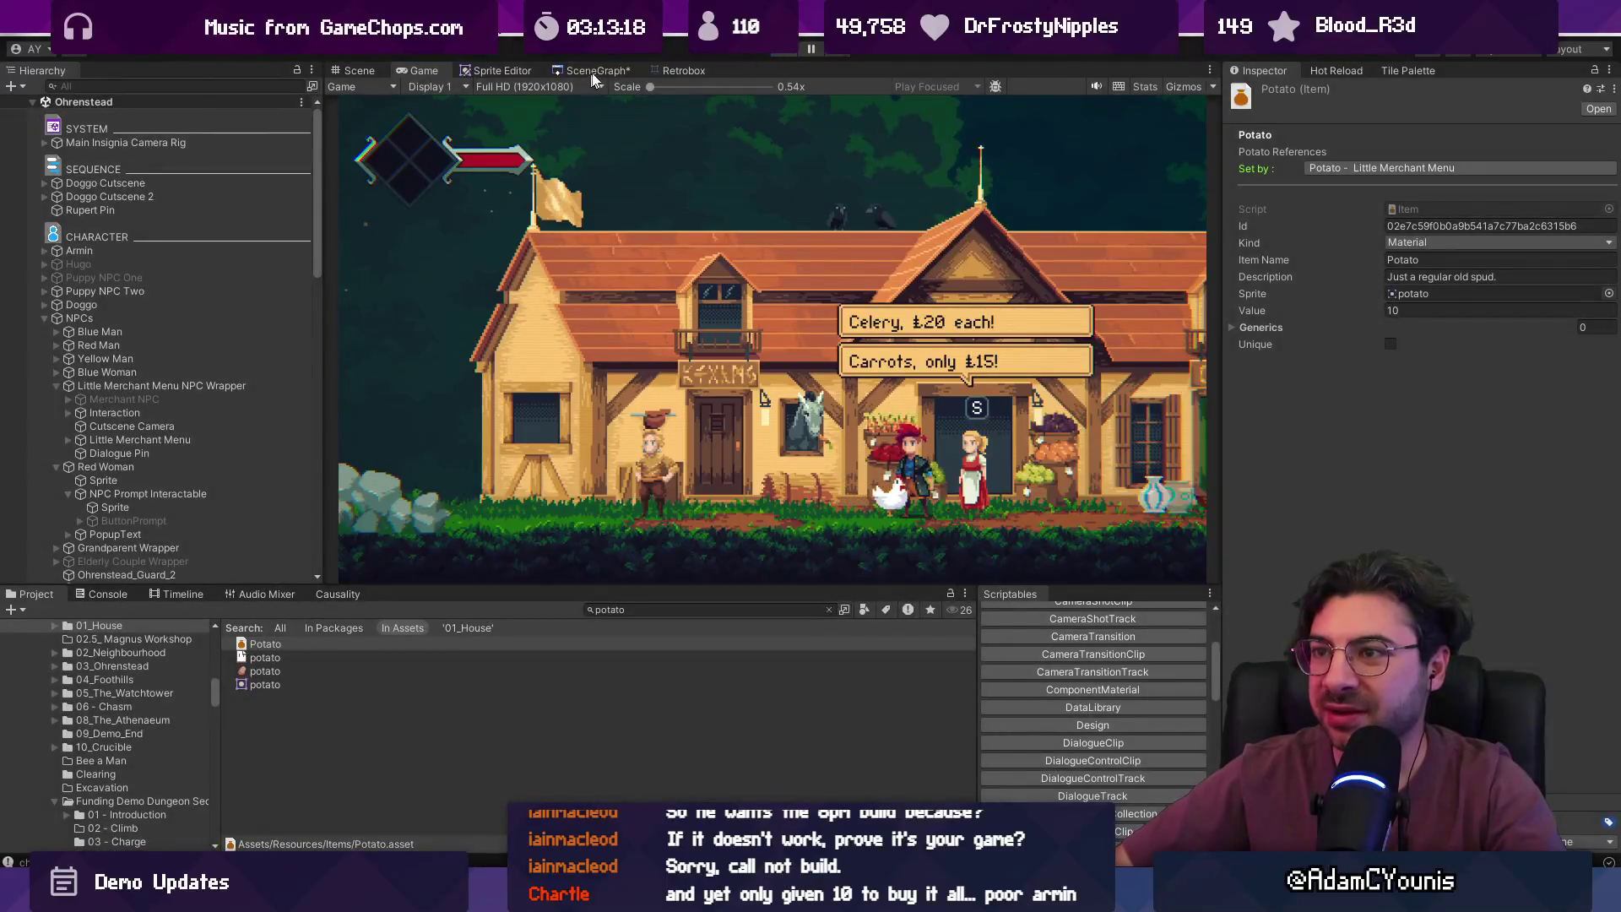
click(595, 72)
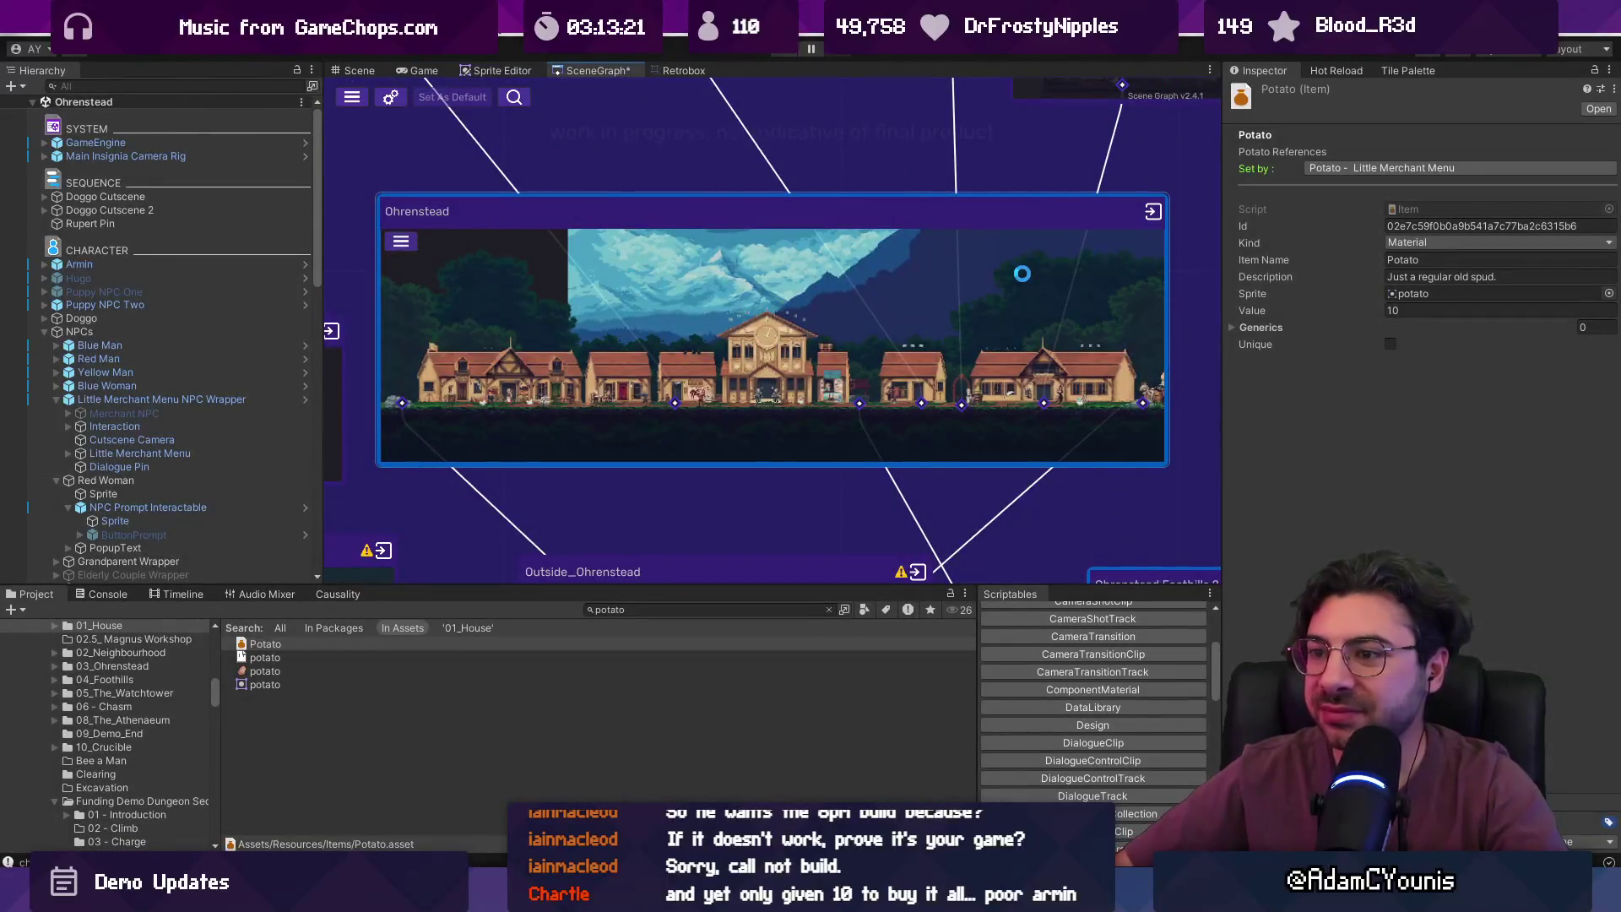
- Zoom the scene graph out to Armins House and start playing from there
scroll(1022, 273, down, 6)
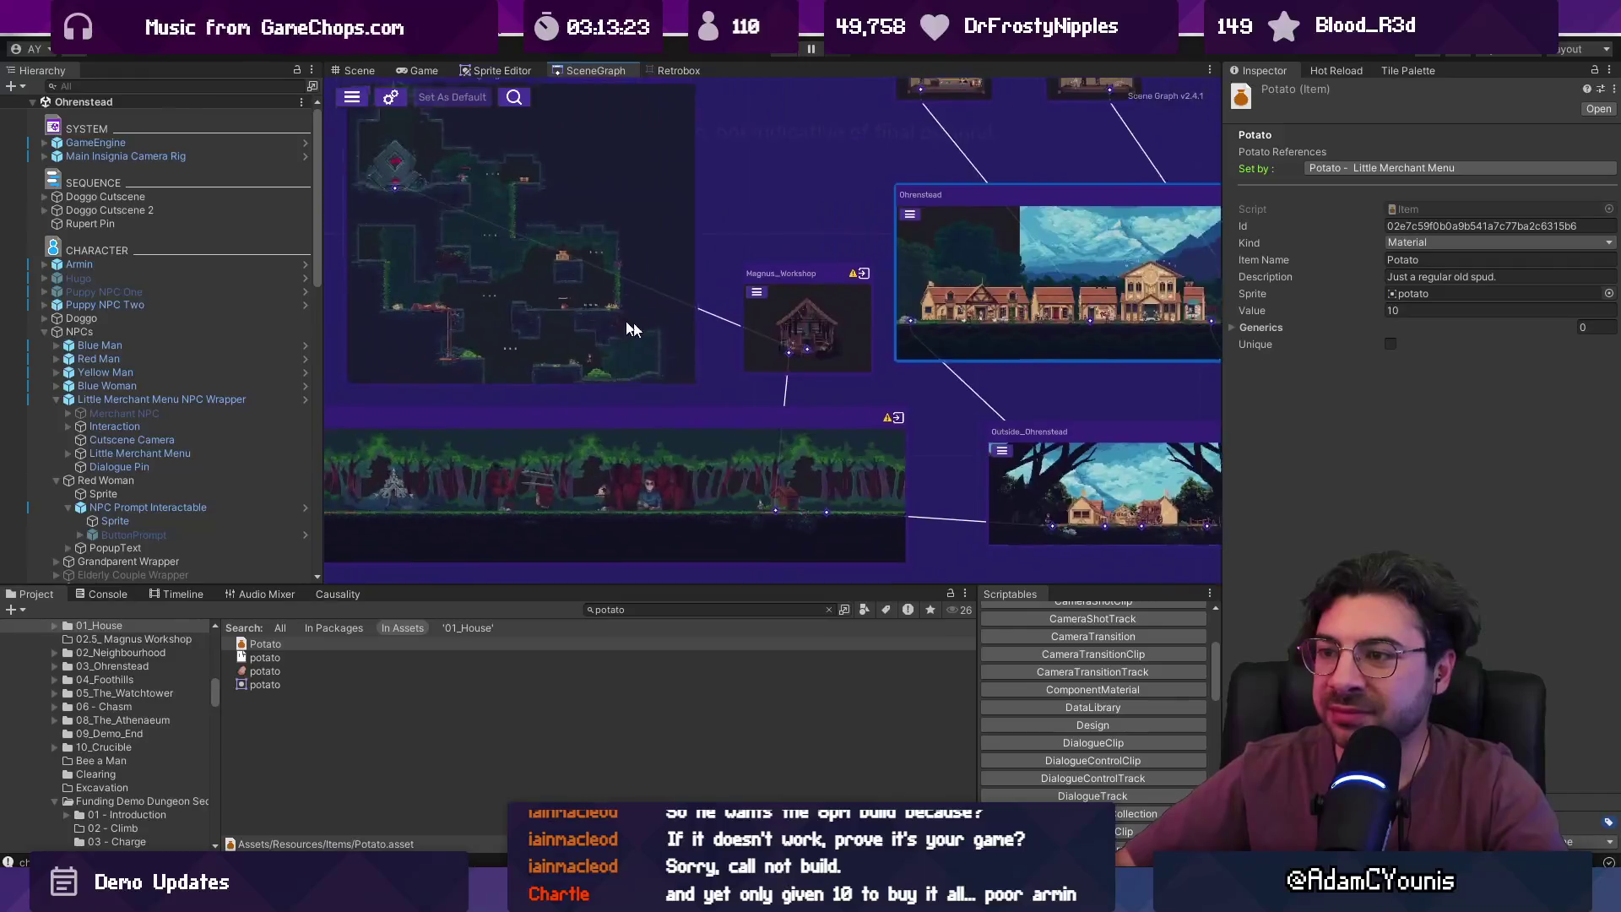
scroll(688, 325, down, 3)
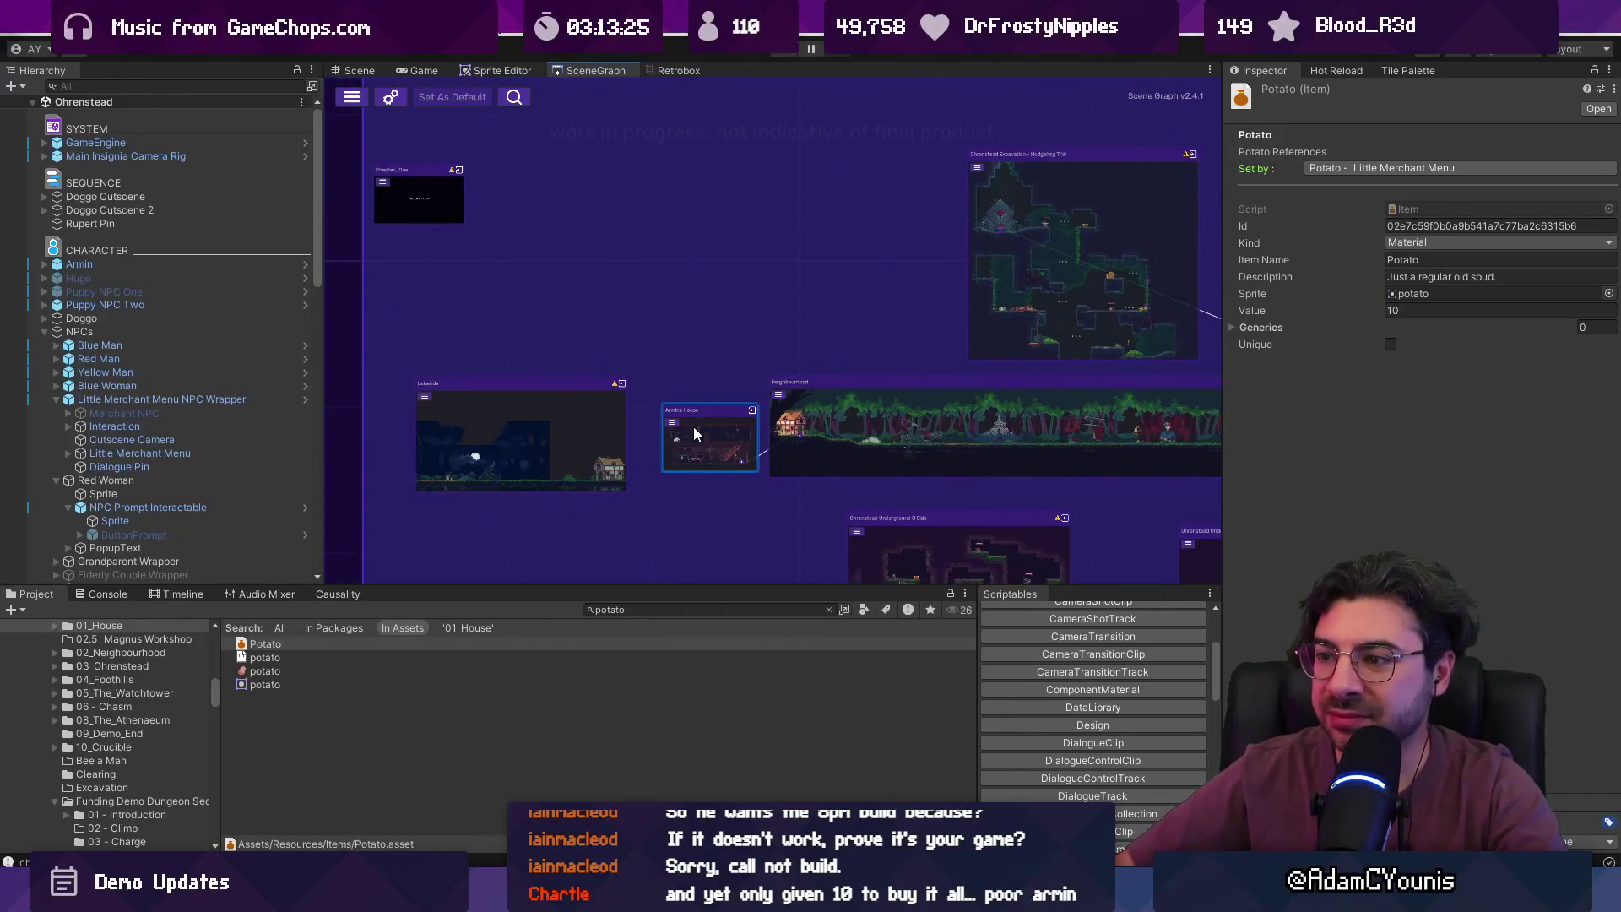
click(776, 53)
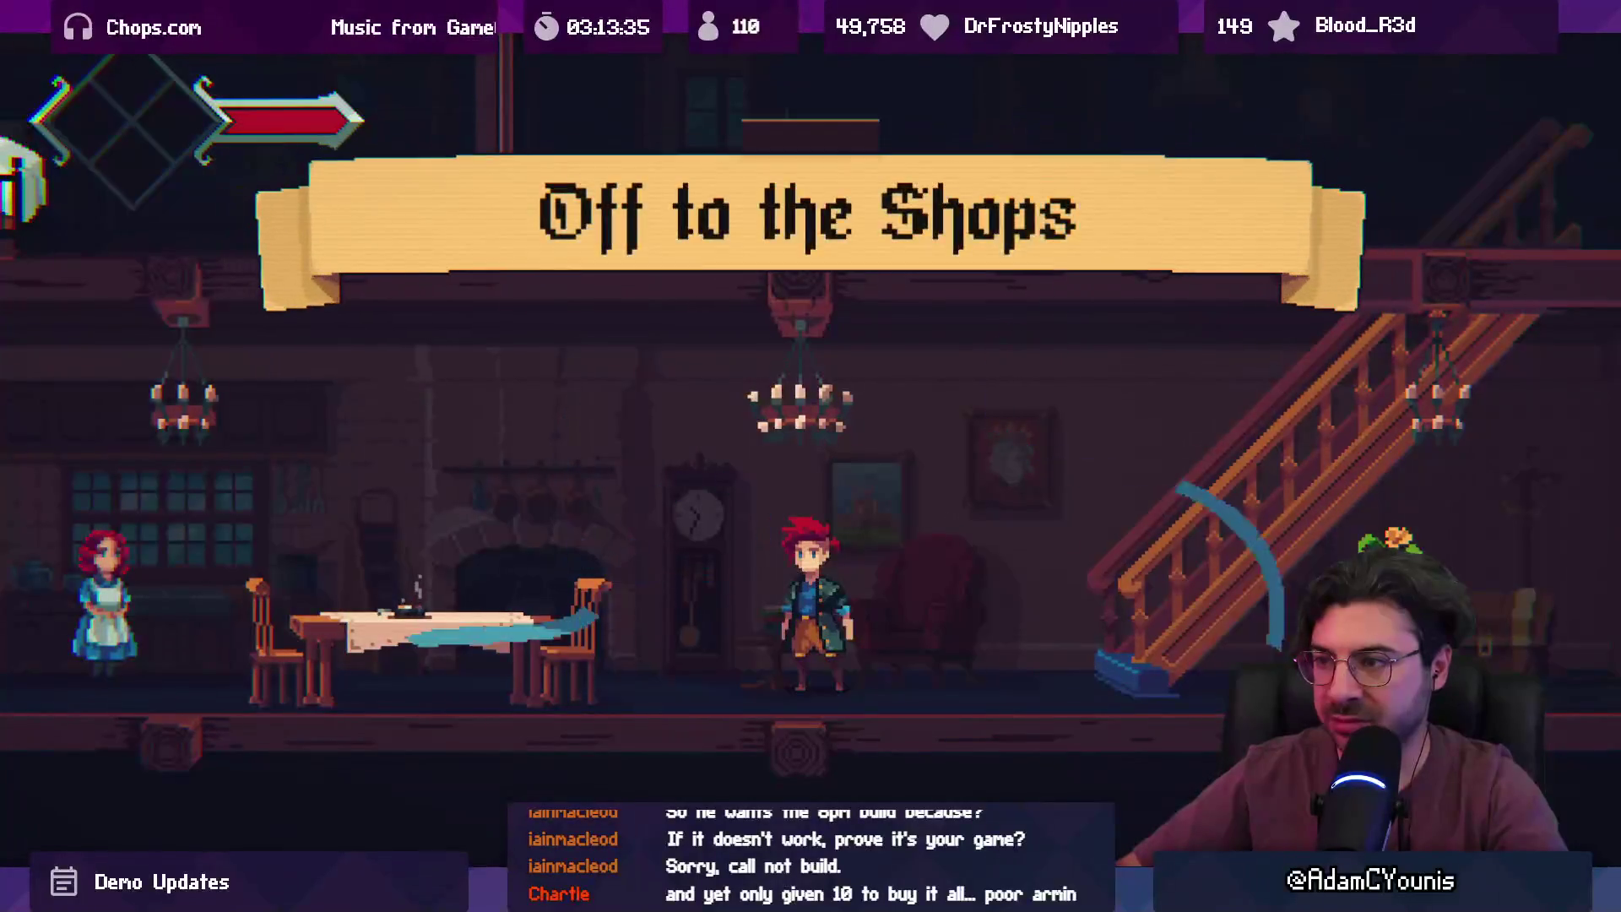
- Grab the Gold Lolley, talk to Rose, and walk through the forest to the village merchant's shop
key(Right)
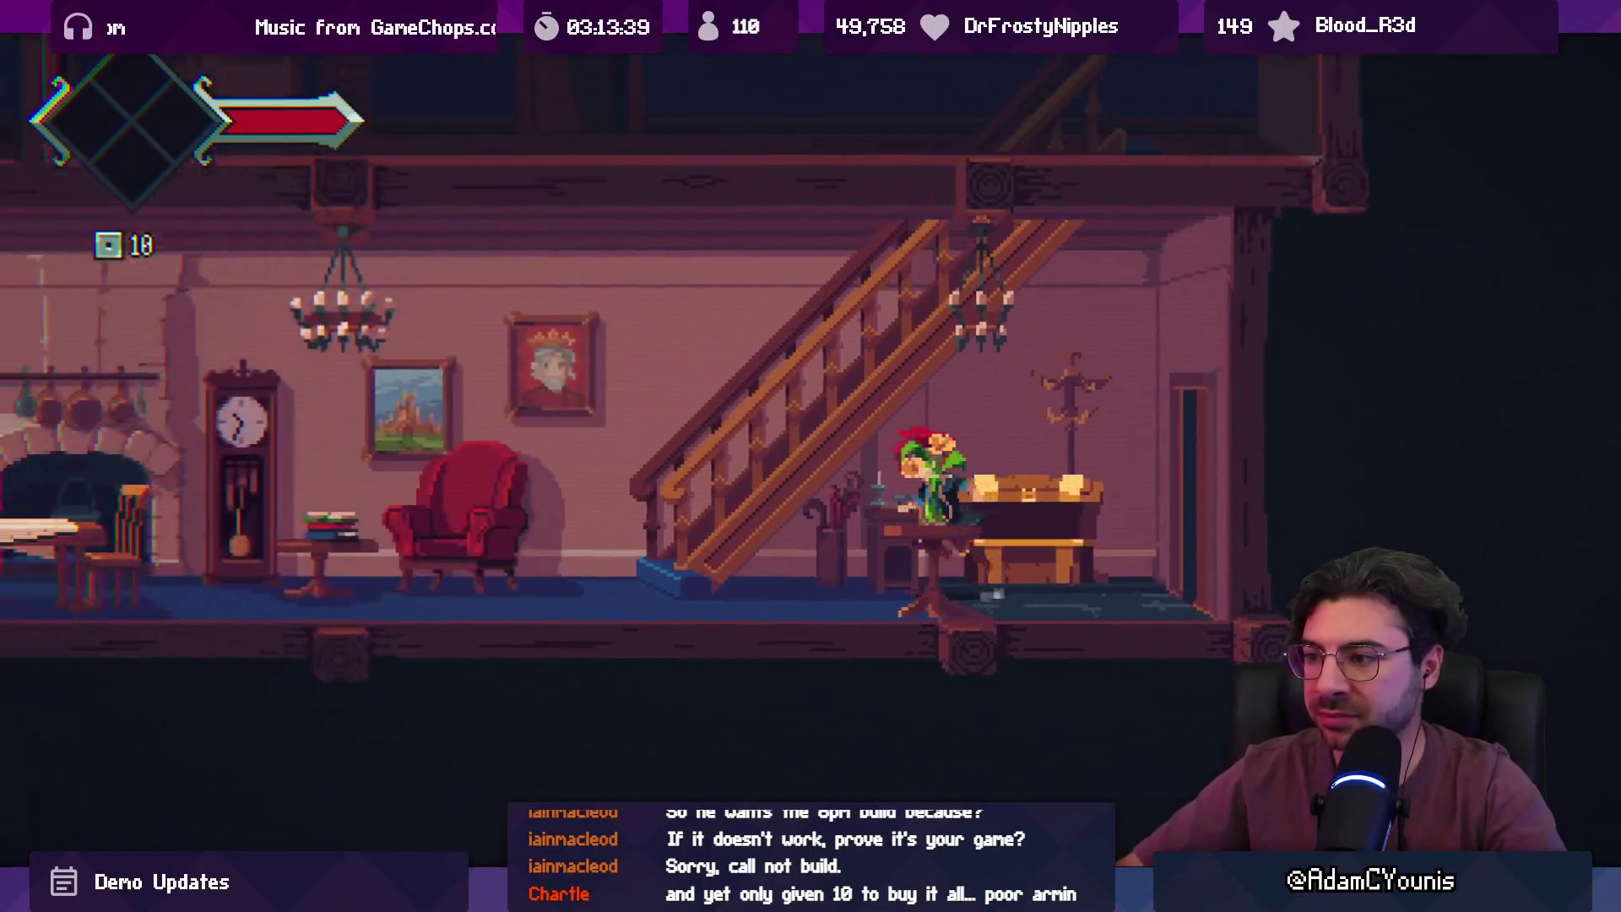
key(Left)
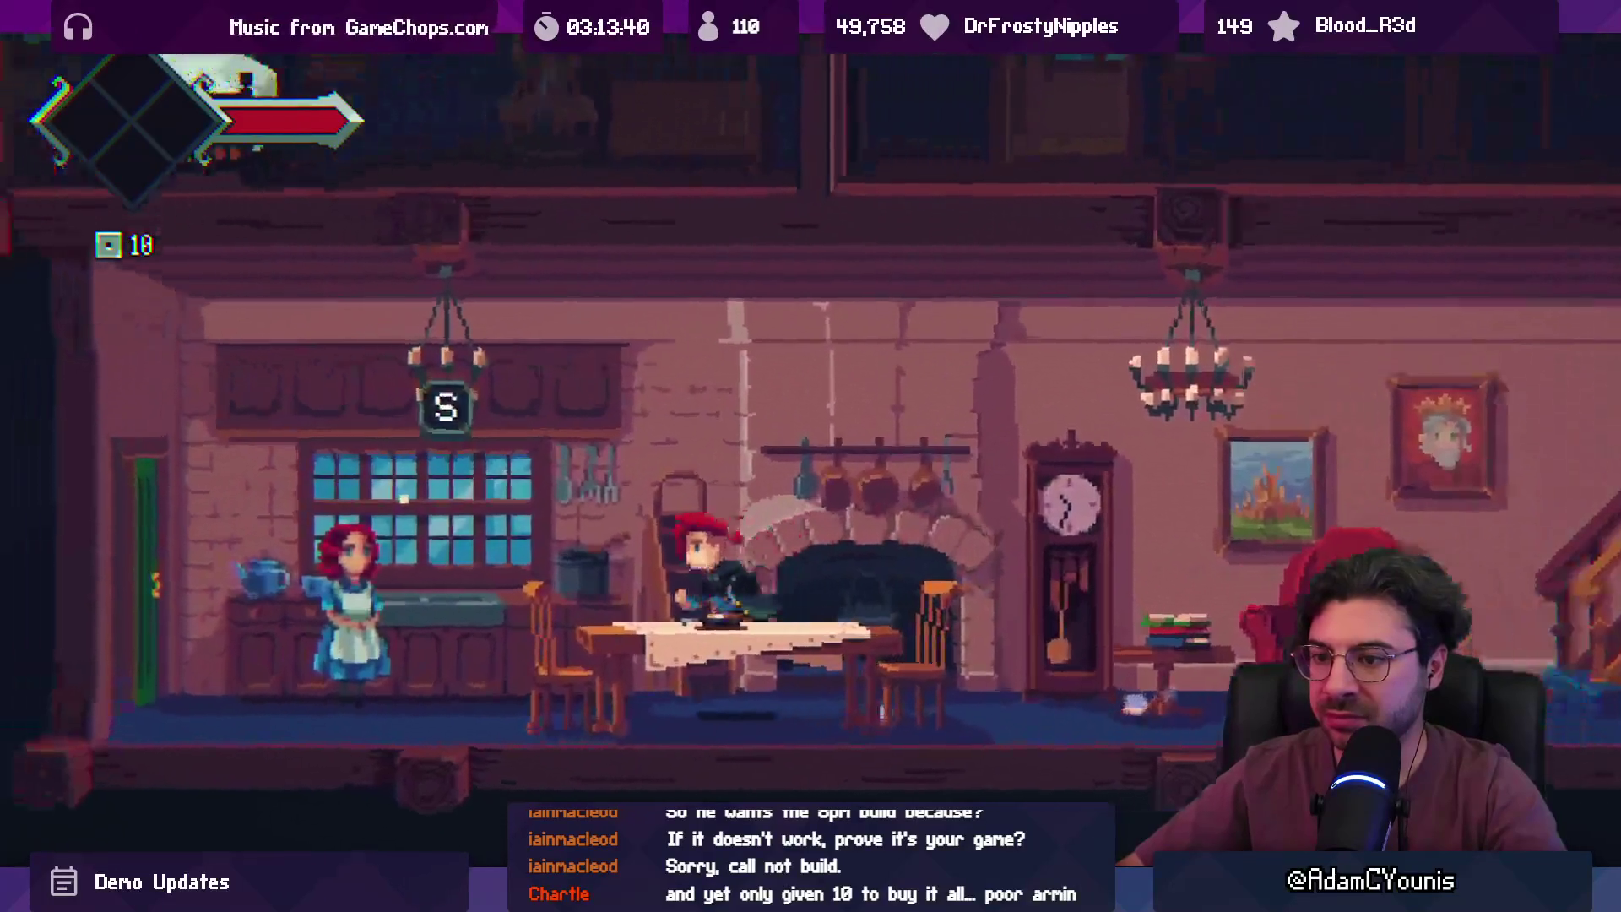
key(s)
key(s)
key(Right)
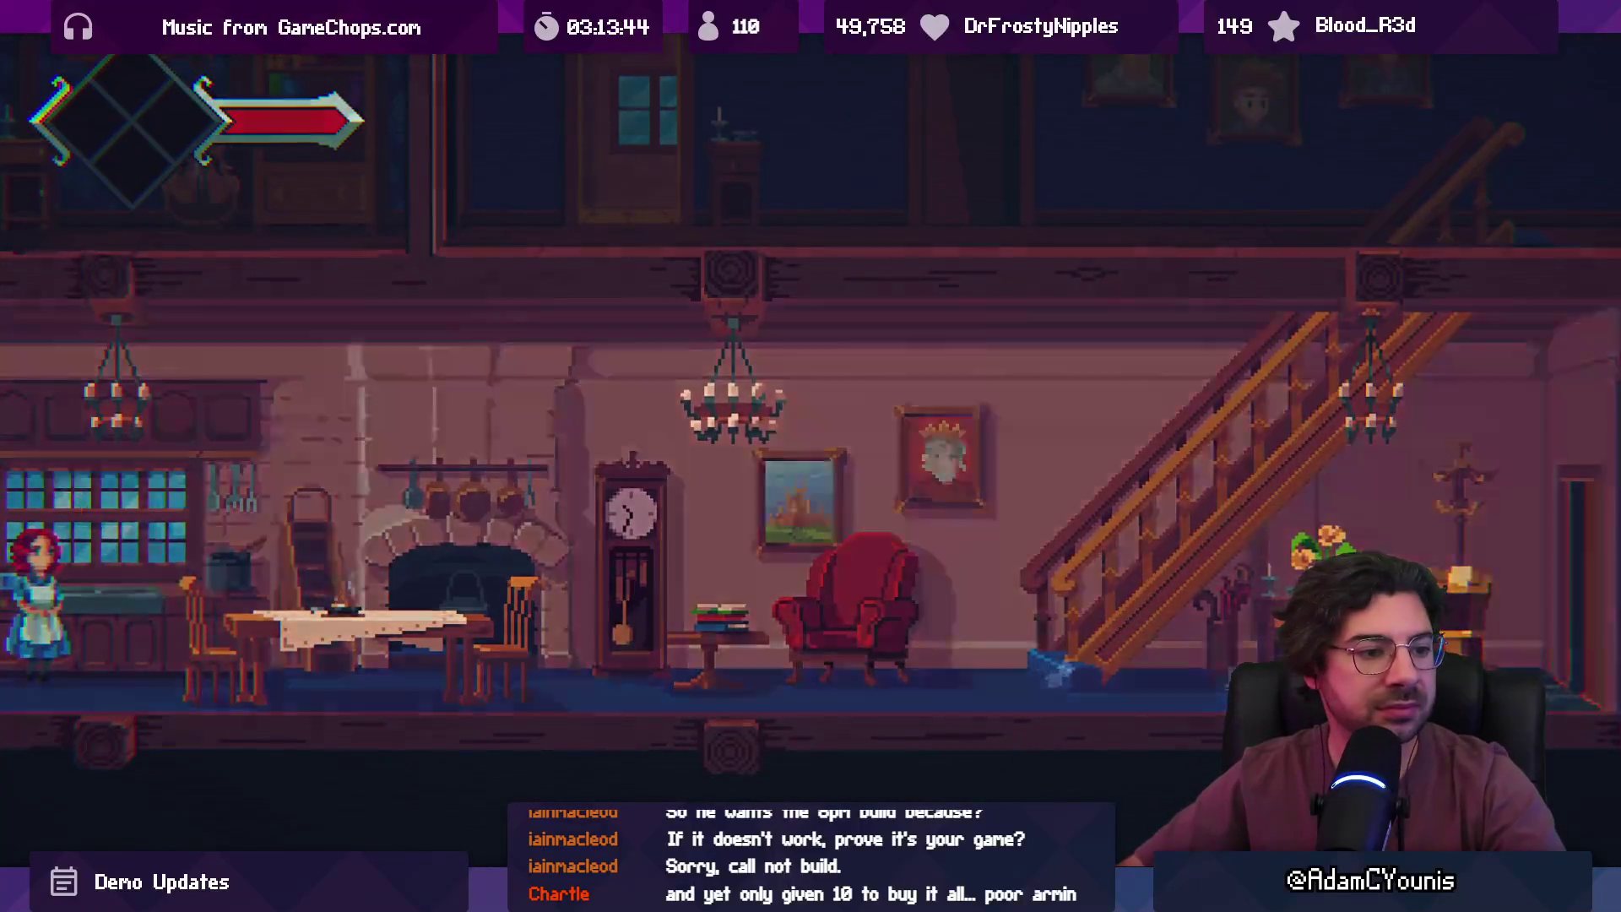
key(Right)
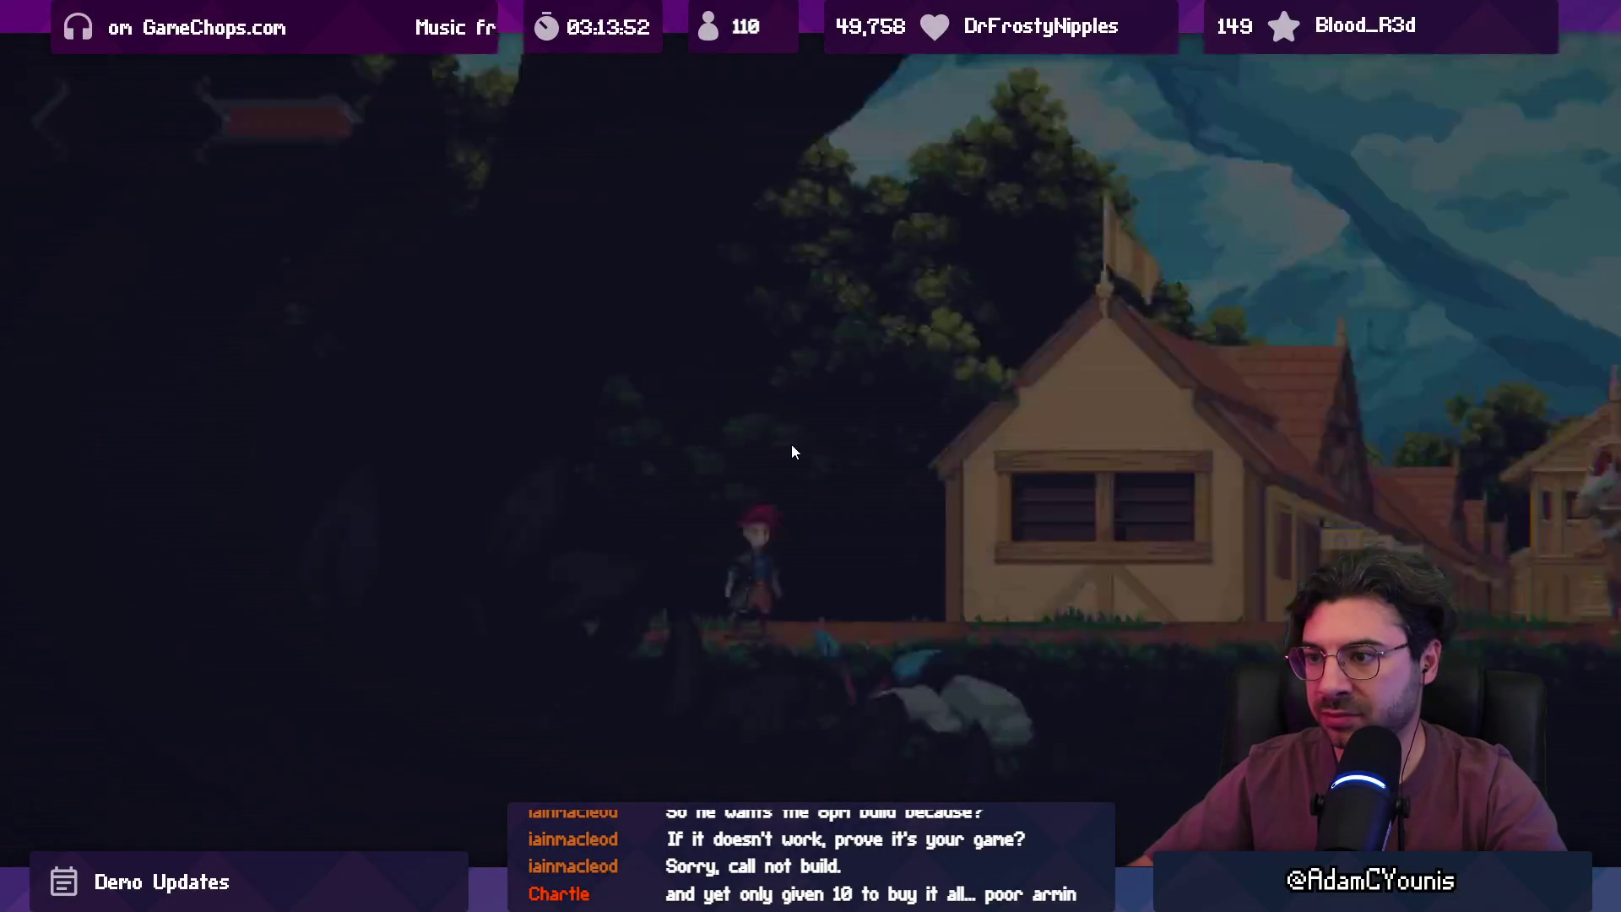
key(Right)
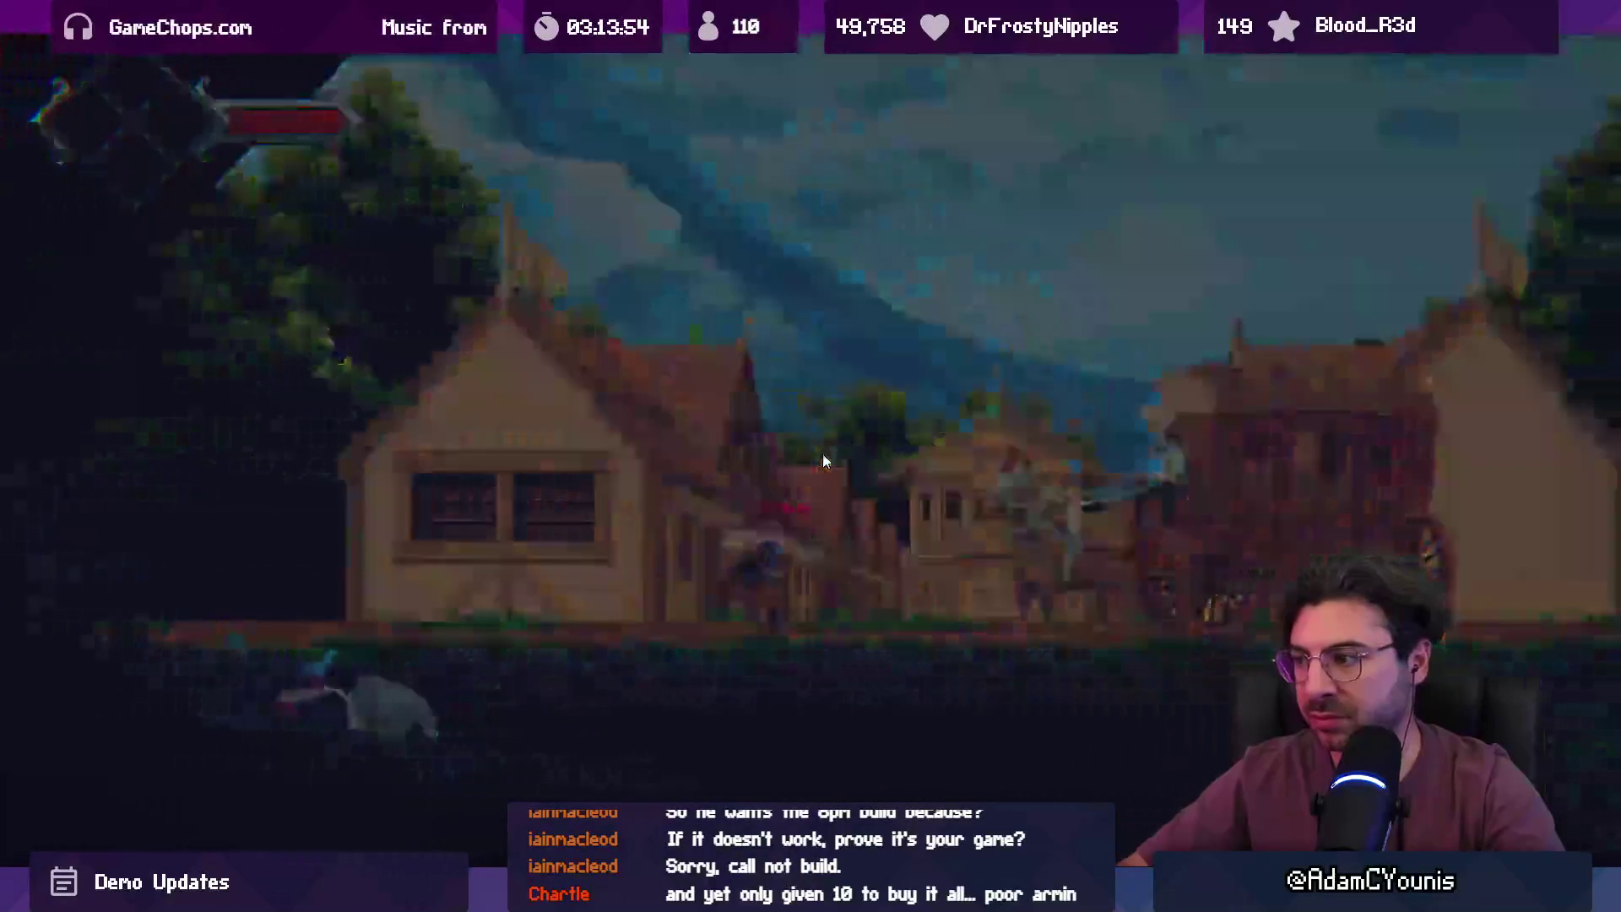
key(Right)
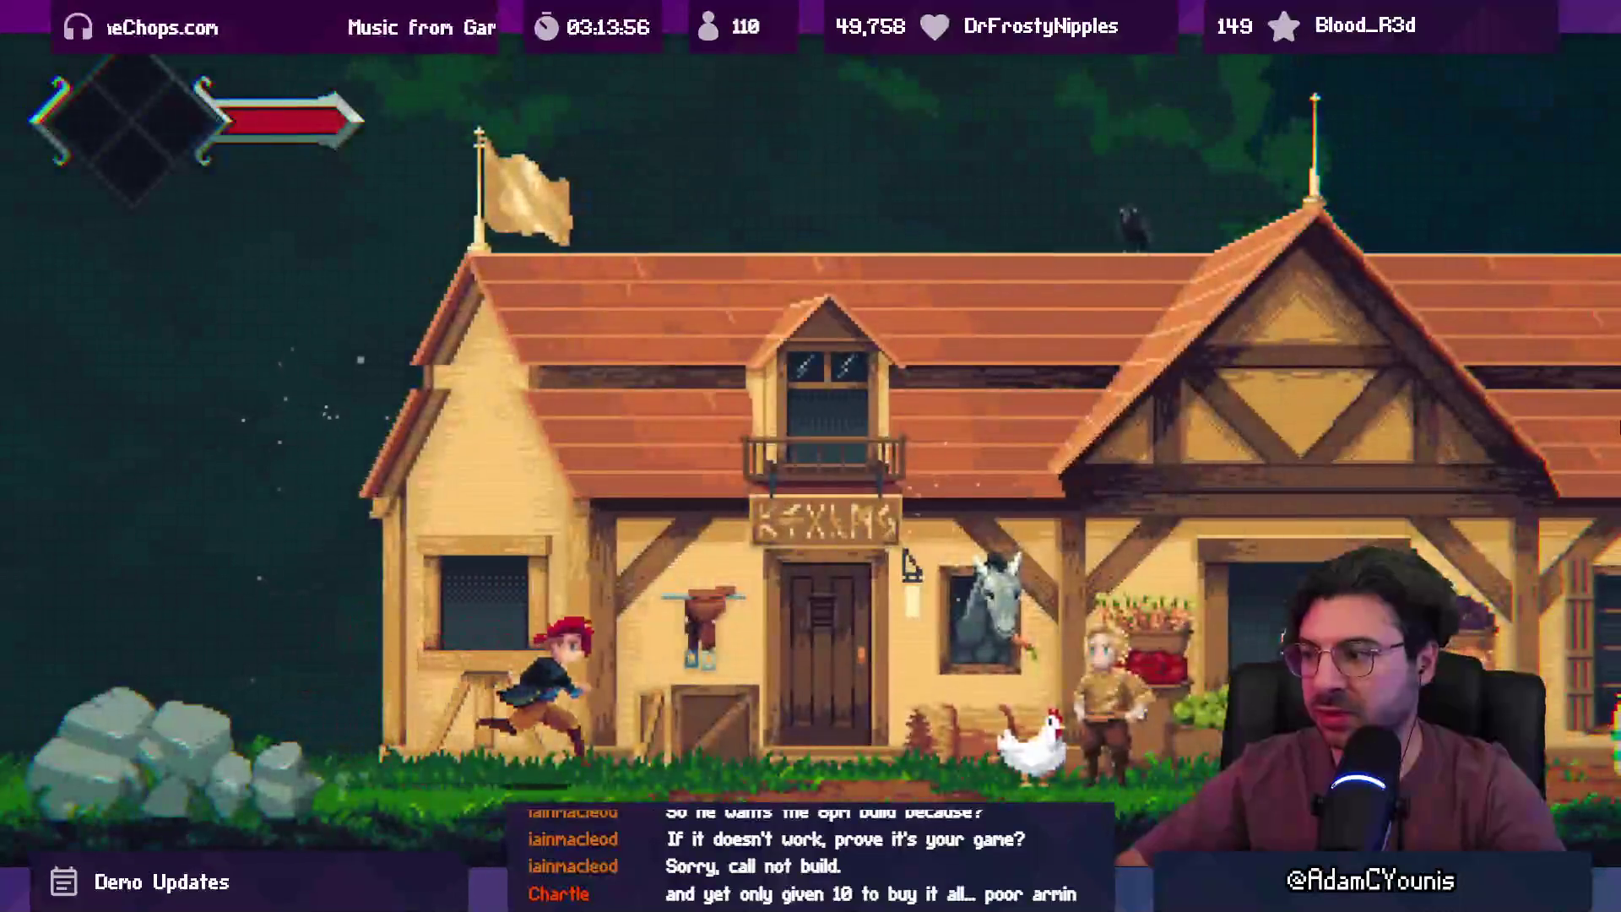
key(s)
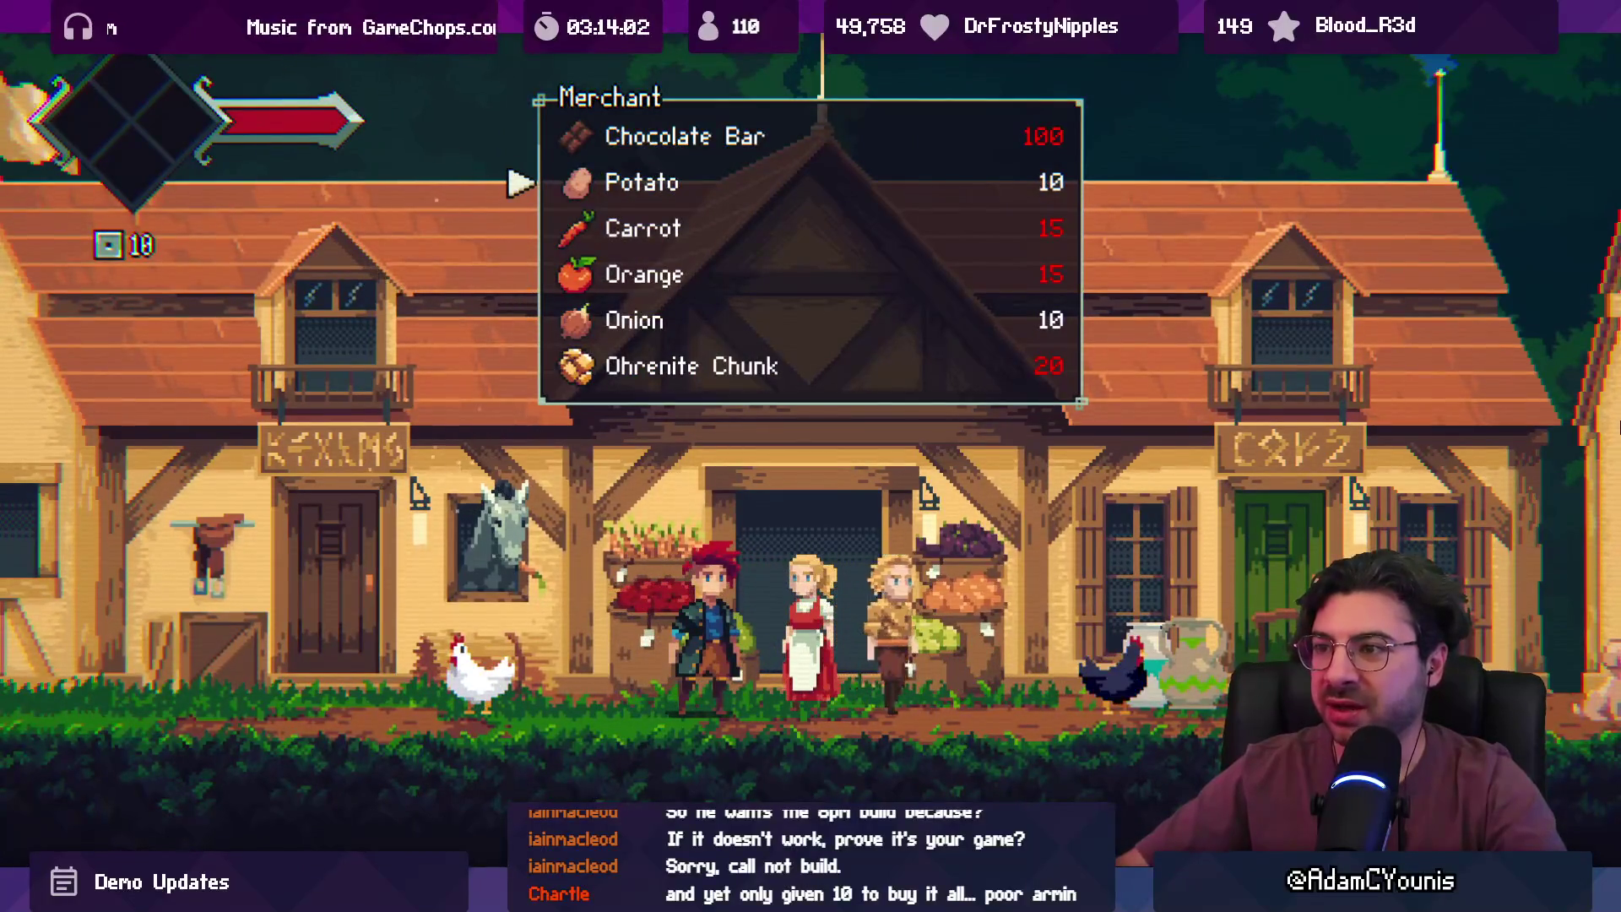
- Buy the Potato for 10 coins and jump up onto the clock tower roof
key(s)
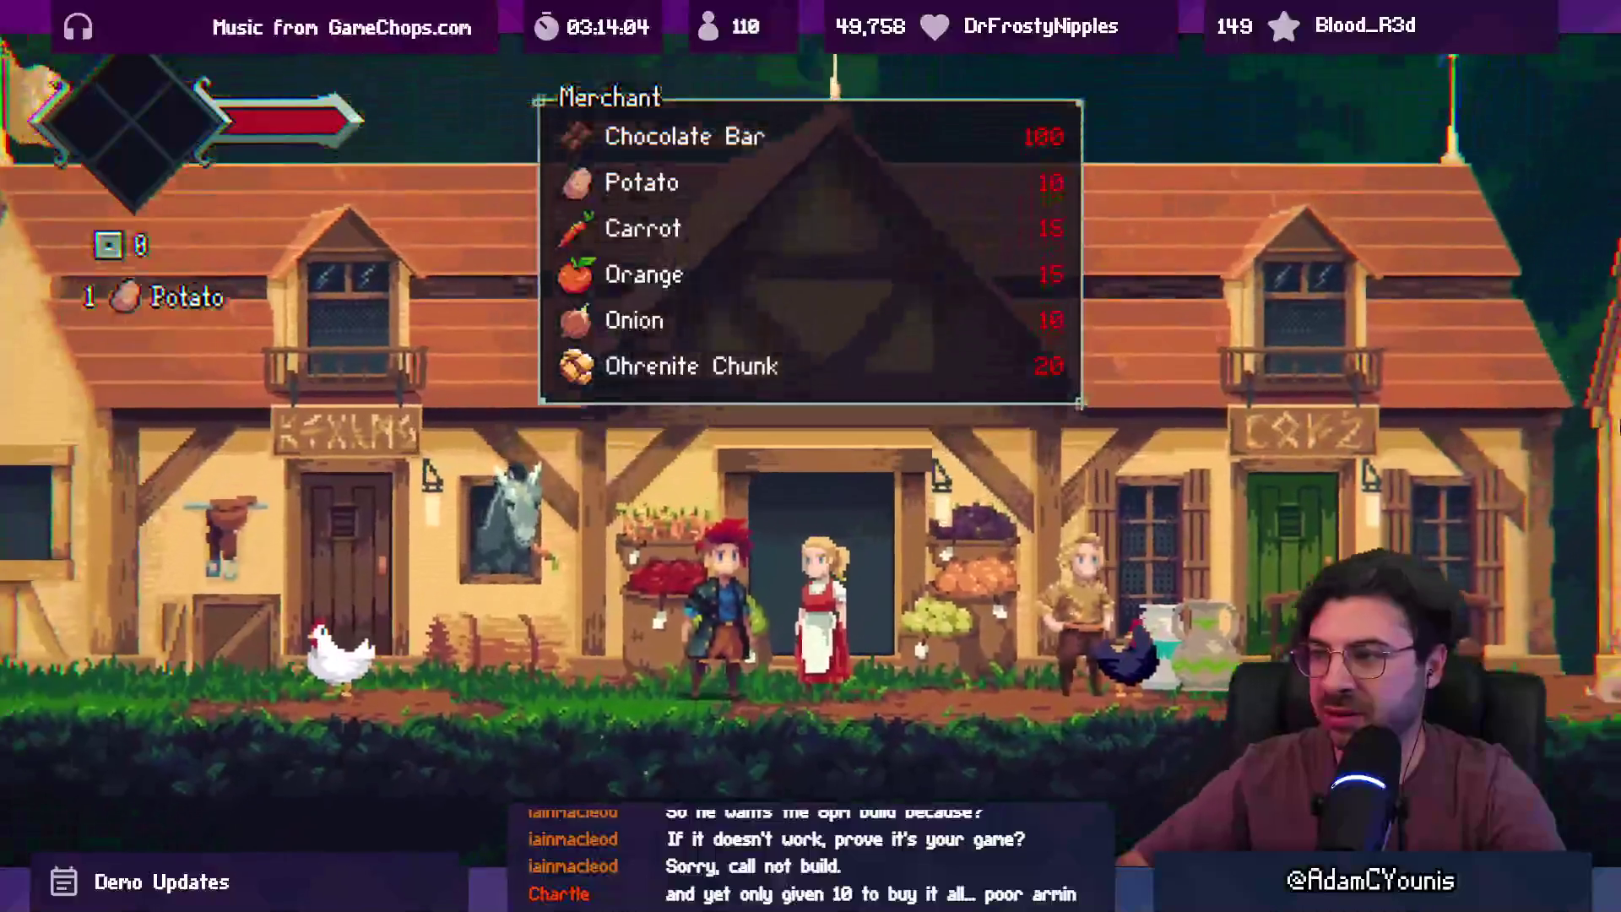
key(Escape)
key(Right)
key(space)
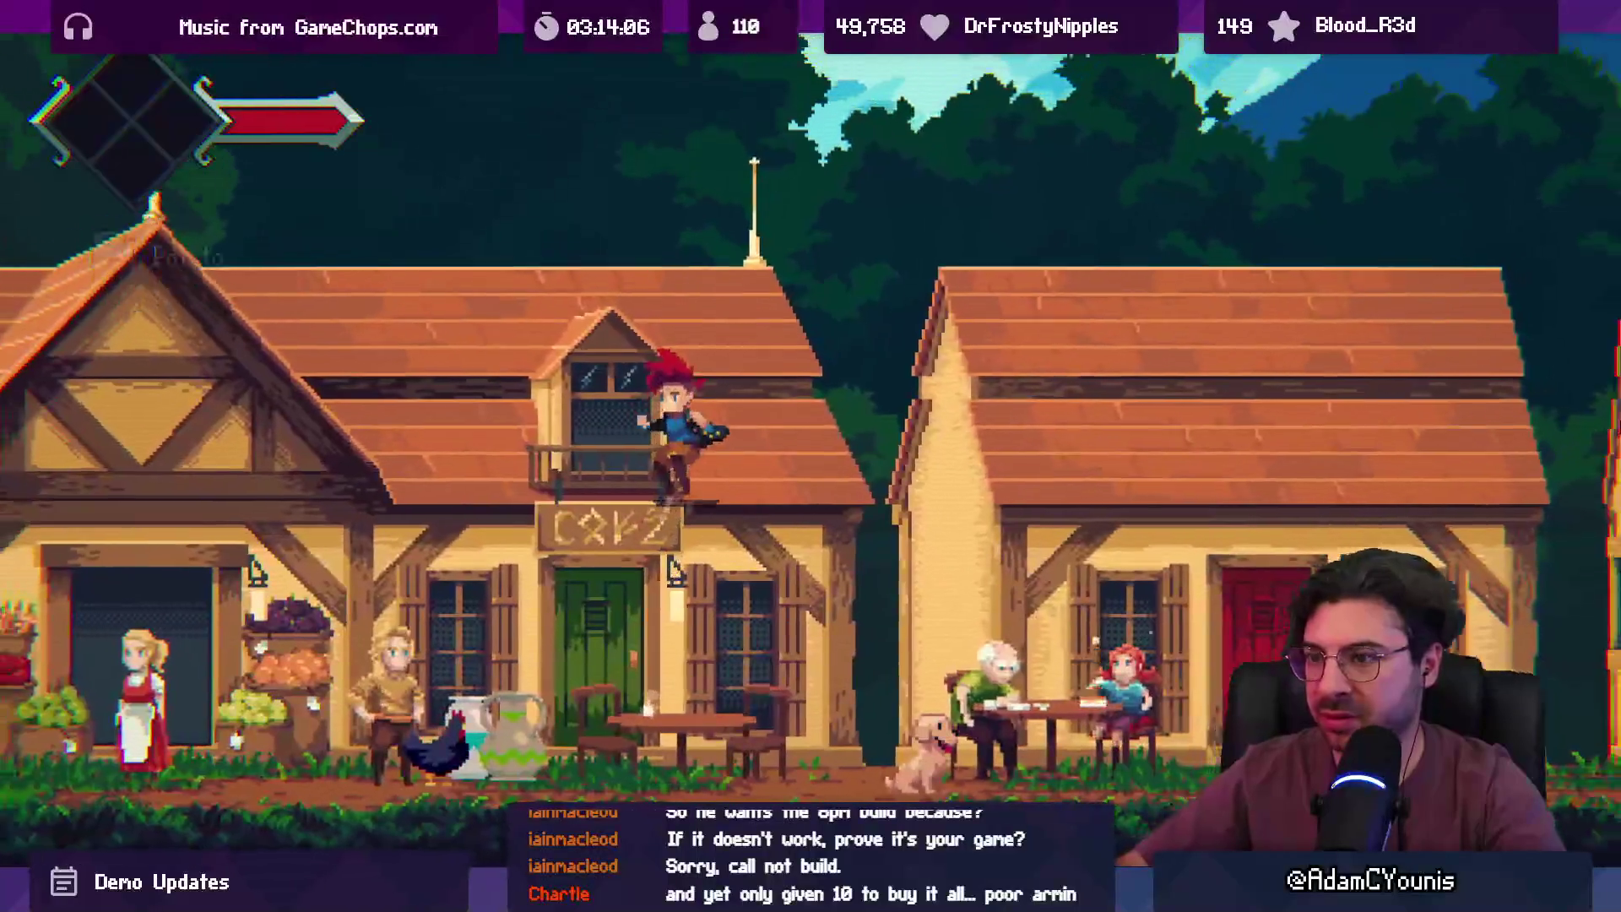
key(Right)
key(space)
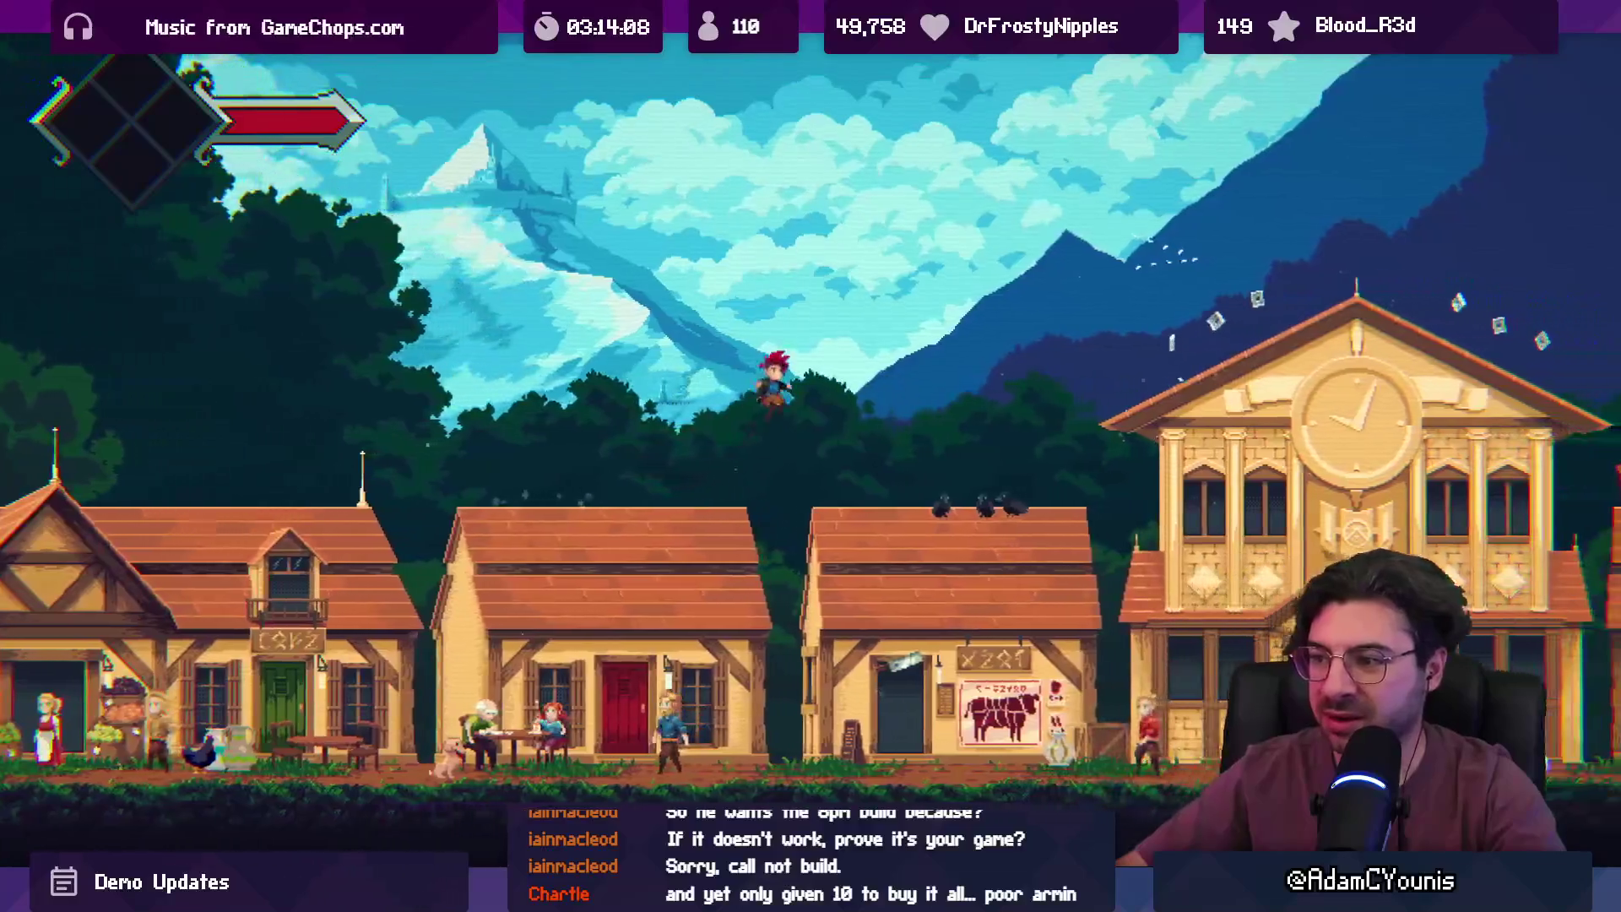
key(Right)
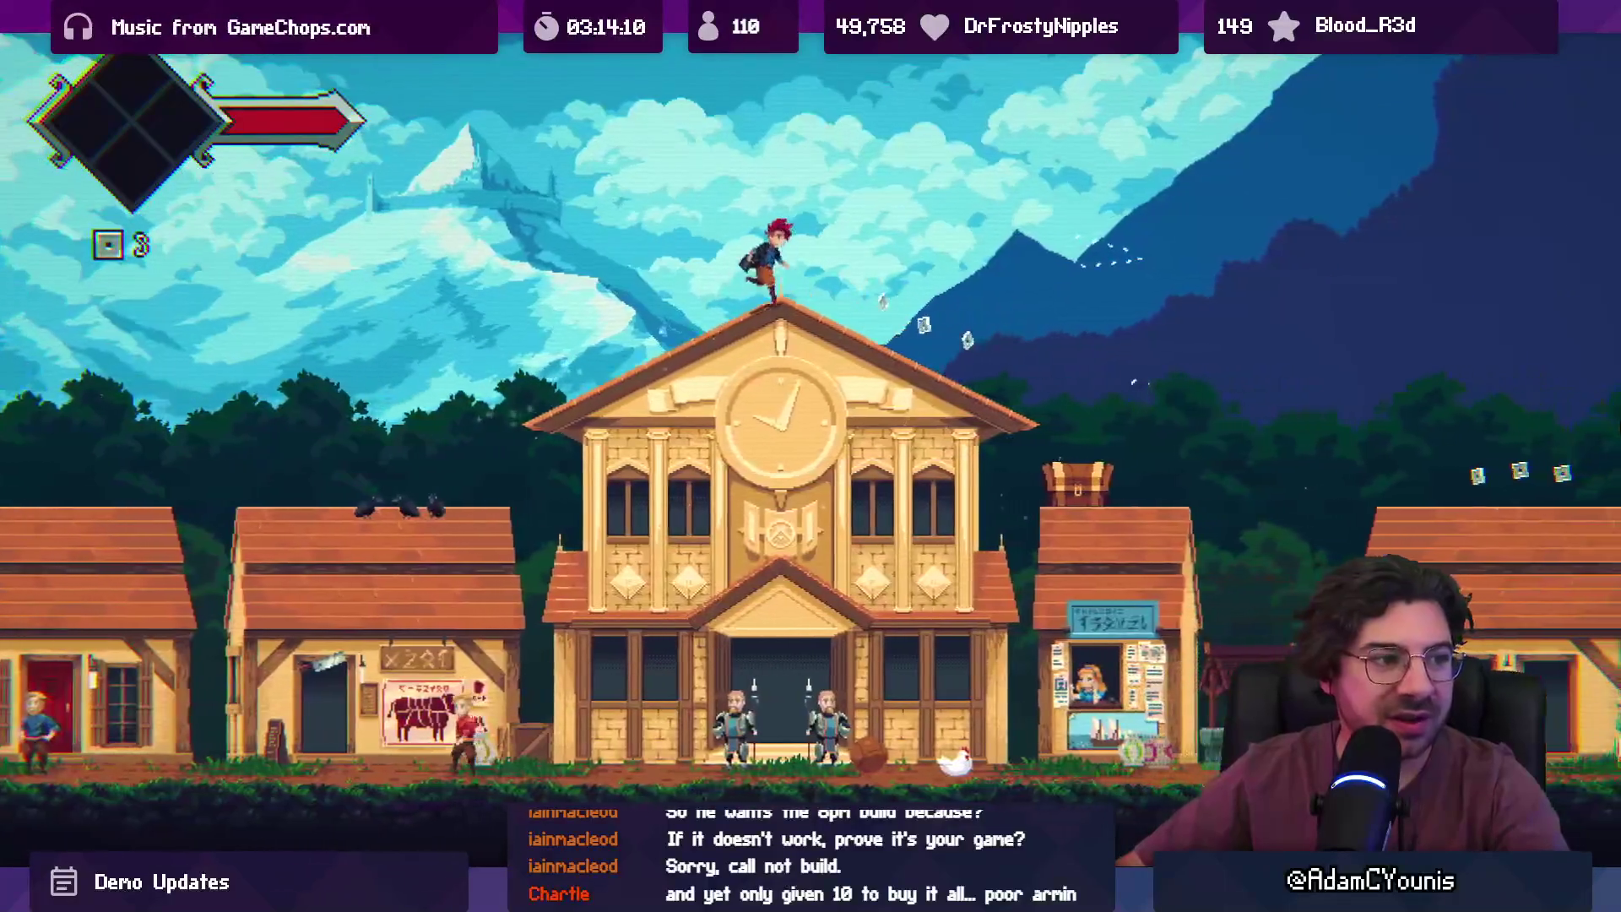
- Collect the rooftop coins and open the rooftop chest for a Mushroom
key(Right)
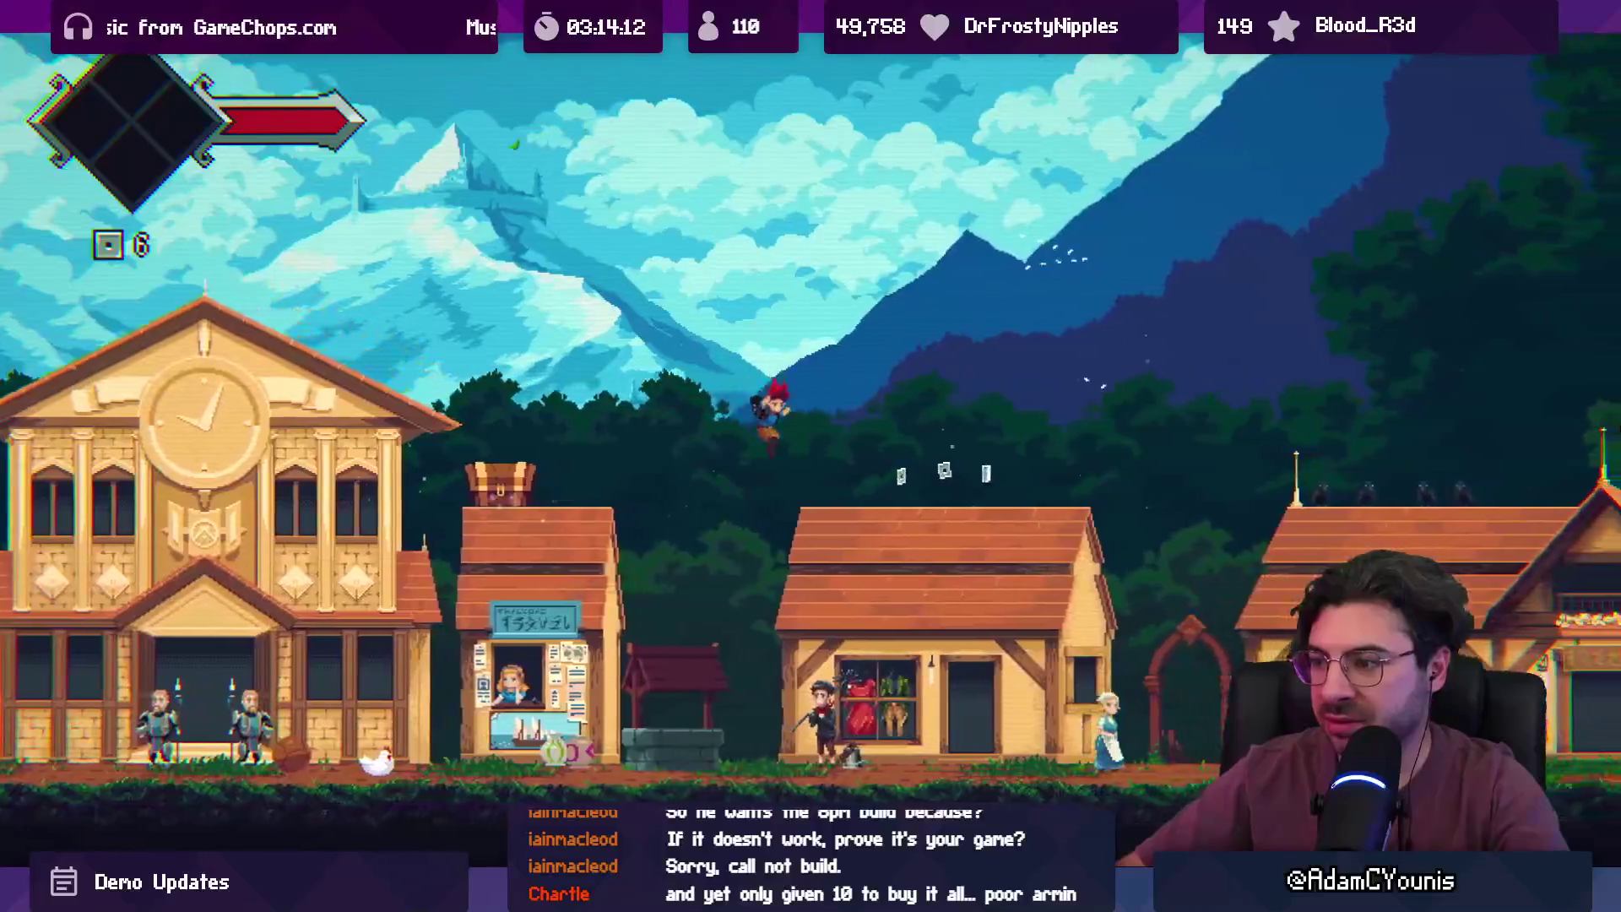
key(Right)
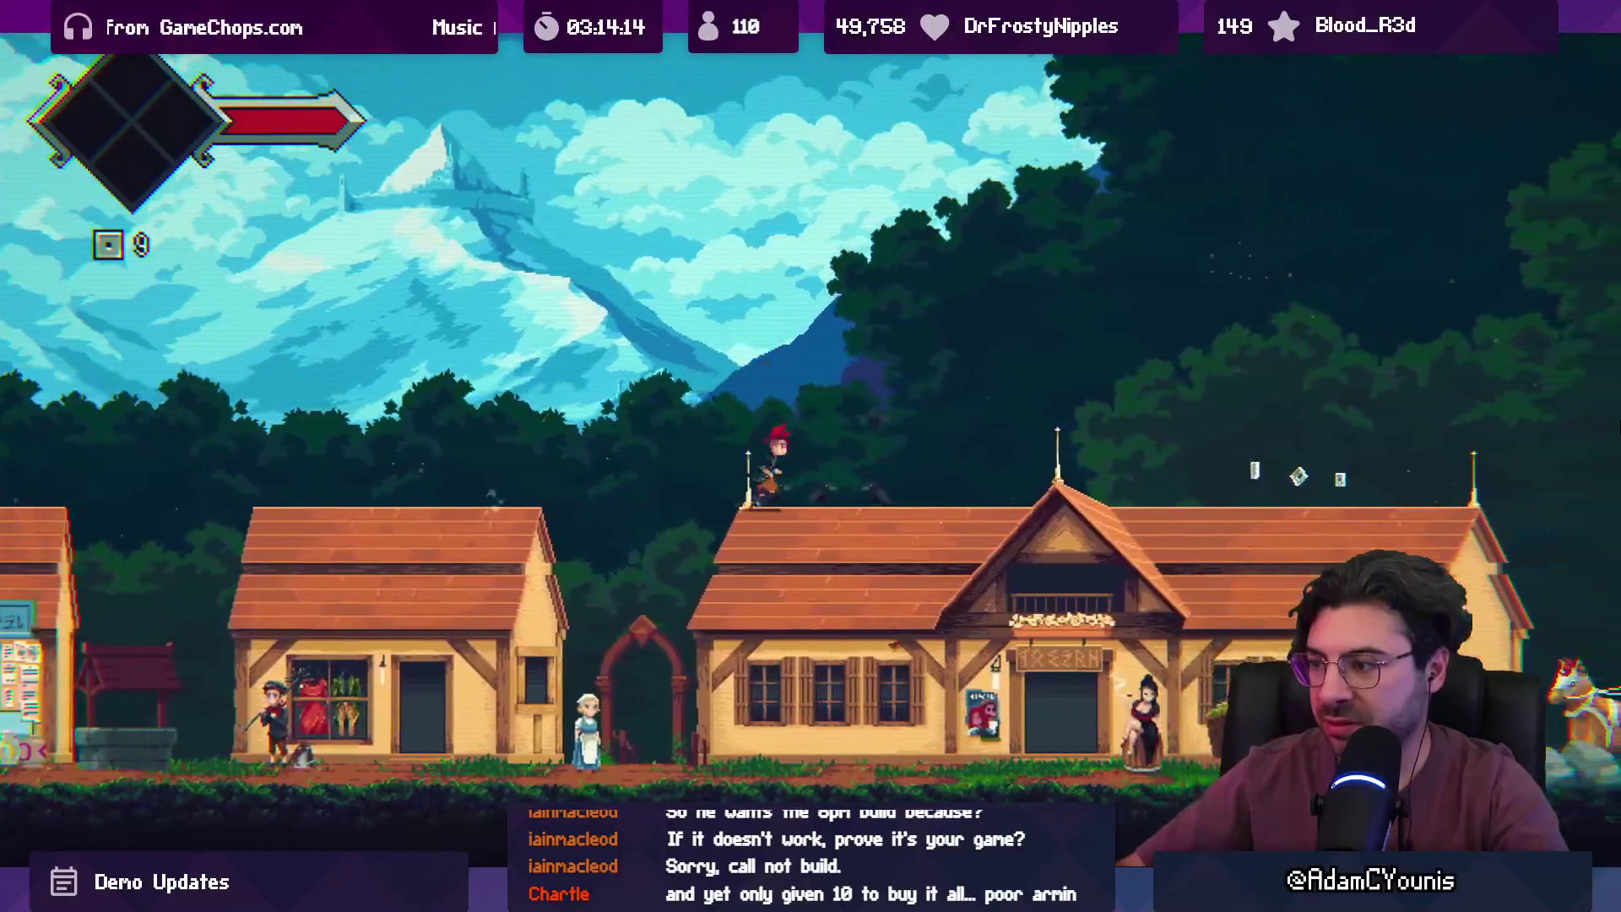
key(Right)
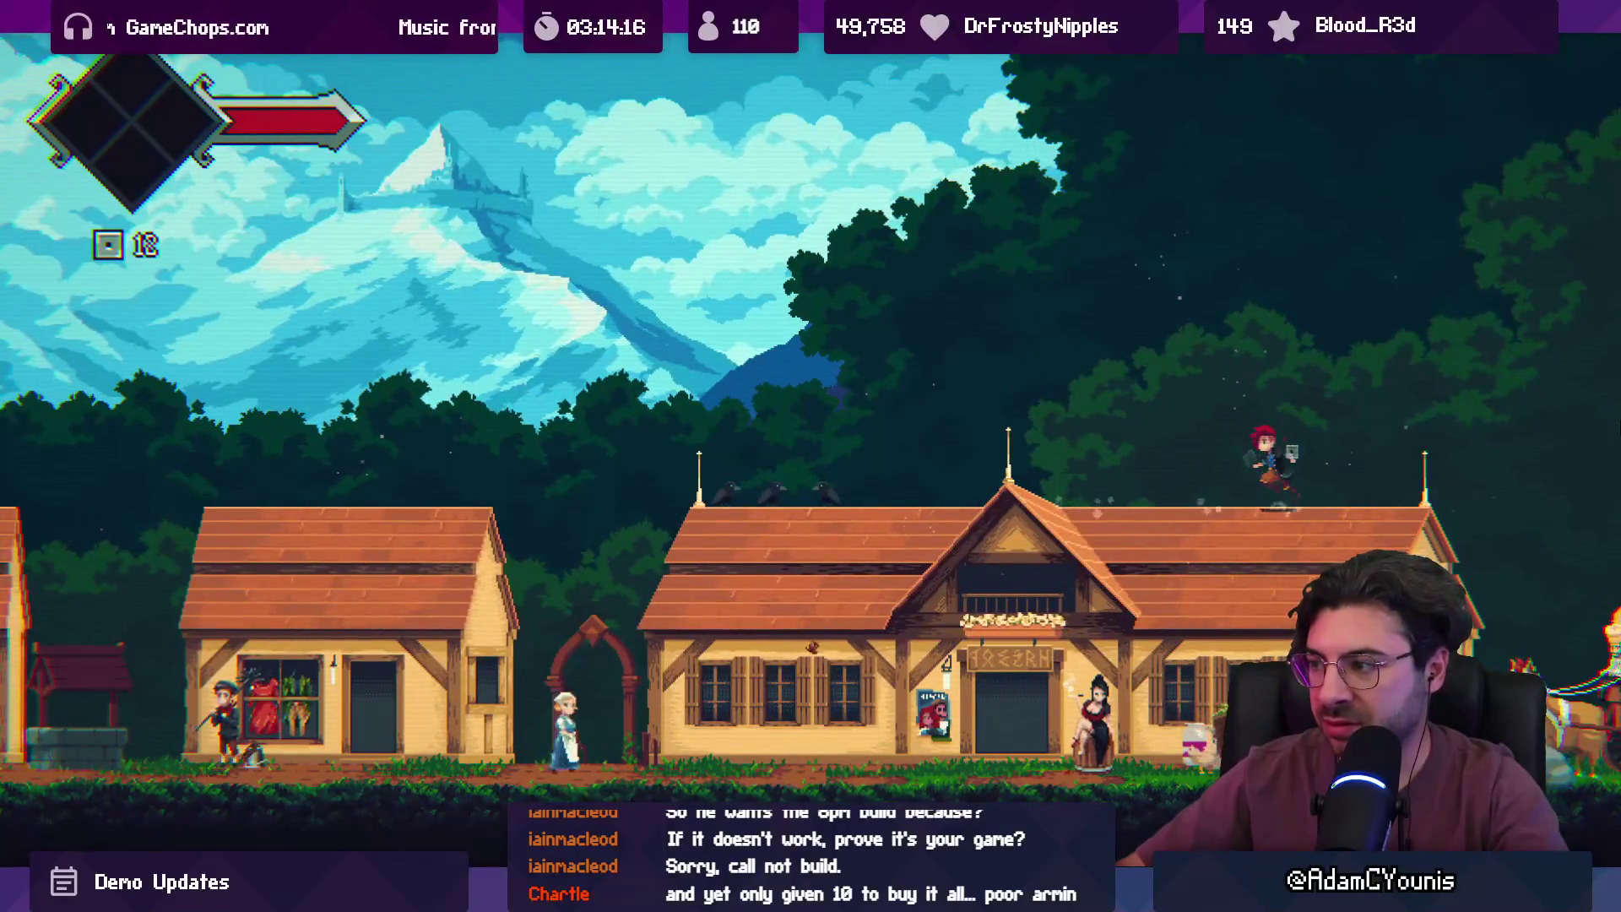
key(Left)
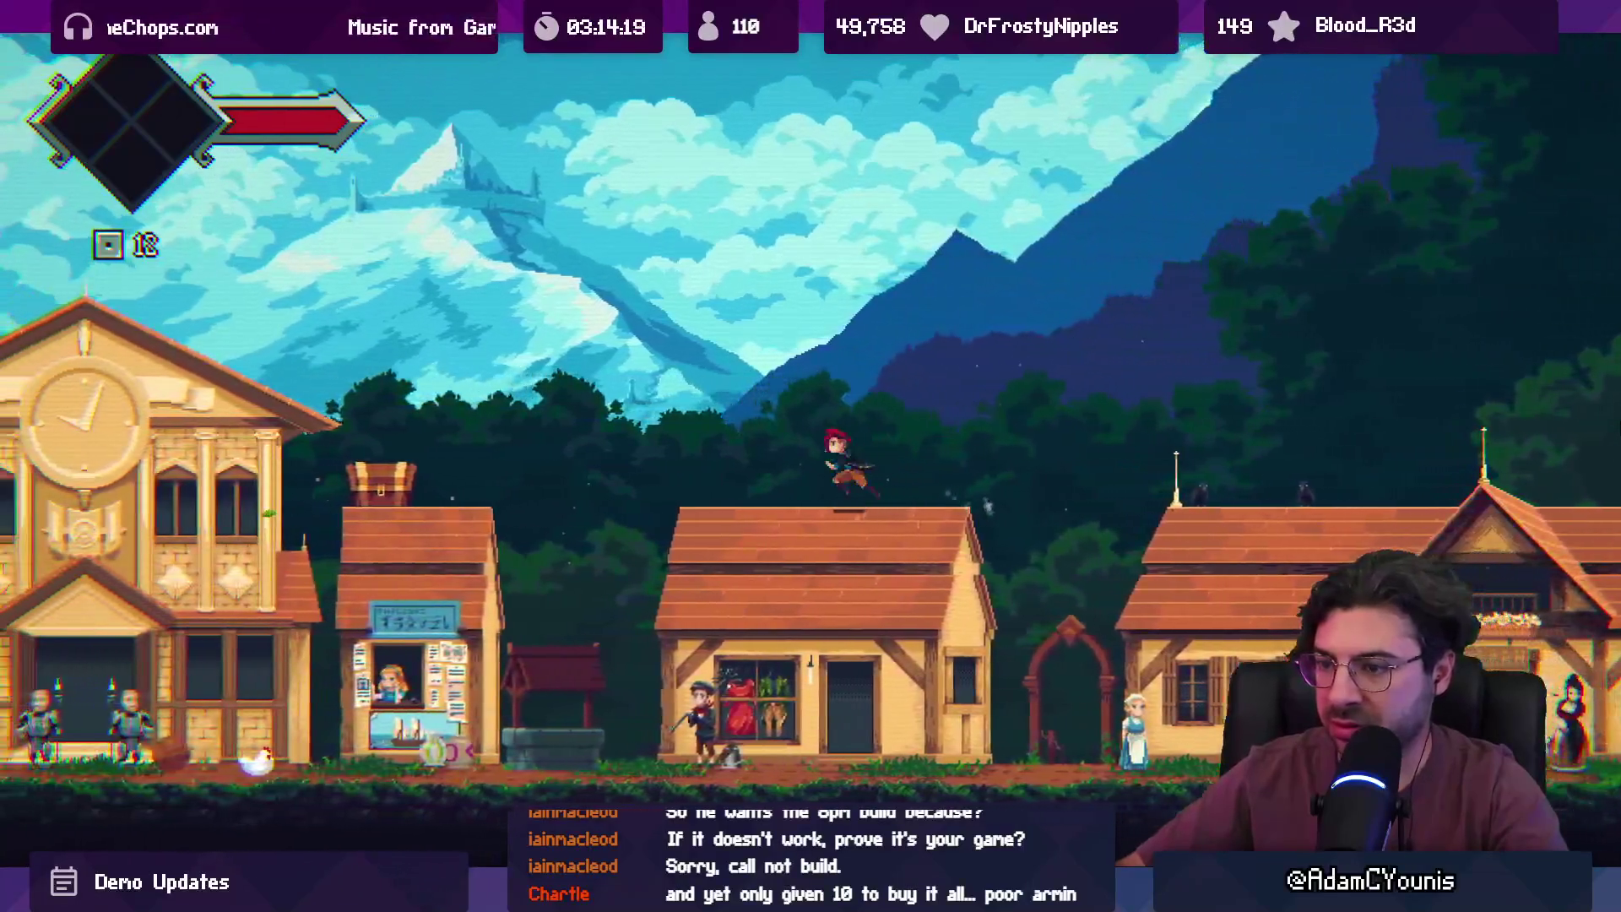
key(Left)
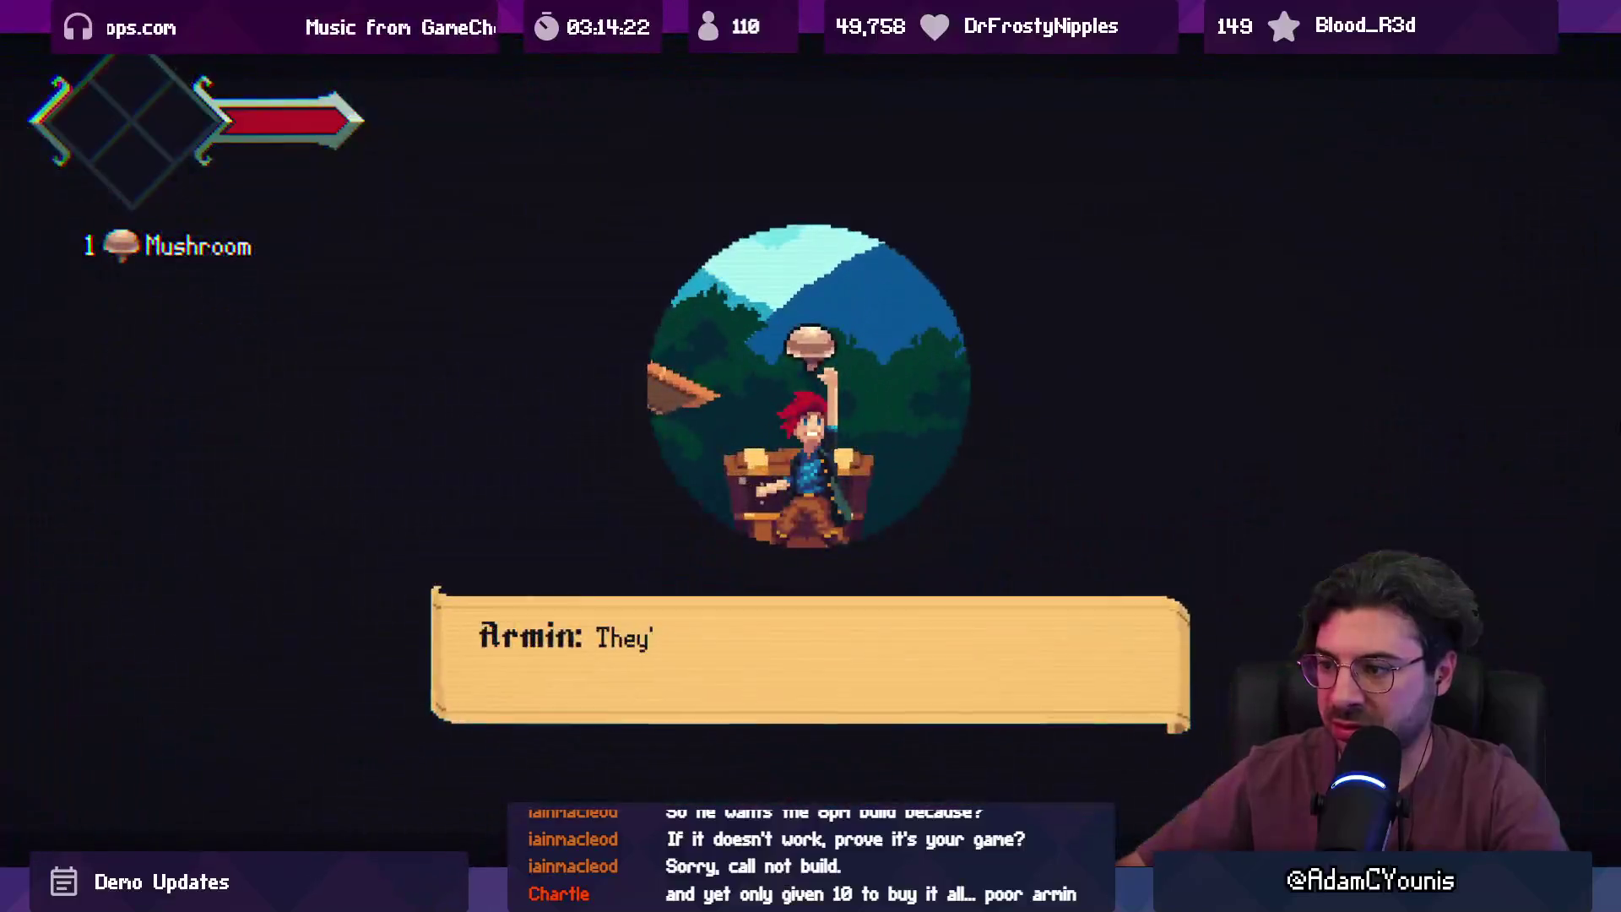
key(Return)
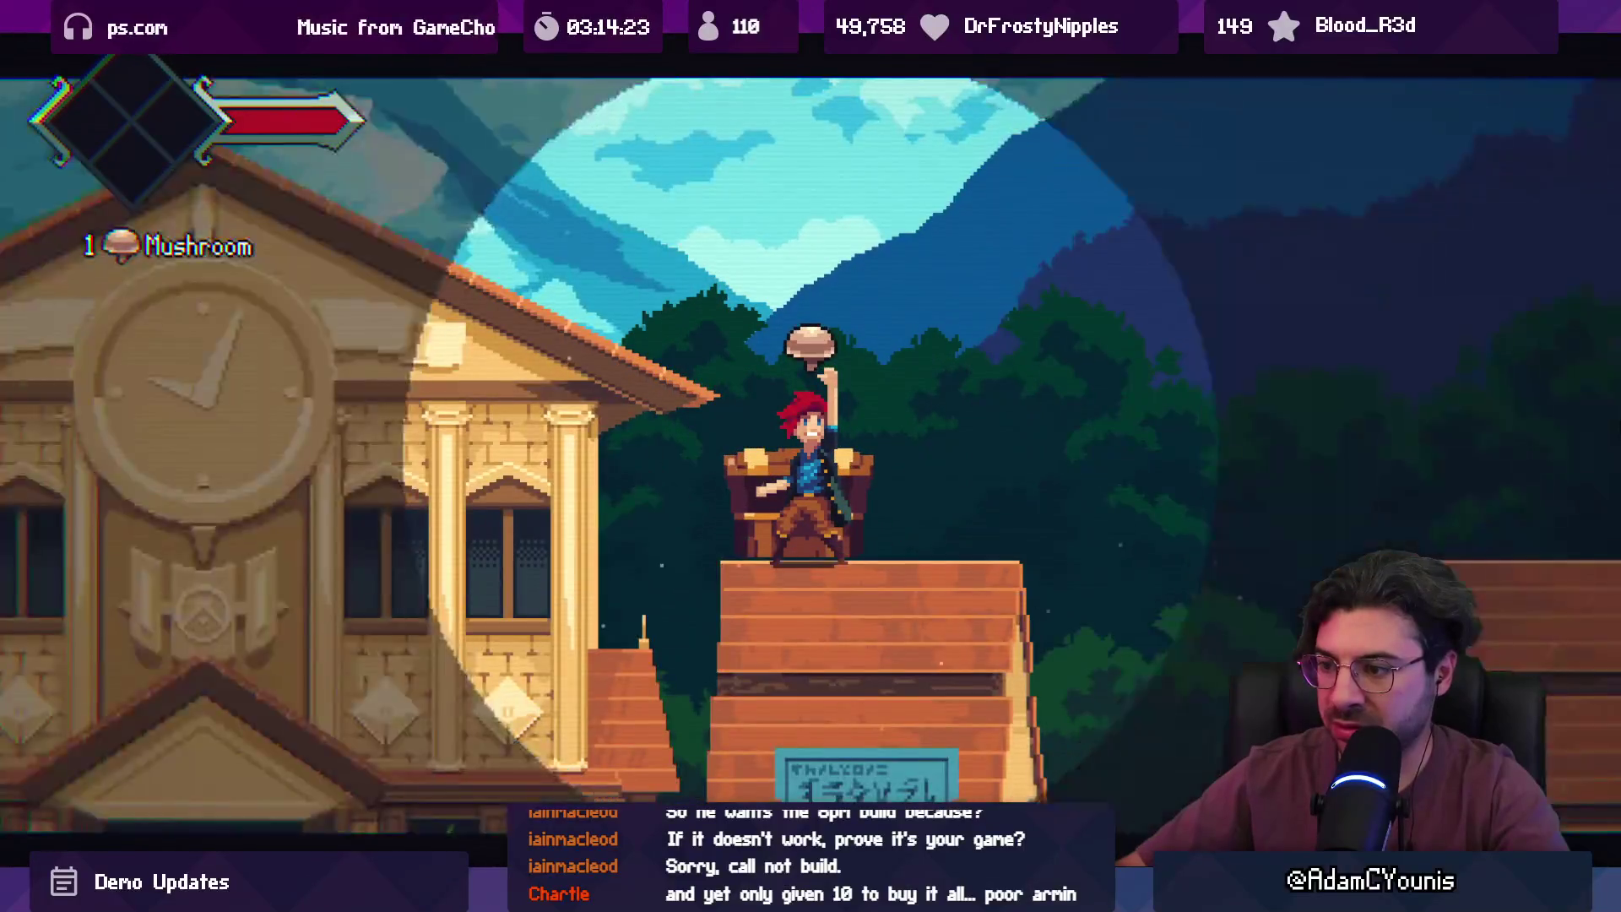
- Drop to the street, open the butcher shop chest, and talk to the merchant again
key(Left)
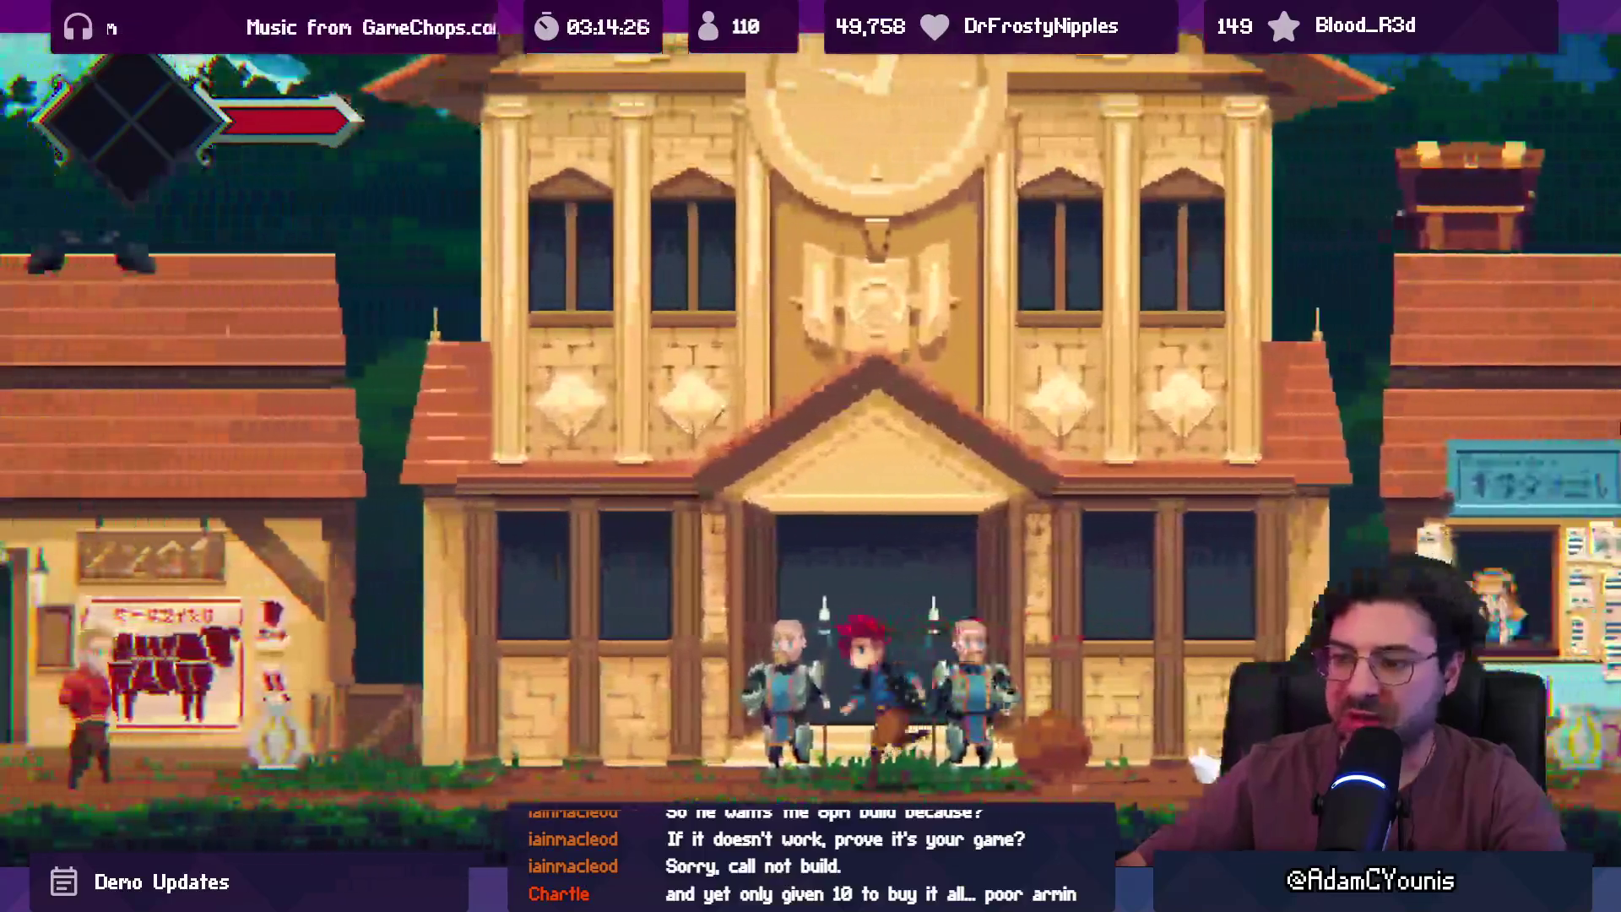
key(Left)
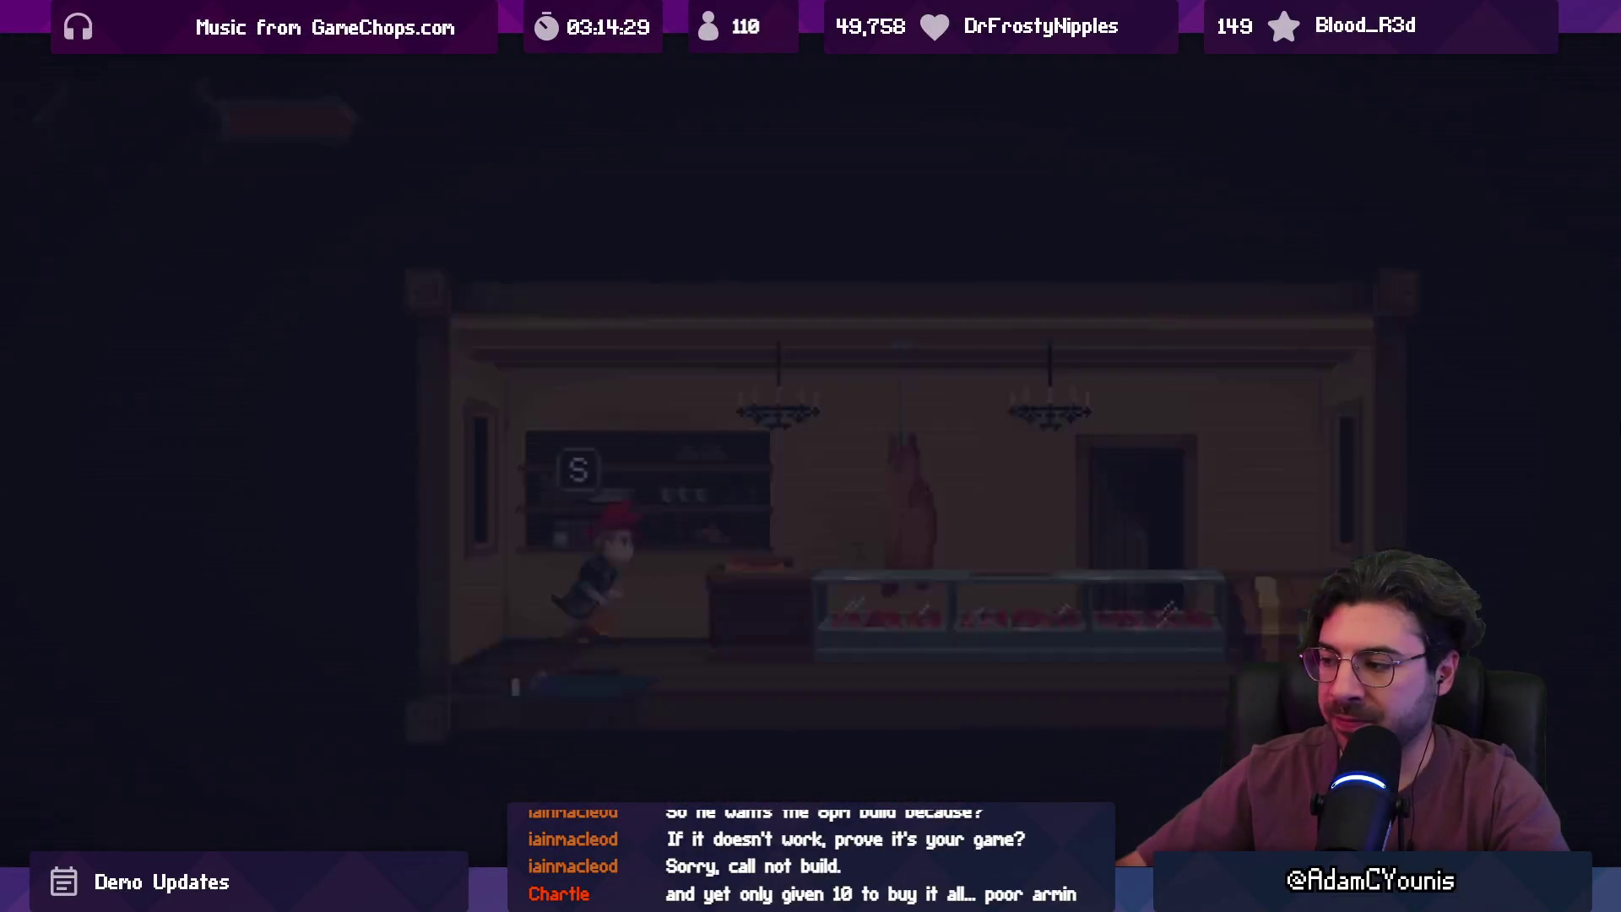
key(Right)
key(s)
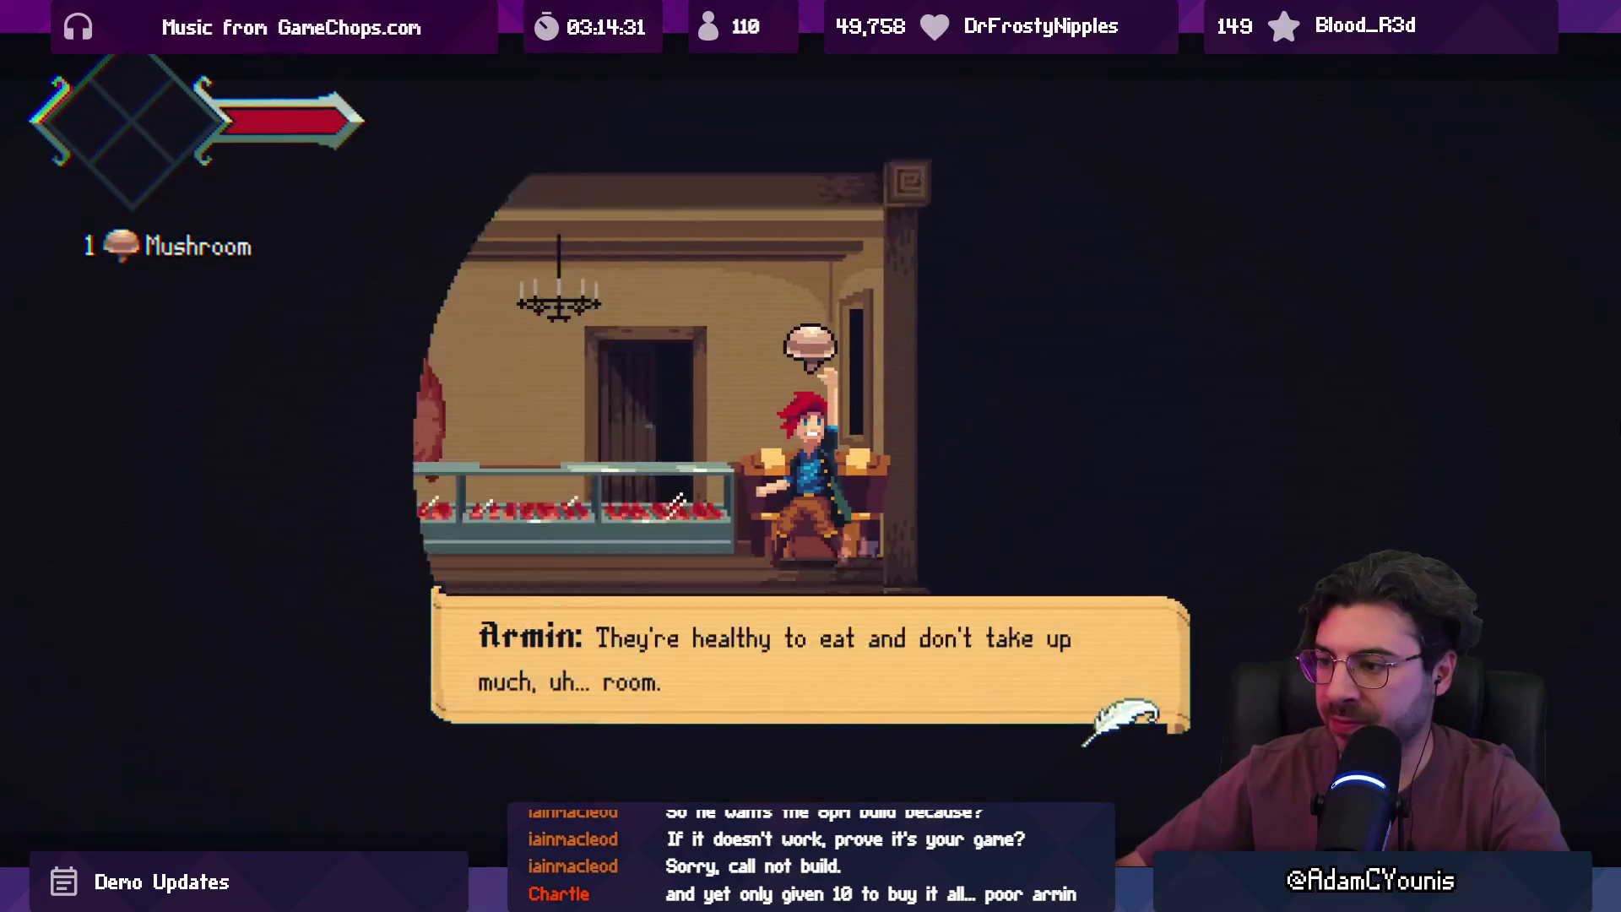
key(Left)
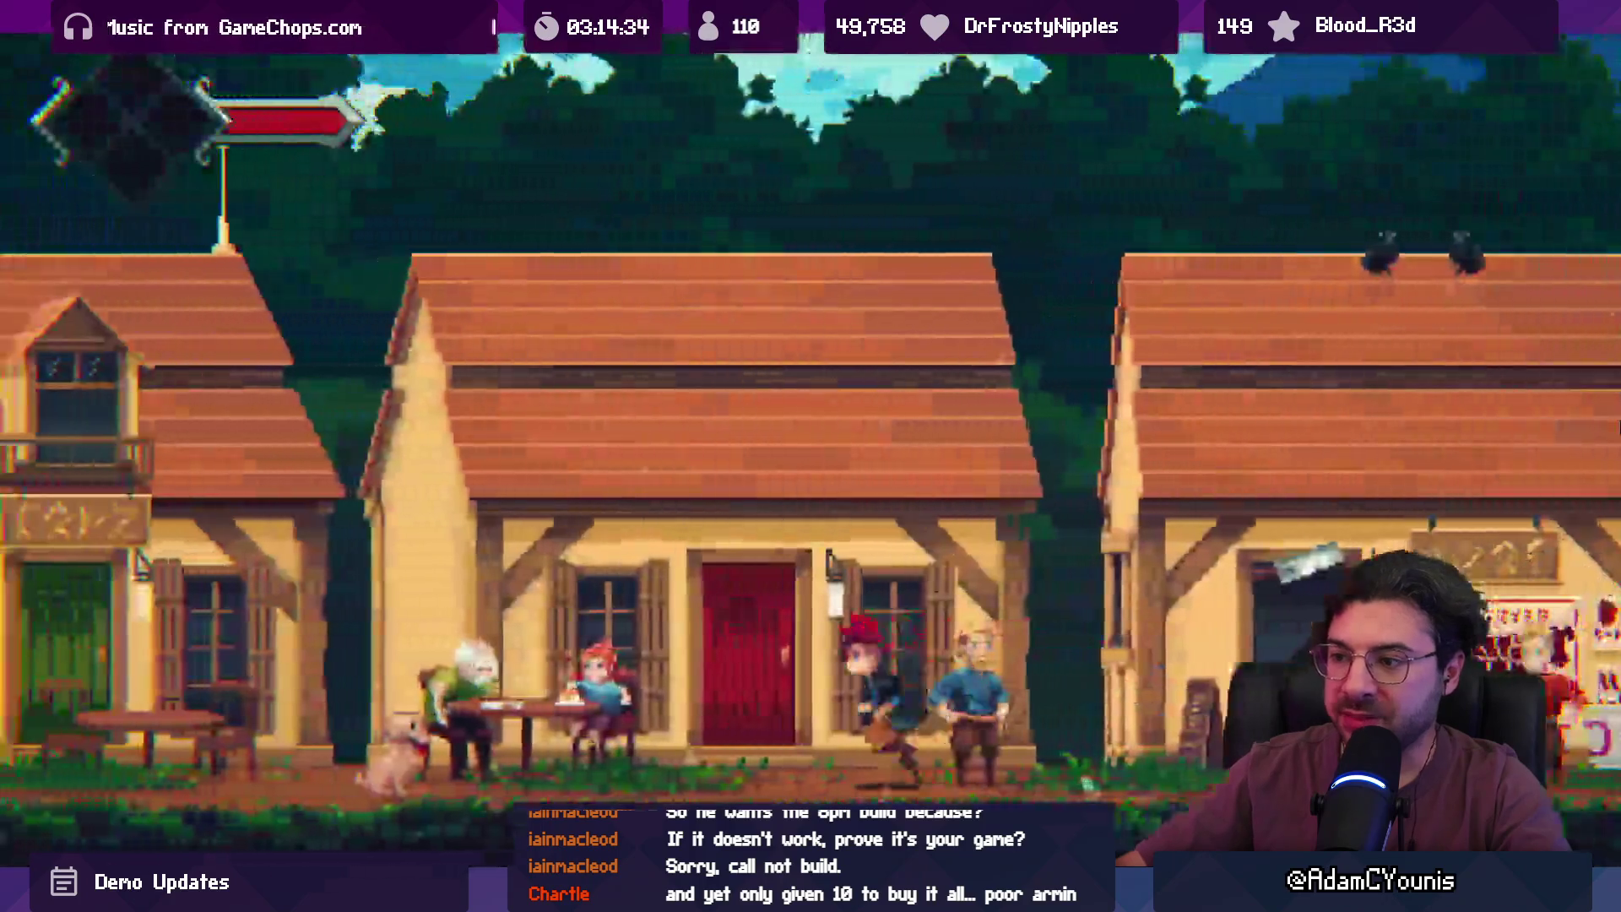
key(Left)
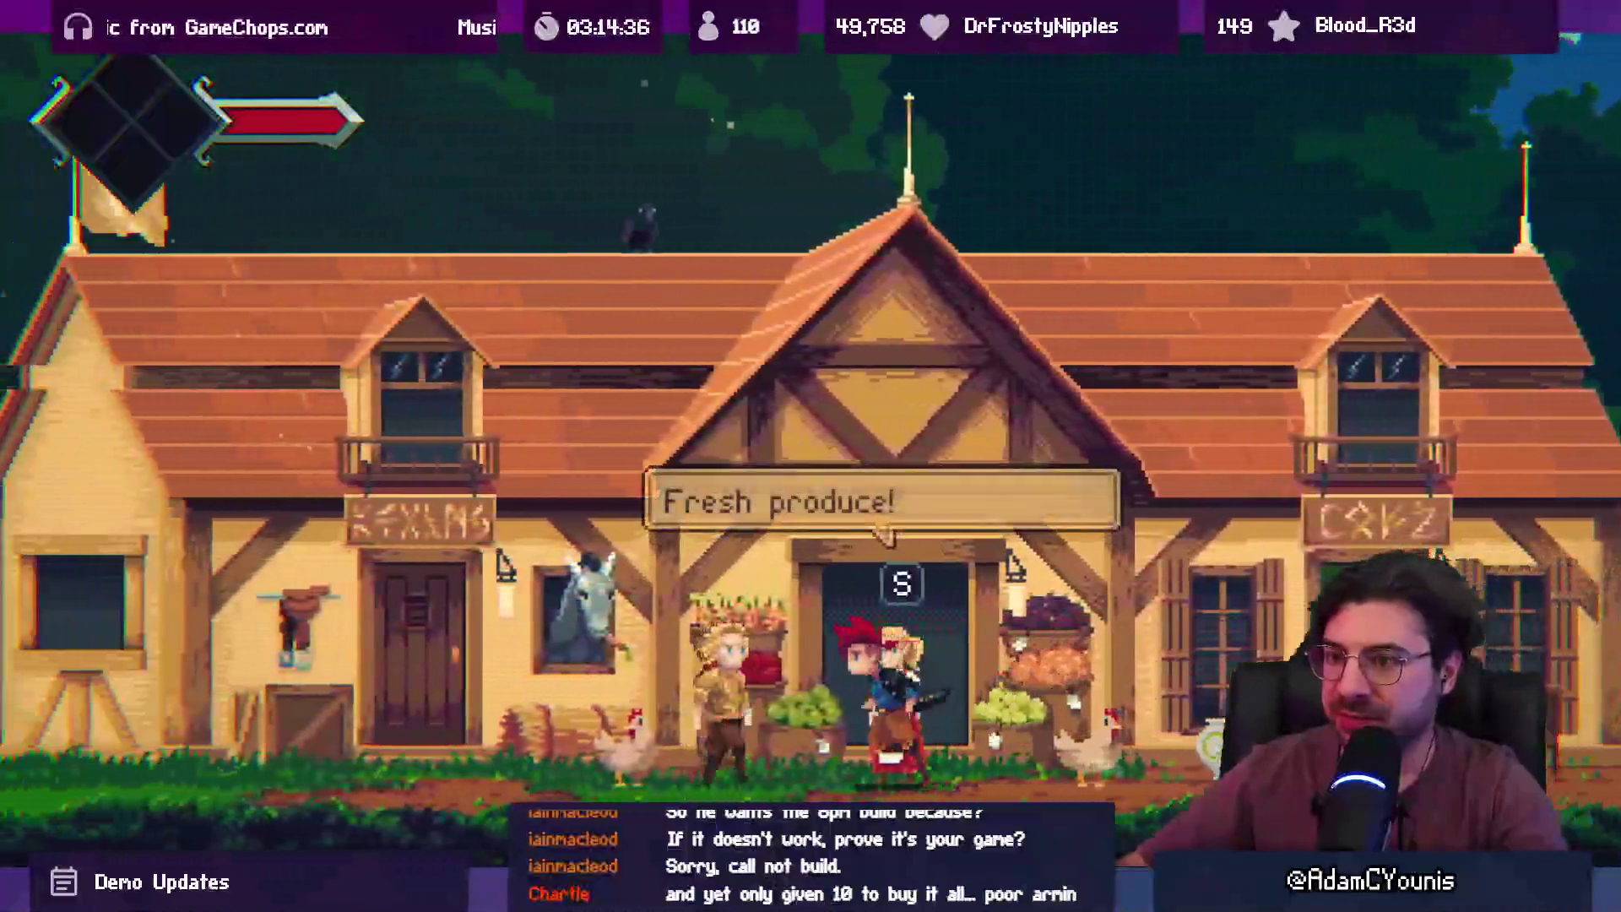
key(s)
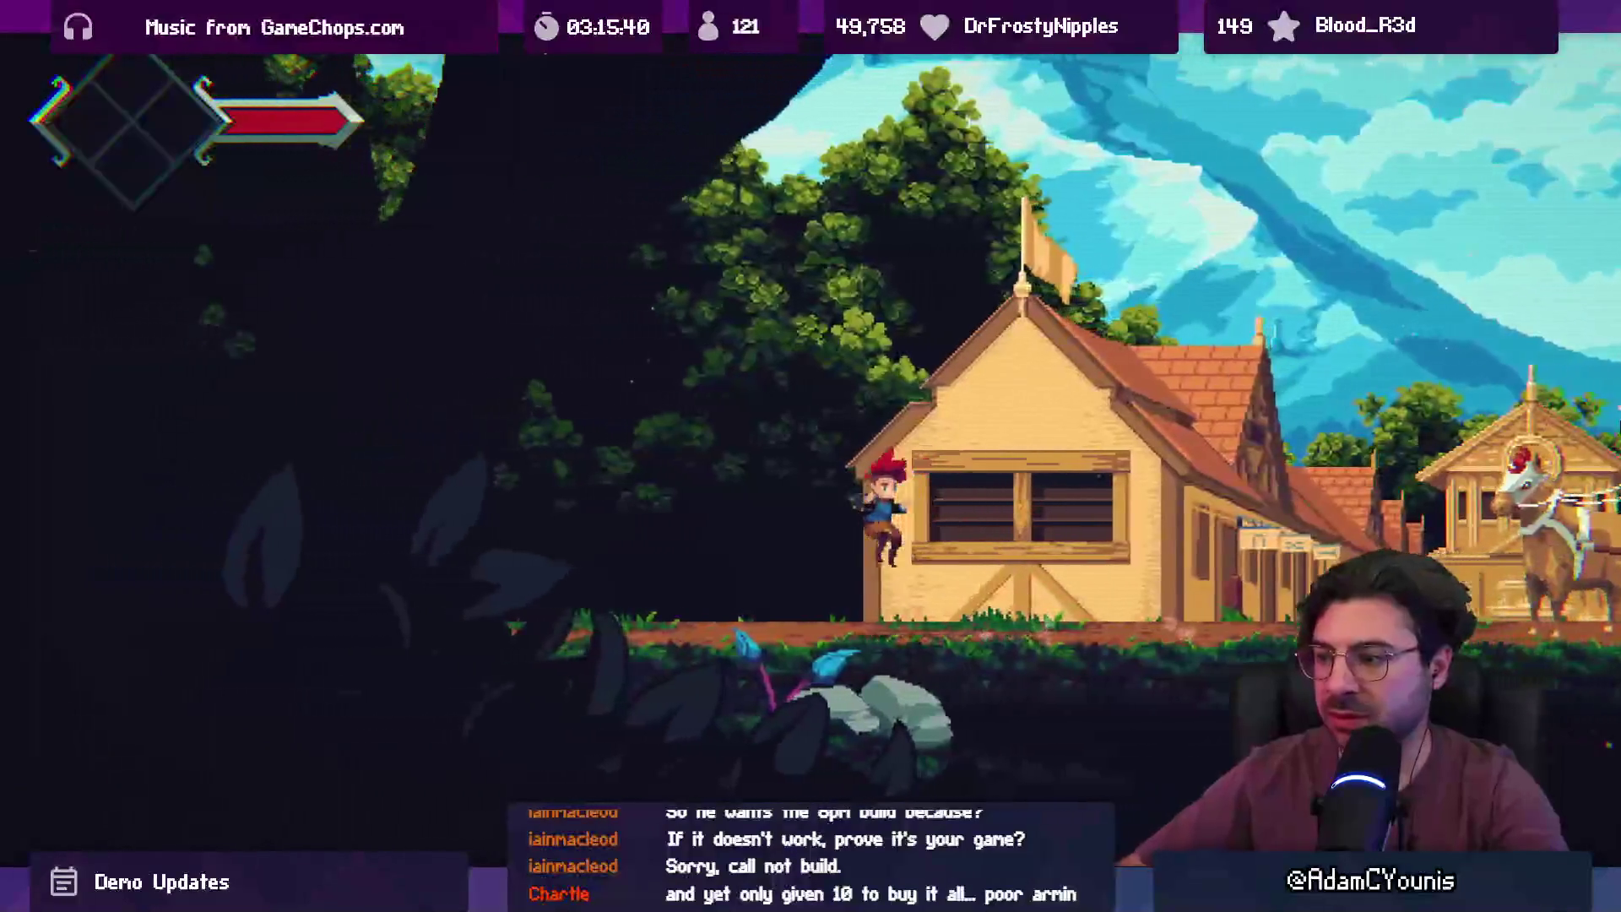
- Exit the maximized Game view with Armin at the forest edge beyond Ohrenstead
key(shift+space)
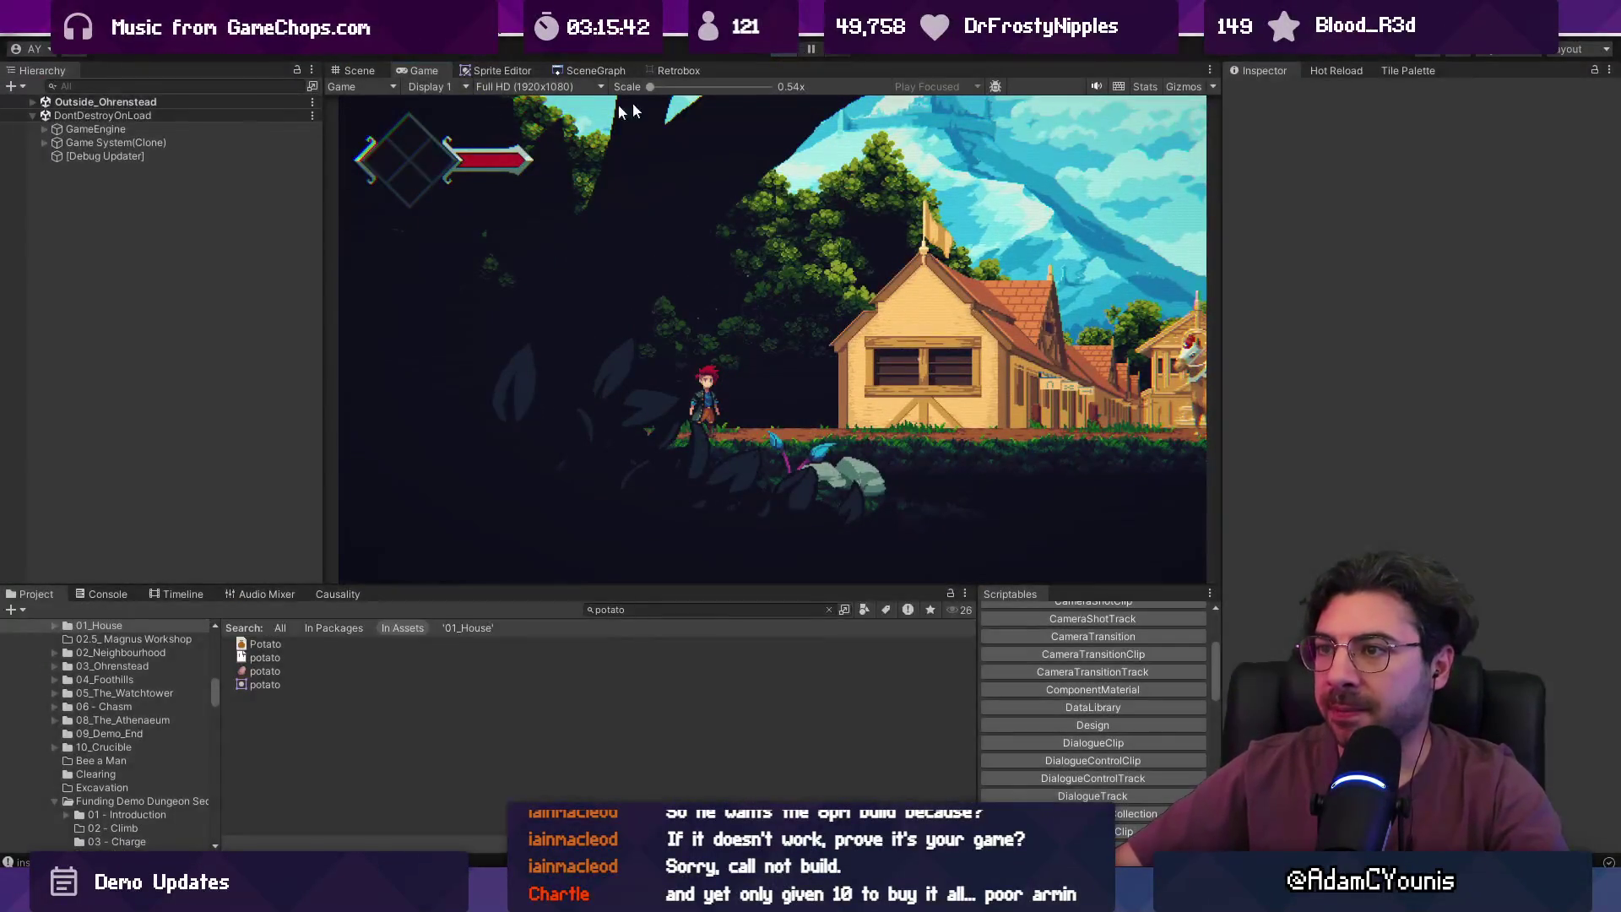
- Open the Ohrenstead town scene from the SceneGraph
click(594, 70)
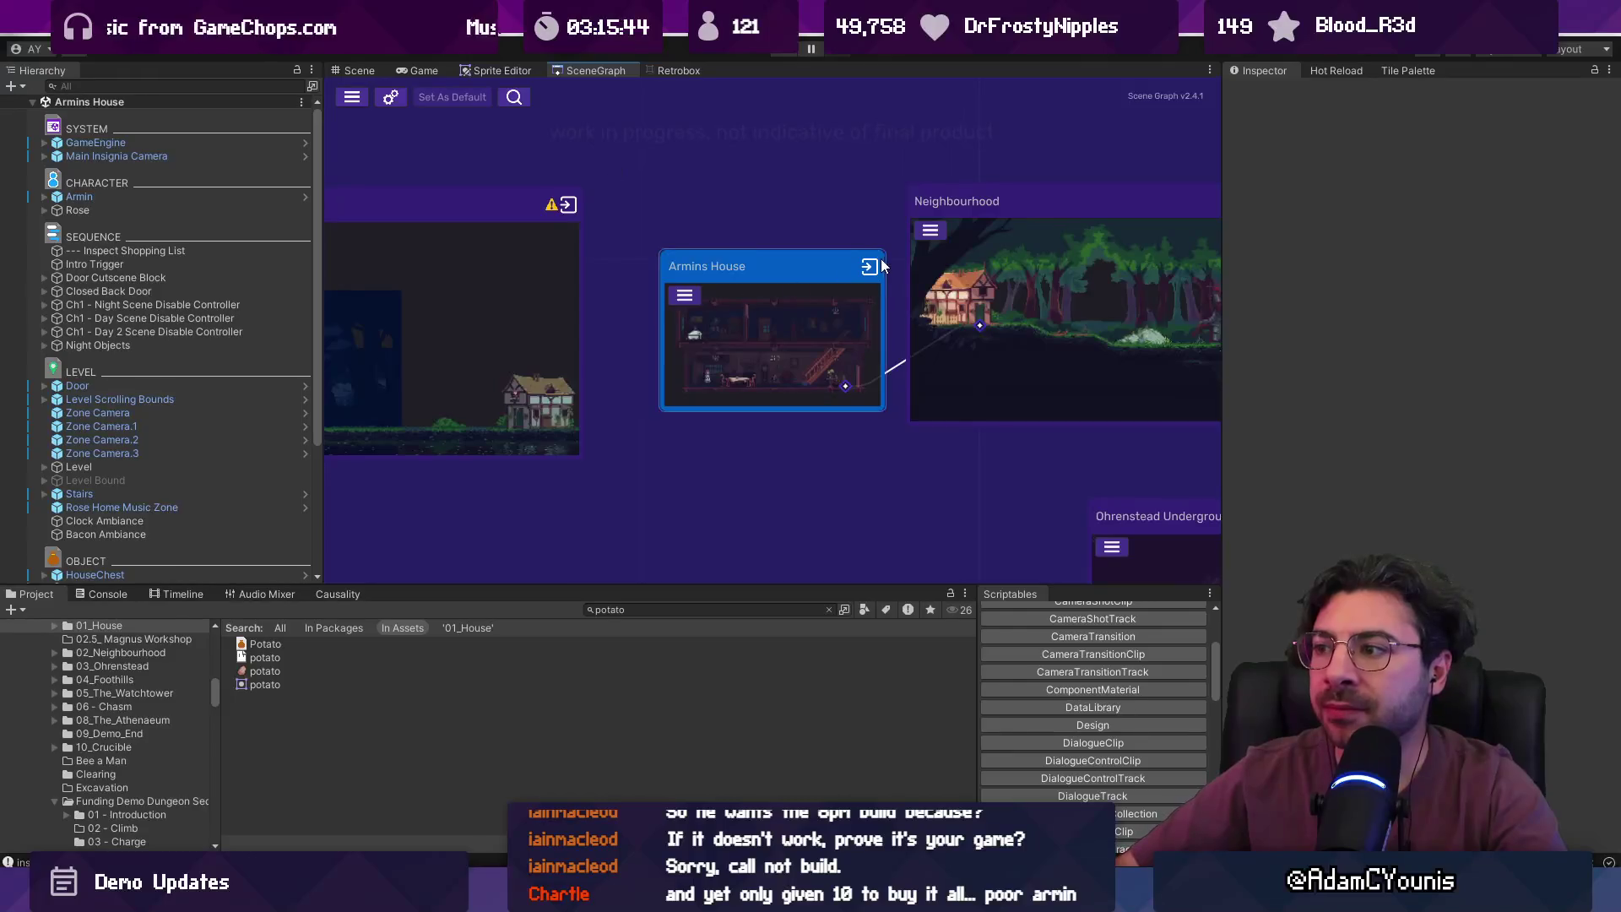
scroll(662, 260, down, 10)
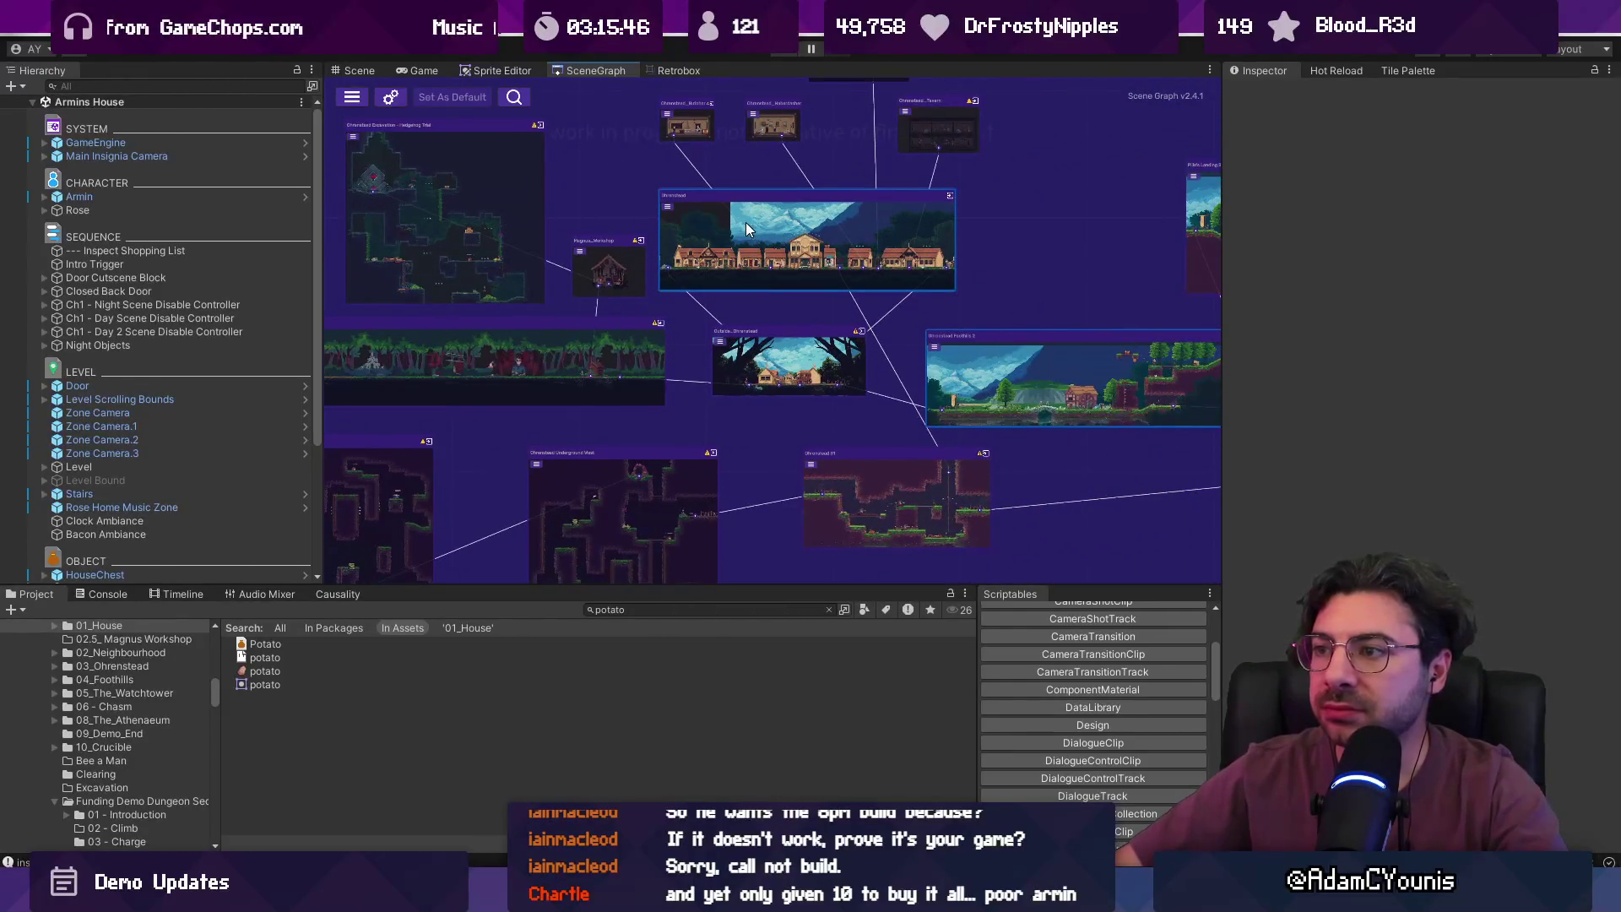
double_click(747, 226)
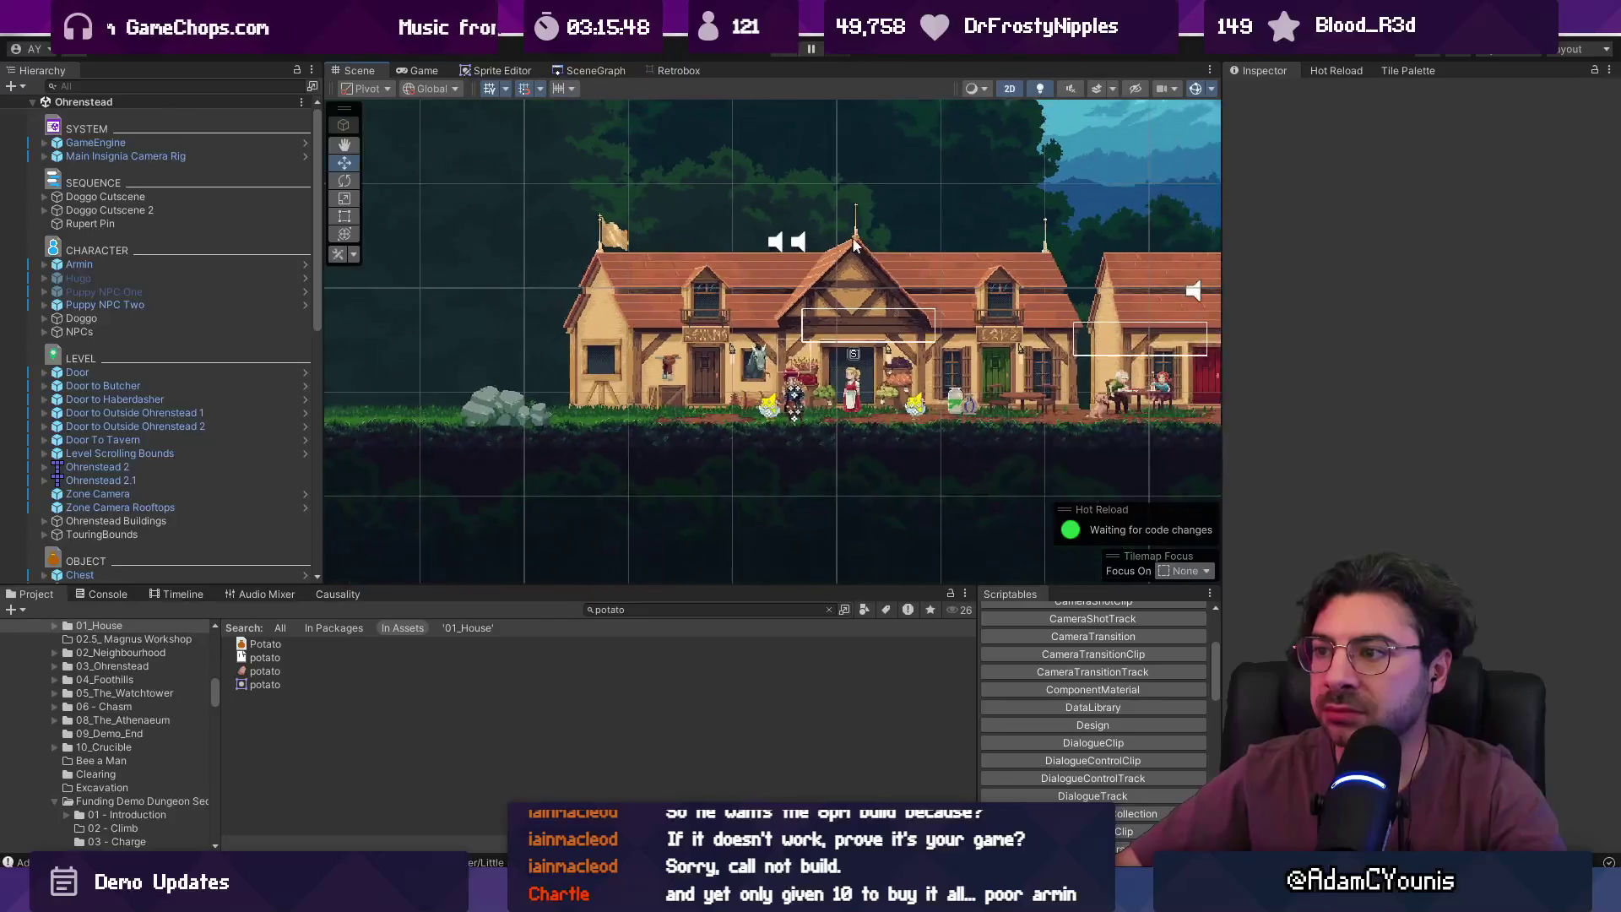
- Move Silver Lolley x3_4 left to X -10.37 above the first house's rooftop
click(1009, 363)
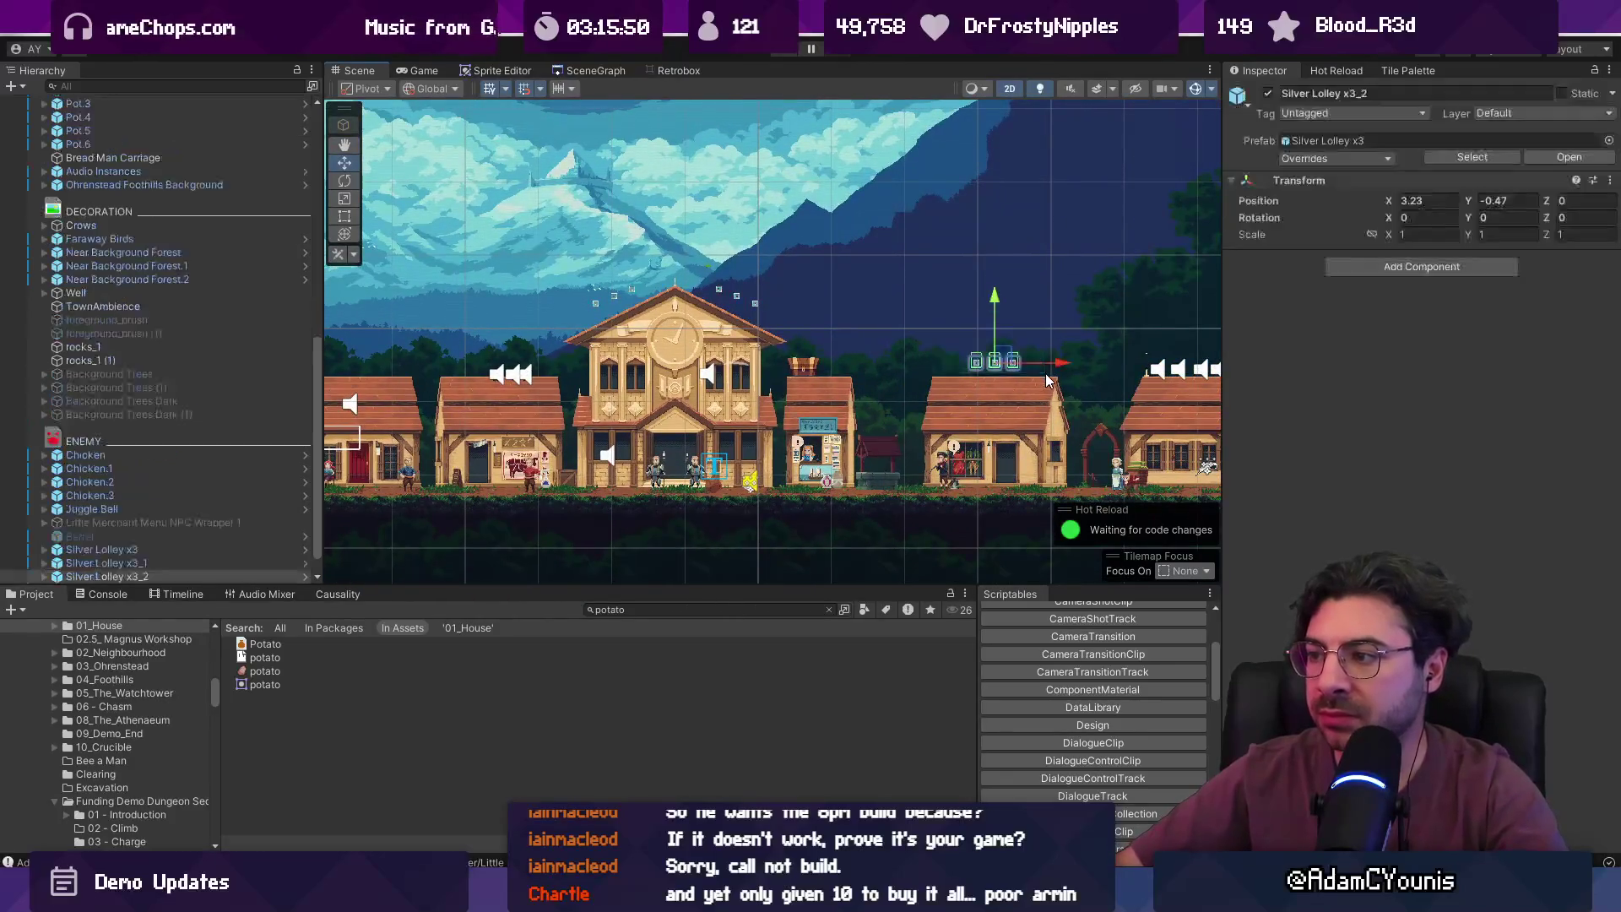
key(Down)
key(f)
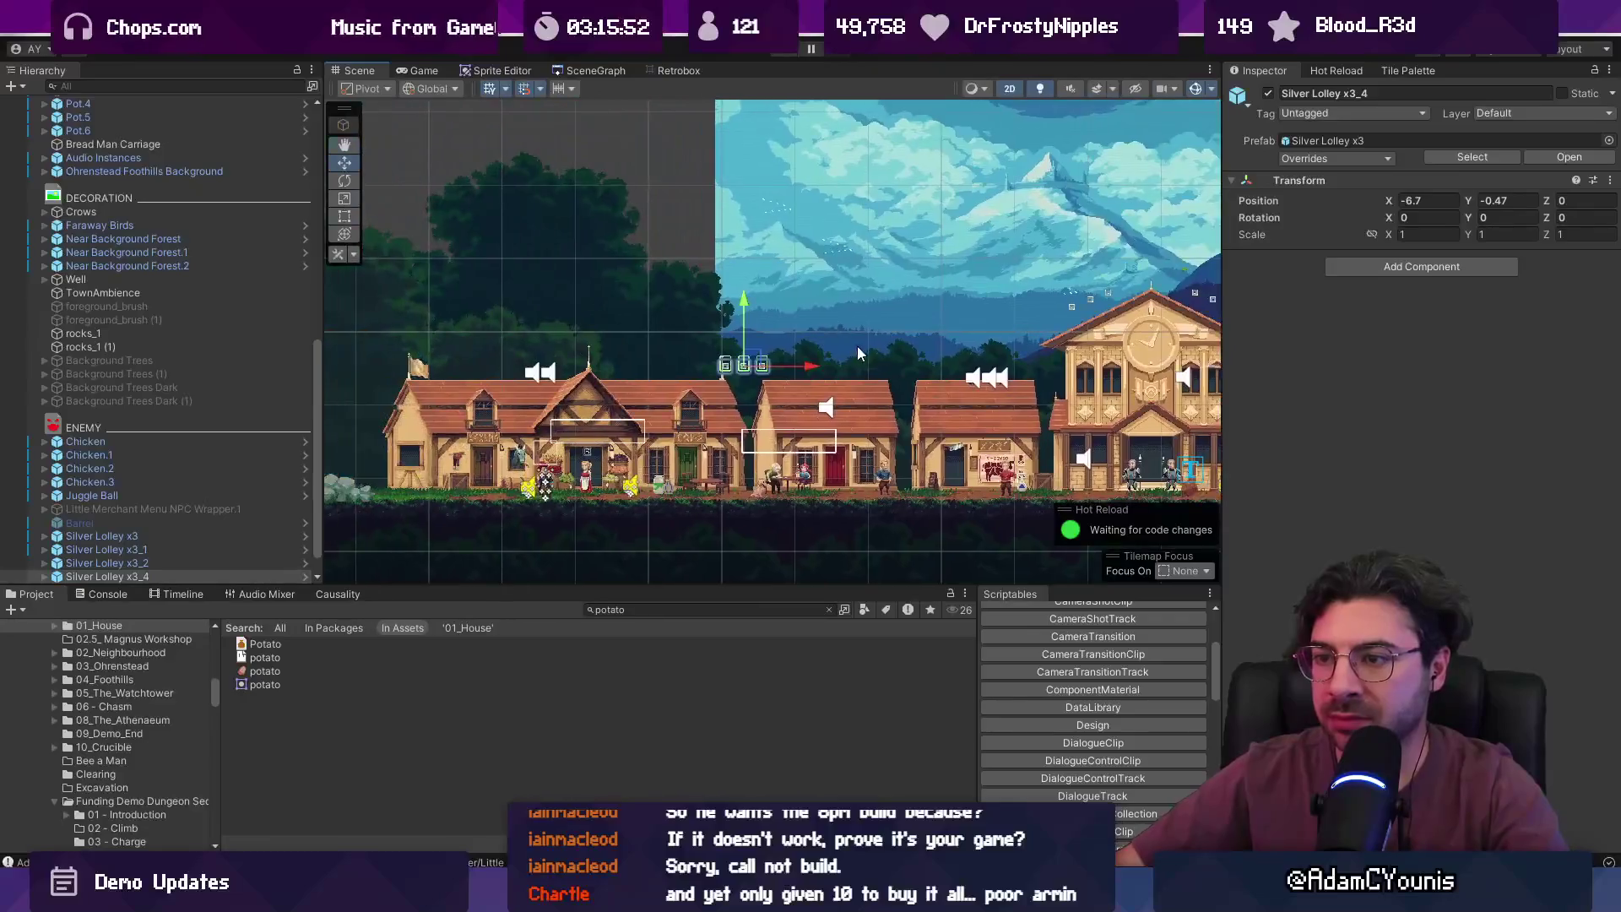
drag(807, 361, 543, 353)
scroll(374, 341, up, 2)
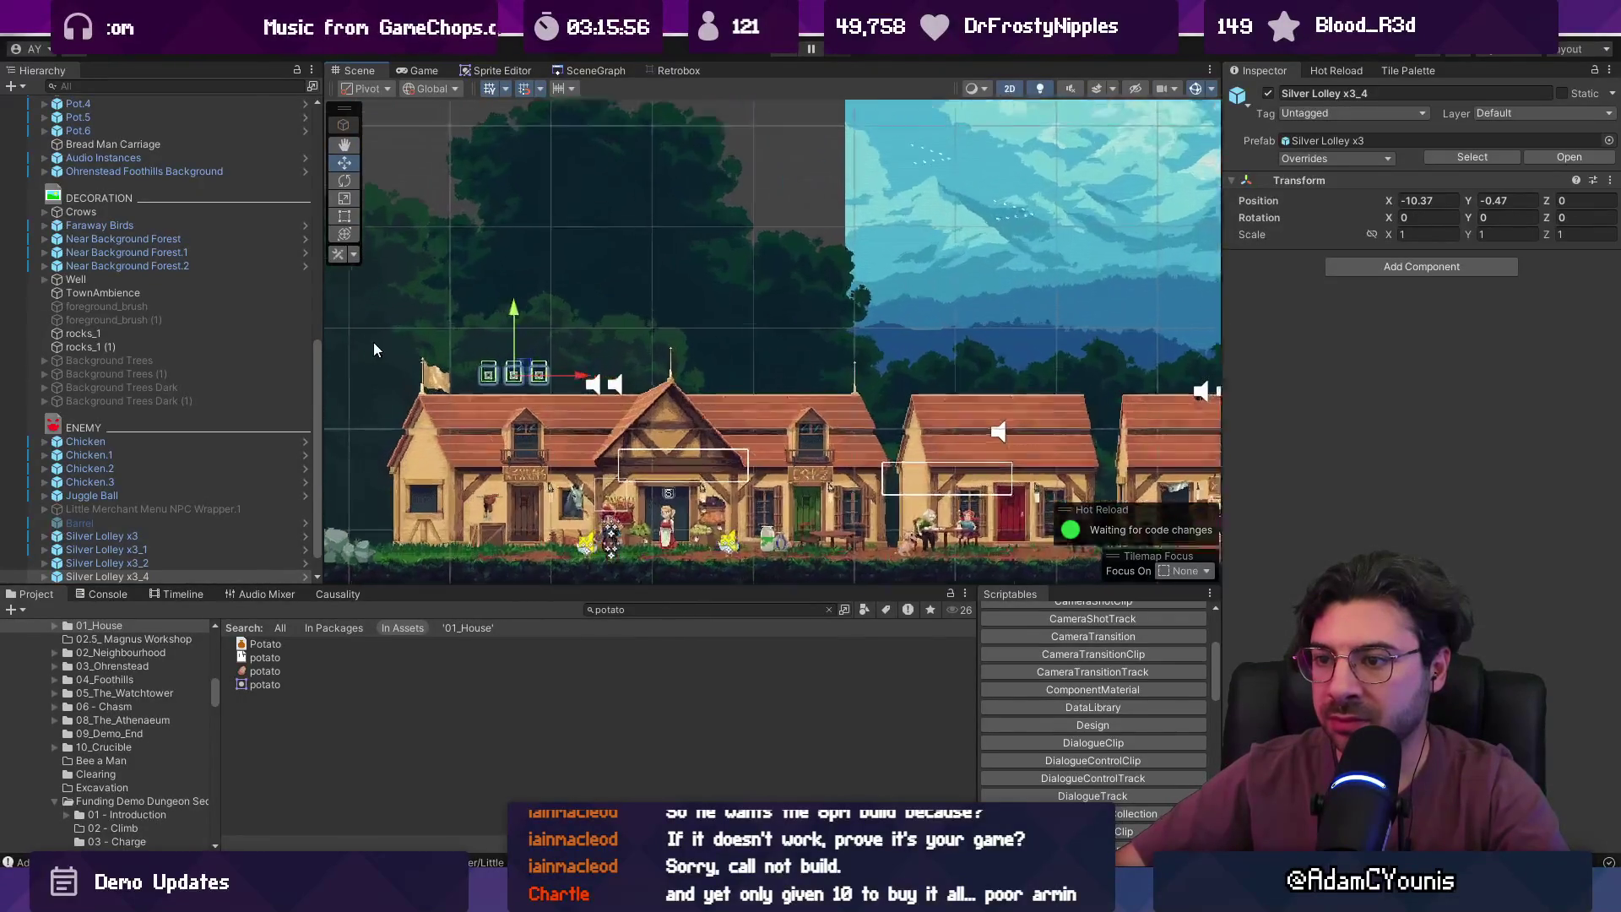
scroll(388, 351, up, 3)
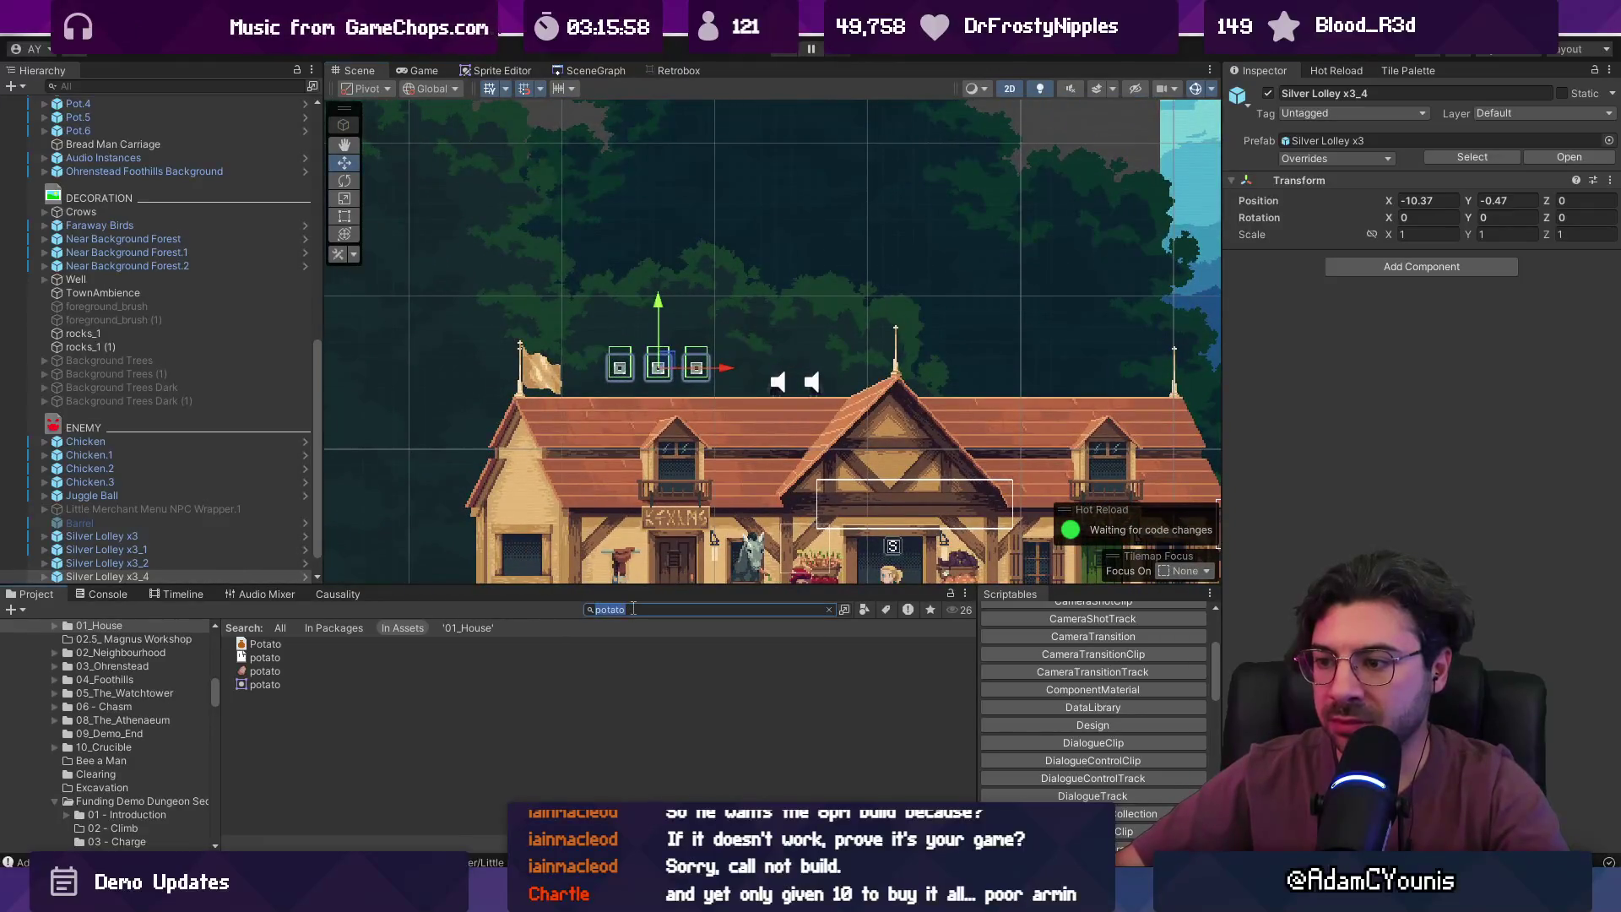
text(gold lolley)
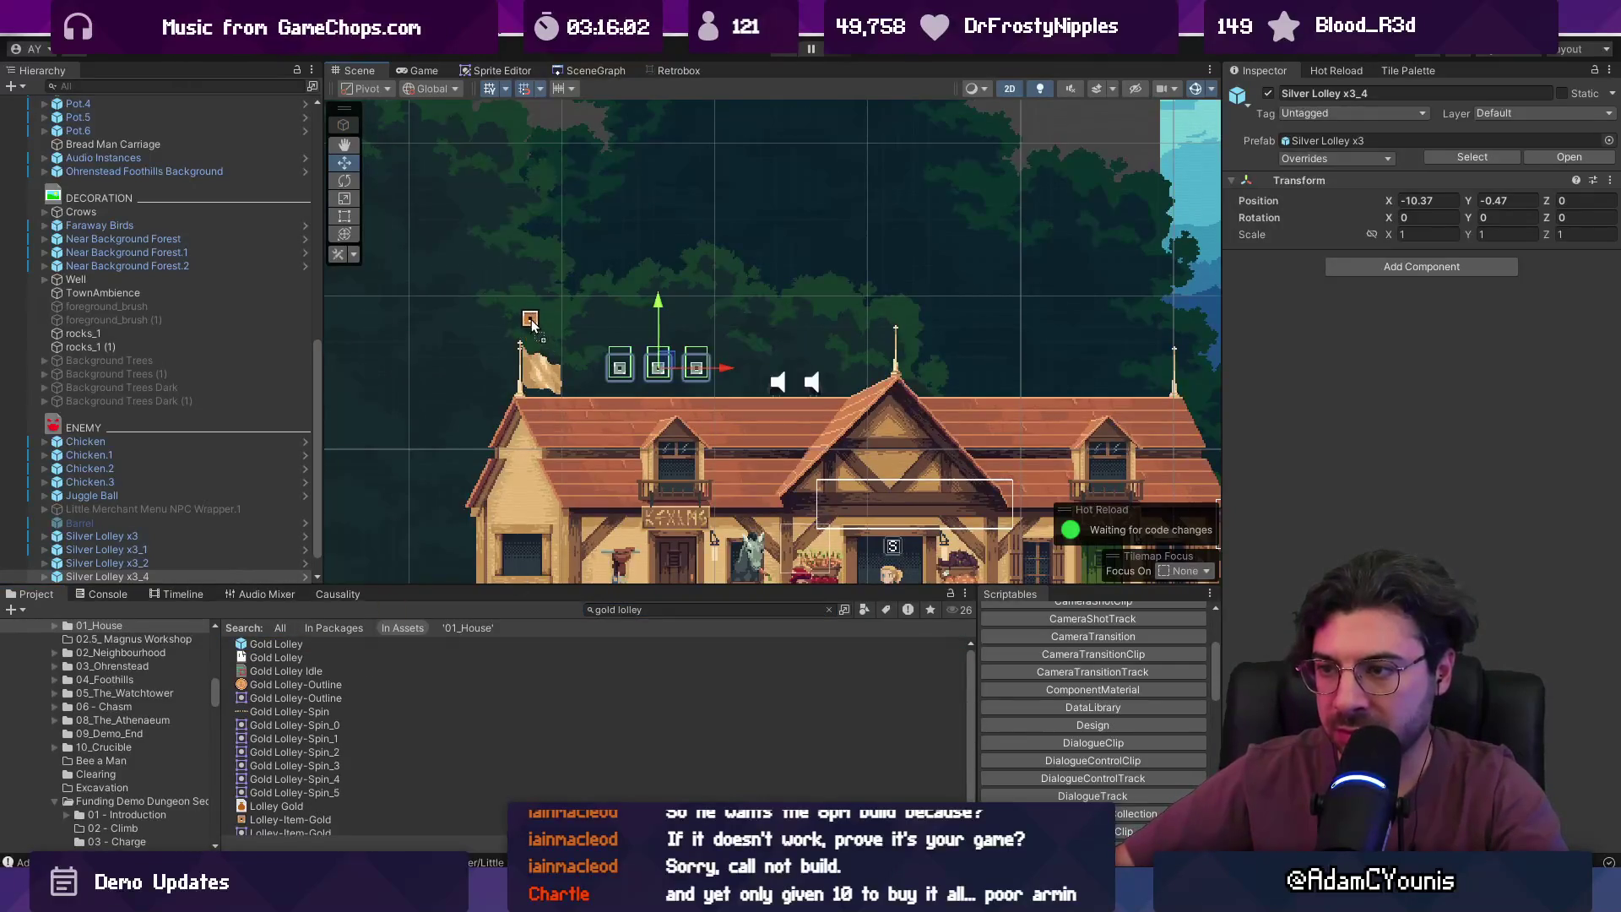
click(521, 314)
- Duplicate the left-rooftop silver lolley coins and place the copy over the next roof
scroll(591, 338, down, 3)
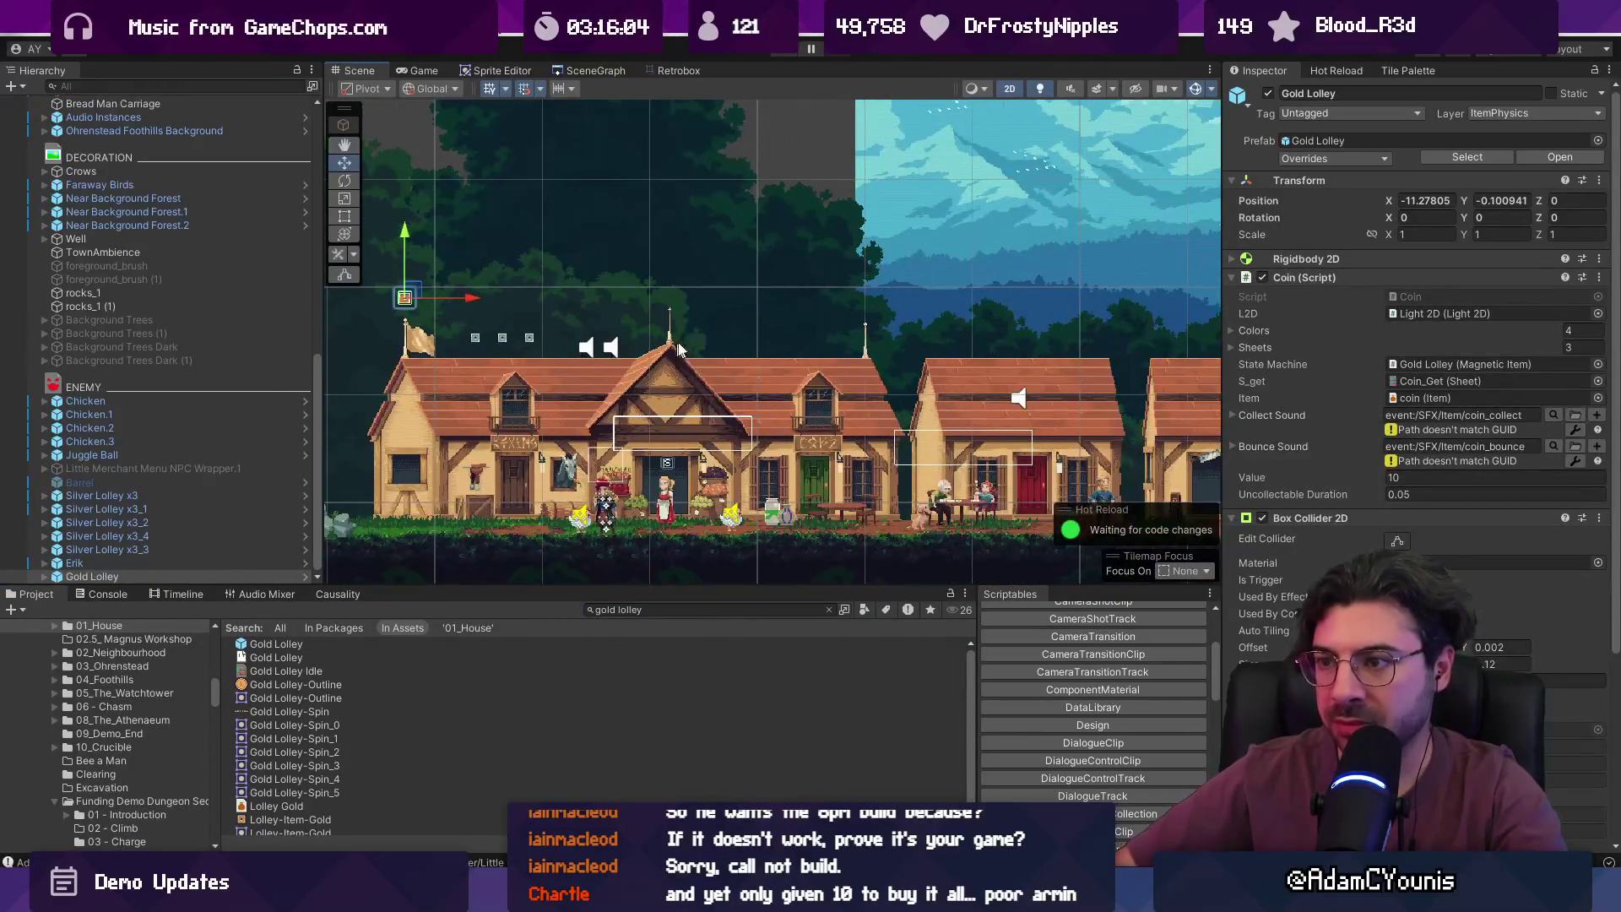
click(502, 338)
key(ctrl+d)
drag(568, 337, 836, 339)
- Select the chest on the rooftop by the clock tower
scroll(760, 355, down, 2)
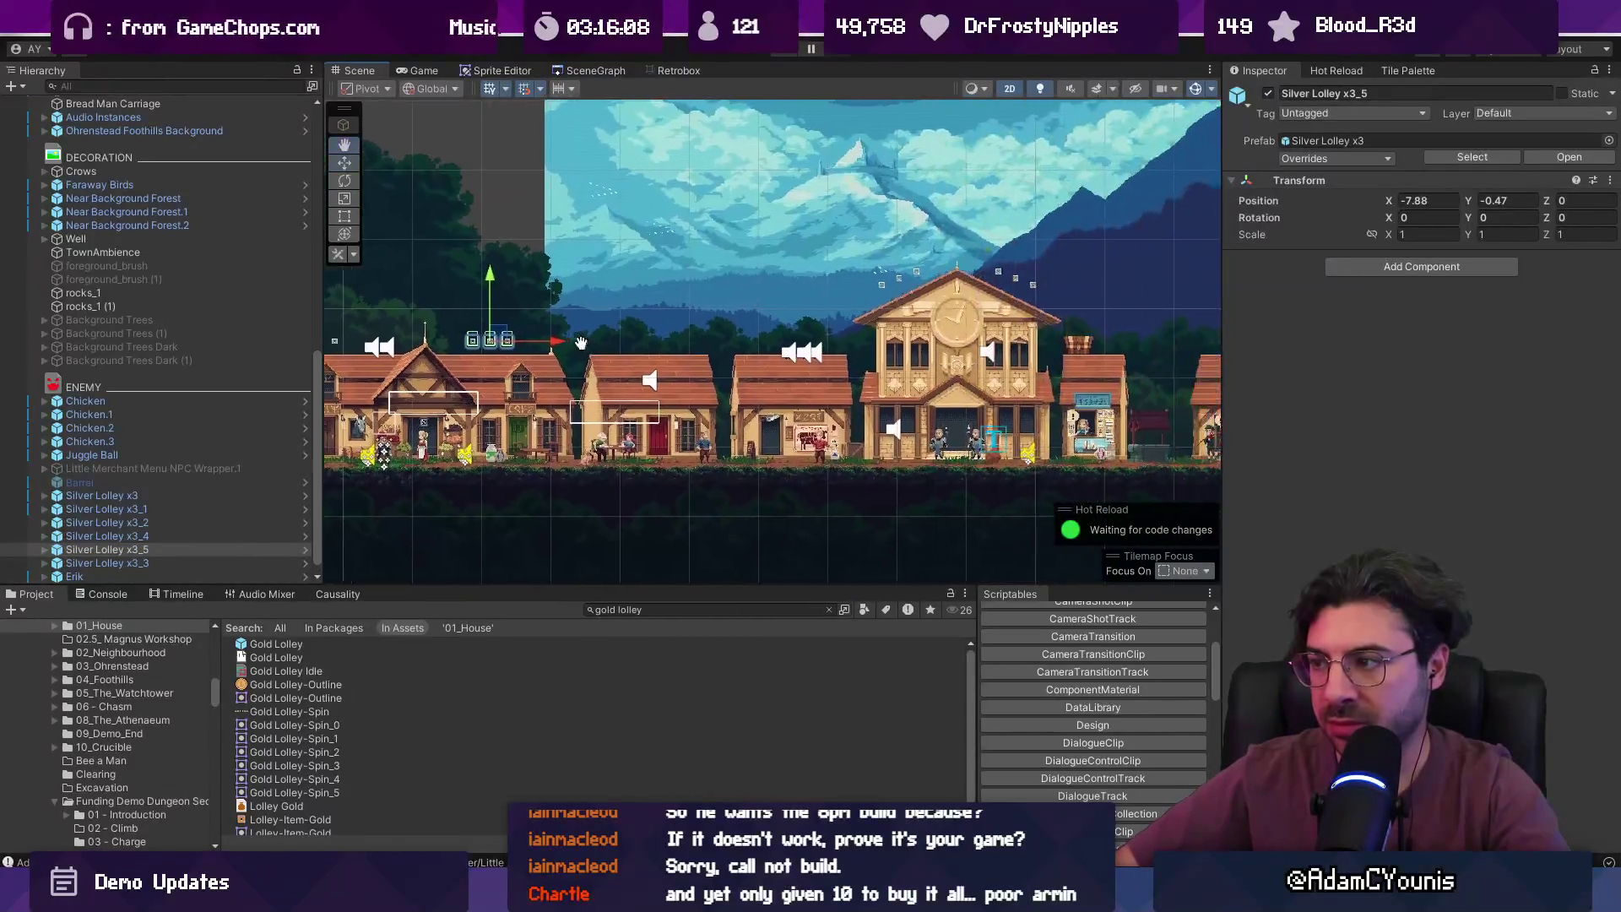
scroll(650, 338, down, 2)
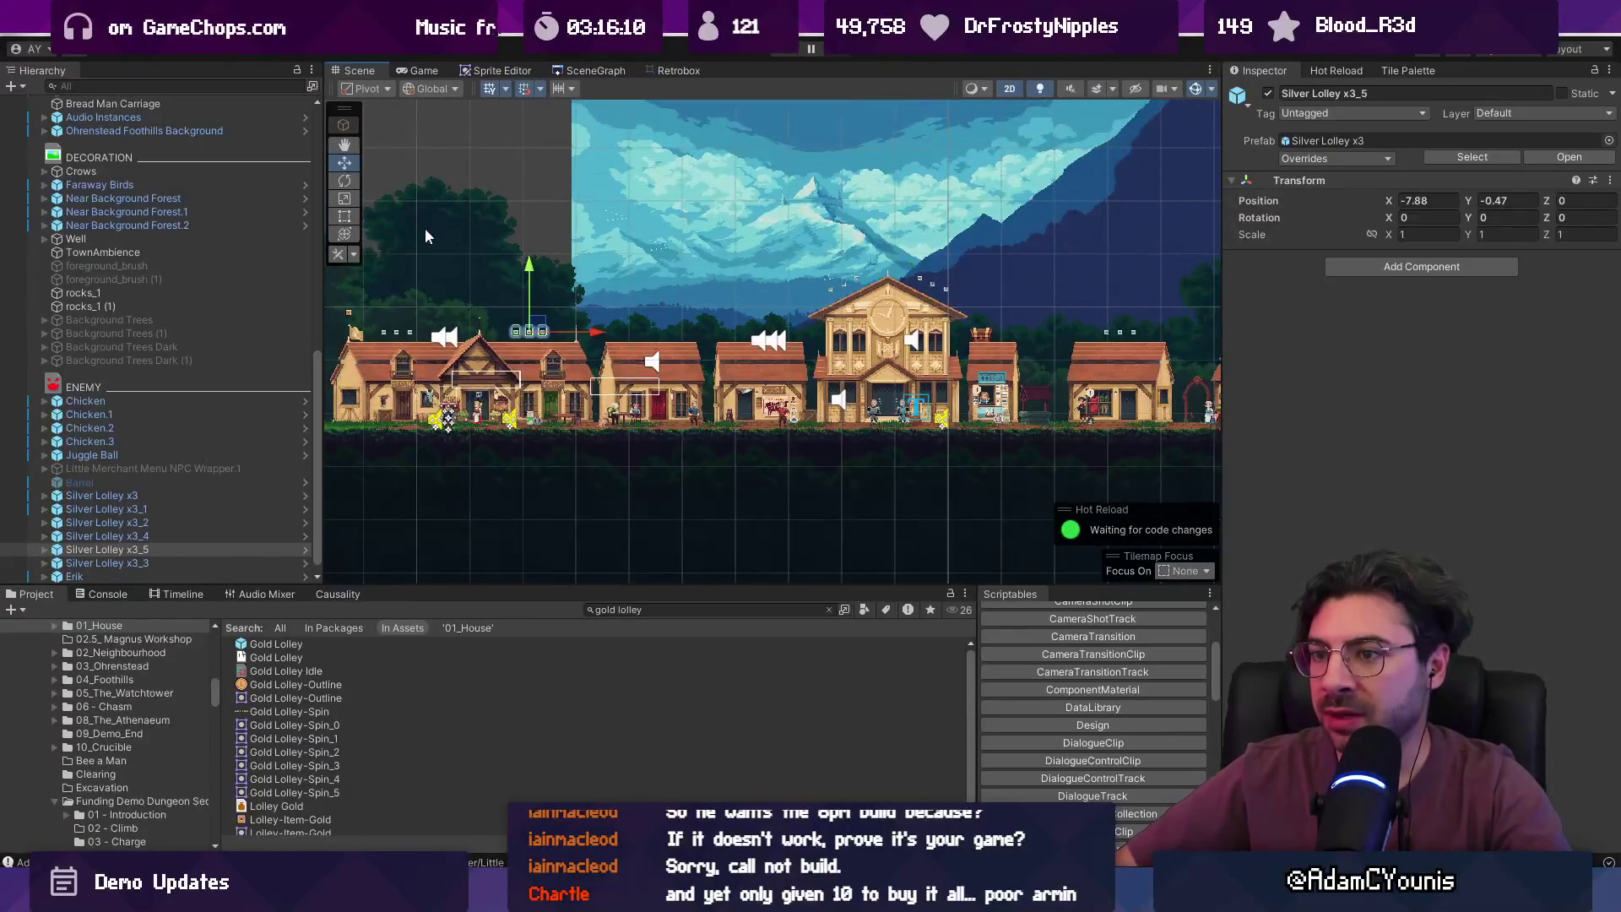
drag(925, 208, 578, 222)
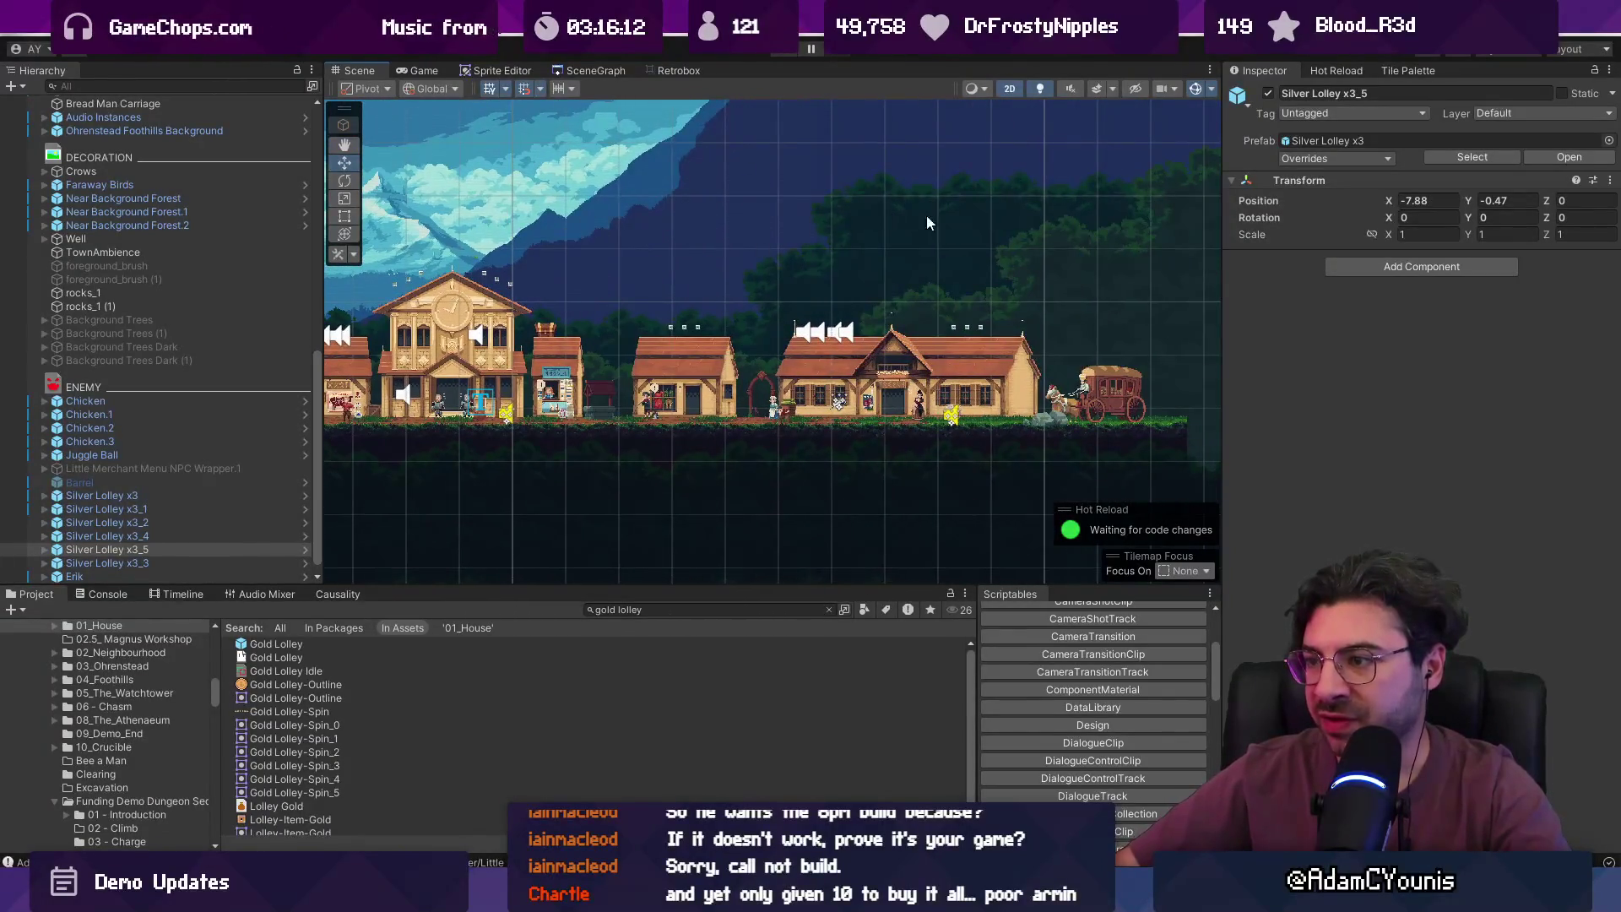
scroll(889, 326, up, 2)
scroll(802, 346, down, 3)
scroll(733, 363, up, 2)
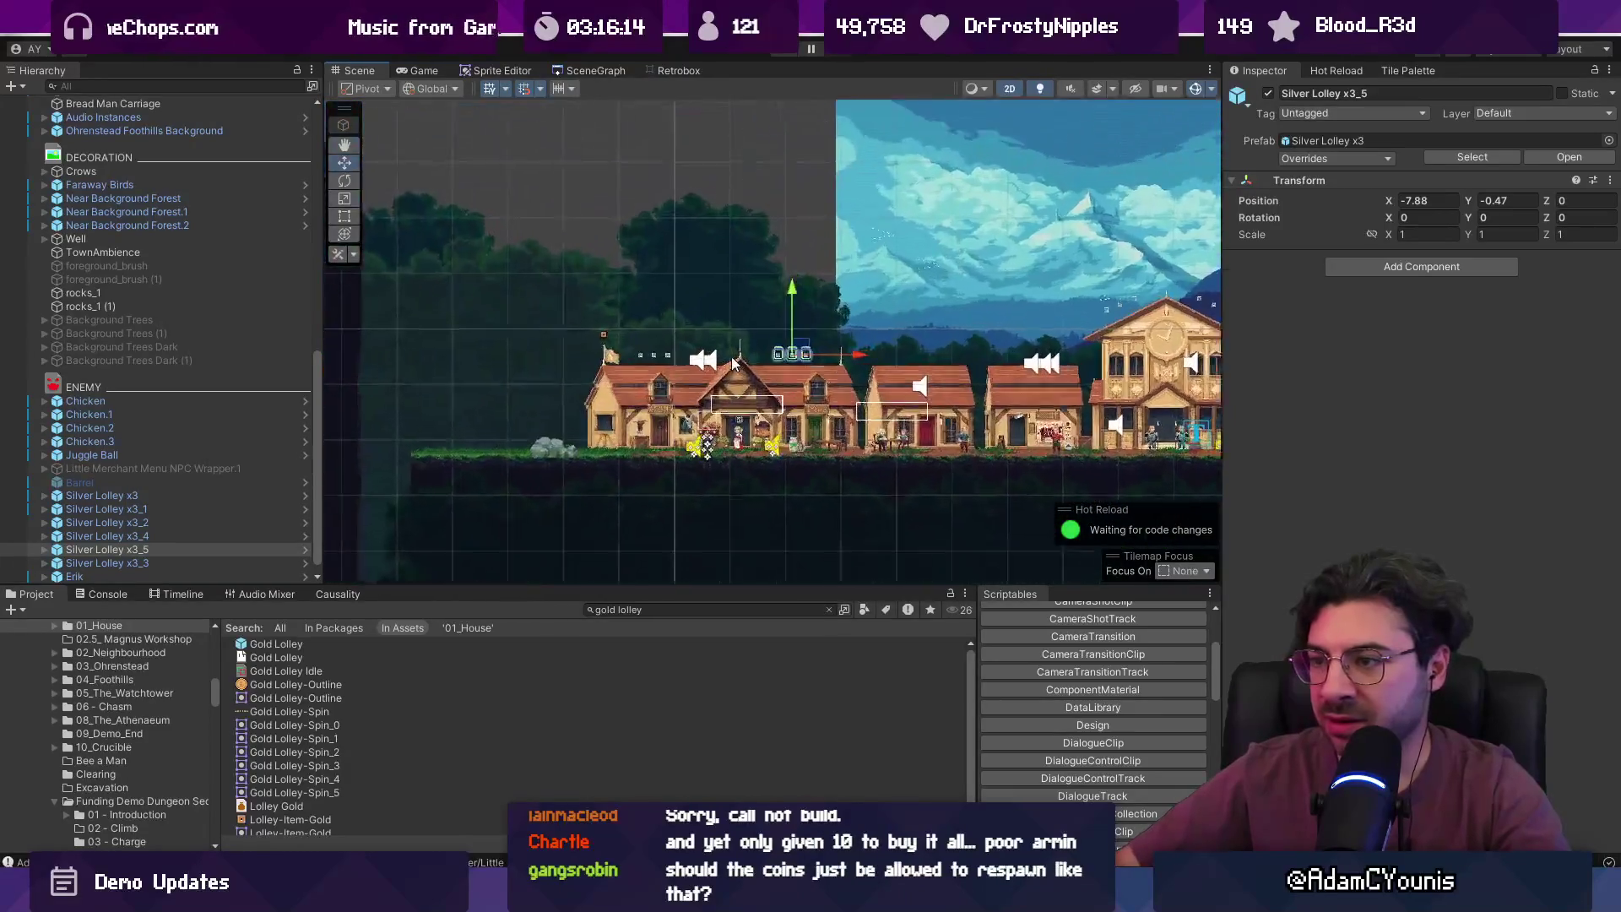
scroll(641, 338, up, 2)
scroll(585, 313, up, 2)
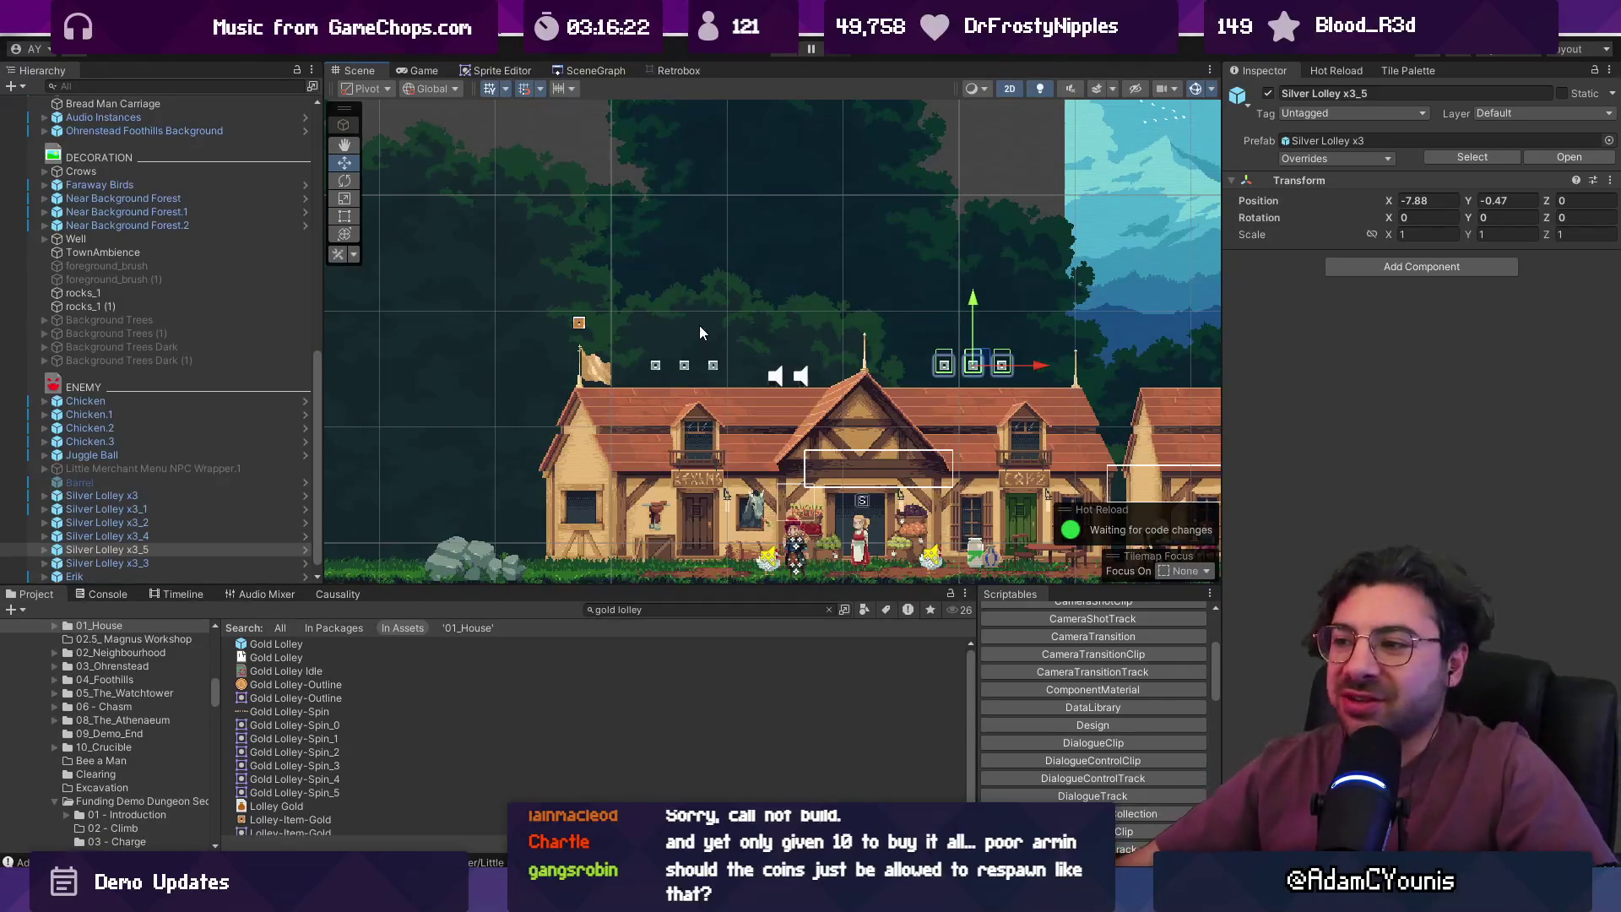
scroll(545, 331, down, 3)
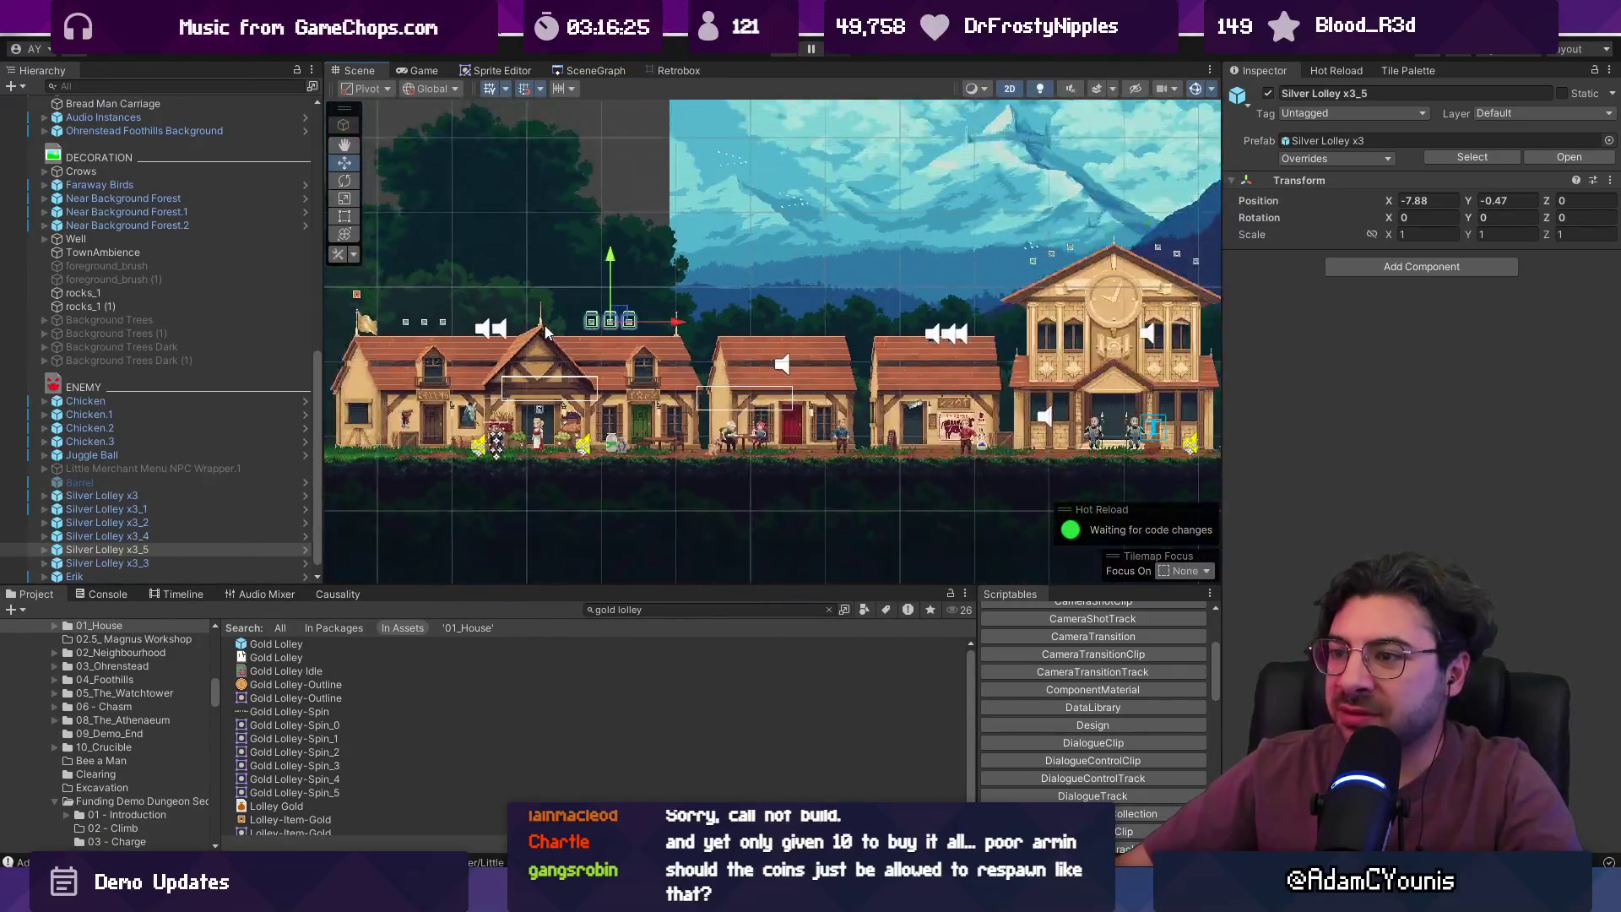
scroll(544, 331, down, 2)
scroll(933, 326, up, 4)
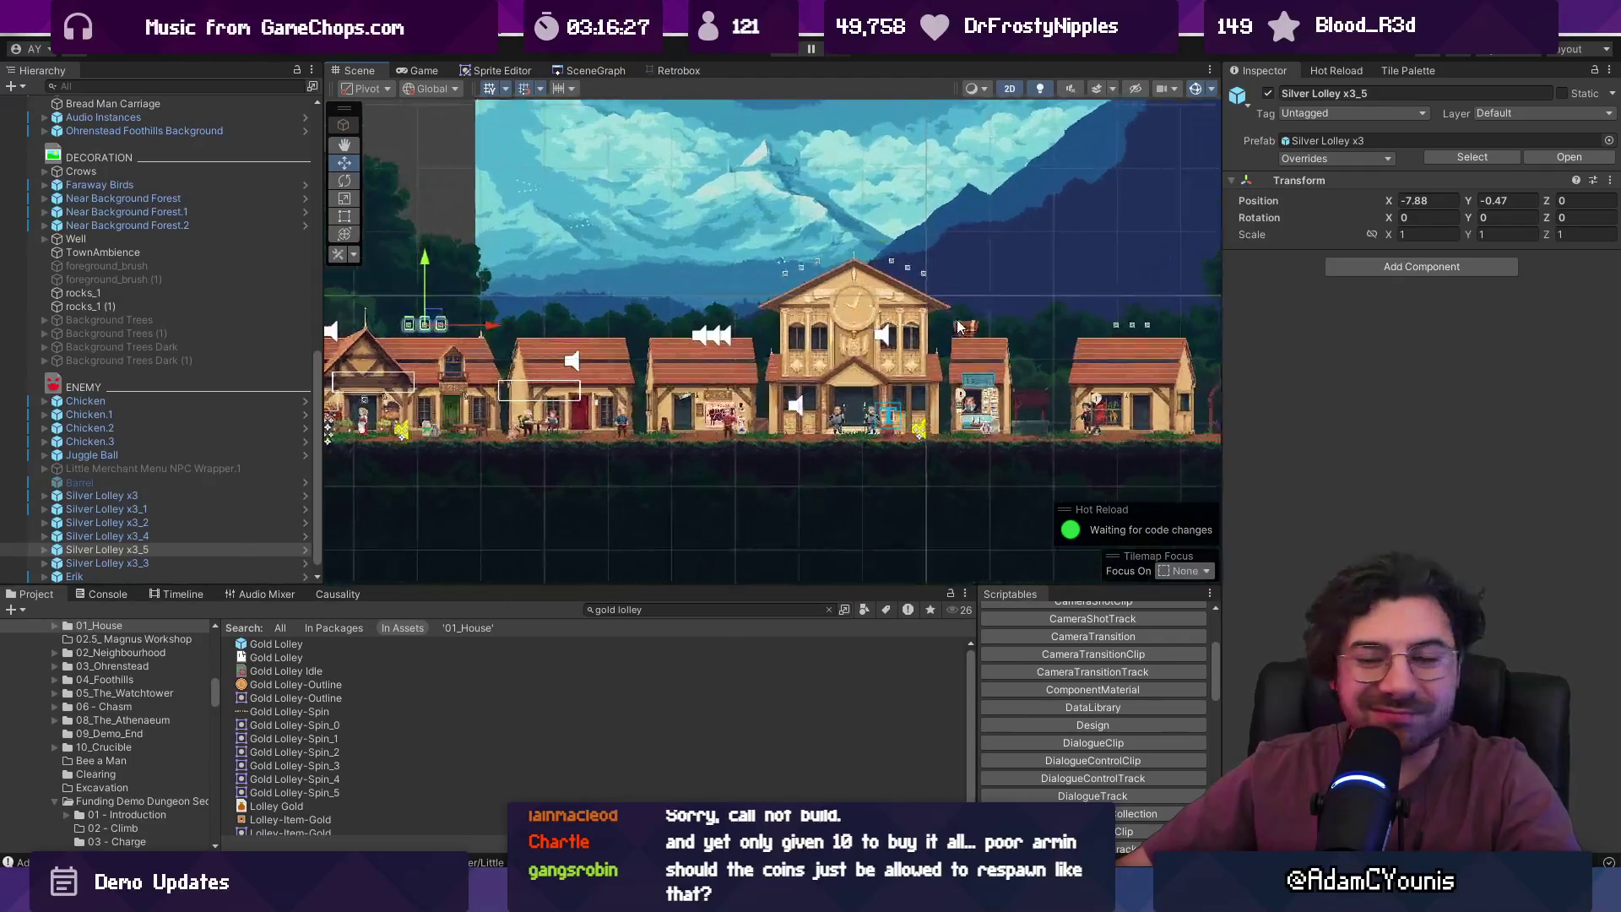
click(988, 332)
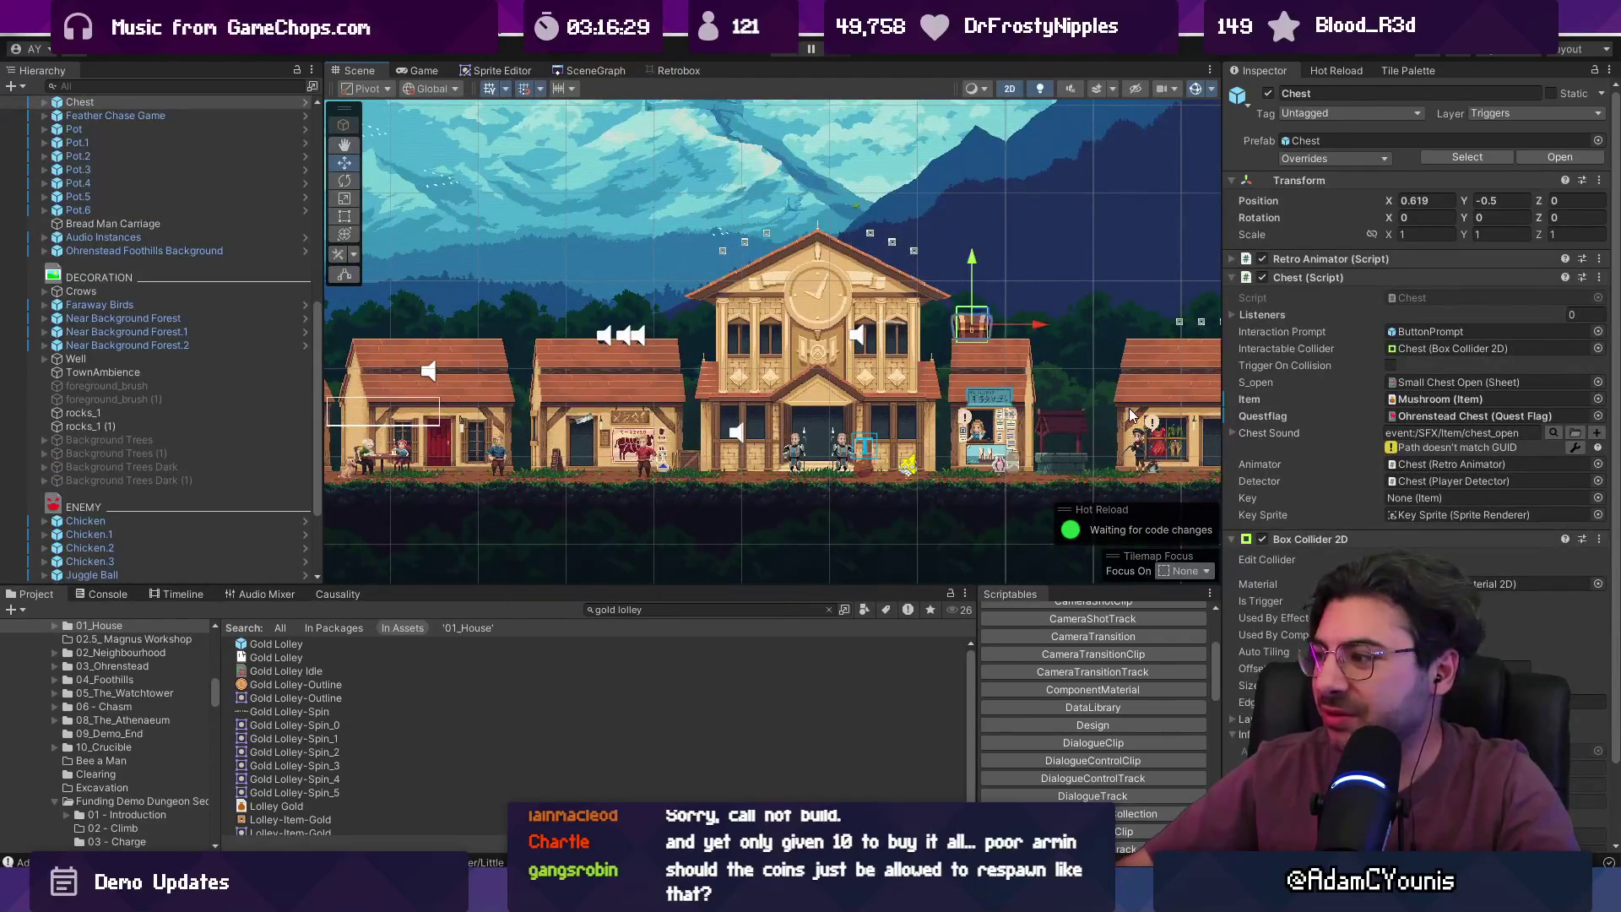
- Reframe the Scene view around the clock tower and rooftop chest
drag(1065, 345, 879, 356)
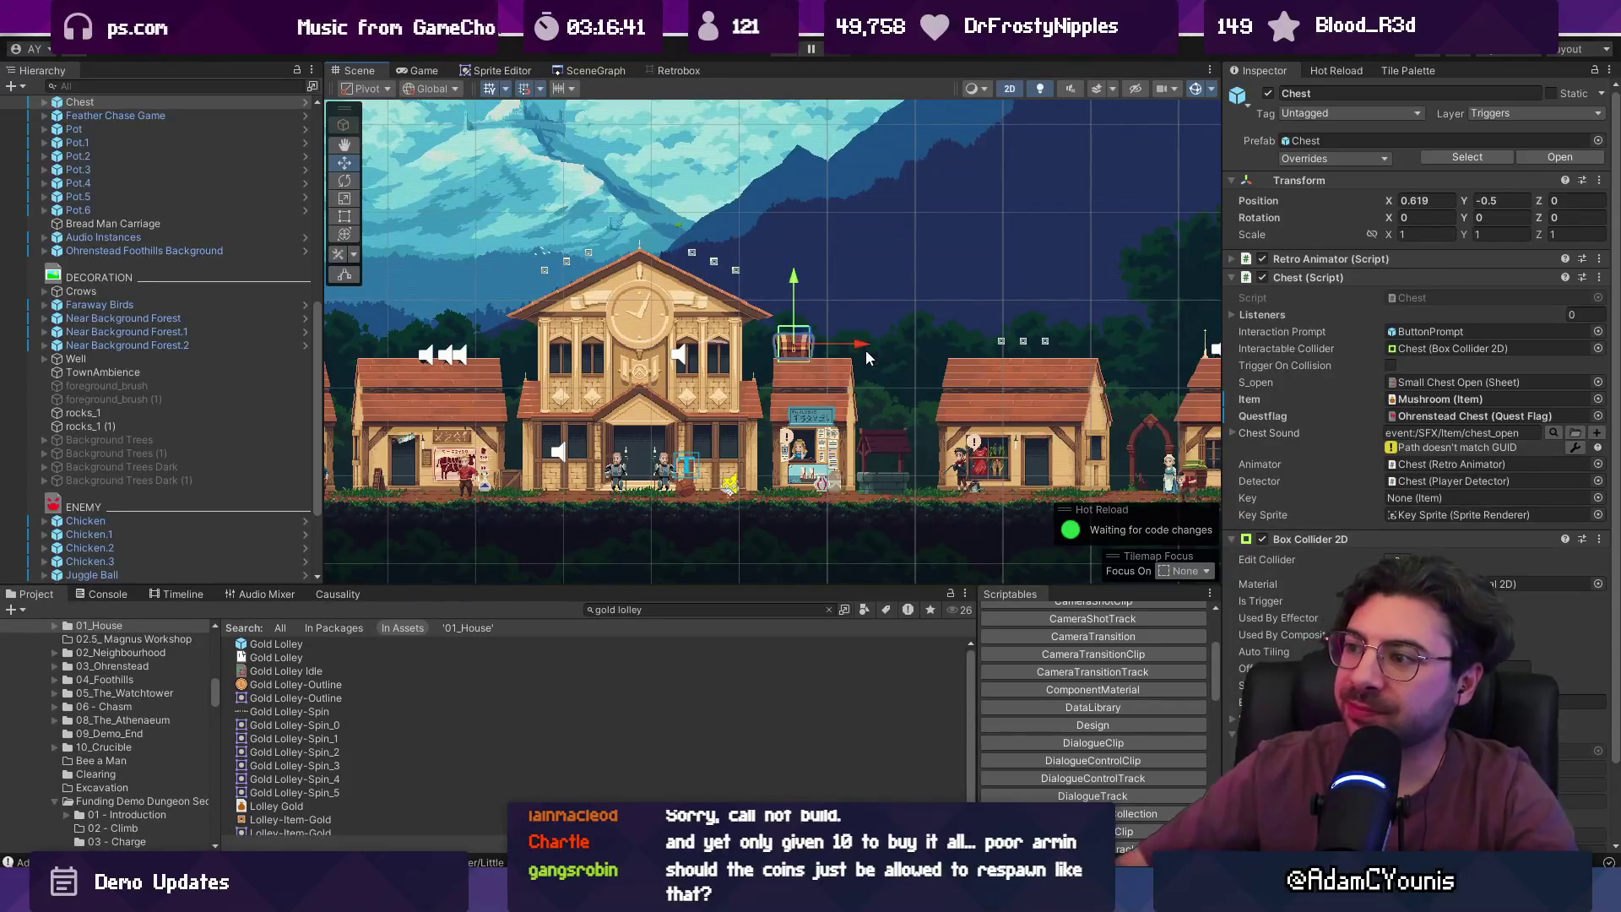
scroll(864, 350, down, 5)
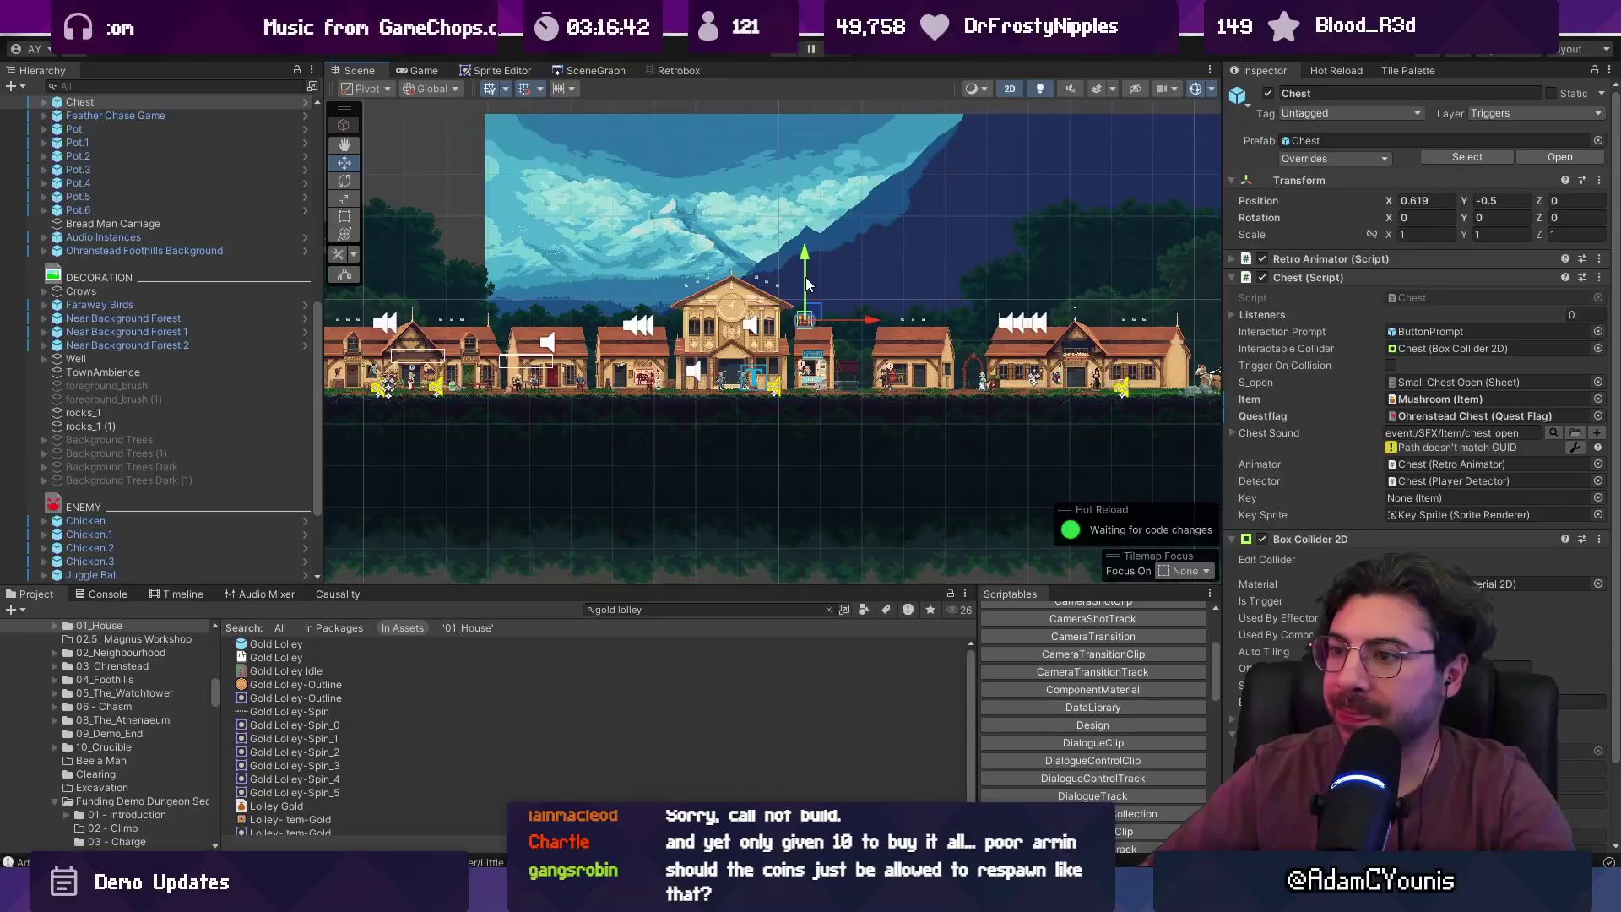
scroll(735, 295, up, 5)
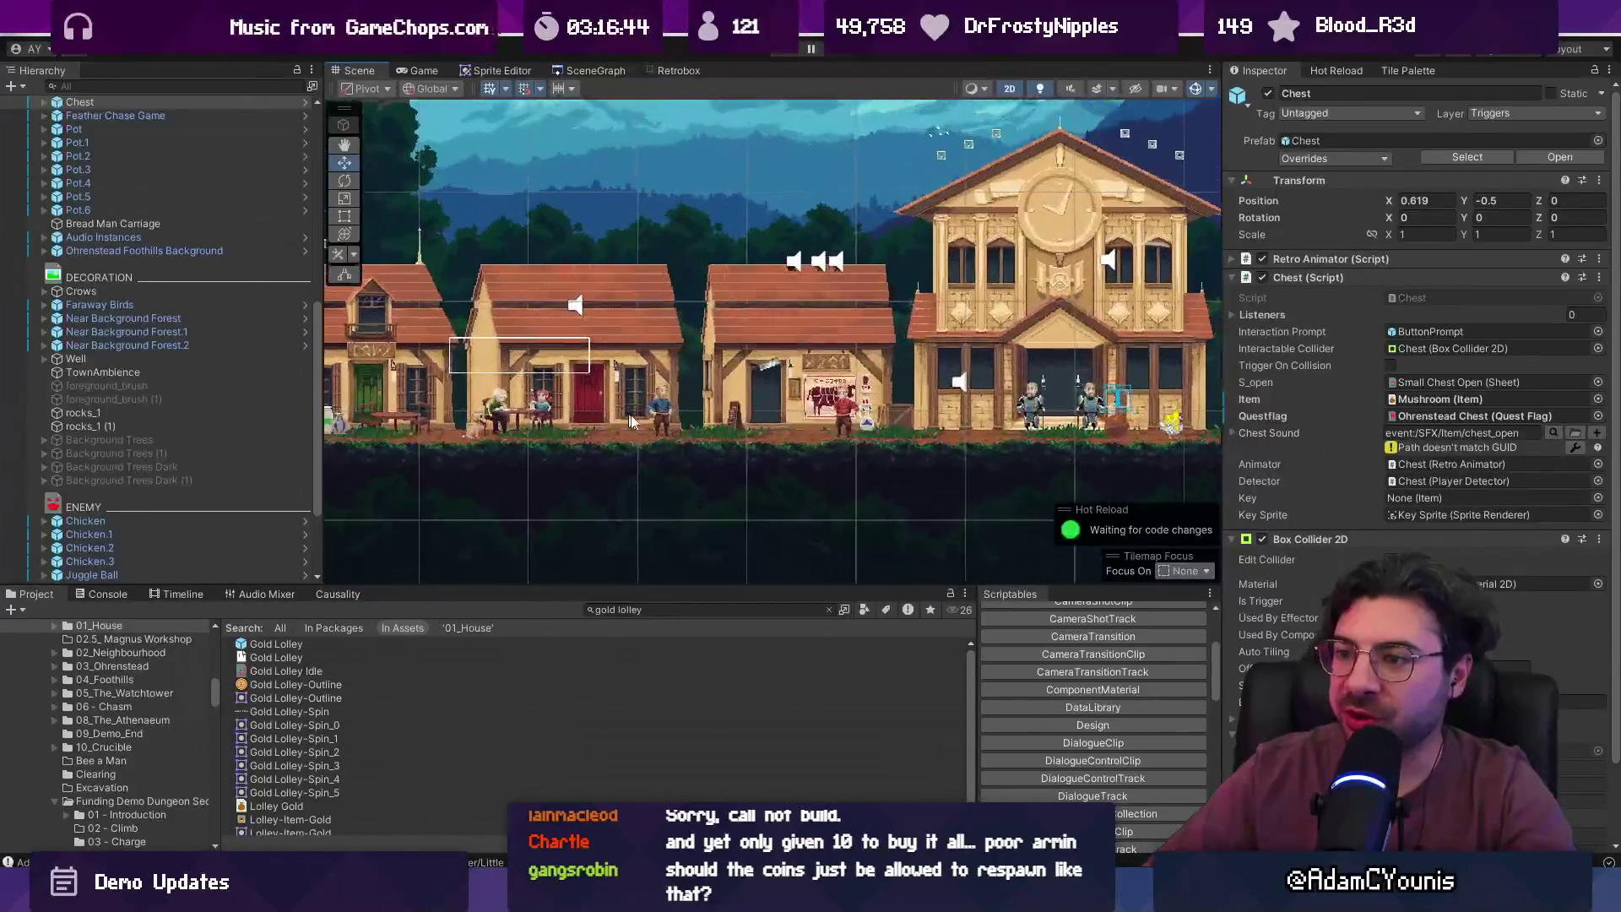
scroll(457, 395, down, 5)
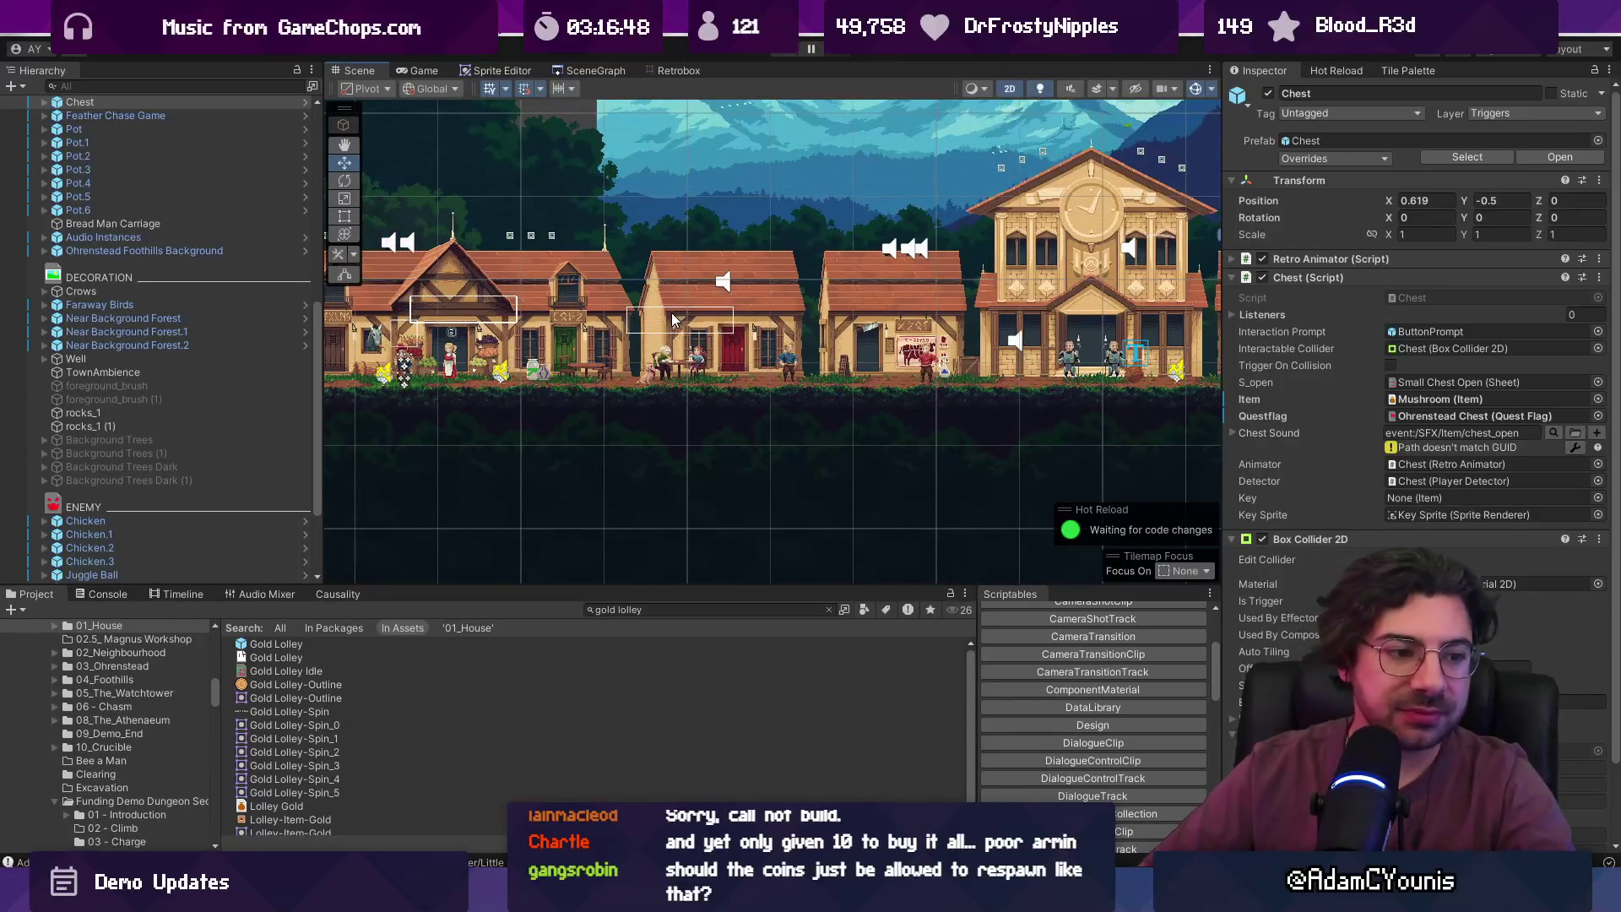
drag(954, 312, 330, 250)
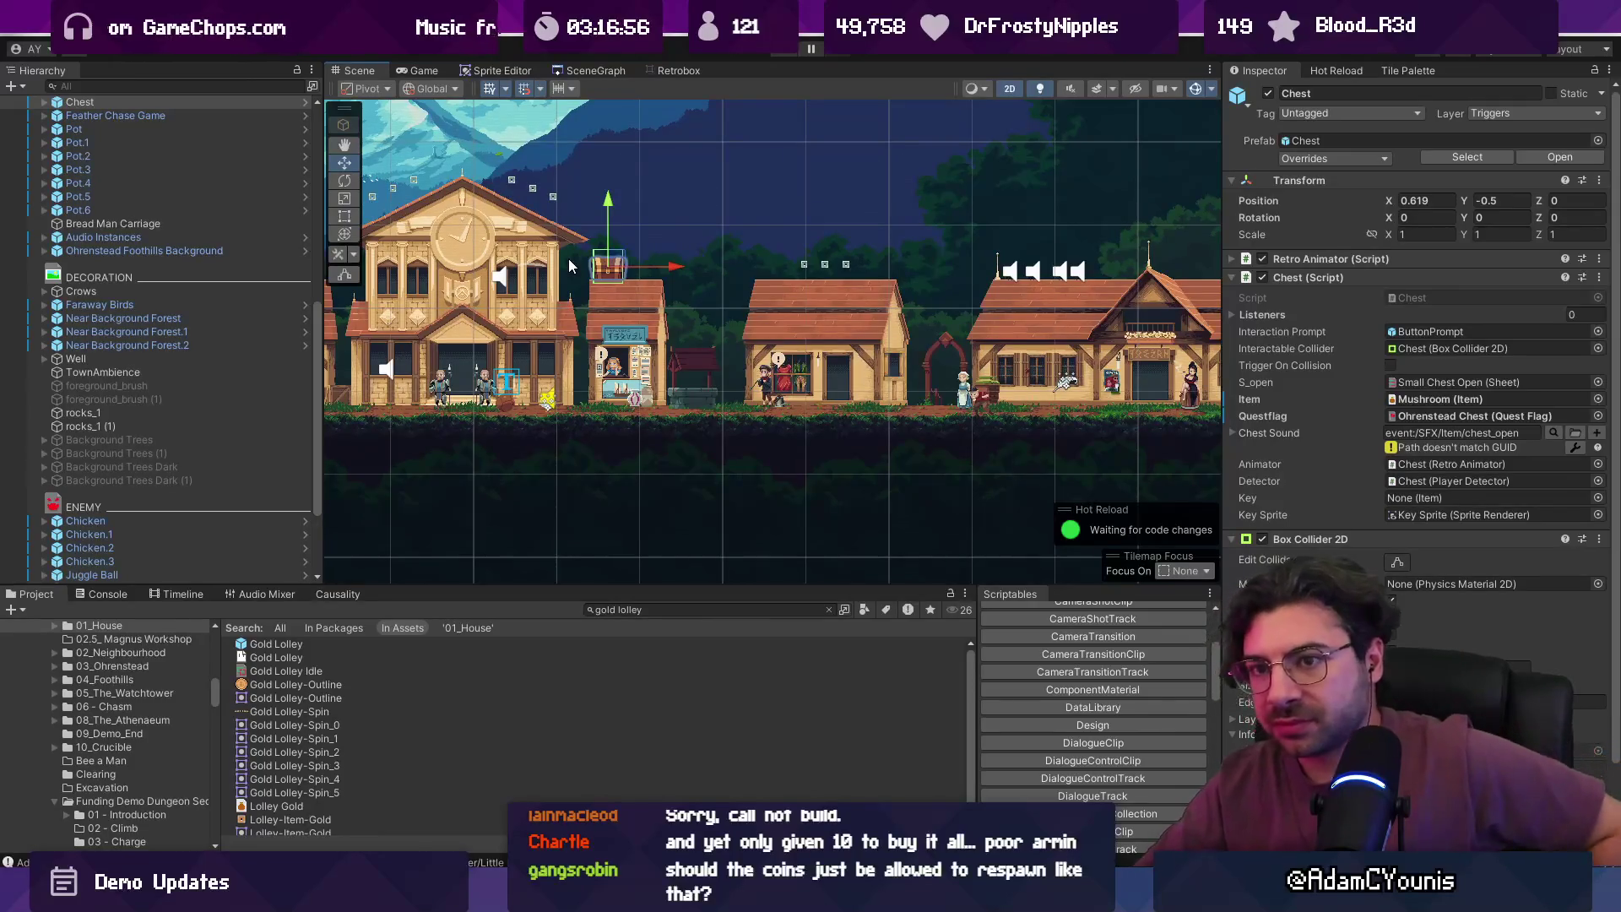
scroll(179, 150, up, 2)
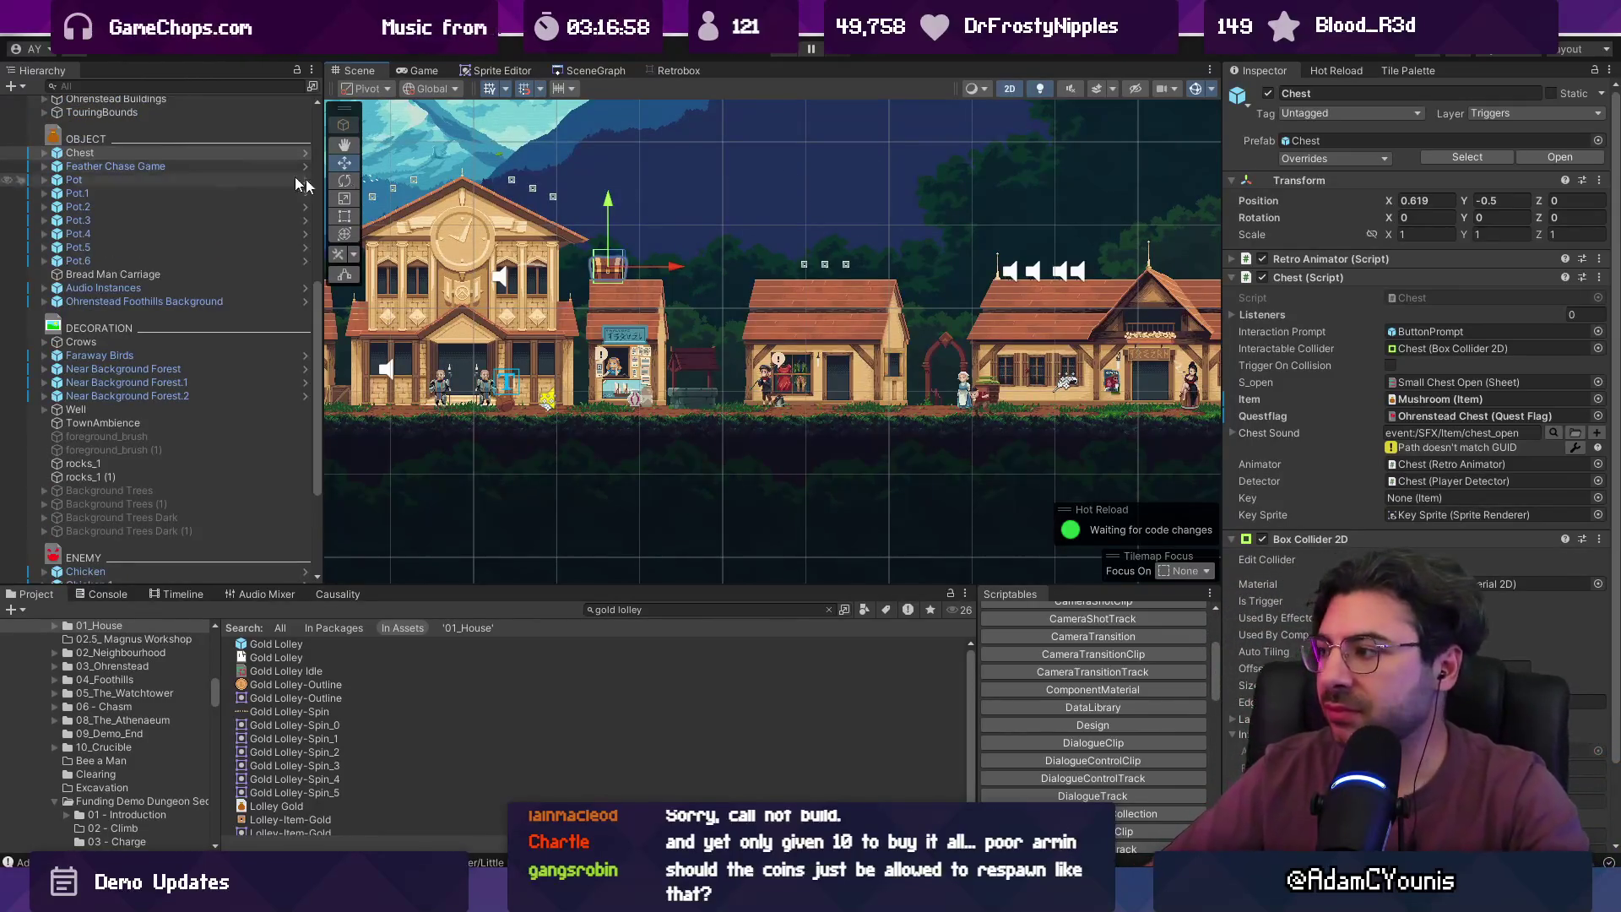
- Set the Chest script's Item field to Ohren Key instead of Mushroom
click(1599, 400)
scroll(1308, 506, up, 5)
scroll(1296, 519, up, 2)
scroll(1297, 520, up, 2)
scroll(1294, 521, up, 1)
scroll(1310, 542, up, 3)
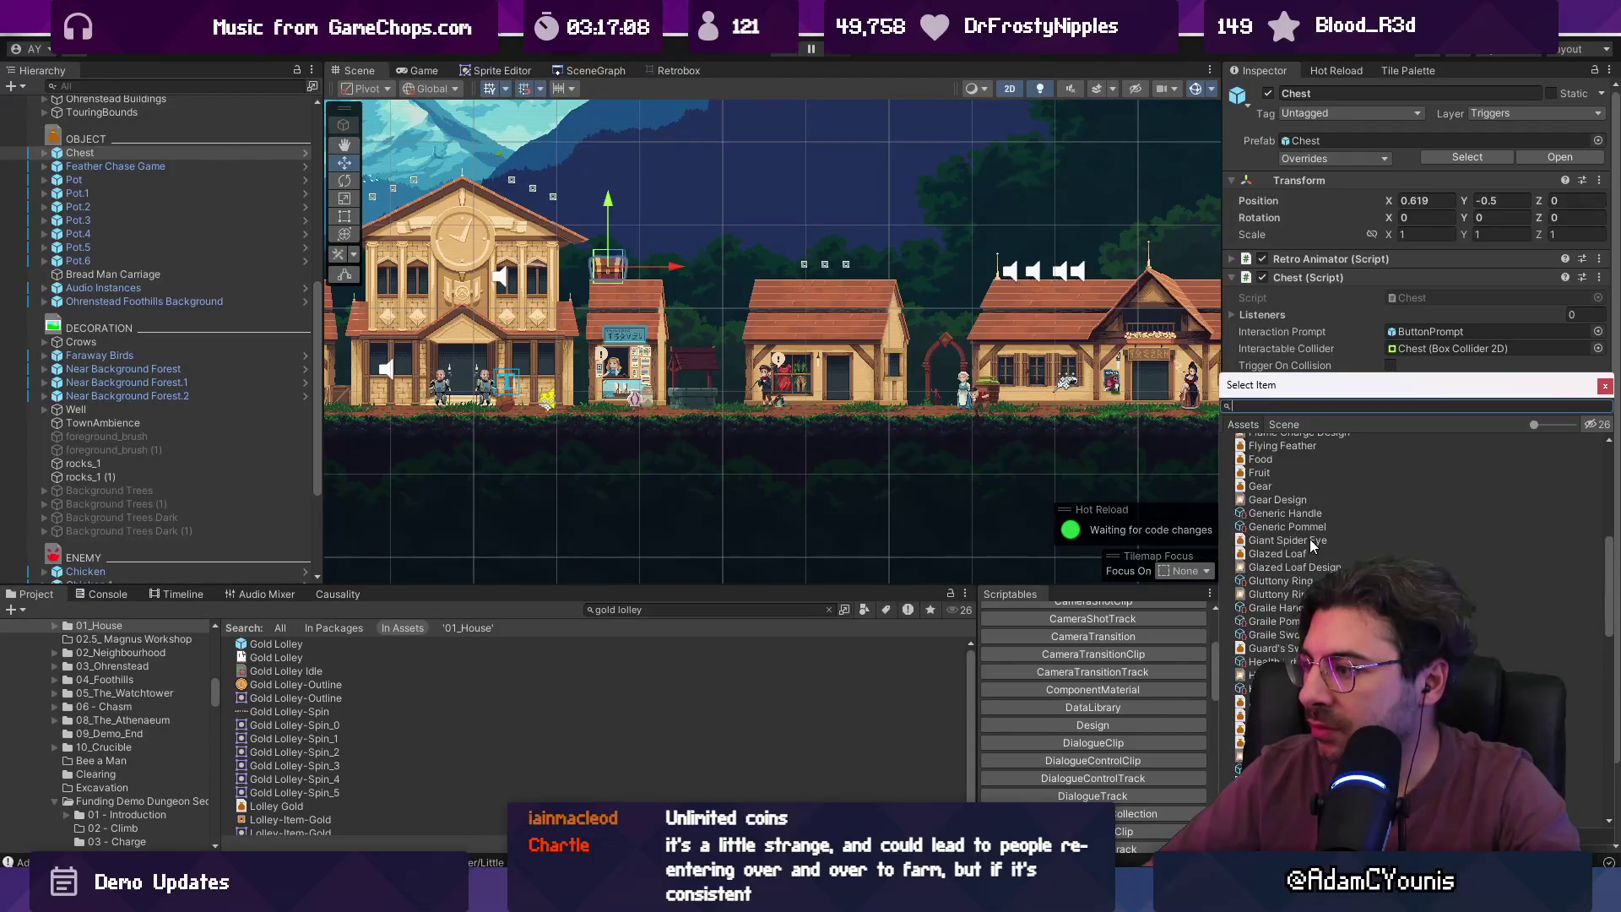
scroll(1305, 528, up, 1)
scroll(1295, 529, up, 1)
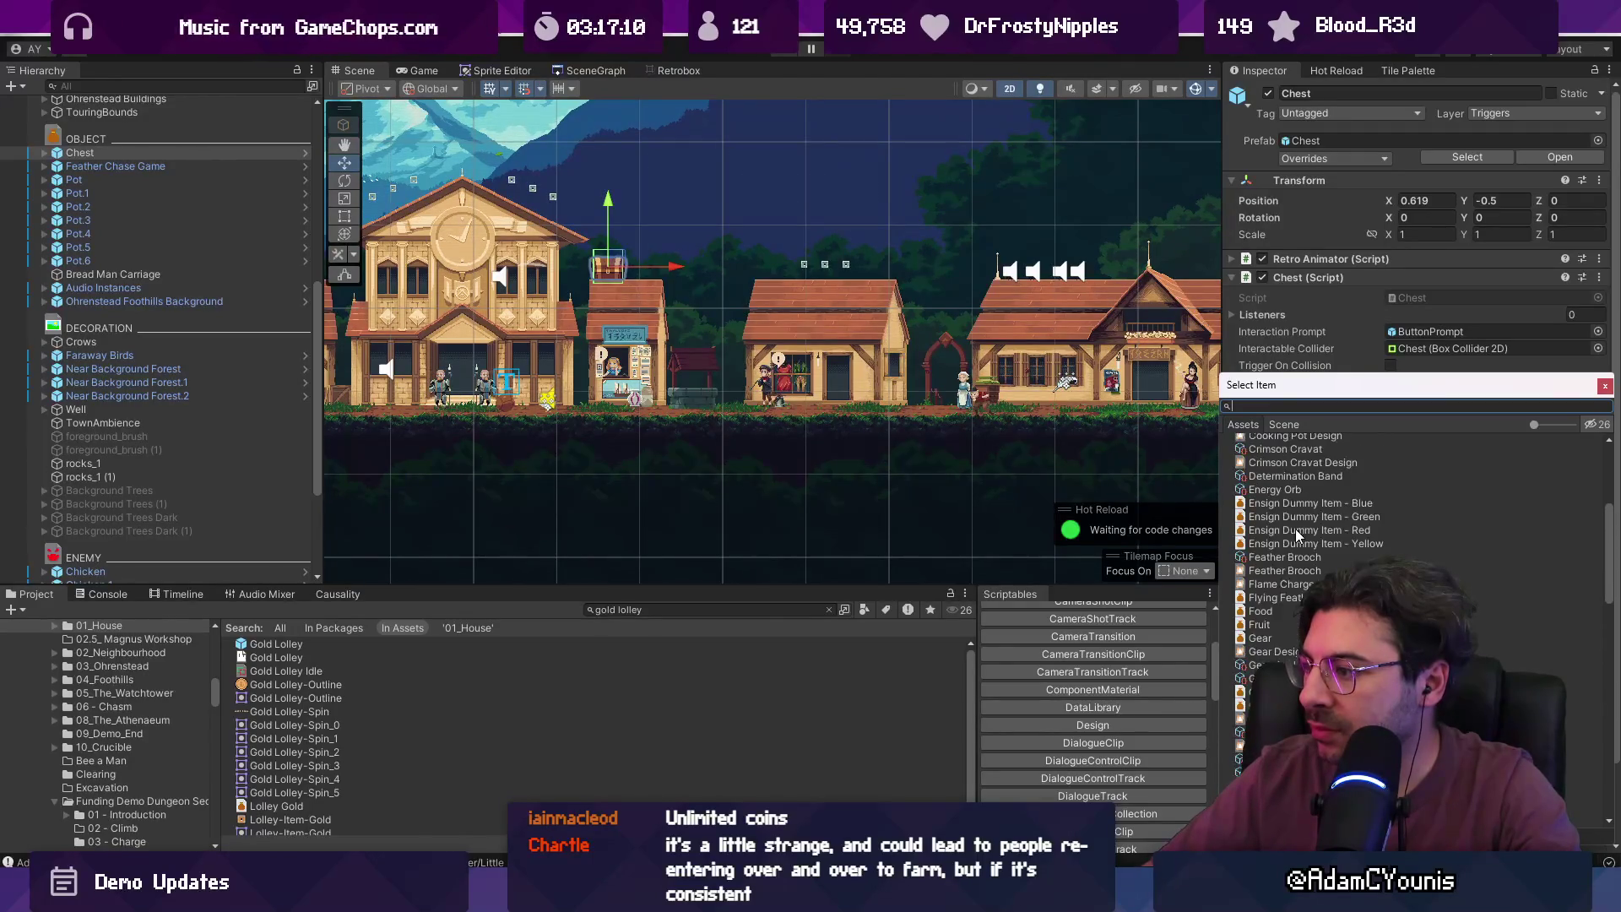
scroll(1284, 526, up, 1)
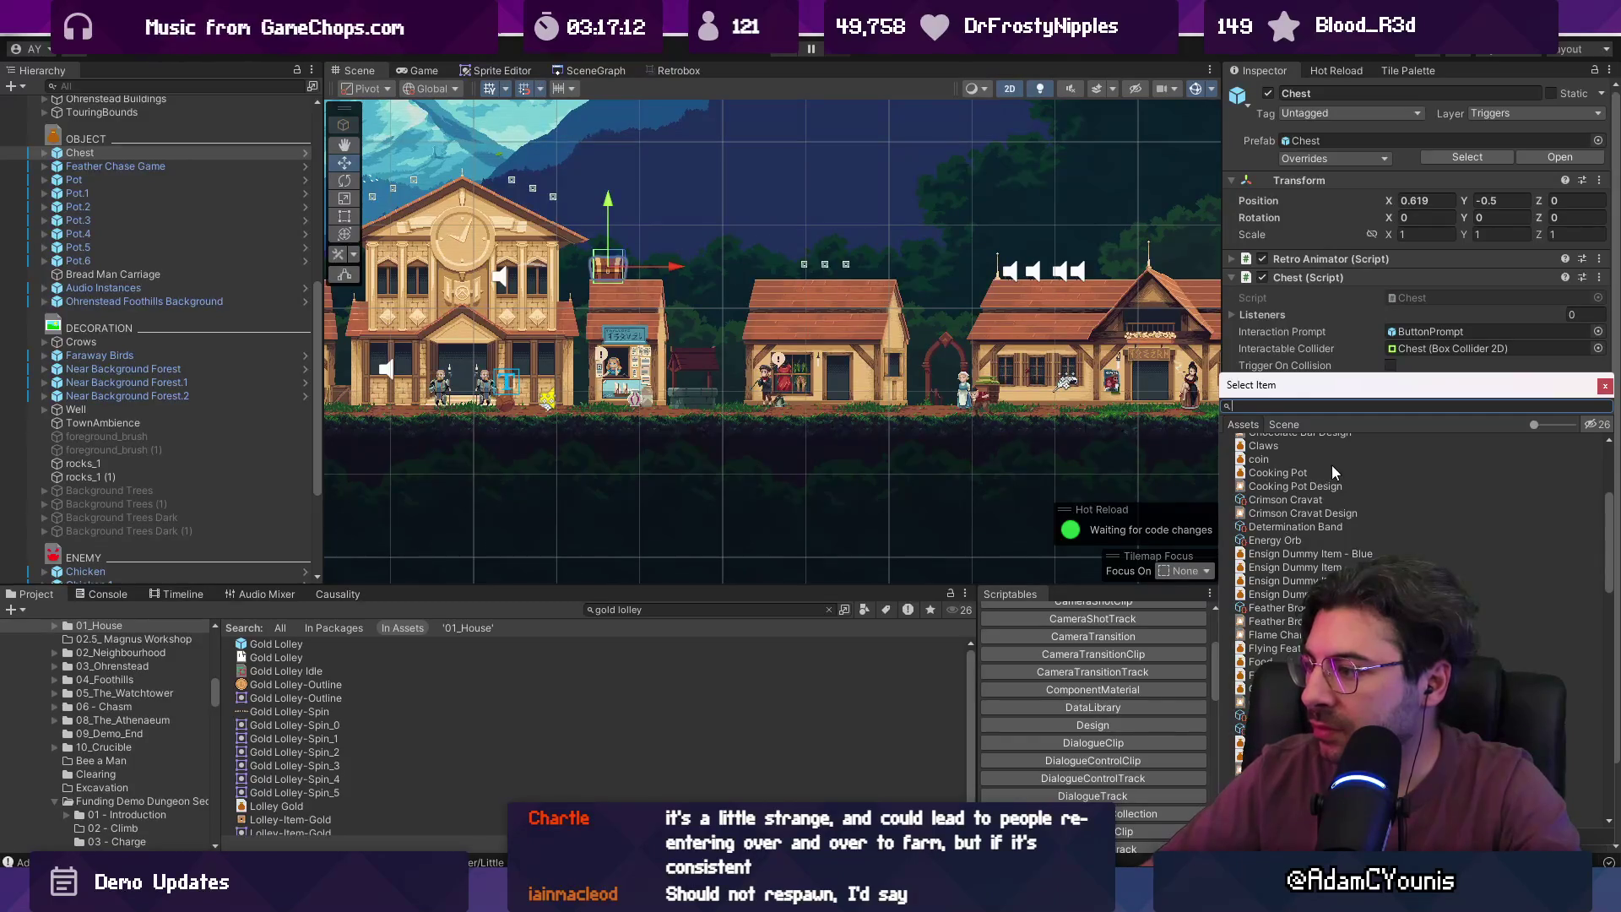
scroll(1310, 530, up, 1)
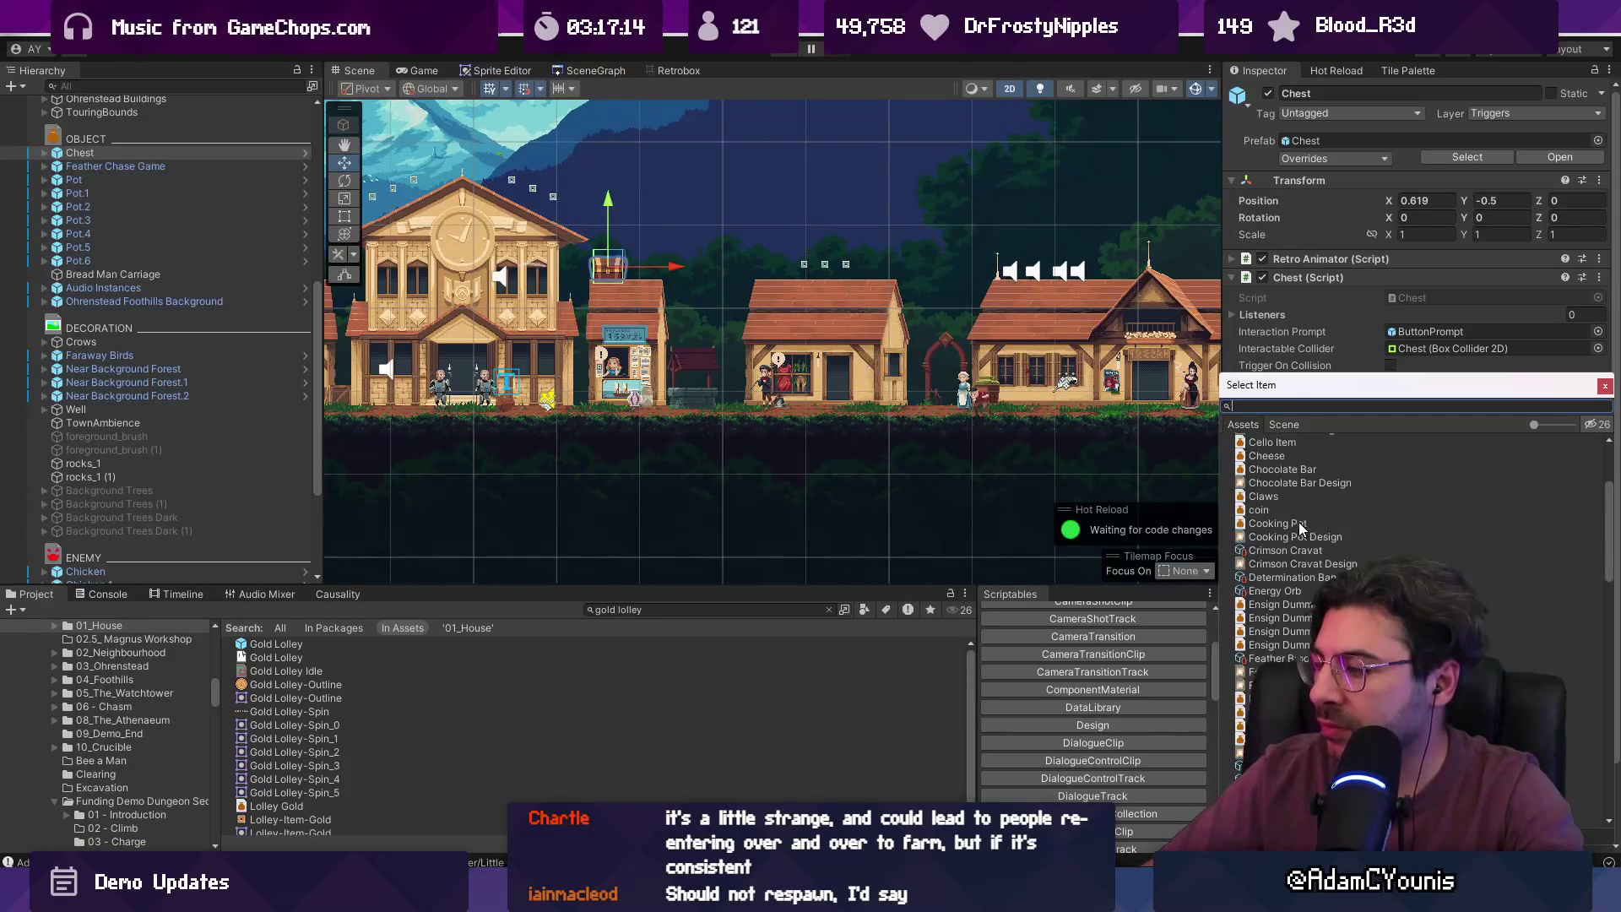
scroll(1297, 504, up, 1)
scroll(1309, 511, up, 1)
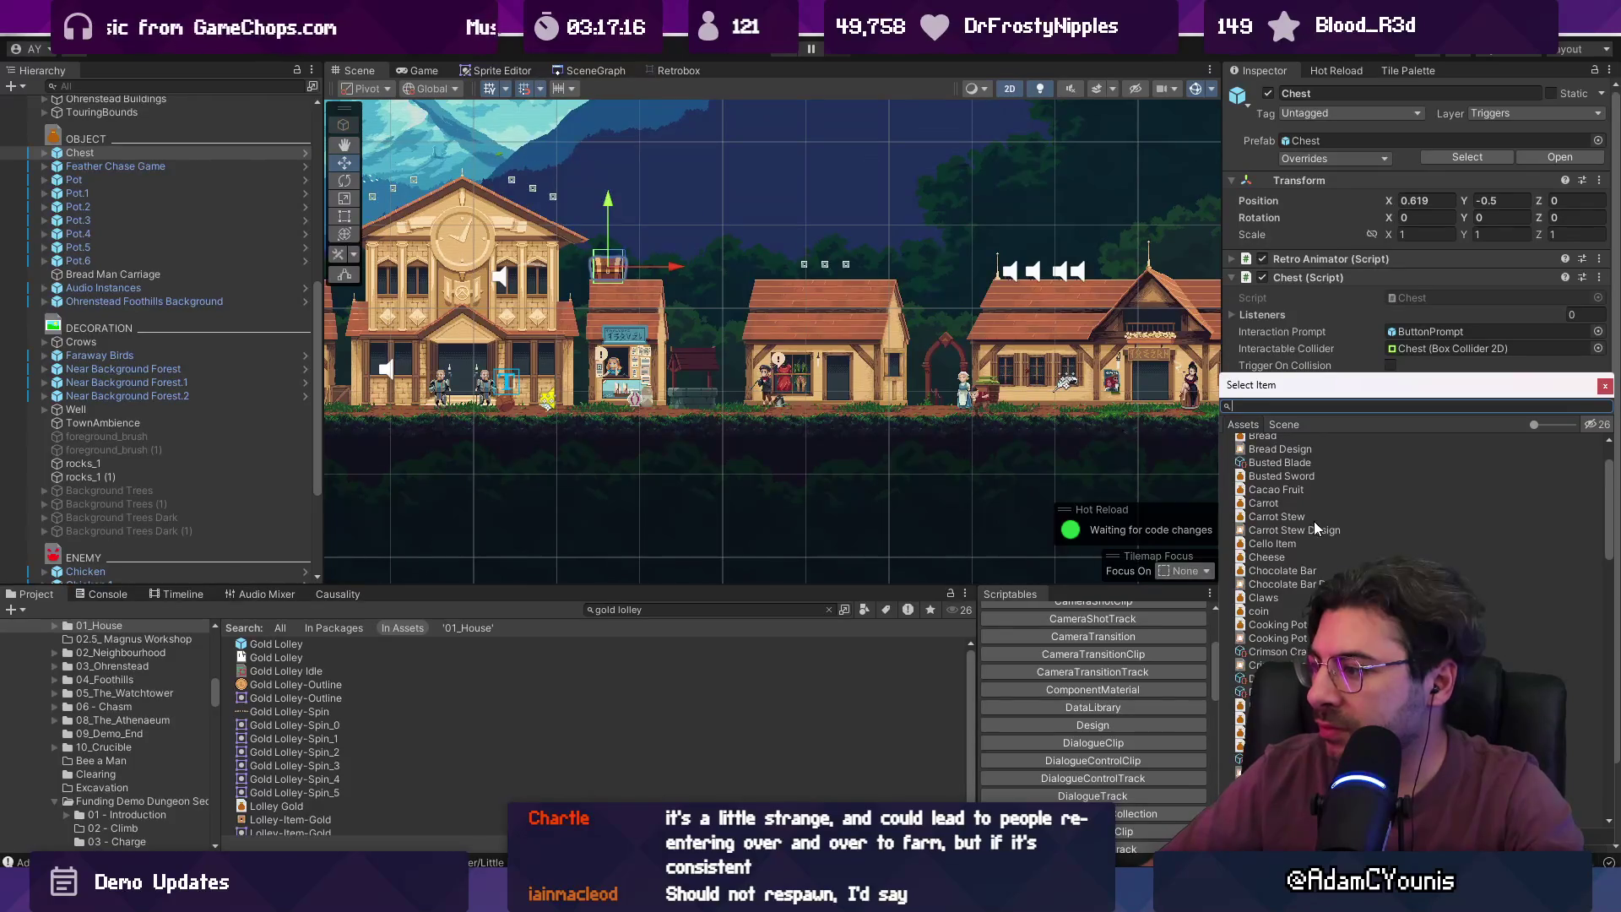
scroll(1299, 512, up, 1)
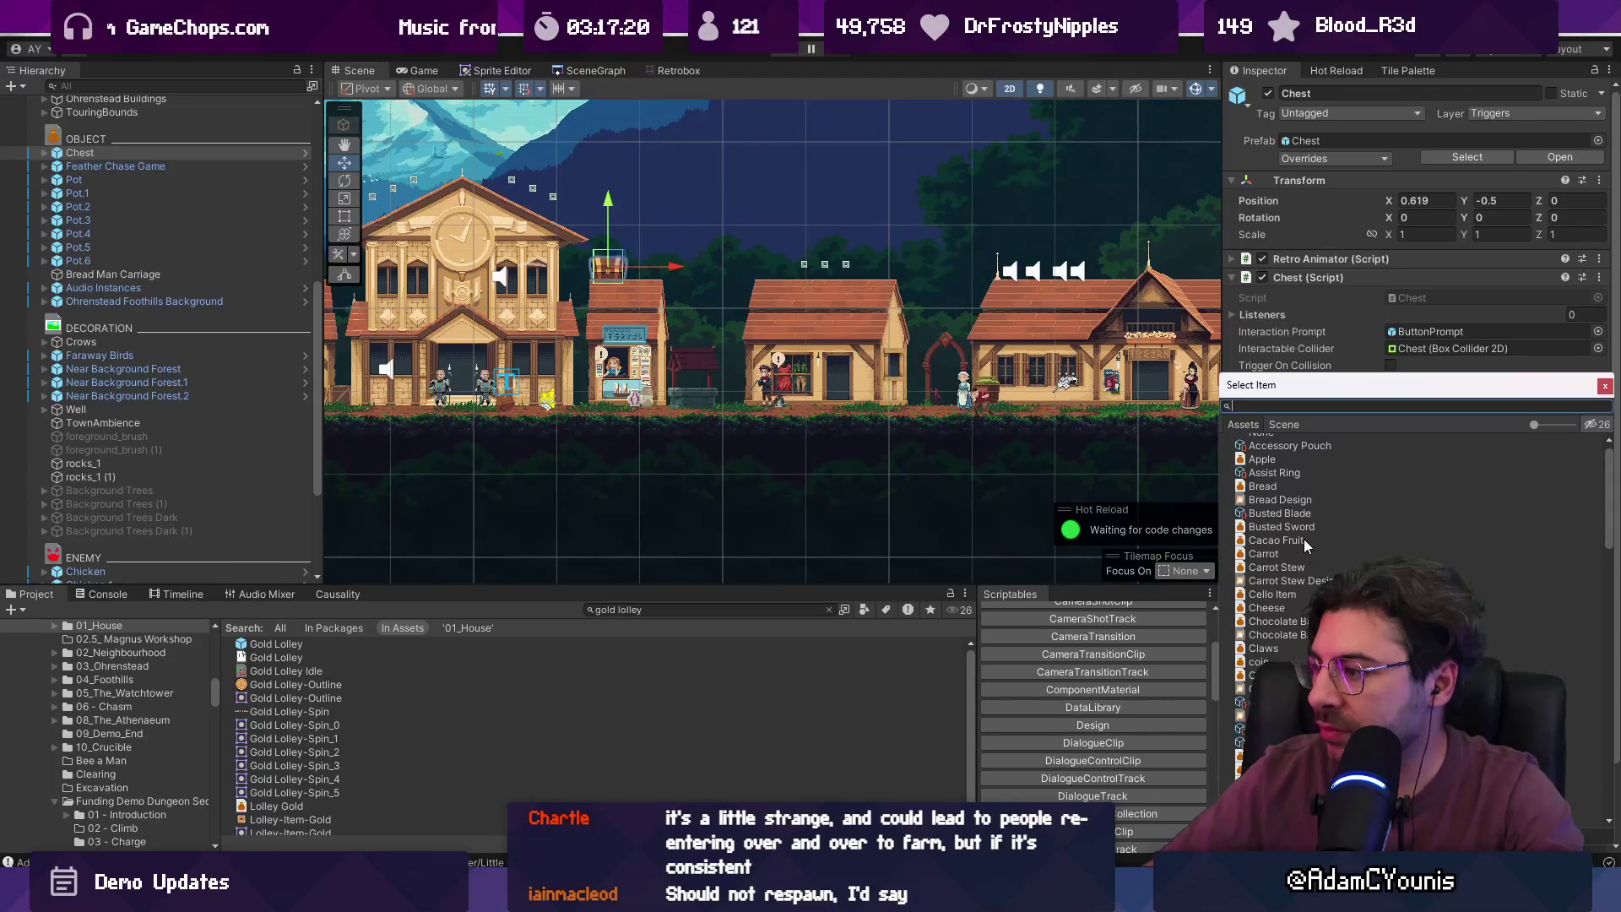
scroll(1304, 539, up, 1)
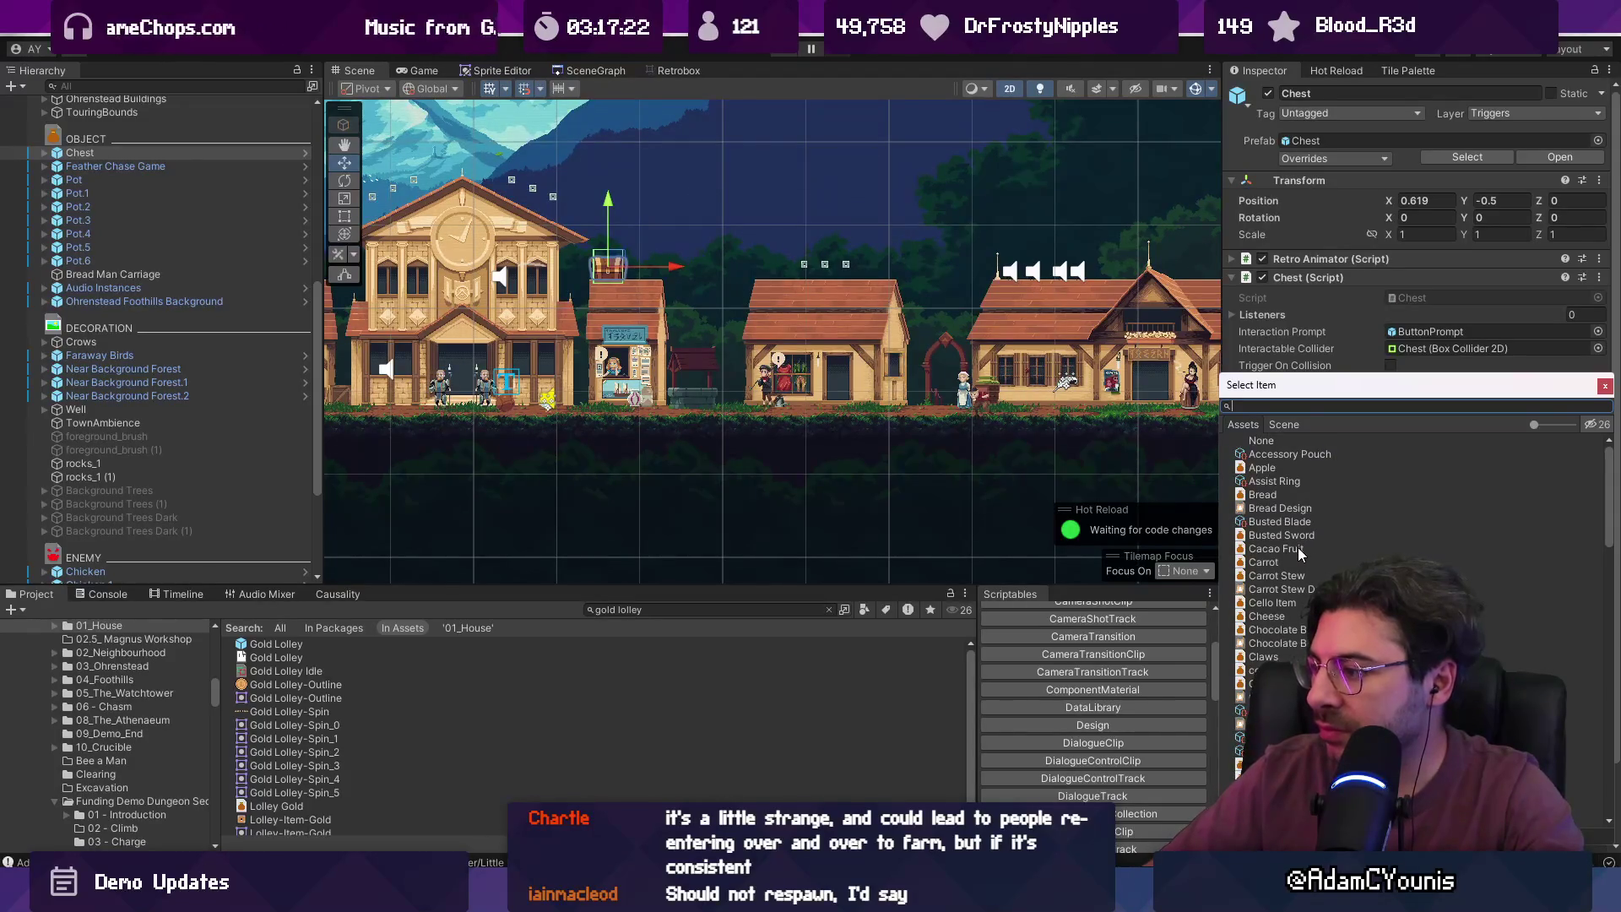
scroll(1299, 547, down, 10)
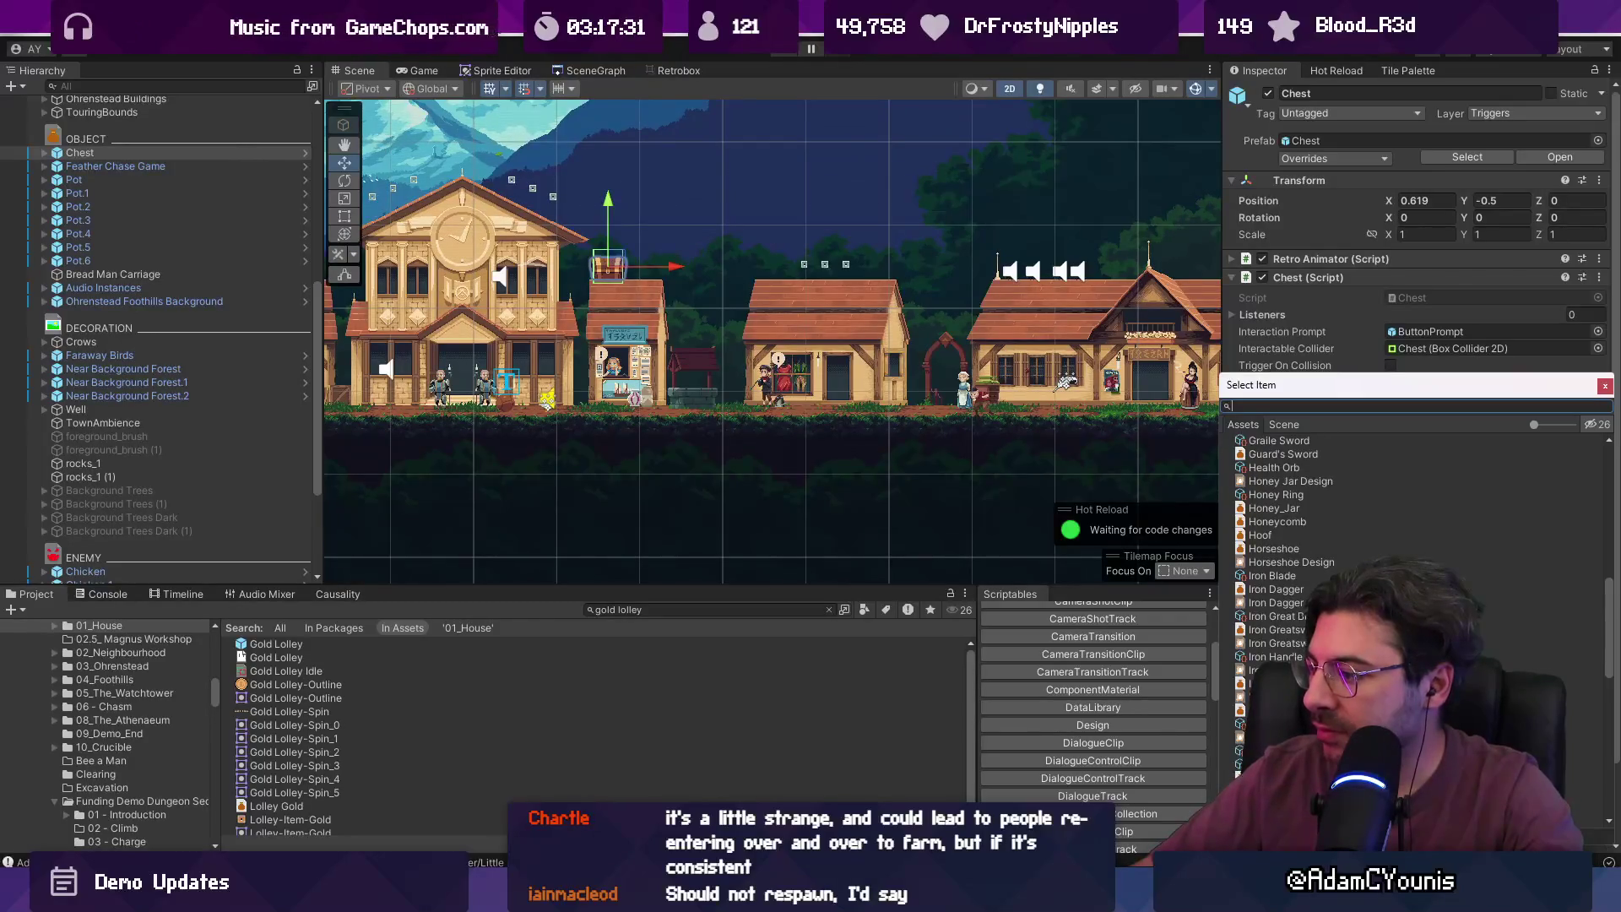
scroll(1300, 549, down, 2)
scroll(1300, 549, down, 2)
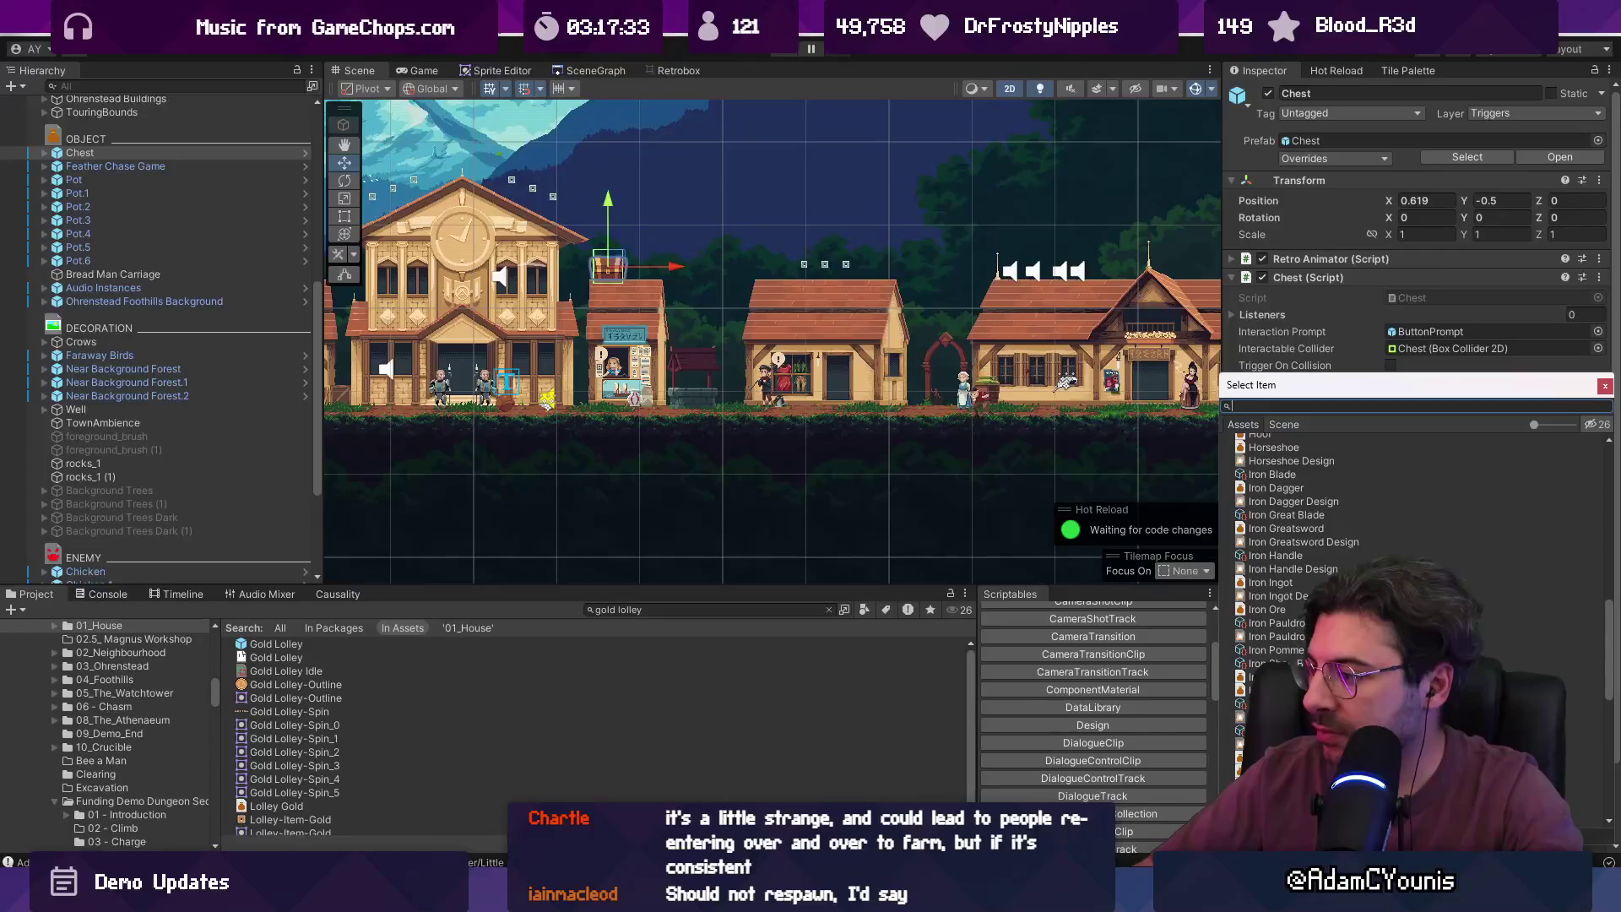
scroll(1301, 549, down, 2)
scroll(1300, 591, down, 2)
scroll(1301, 591, down, 2)
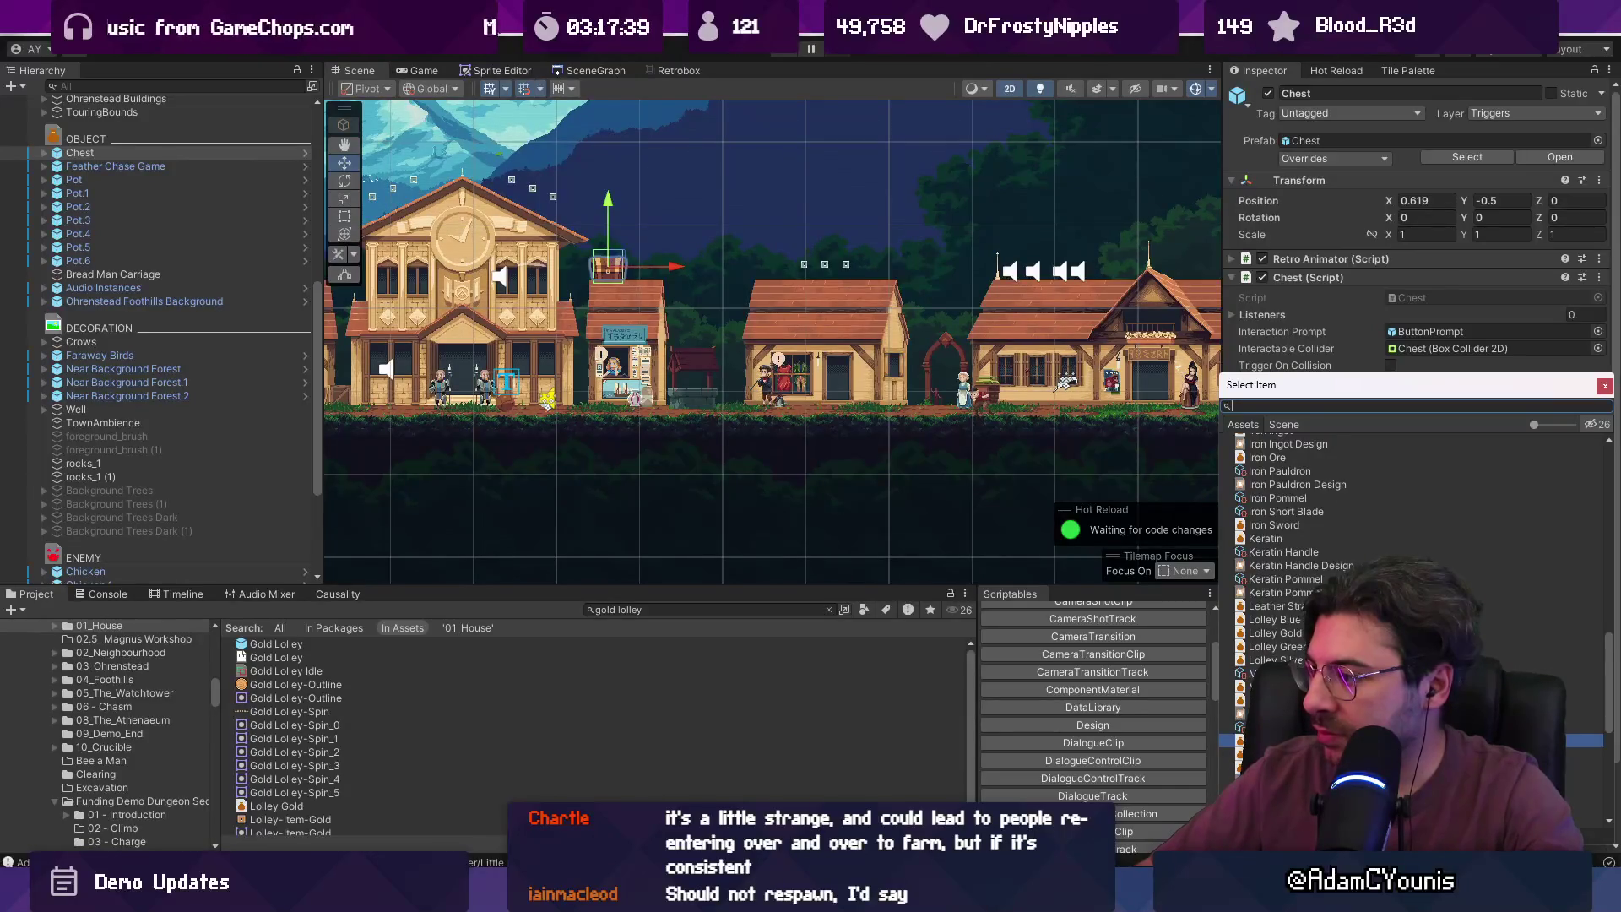
scroll(1300, 591, down, 2)
scroll(1291, 640, down, 2)
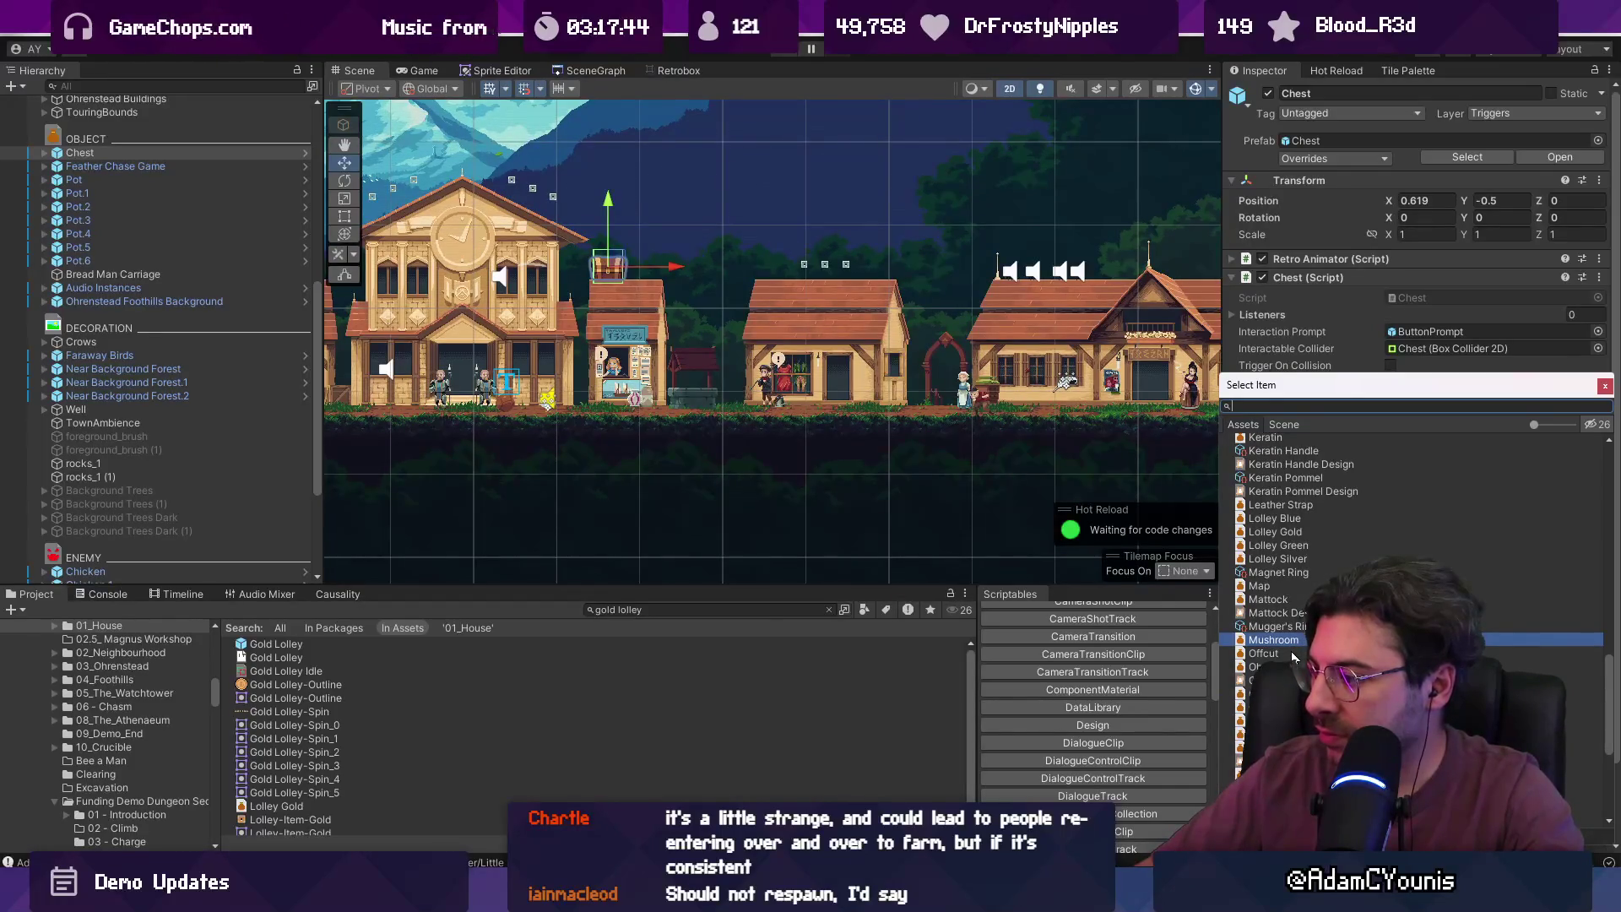
scroll(1301, 607, down, 2)
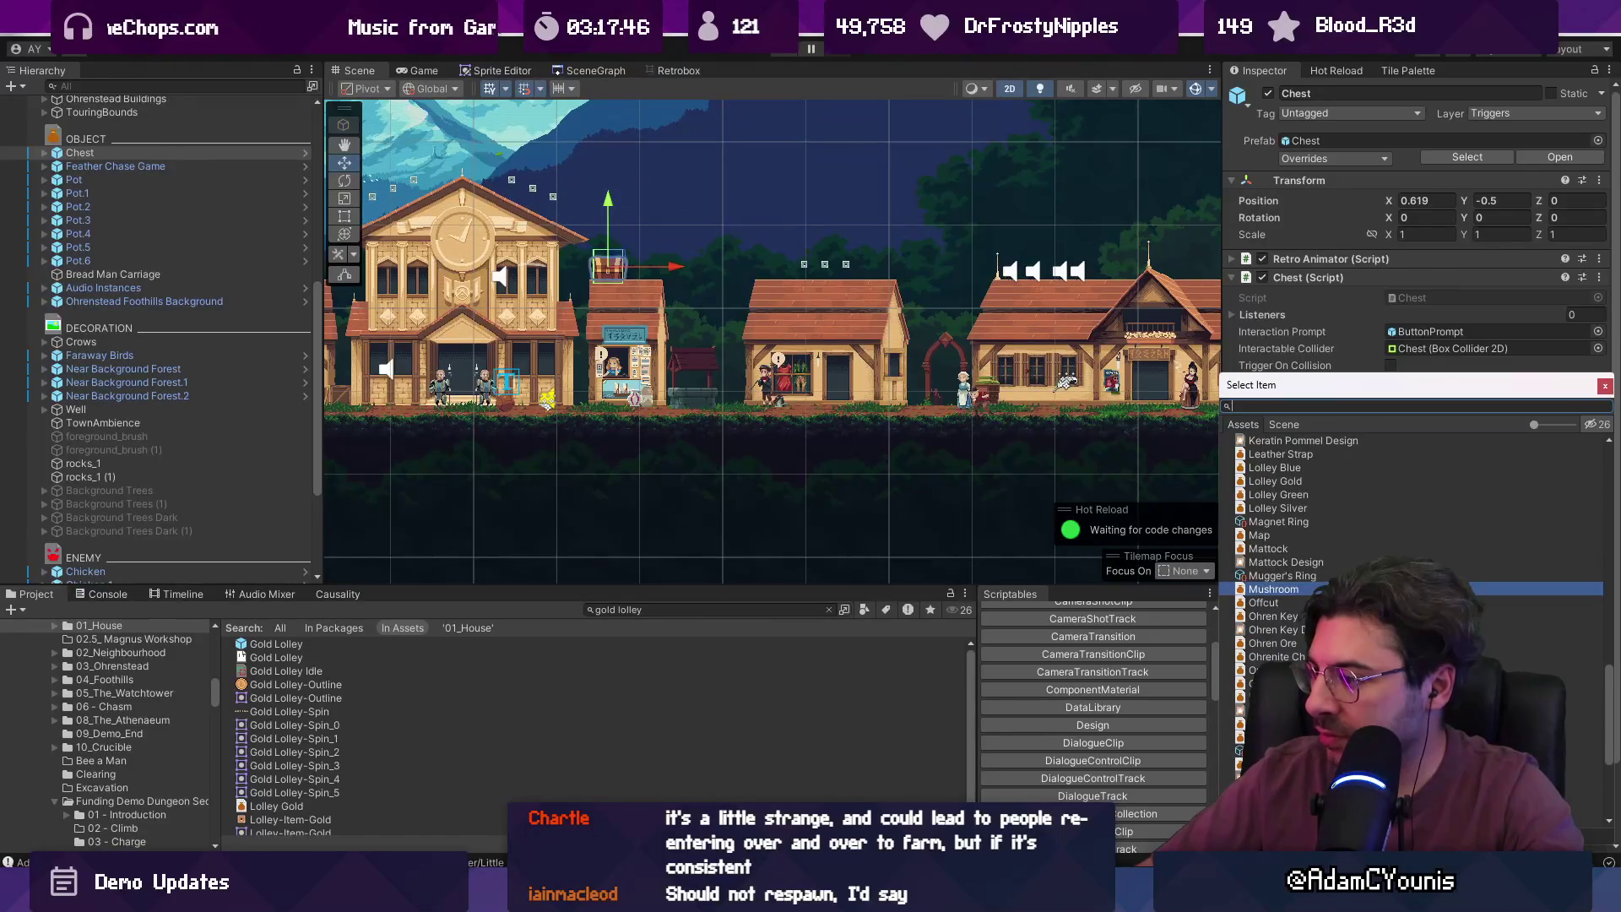
scroll(1300, 608, down, 2)
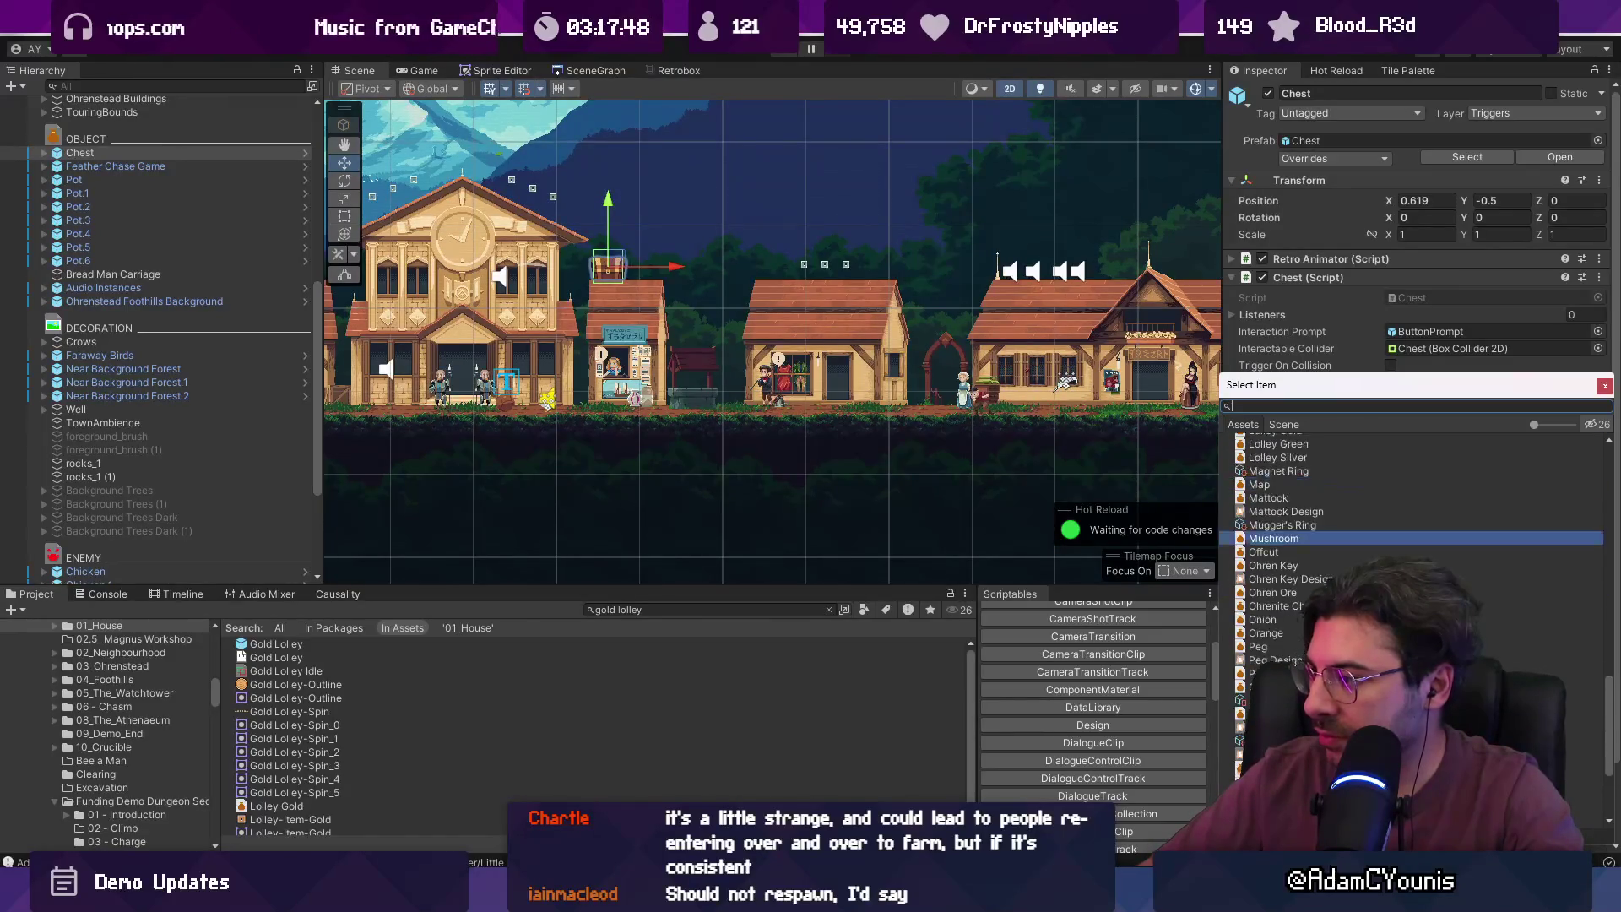
double_click(1284, 566)
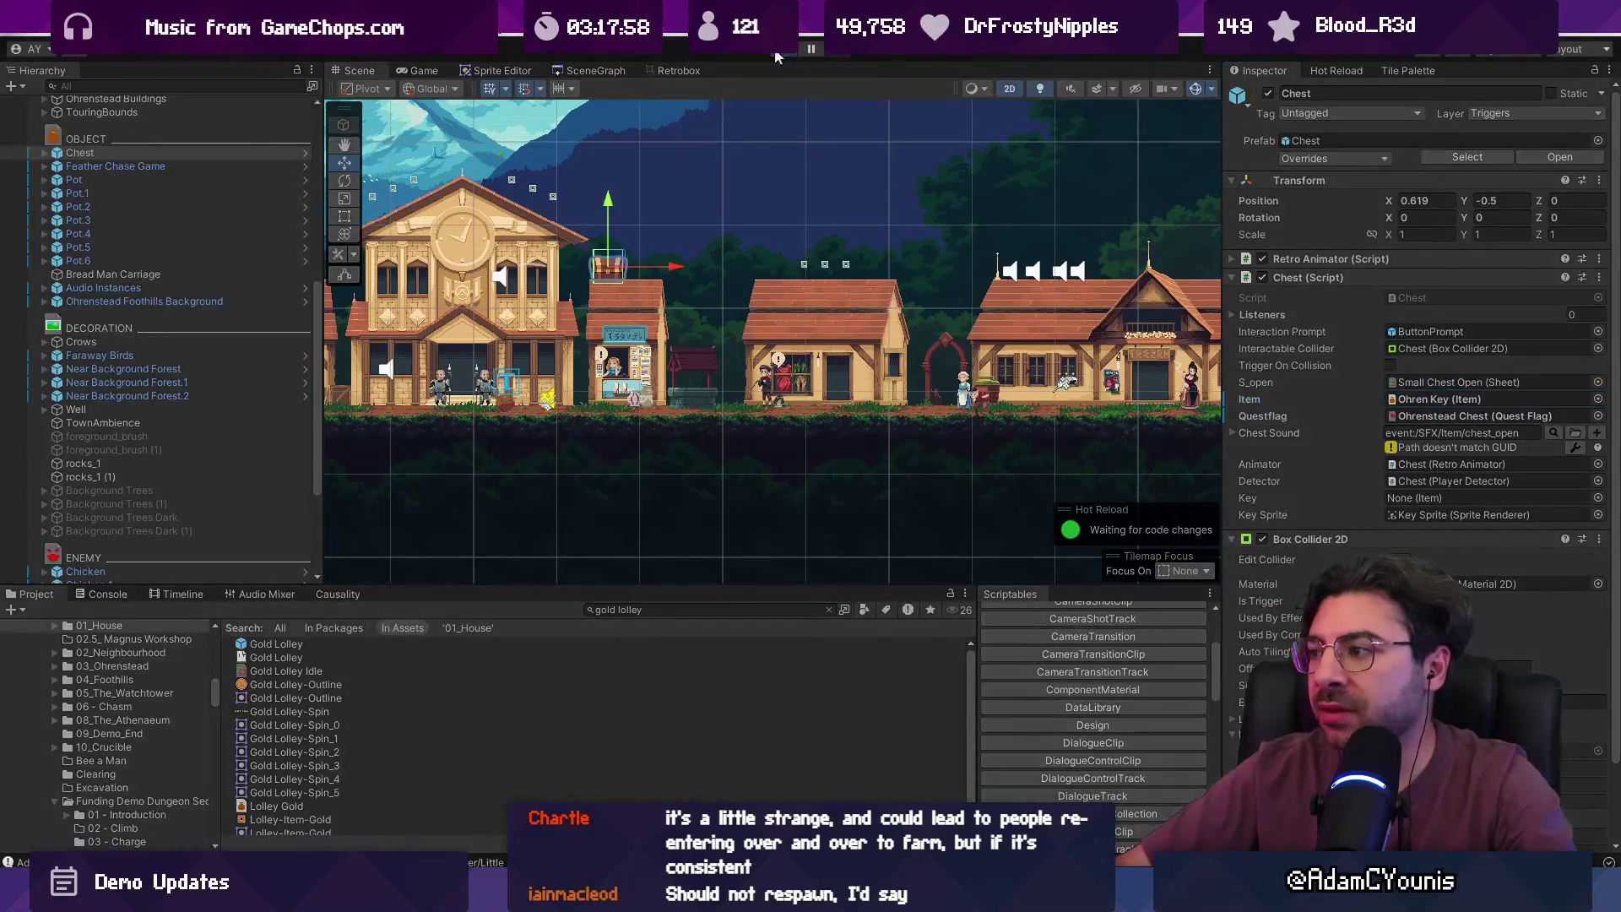
- Start Play, open the rooftop chest for the Ohren Key, and jump left collecting rooftop coins
click(778, 56)
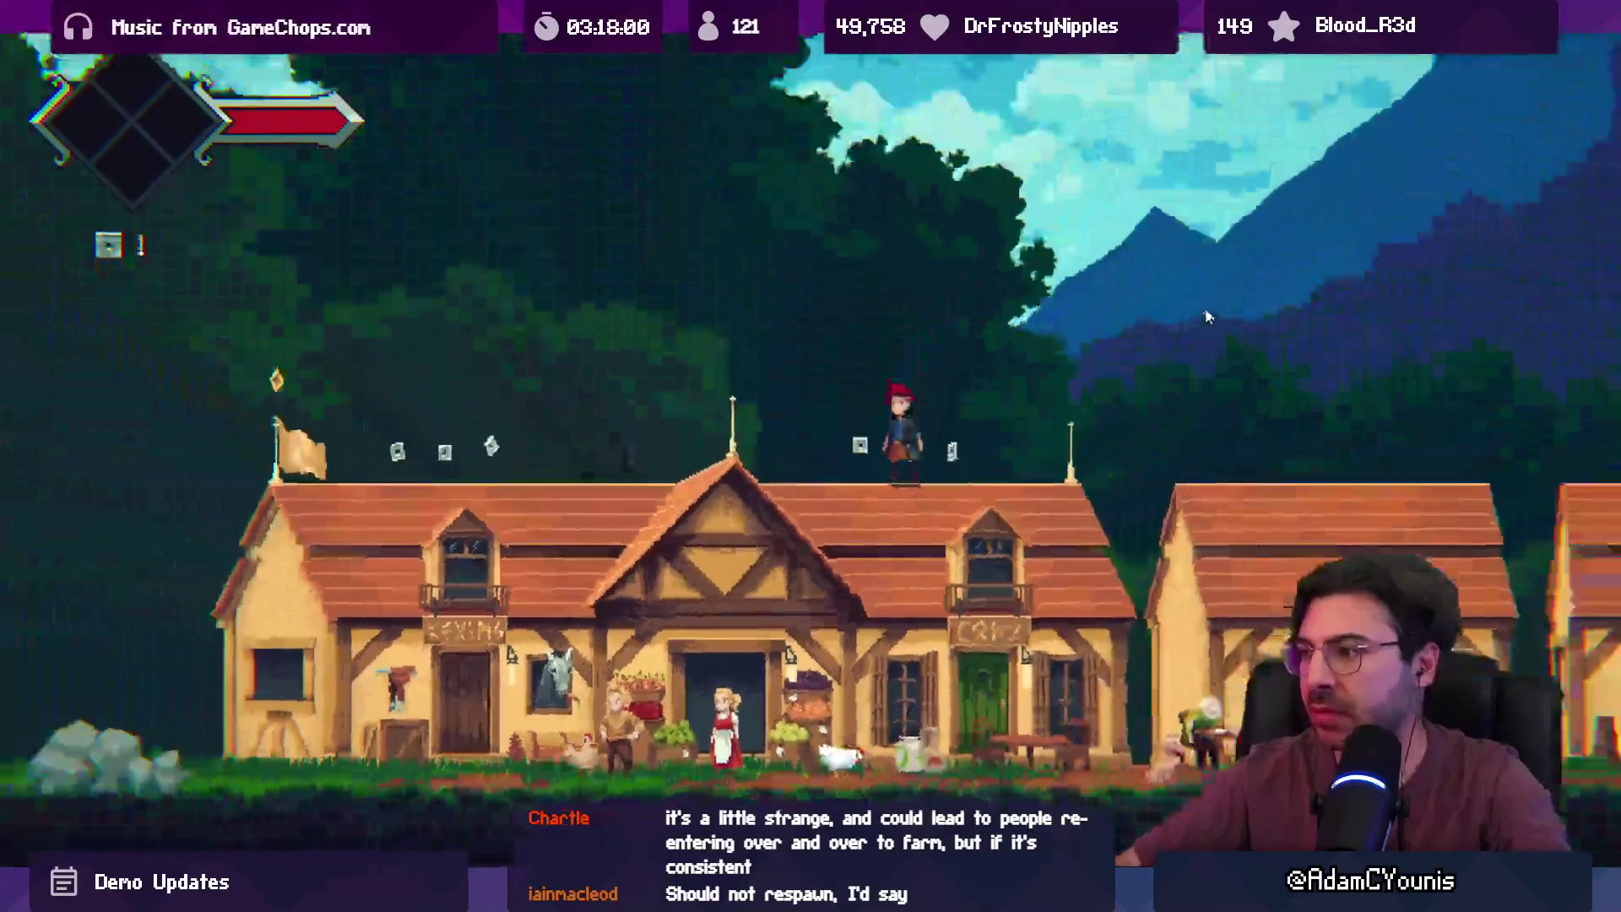
key(Right)
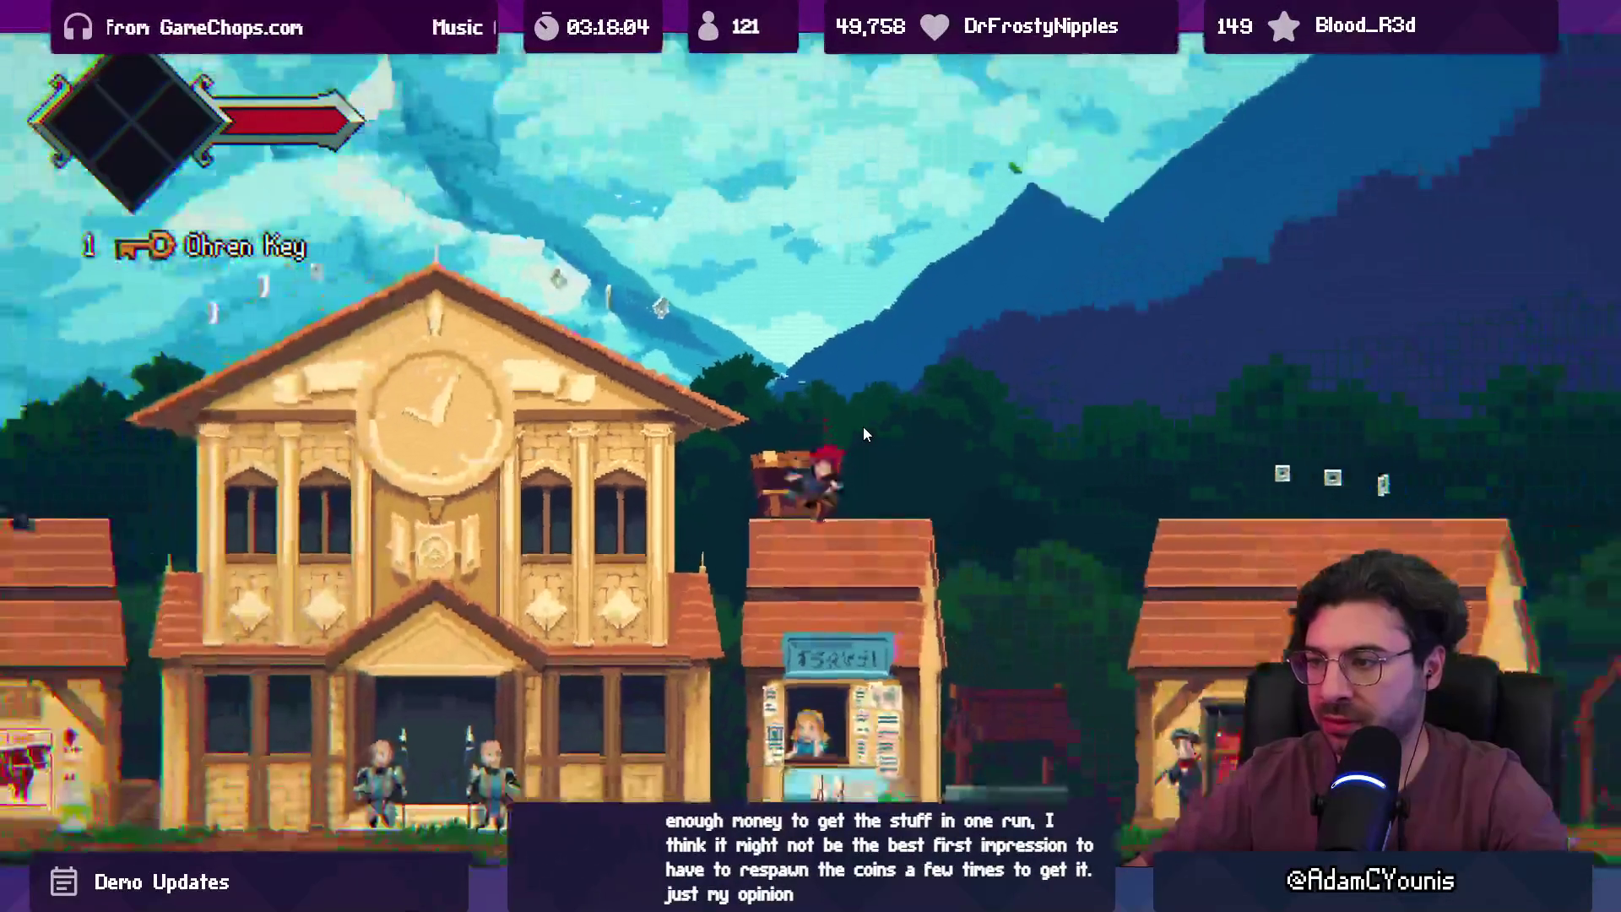
key(Left)
key(space)
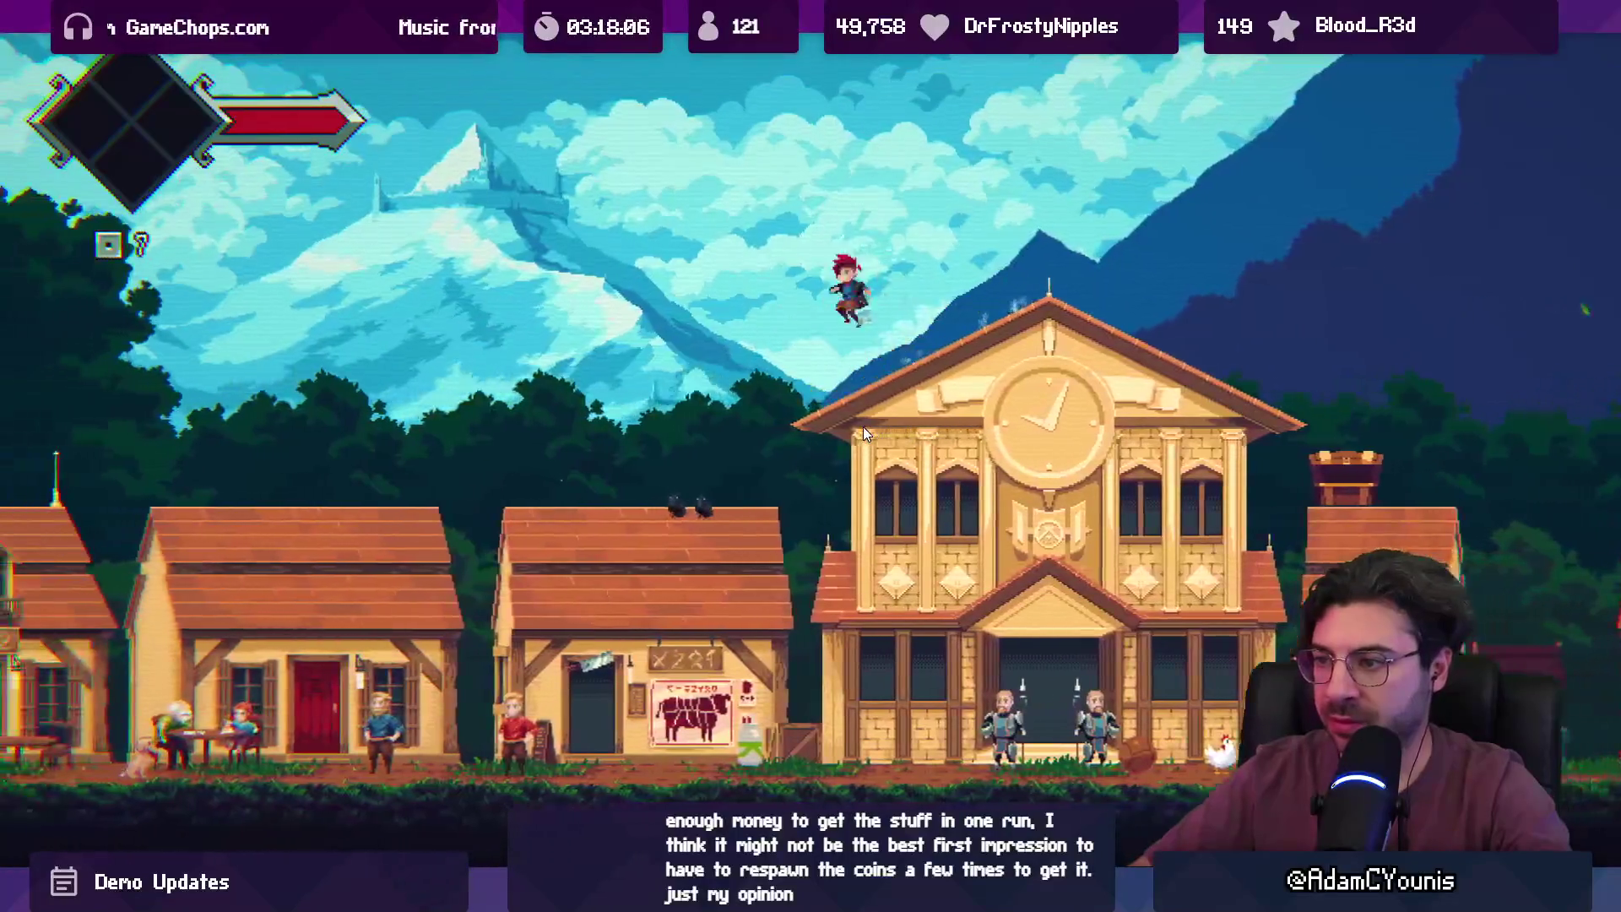
key(Left)
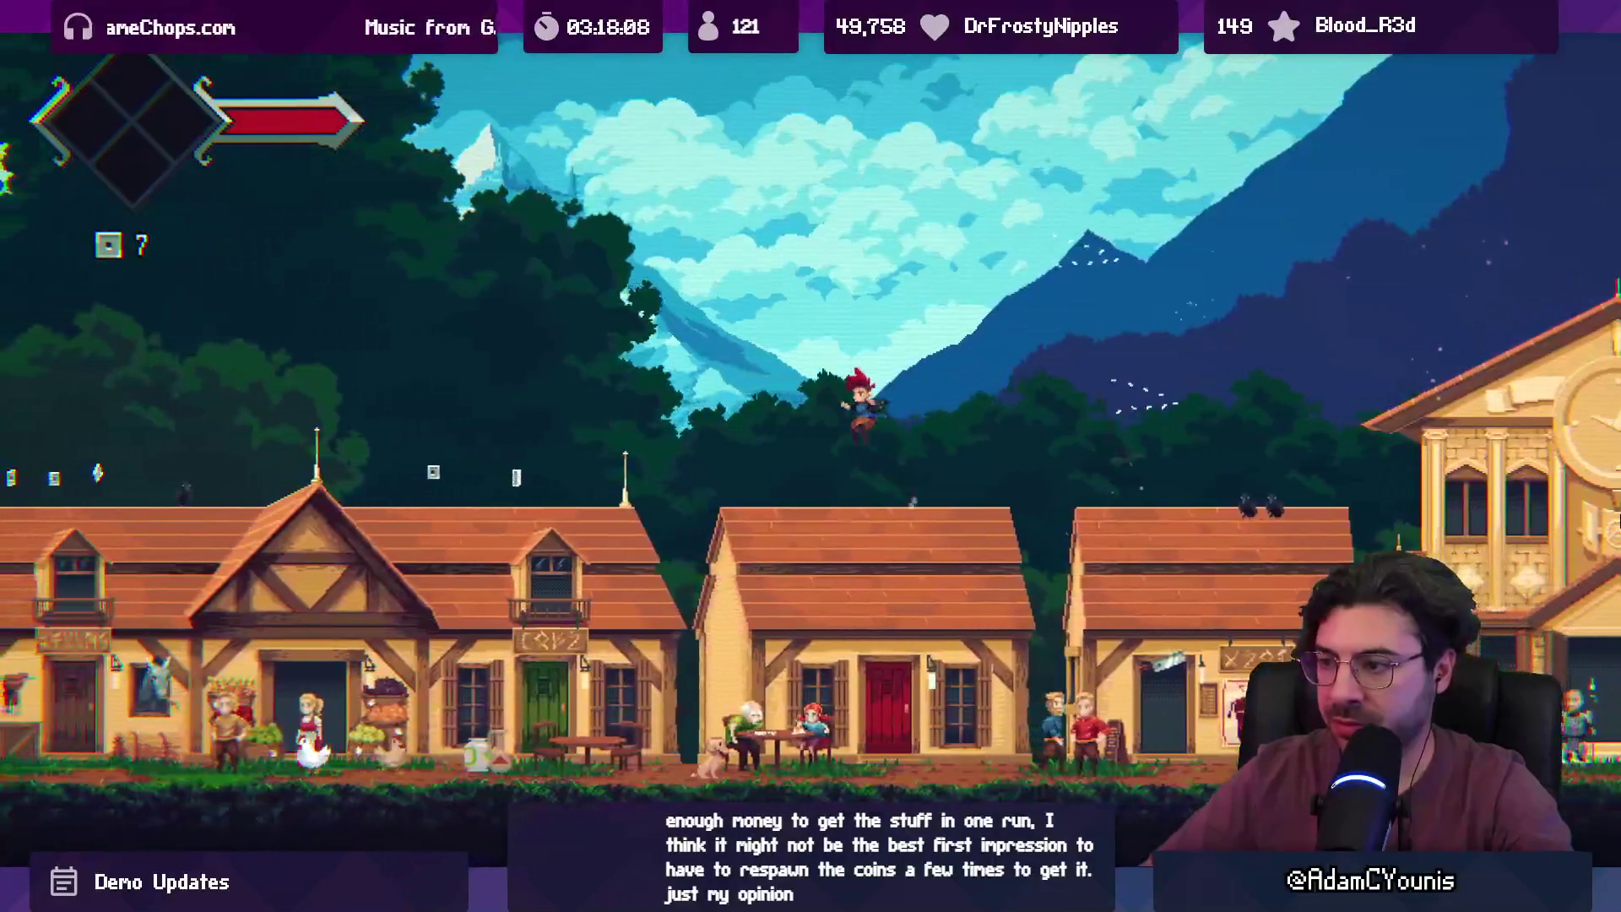
key(Left)
key(space)
key(Left)
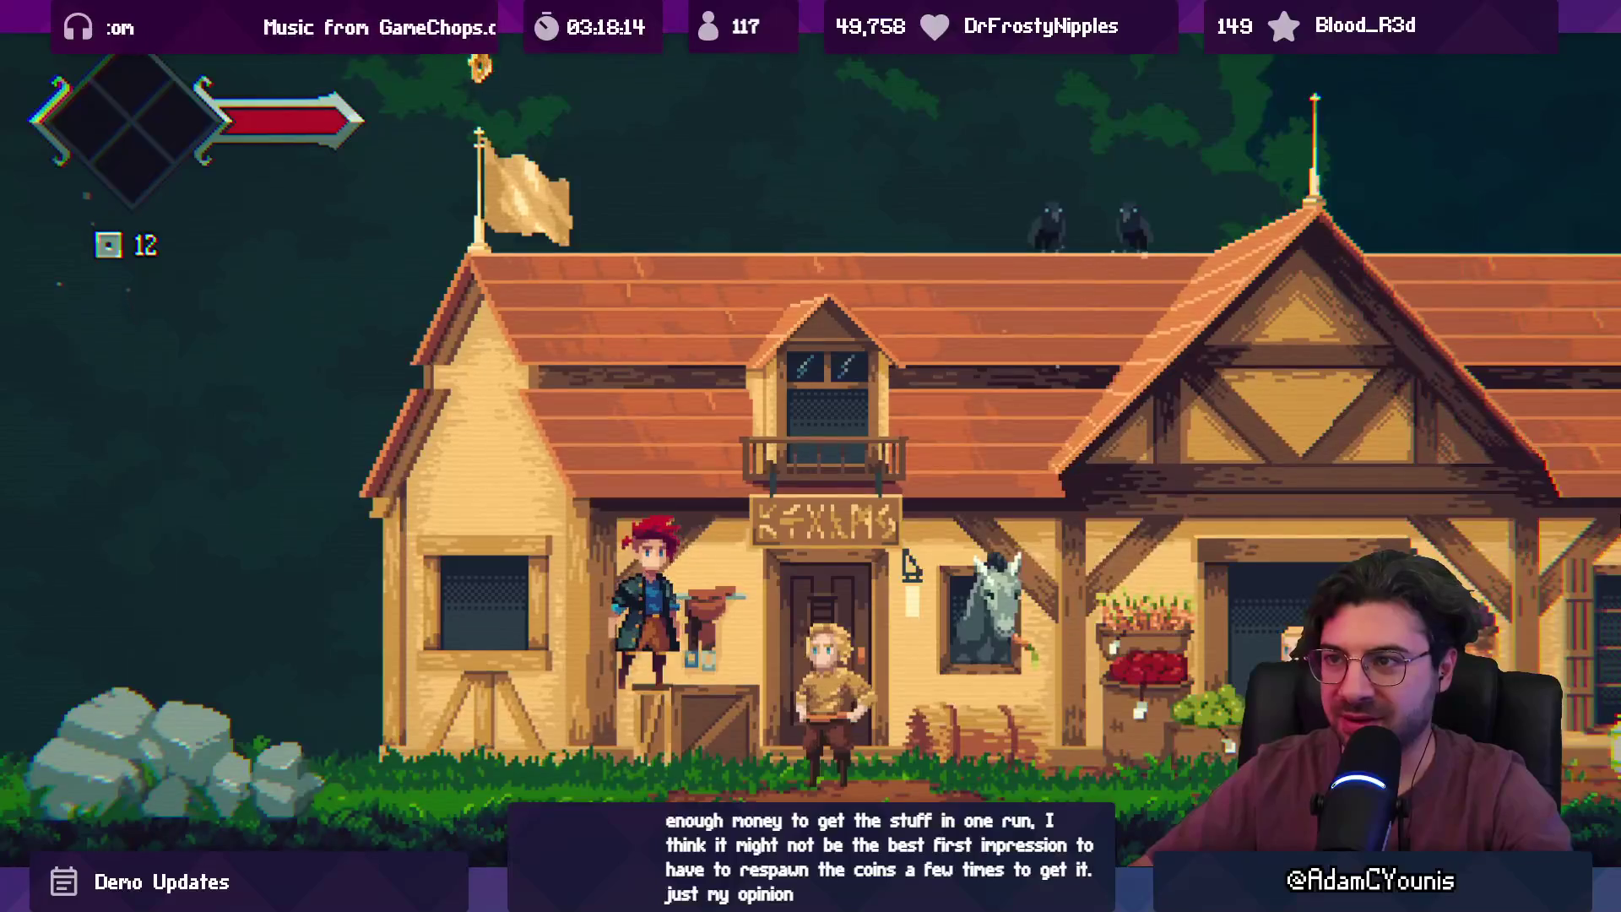
- Run right onto the cafe rooftop, reach the stable door, then leave fullscreen
key(Right)
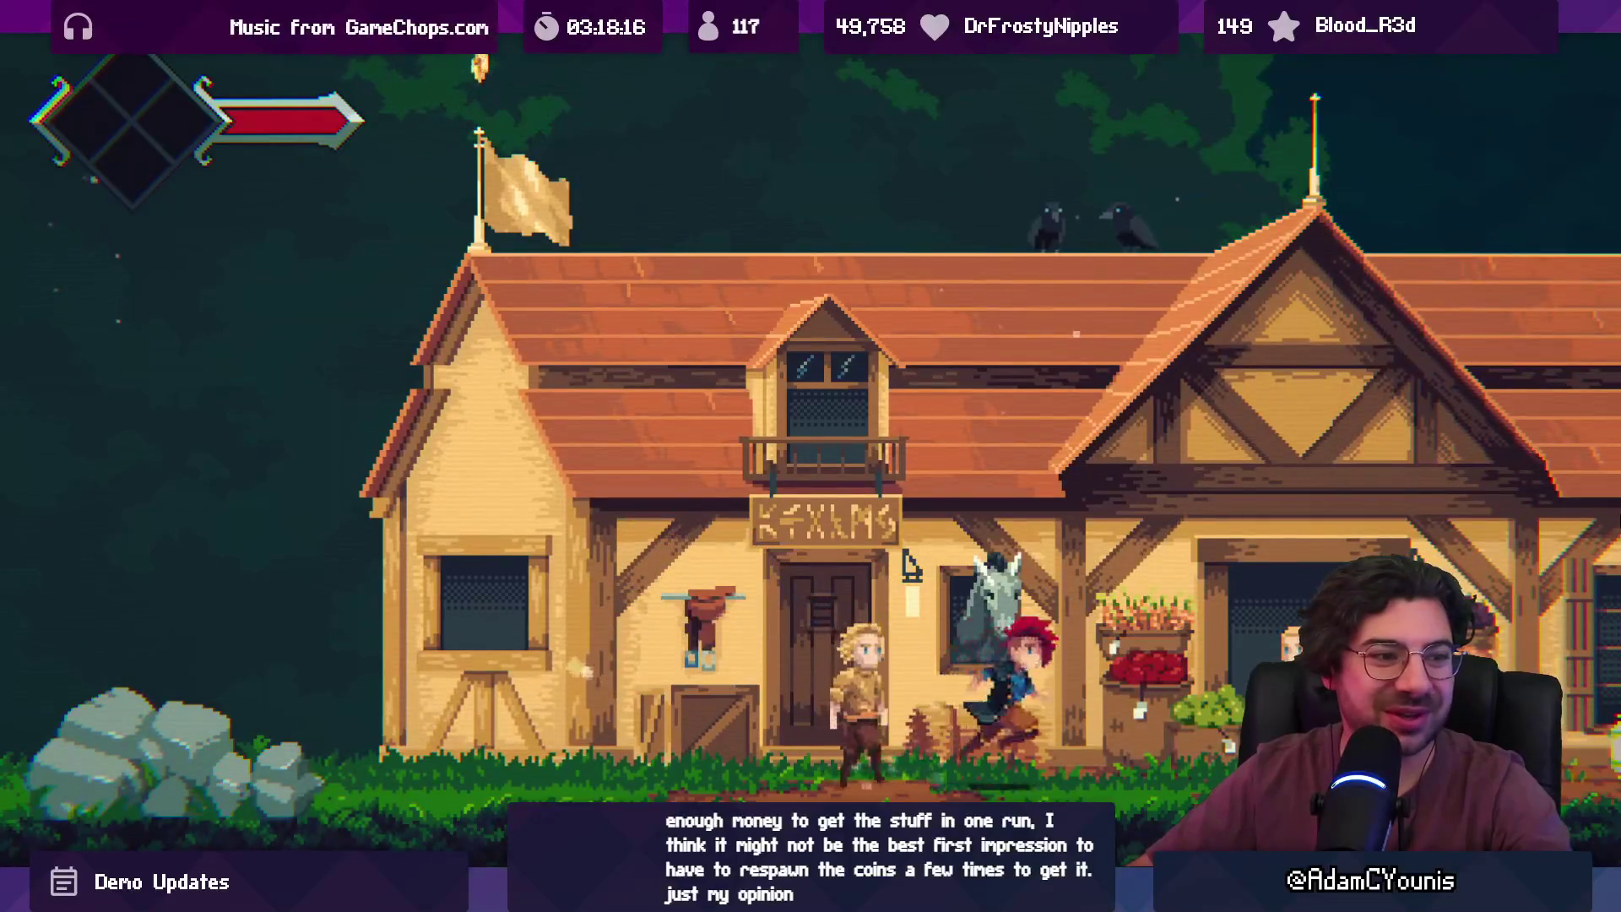
key(space)
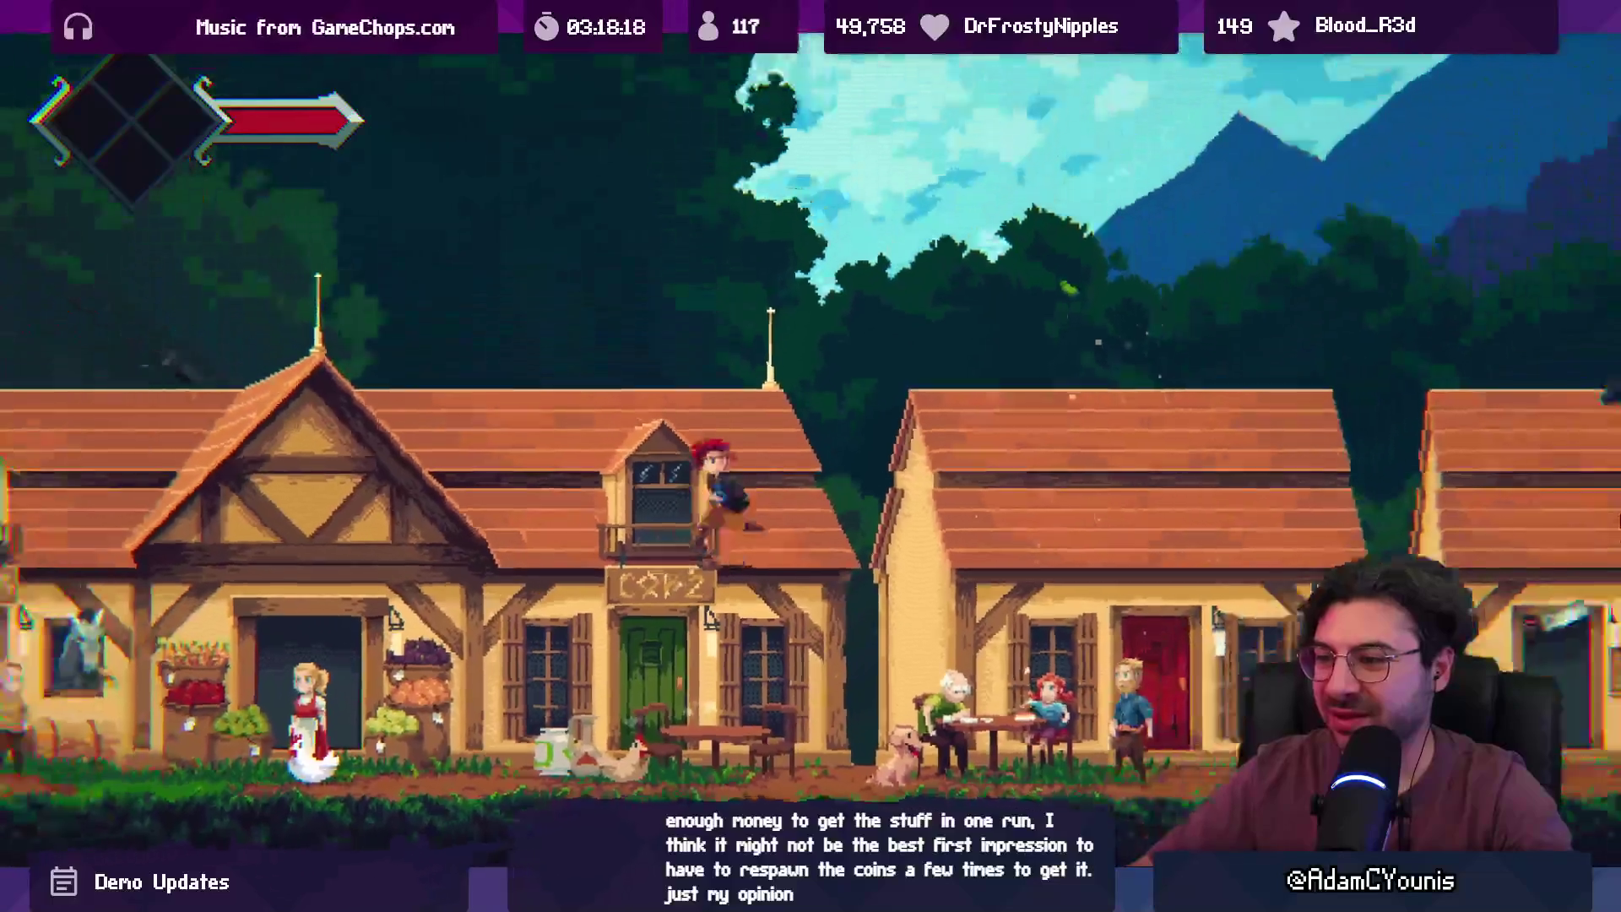
key(Left)
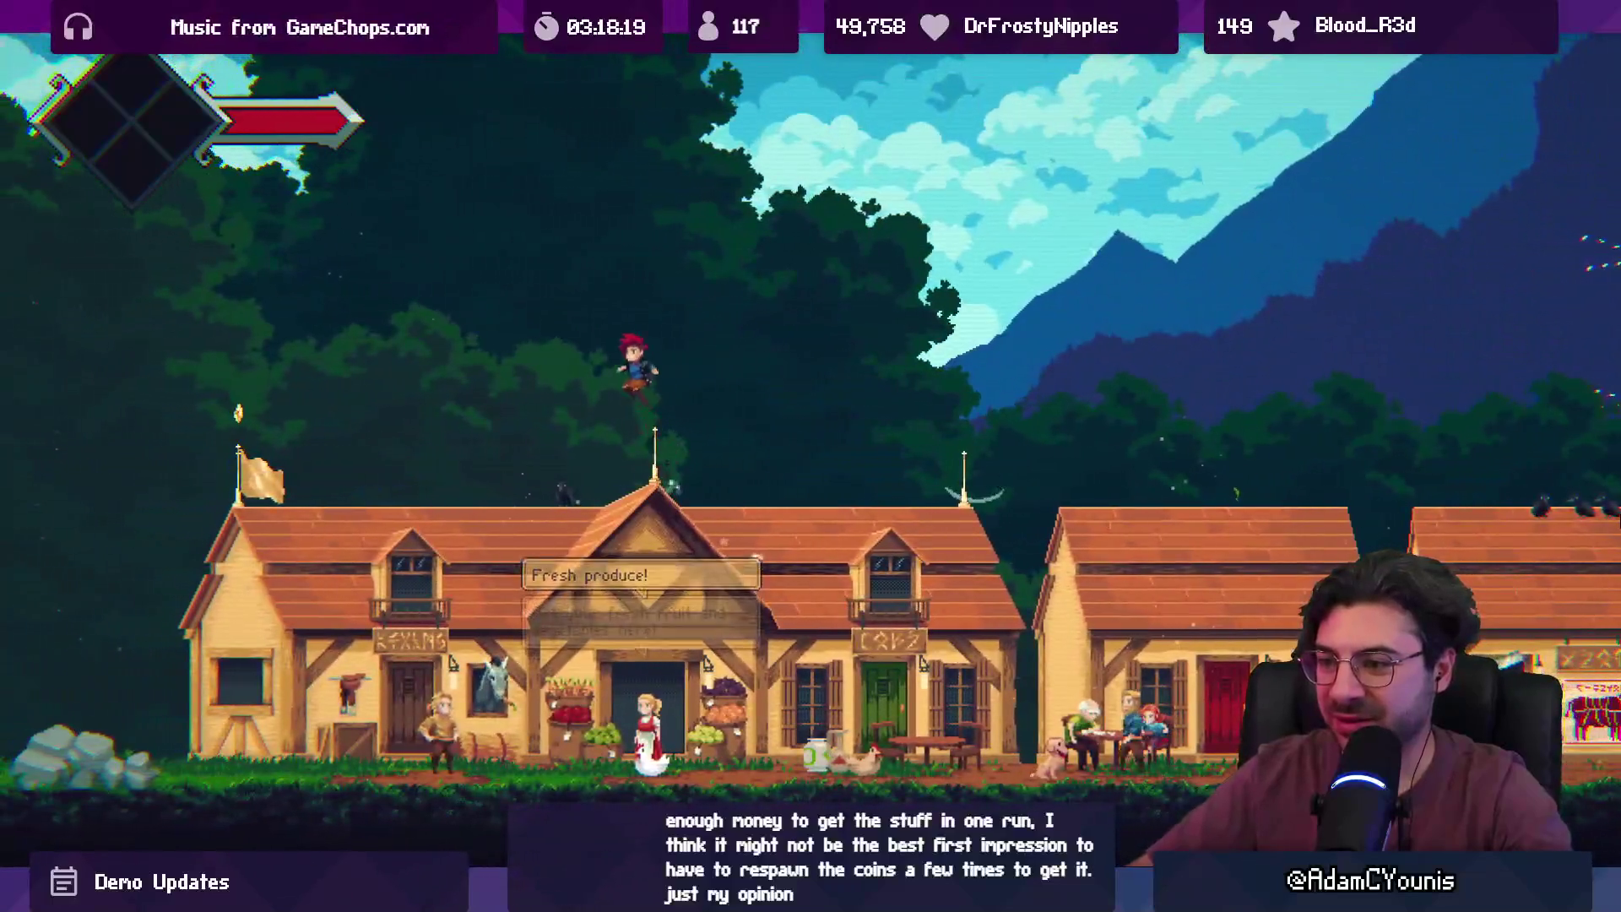
key(Left)
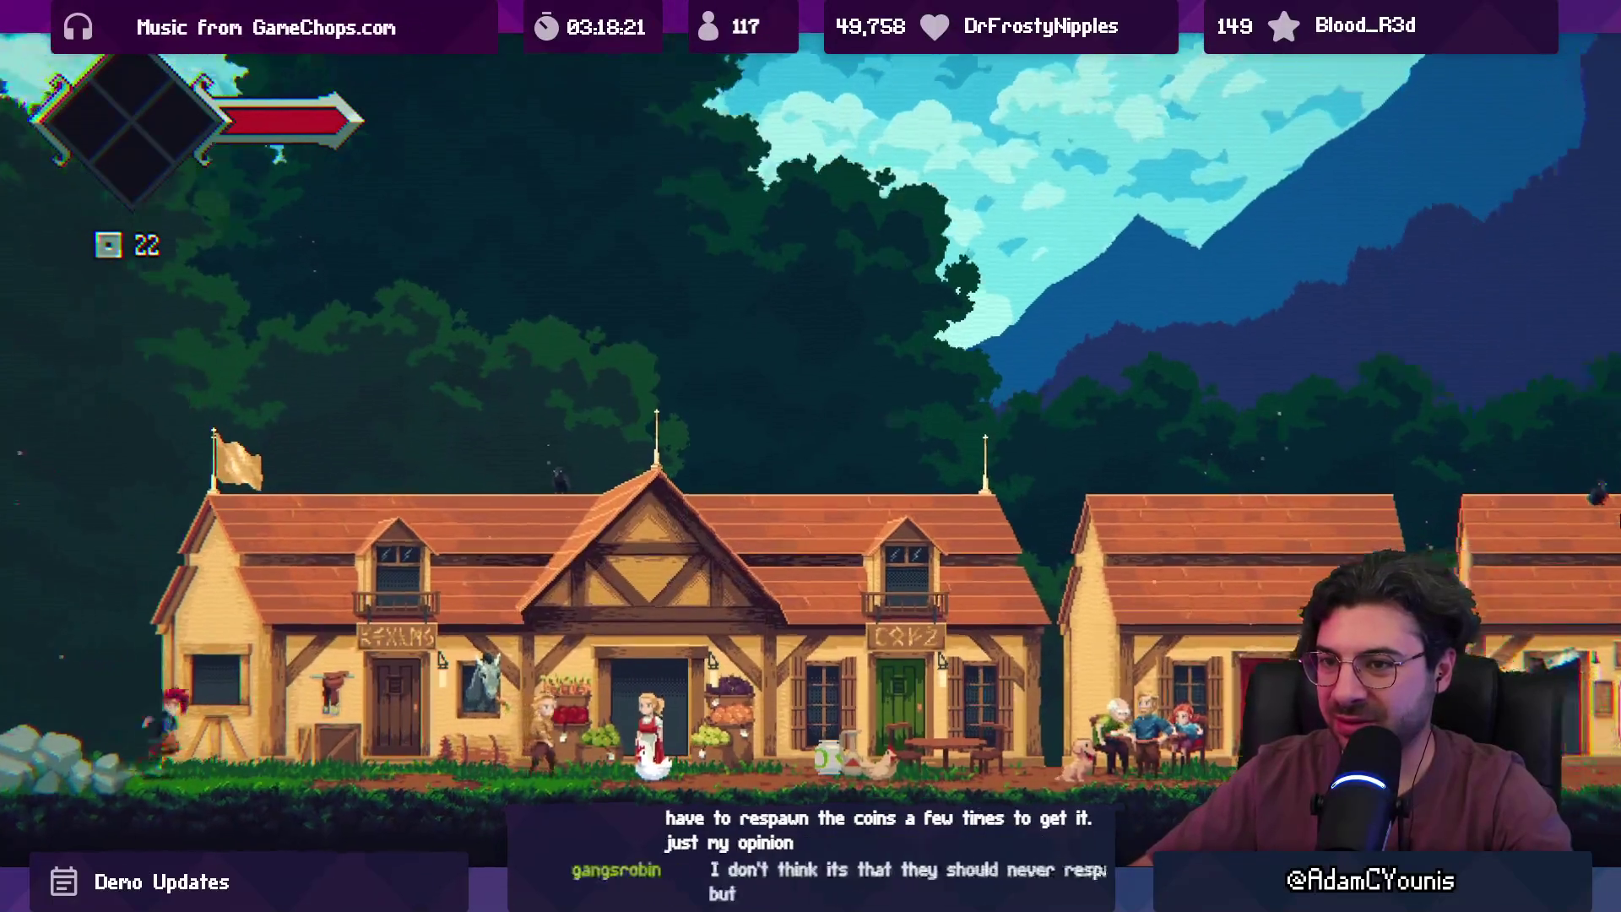
key(Right)
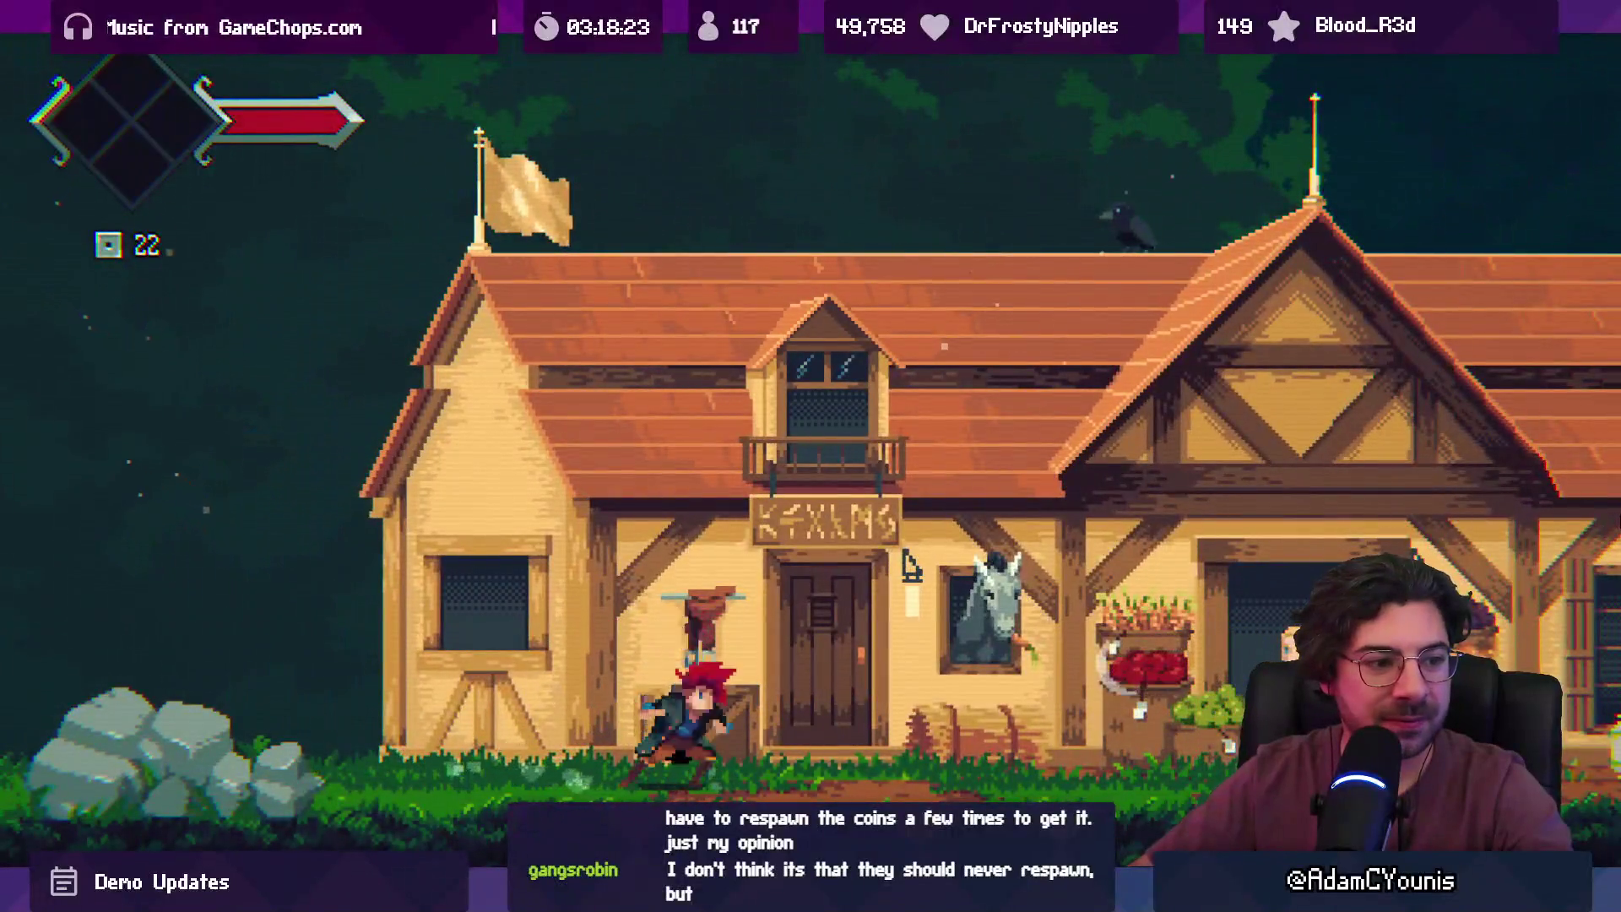
key(space)
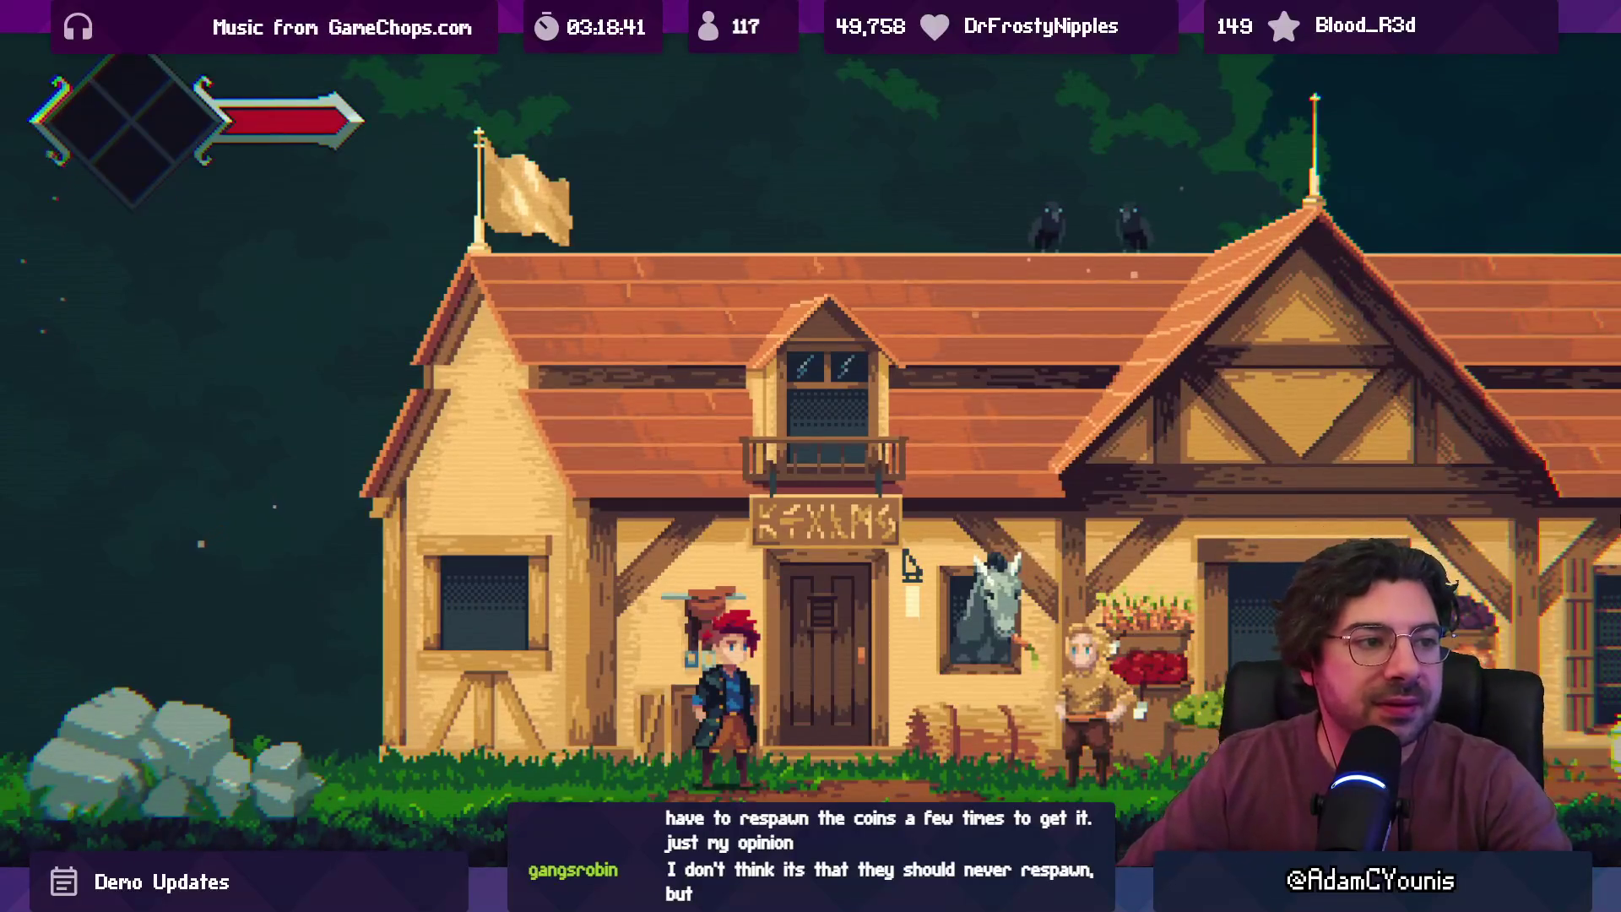
key(Escape)
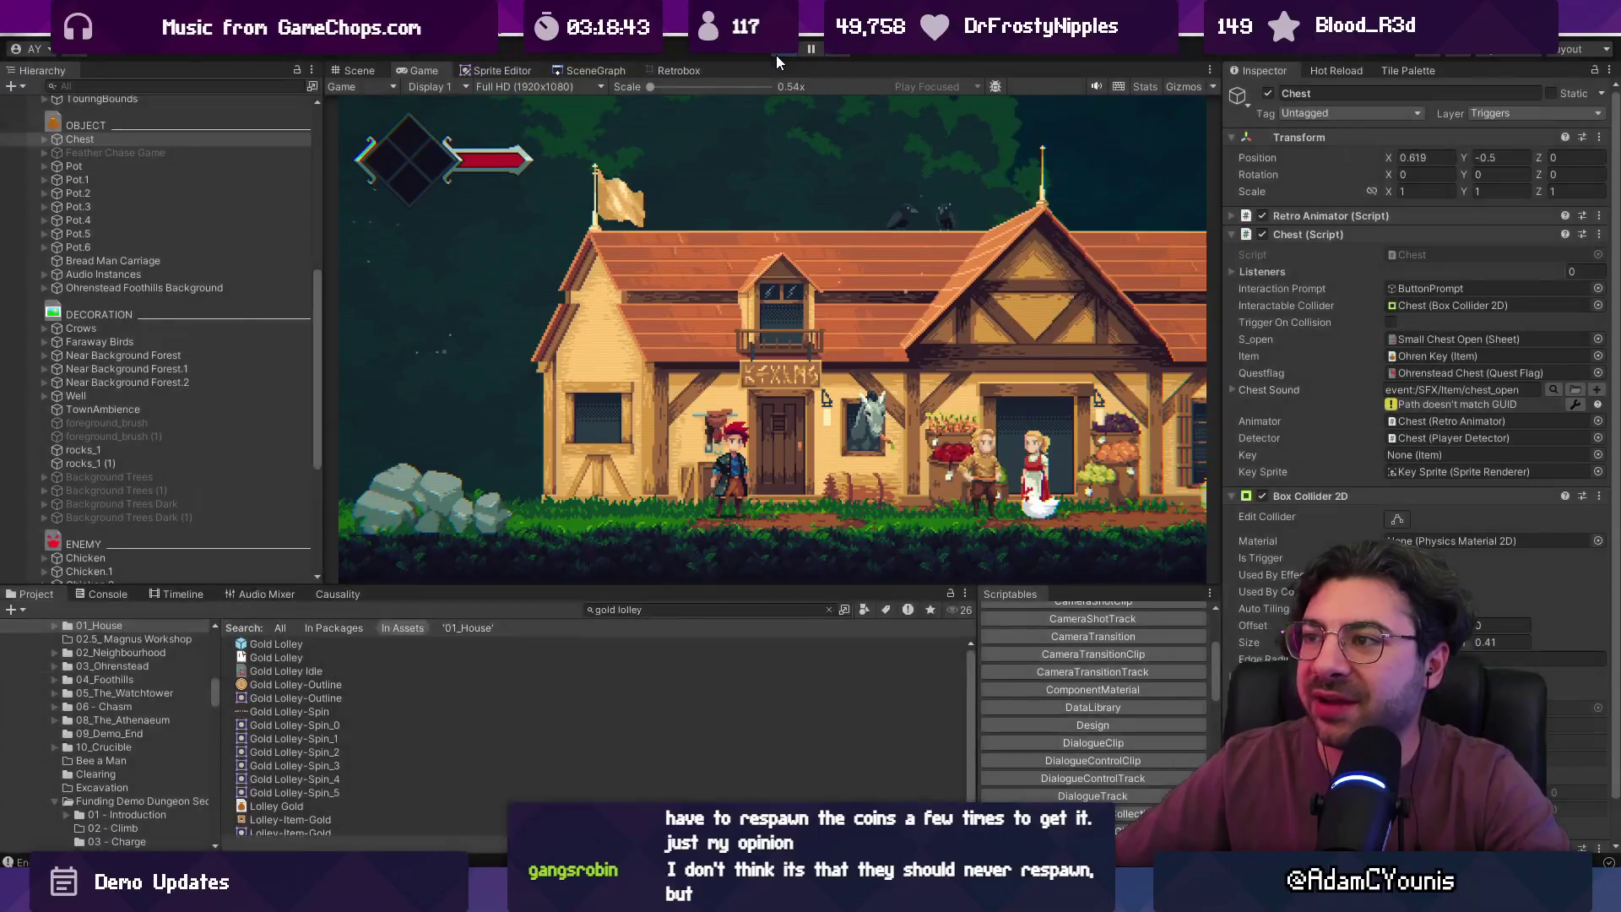
- Stop the playtest and clear the gold lolley Project search
click(777, 54)
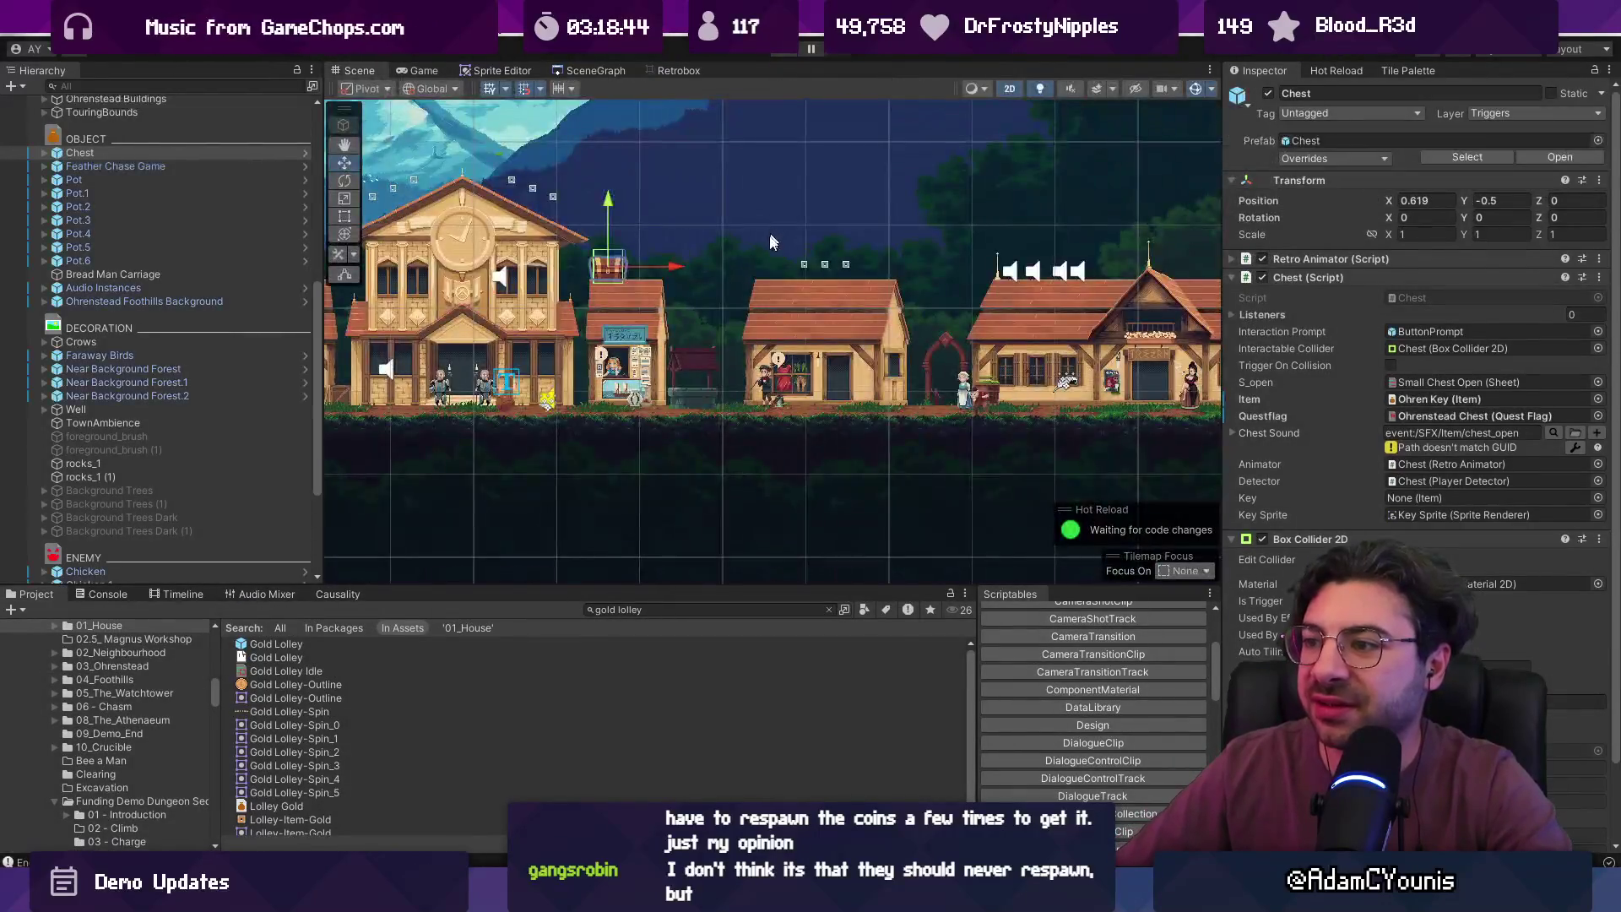
drag(716, 266, 720, 266)
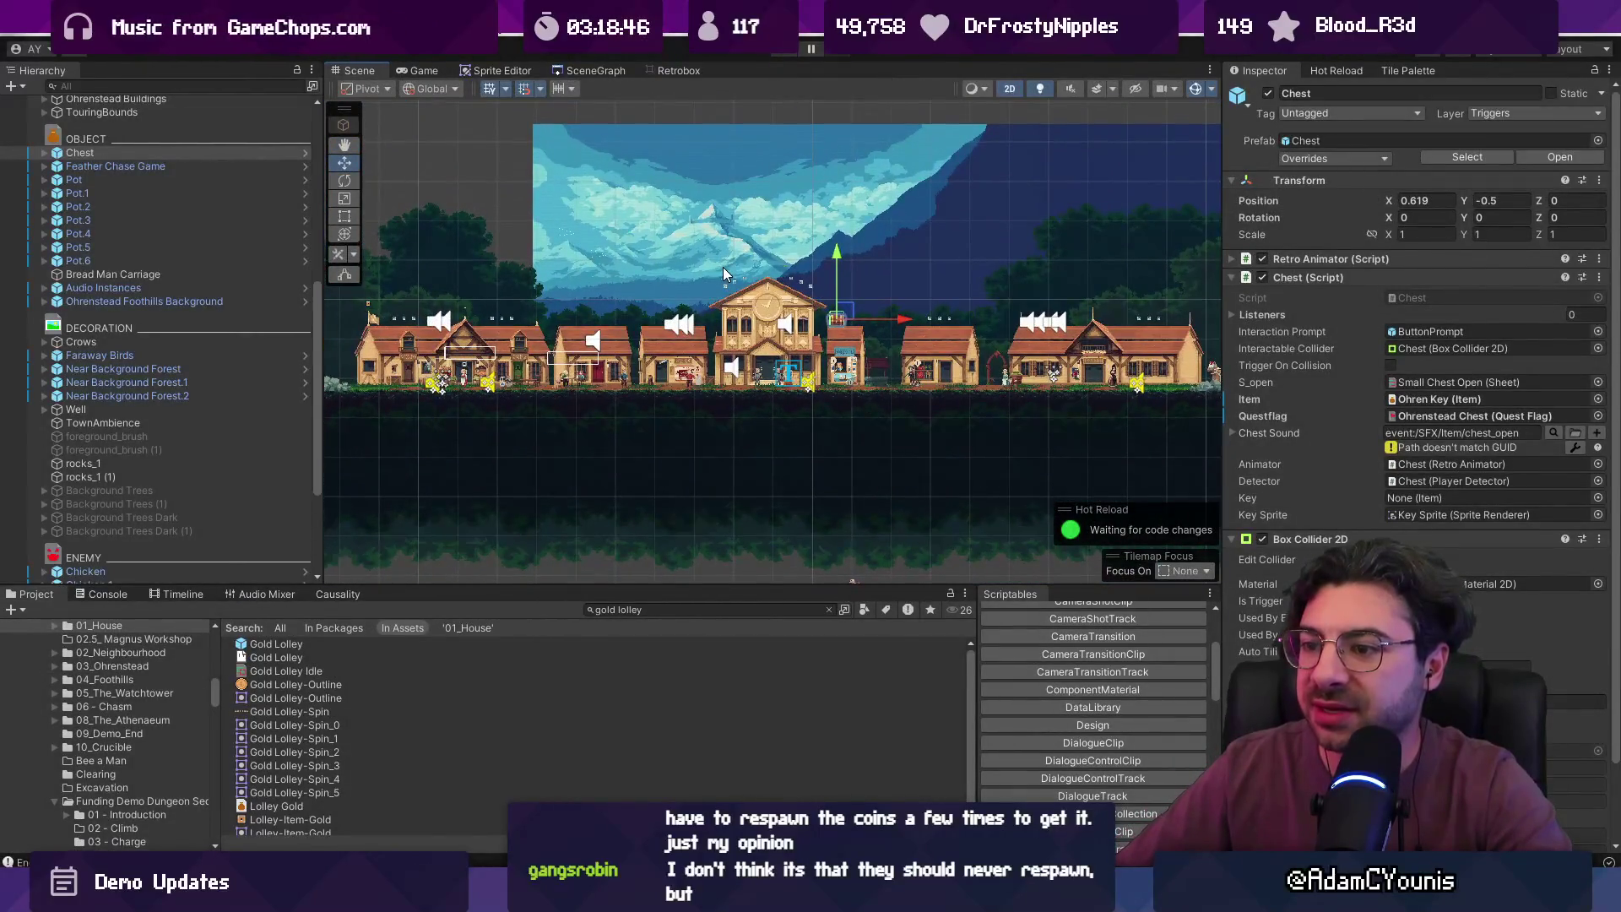
click(829, 610)
scroll(852, 429, up, 2)
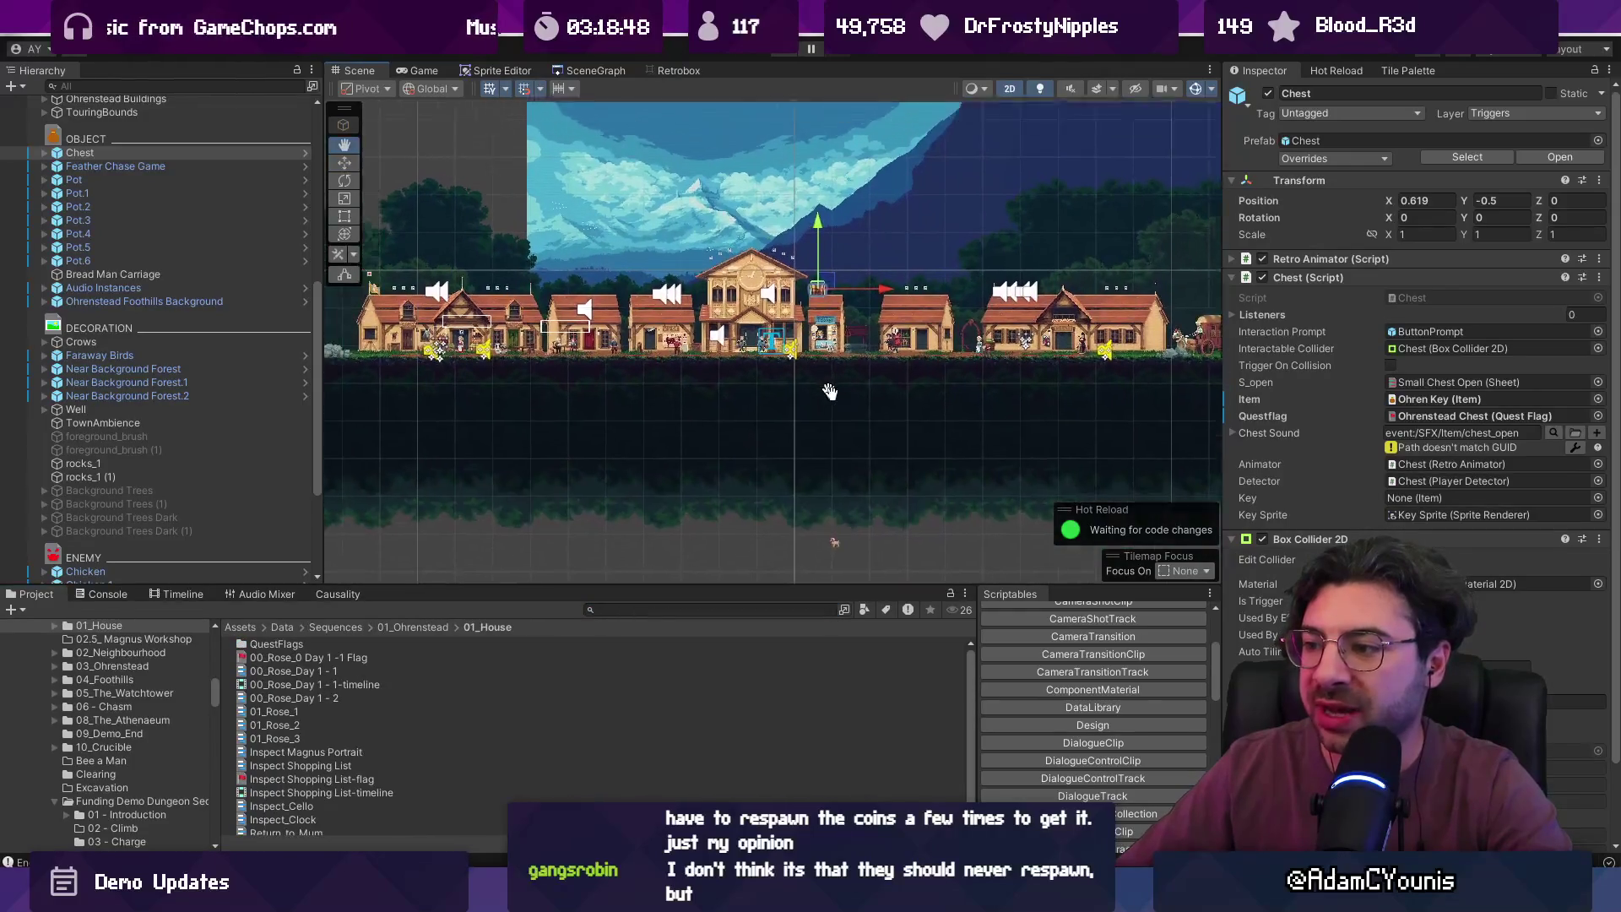
scroll(439, 325, up, 4)
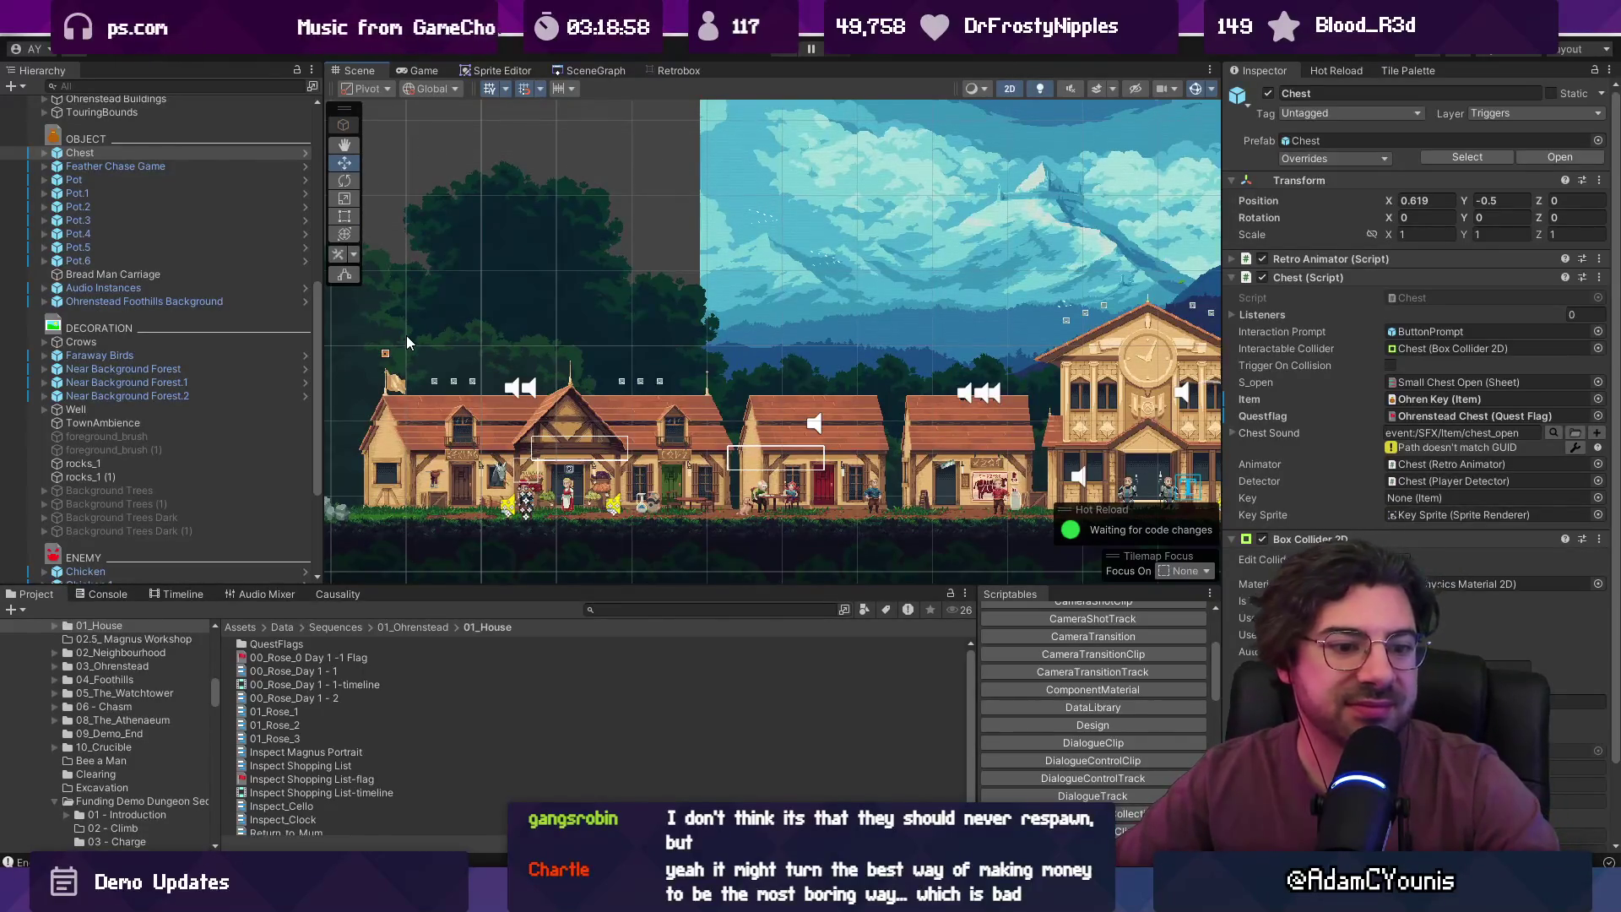
scroll(407, 337, down, 2)
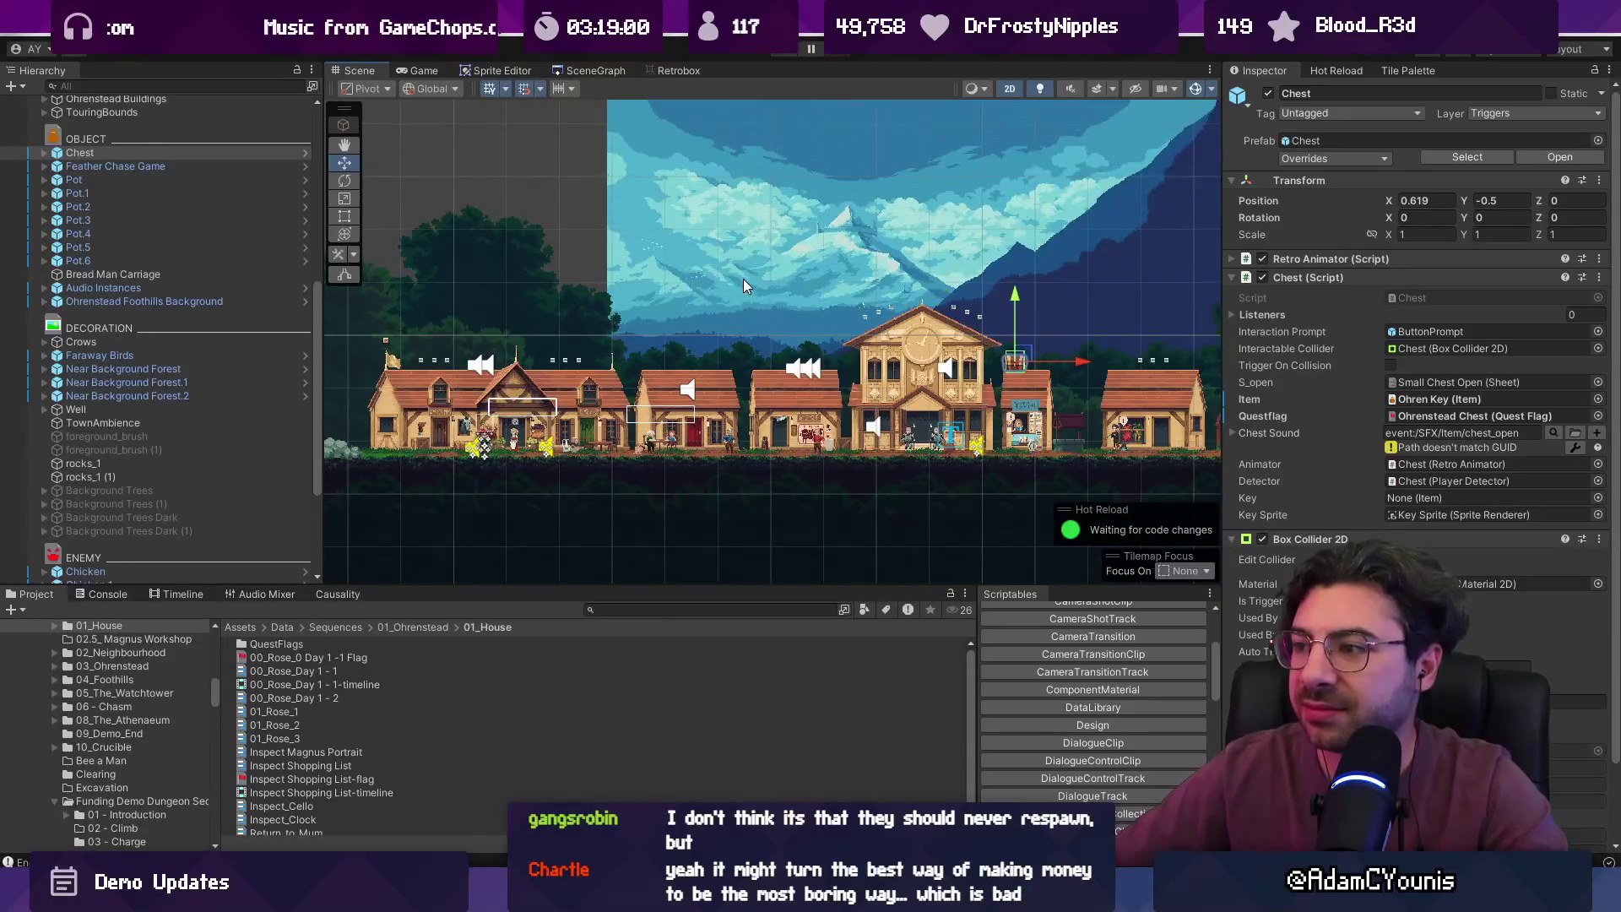
scroll(743, 286, left, 3)
- Delete the Silver Lolley x3_5 and Silver Lolley x3_2 coin groups
mouse_move(539, 338)
mouse_down()
mouse_move(586, 368)
mouse_move(728, 372)
mouse_up()
key(Delete)
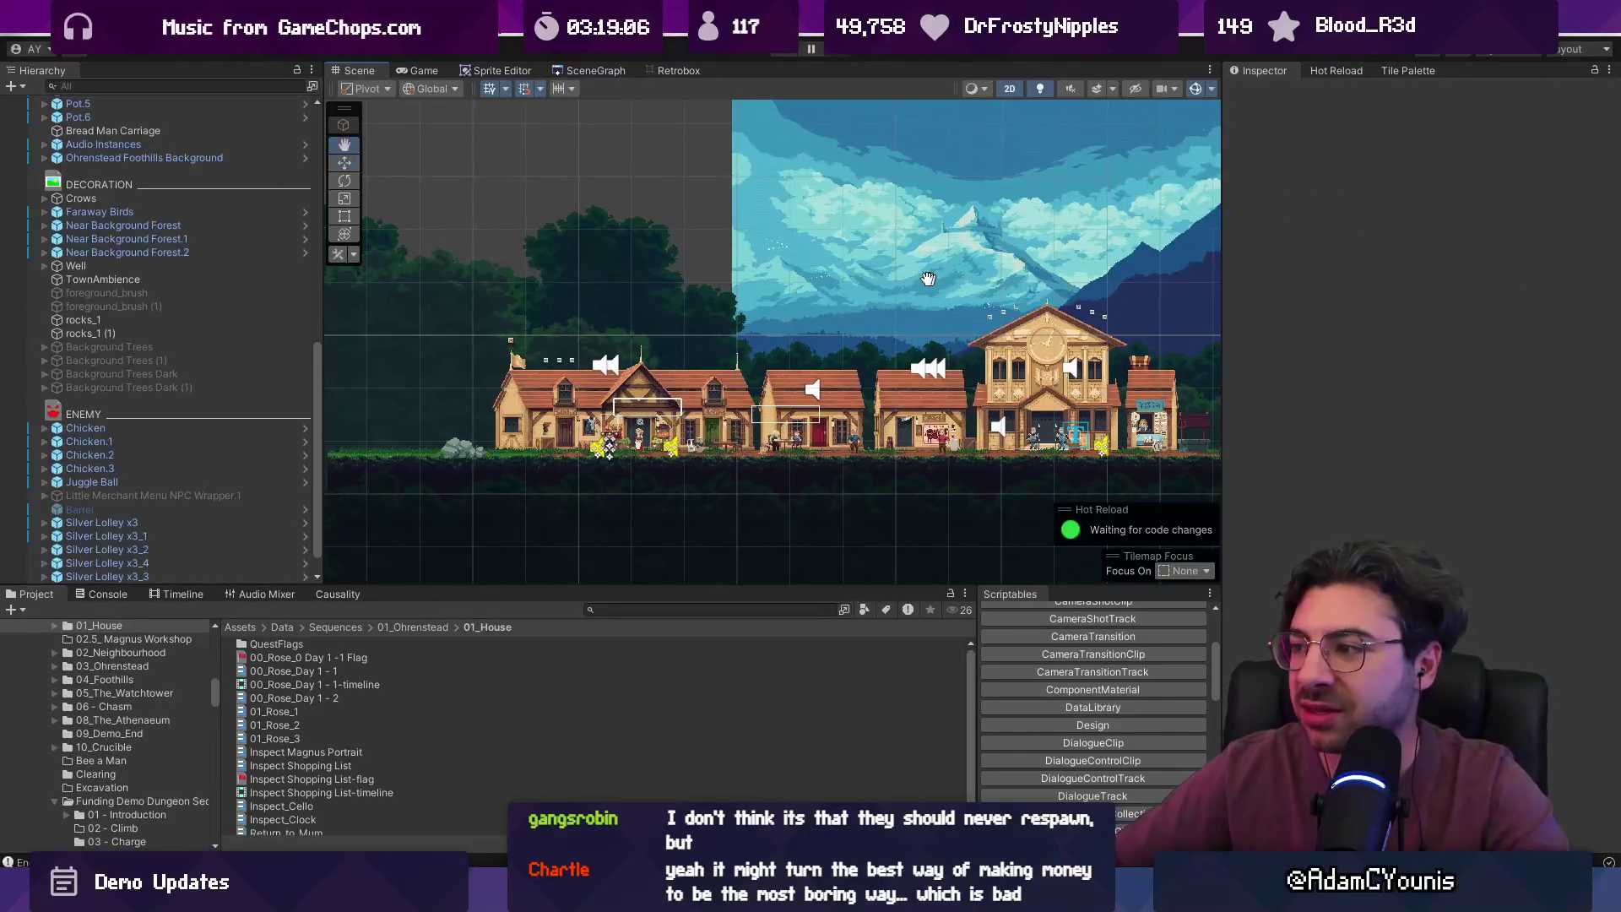
scroll(545, 256, right, 5)
drag(842, 312, 928, 336)
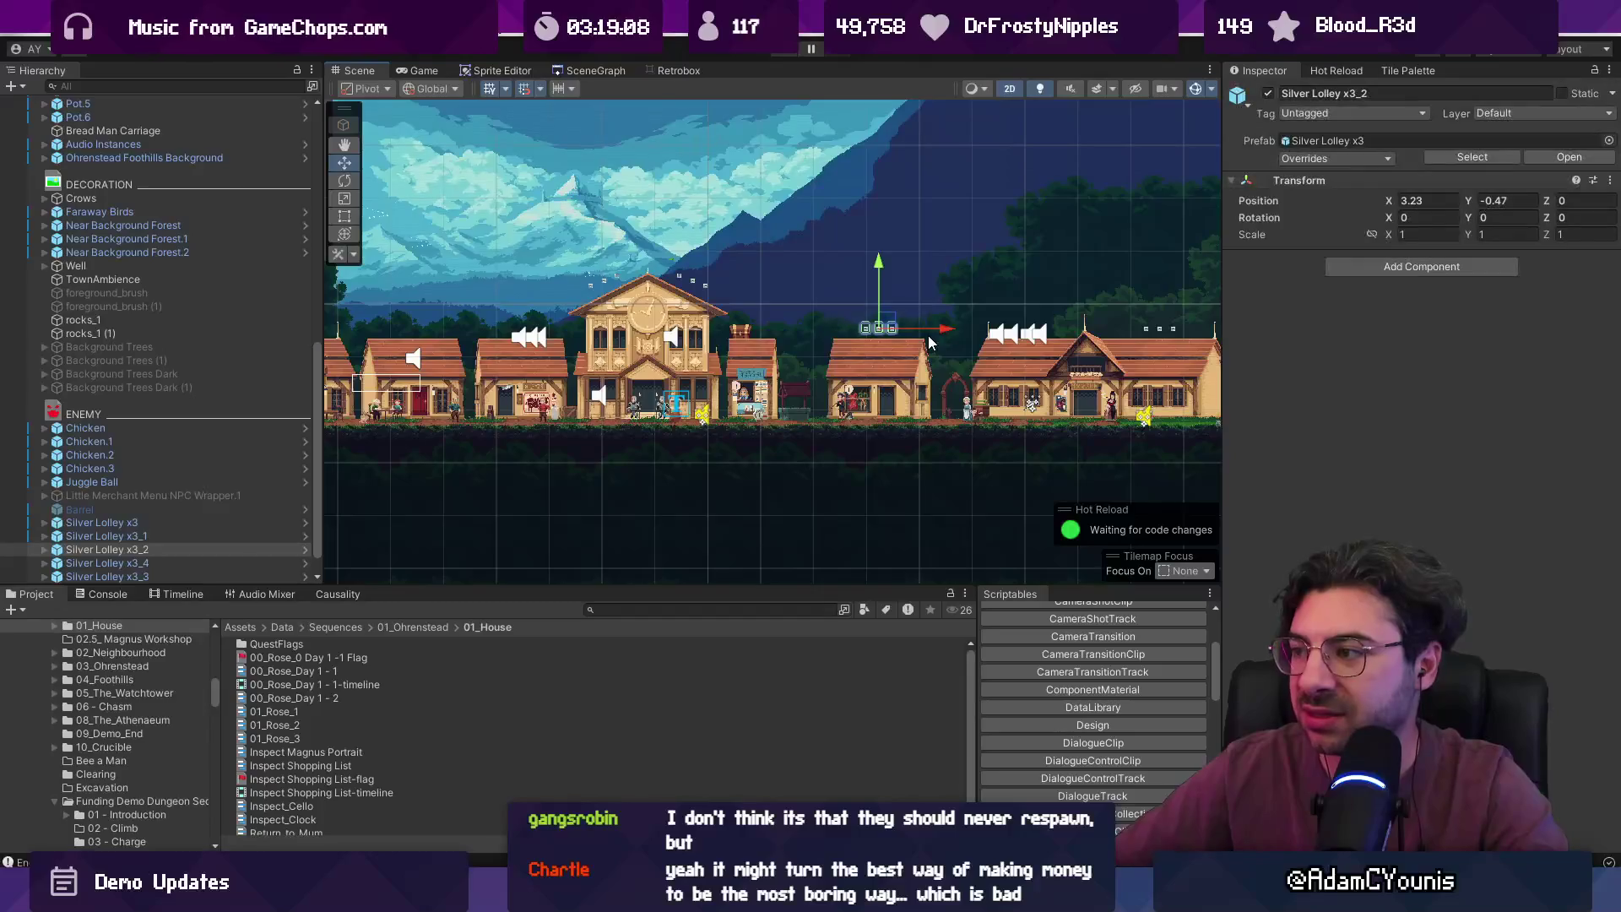
key(Delete)
- Pan to the town's left side and select the merchant NPC
scroll(929, 342, down, 3)
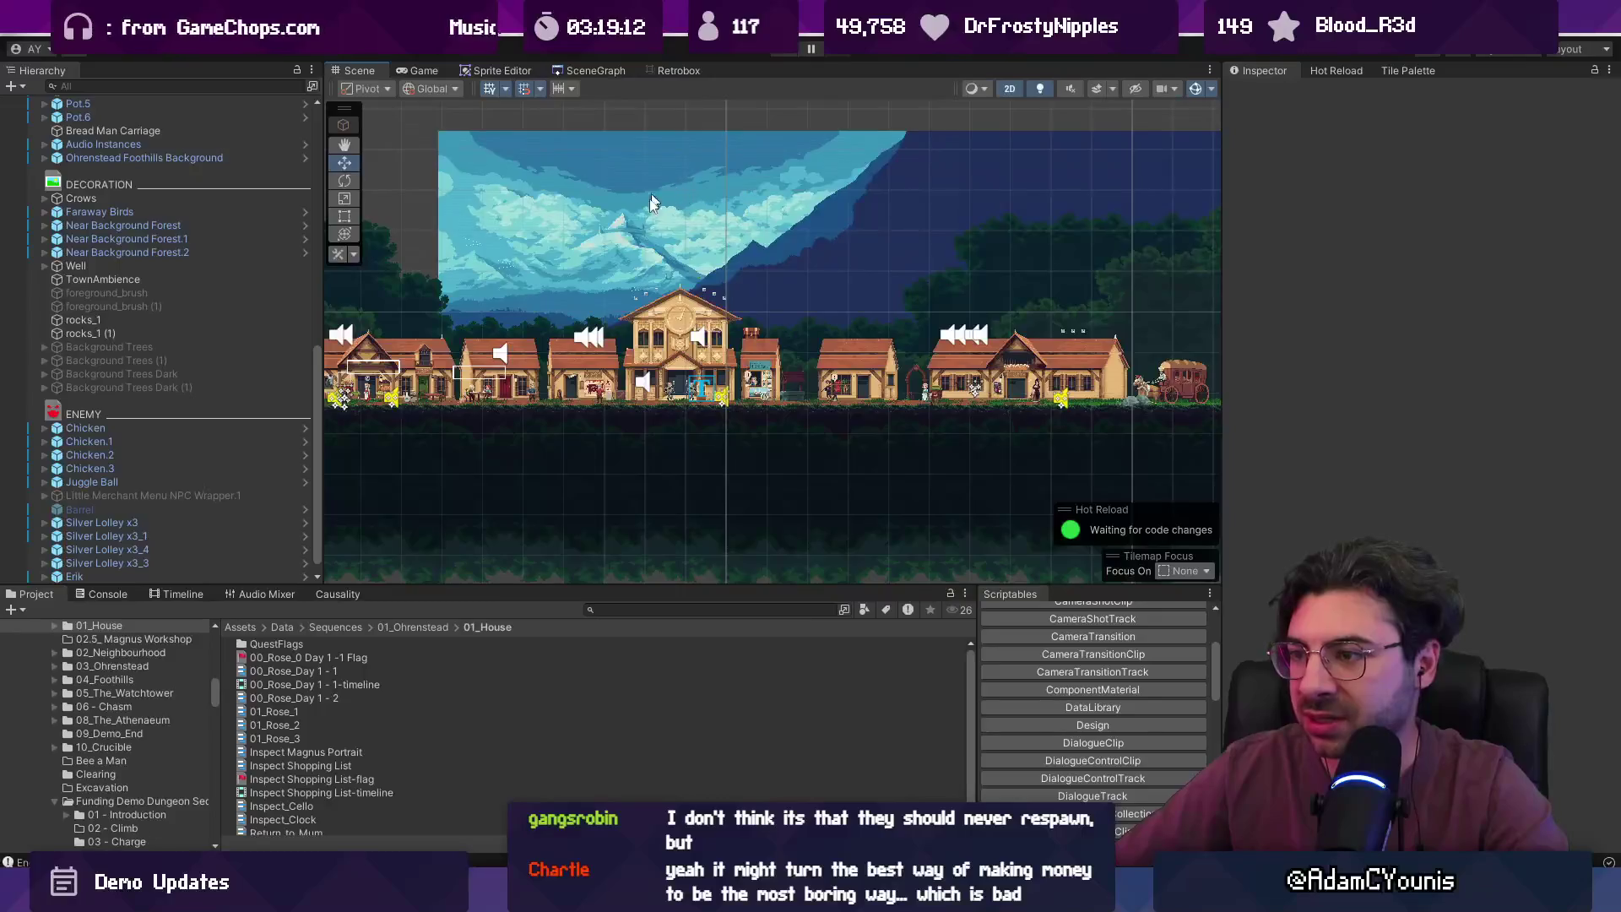
drag(651, 203, 933, 246)
scroll(569, 278, up, 3)
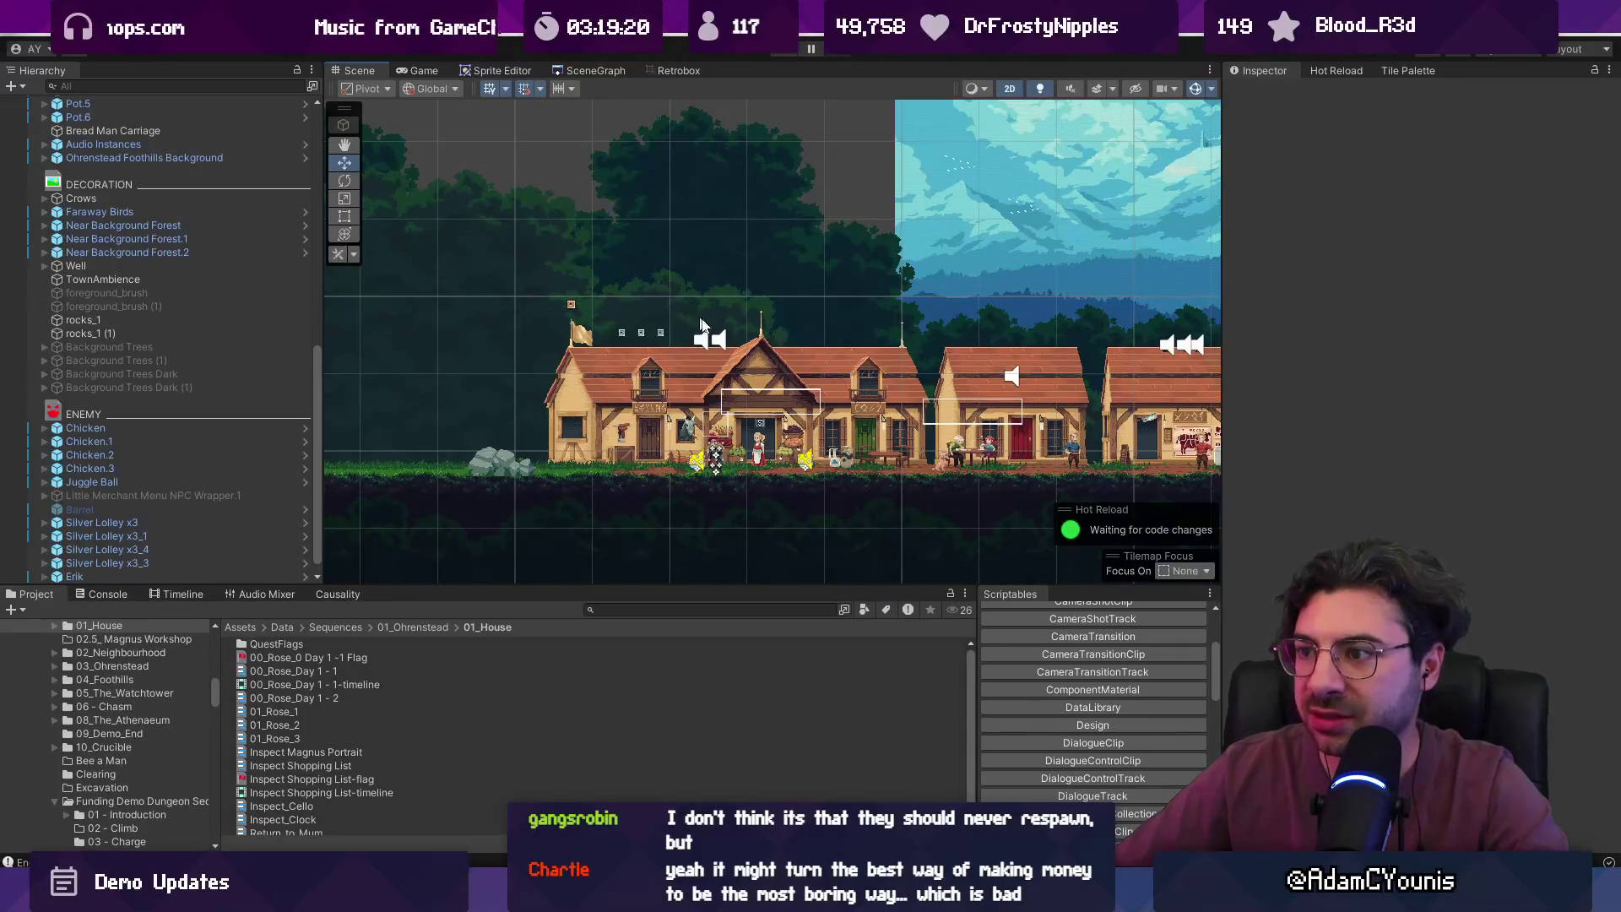
scroll(830, 435, up, 1)
scroll(843, 437, up, 3)
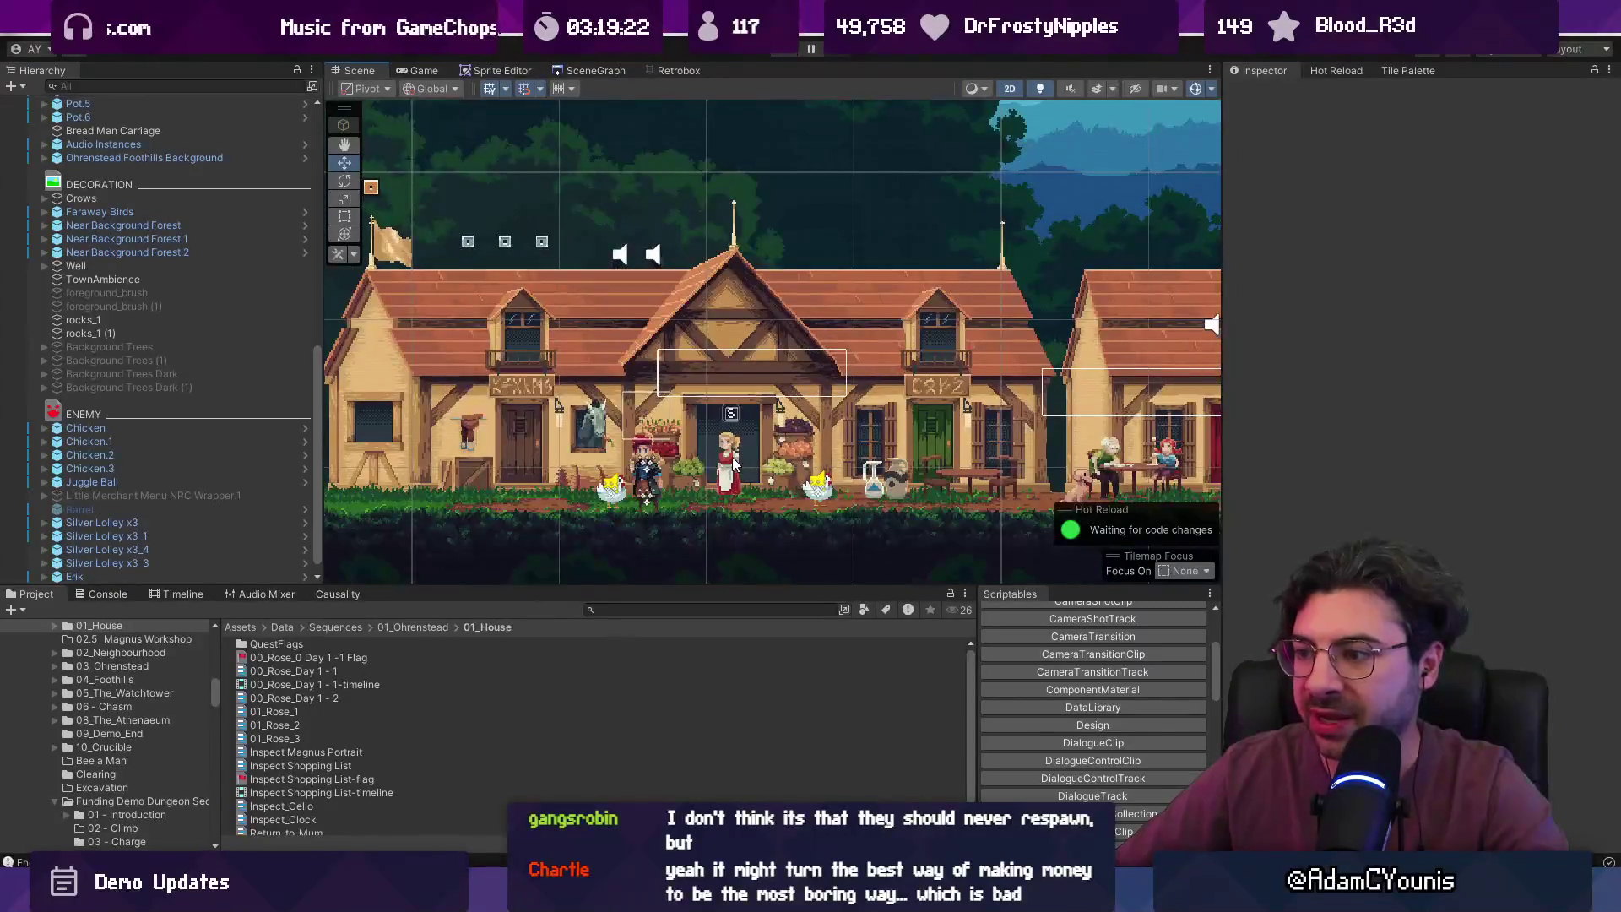
click(733, 456)
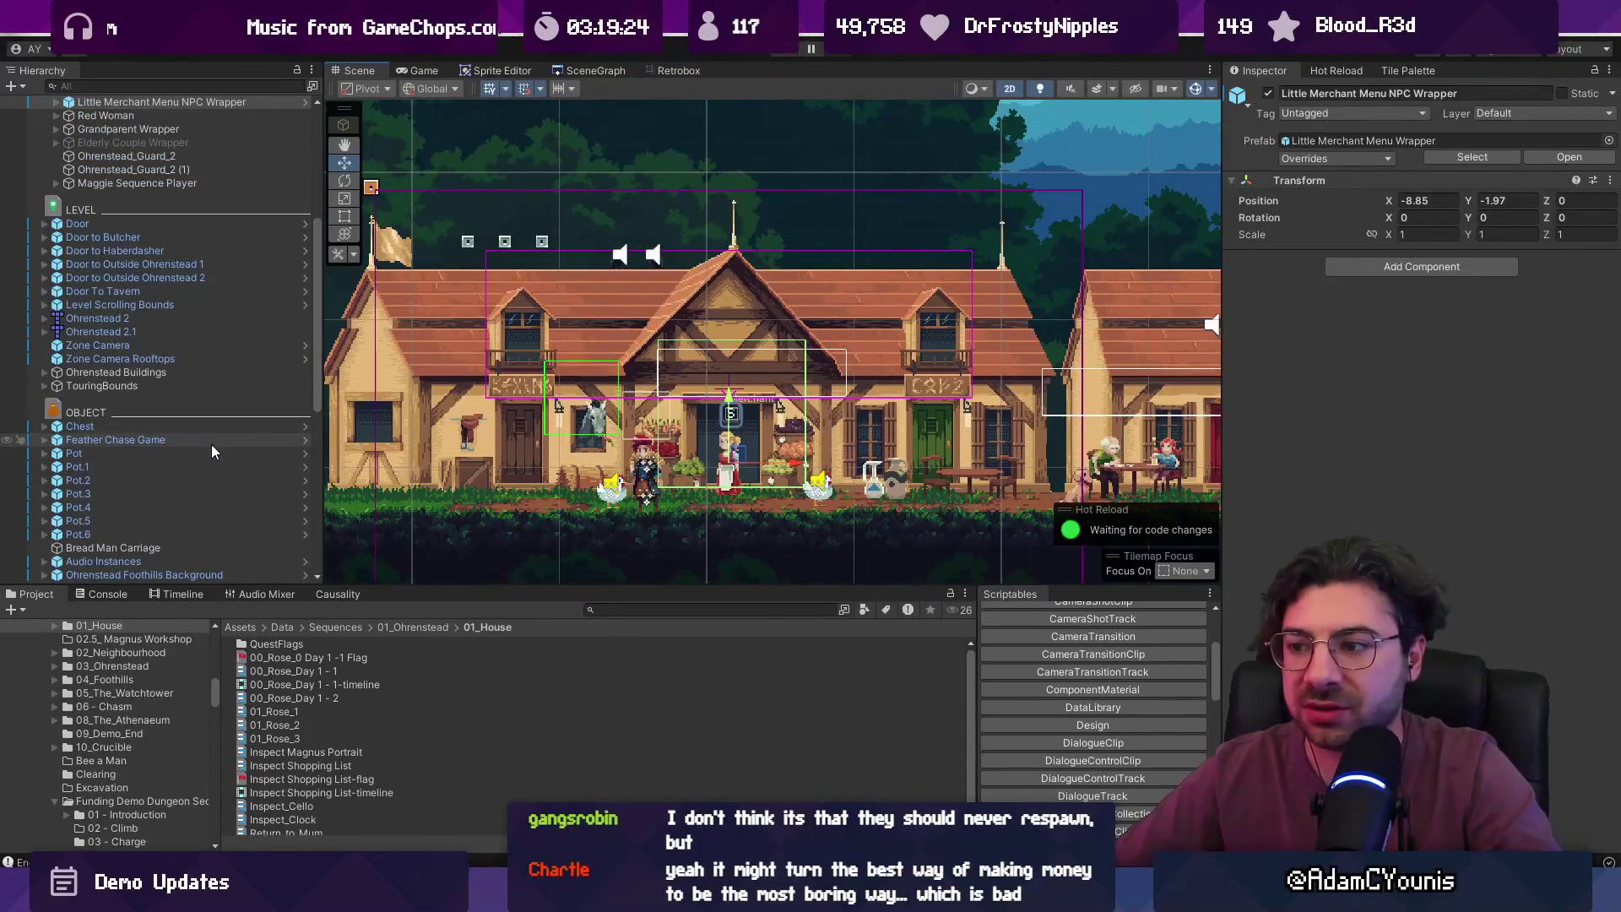
click(656, 610)
- Find the Carrot item in the Project and inspect its details
text(carrot)
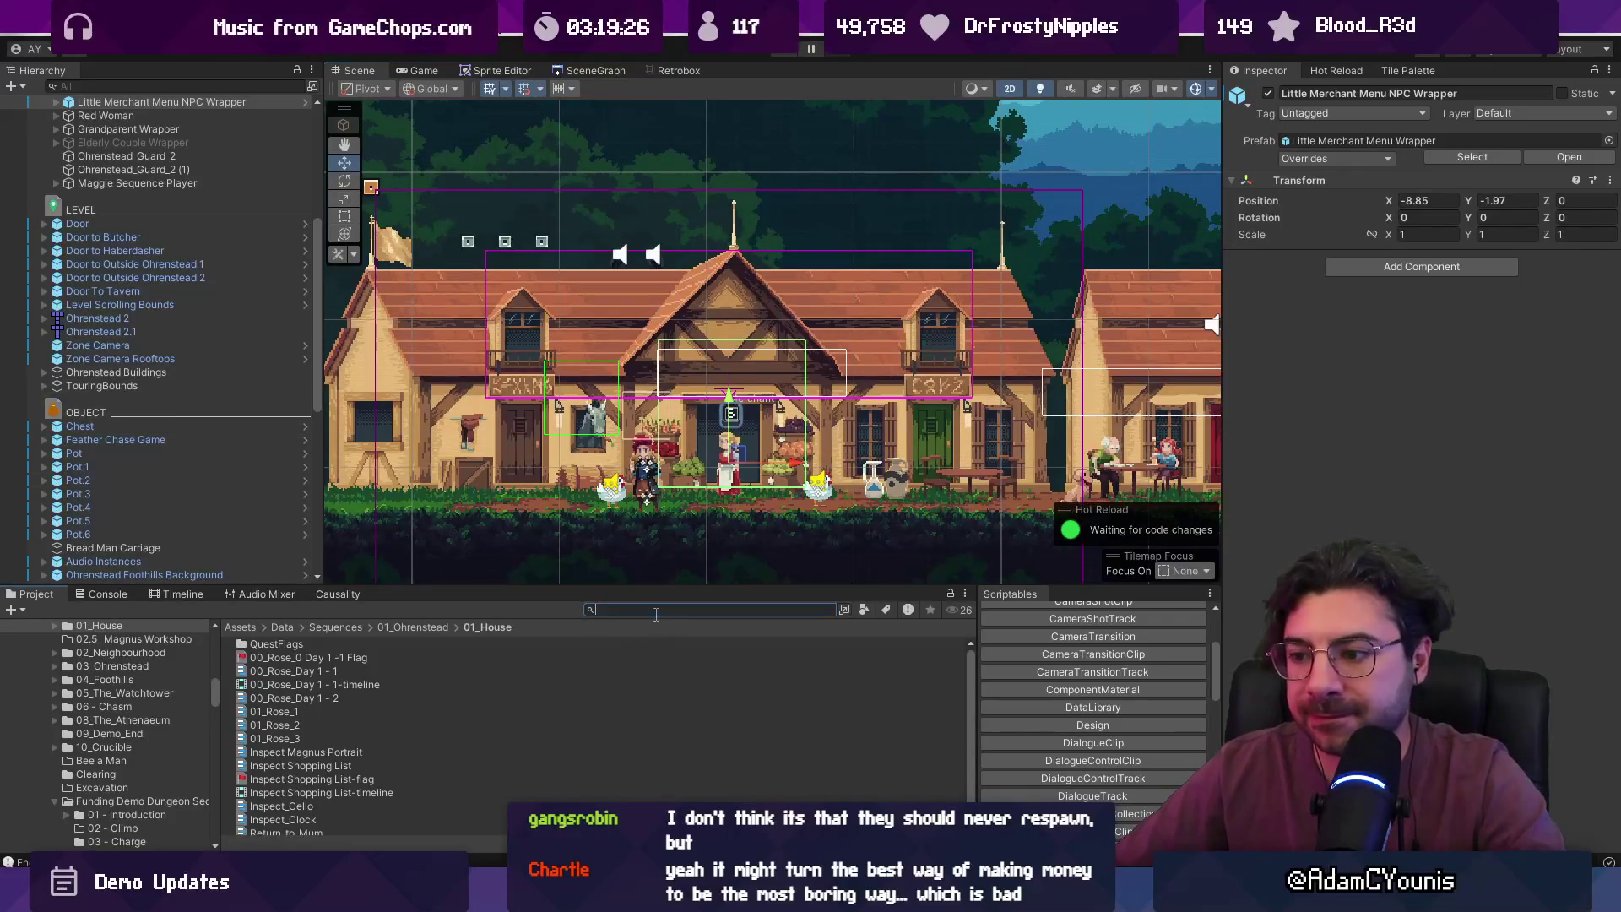
click(258, 644)
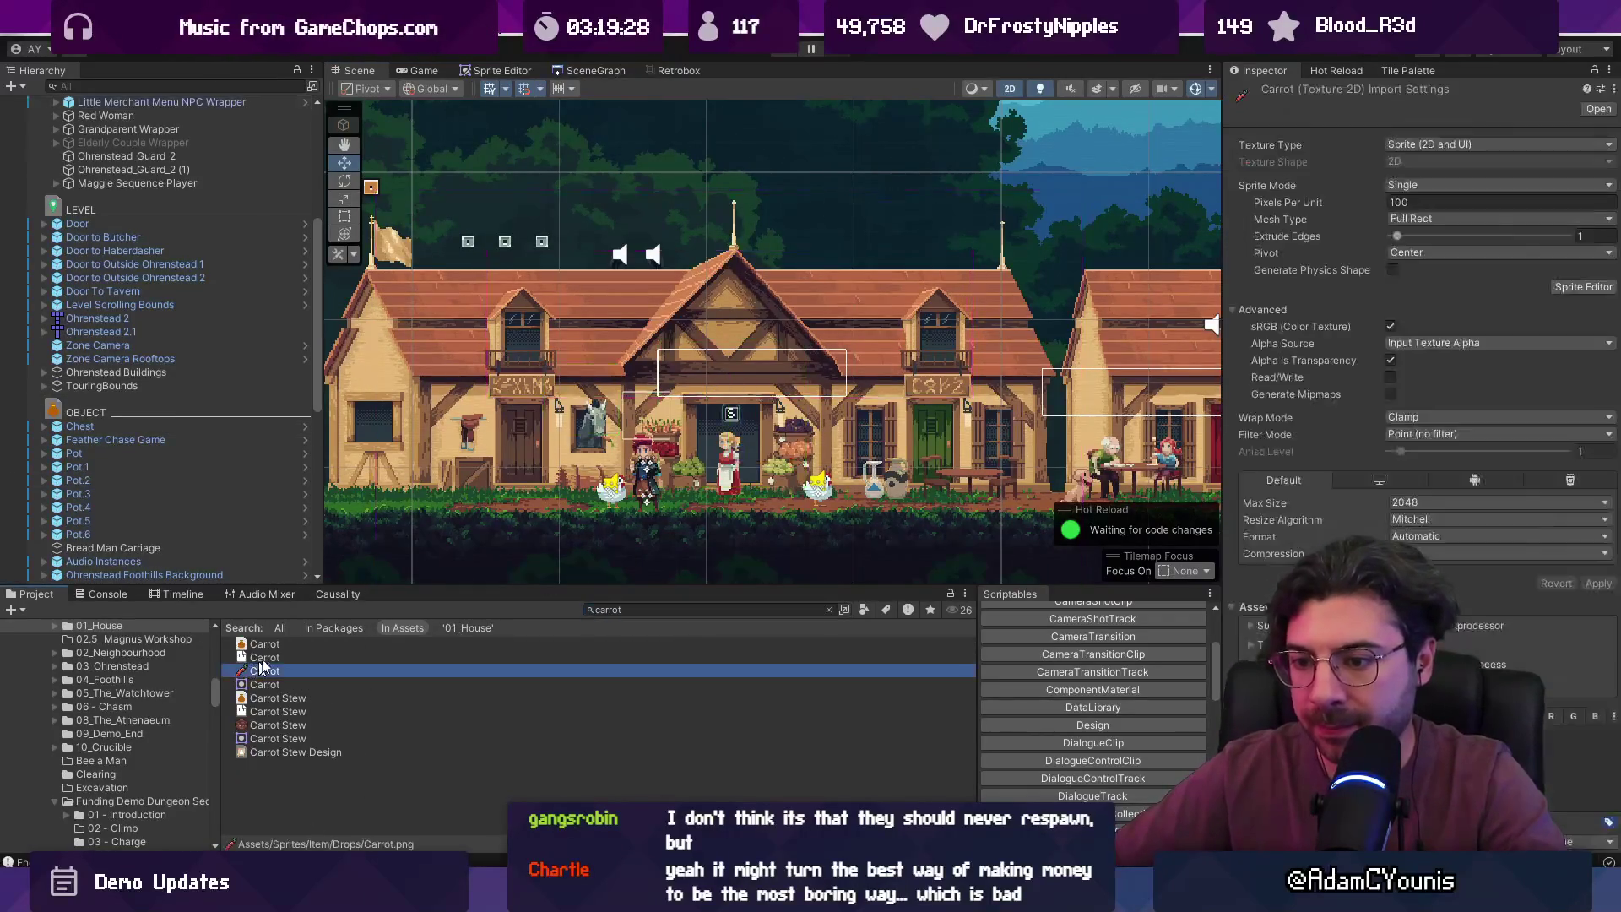
scroll(1436, 338, down, 10)
click(1575, 743)
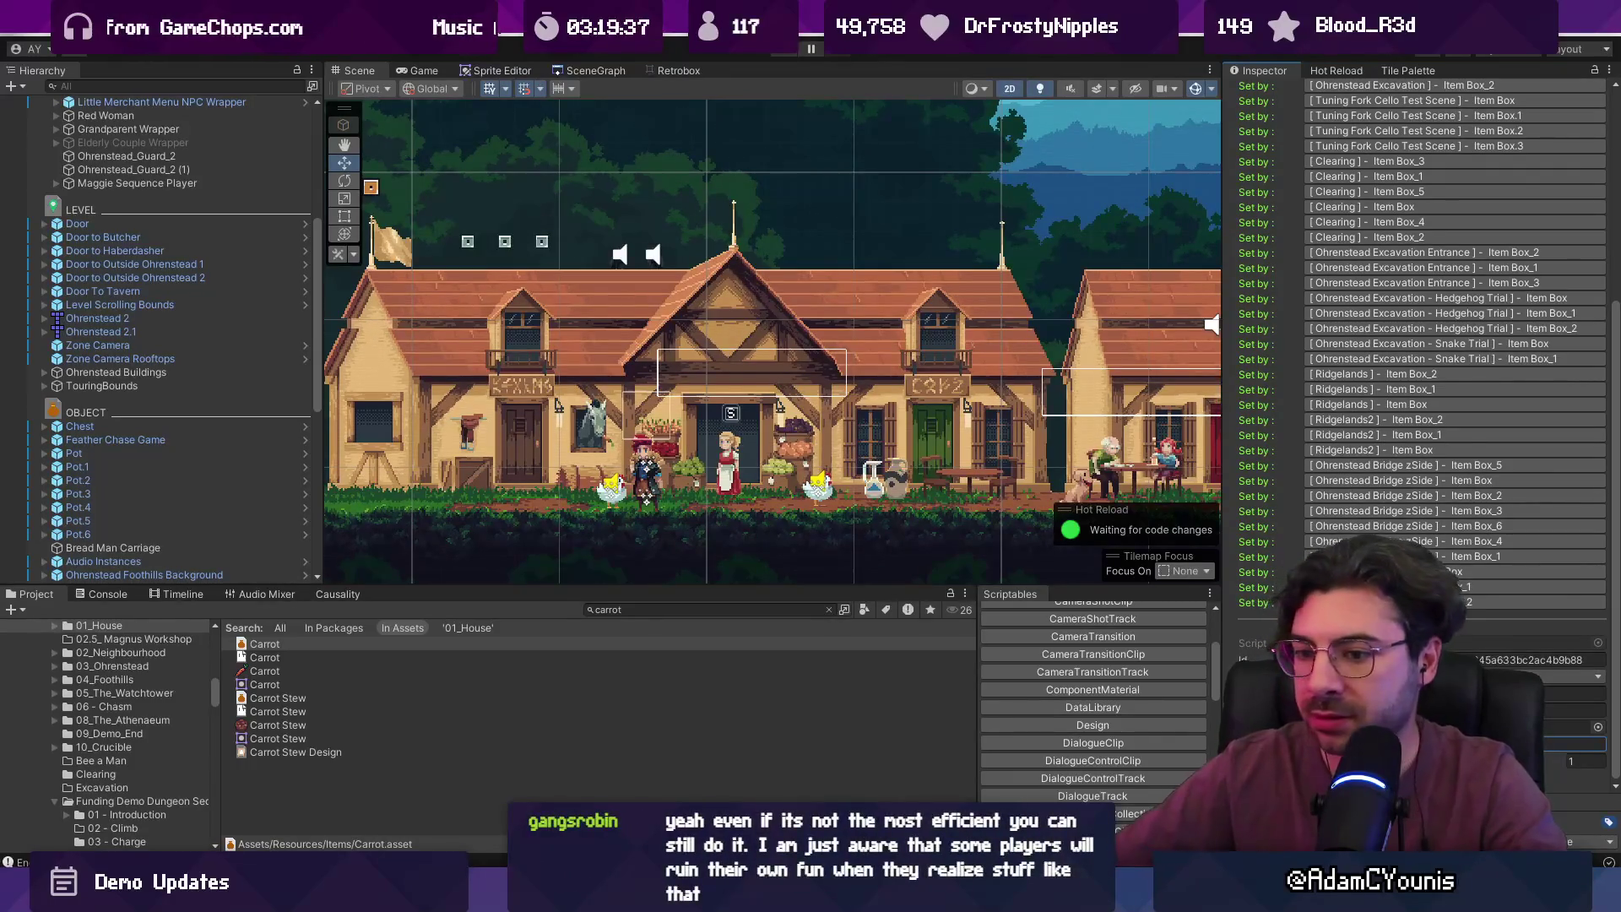
- Change the Onion item's Value from 10 to 8
click(636, 610)
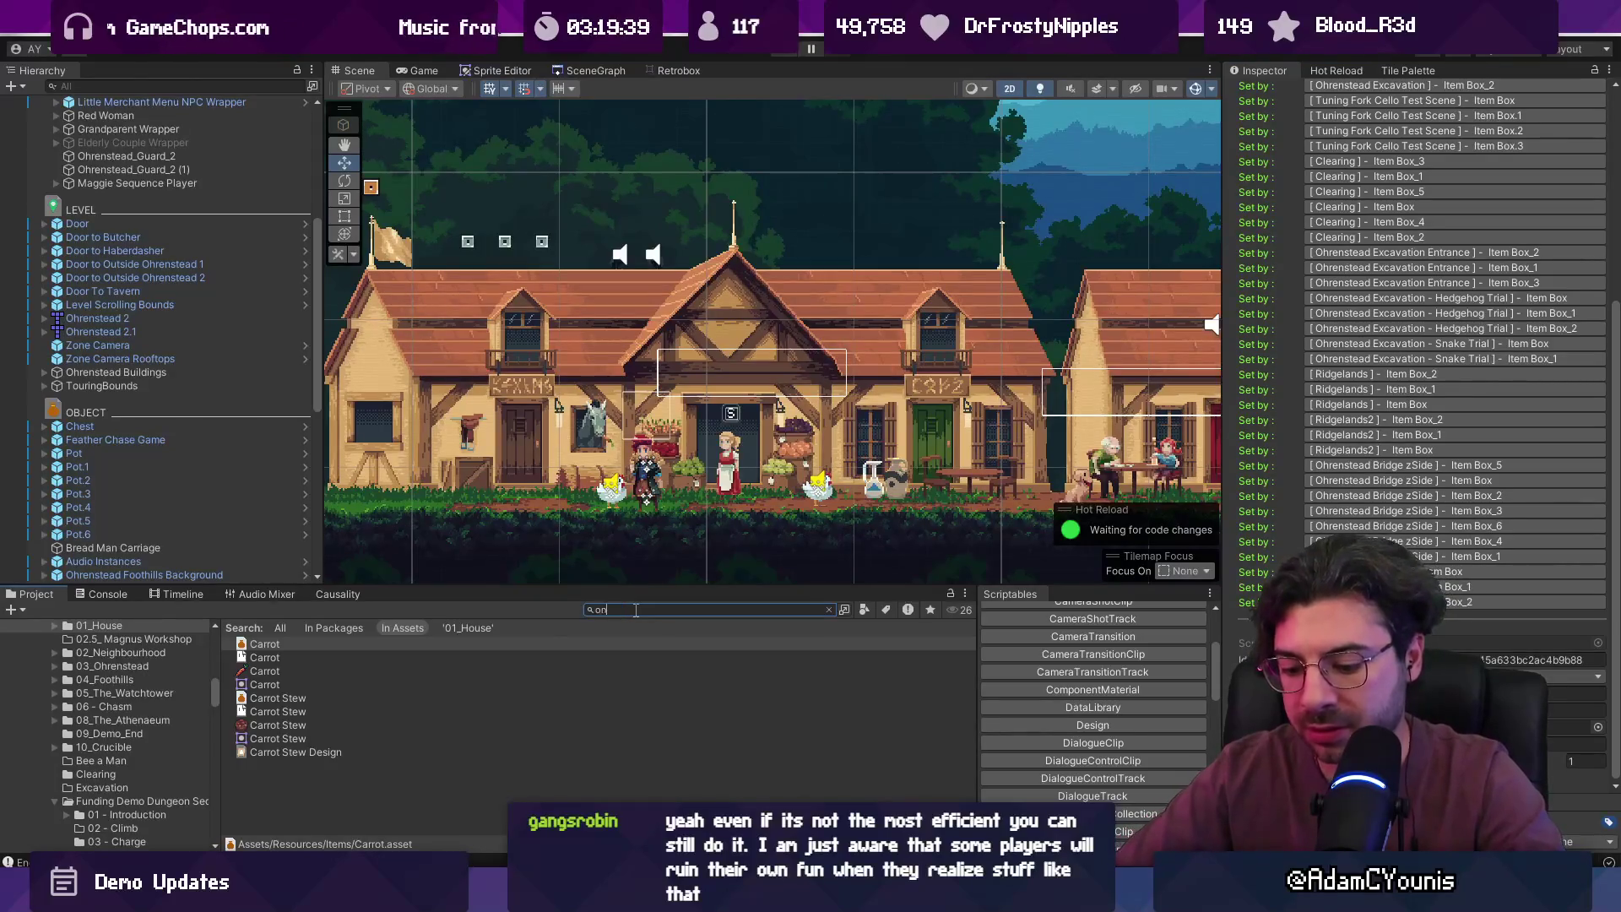
text(ion)
click(301, 645)
click(1390, 447)
text(8)
click(654, 610)
- Select the Potato item and begin editing its Value of 10
text(potato)
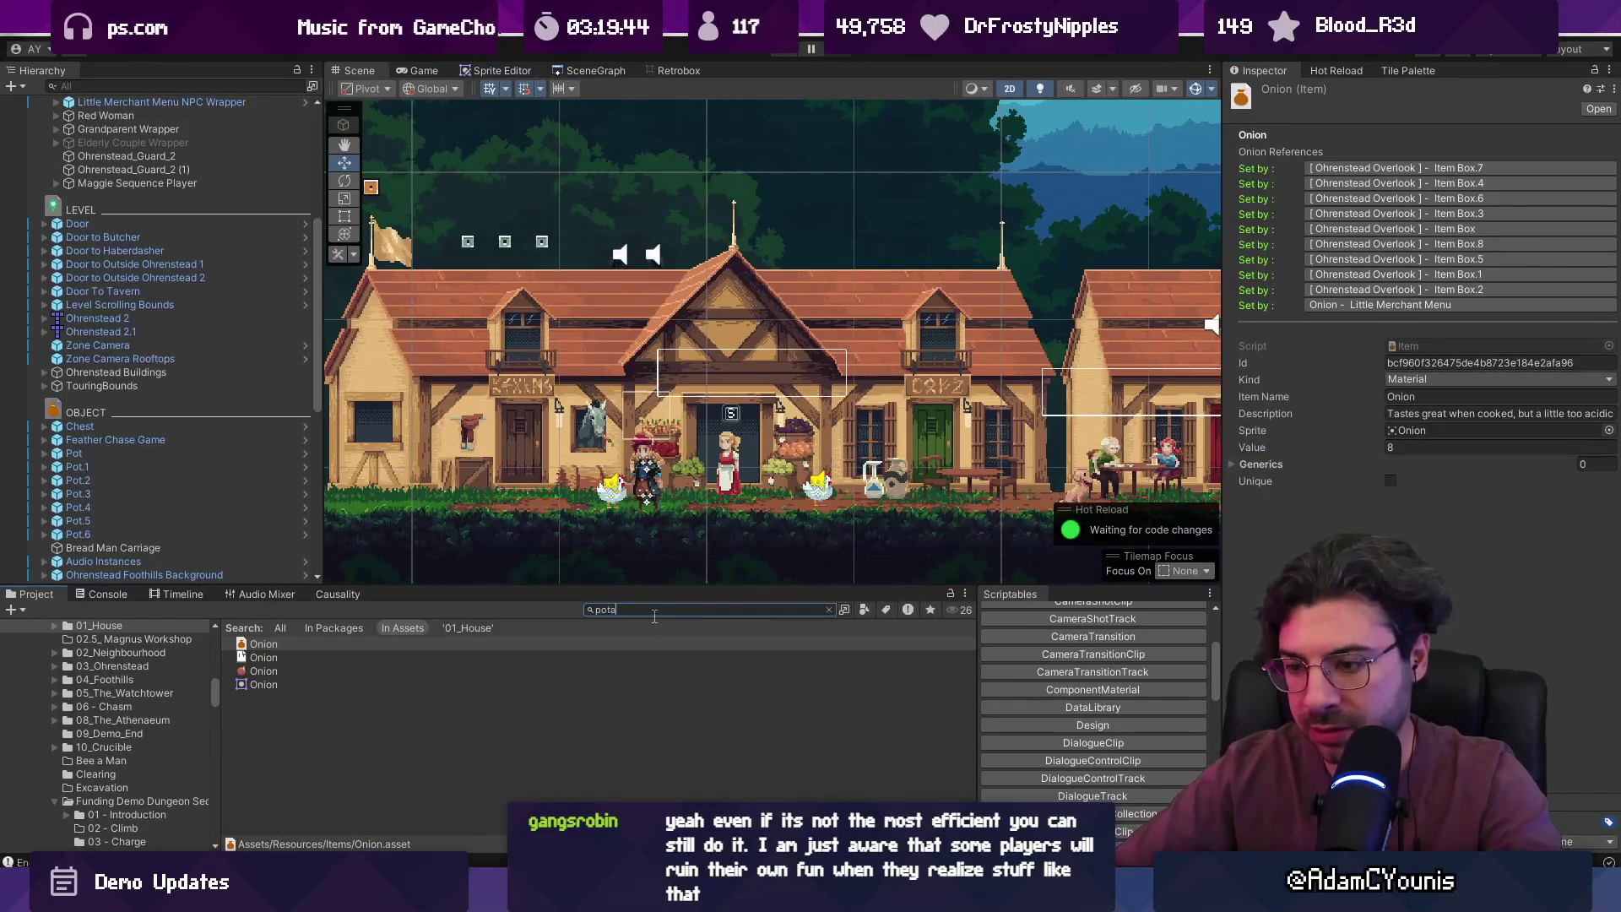
click(262, 644)
click(1375, 312)
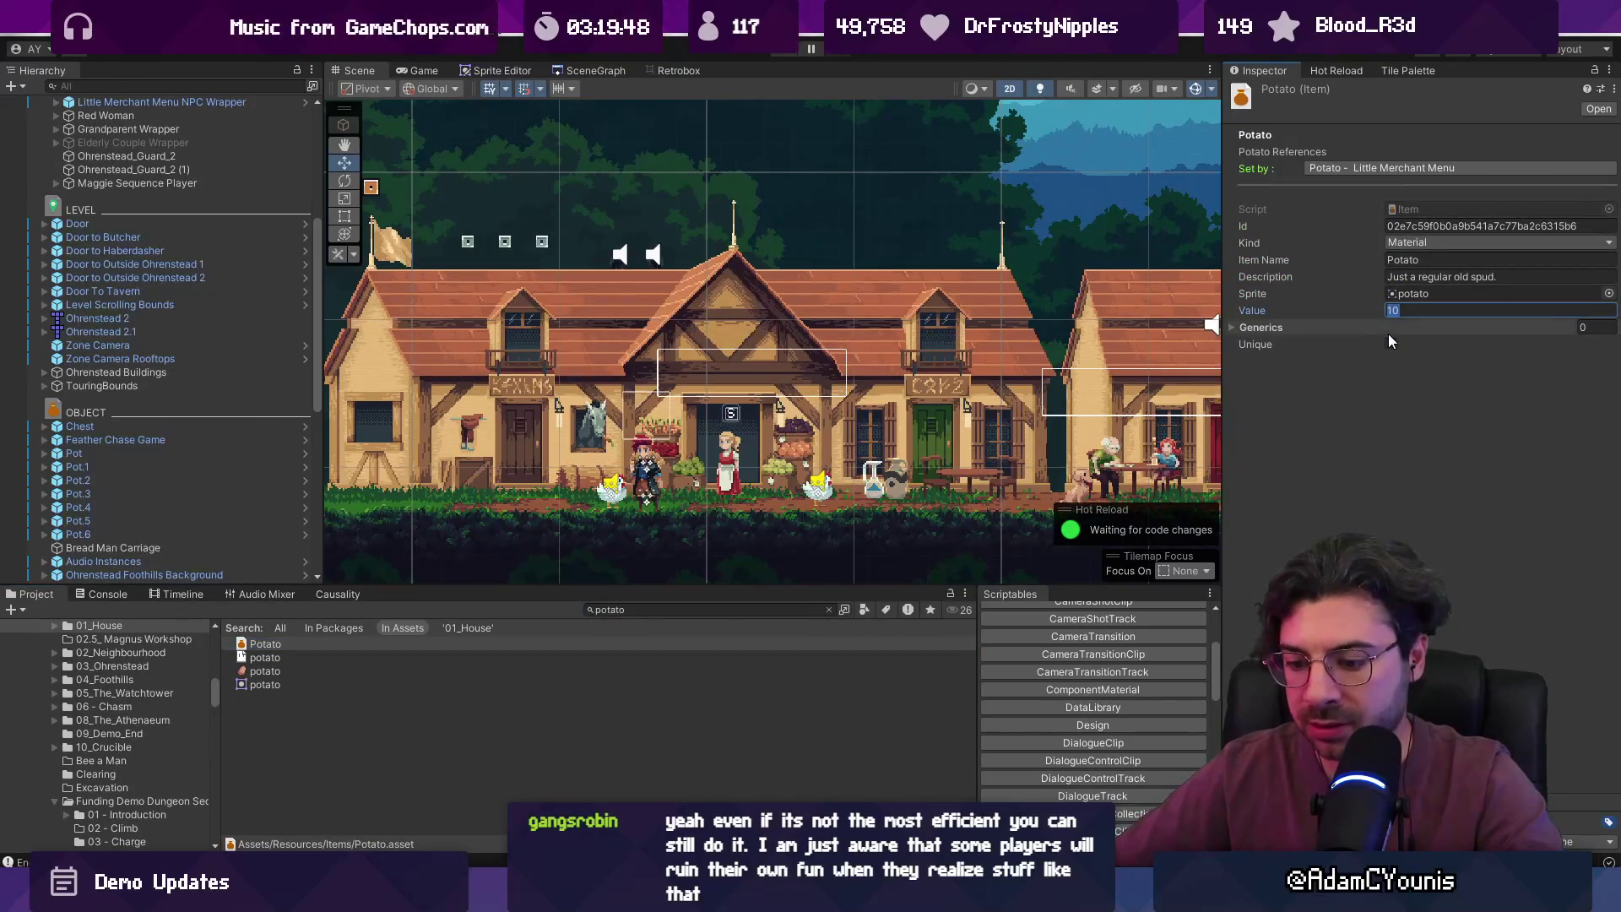
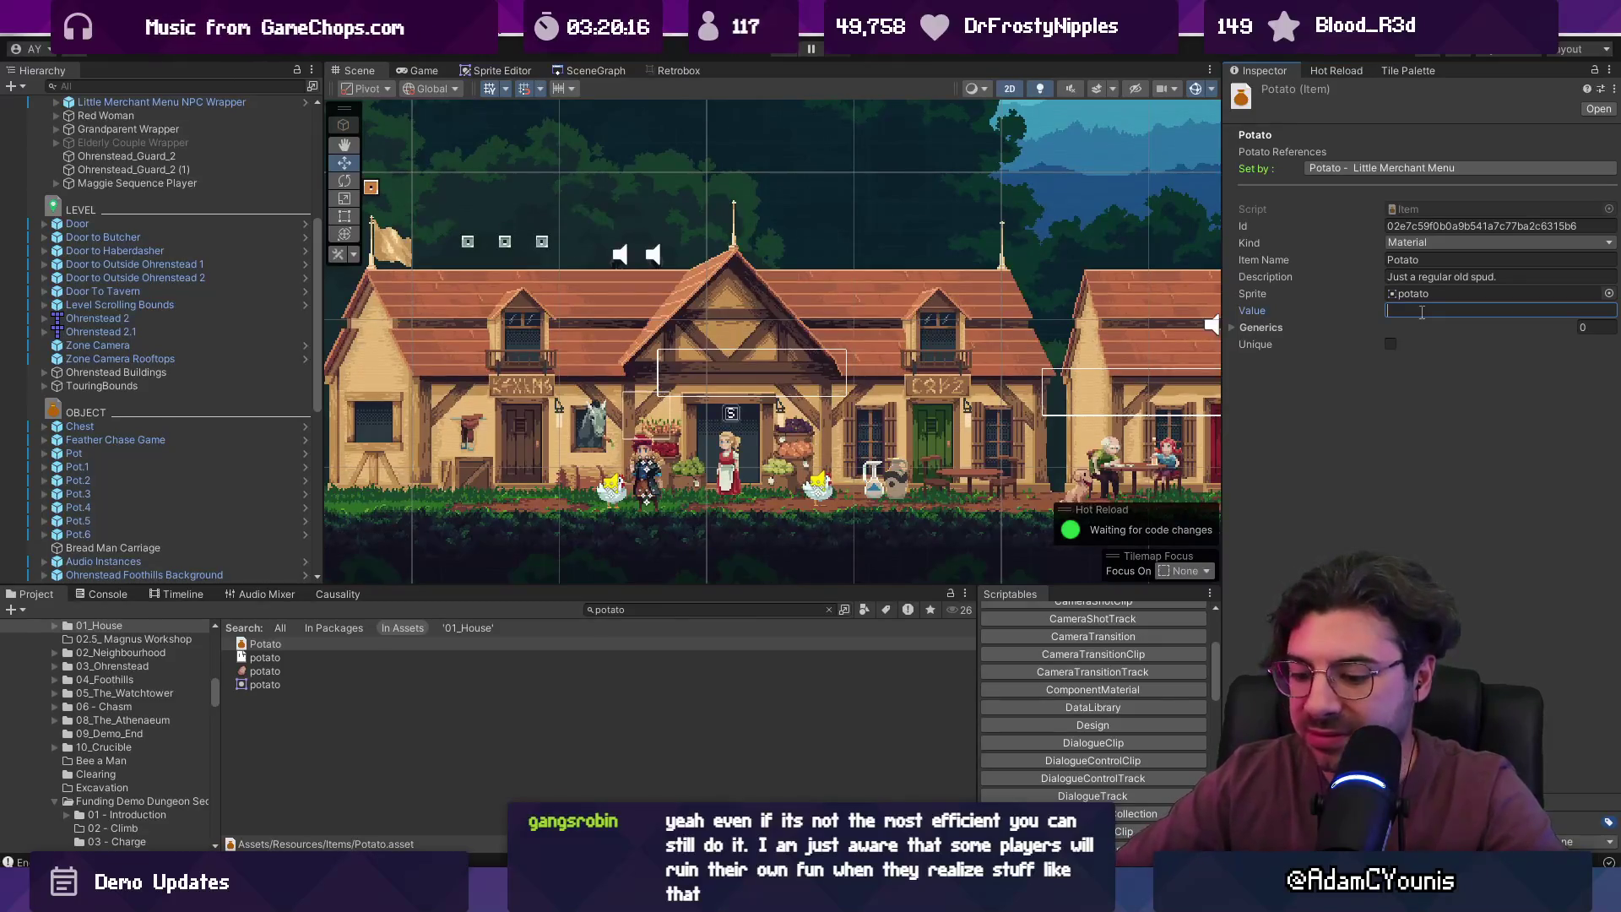
text(10)
- Commit the Potato item's value of 10, search the Project for carrot, and select the Carrot item
click(670, 611)
text(rrot)
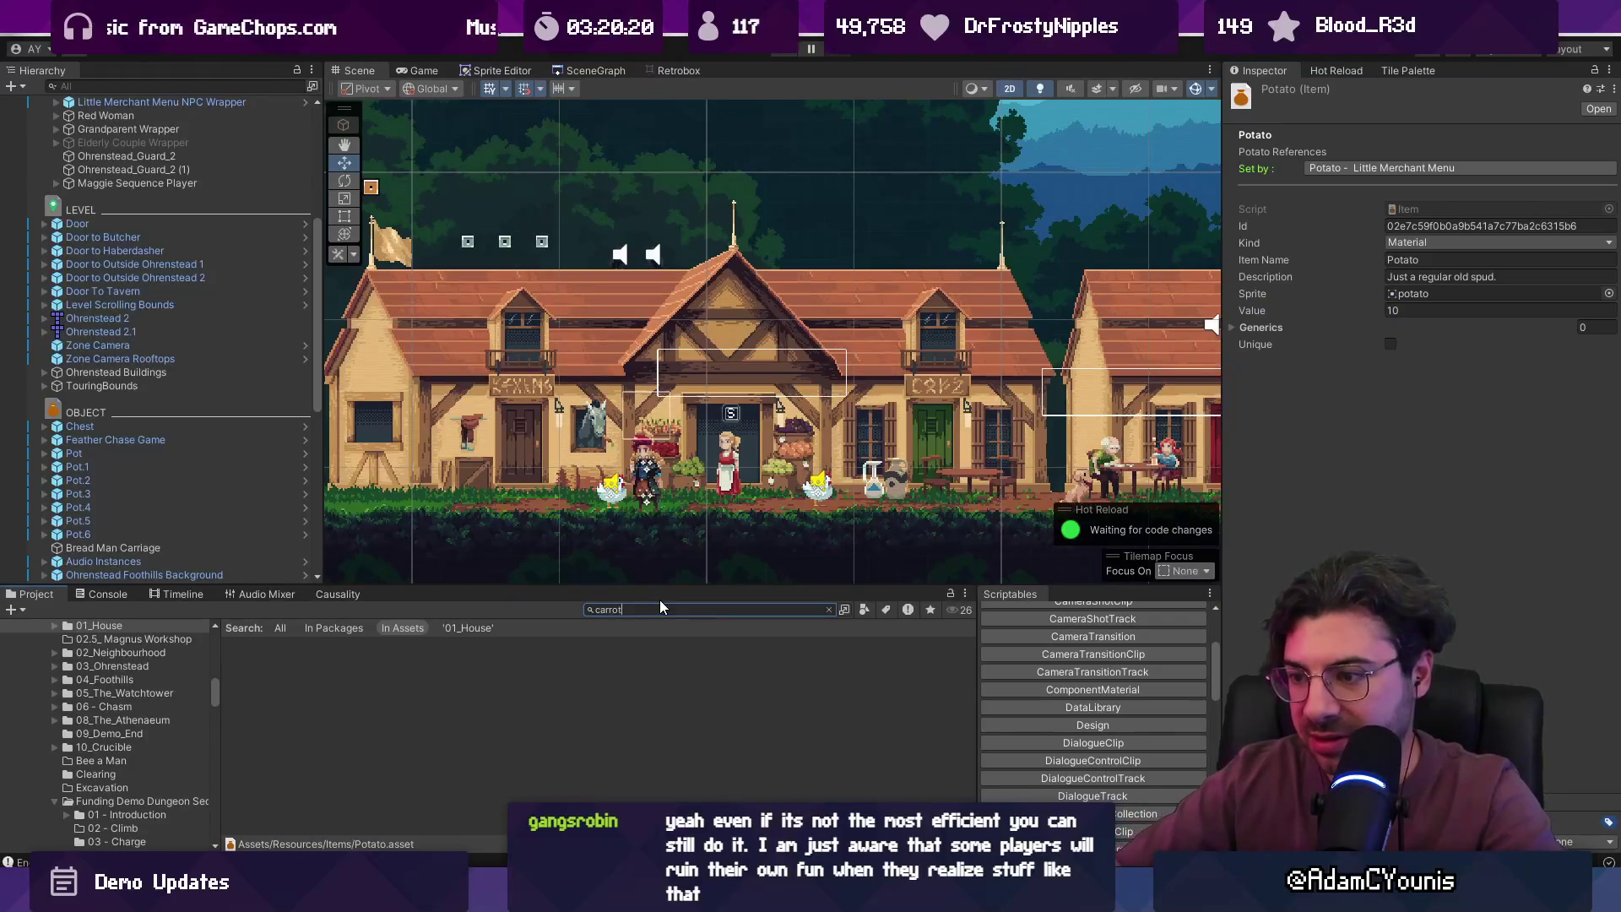
click(267, 647)
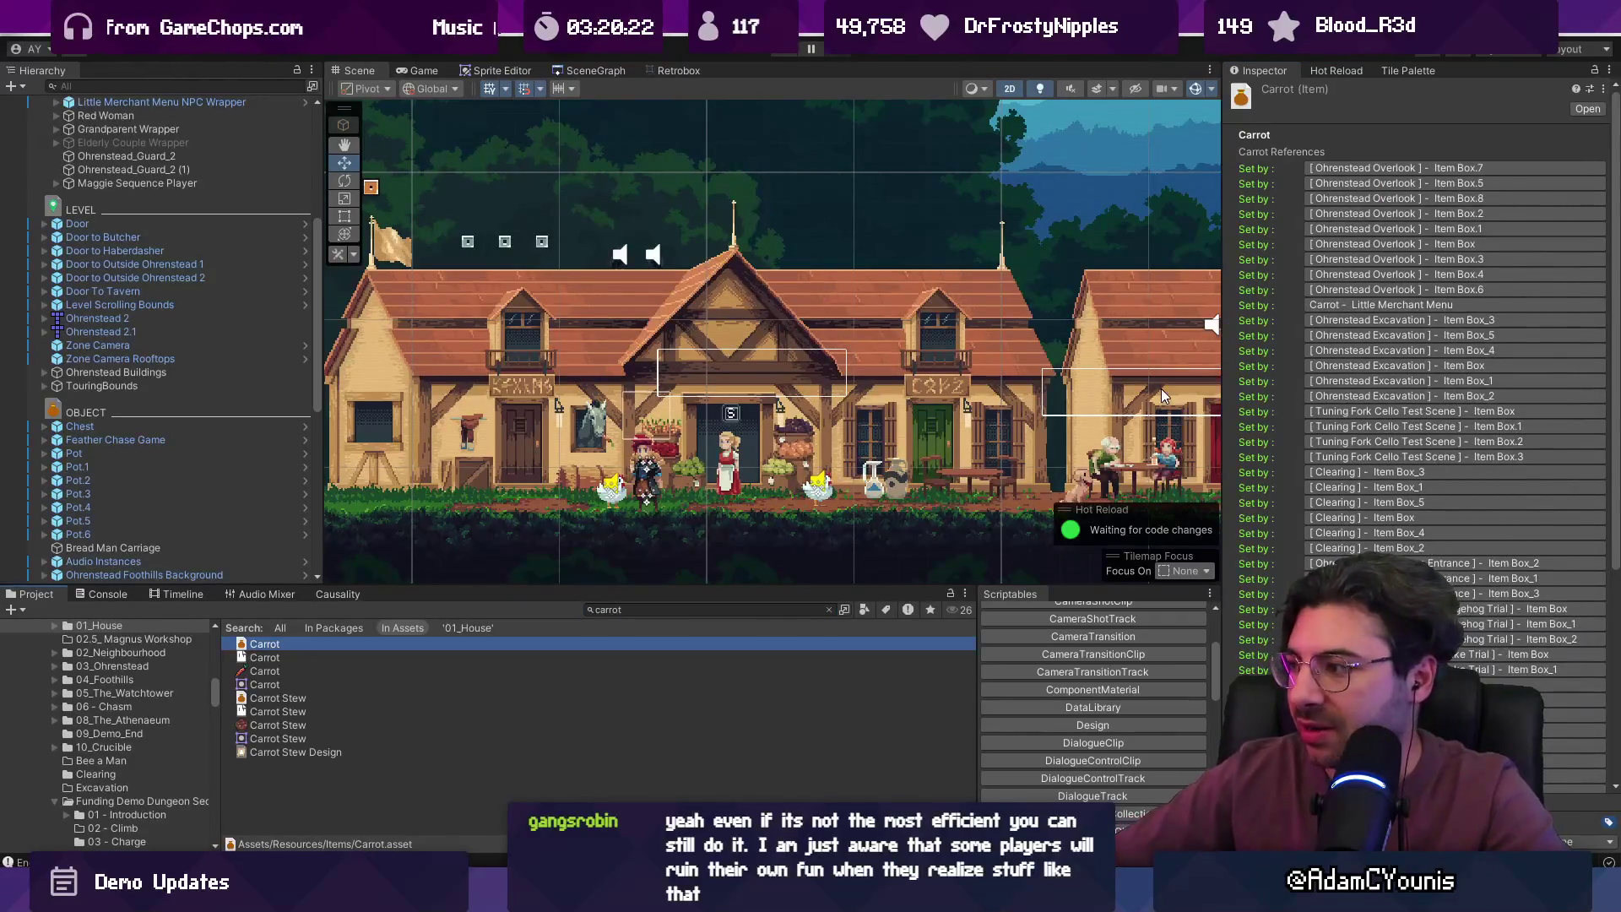
click(1575, 744)
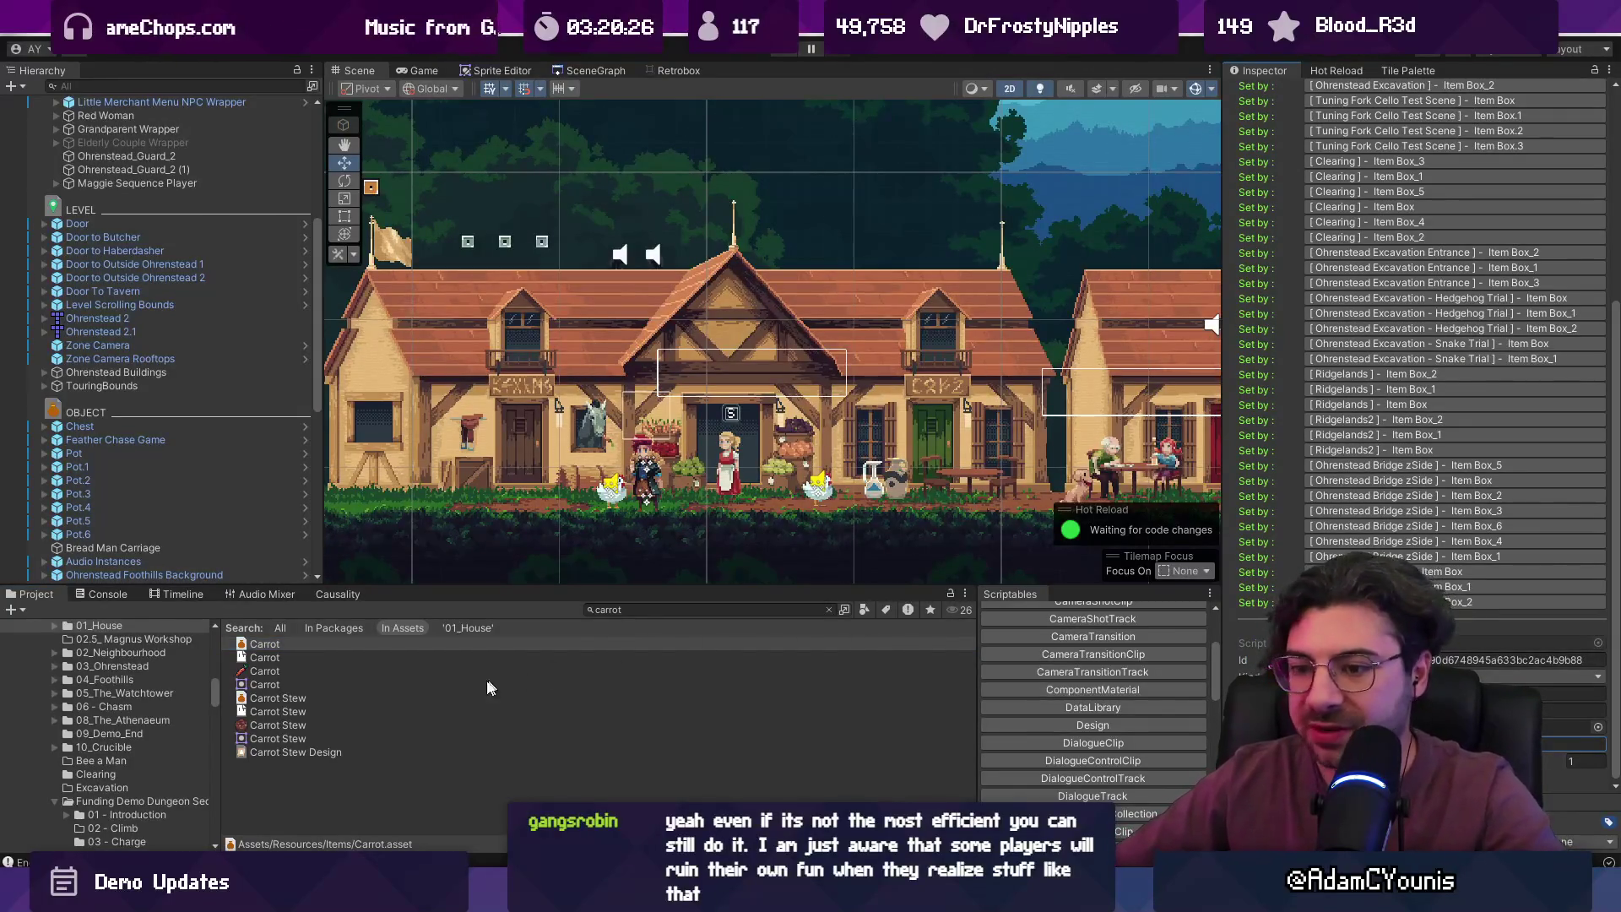
- Inspect the Carrot Stew Design's required items and the carrot sprite, then return to the Carrot item
click(343, 753)
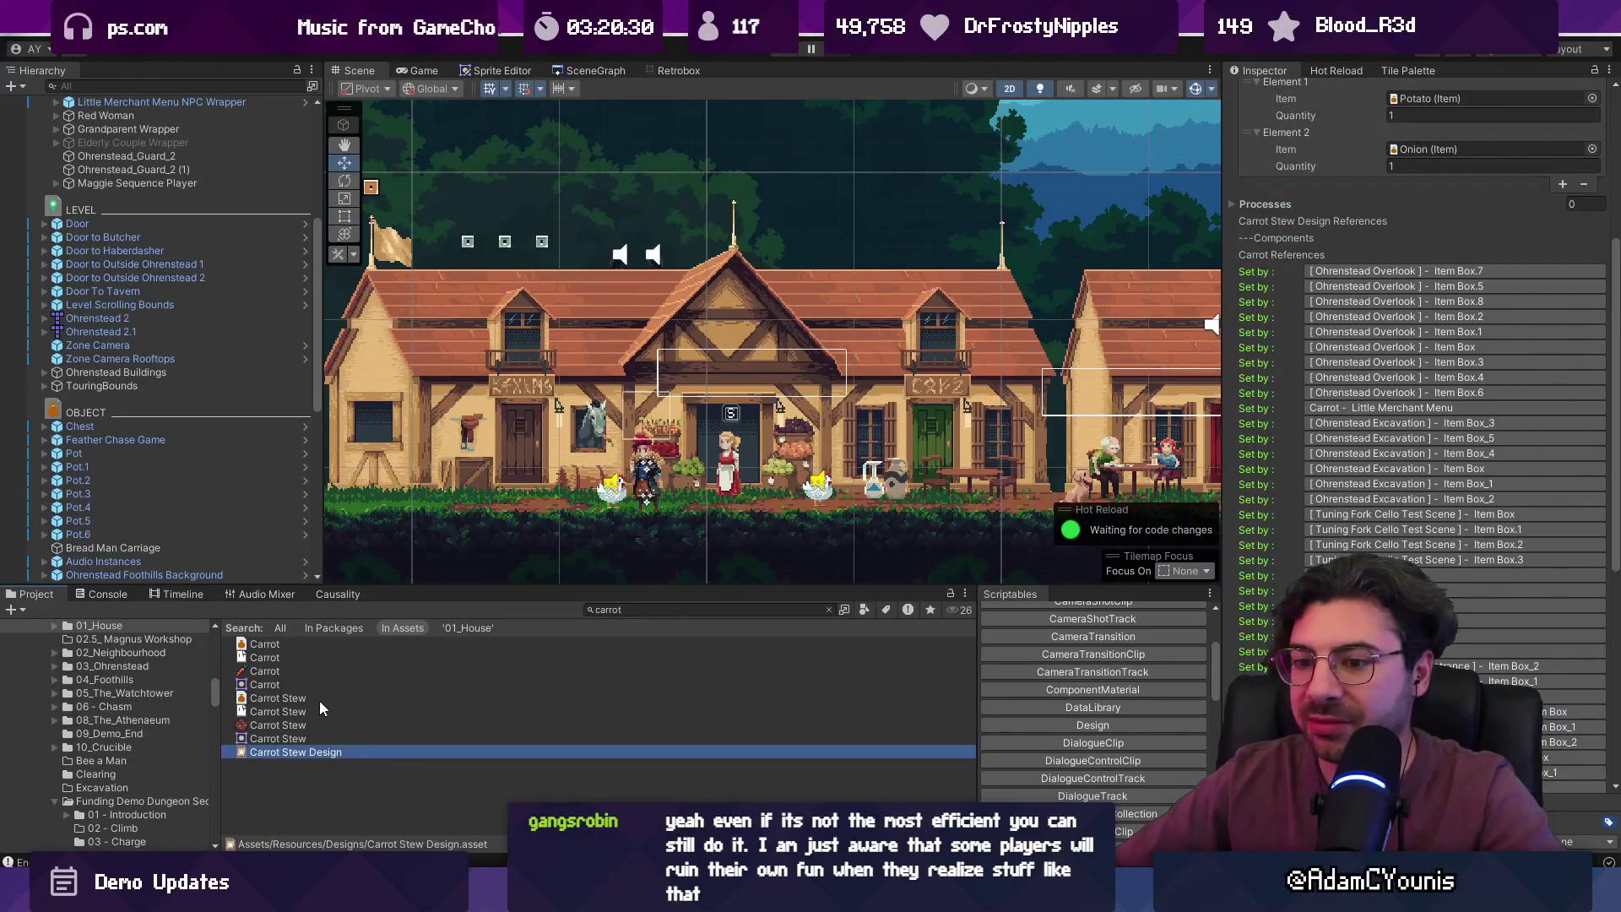
click(306, 671)
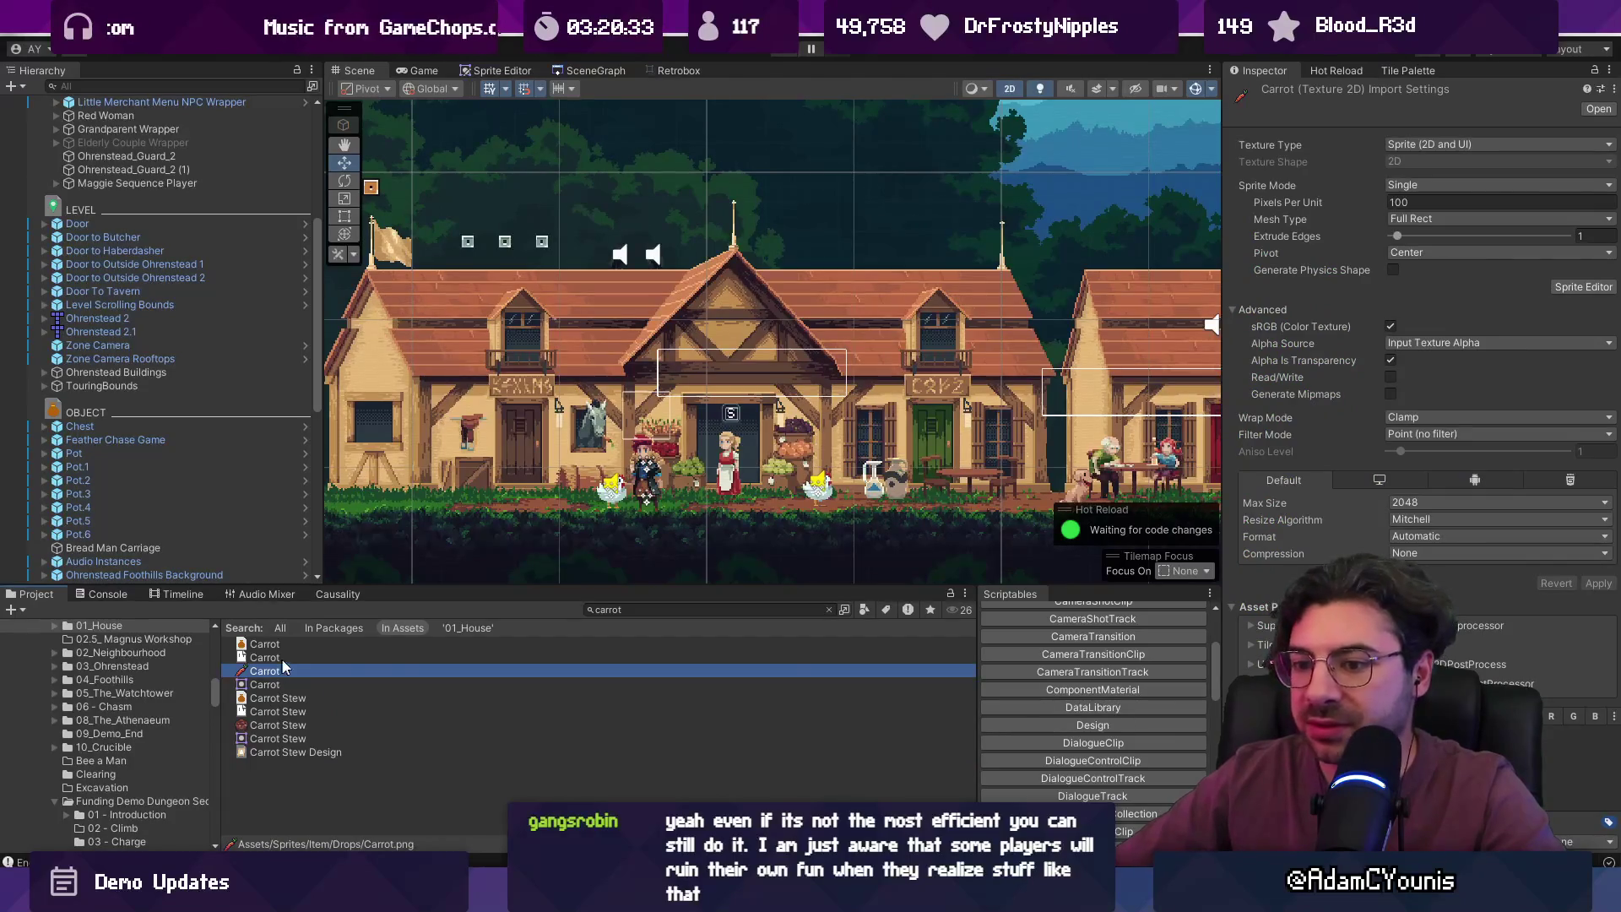
key(Up)
key(Up)
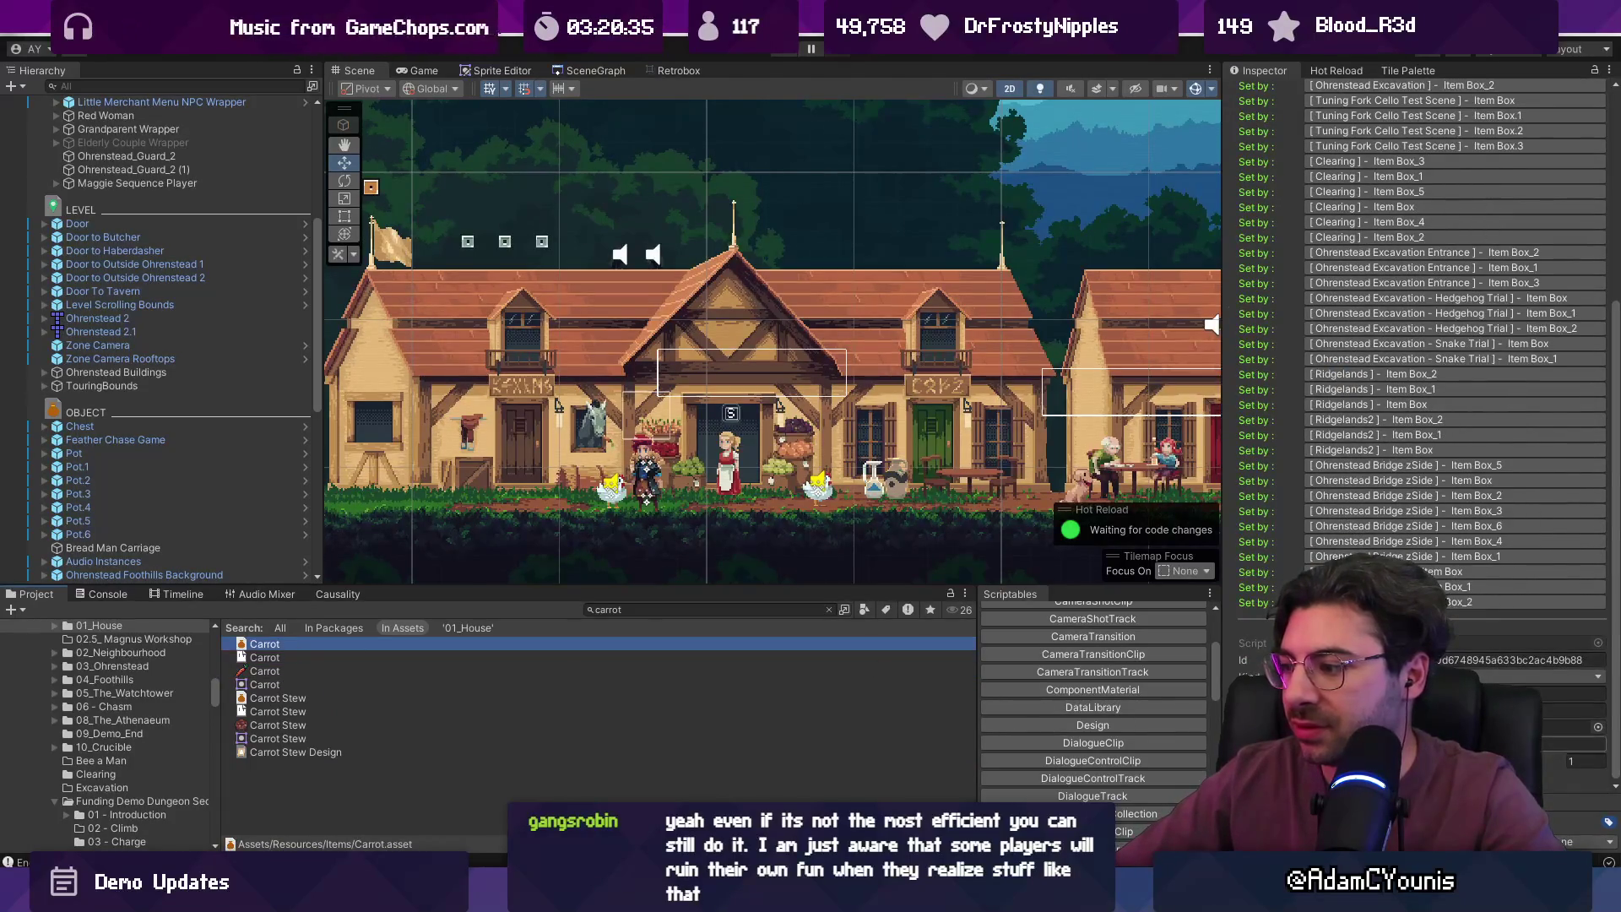
scroll(535, 247, up, 3)
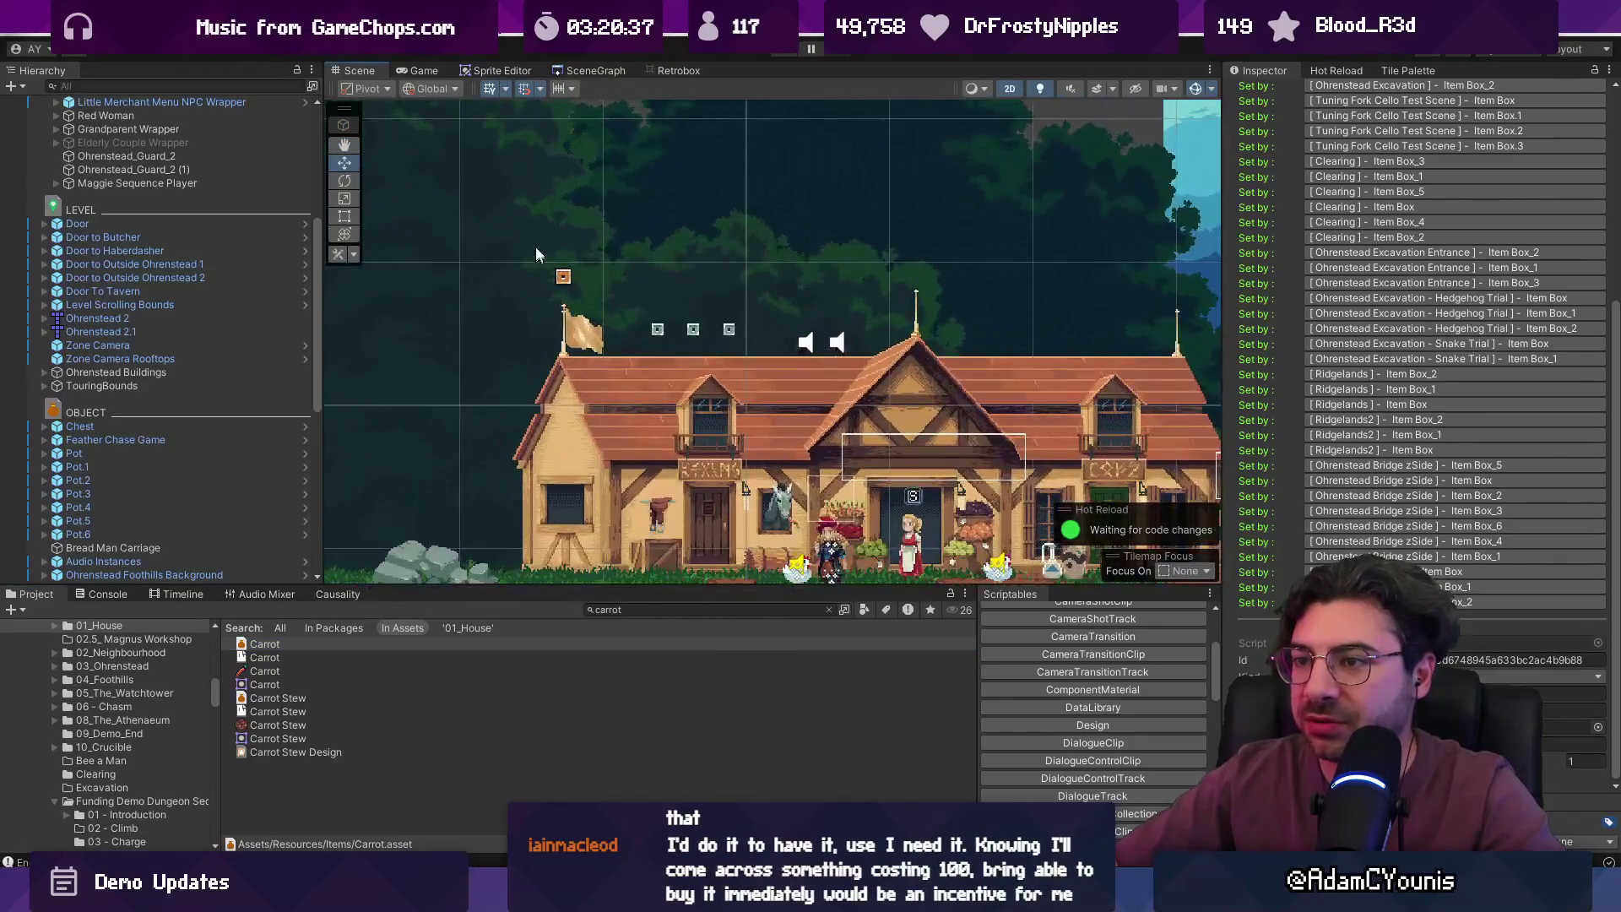
click(564, 276)
scroll(591, 313, down, 5)
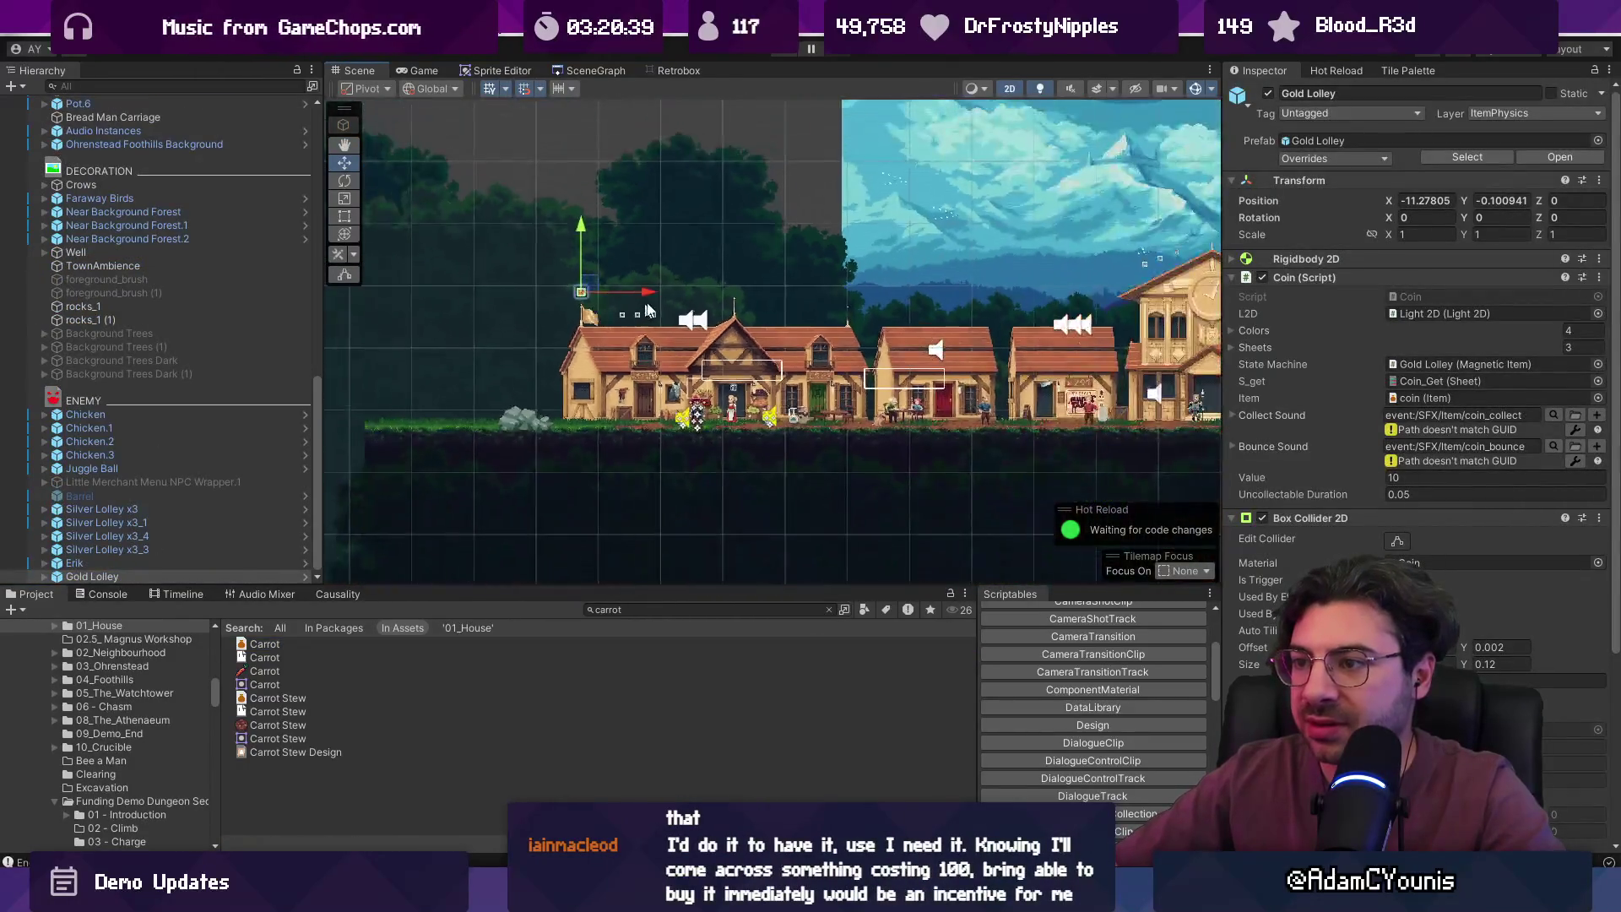
click(379, 312)
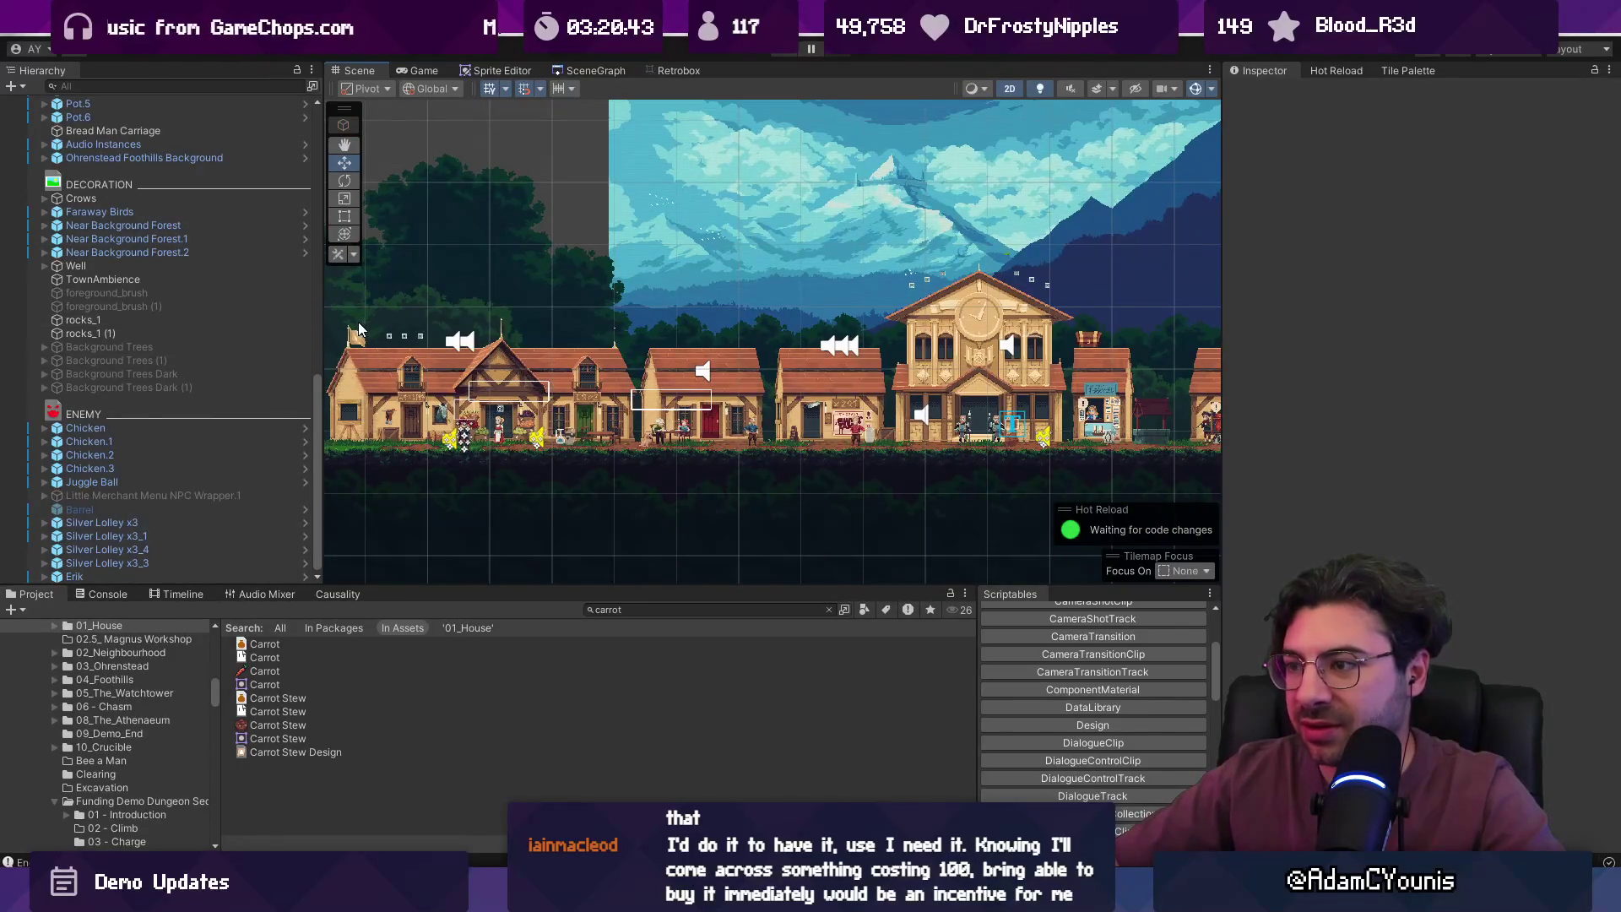
scroll(525, 350, right, 5)
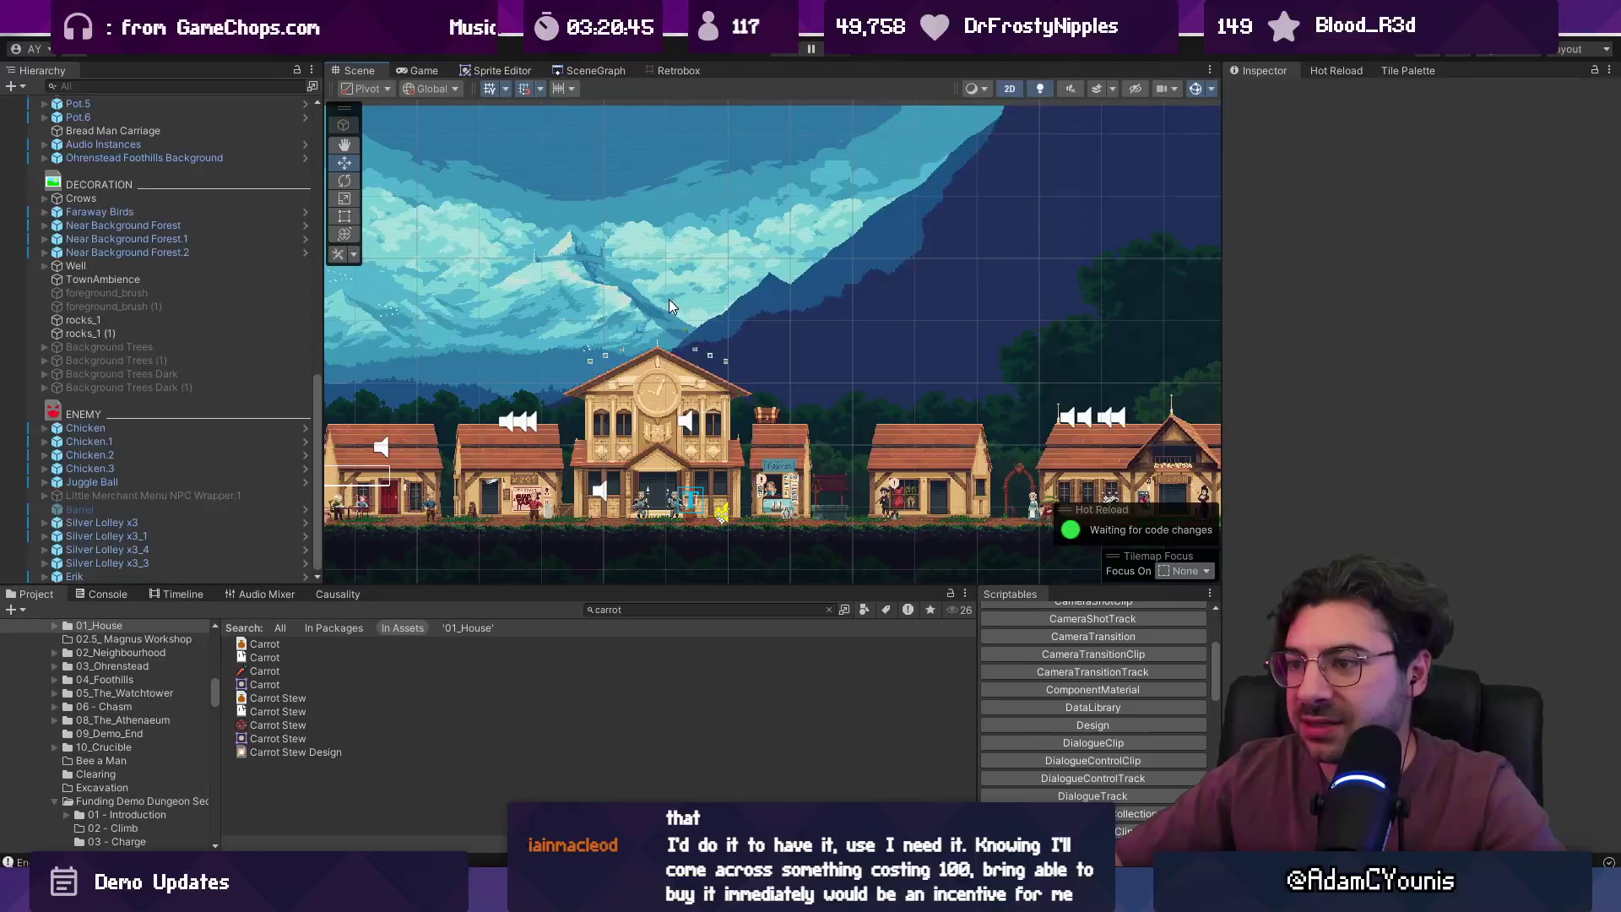
scroll(718, 308, right, 5)
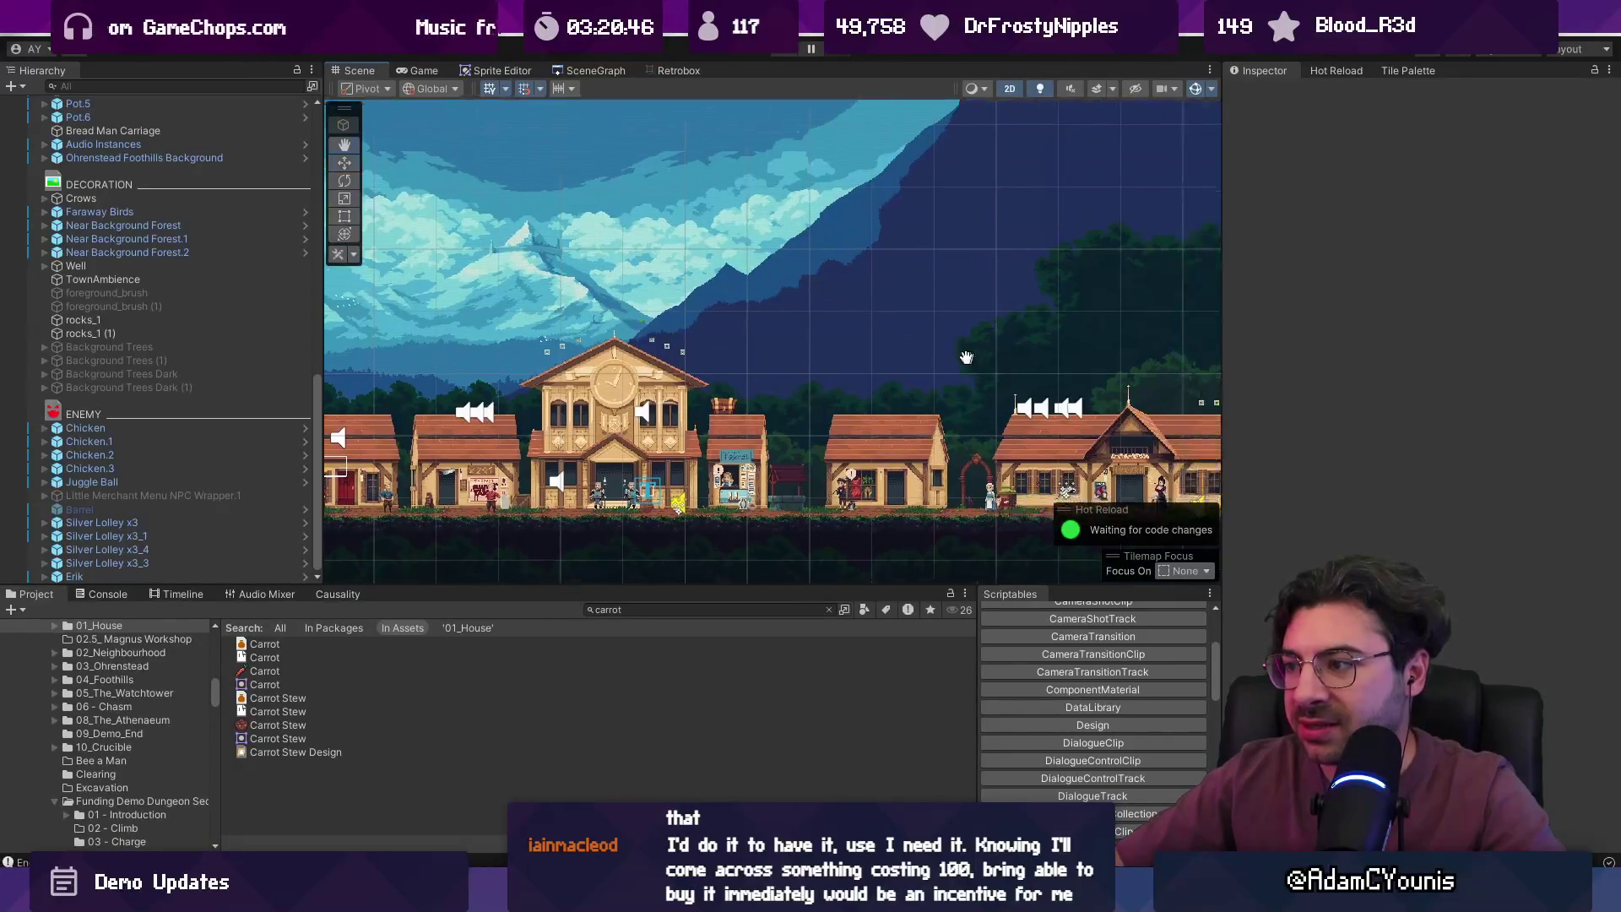
scroll(1024, 368, down, 2)
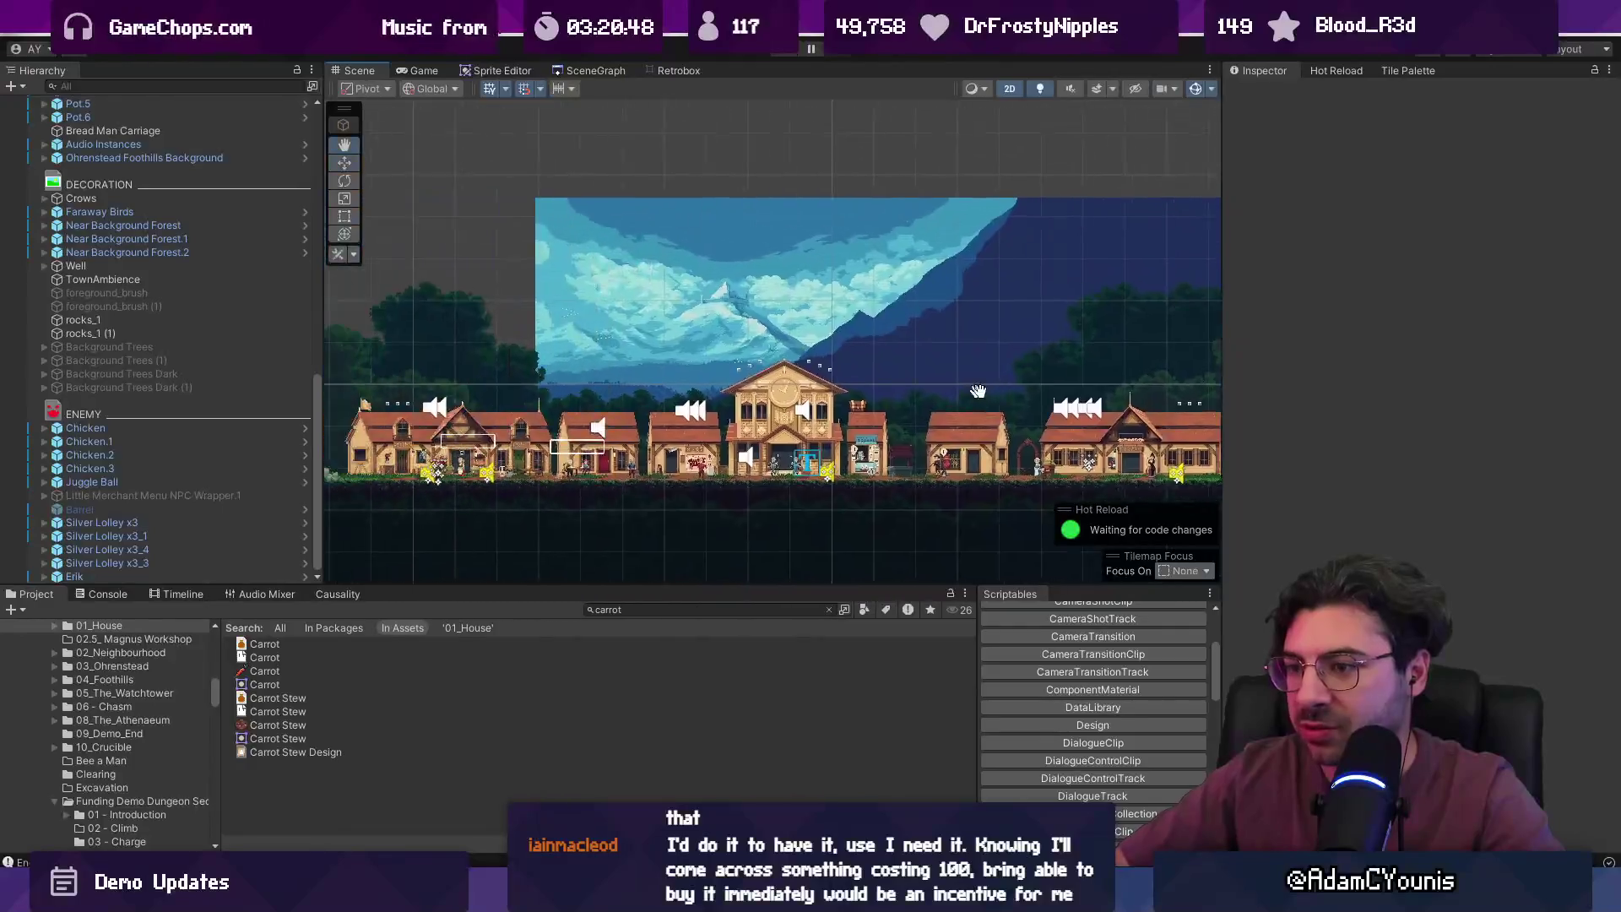
scroll(517, 514, up, 5)
scroll(518, 513, up, 2)
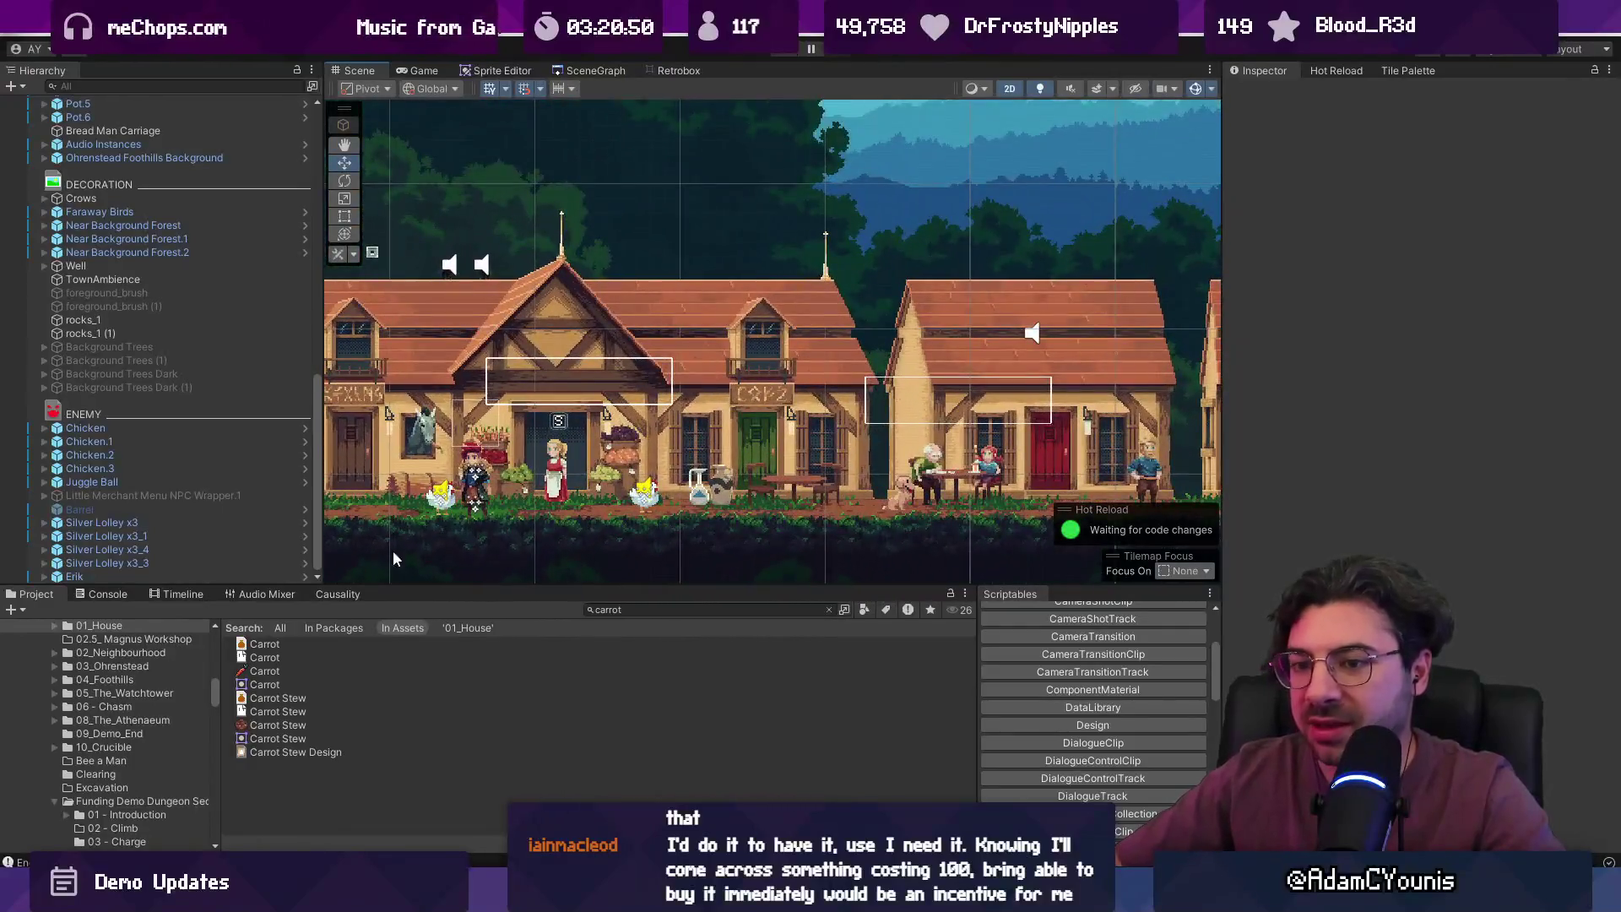
click(290, 647)
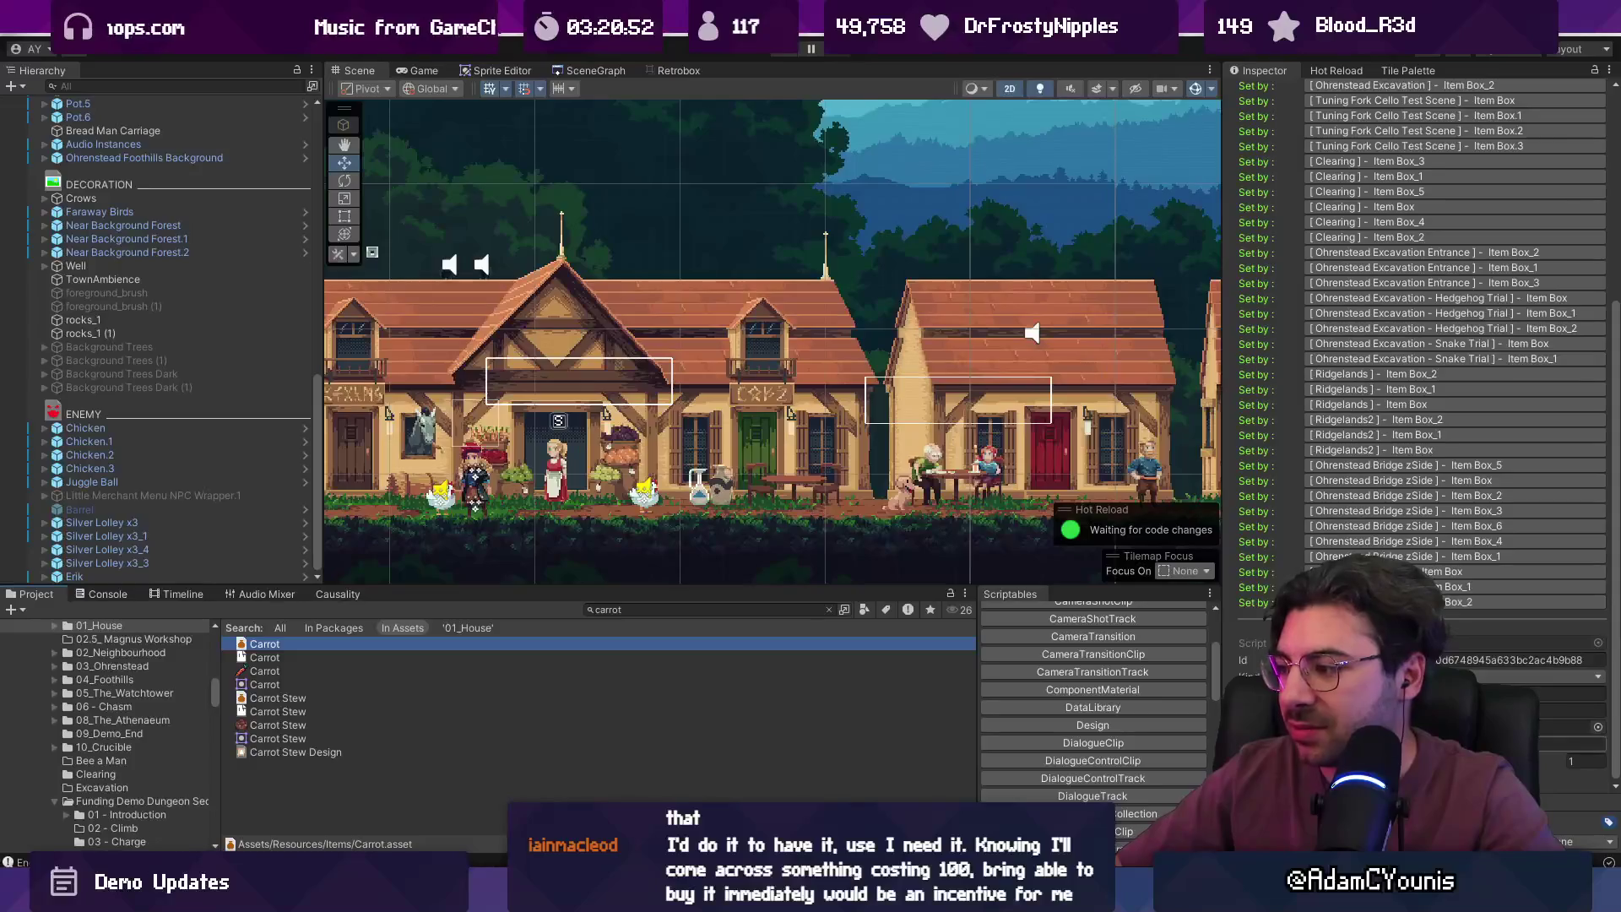
click(1572, 743)
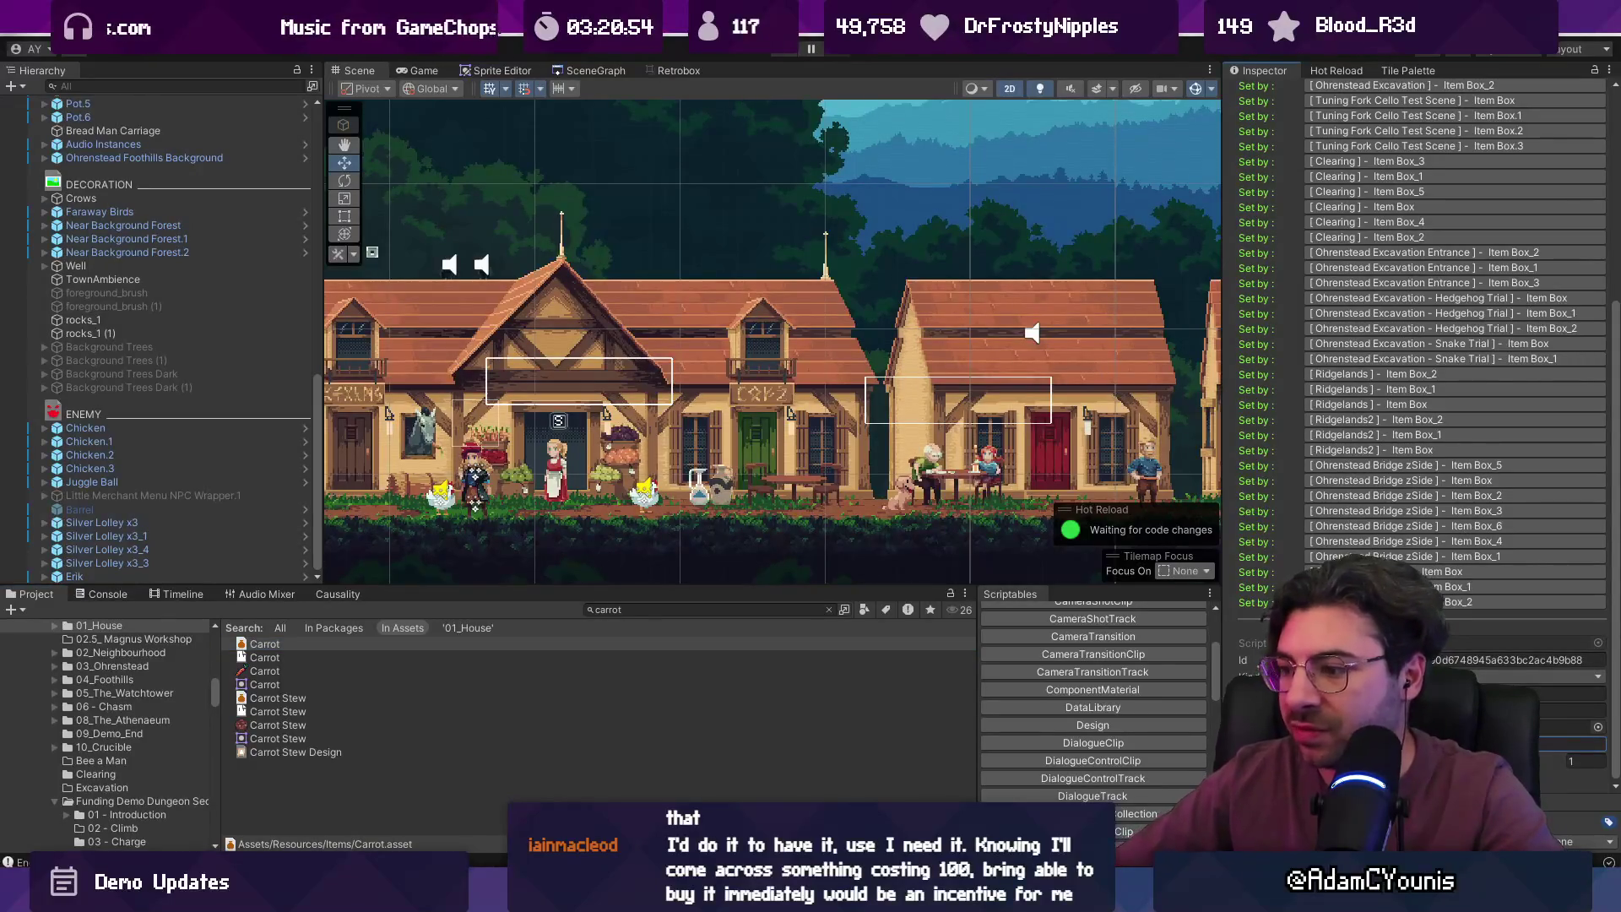
- Lower the Onion item's value from 8 to 6
click(643, 610)
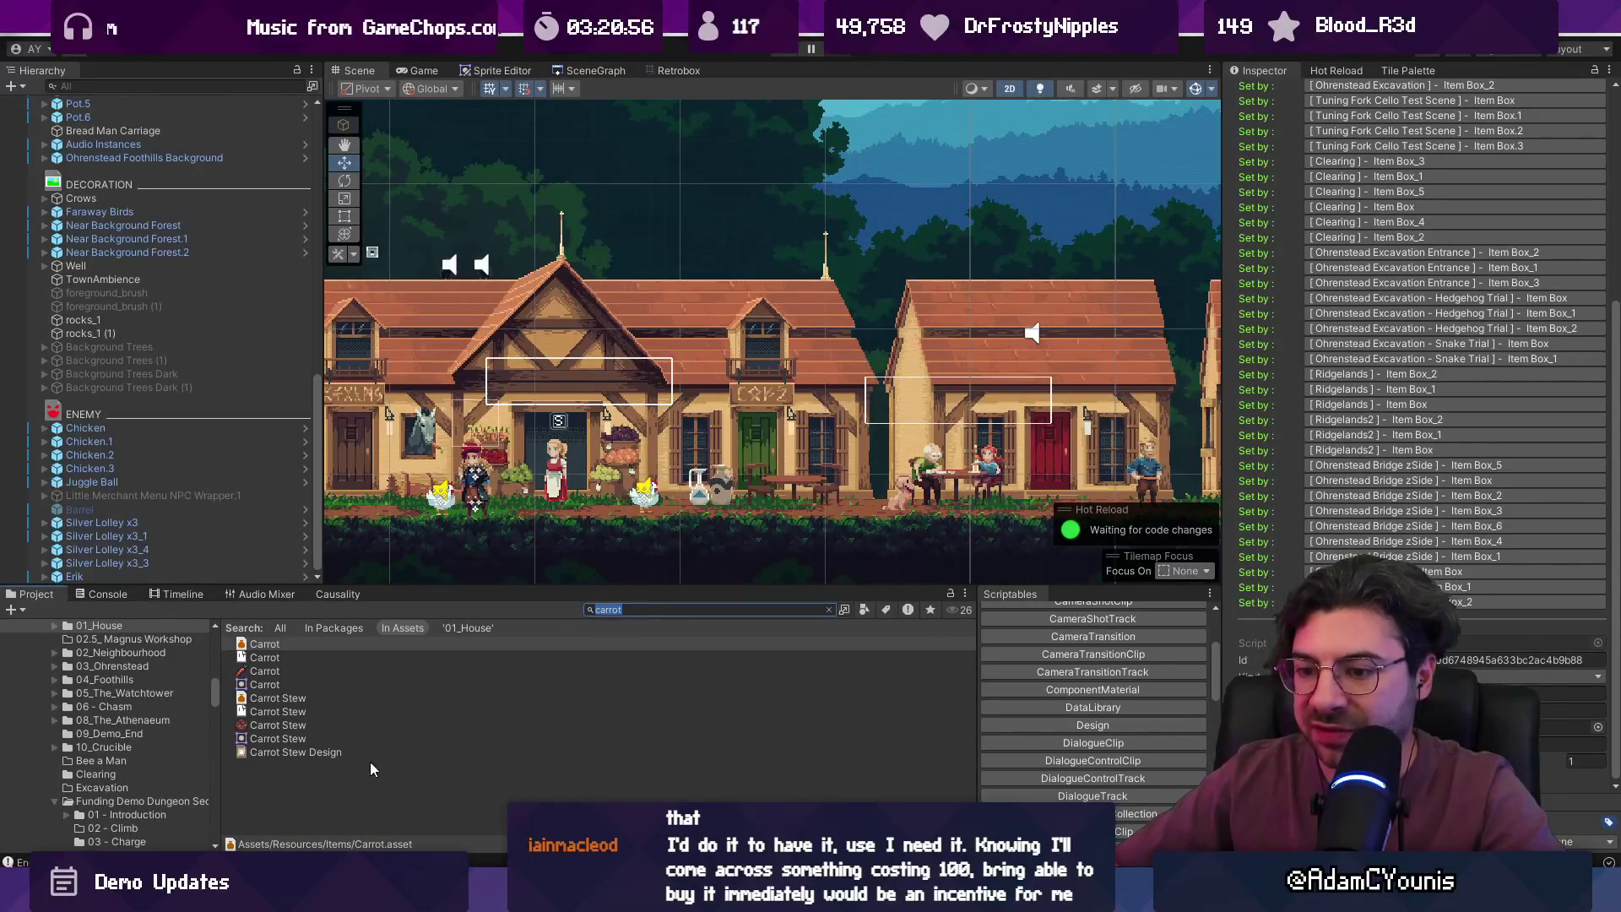
text(onion)
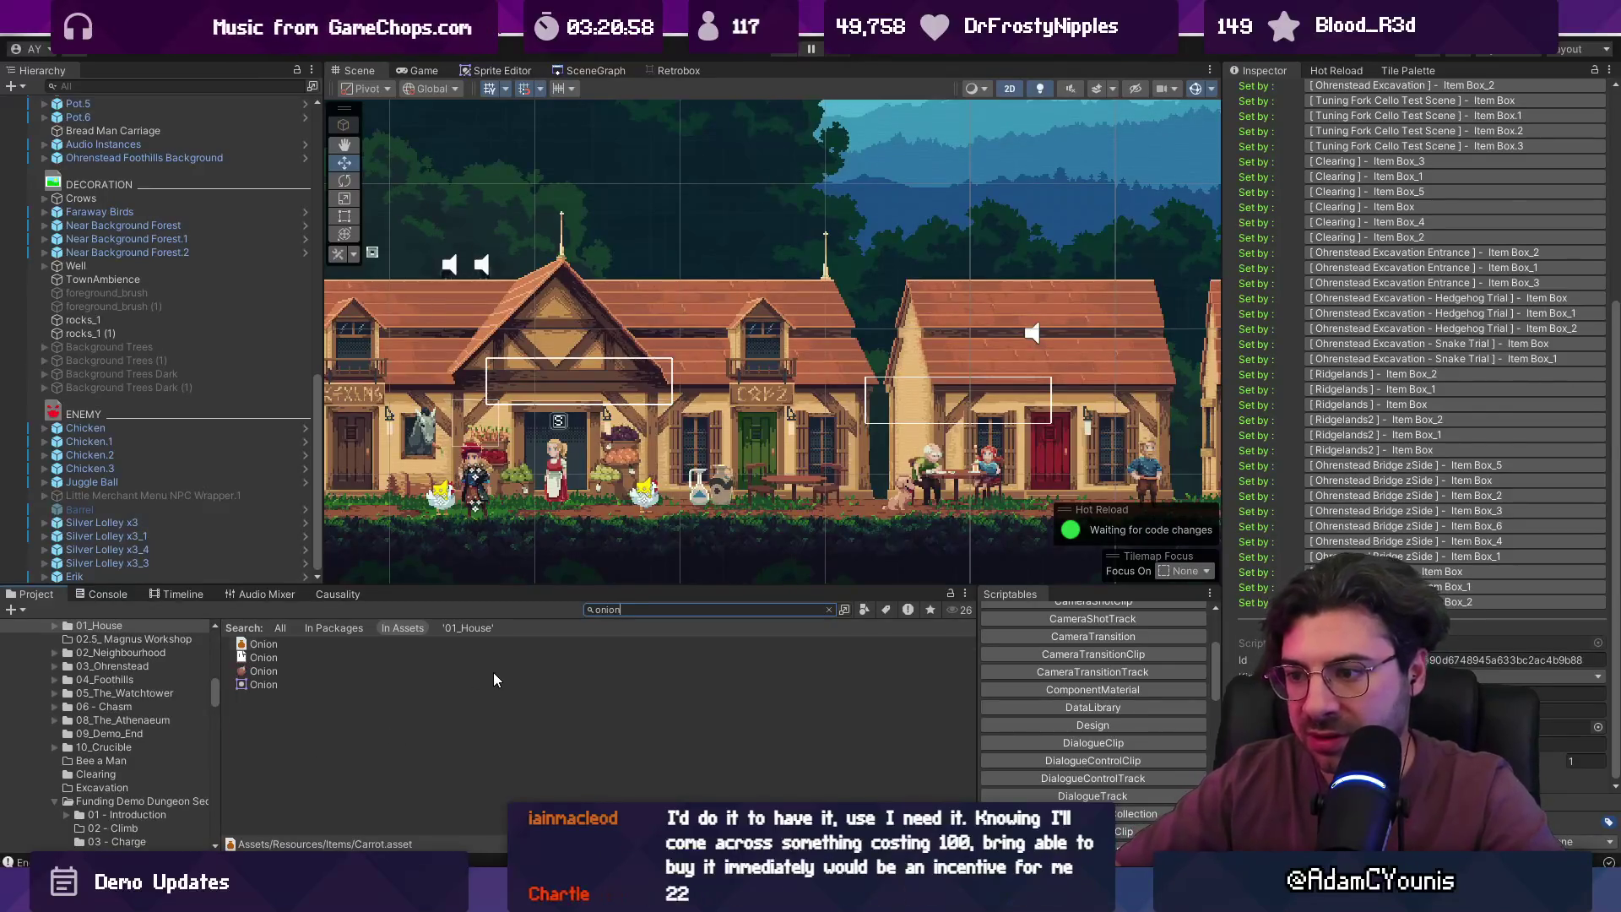
click(287, 644)
click(1410, 448)
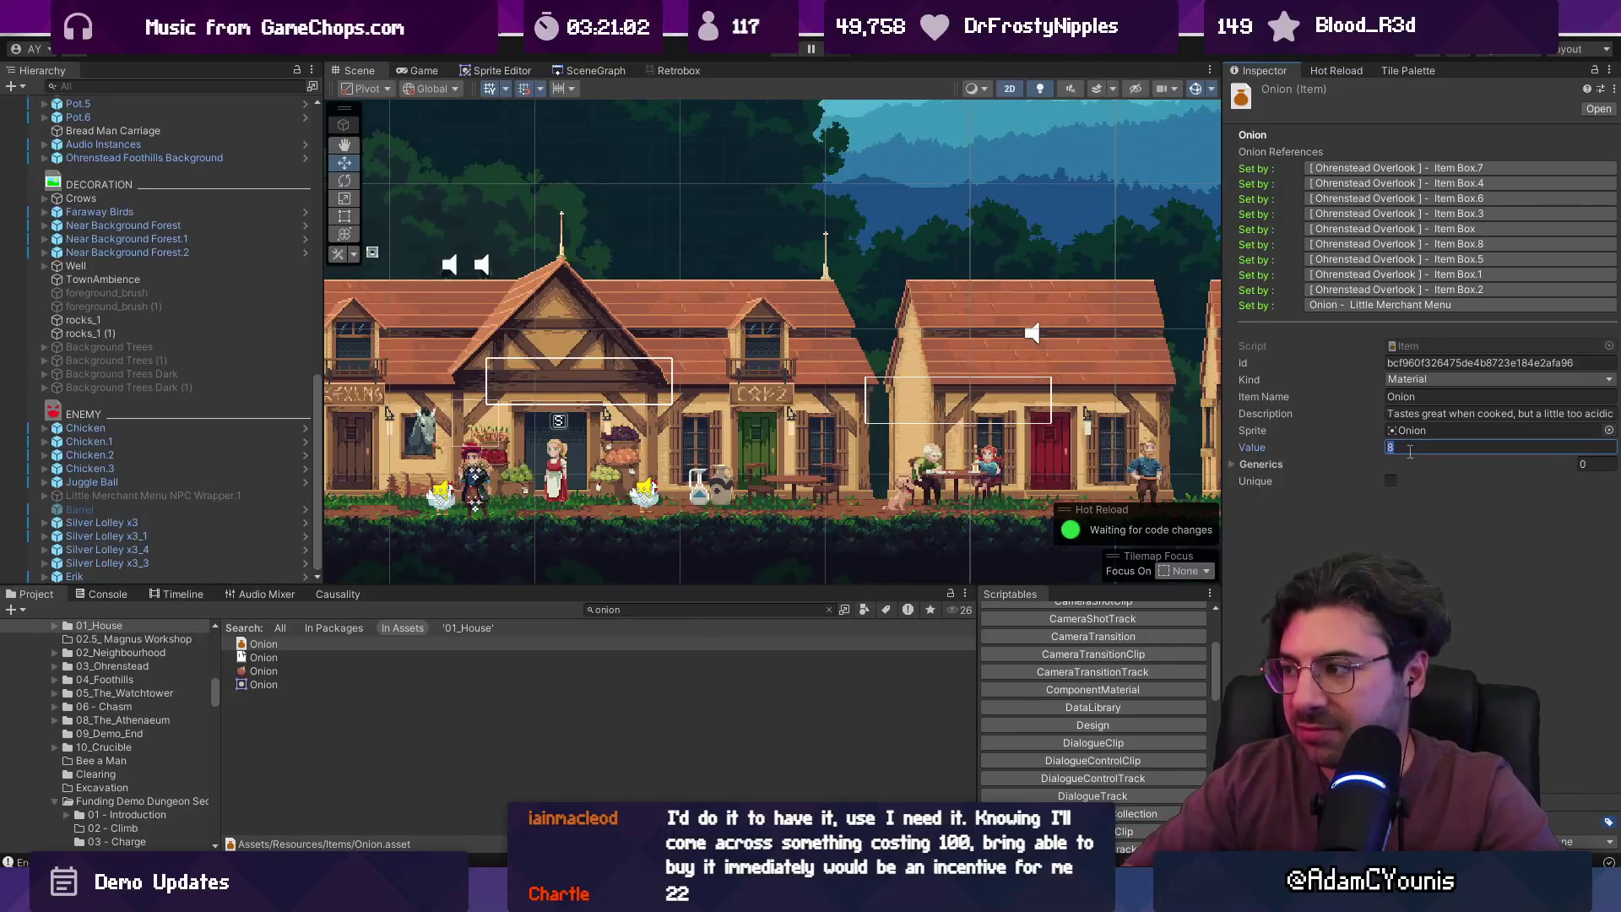
click(735, 611)
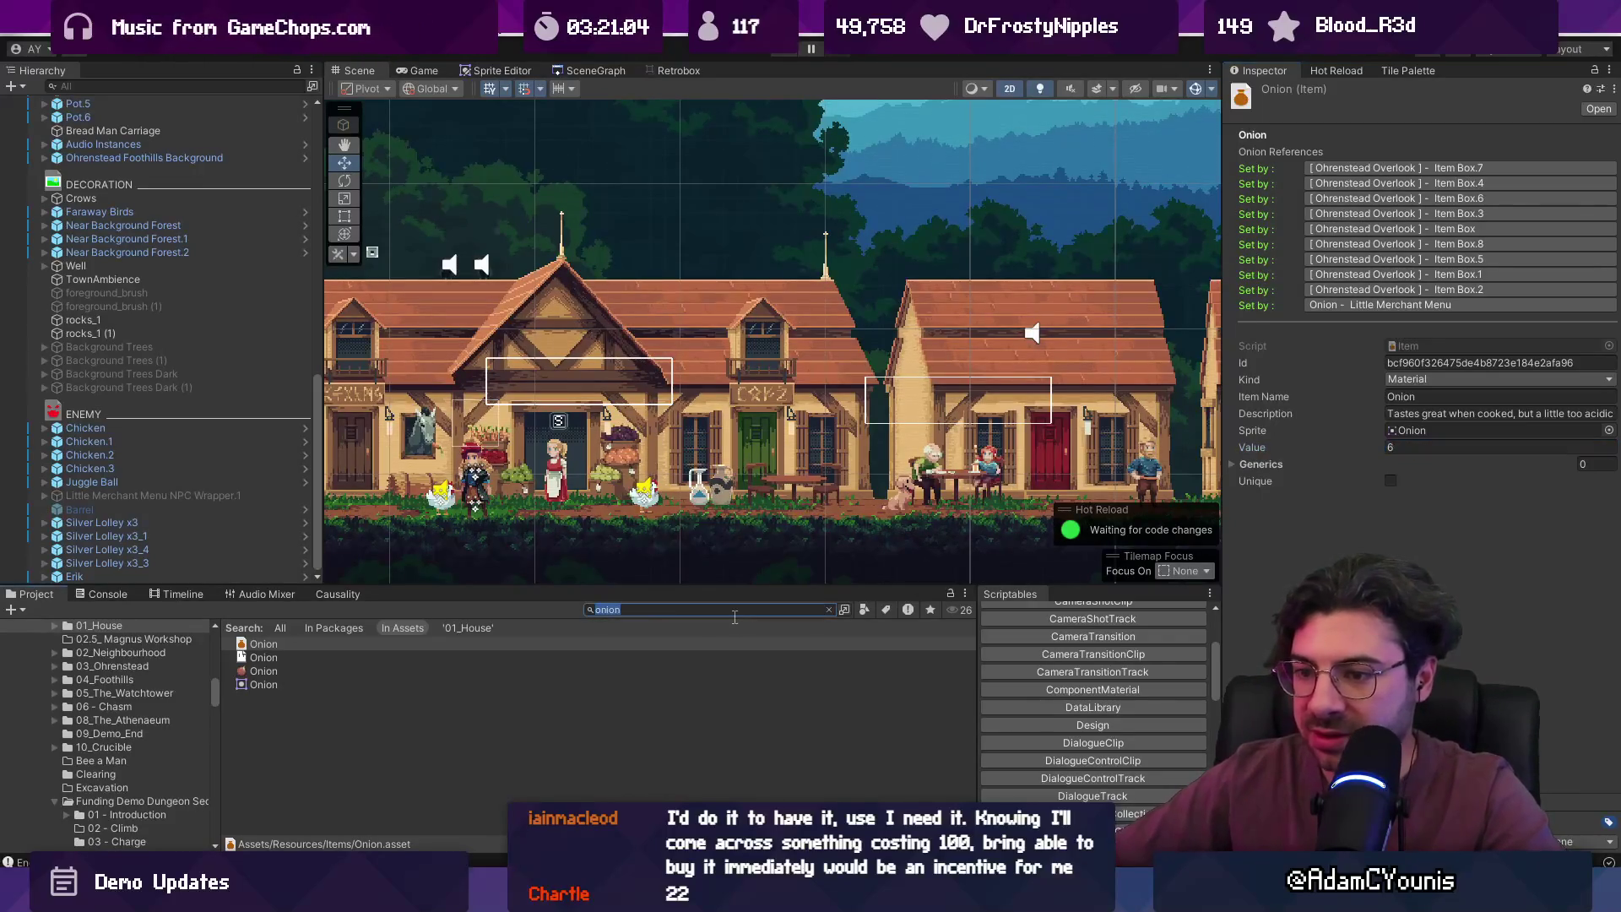
- Lower the Potato item's value from 10 to 5
text(potato)
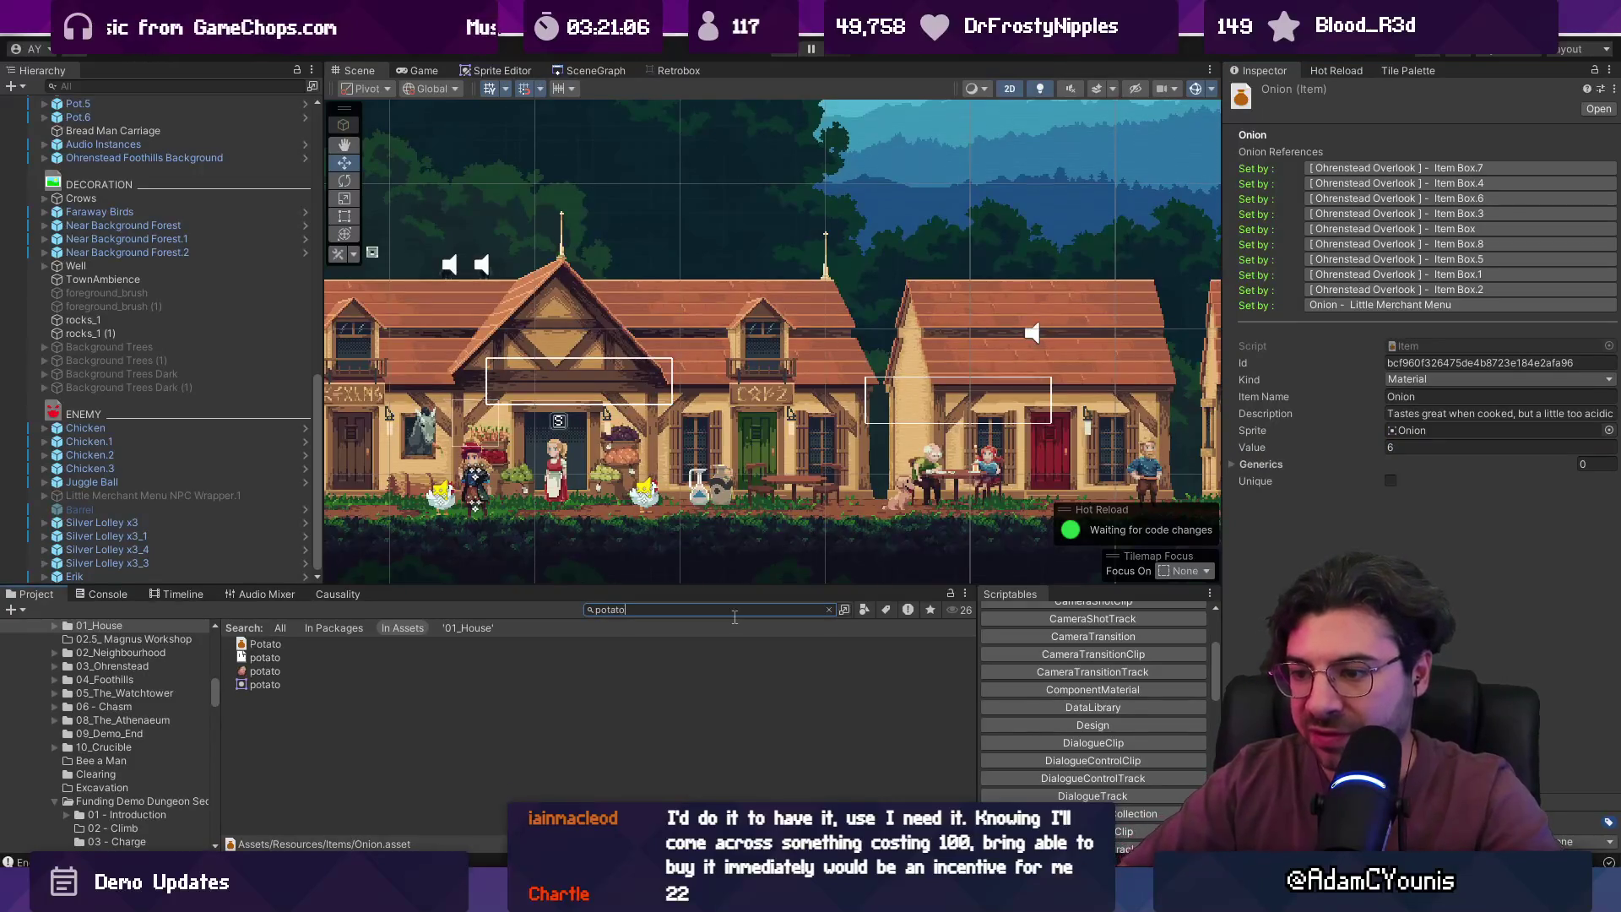
click(338, 645)
click(1537, 328)
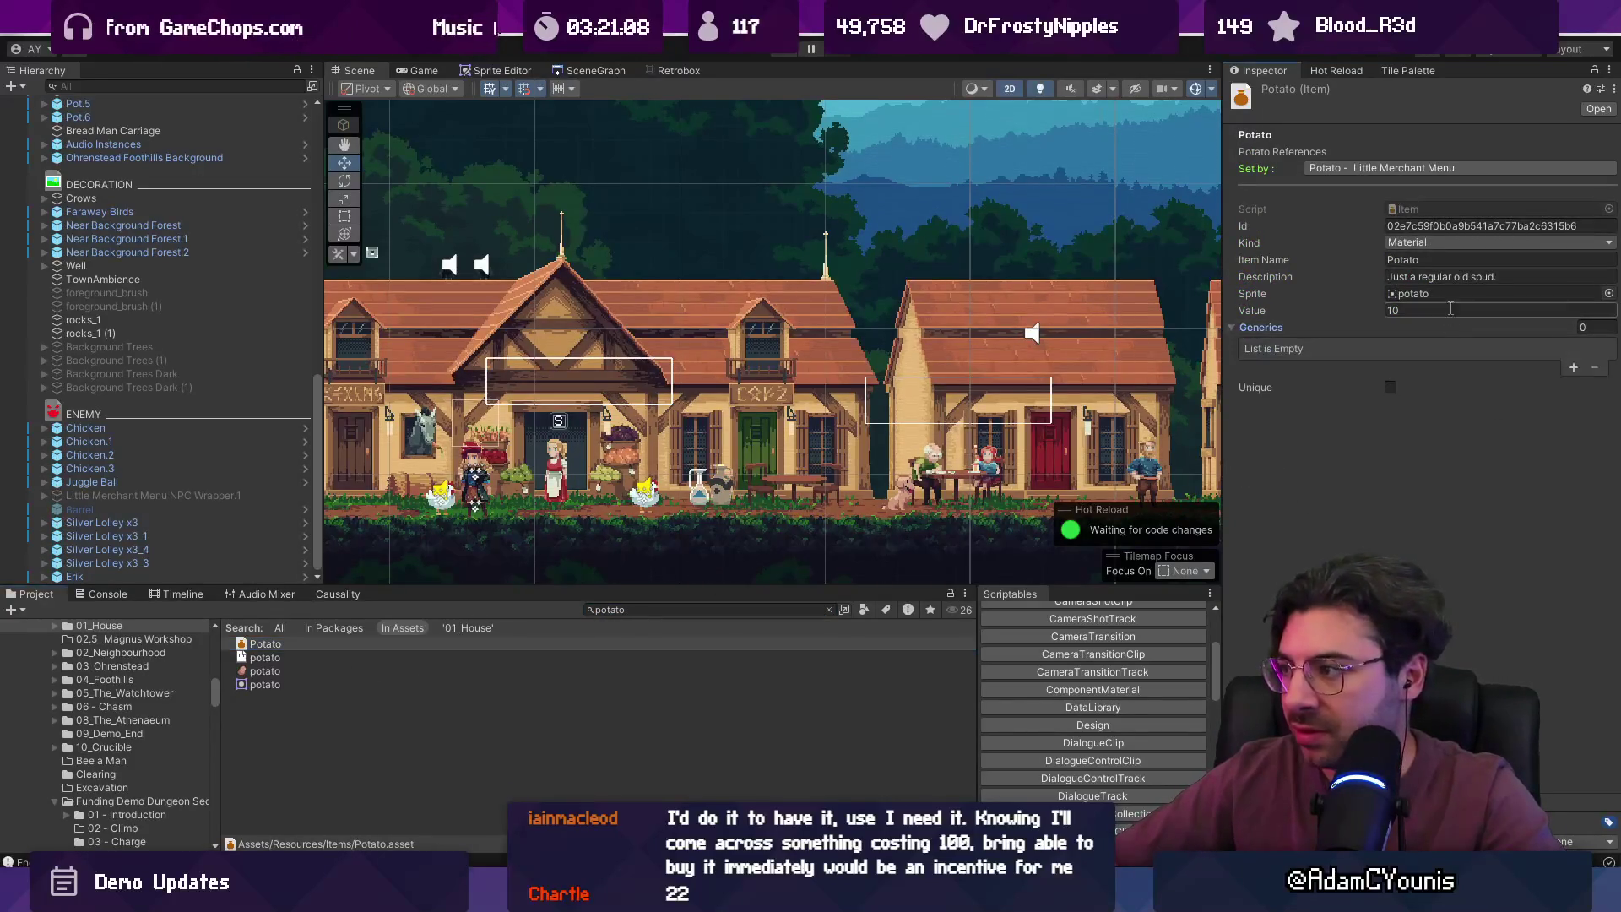
text(5)
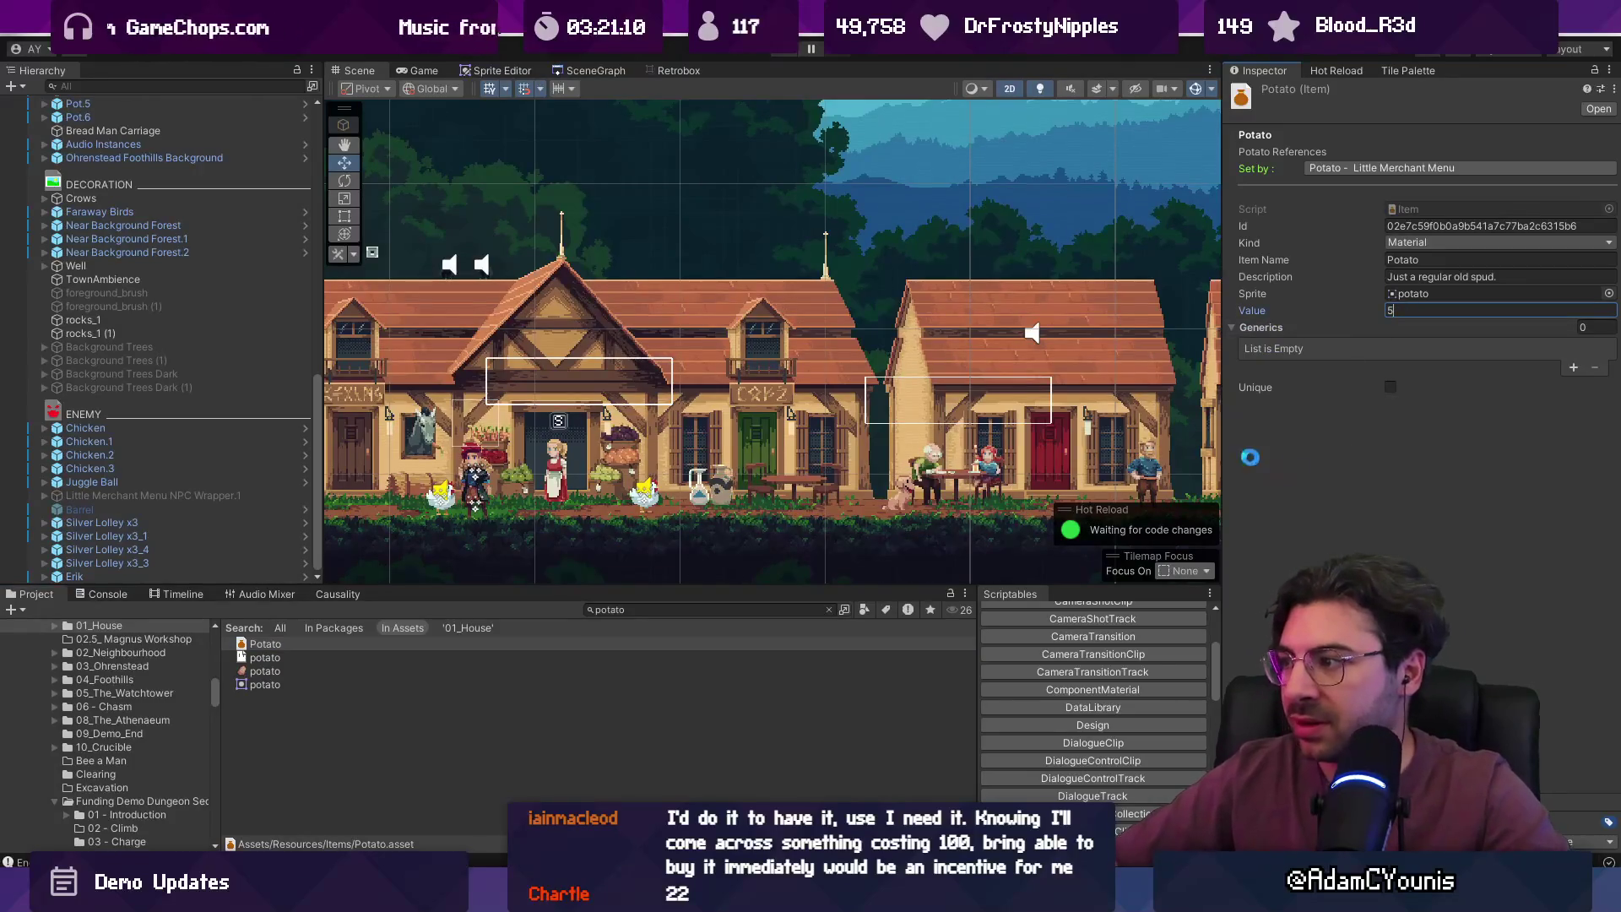
key(Return)
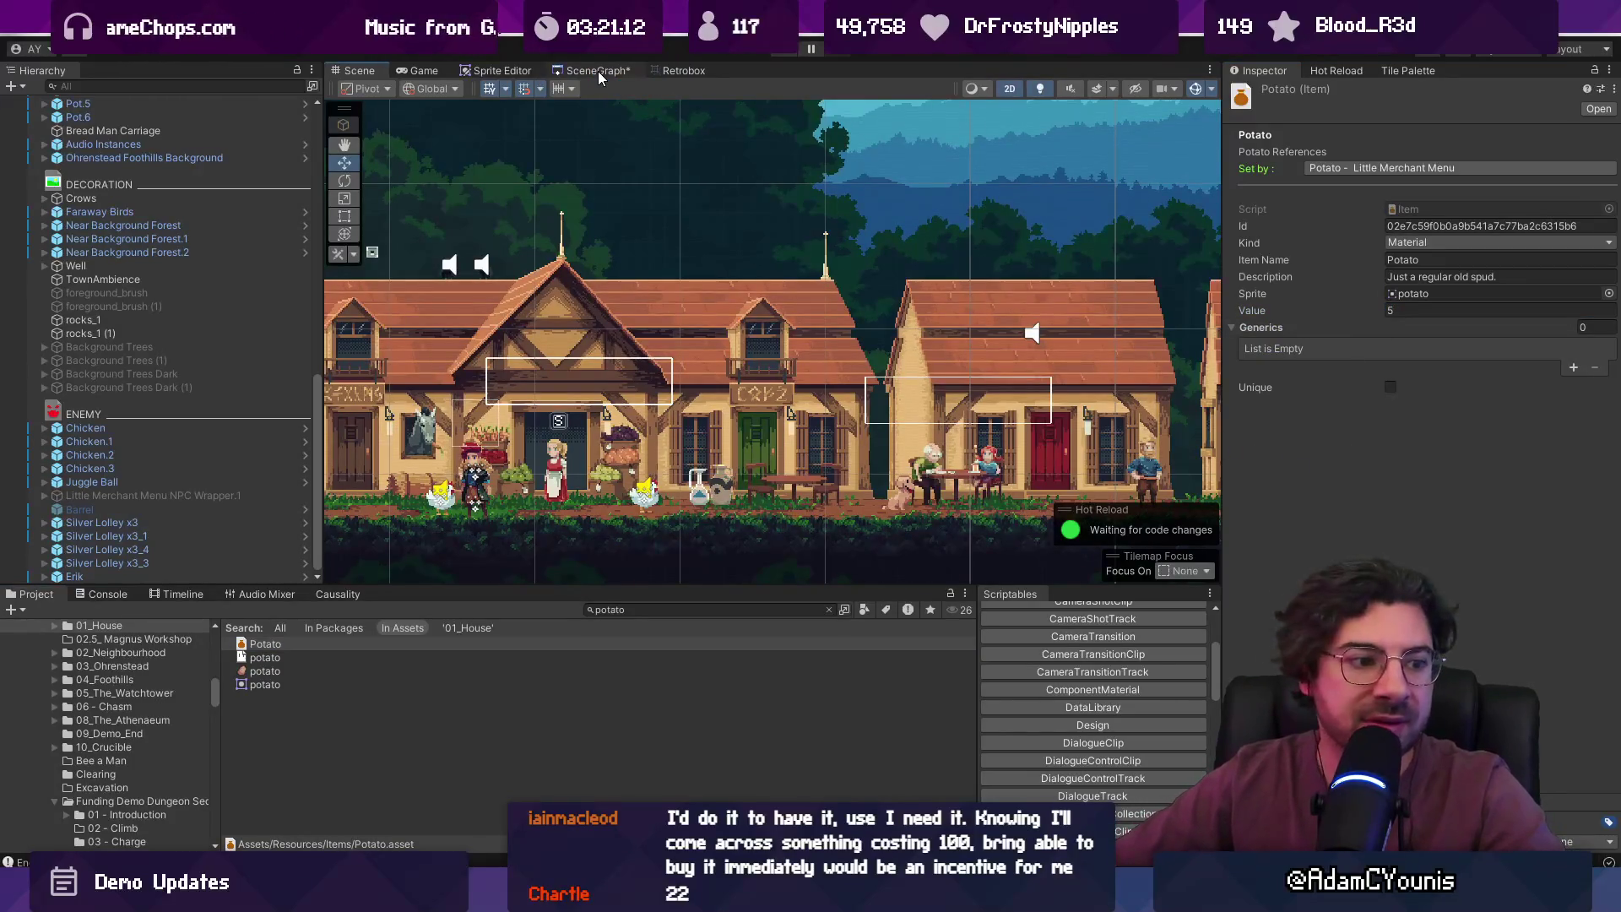
scroll(667, 275, down, 3)
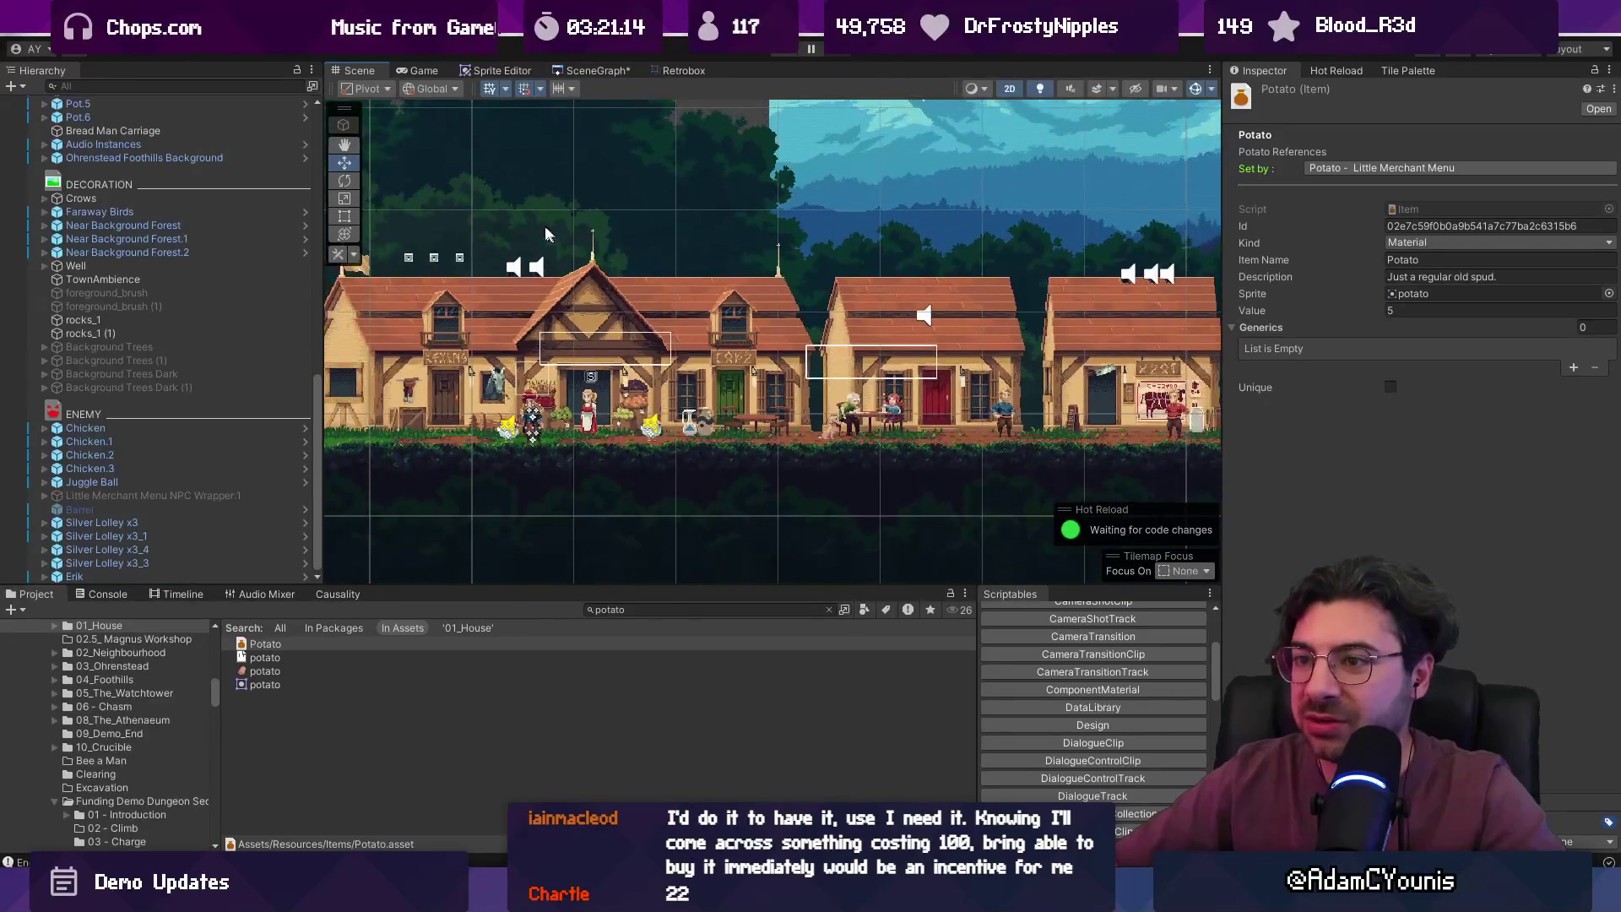
scroll(517, 220, right, 5)
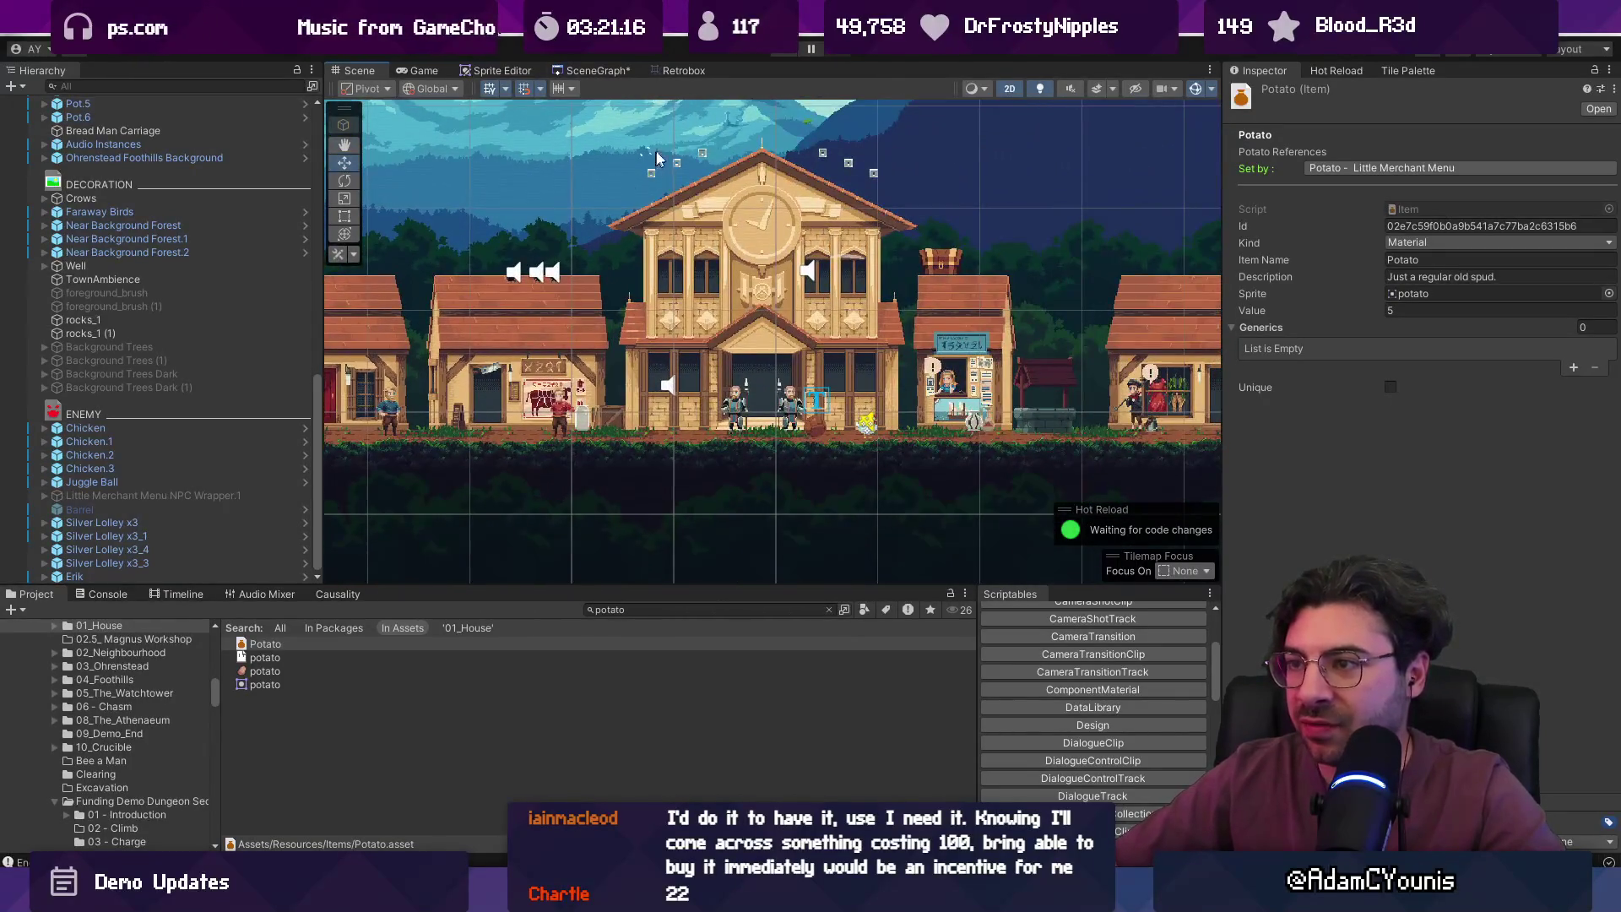
scroll(1022, 181, right, 5)
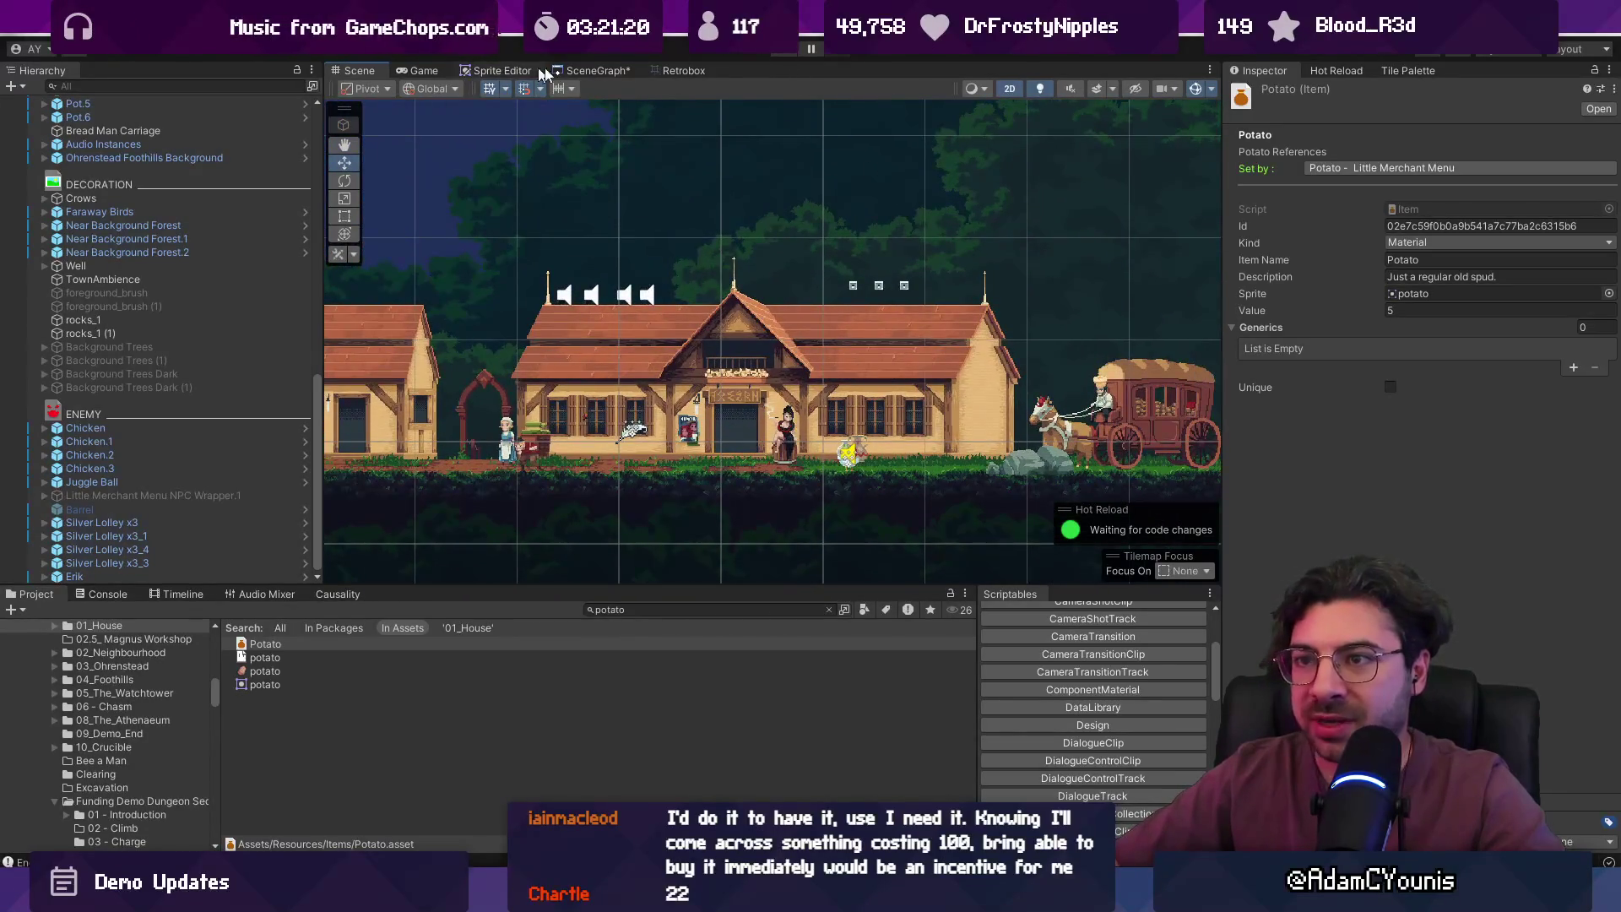
click(594, 70)
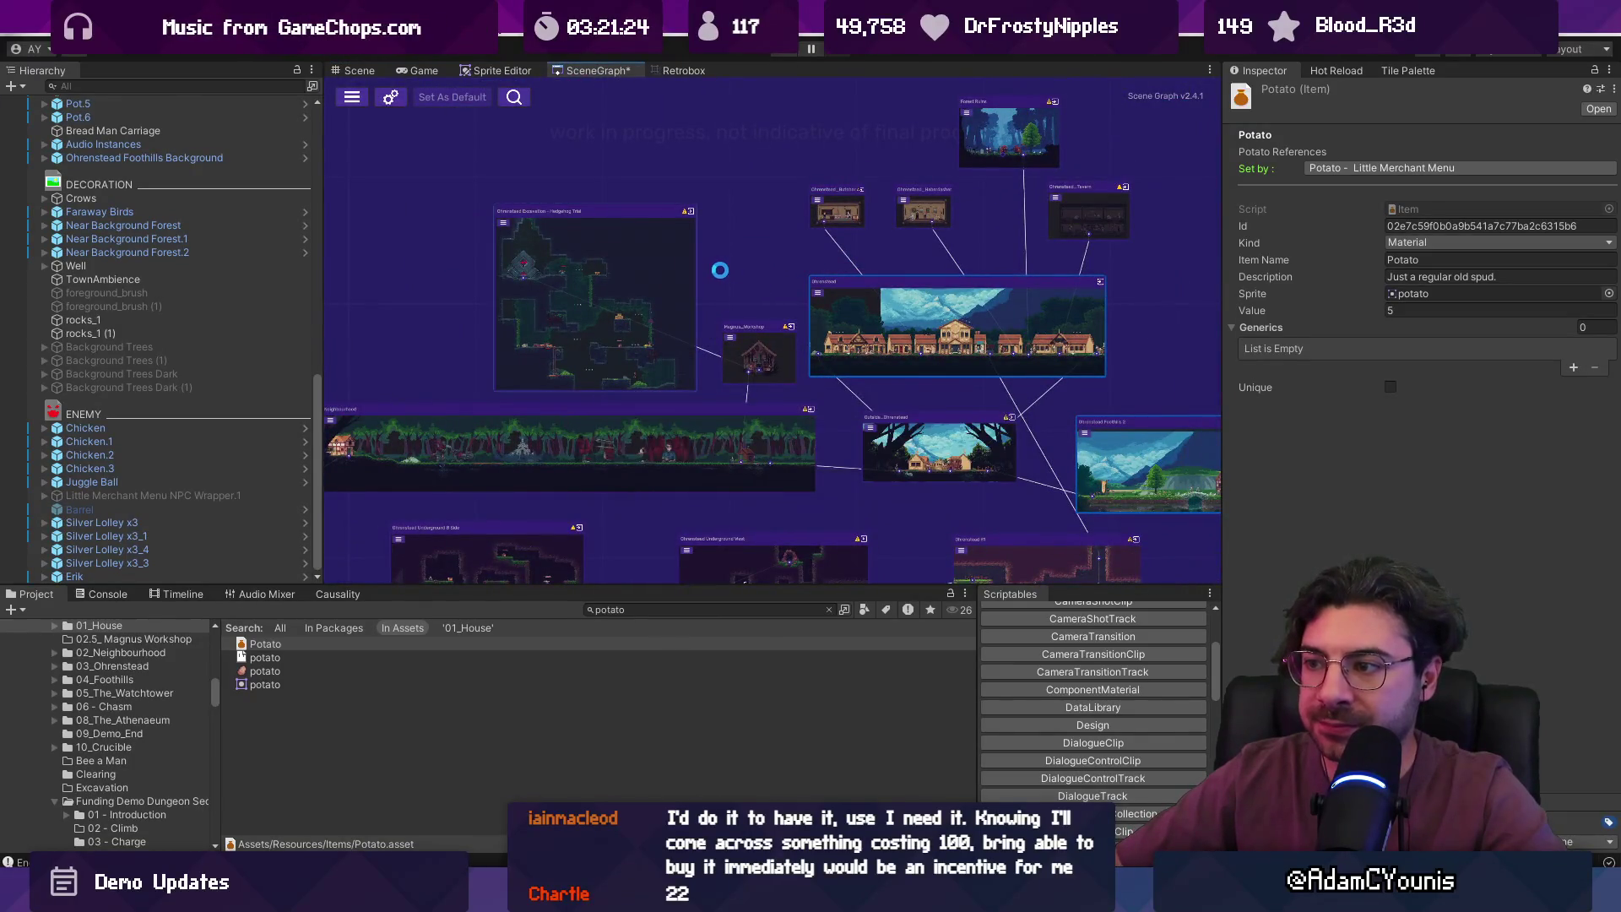
drag(722, 271, 1138, 251)
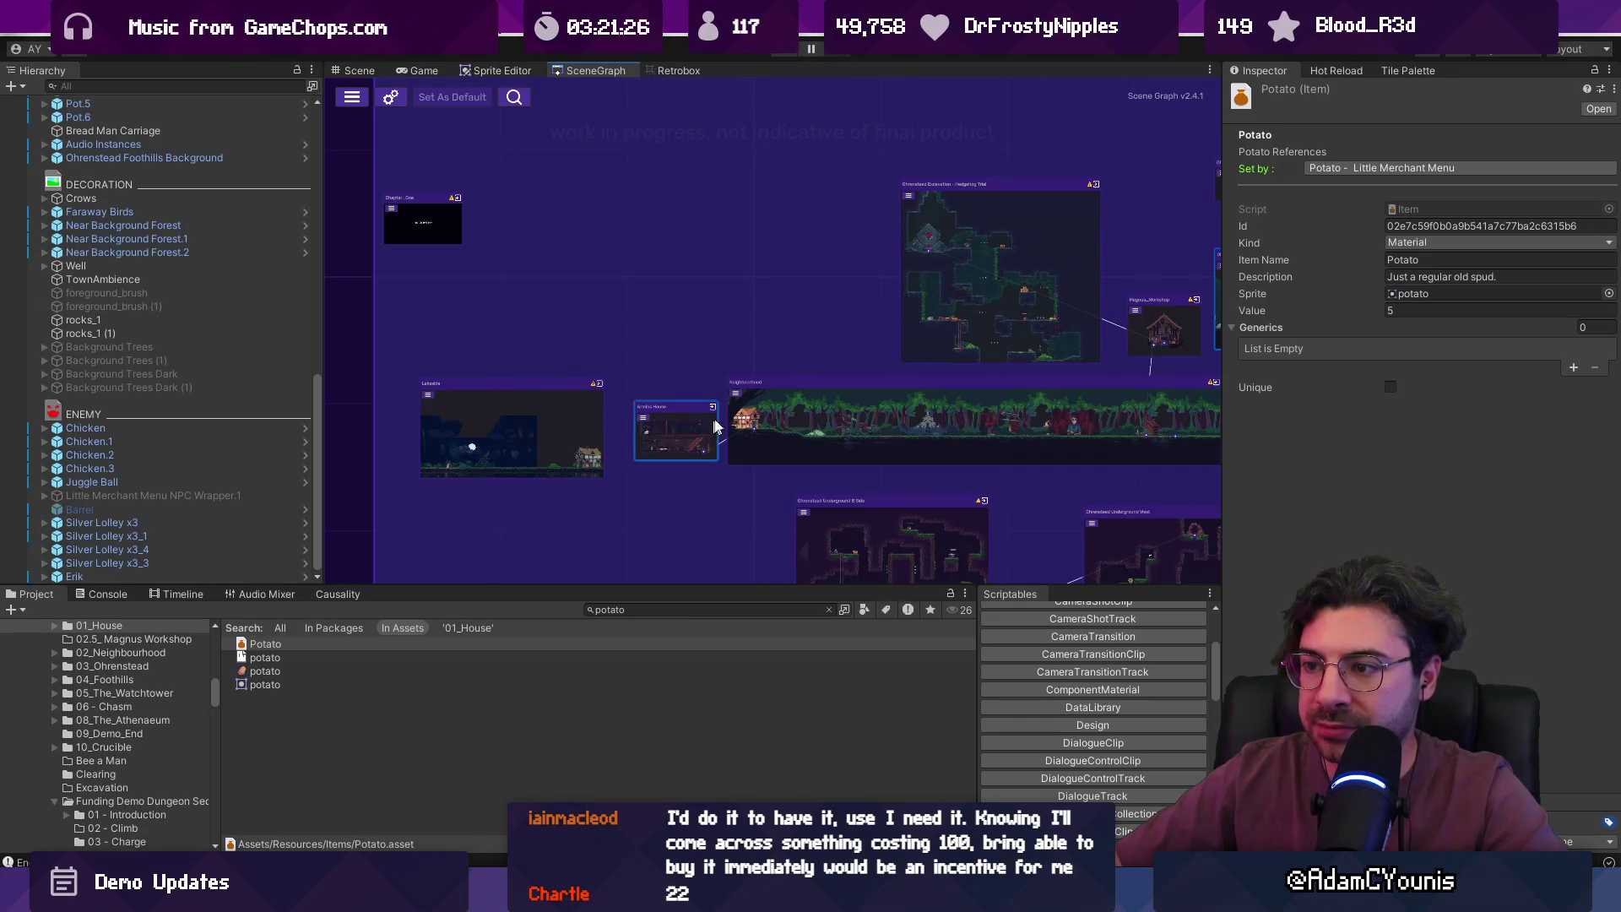
double_click(714, 426)
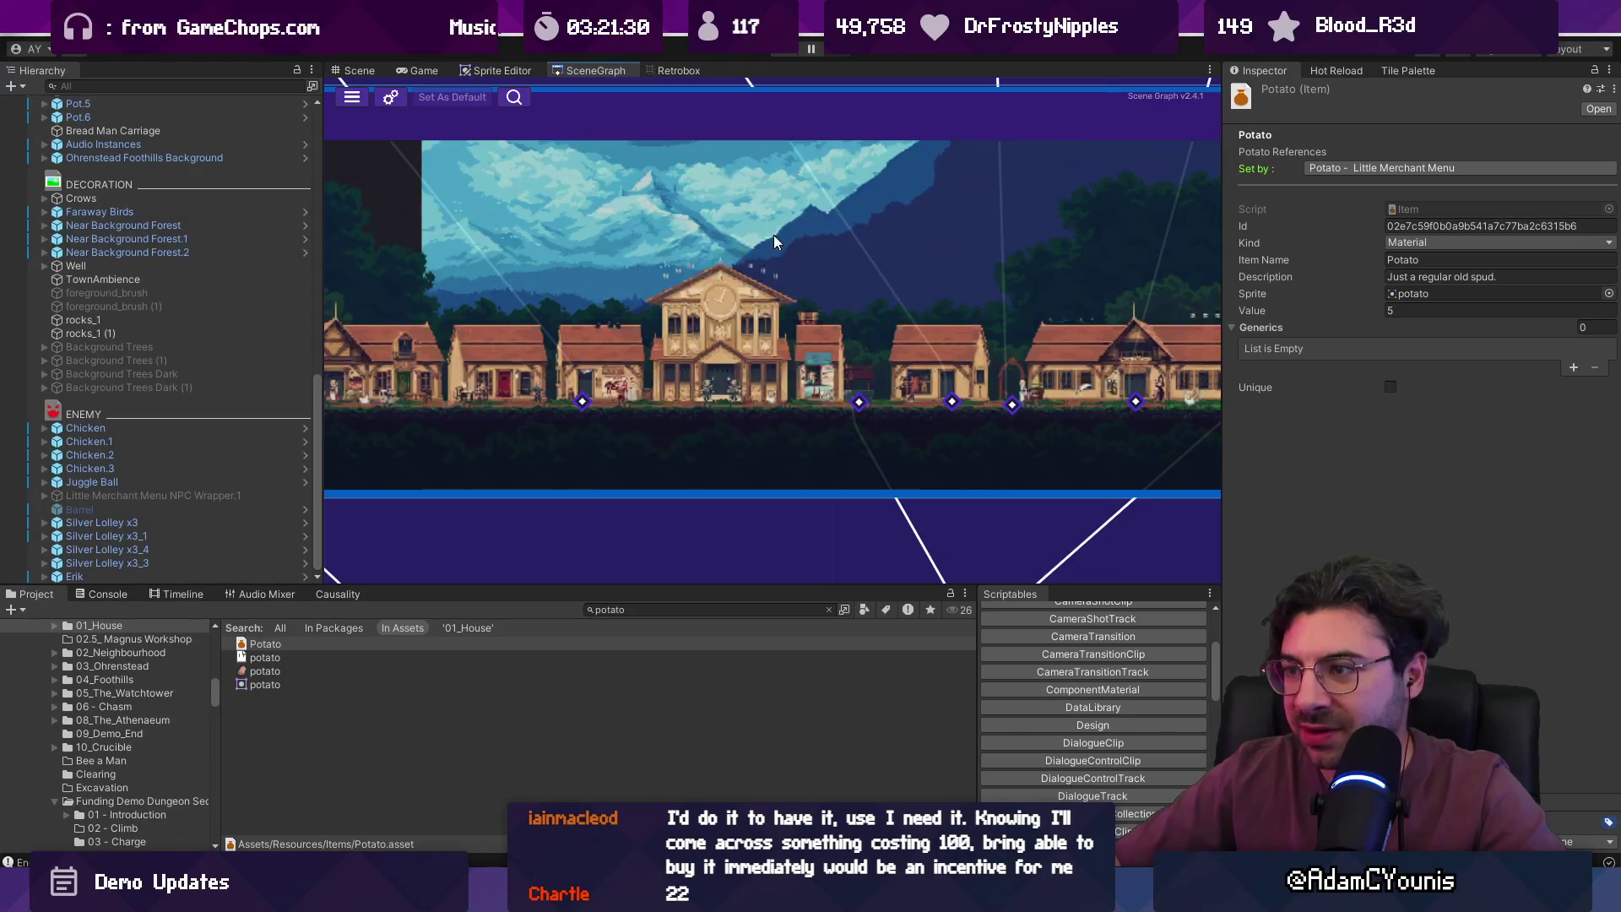
scroll(774, 240, down, 2)
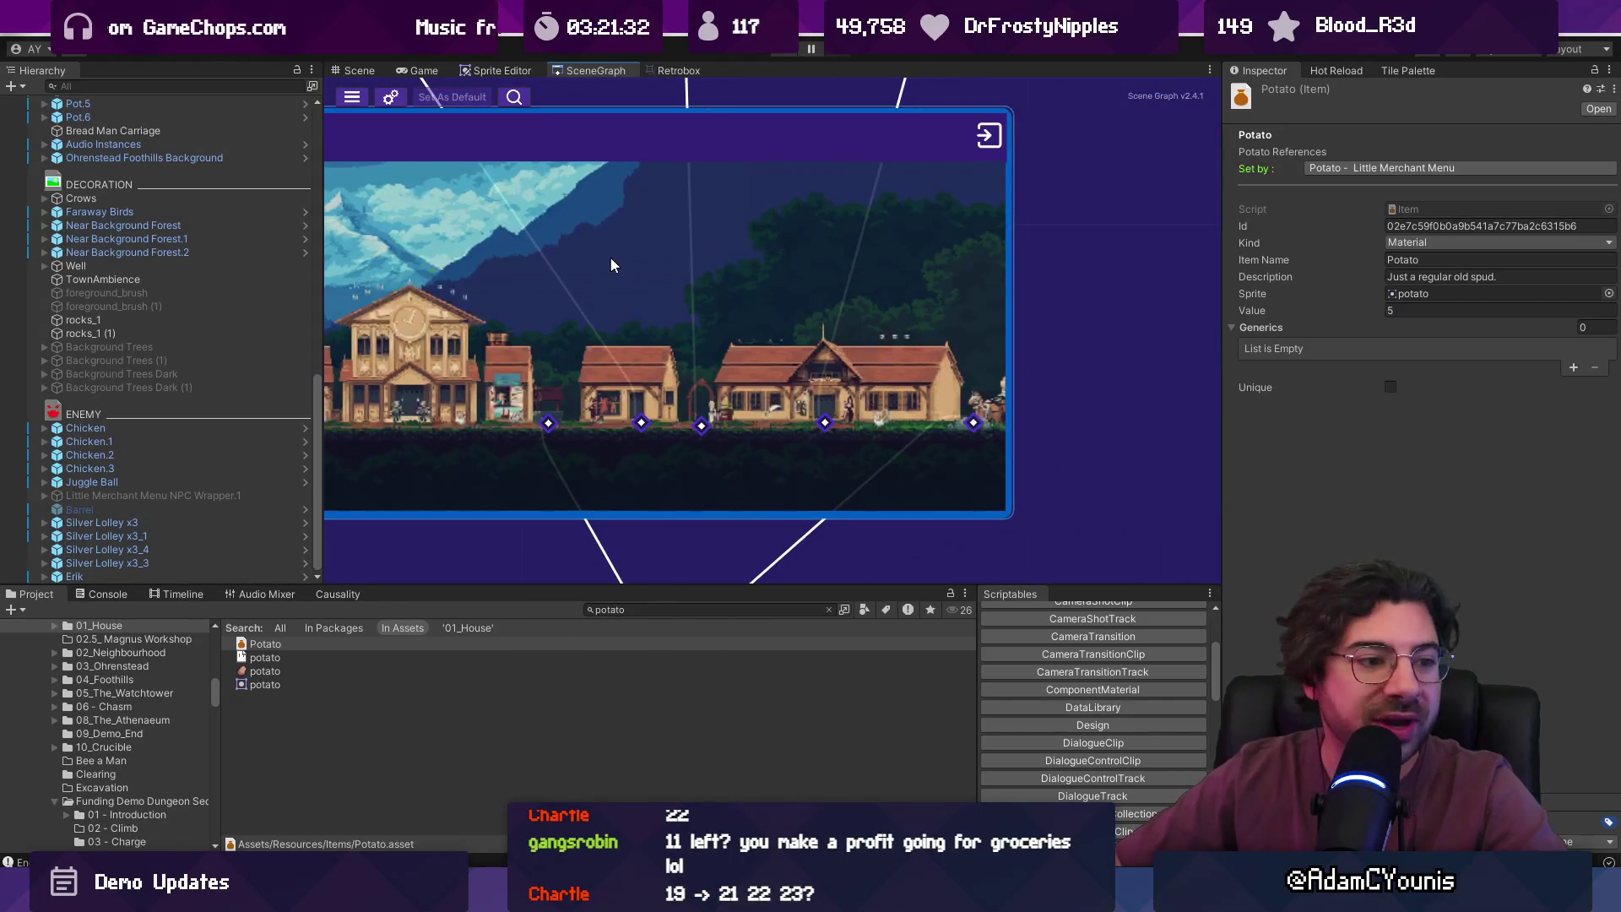
scroll(610, 249, up, 2)
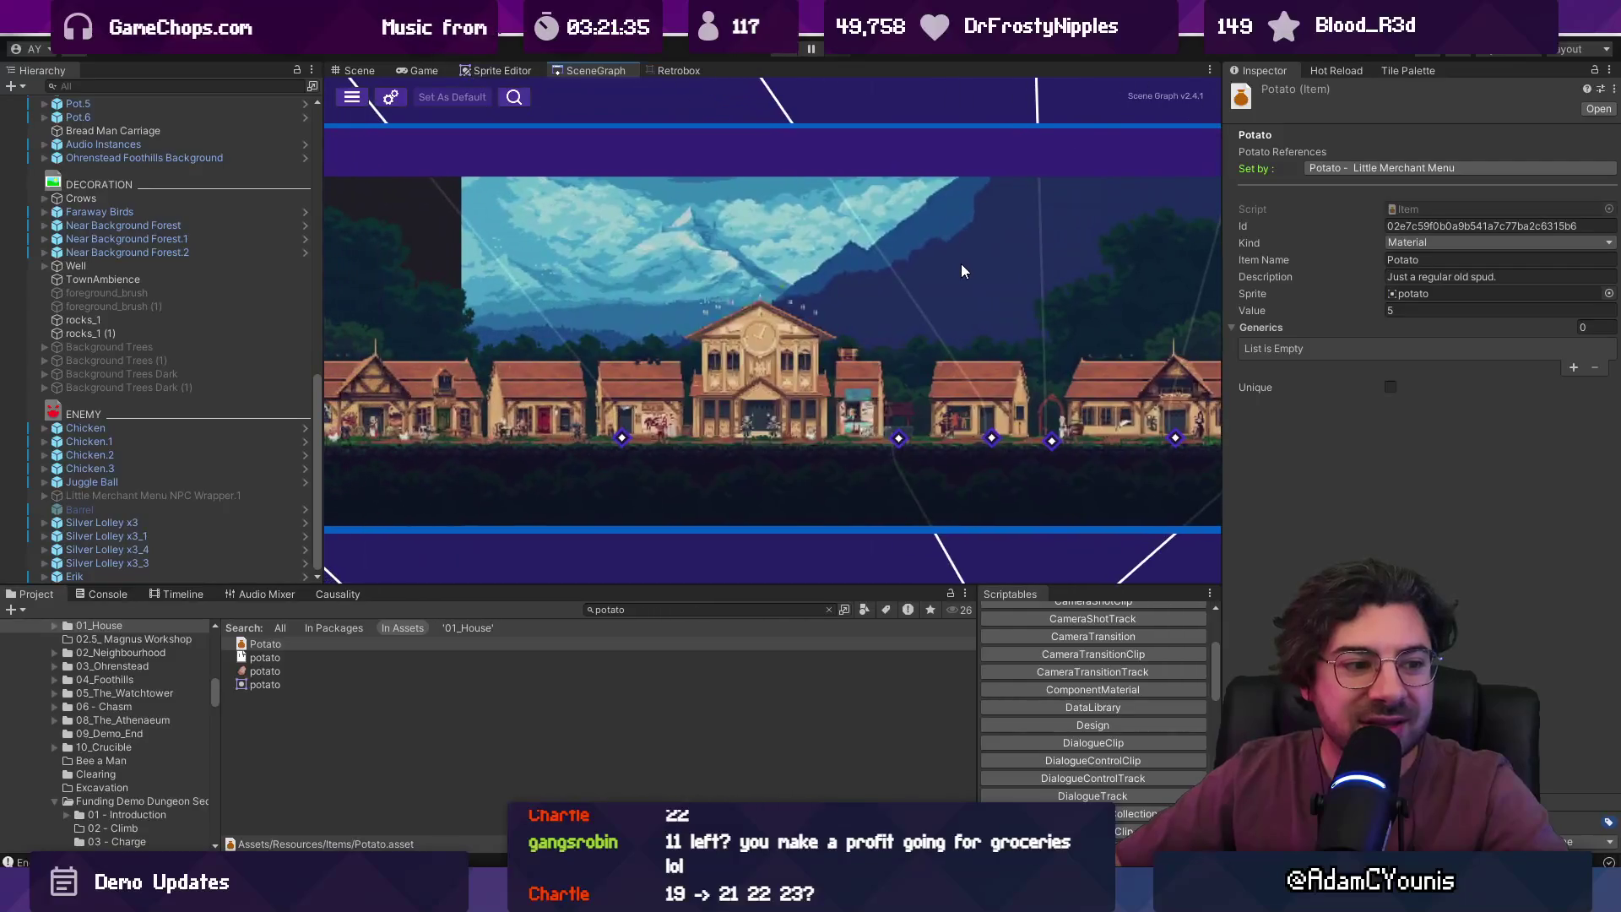
scroll(961, 263, down, 3)
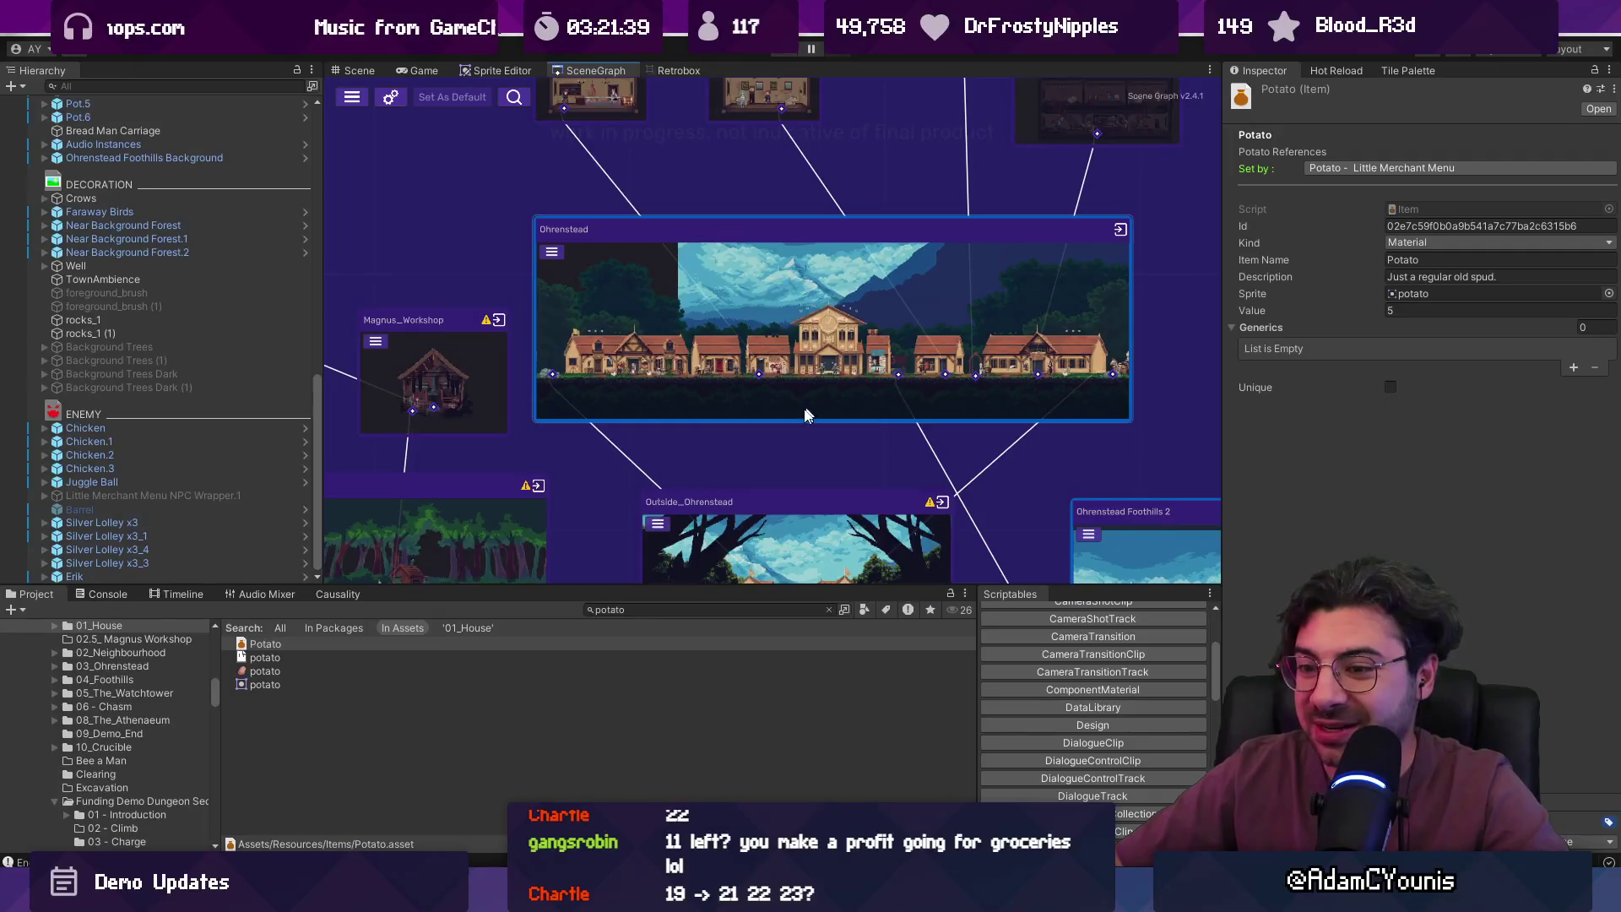
click(638, 610)
- Check the Onion item's current value of 6, then browse the carrot search results
text(onion)
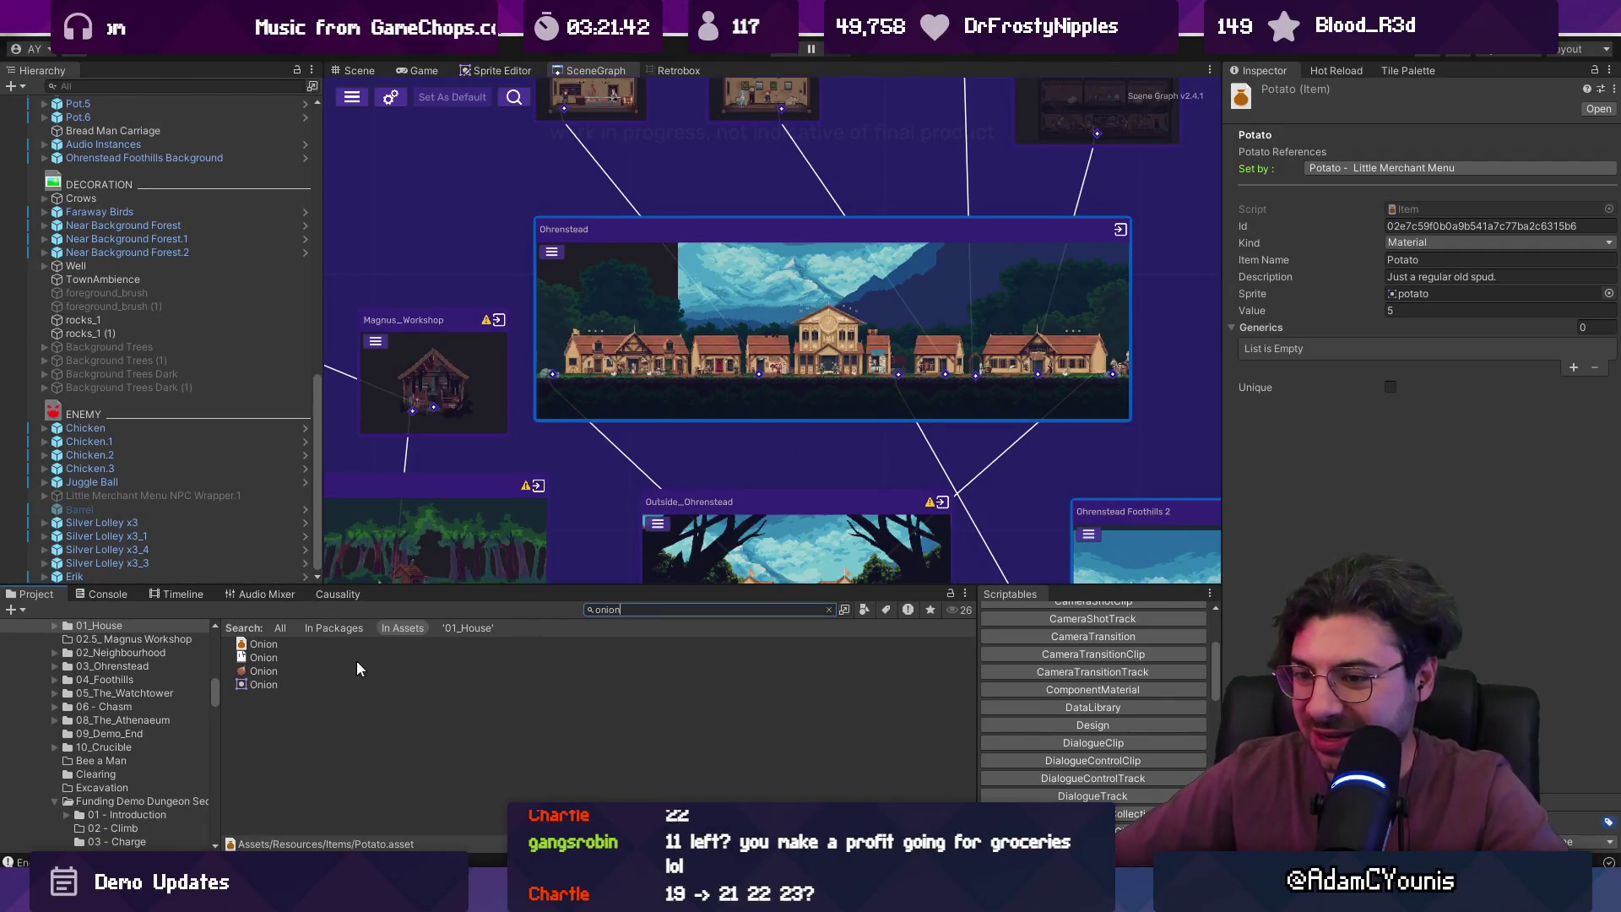
click(264, 643)
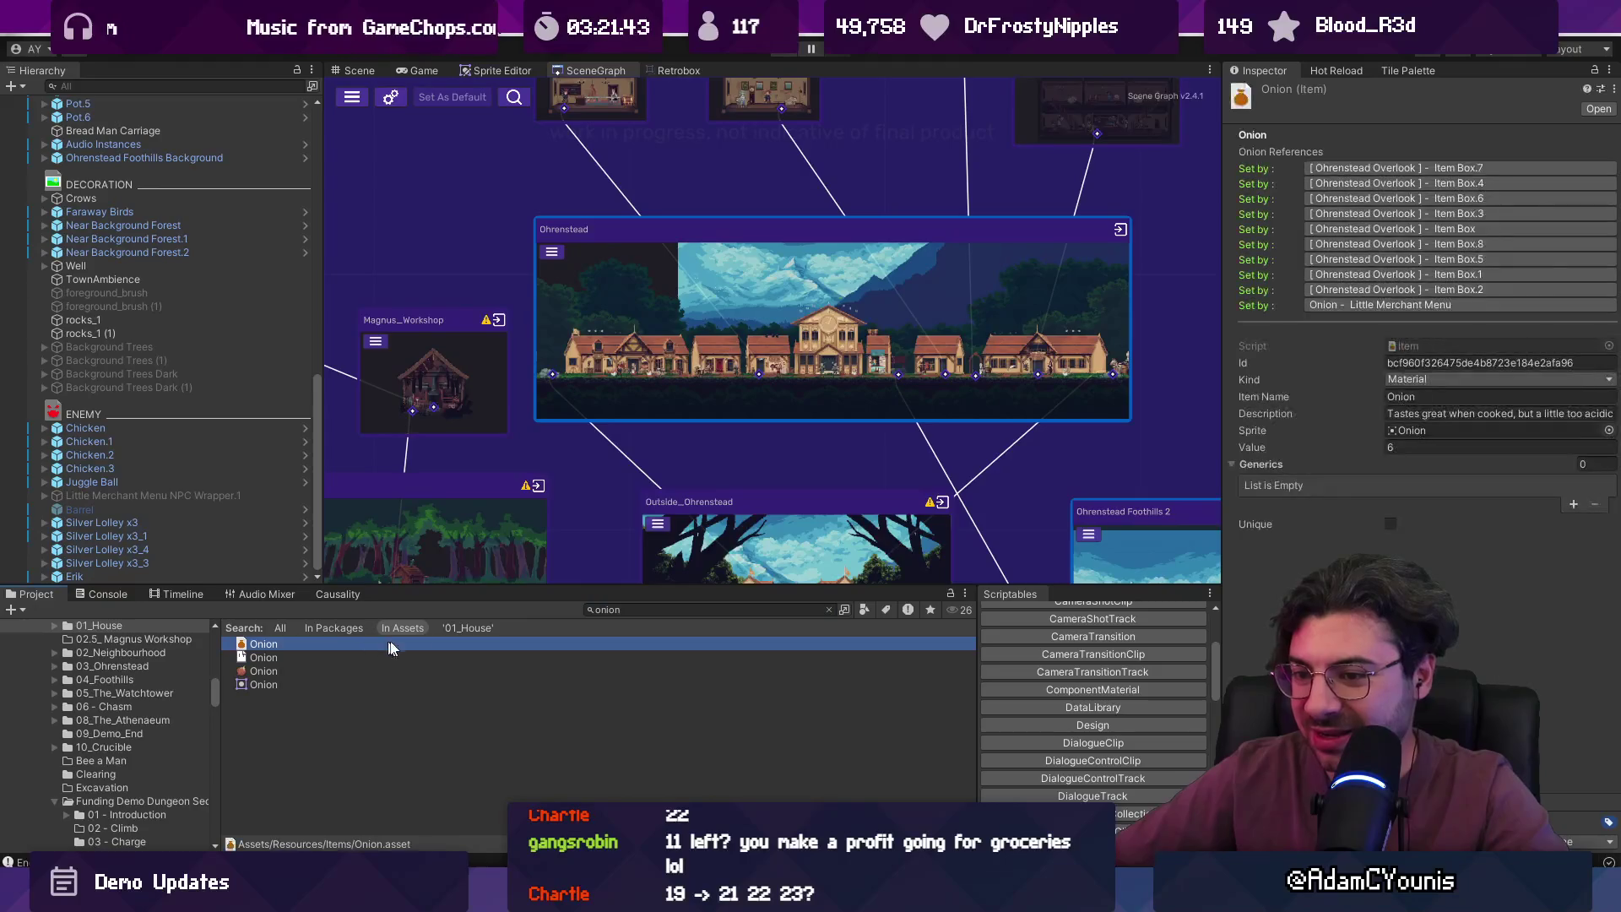
click(1425, 447)
key(Return)
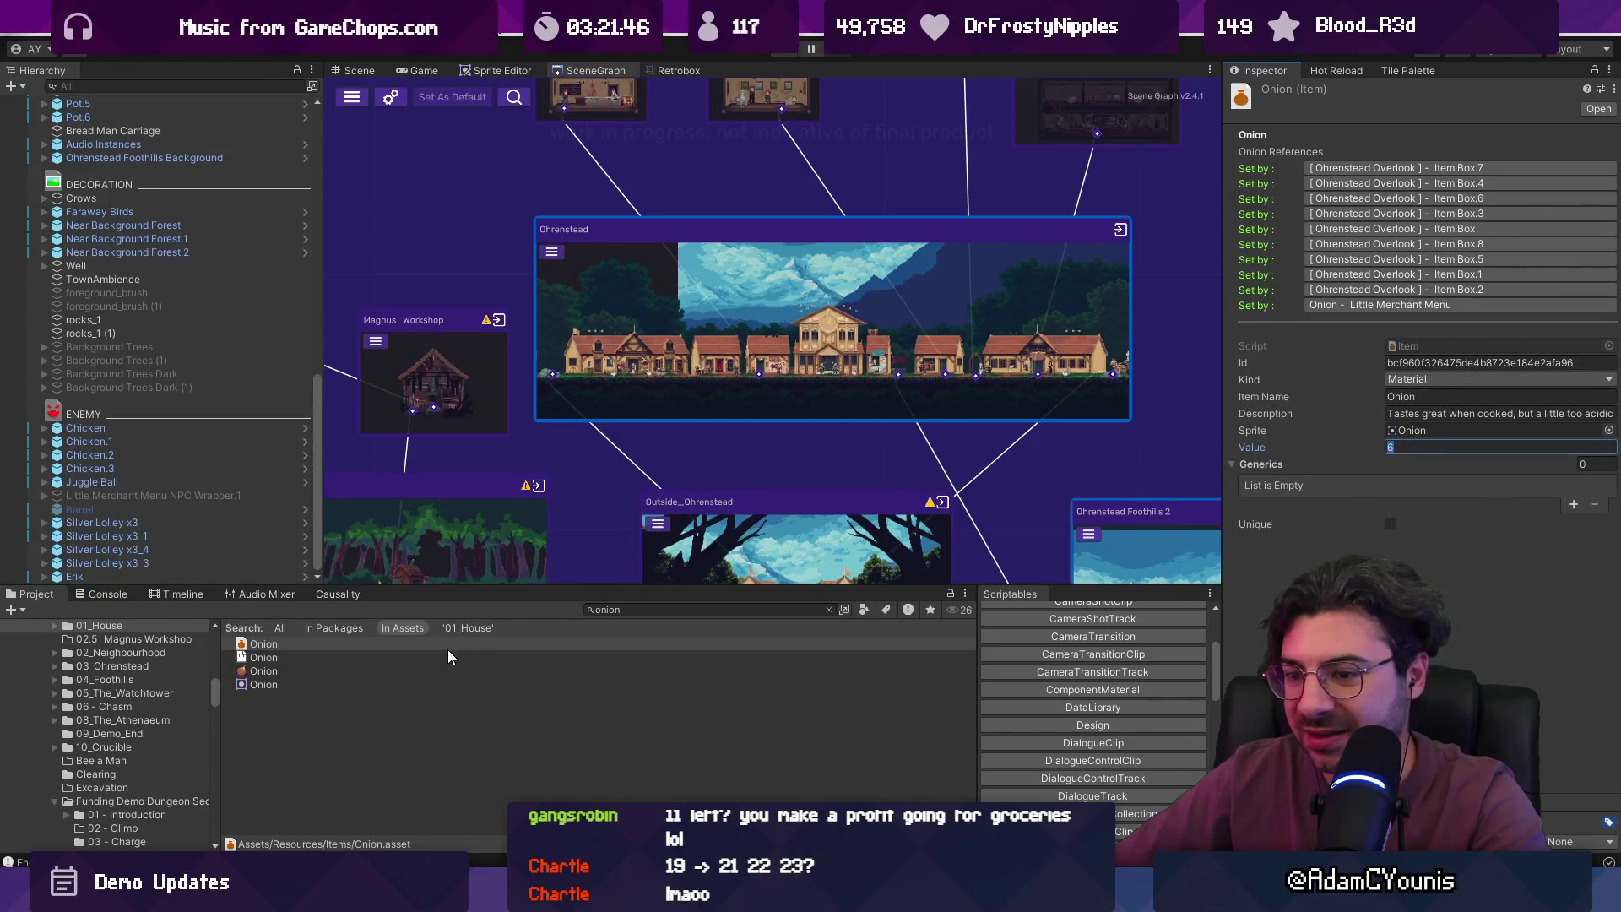
click(646, 609)
text(carrot)
key(Down)
scroll(1440, 324, down, 10)
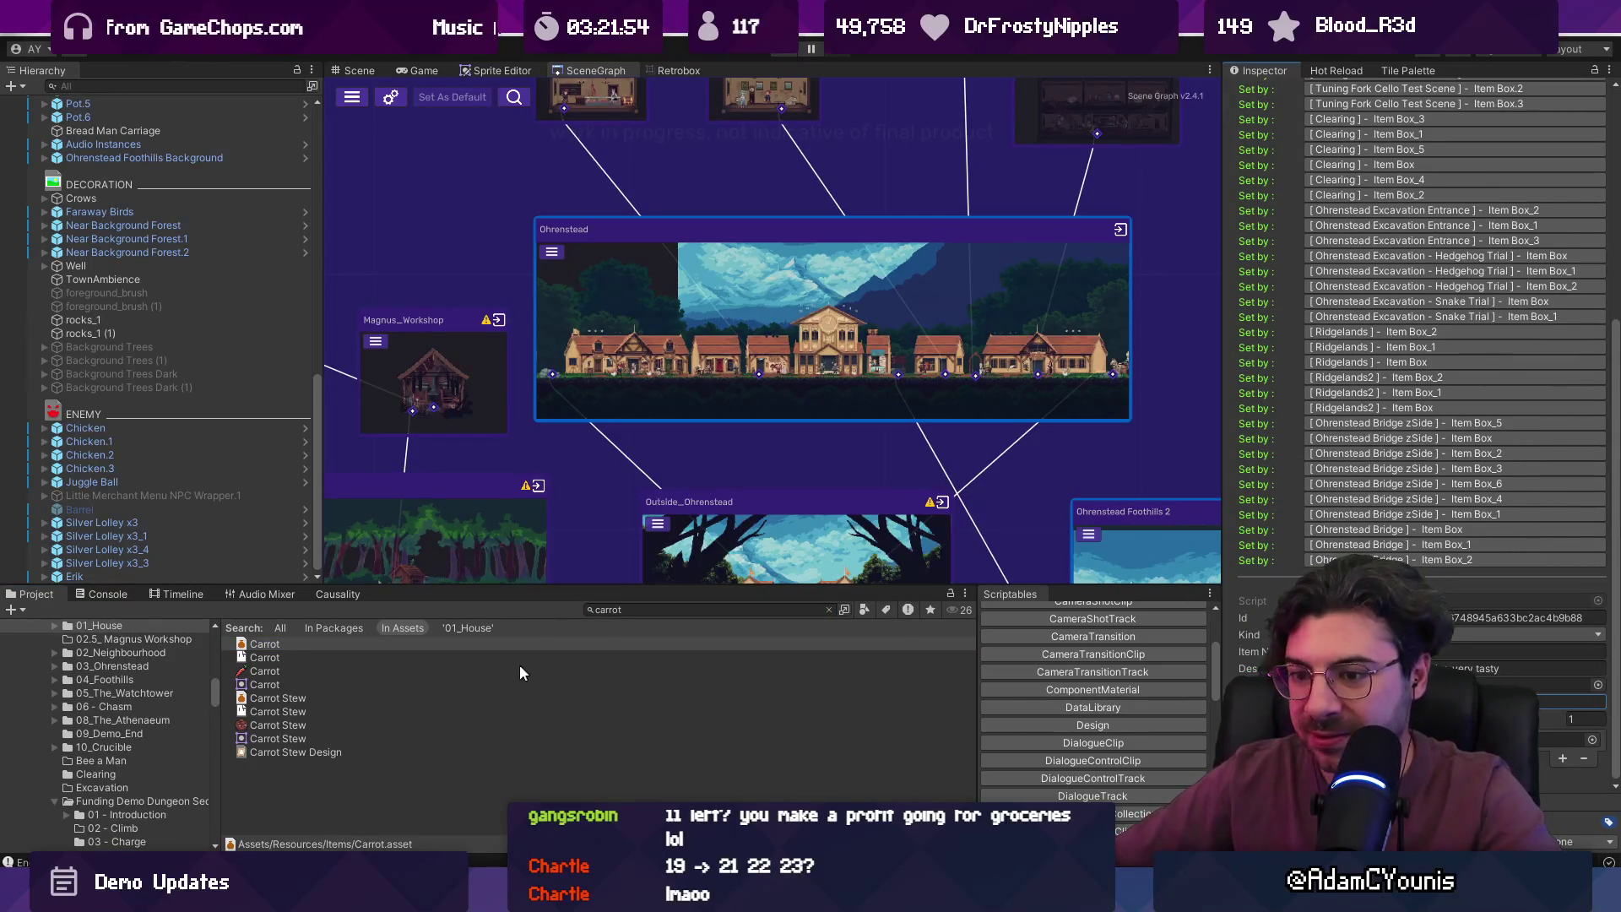
- Search for onion again and set the Onion item's value to 7
click(645, 604)
text(onion)
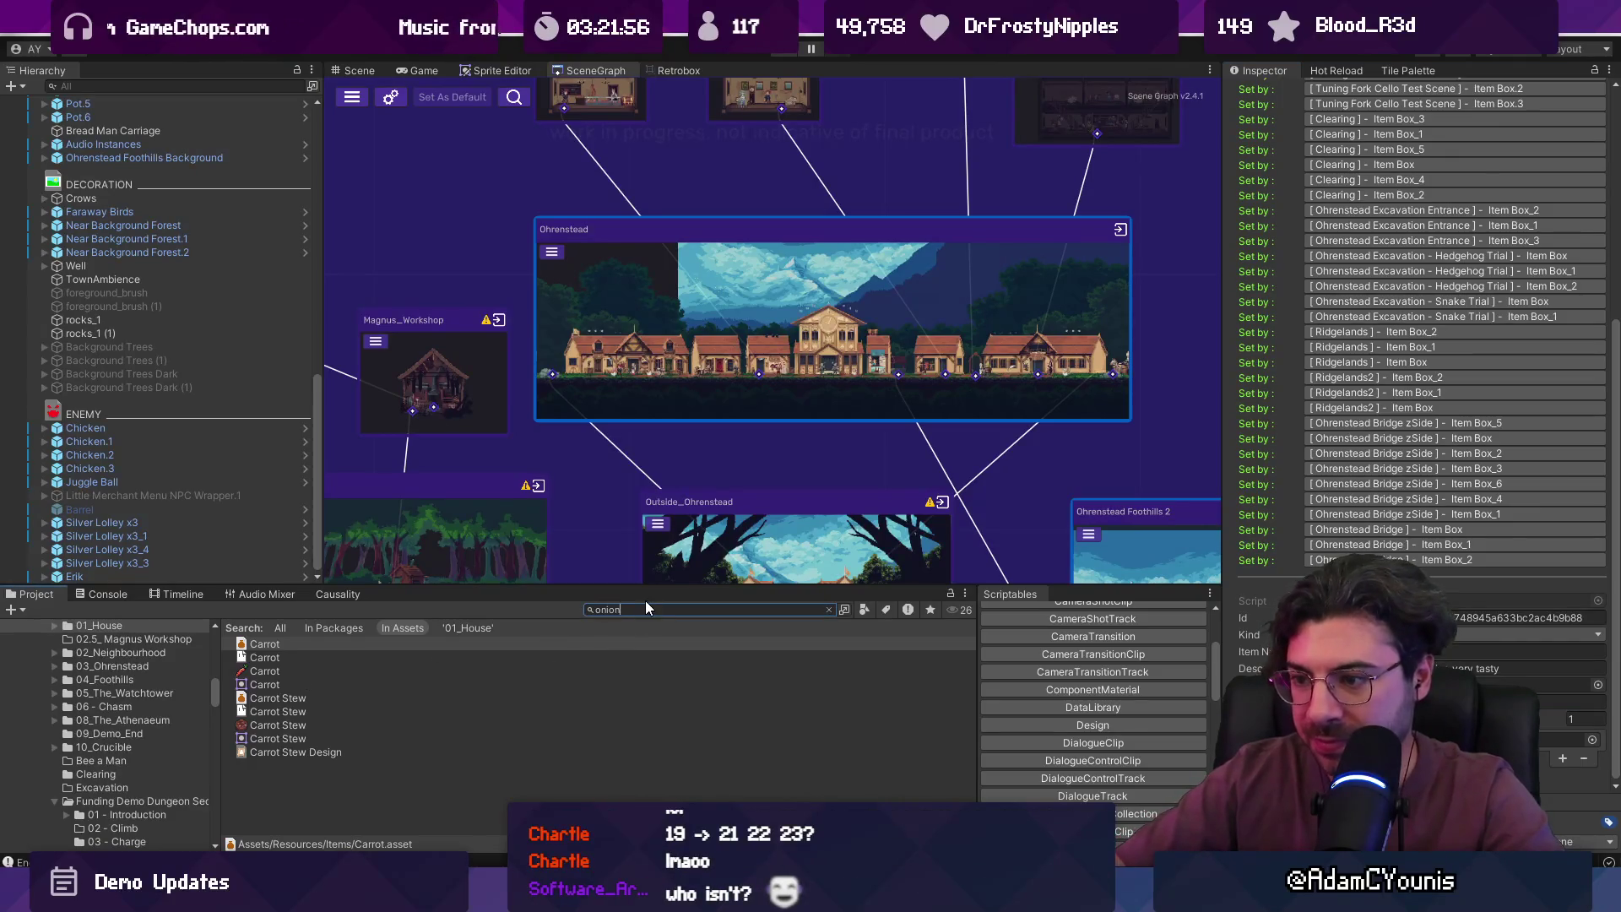
click(276, 645)
click(1401, 448)
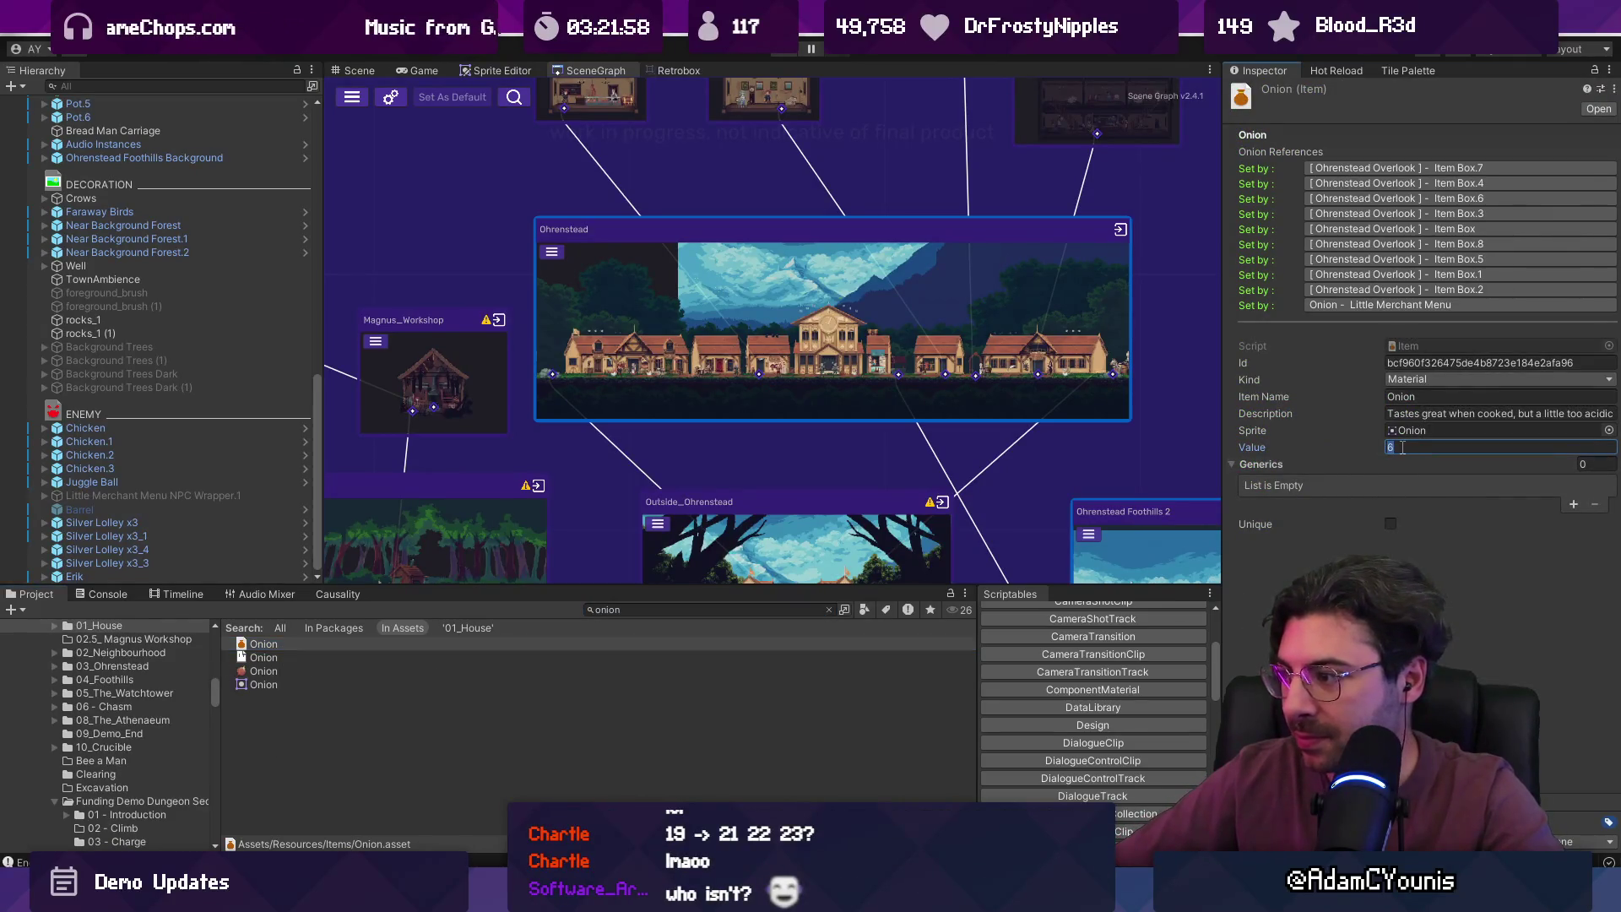
text(7)
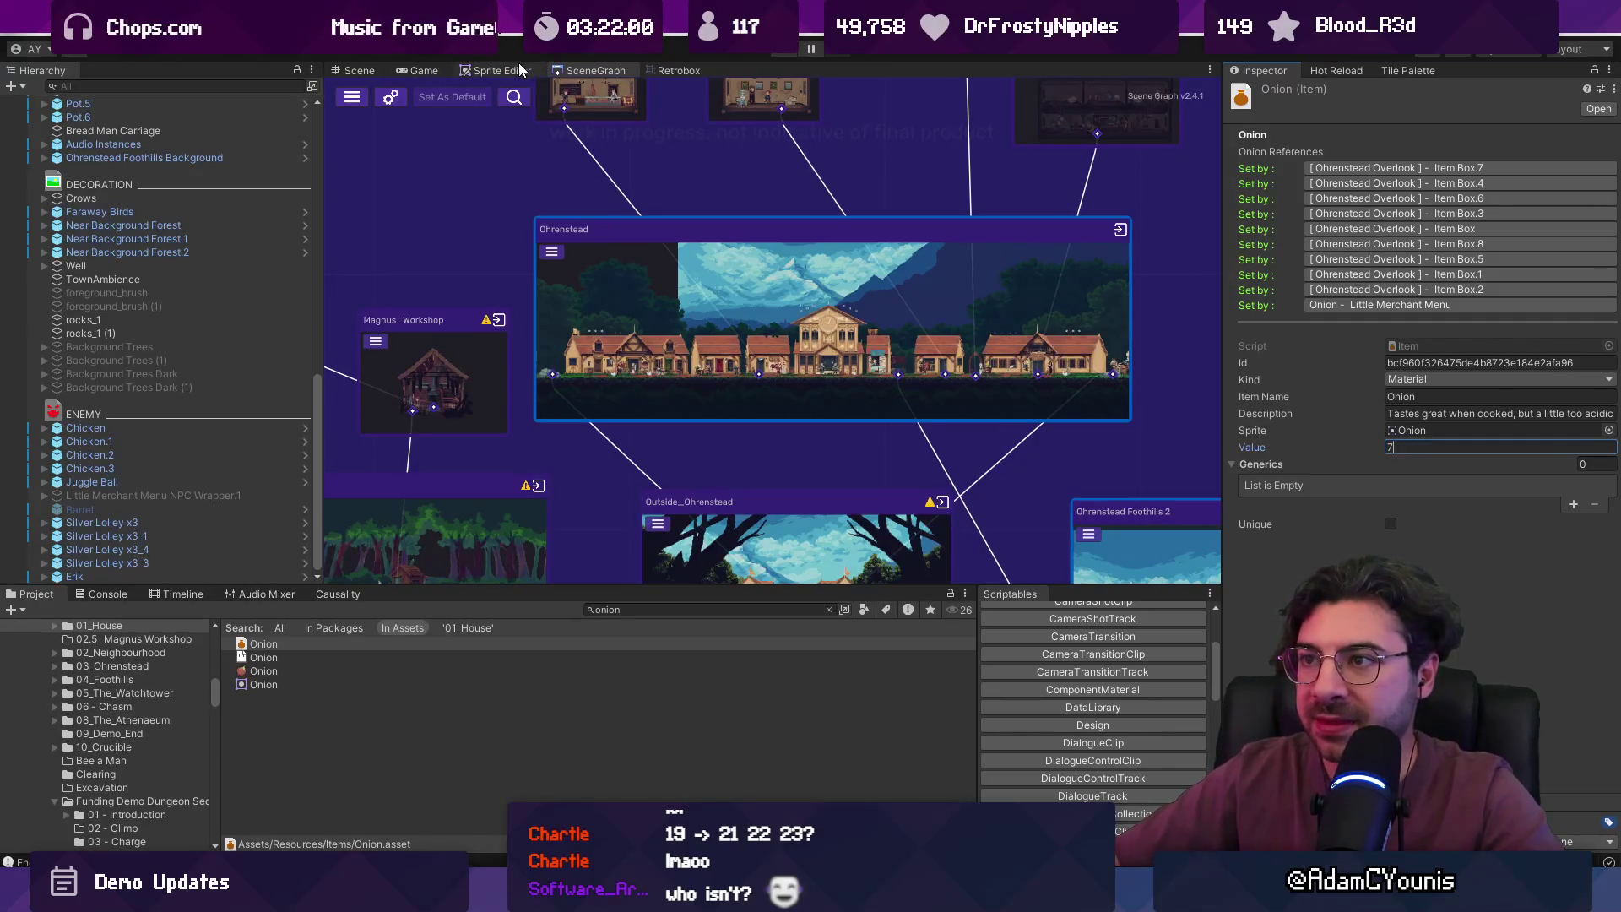
scroll(642, 295, down, 3)
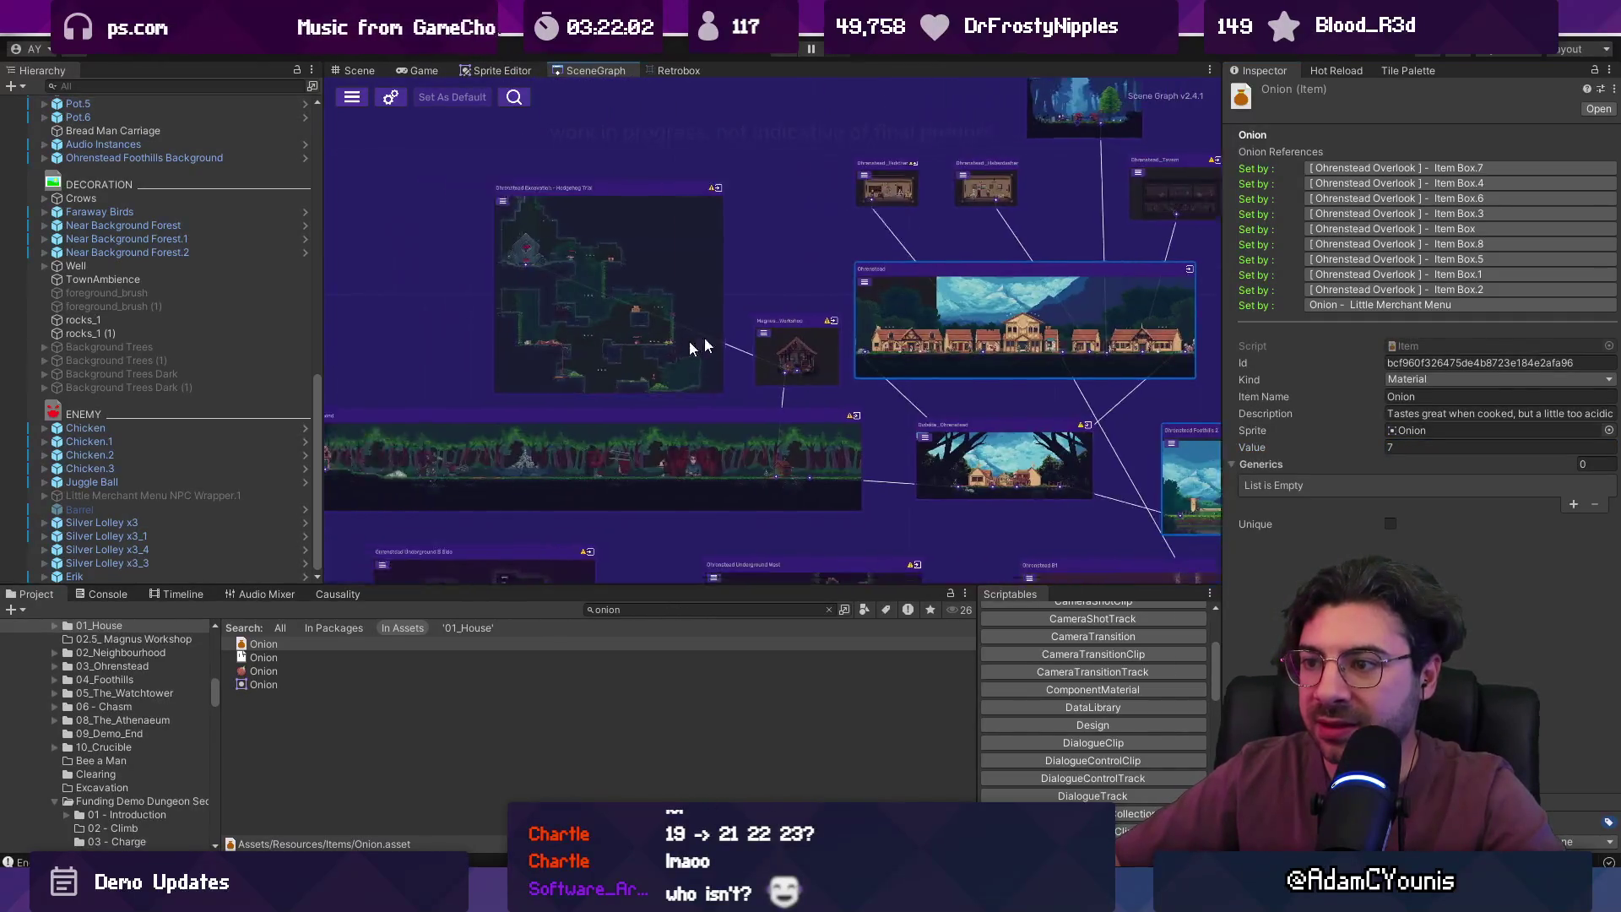
- Open the Armins House scene from the SceneGraph and enter Play mode
click(671, 360)
double_click(672, 360)
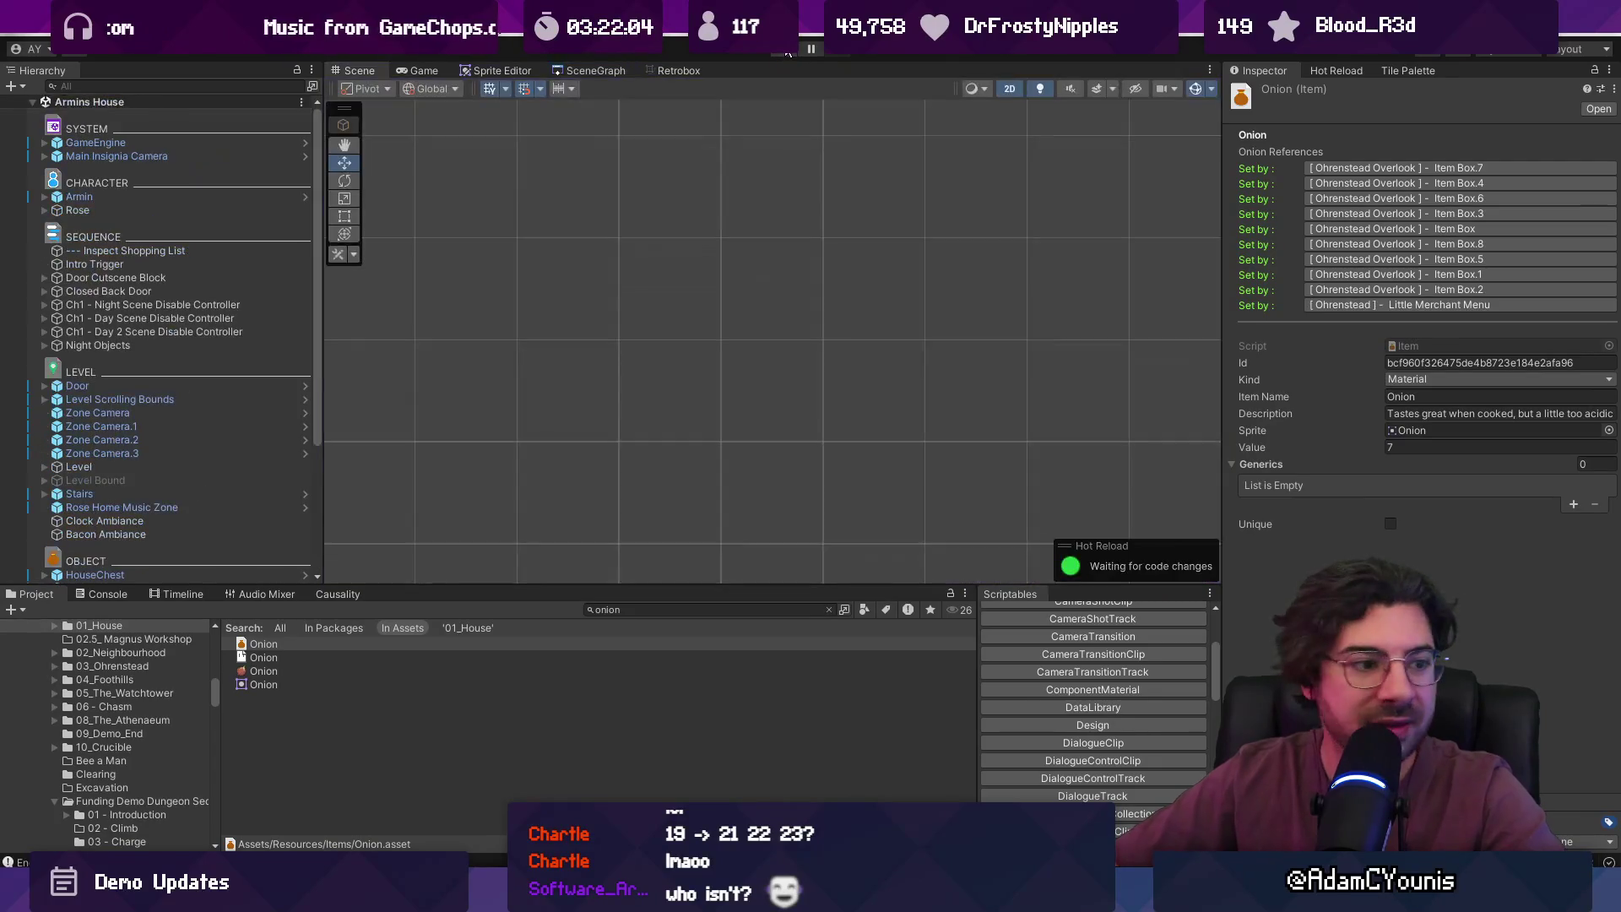
click(788, 50)
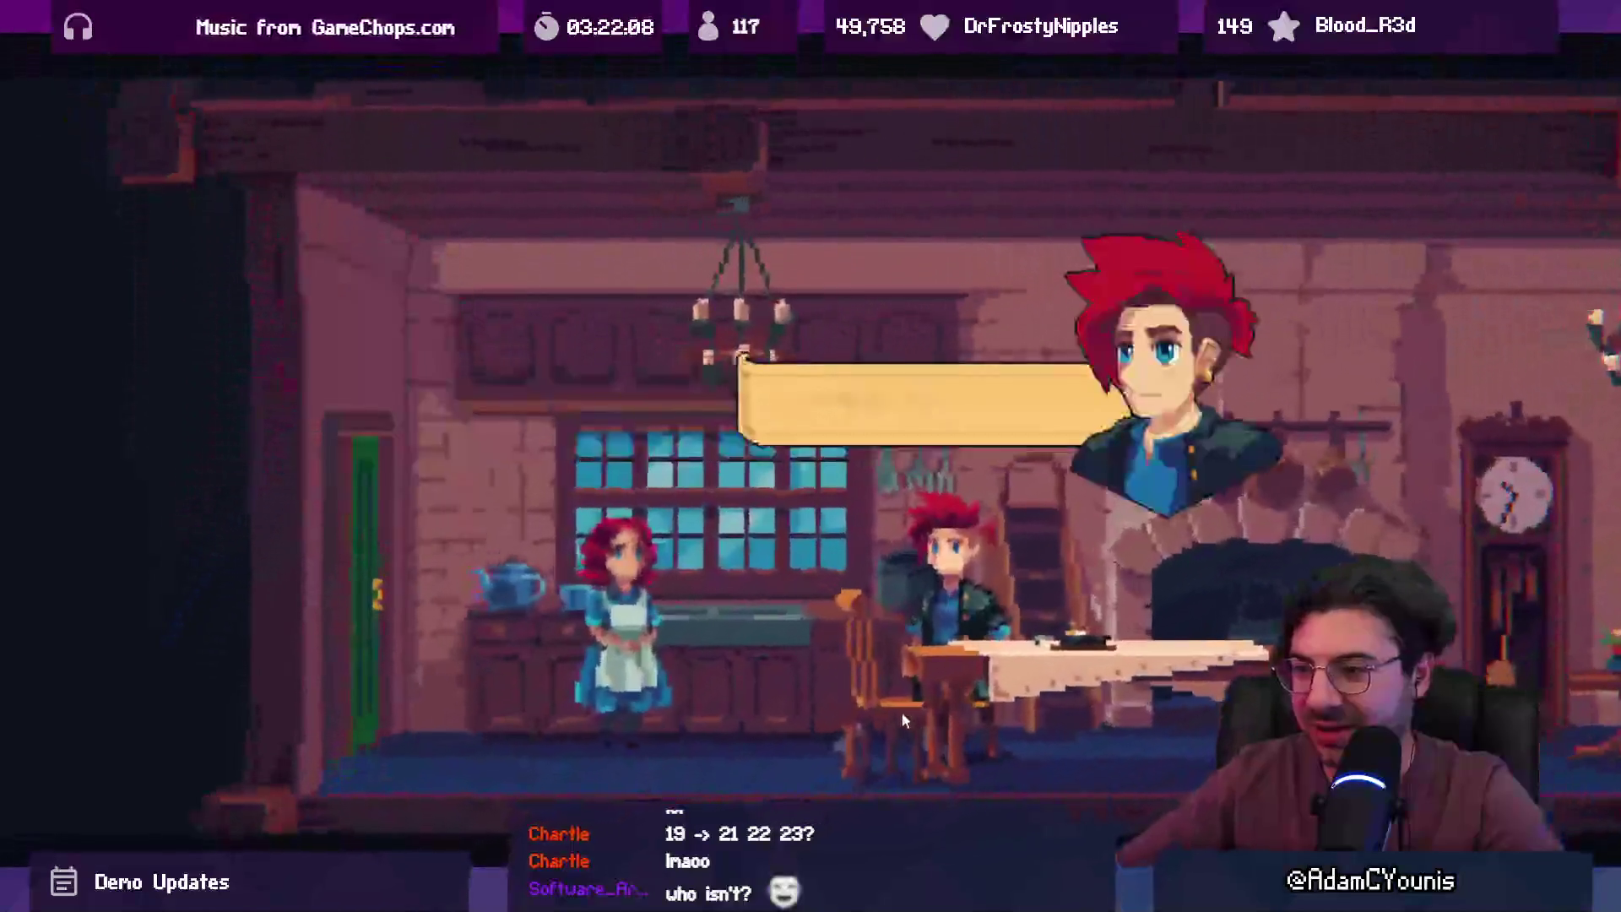
- Advance through Rose's Carrot Stew cutscene dialogue and walk Armin out of the house
key(space)
key(space)
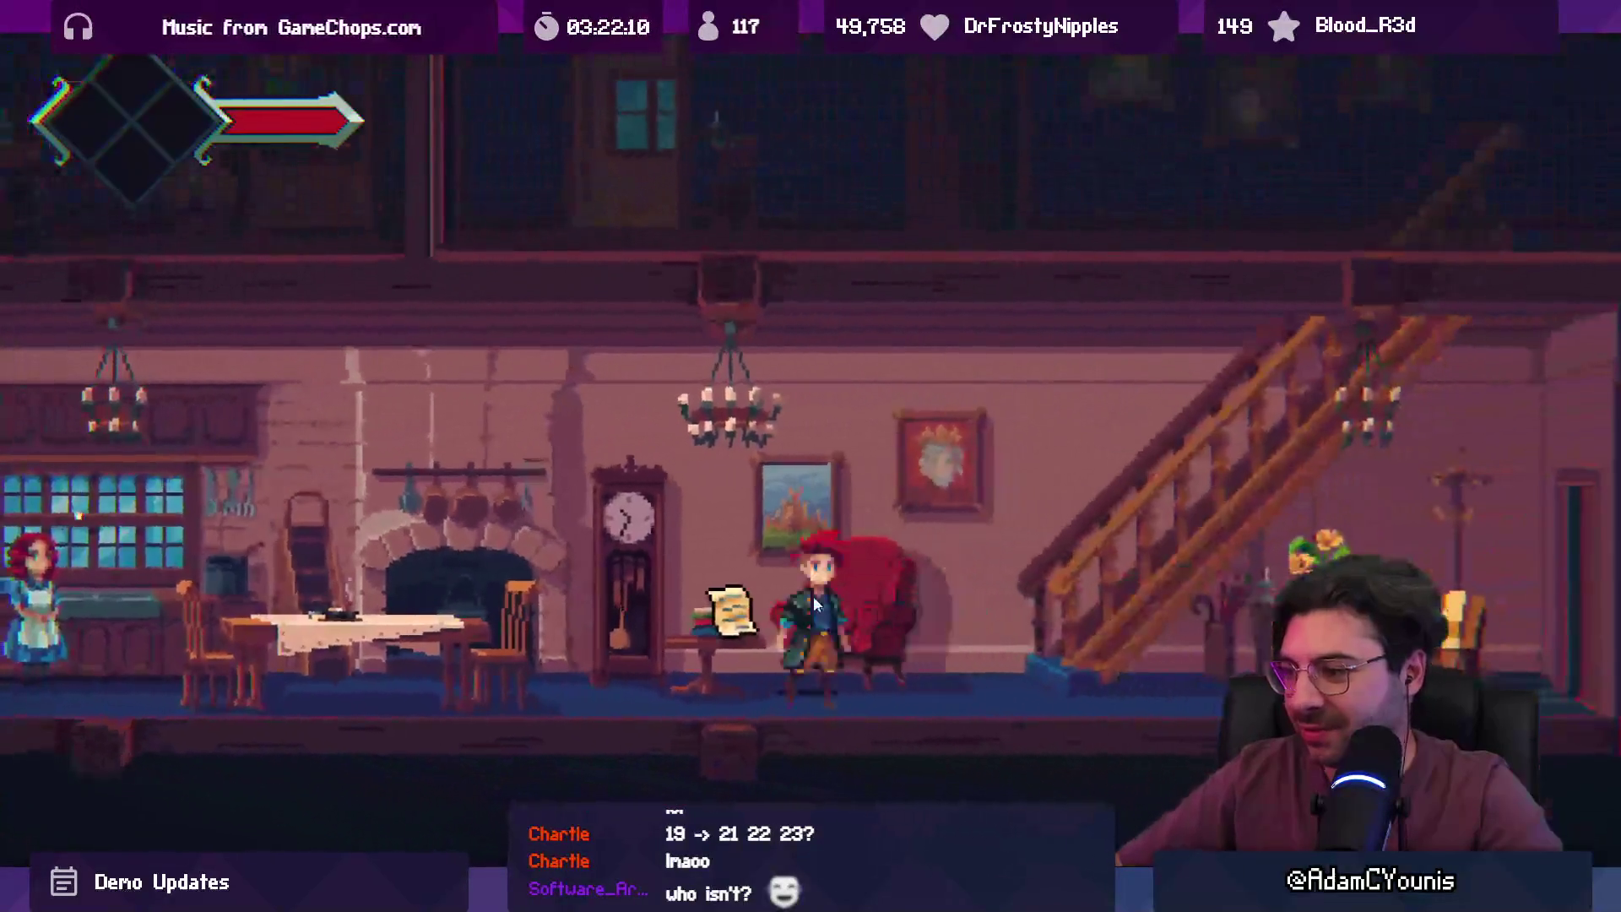
key(space)
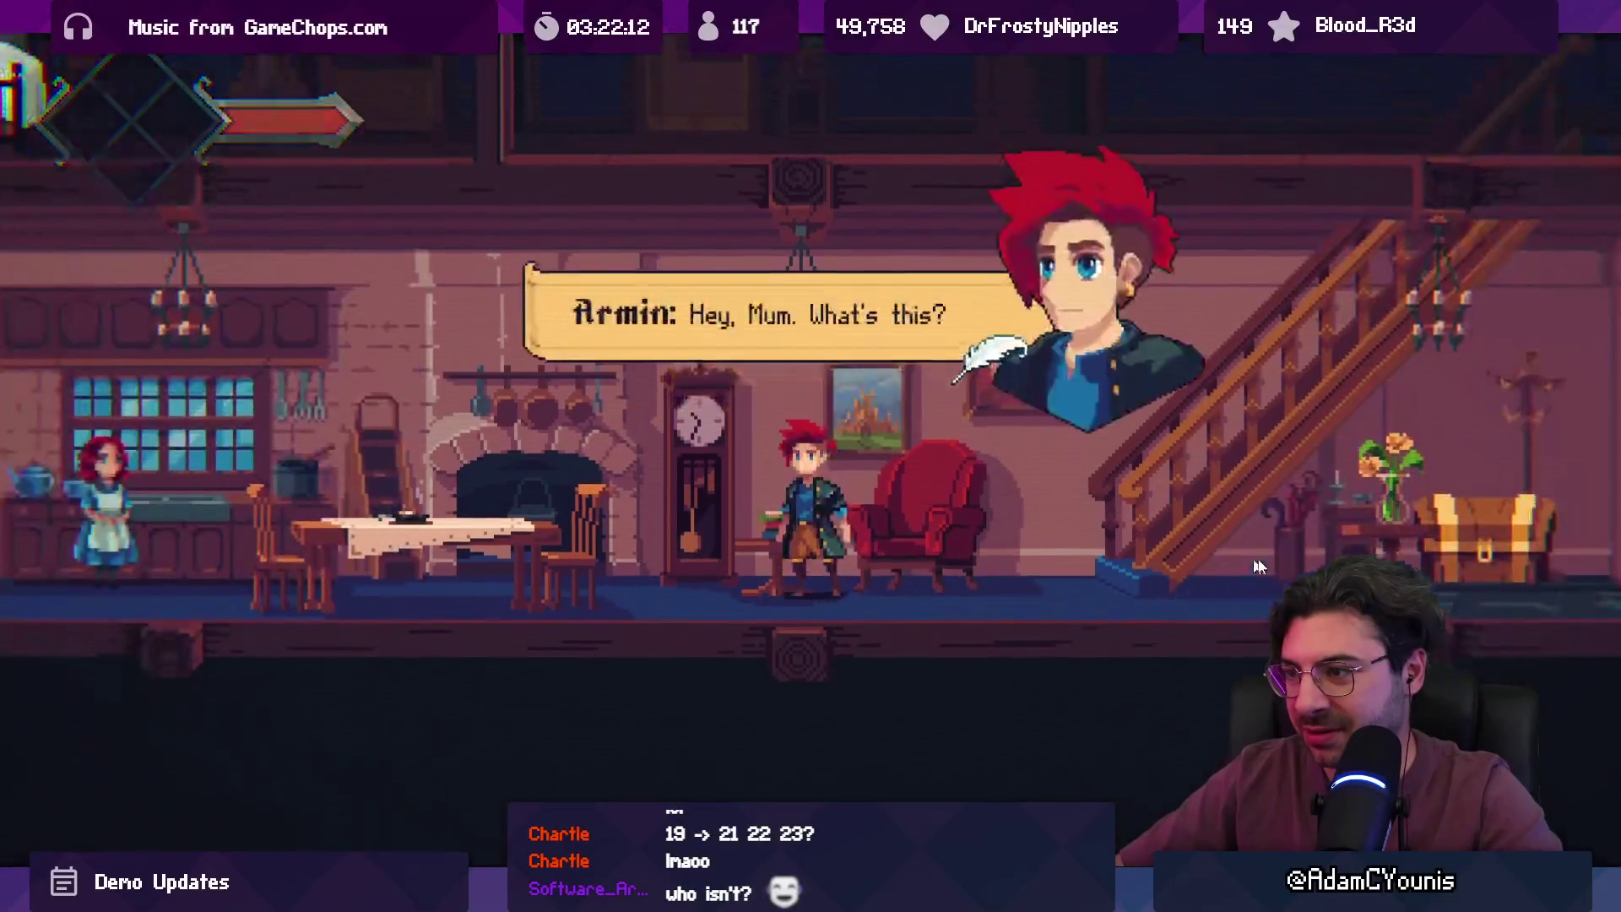
key(space)
key(space)
key(space)
key(space)
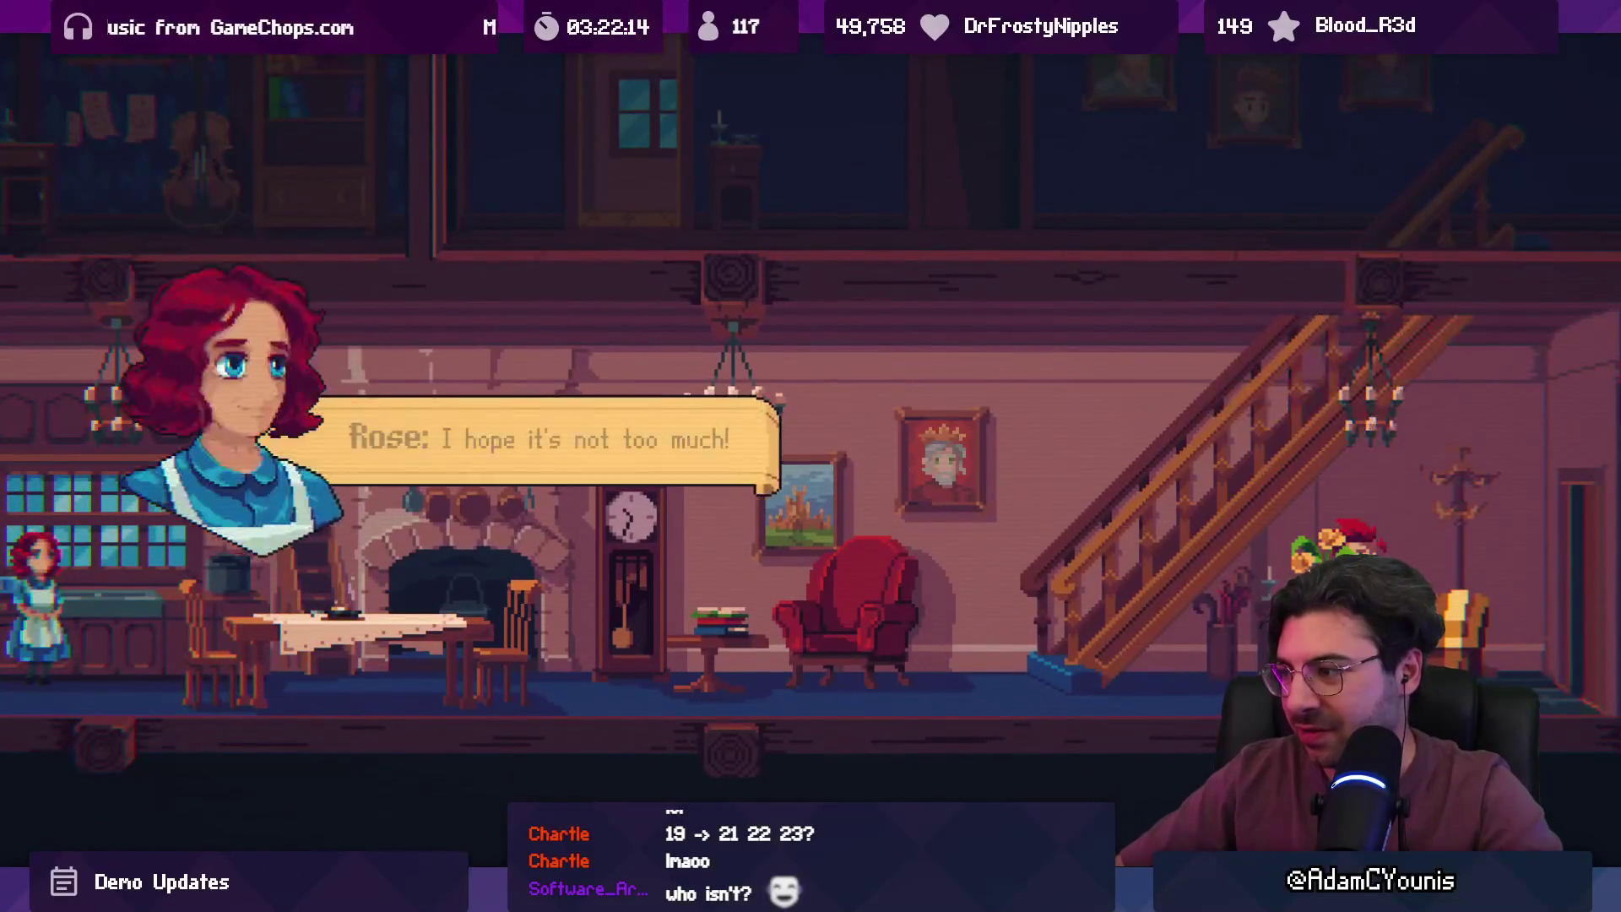
key(space)
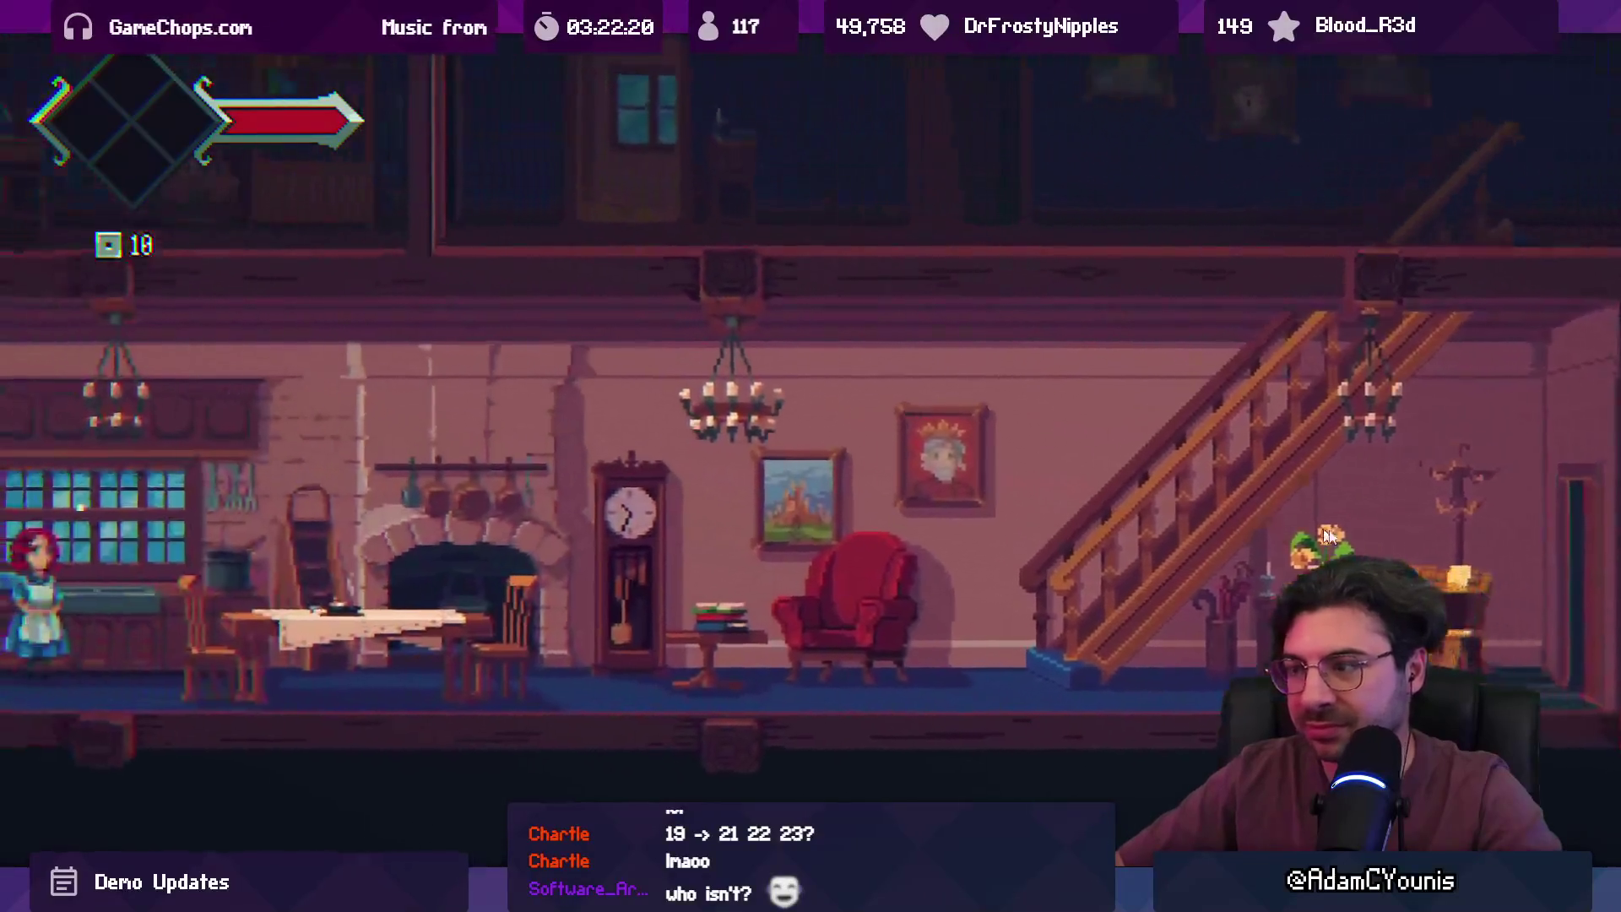
key(Right)
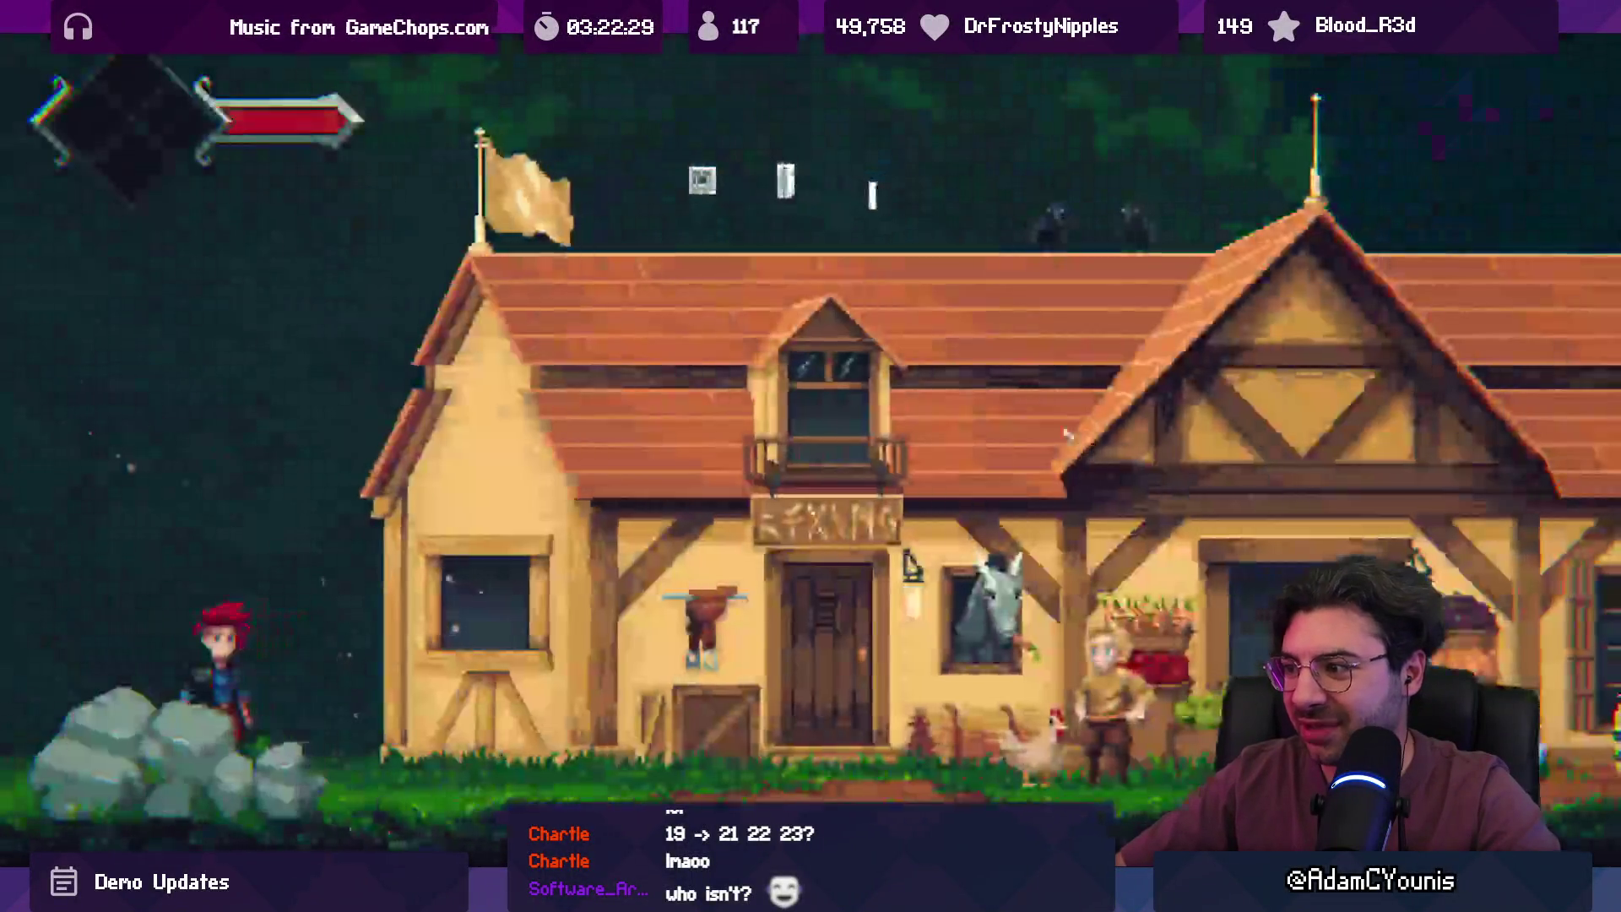
- Run across Ohrenstead's rooftops, open the chest for the Ohren Key, then stop the playtest
key(space)
key(Right)
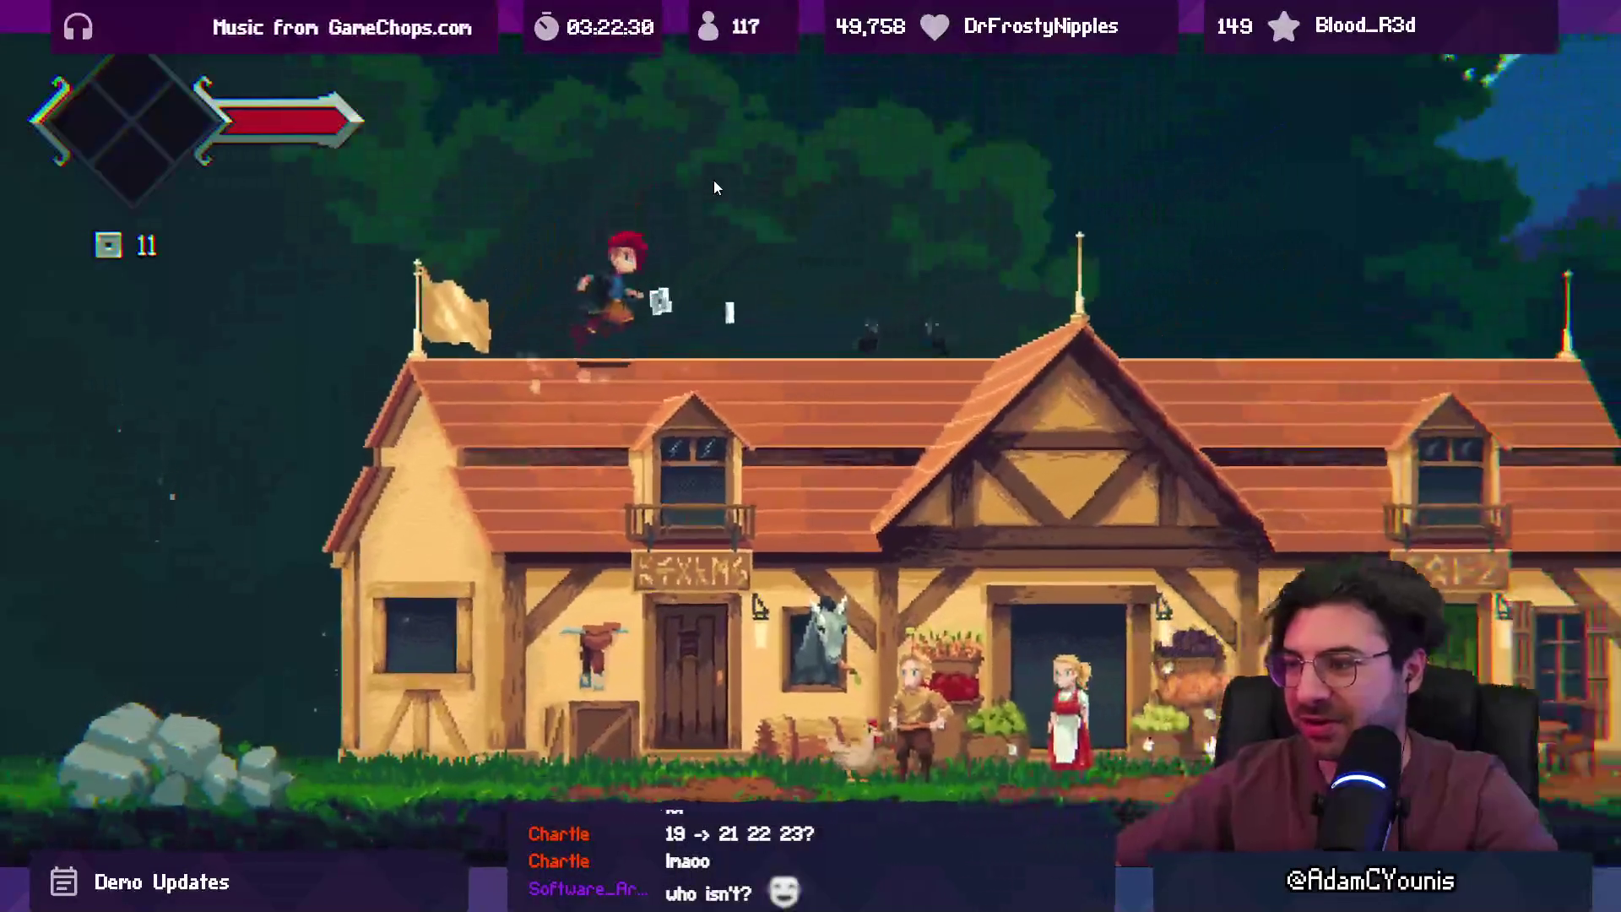
key(space)
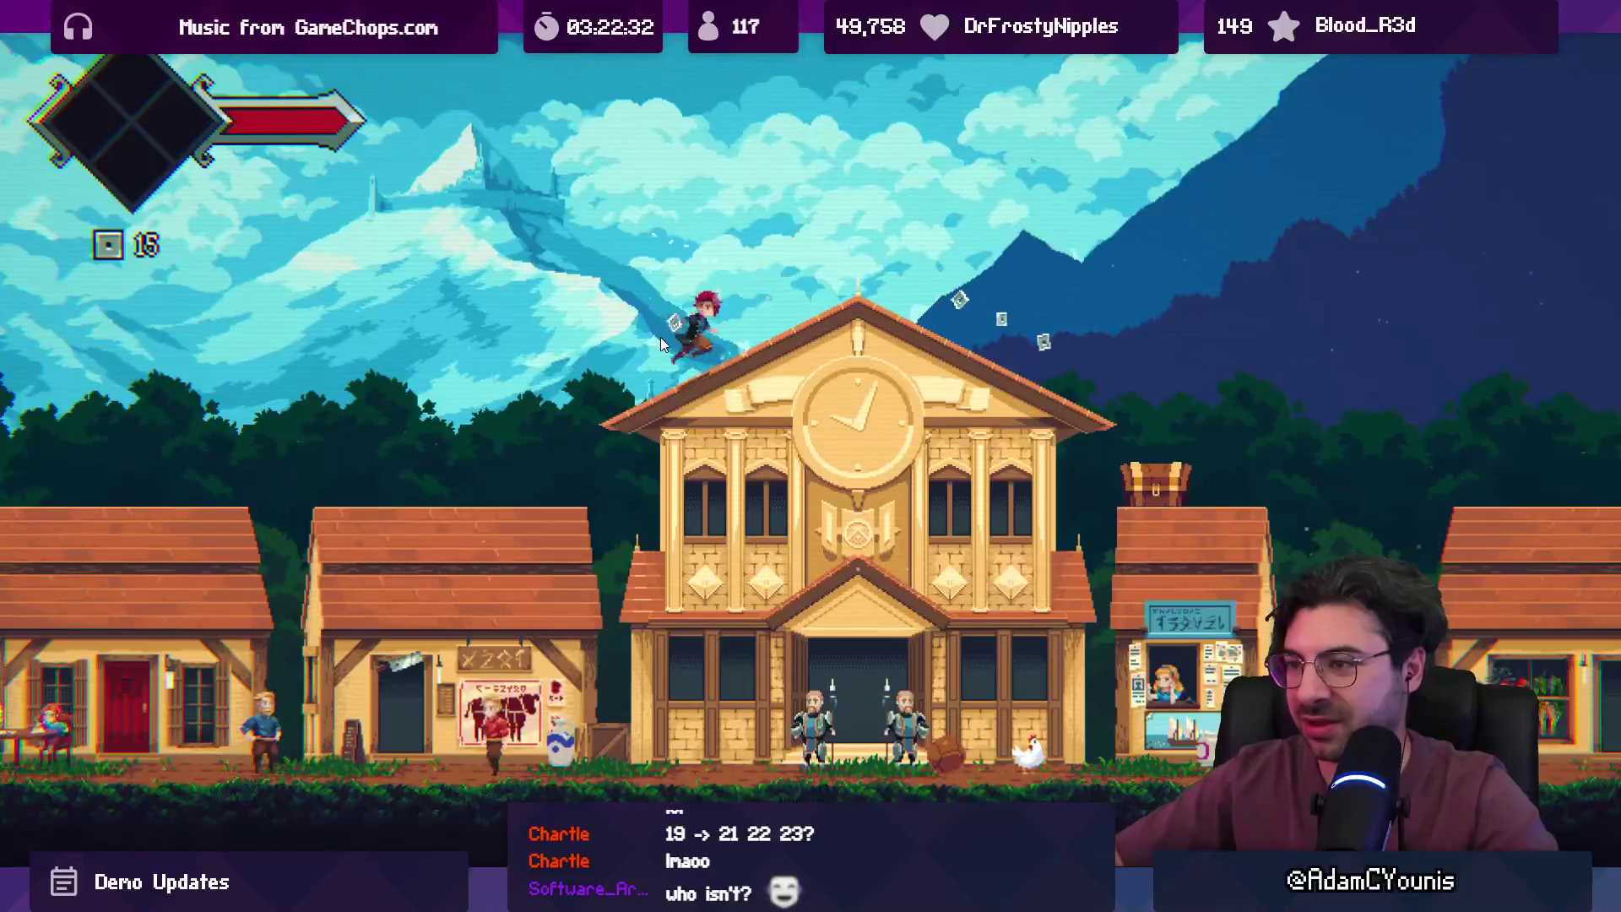
key(Right)
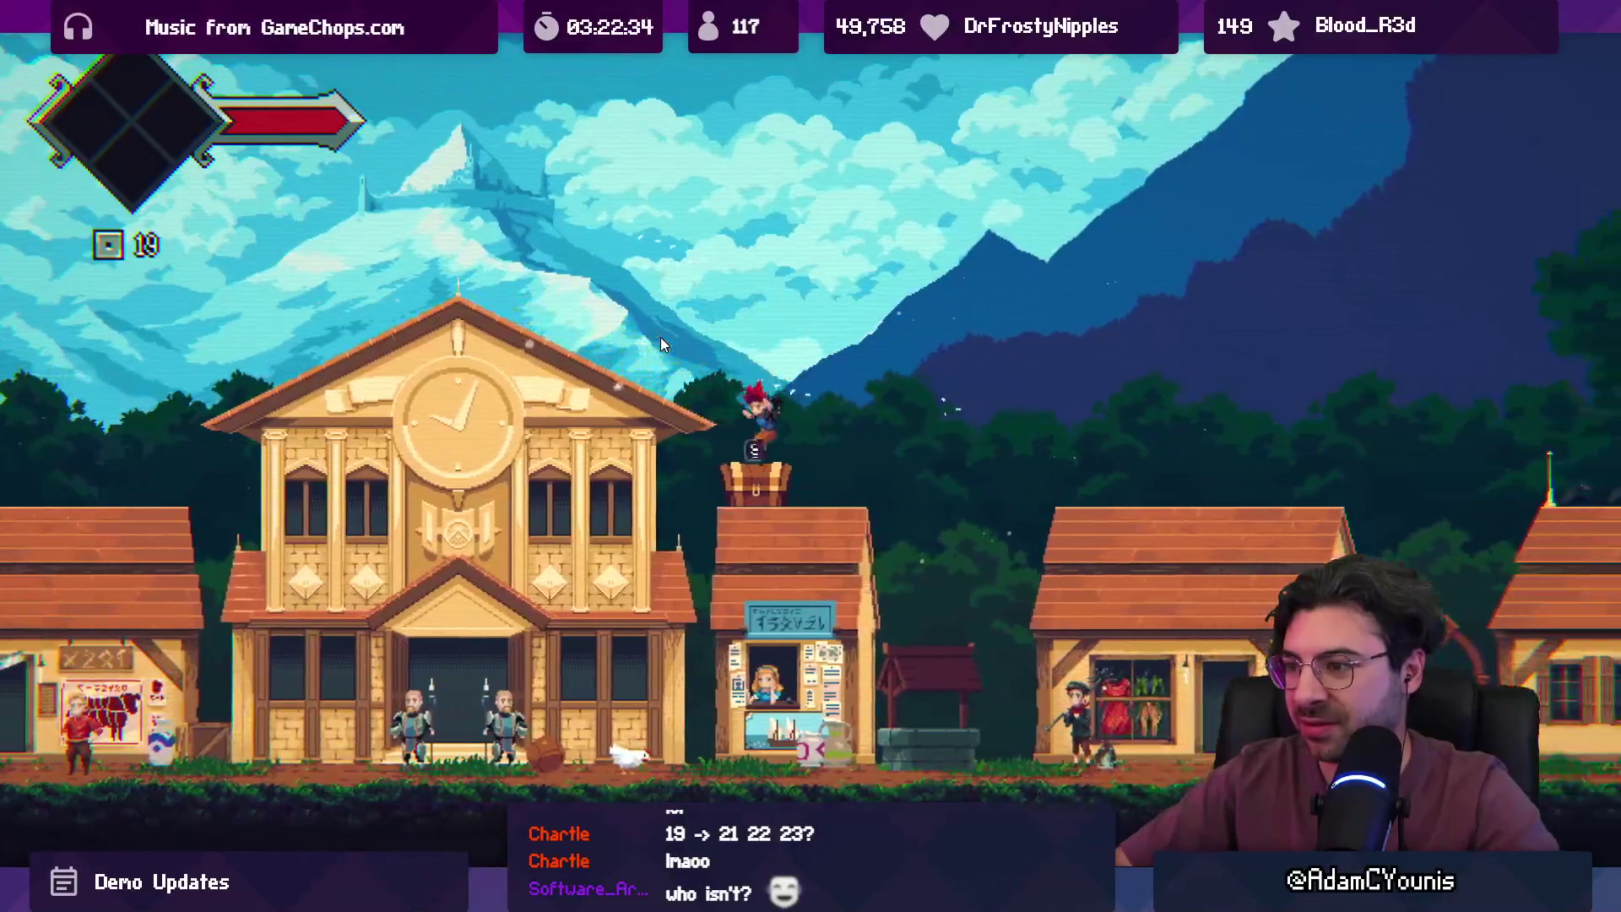
key(Up)
key(Right)
key(space)
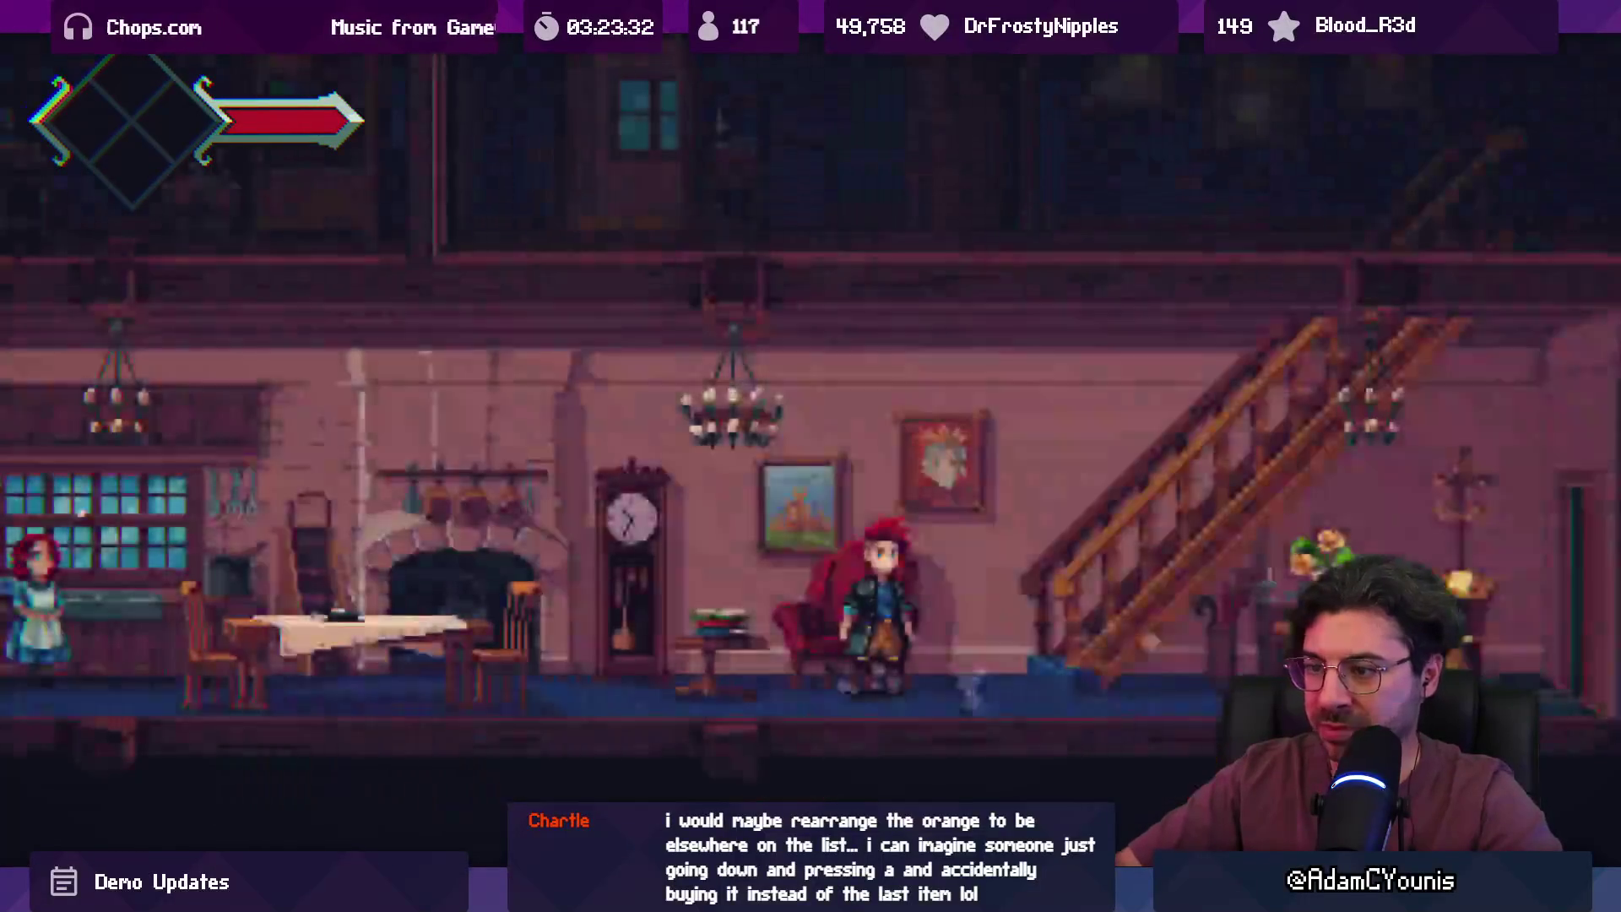
click(785, 52)
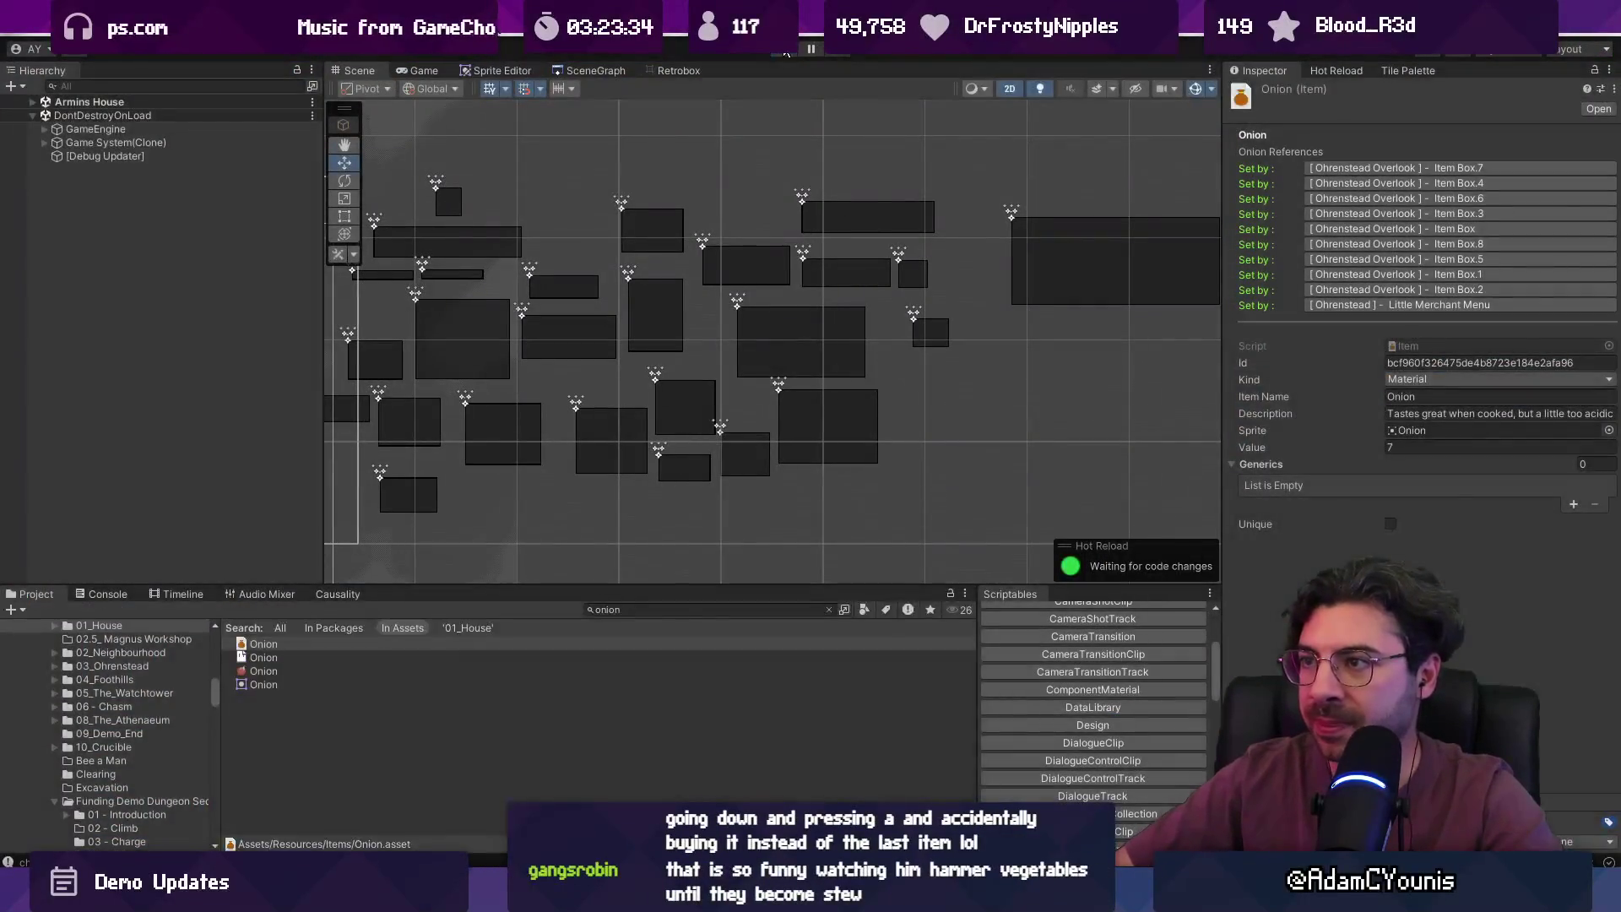
- Find the Carrot Stew item and change its Kind from Accessory to Key
click(773, 610)
text(carrot stew)
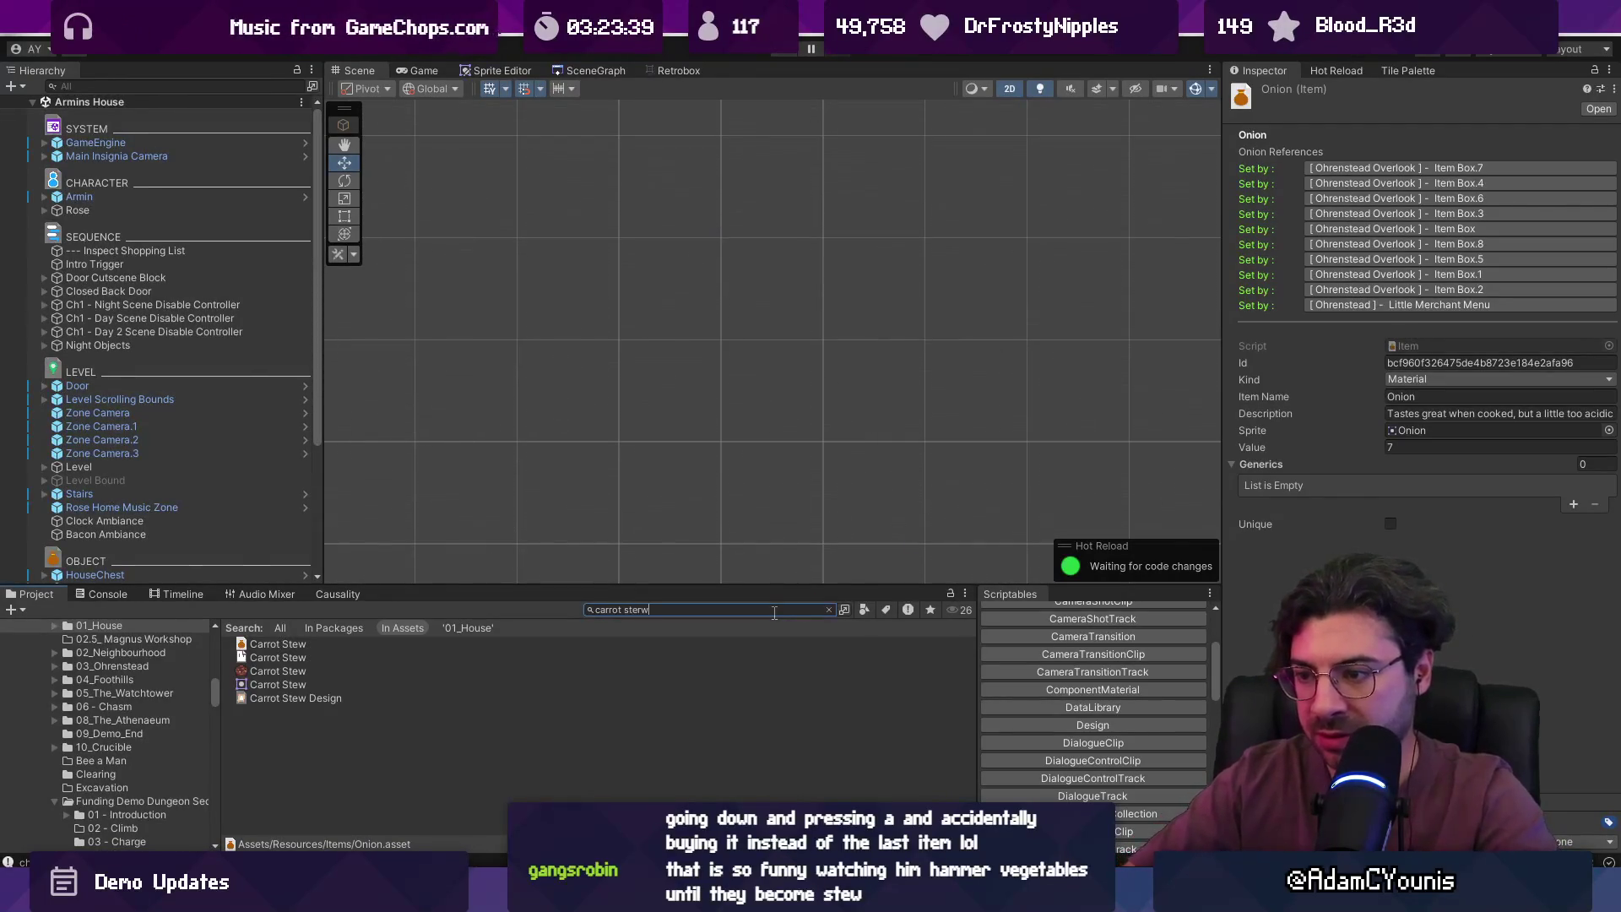
click(342, 644)
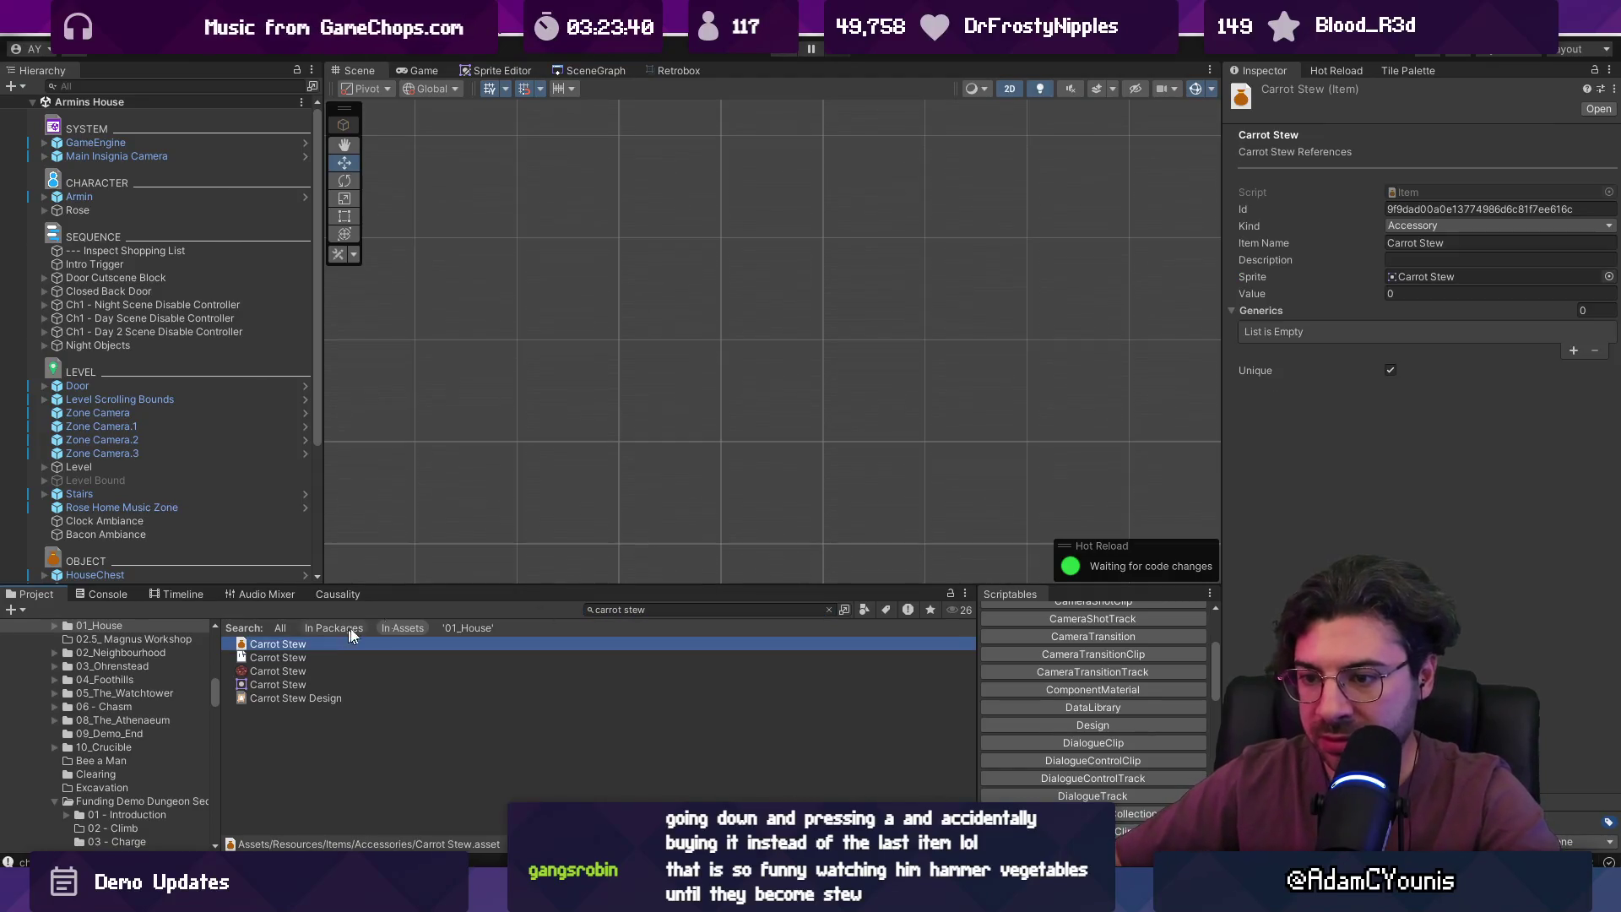
click(1462, 226)
click(1425, 300)
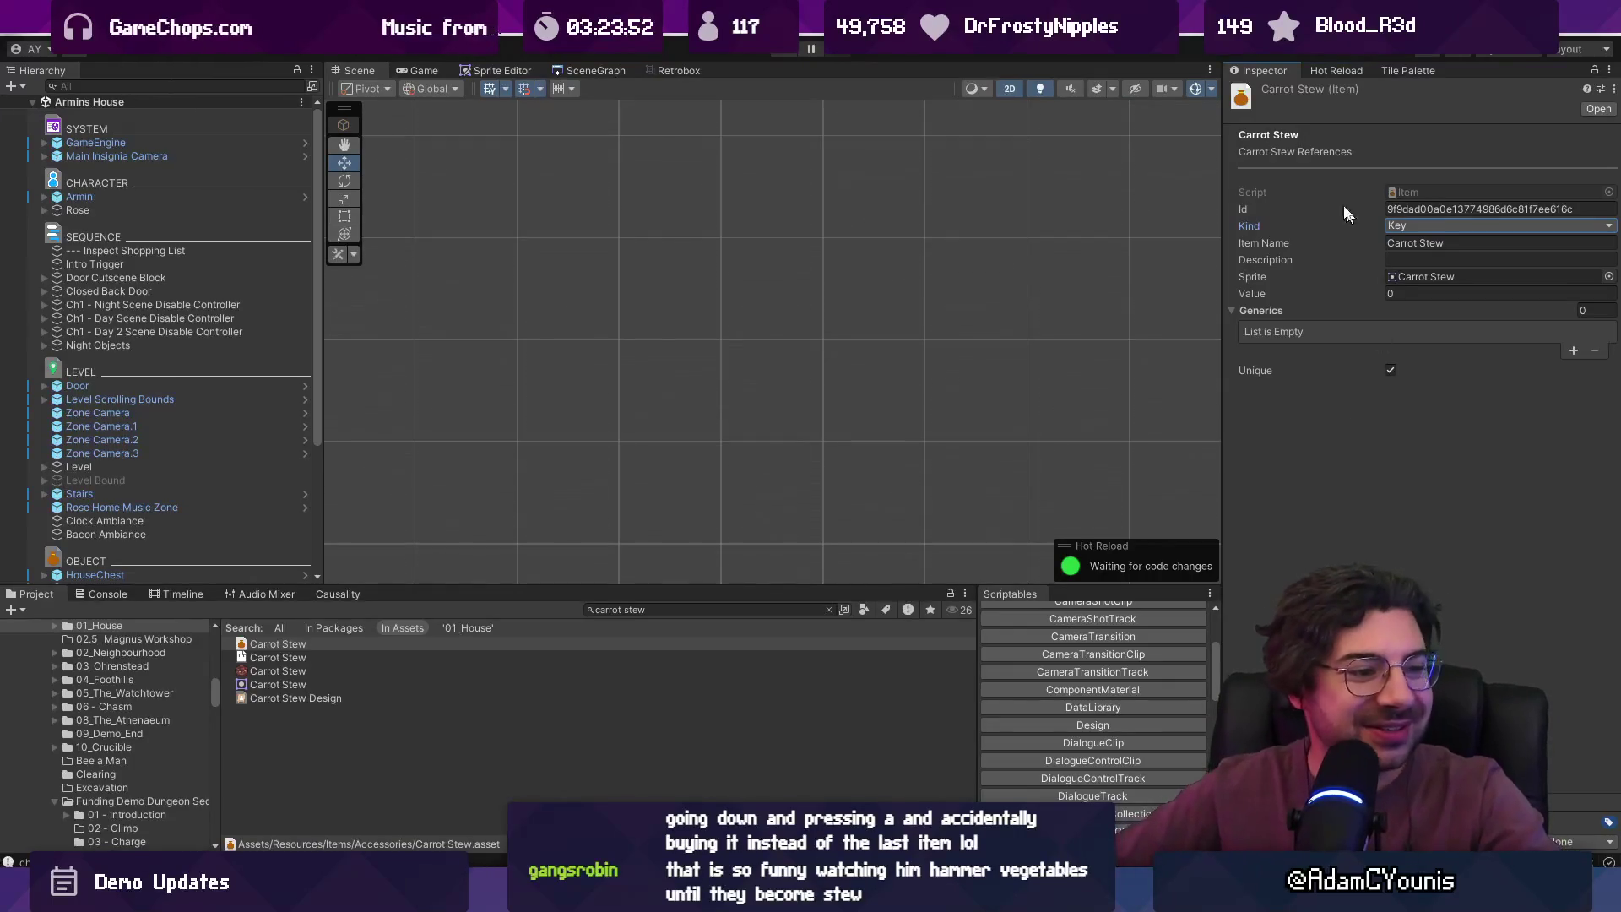
scroll(929, 380, down, 3)
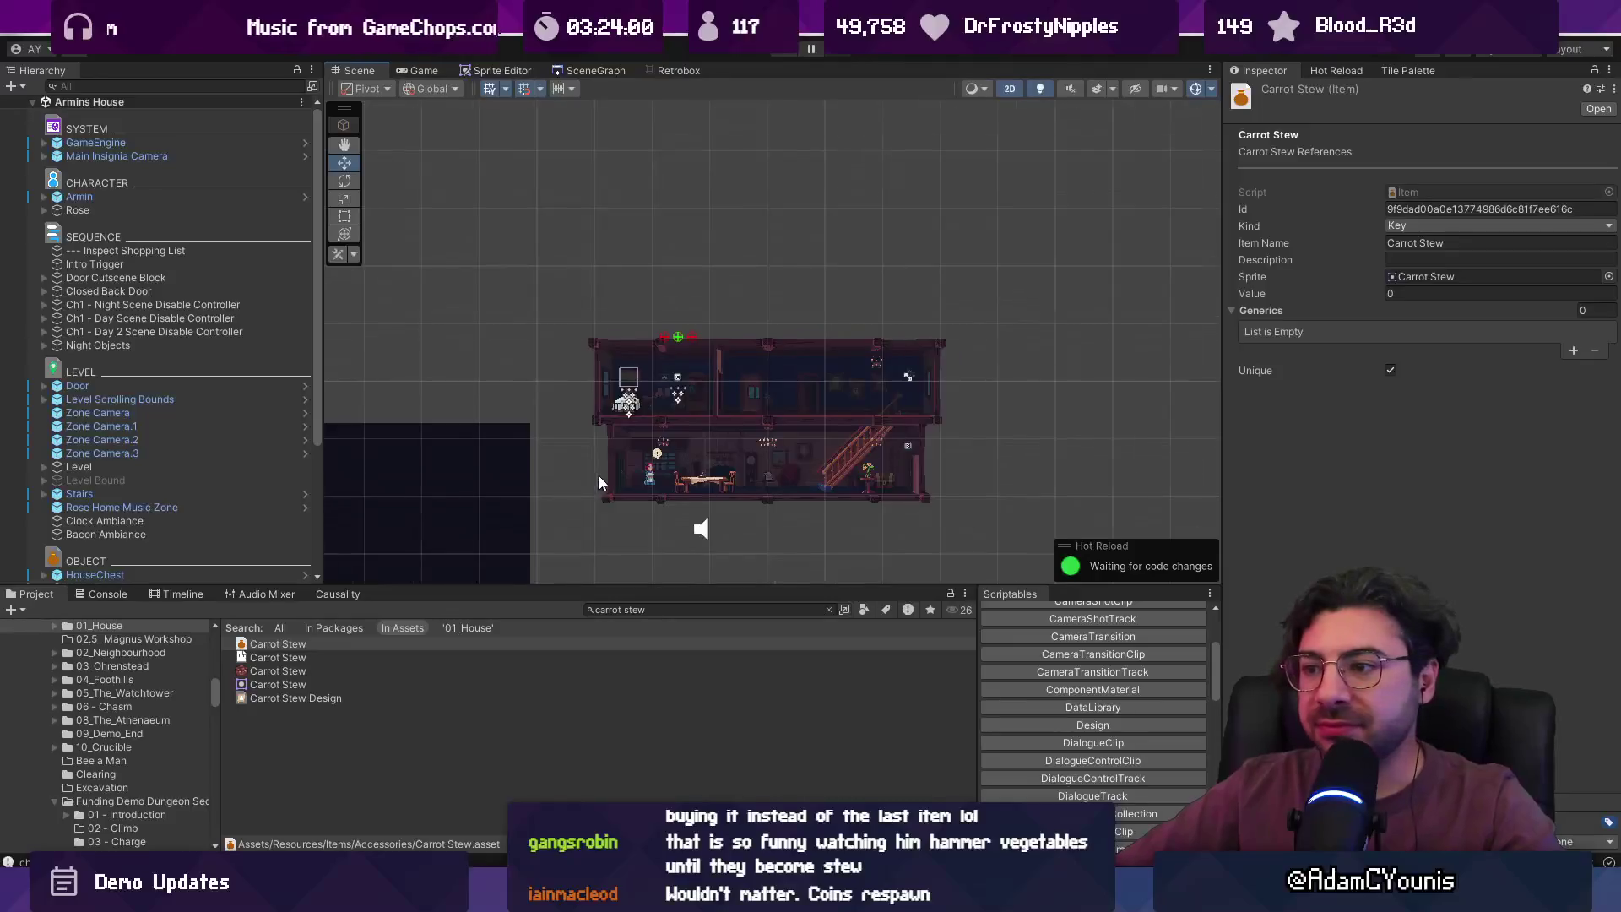
- Select Rose and add an empty sixth slot to her Sequences list
scroll(681, 466, up, 5)
click(651, 494)
drag(843, 350, 730, 287)
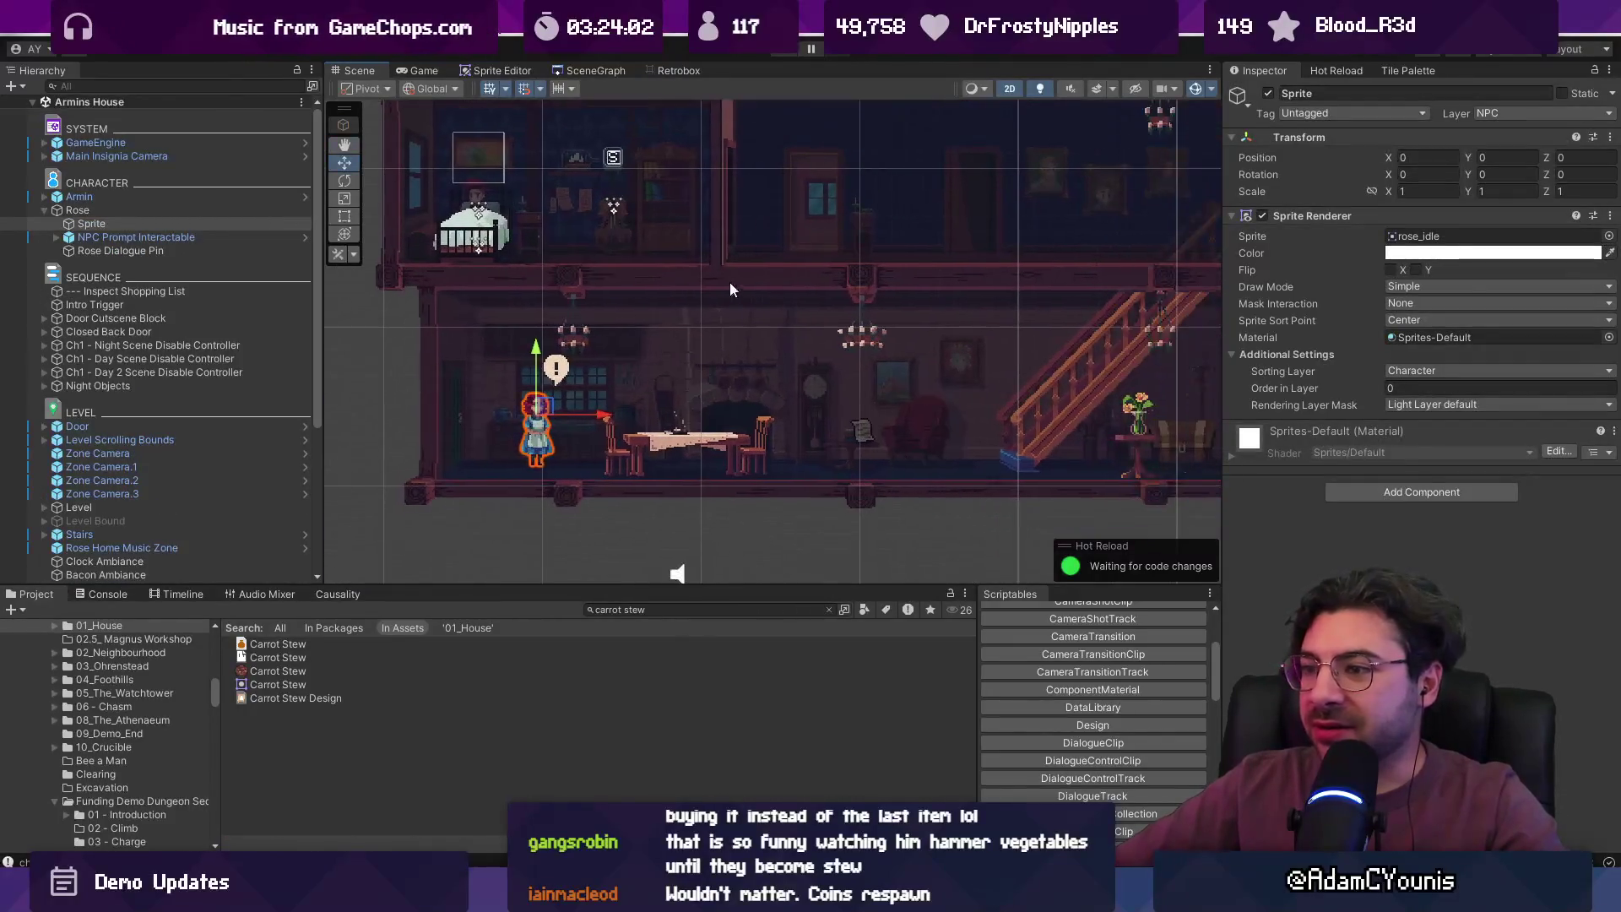
click(194, 209)
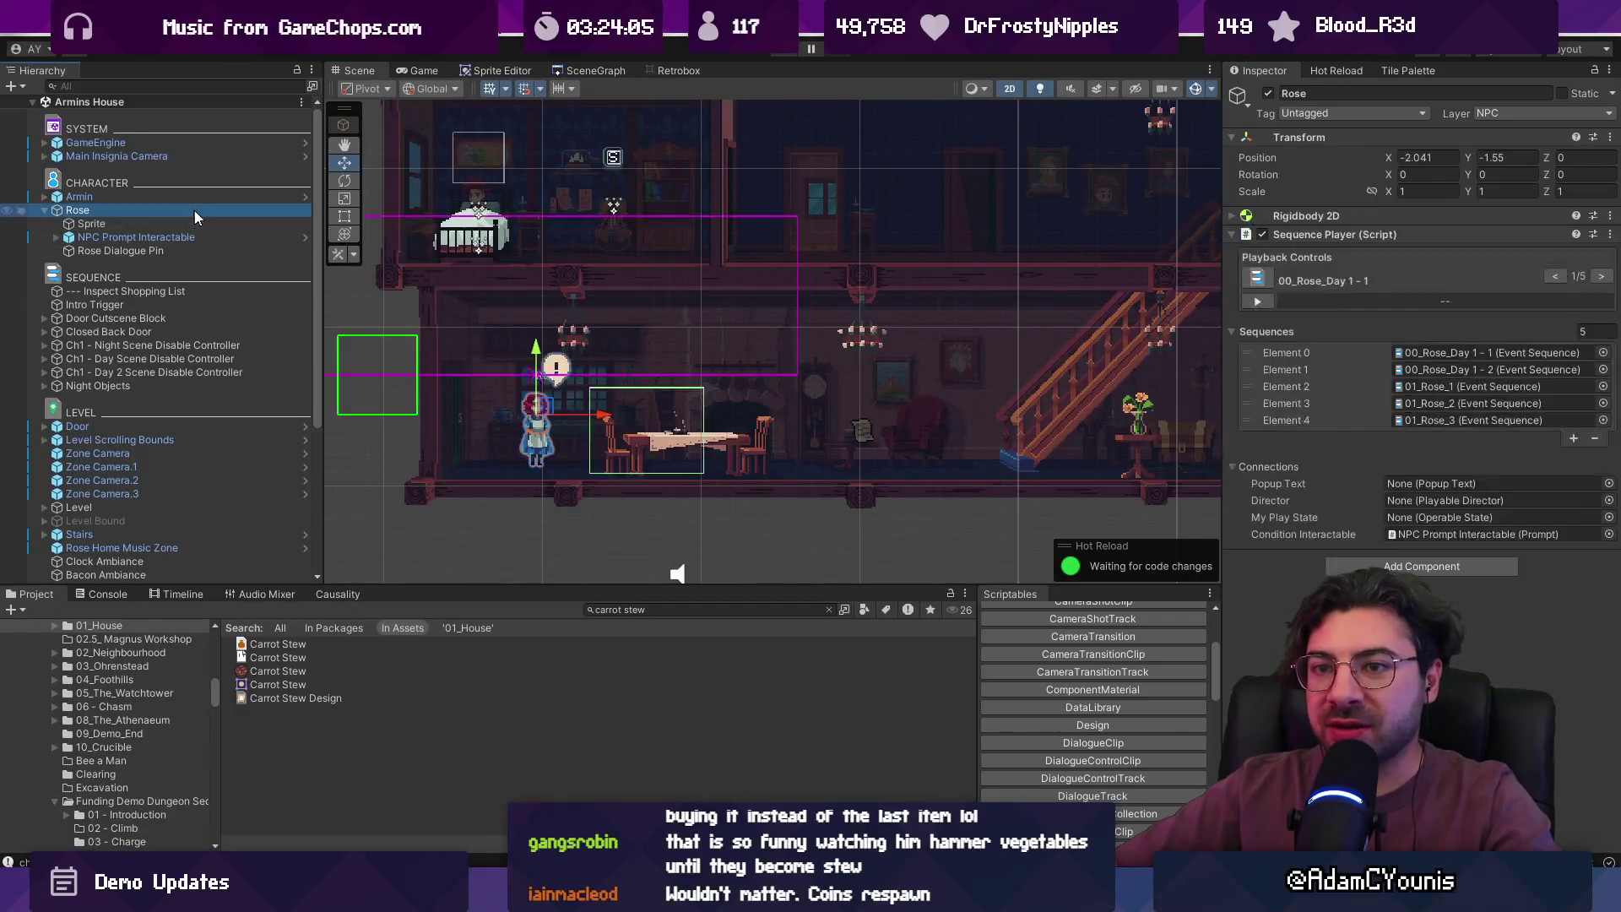
click(1573, 455)
click(1603, 437)
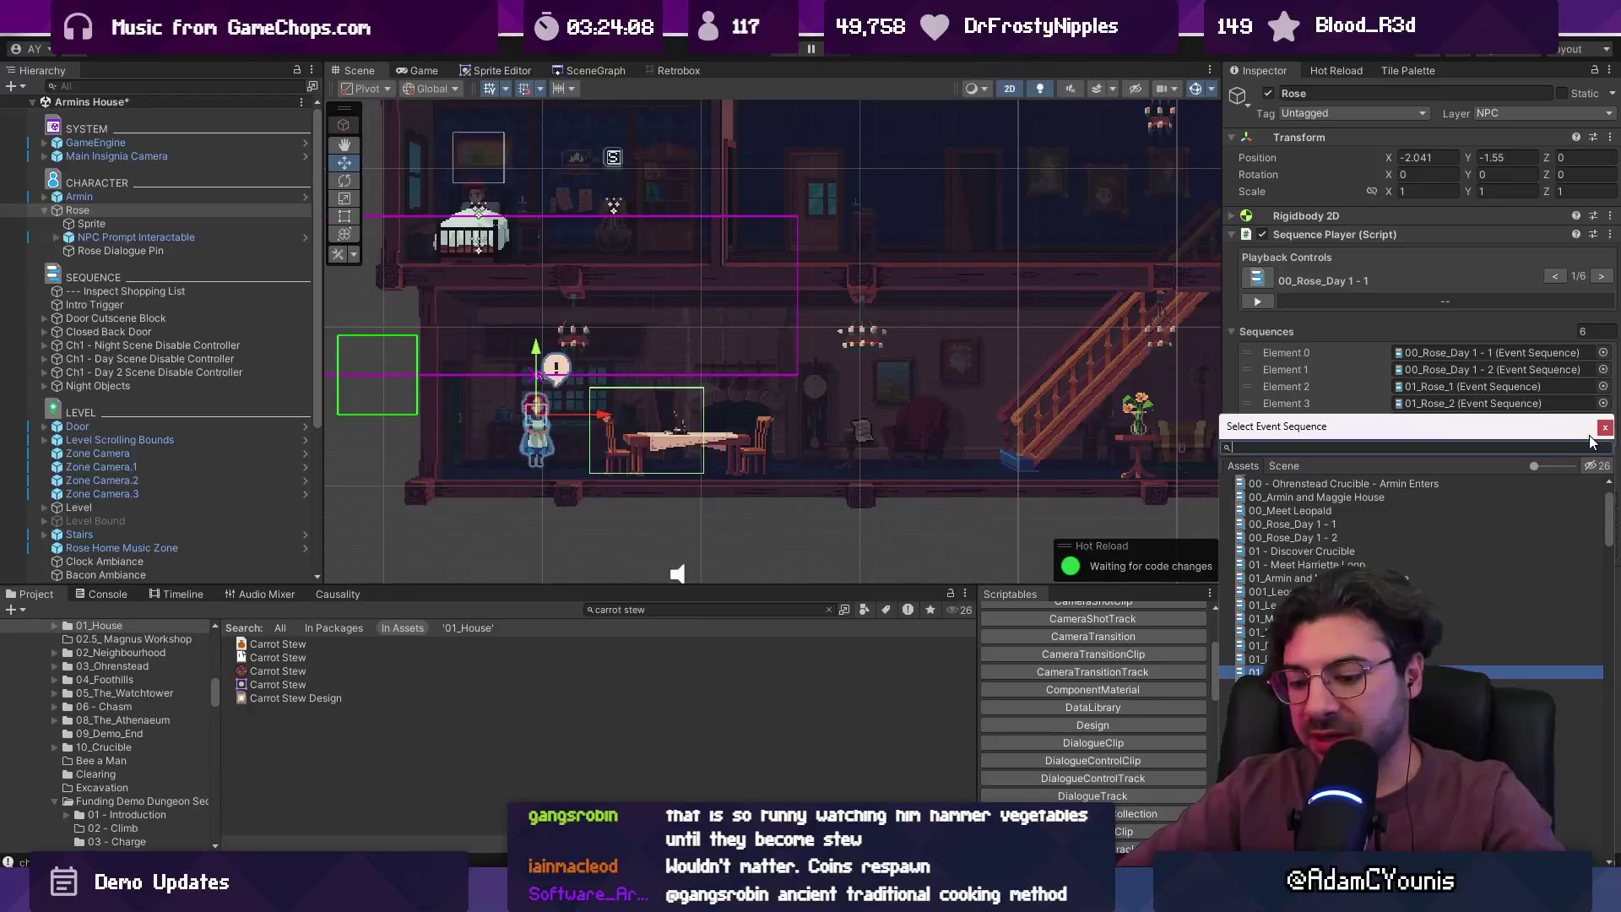
key(Escape)
- Locate Inspect Shopping List to reach the 01_House sequences folder
click(605, 615)
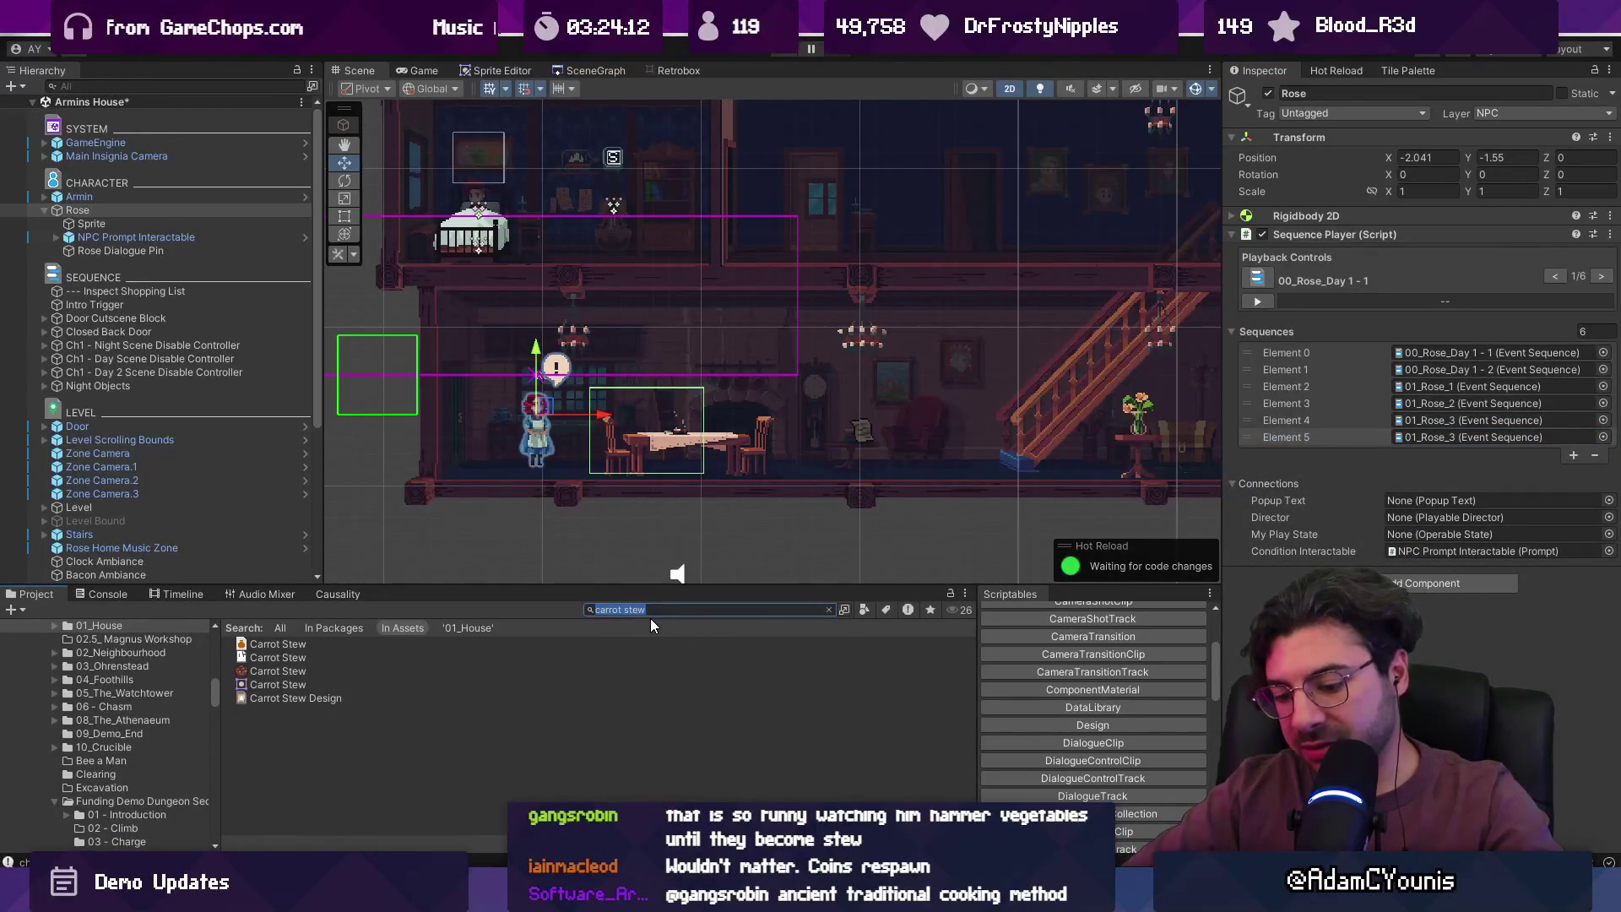
text(shopping)
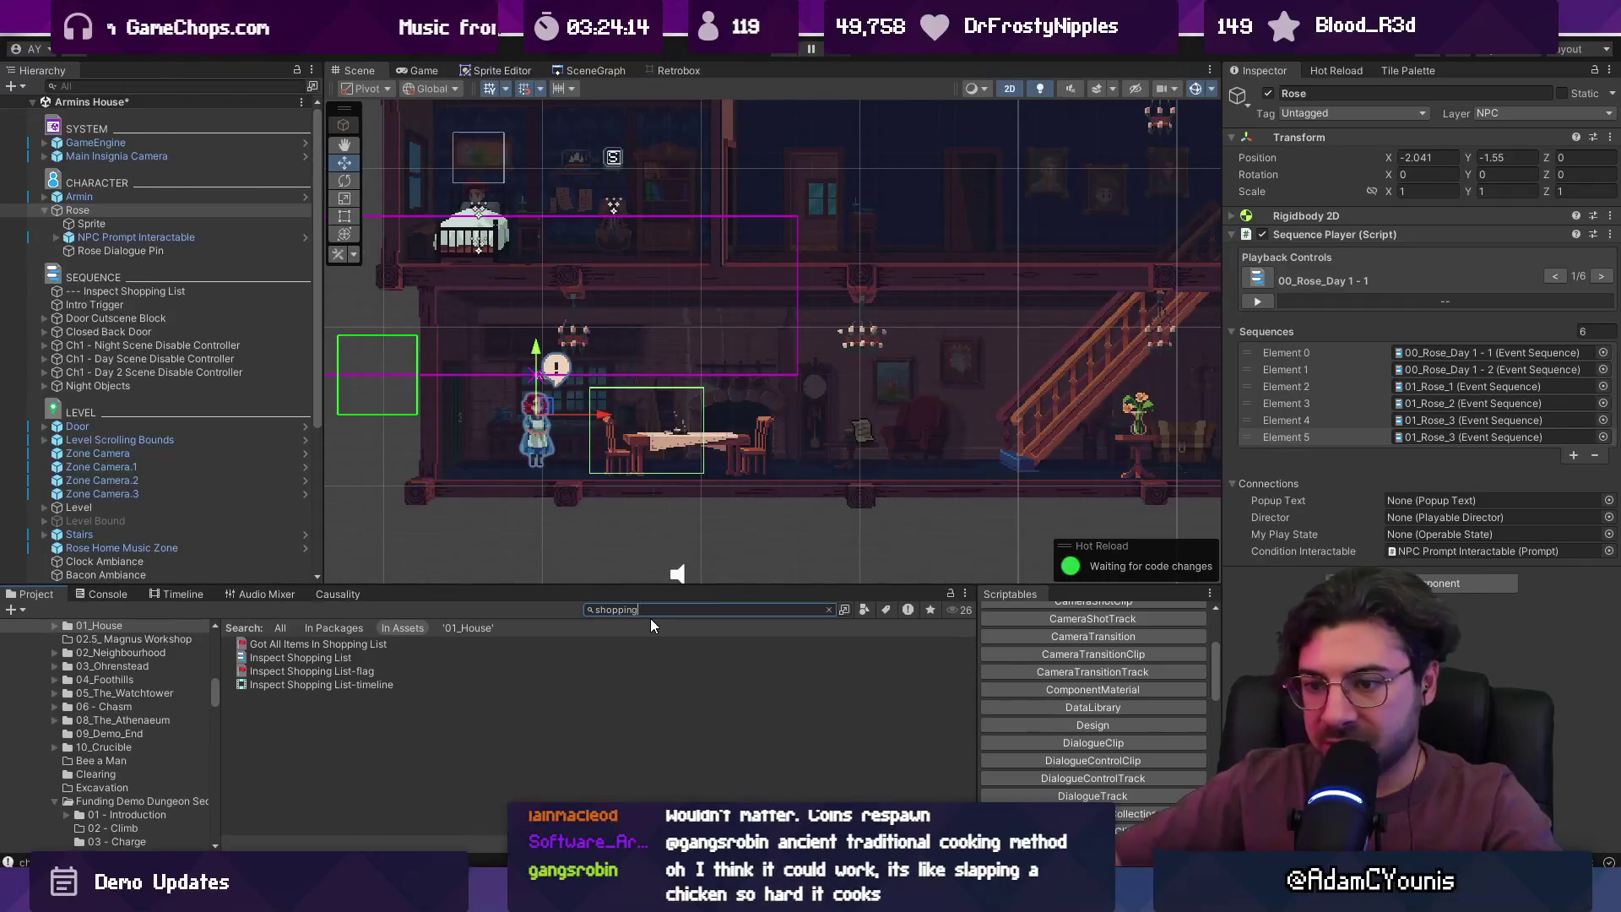
click(300, 657)
click(828, 610)
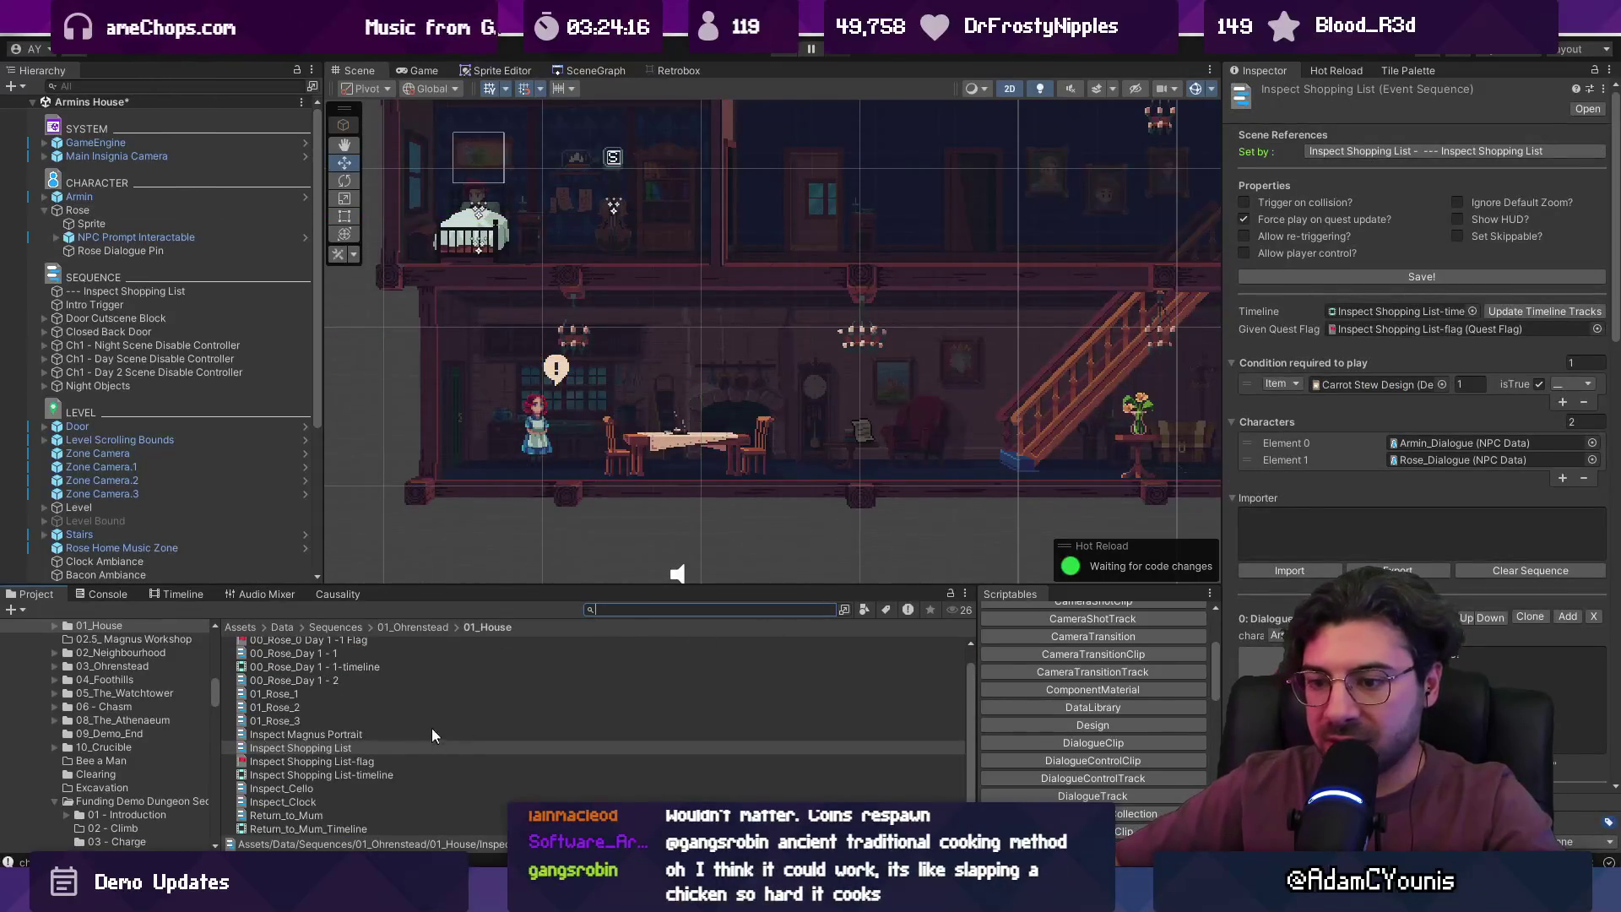
drag(453, 584, 453, 314)
click(357, 647)
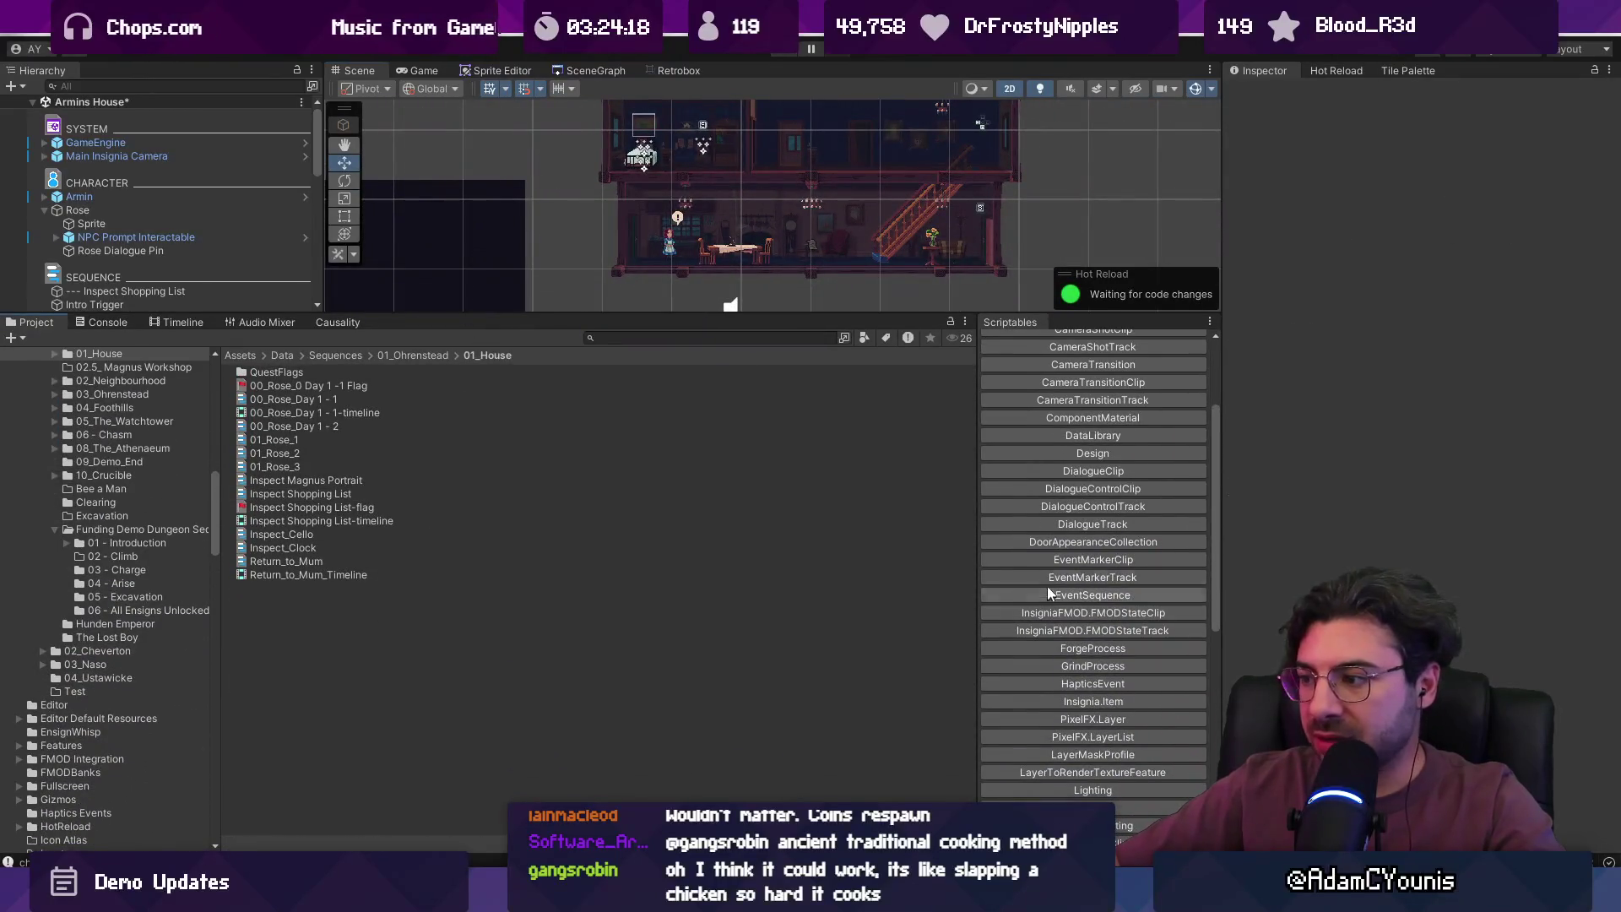
- Create a new Event Sequence asset named 'Turn In Carrot Stew' in that folder
click(1058, 596)
text(Turn In Carrot Stew)
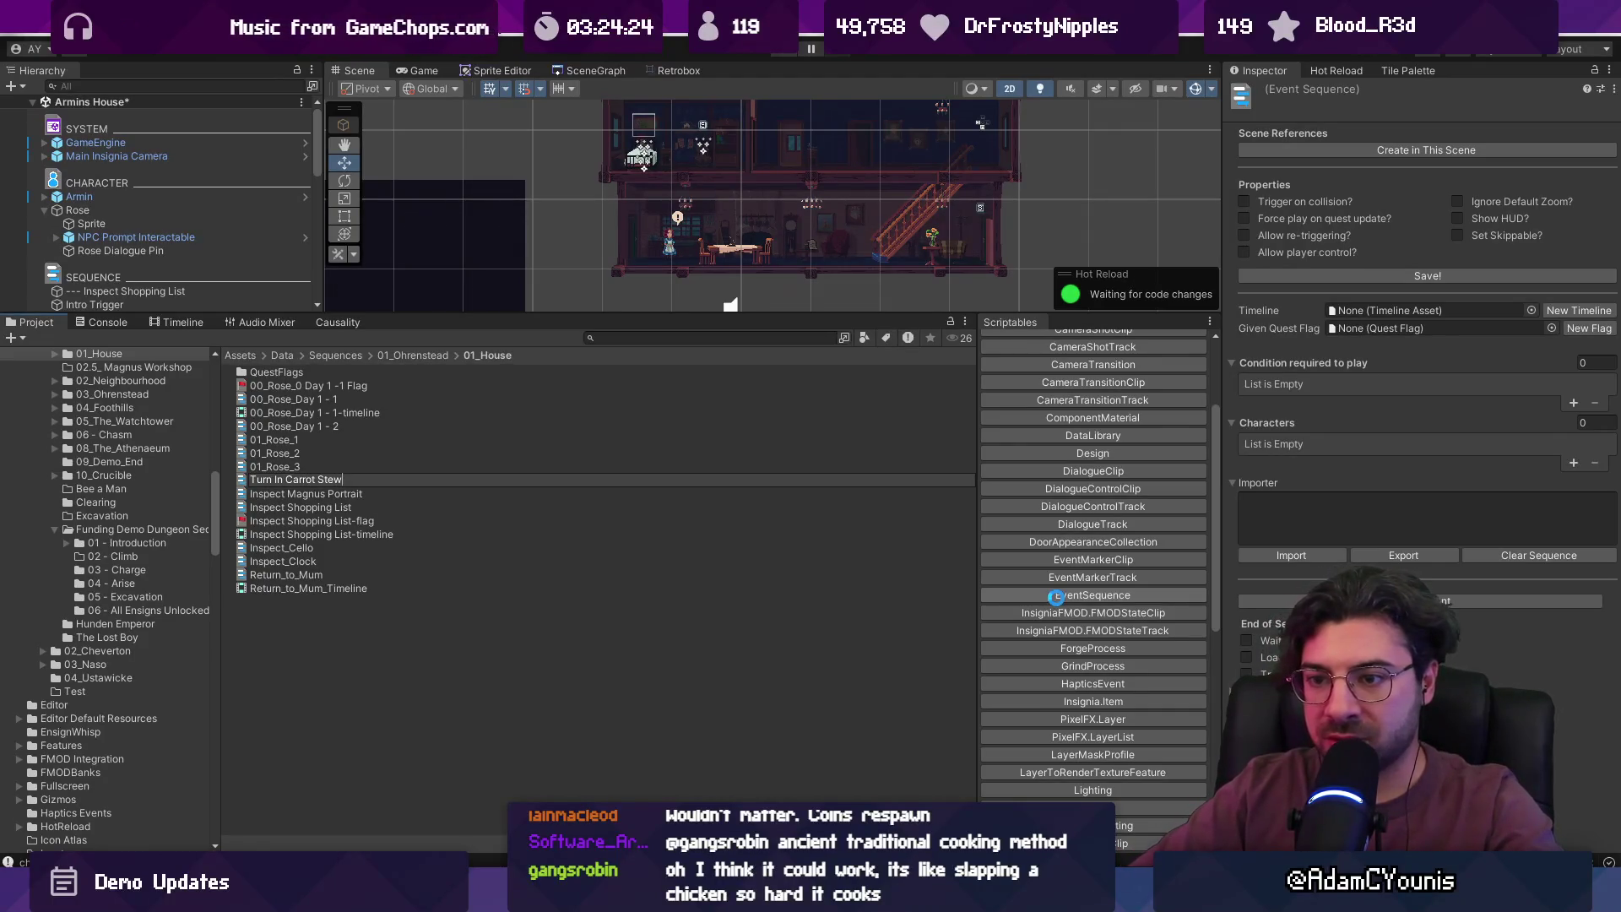
key(Return)
drag(636, 315, 638, 457)
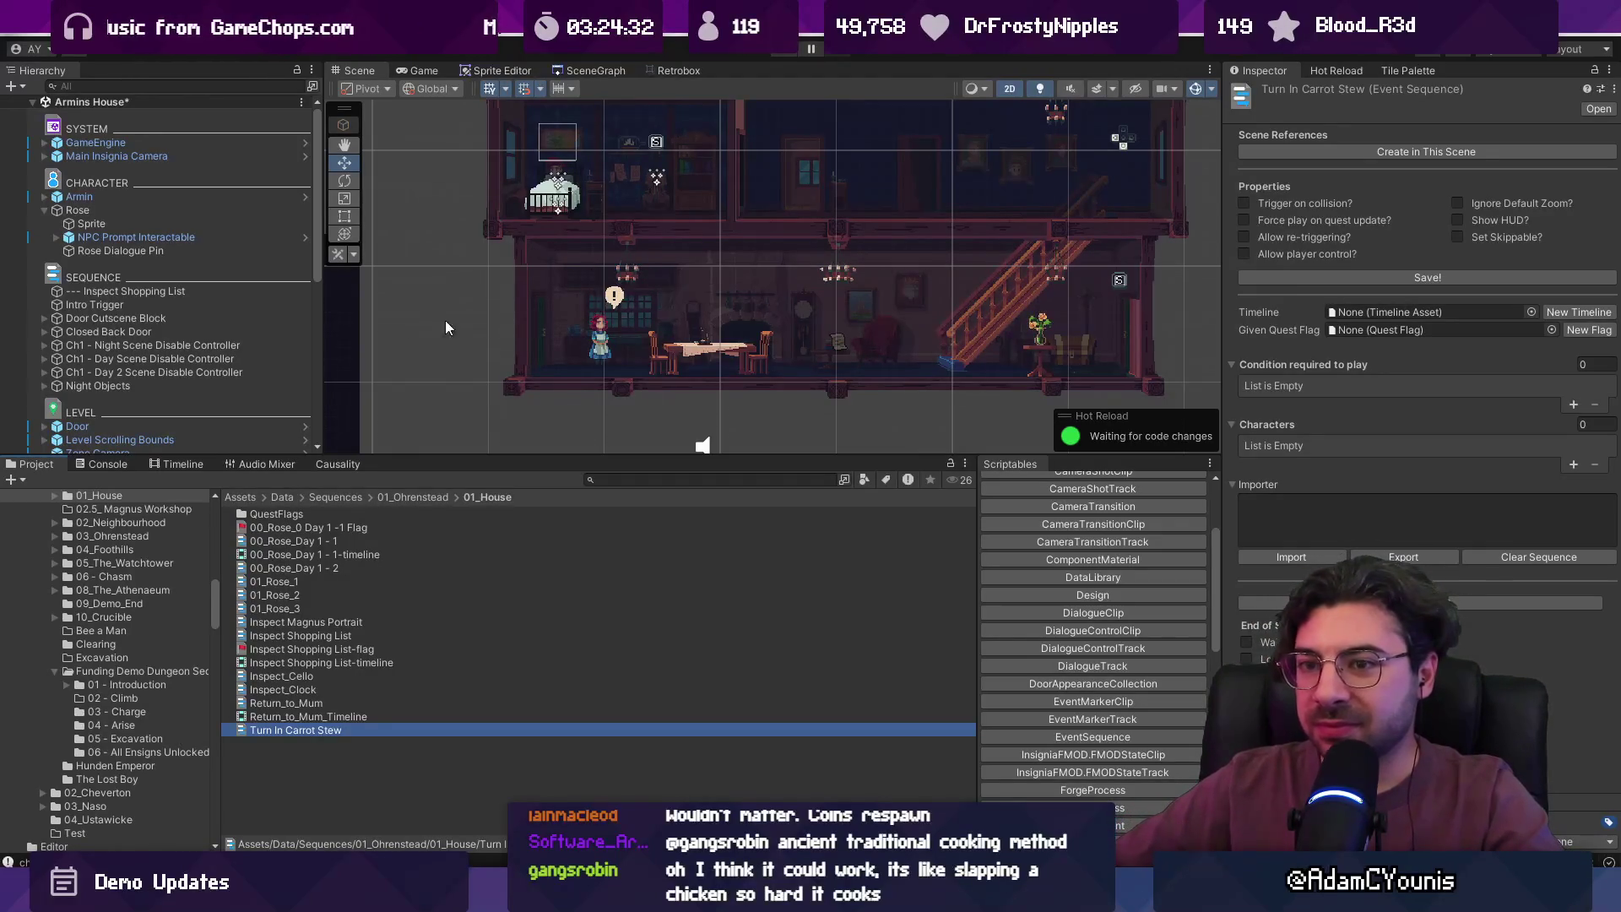
click(121, 251)
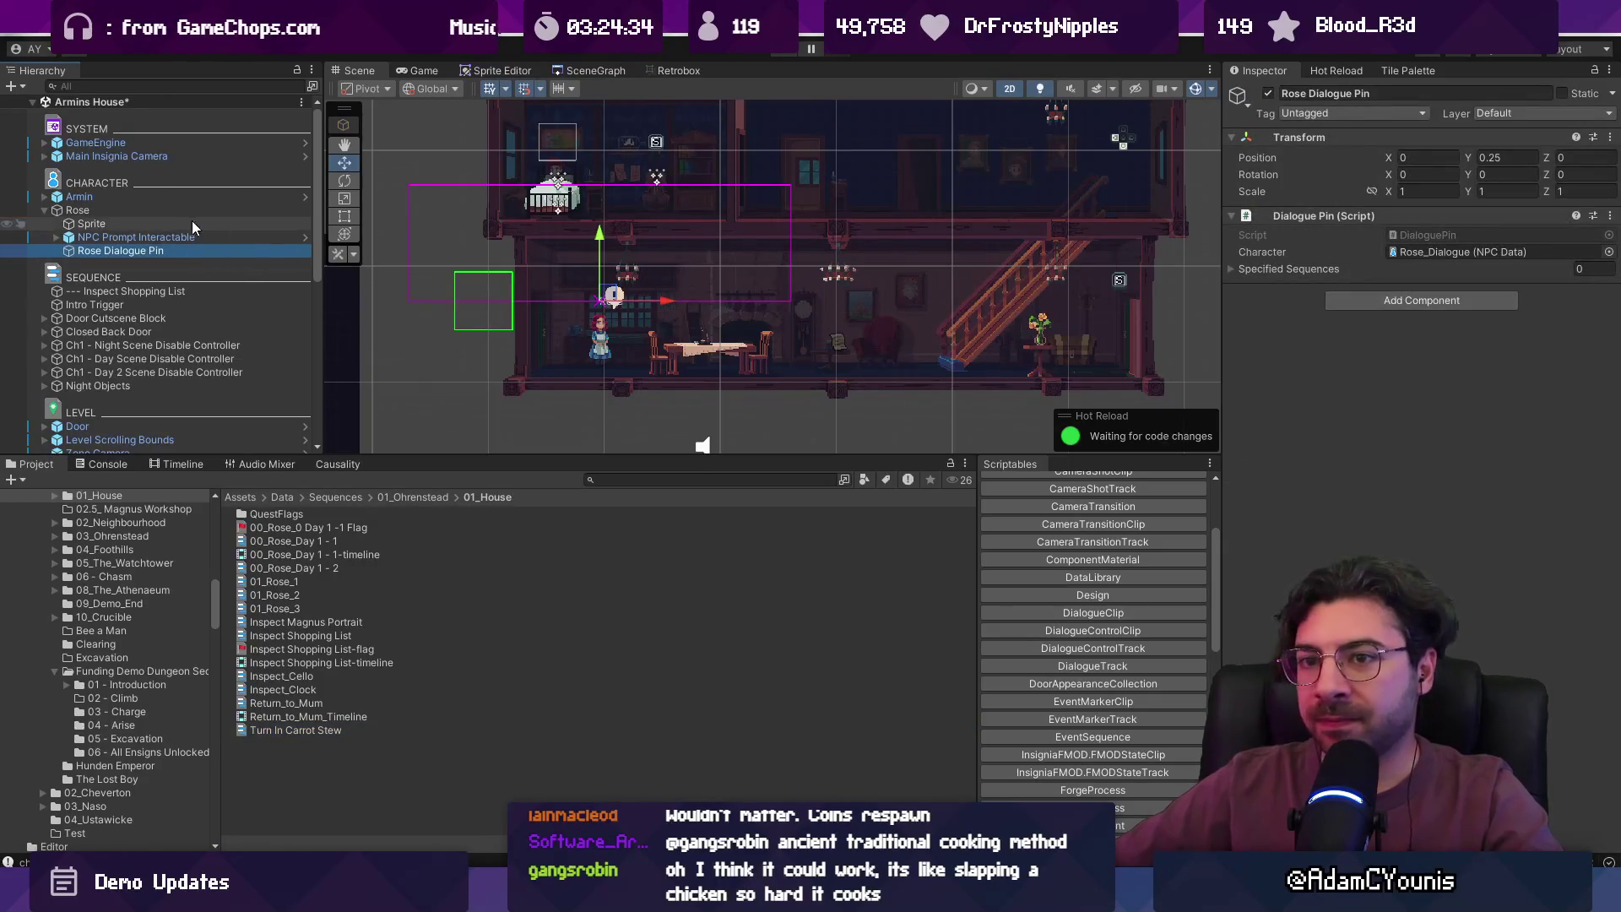
- Assign Turn In Carrot Stew to Rose's sixth sequence slot and open that asset
click(203, 210)
click(1603, 437)
text(carro)
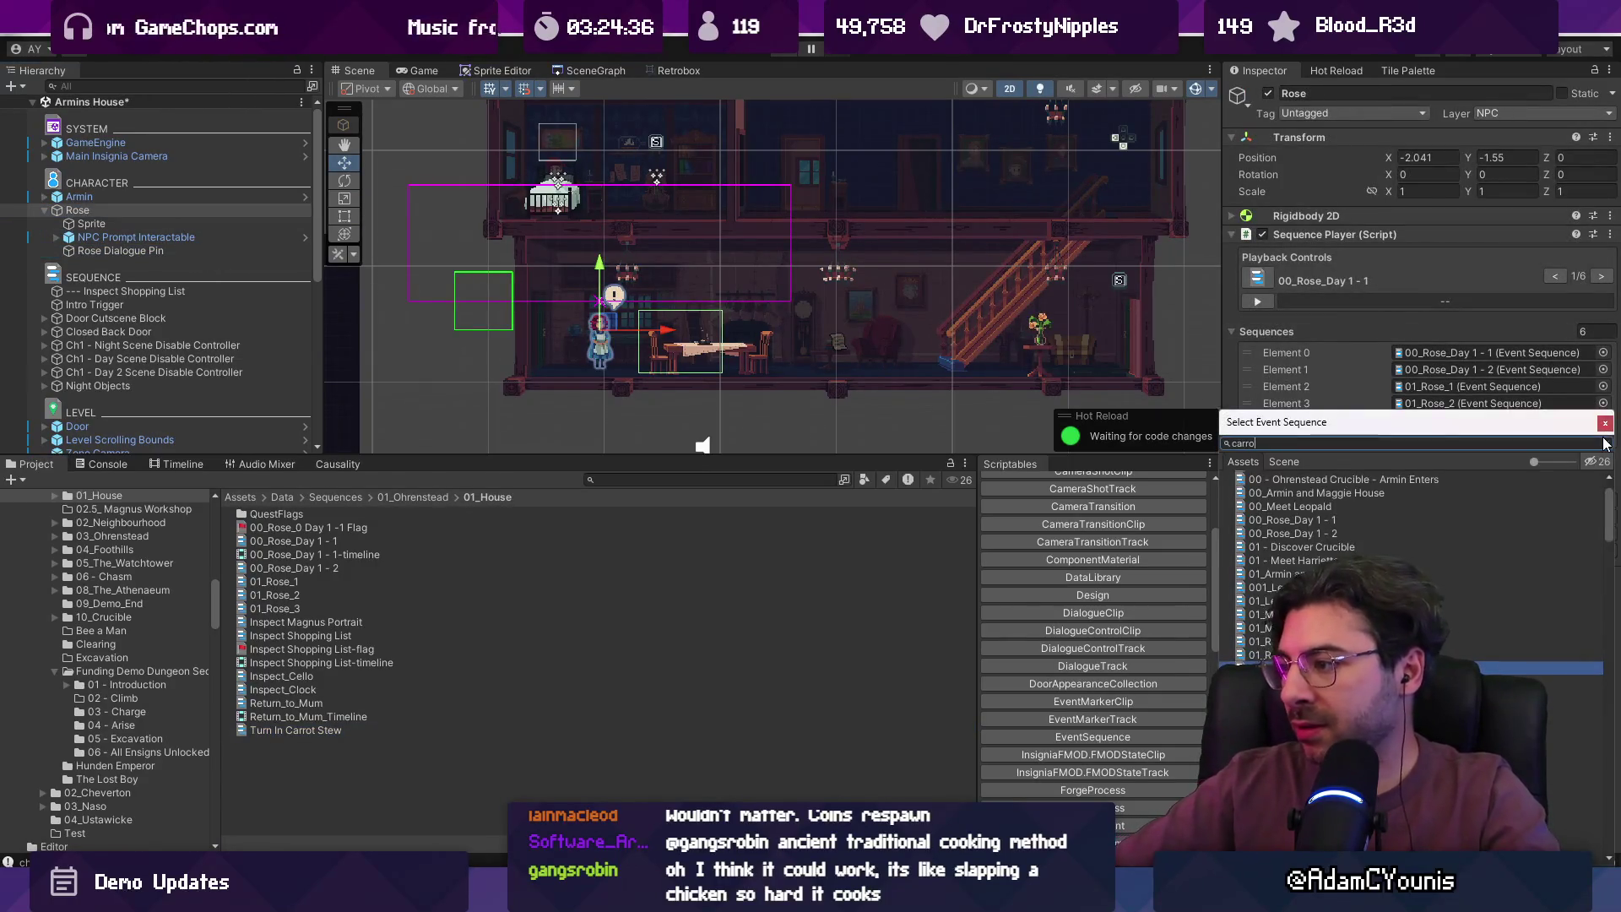
double_click(1522, 491)
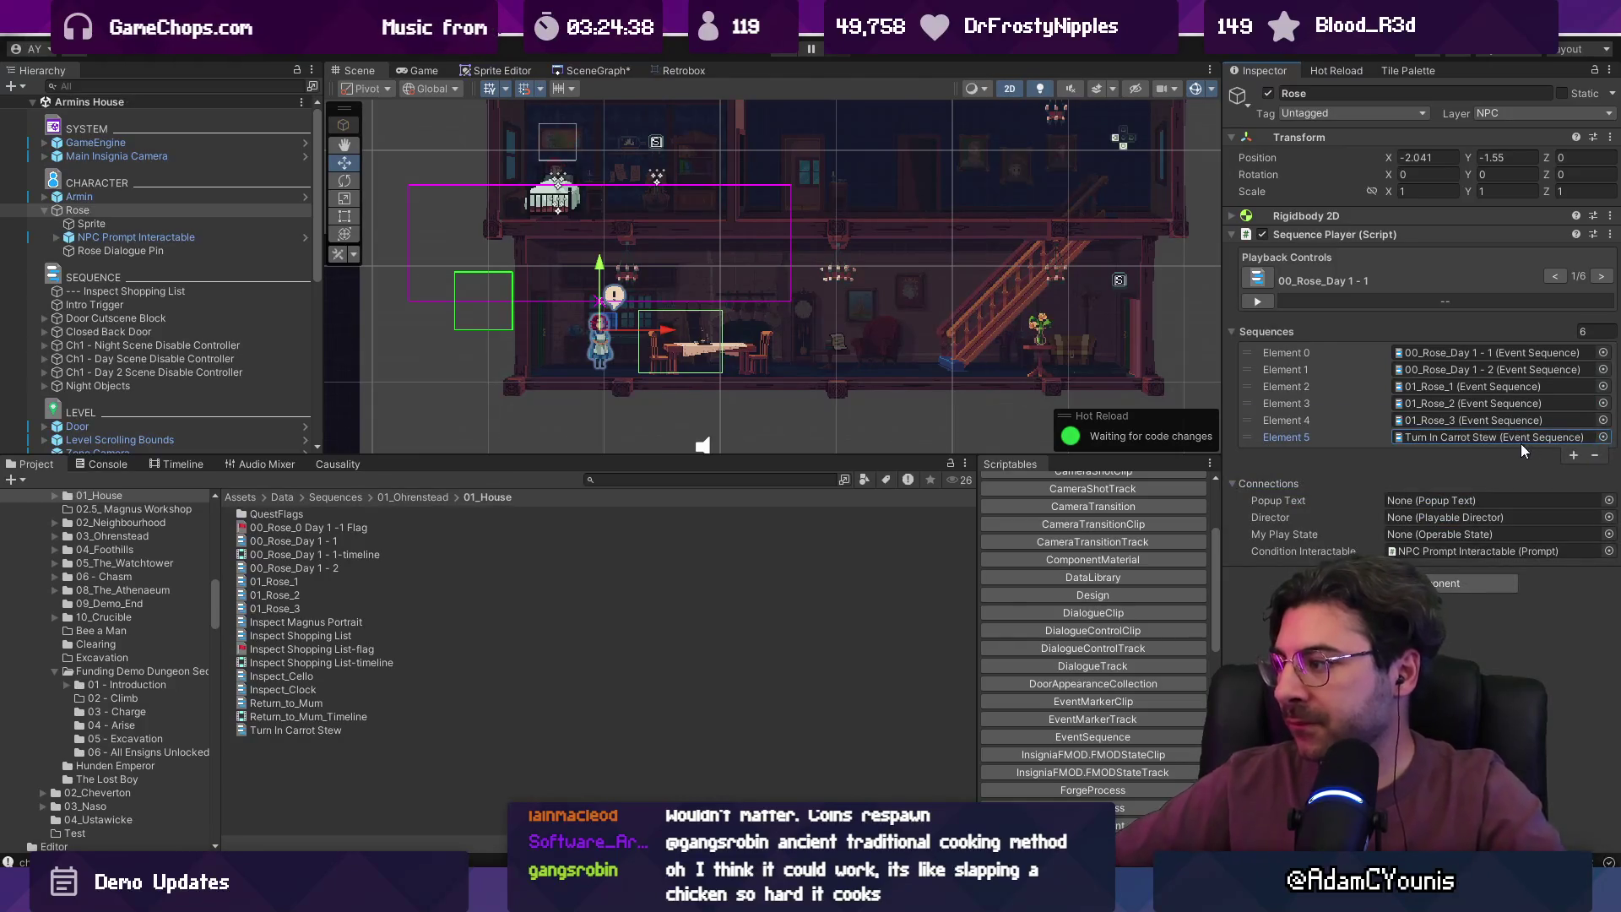
double_click(1517, 437)
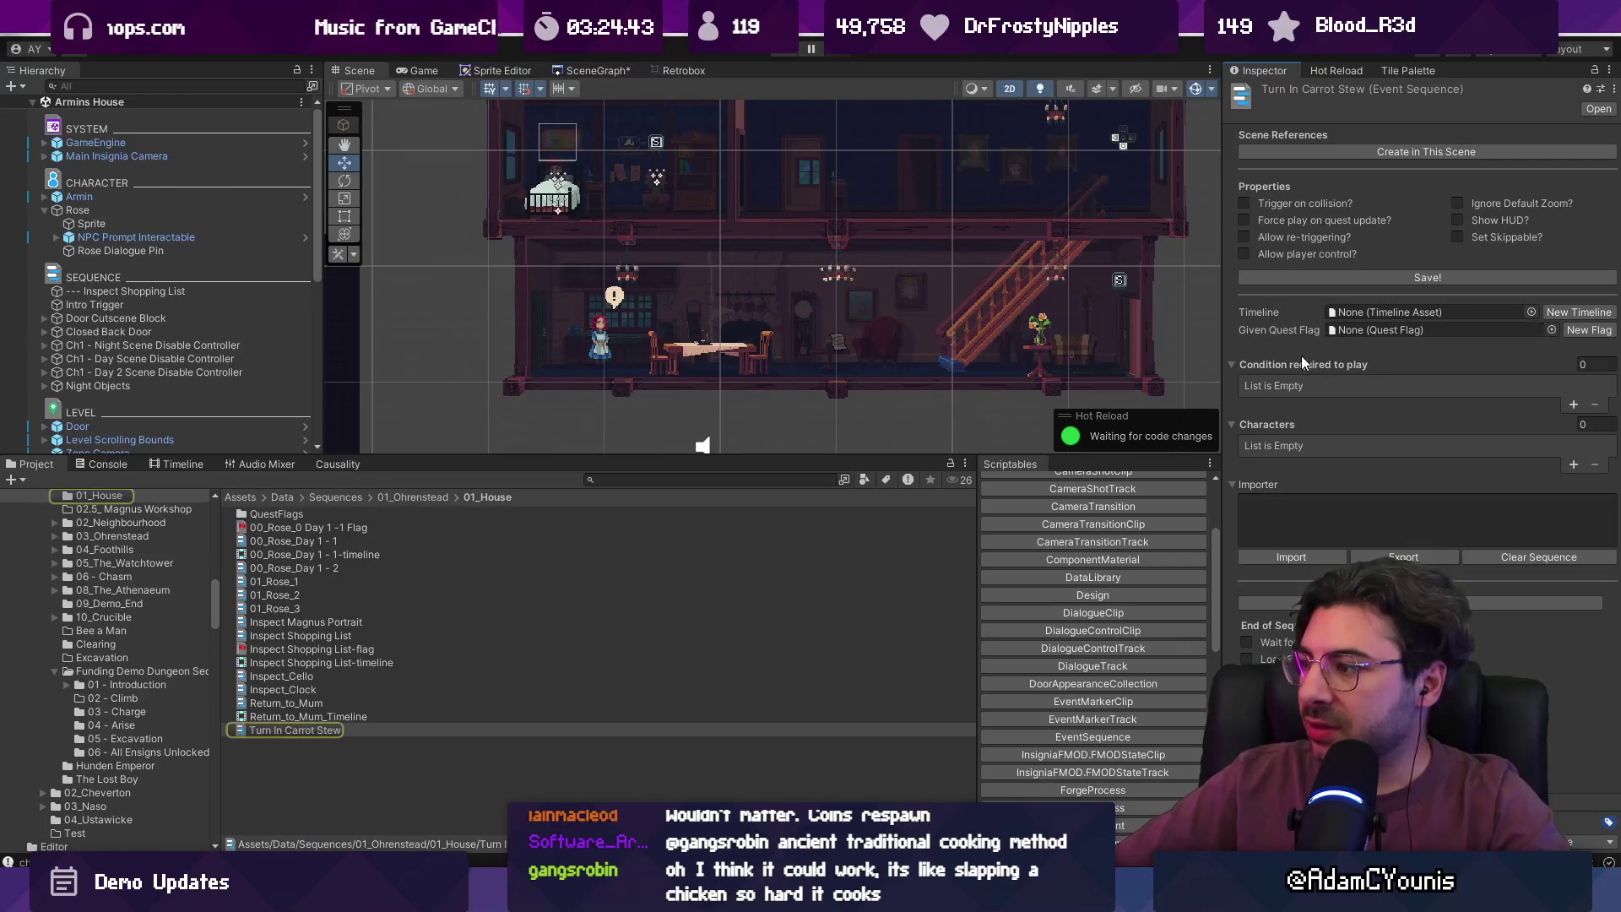
- Add an Item condition requiring Carrot Stew to play the sequence
click(1573, 404)
click(1280, 386)
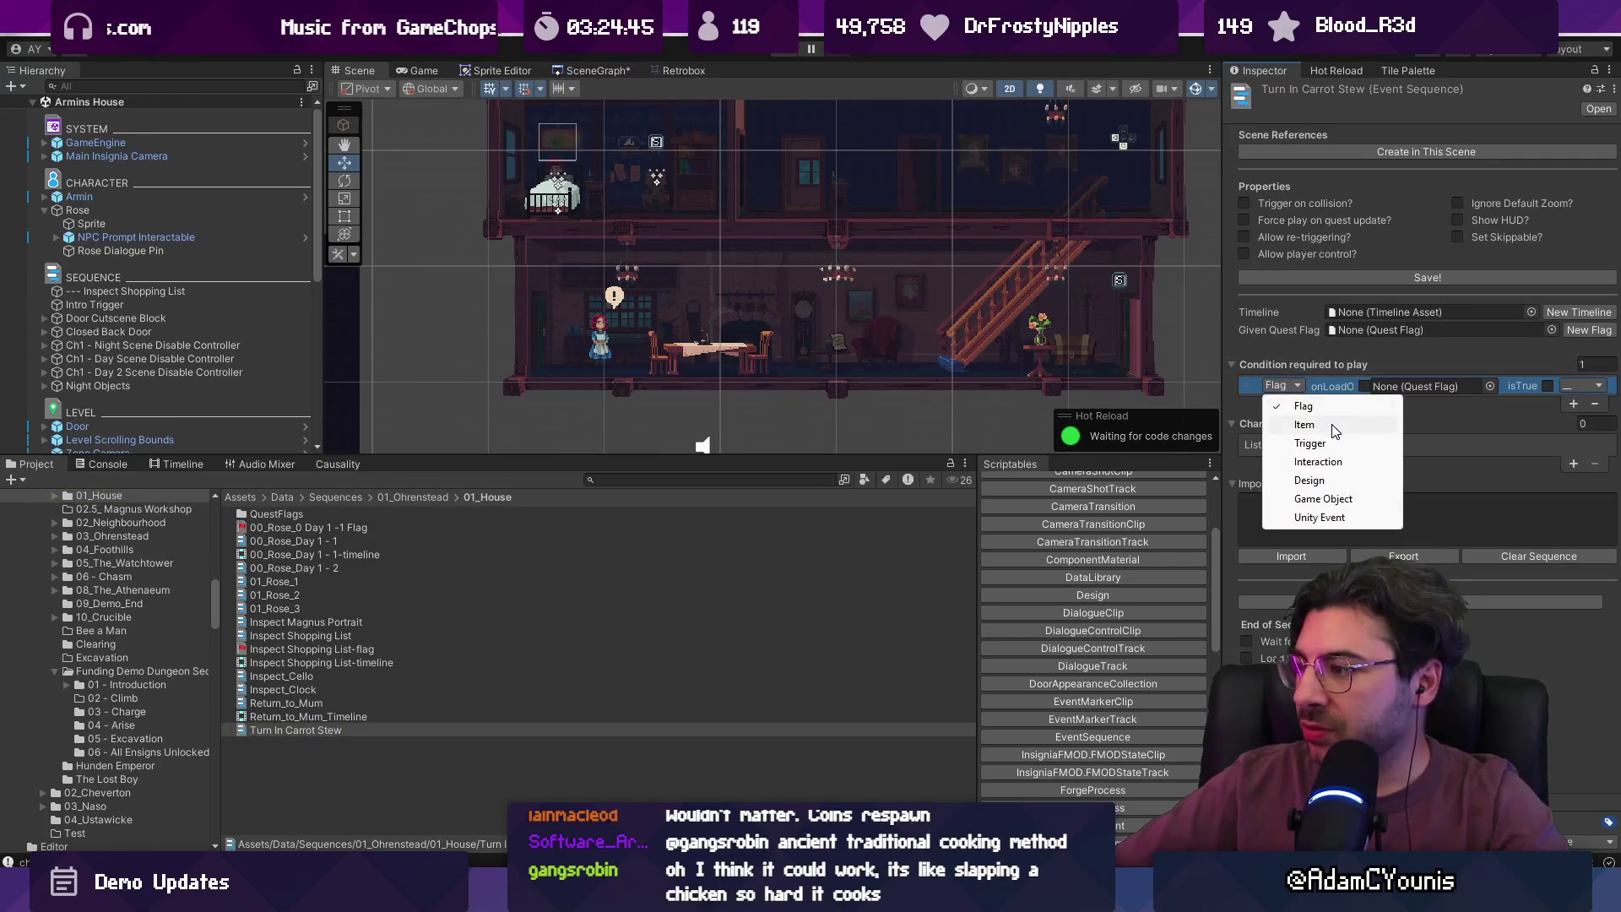
click(1334, 424)
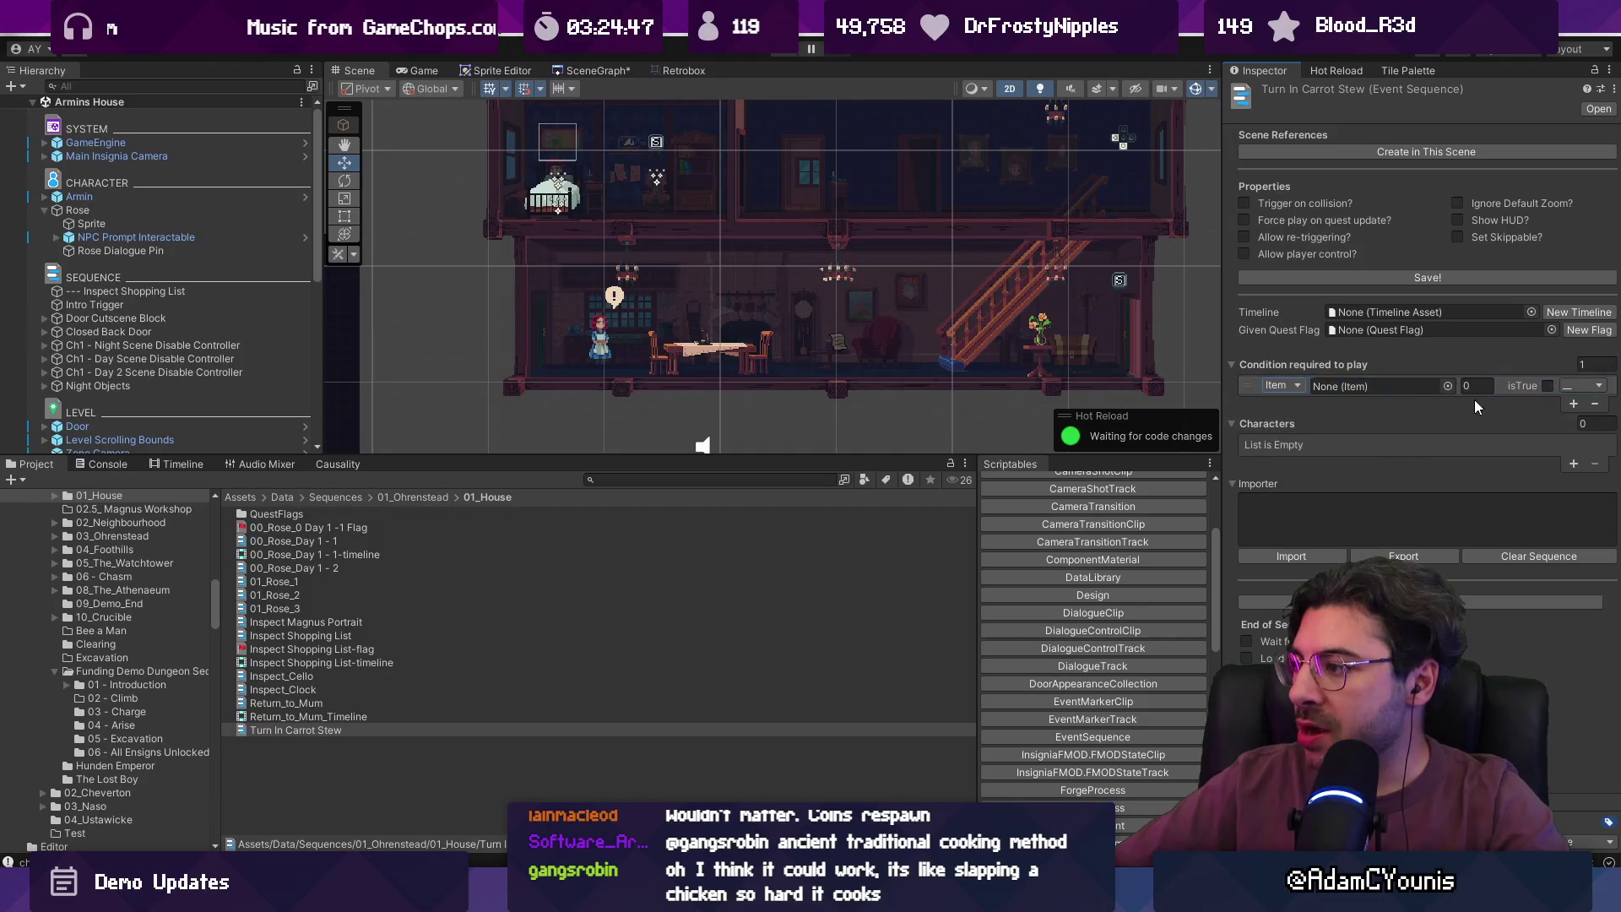
click(1440, 383)
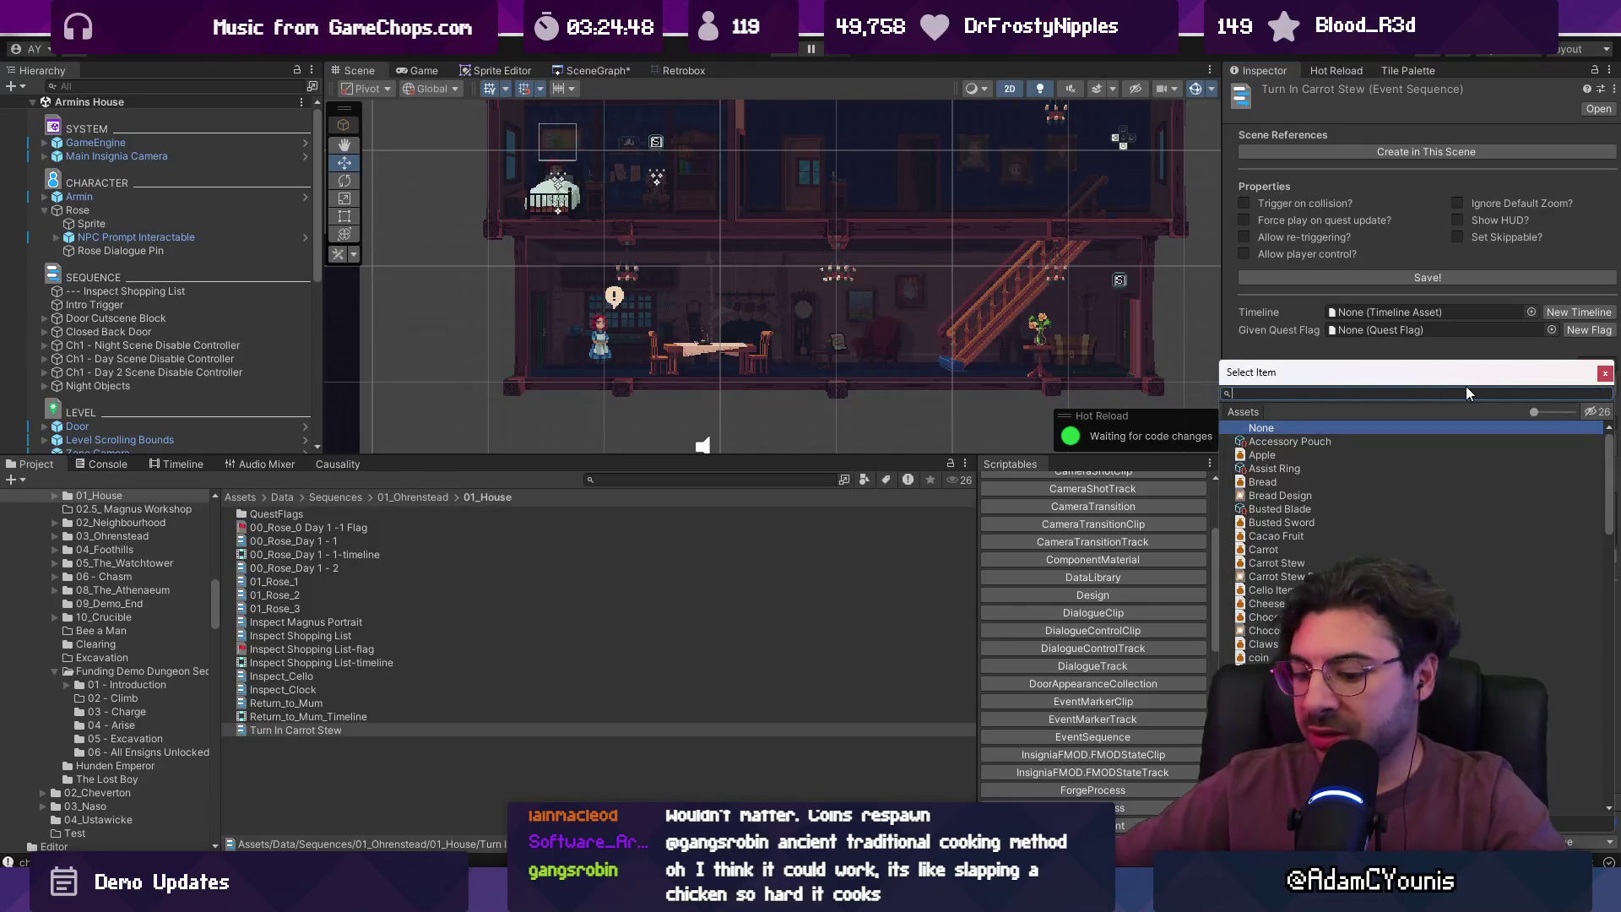
text(carrot)
key(Down)
key(Down)
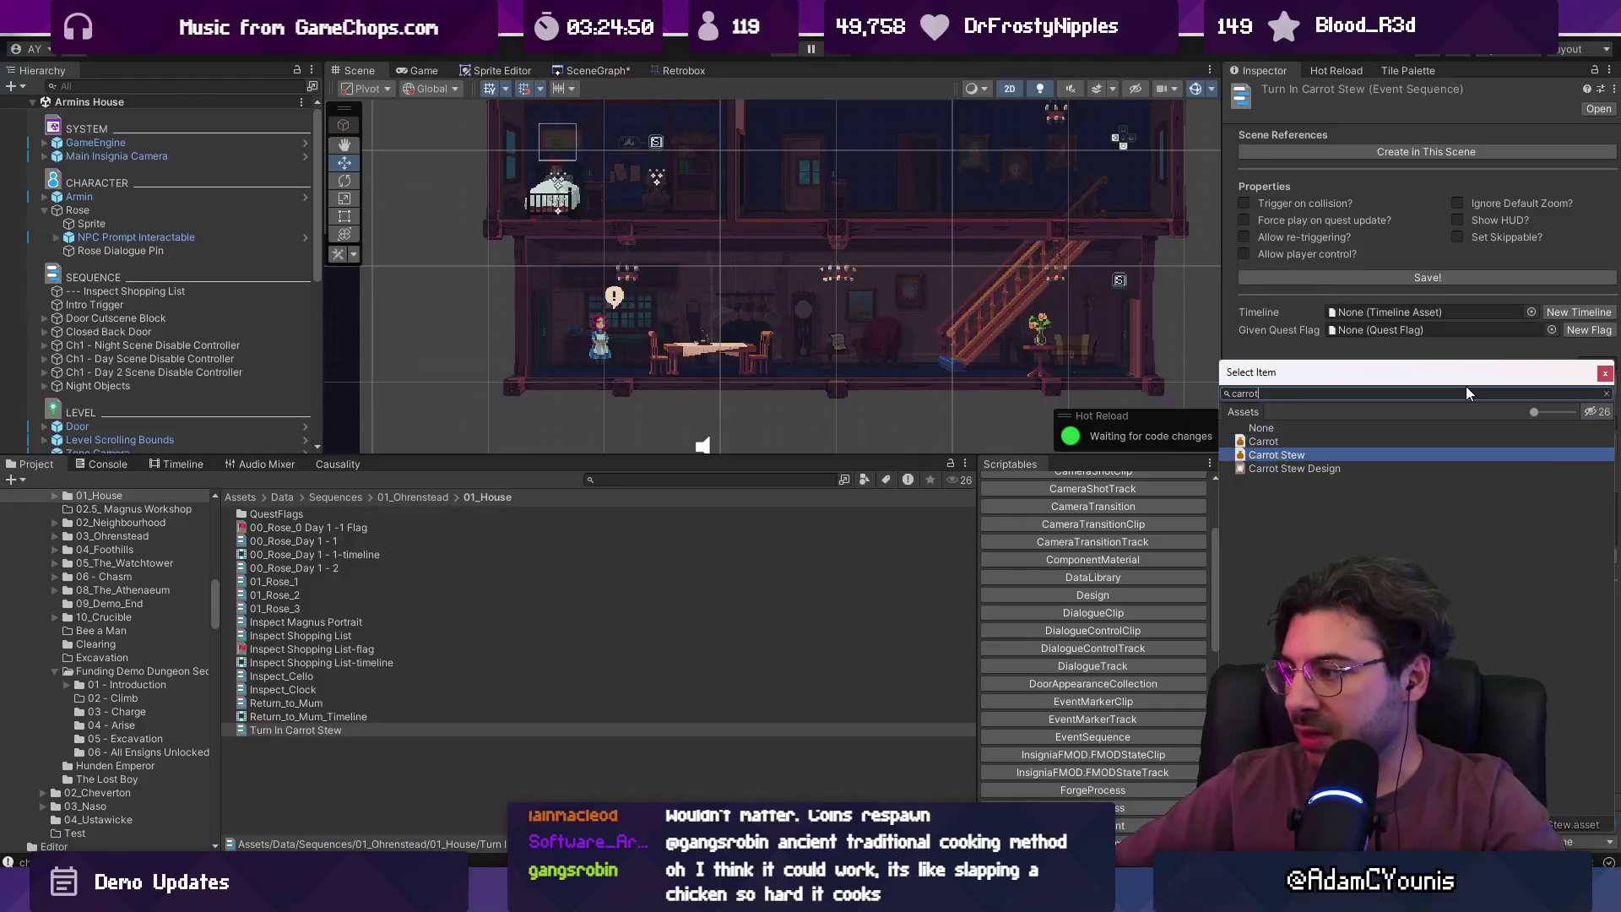
key(Return)
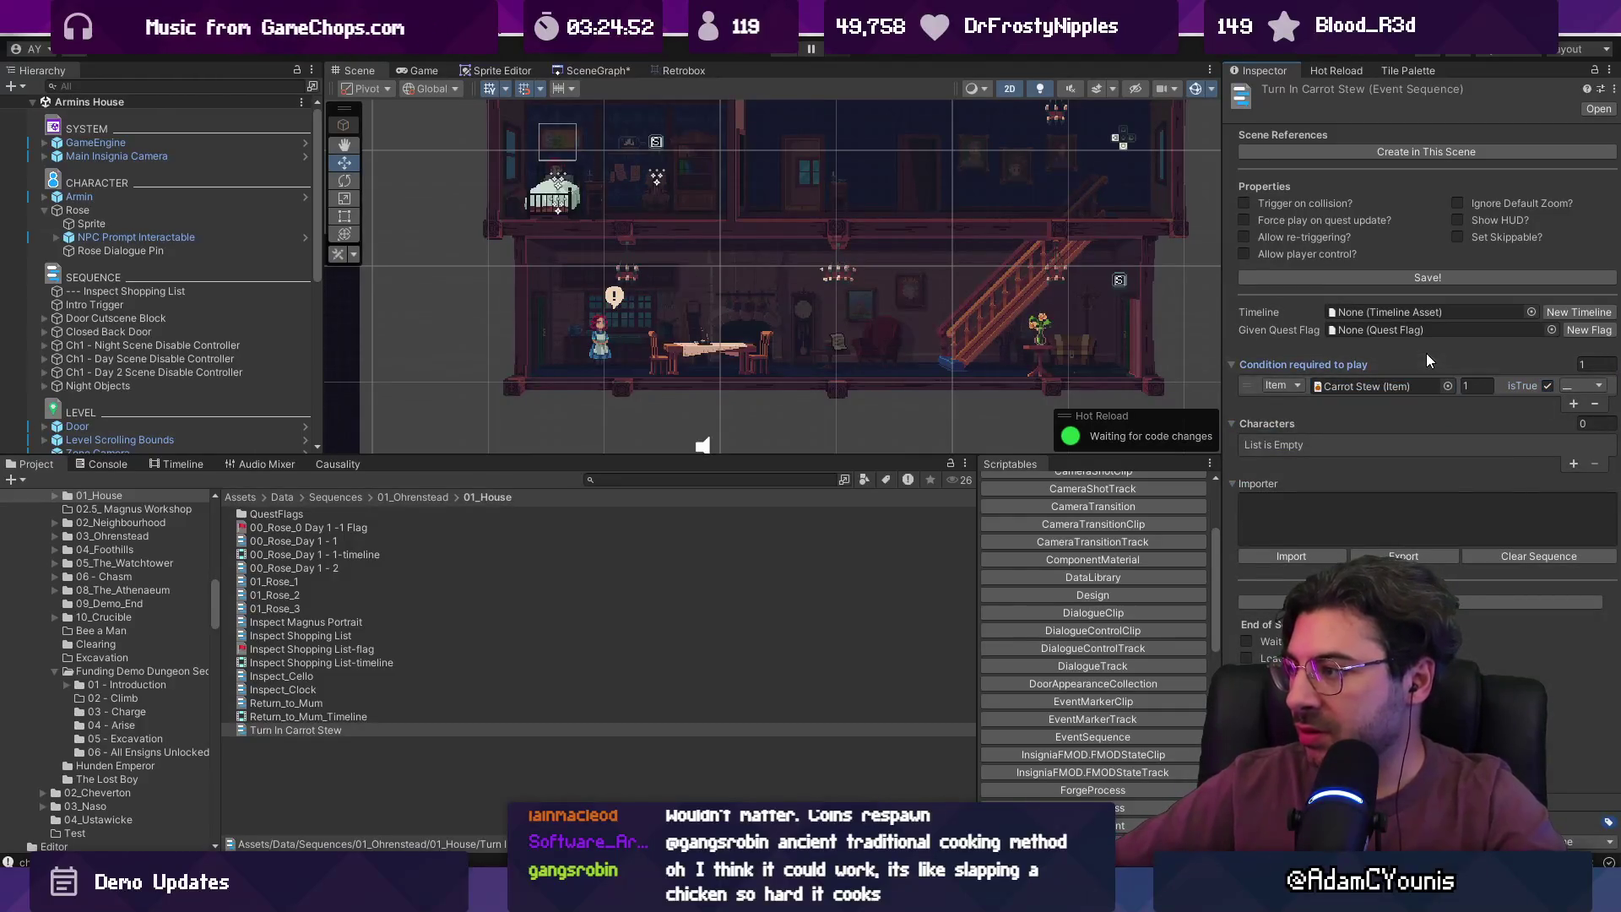
- Set the given quest flag to Got All Items In Shopping List and start Rose's dialogue text
click(1552, 330)
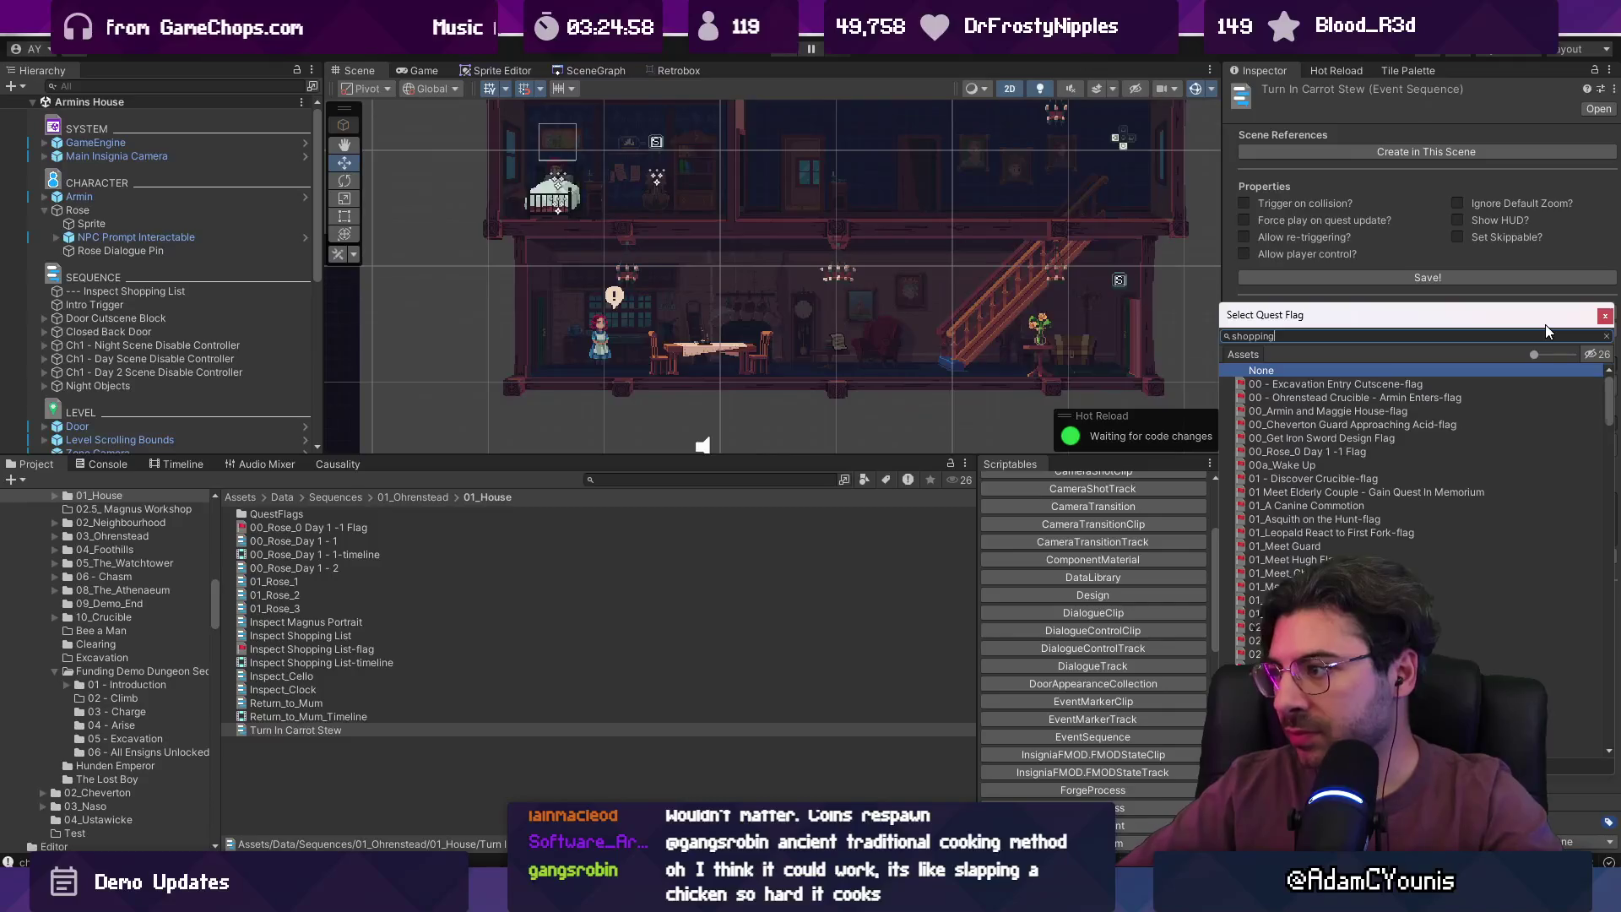
key(Down)
key(Return)
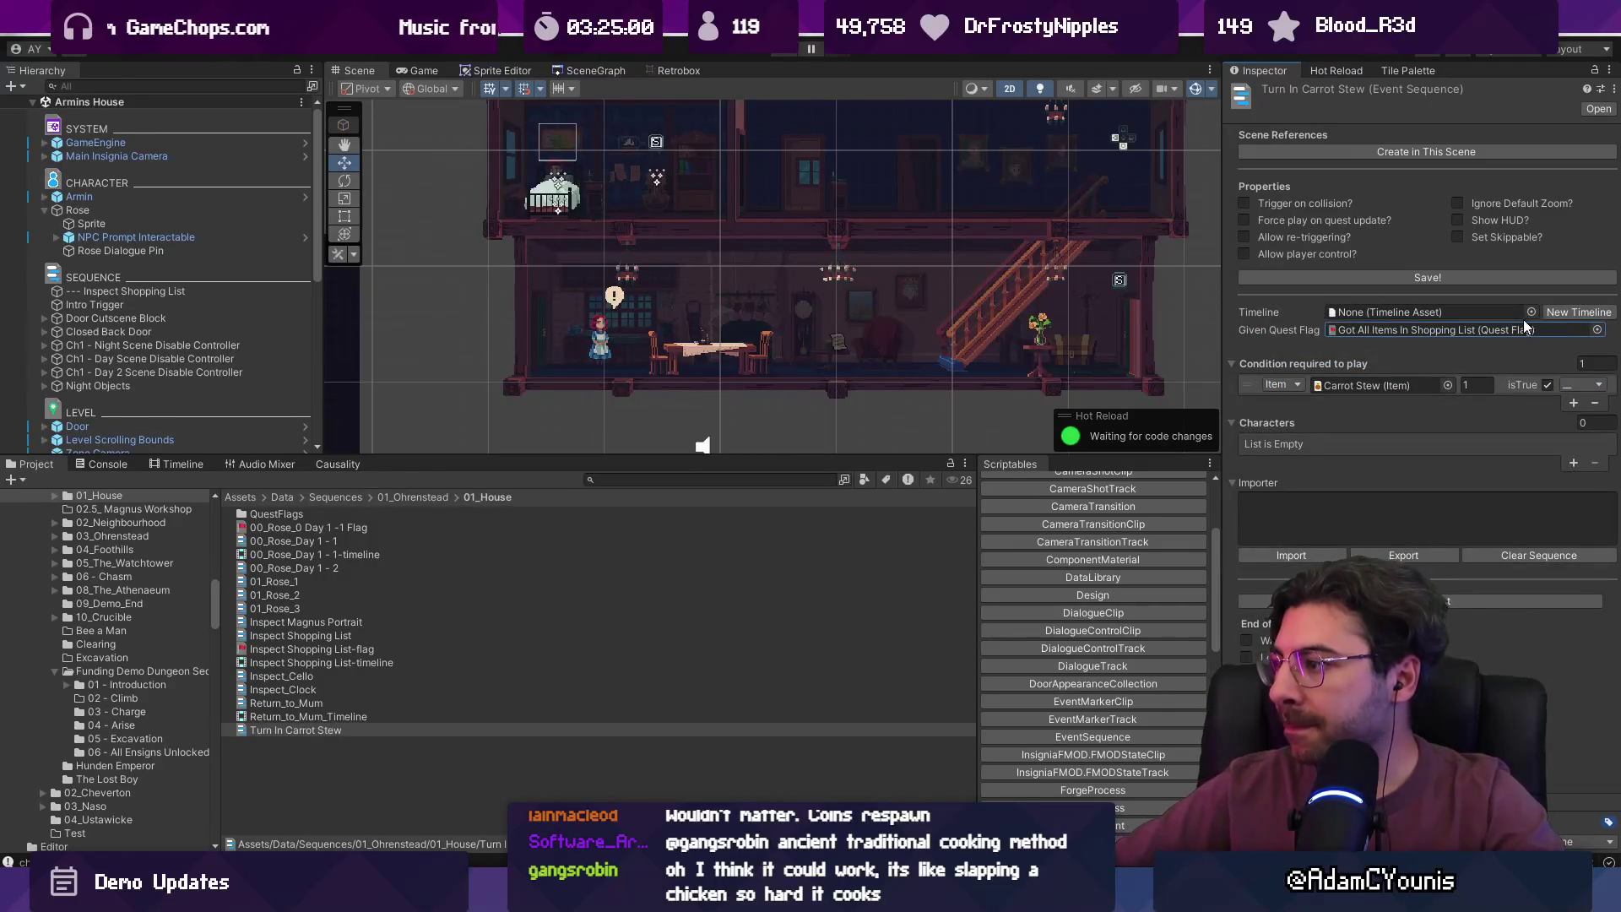
click(1342, 499)
text(Rose: Thanks, son)
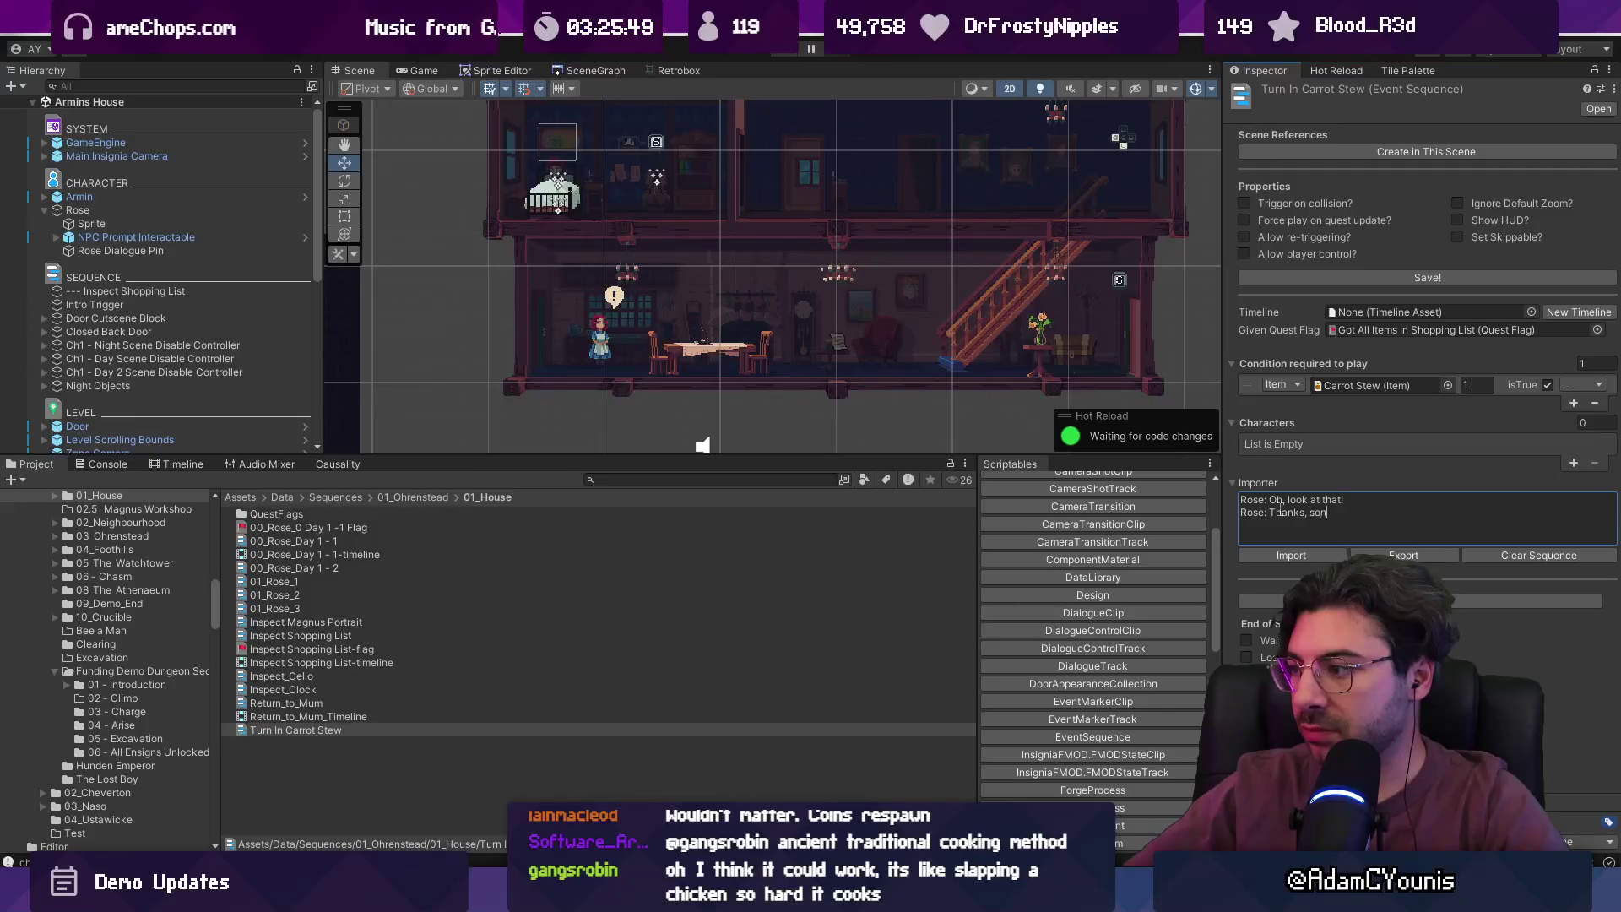
- Write Rose's line 'You're a life saver, Armin.' in the importer text
text(Tha)
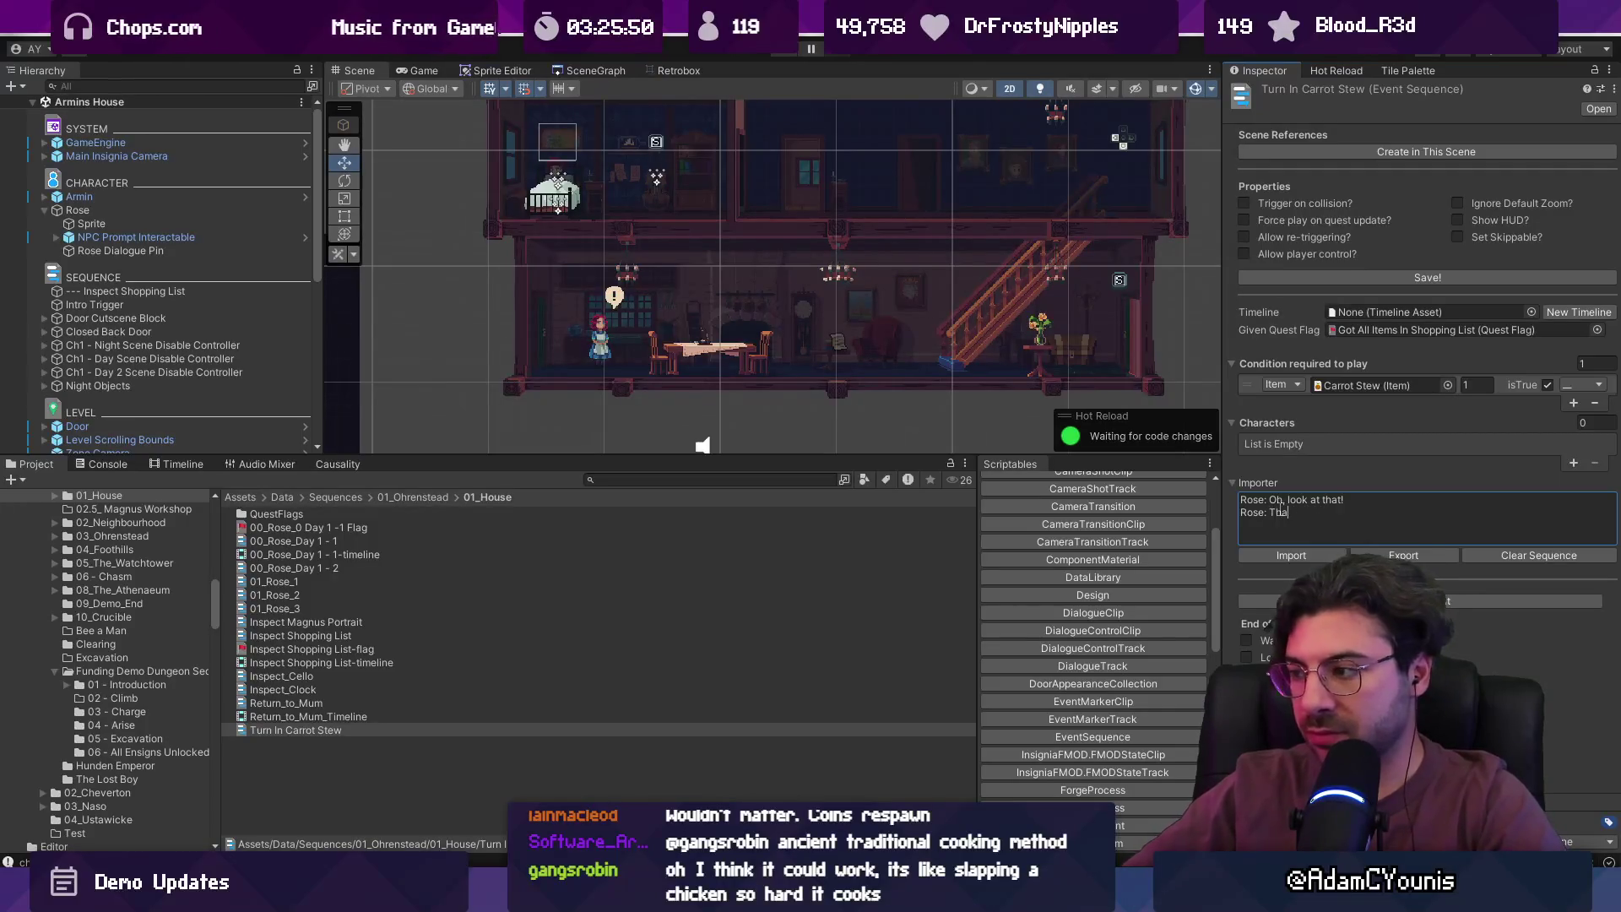
text(t'll)
key(ctrl+shift+Left)
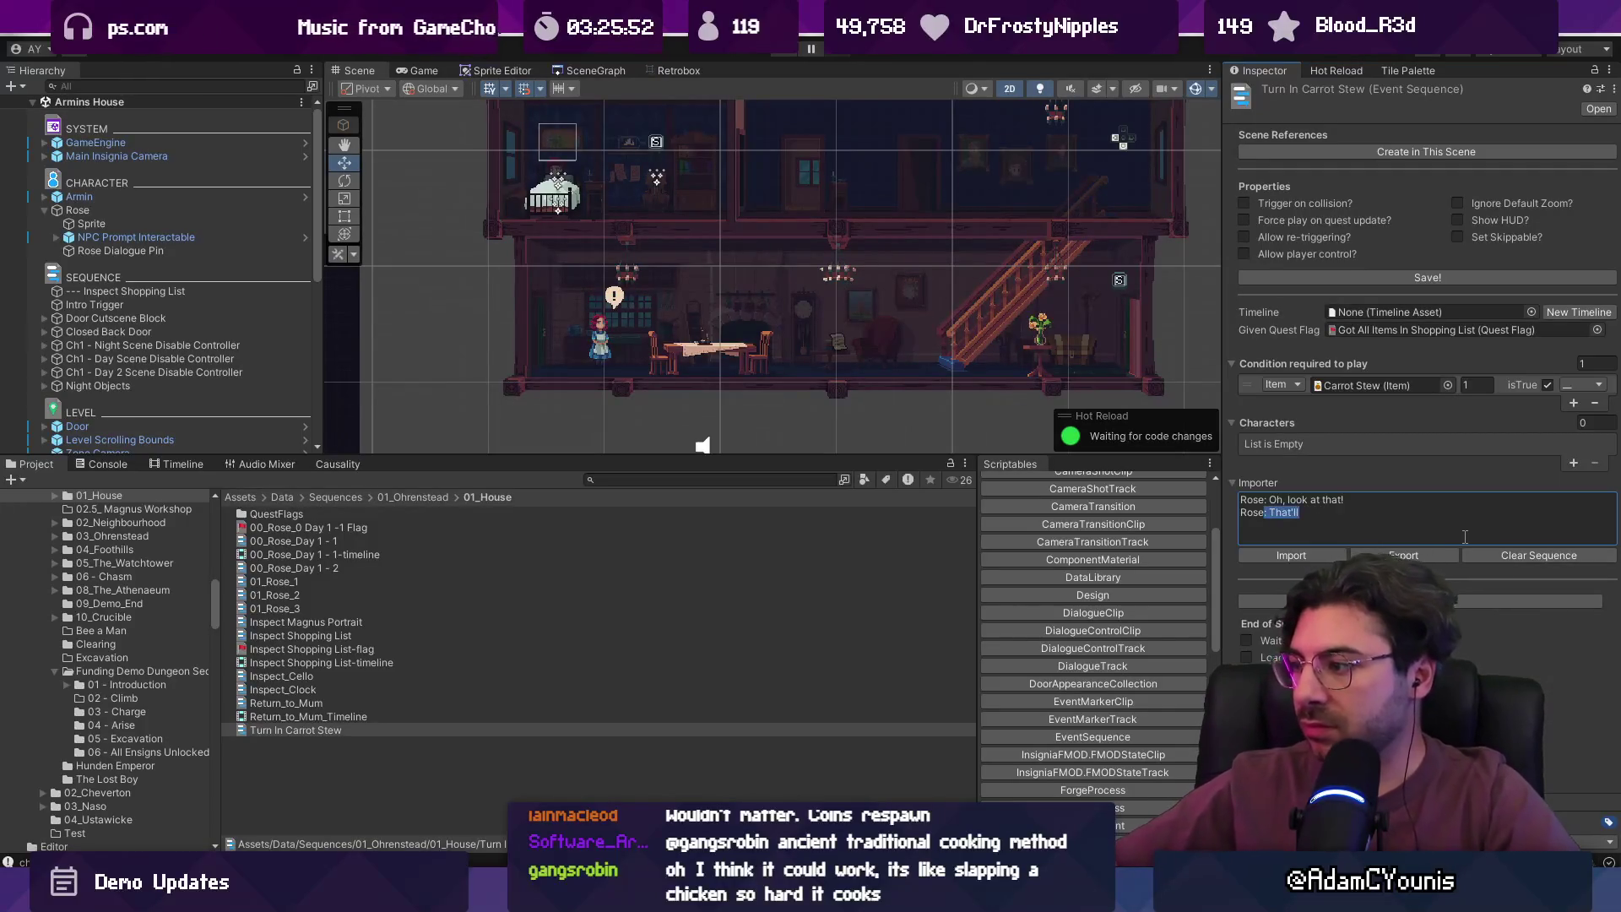
text(You're a liove)
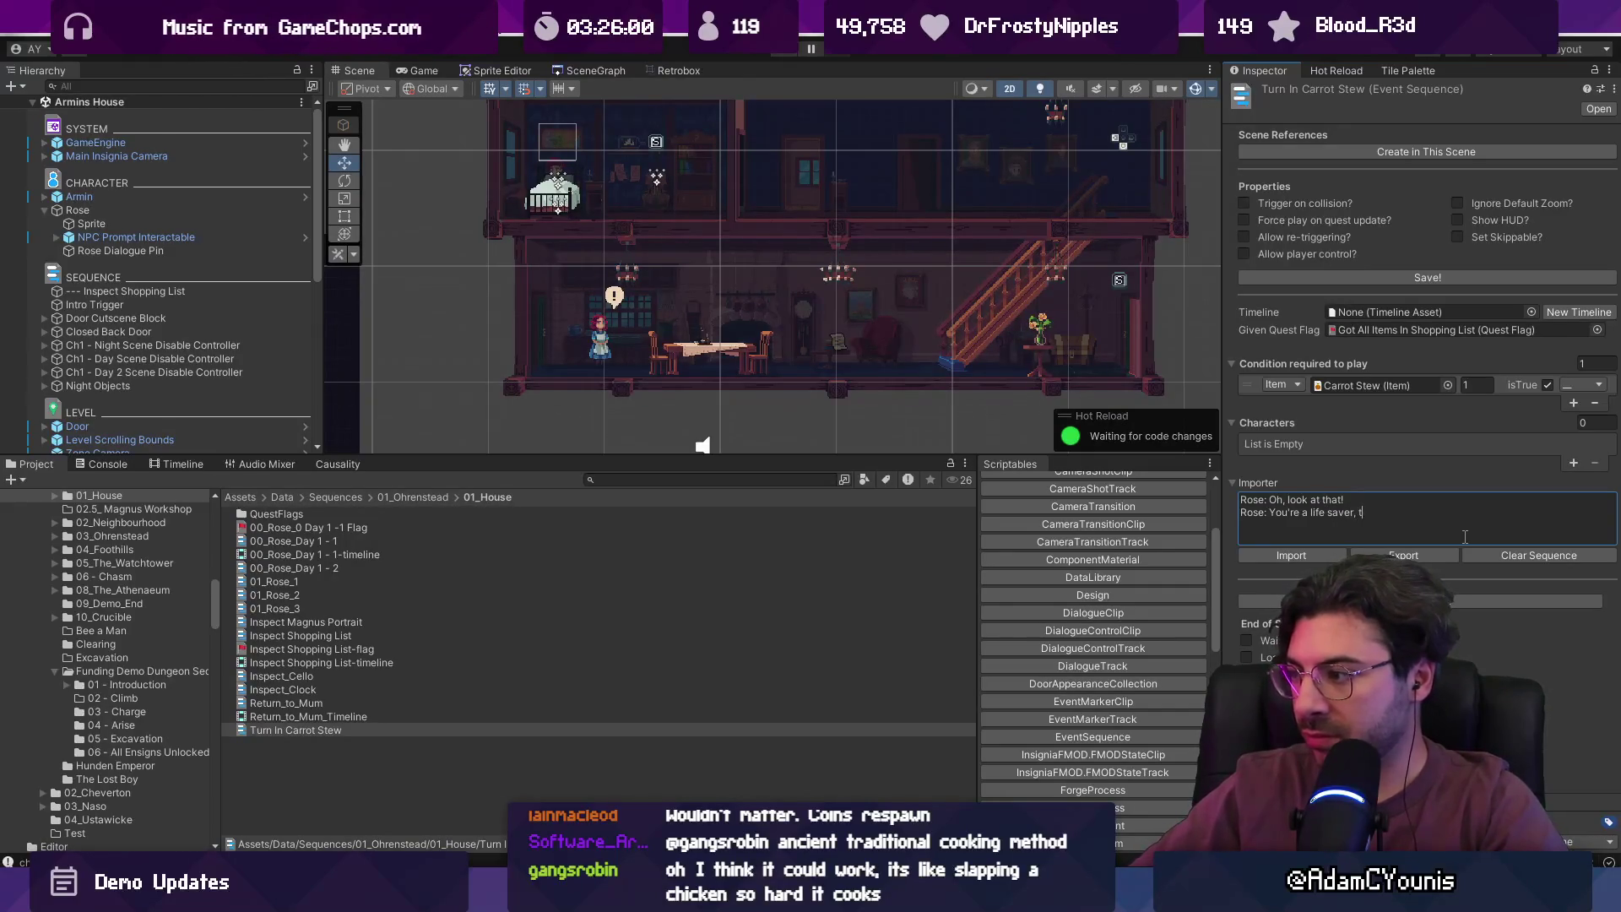
key(ctrl+shift+Left)
key(ctrl+shift+Left)
key(ctrl+shift+Left)
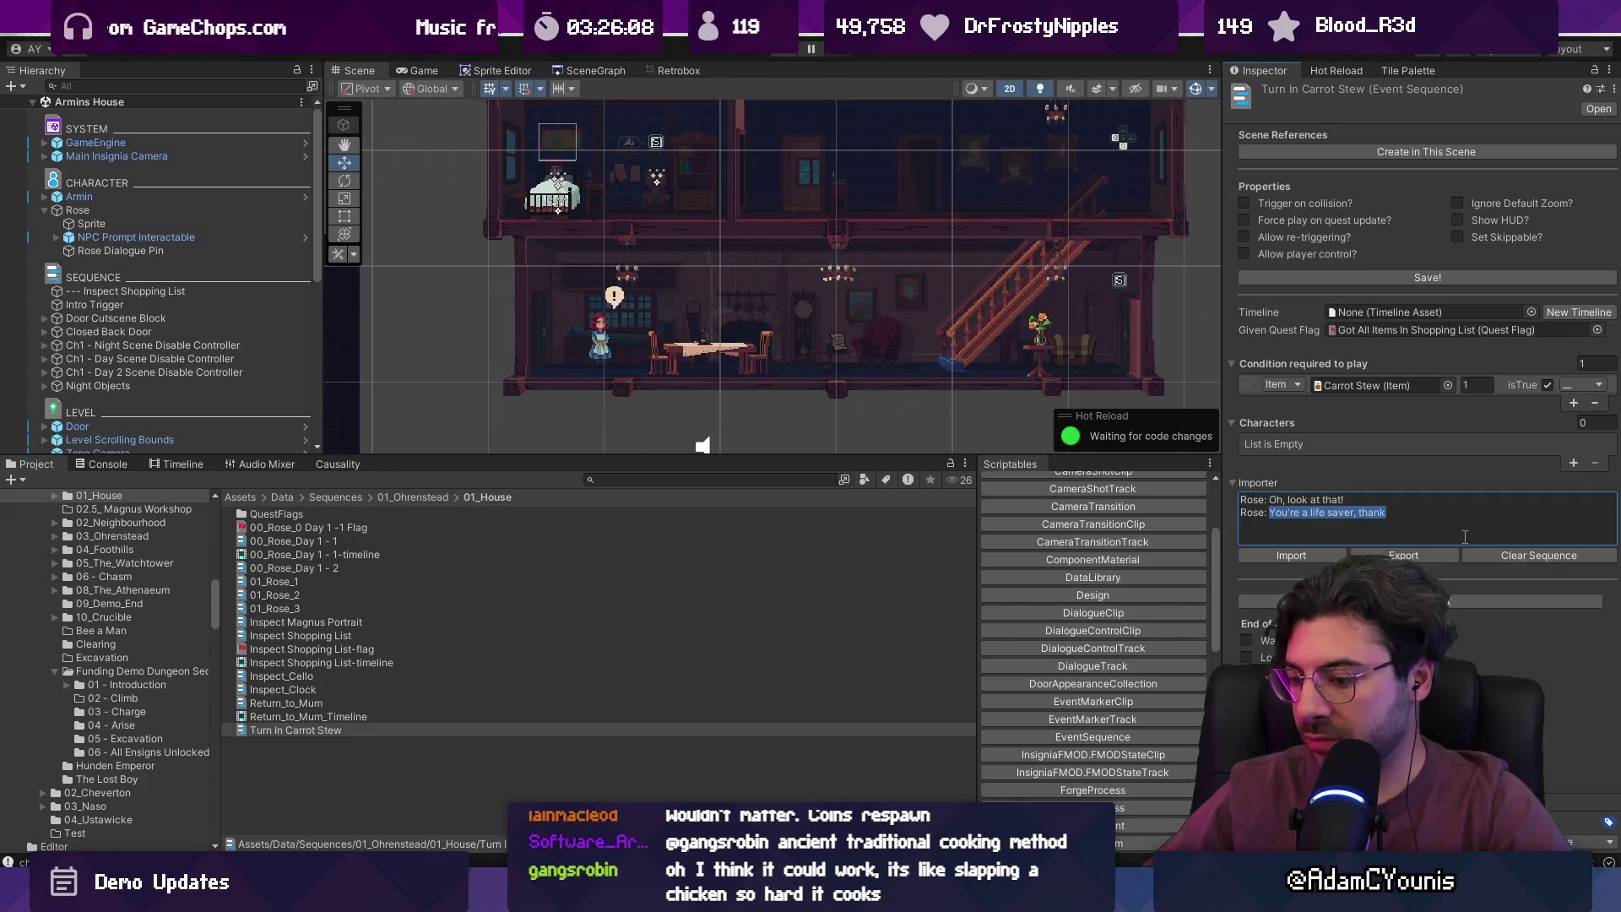
text(You're a life sa)
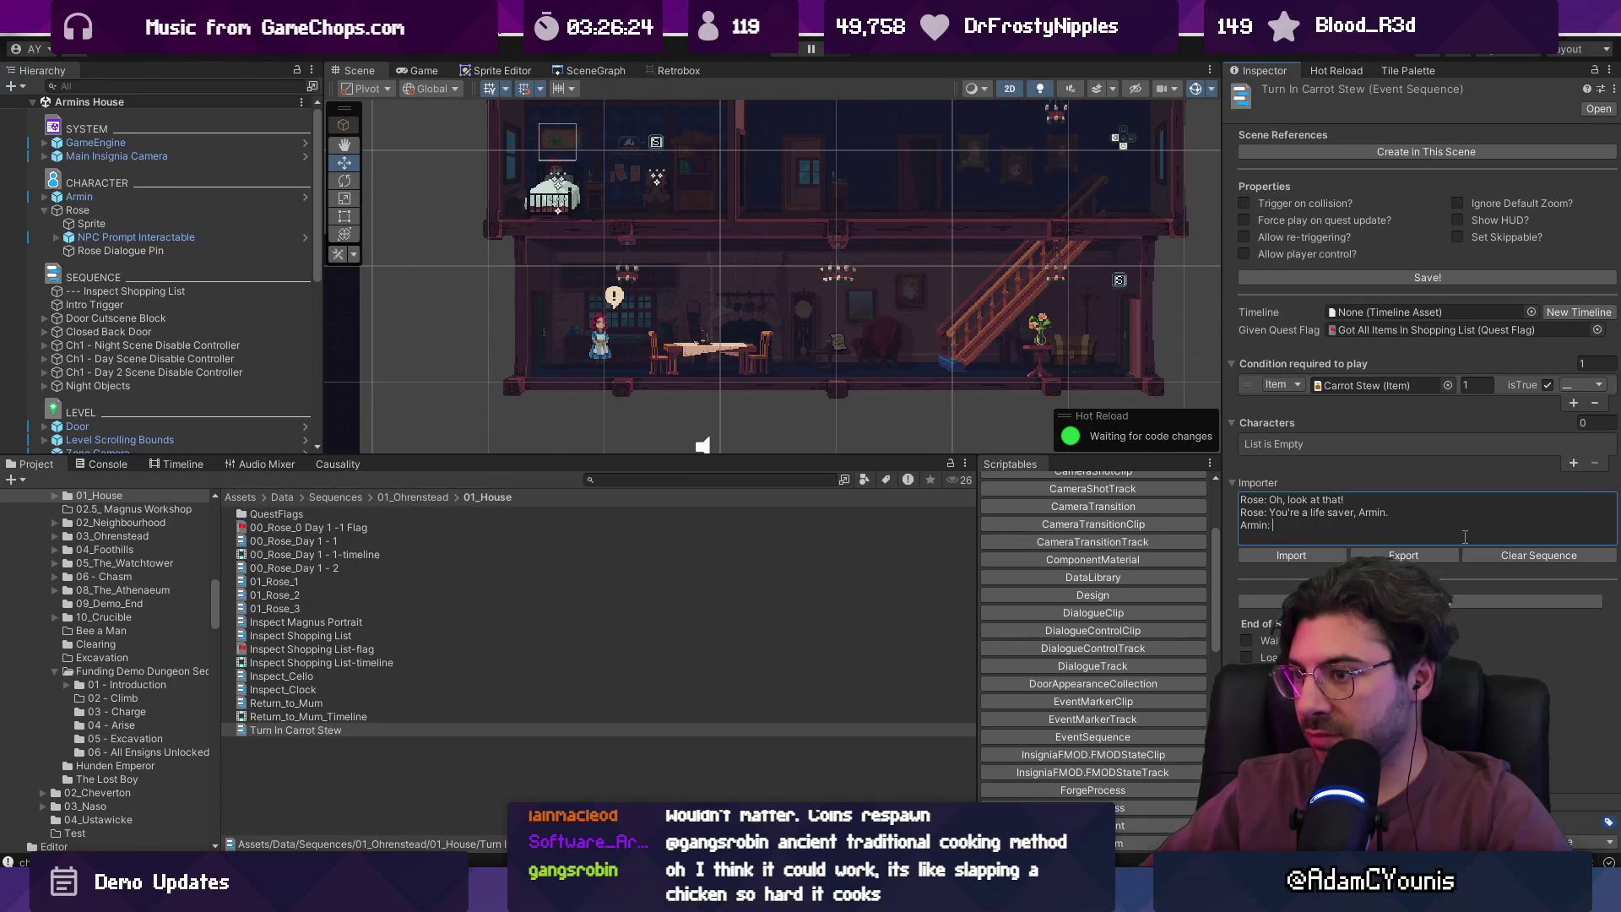
key(shift+Up)
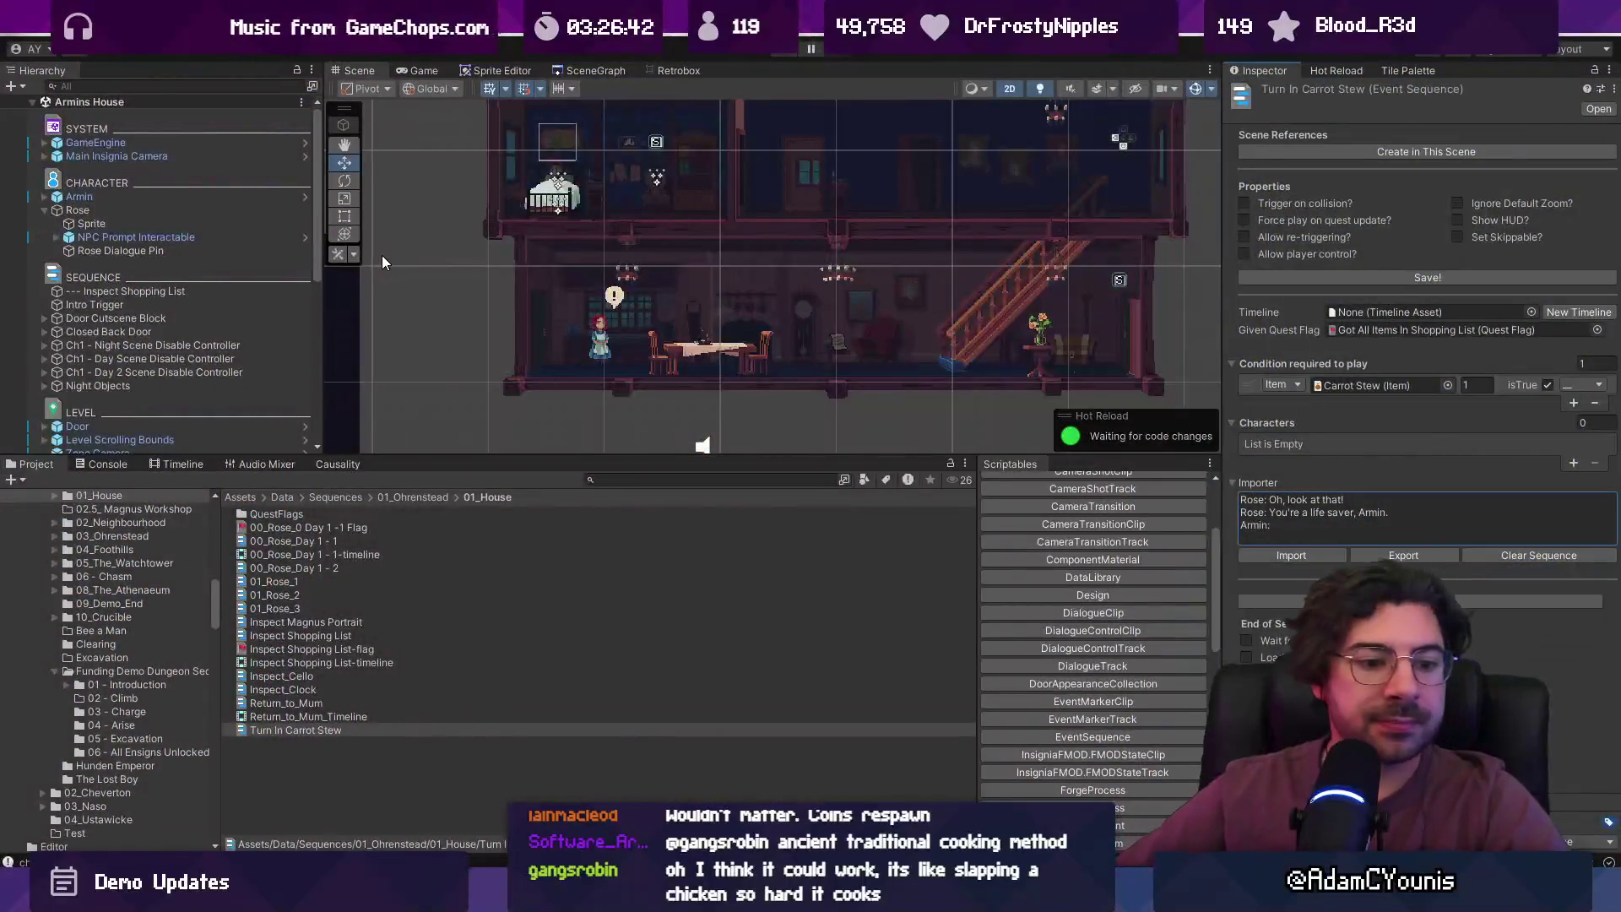
- Delete the trailing Armin line and Rose's extra third line, leaving two lines
click(1311, 527)
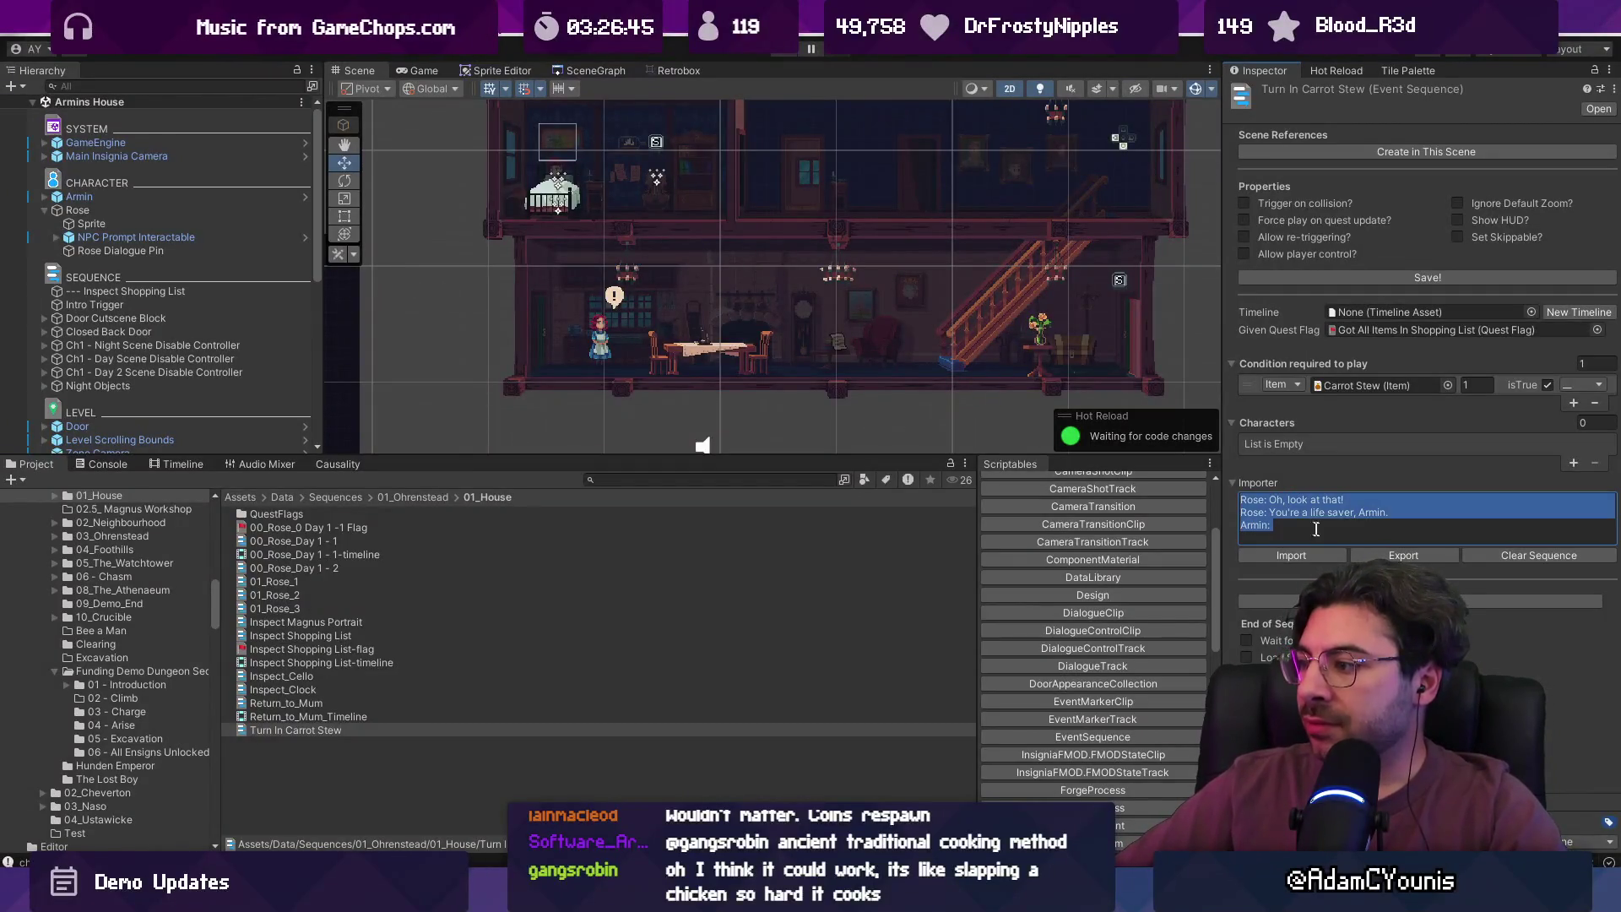
click(1355, 531)
key(BackSpace)
key(BackSpace)
key(BackSpace)
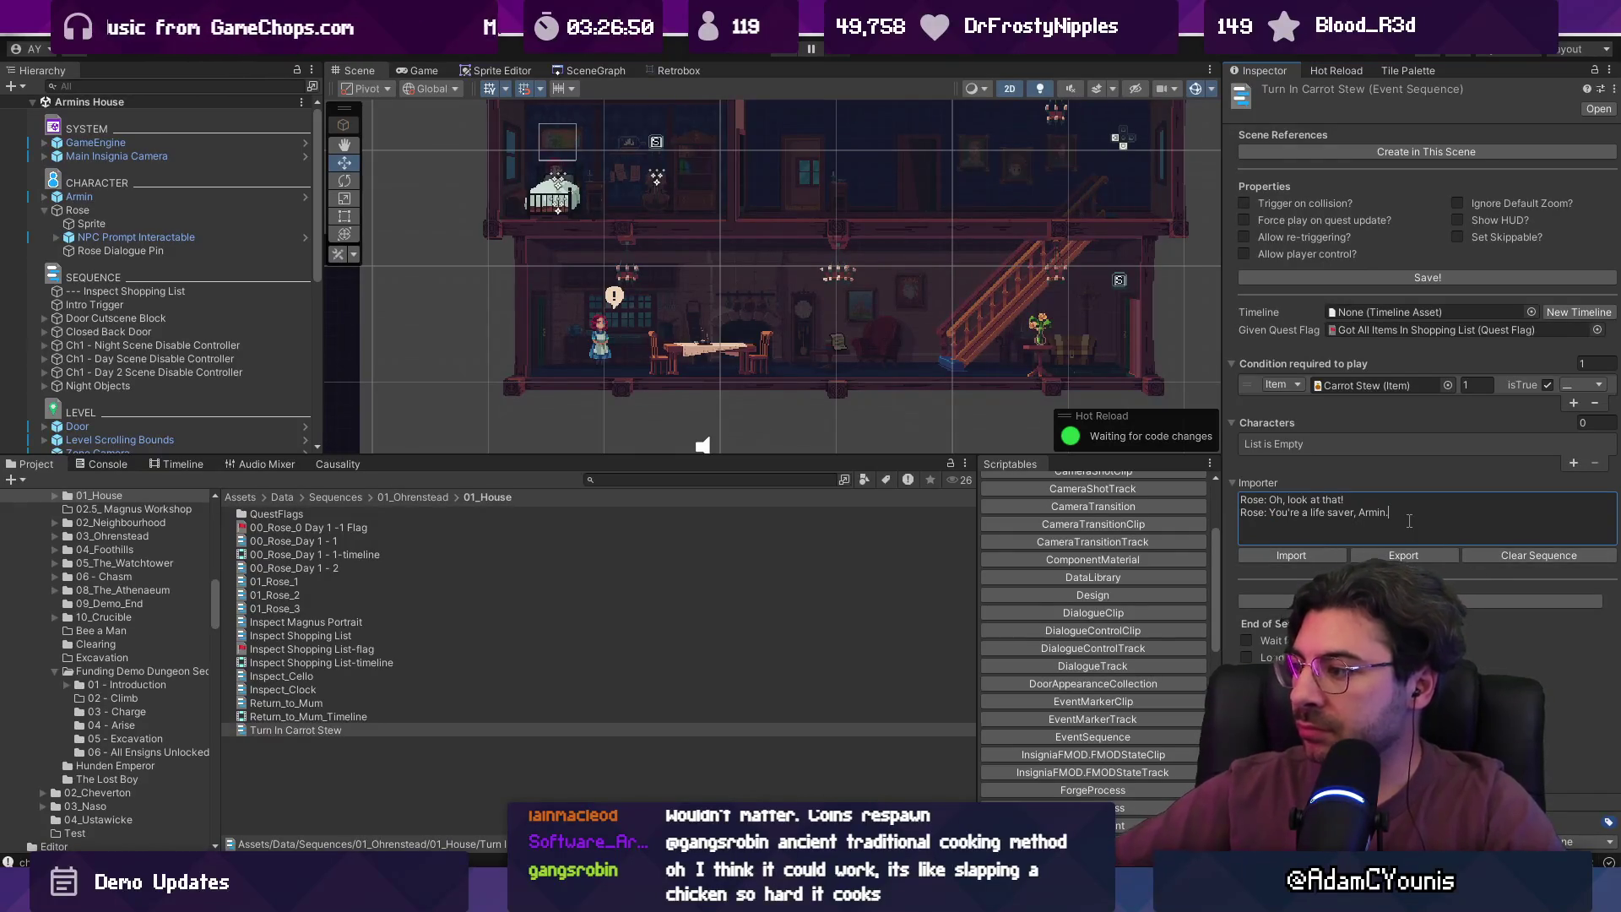
text(R)
key(Return)
text(Rose:)
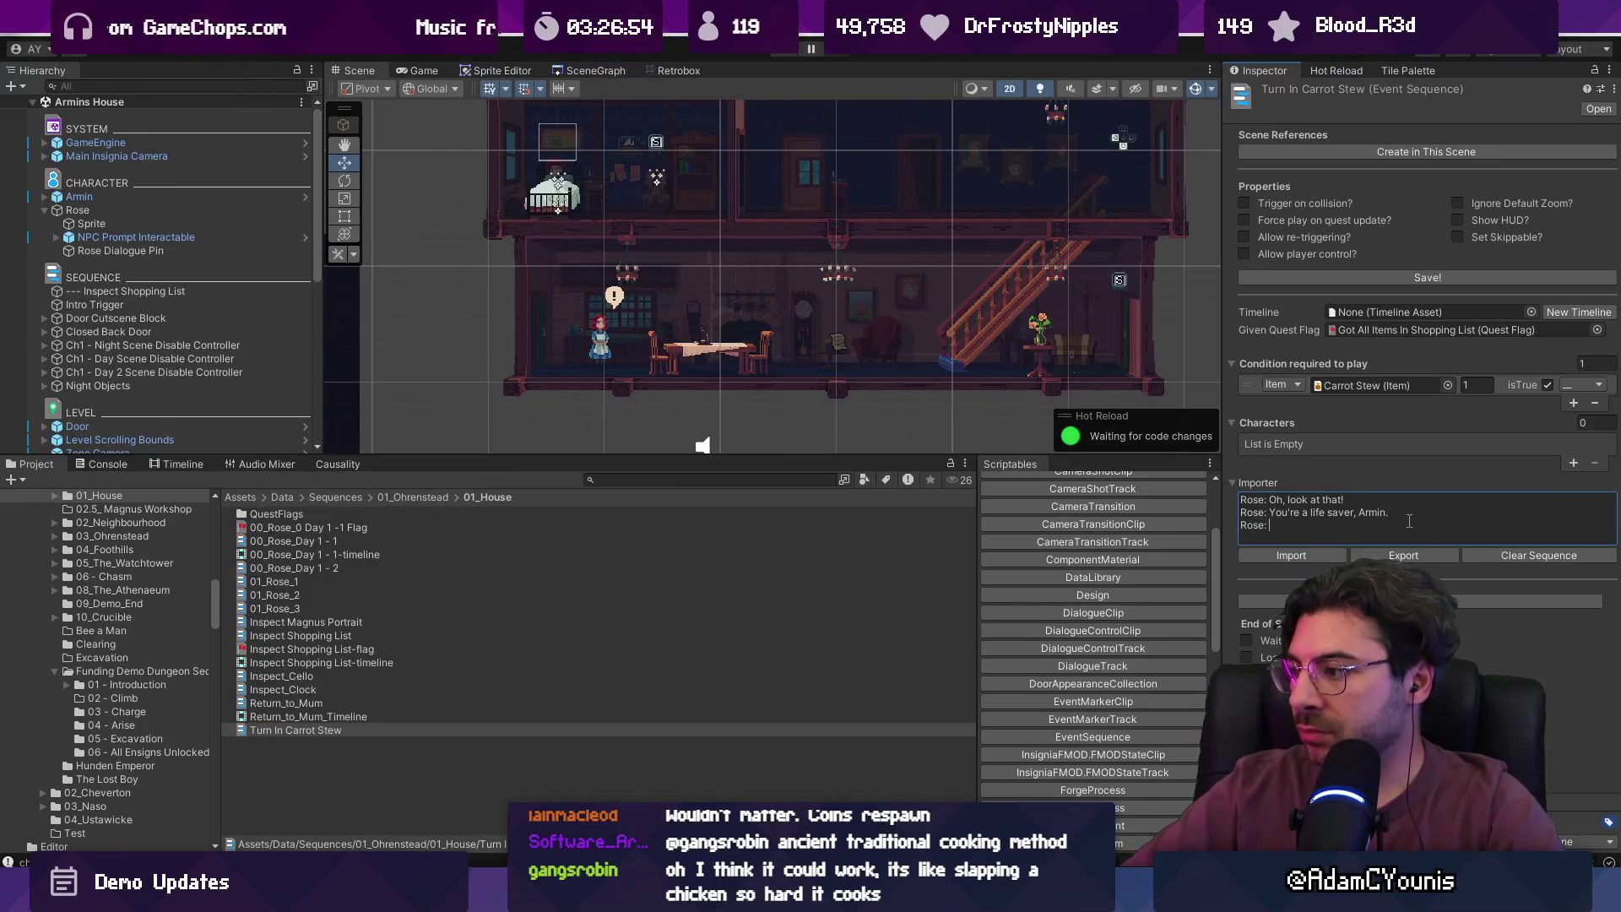
text(t wh)
text(enever )
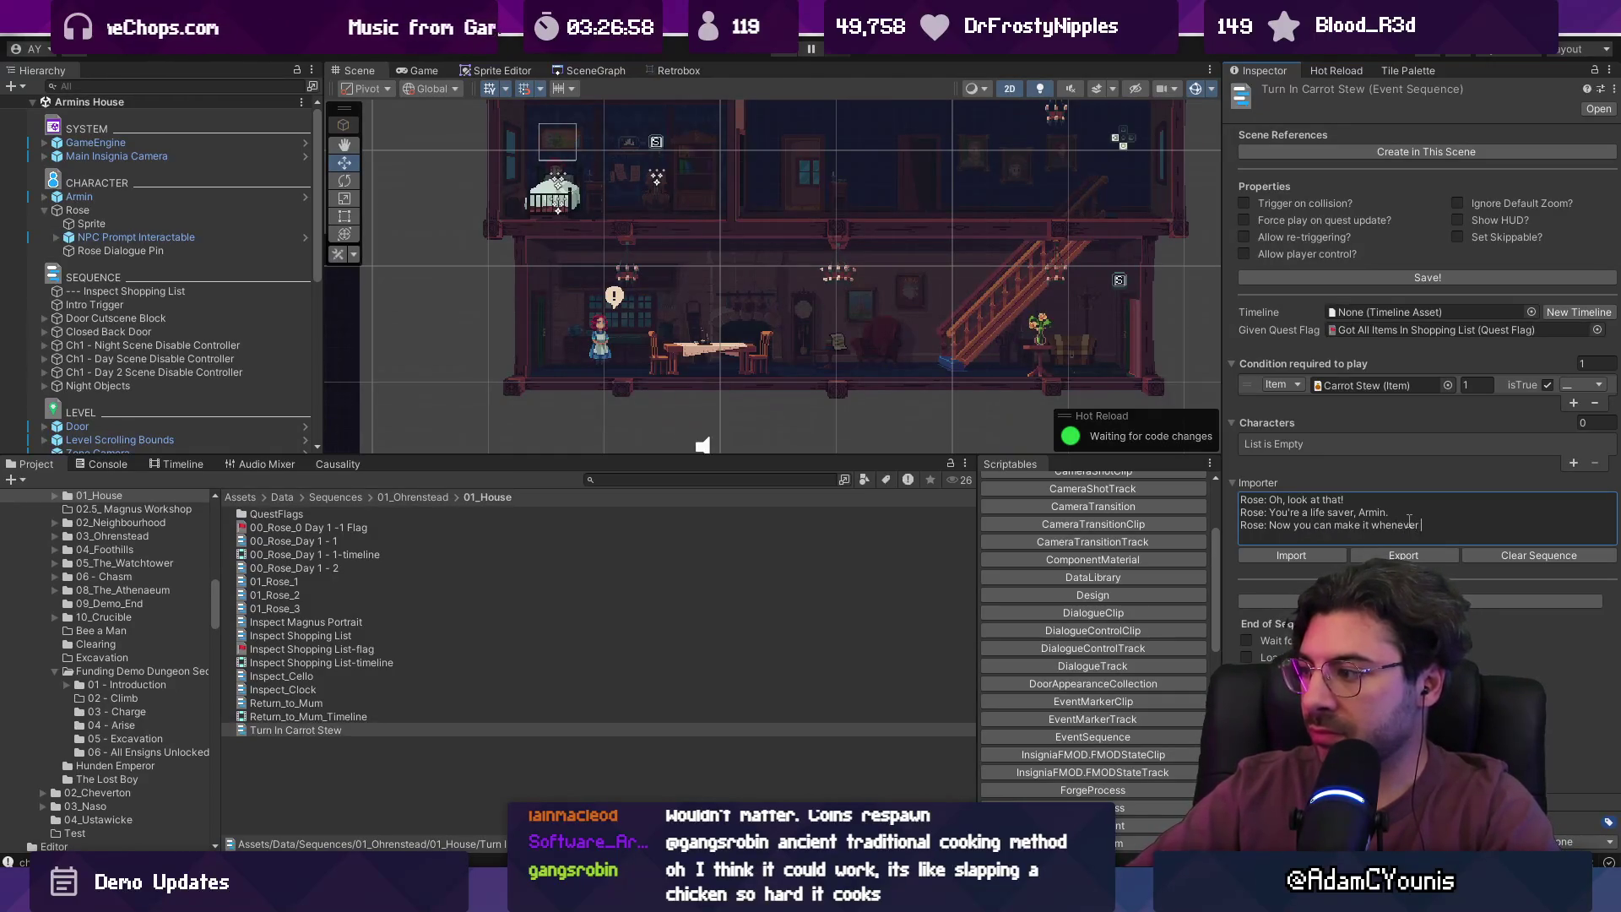
text(you ed)
key(ctrl+shift+Left)
key(ctrl+shift+Left)
key(ctrl+shift+Left)
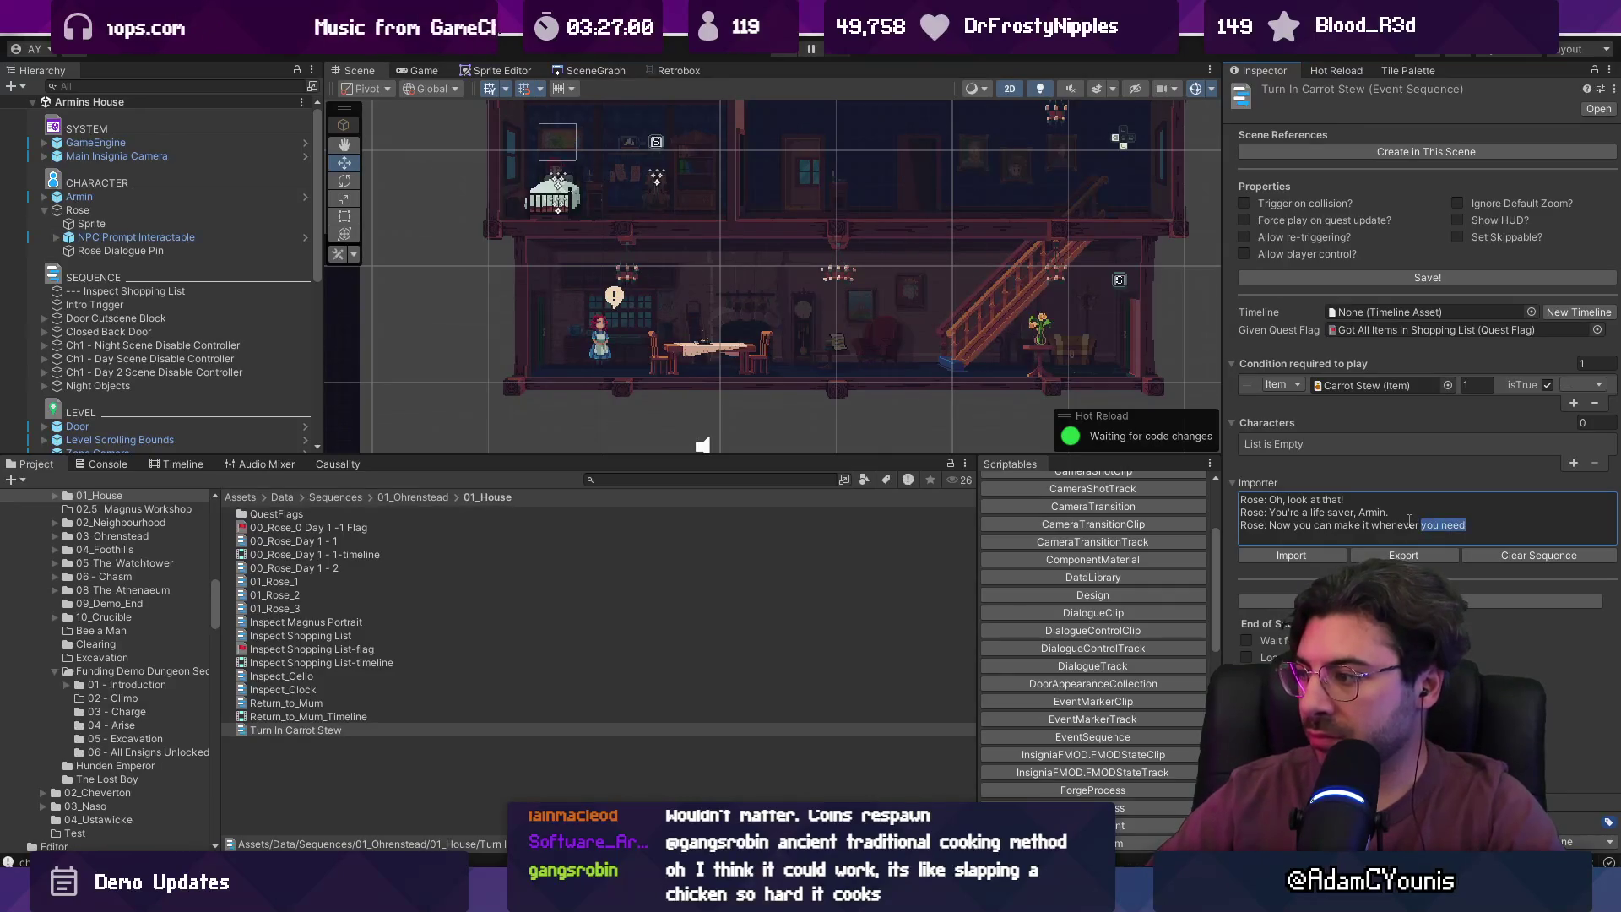
key(ctrl+shift+Left)
key(ctrl+shift+Left)
key(BackSpace)
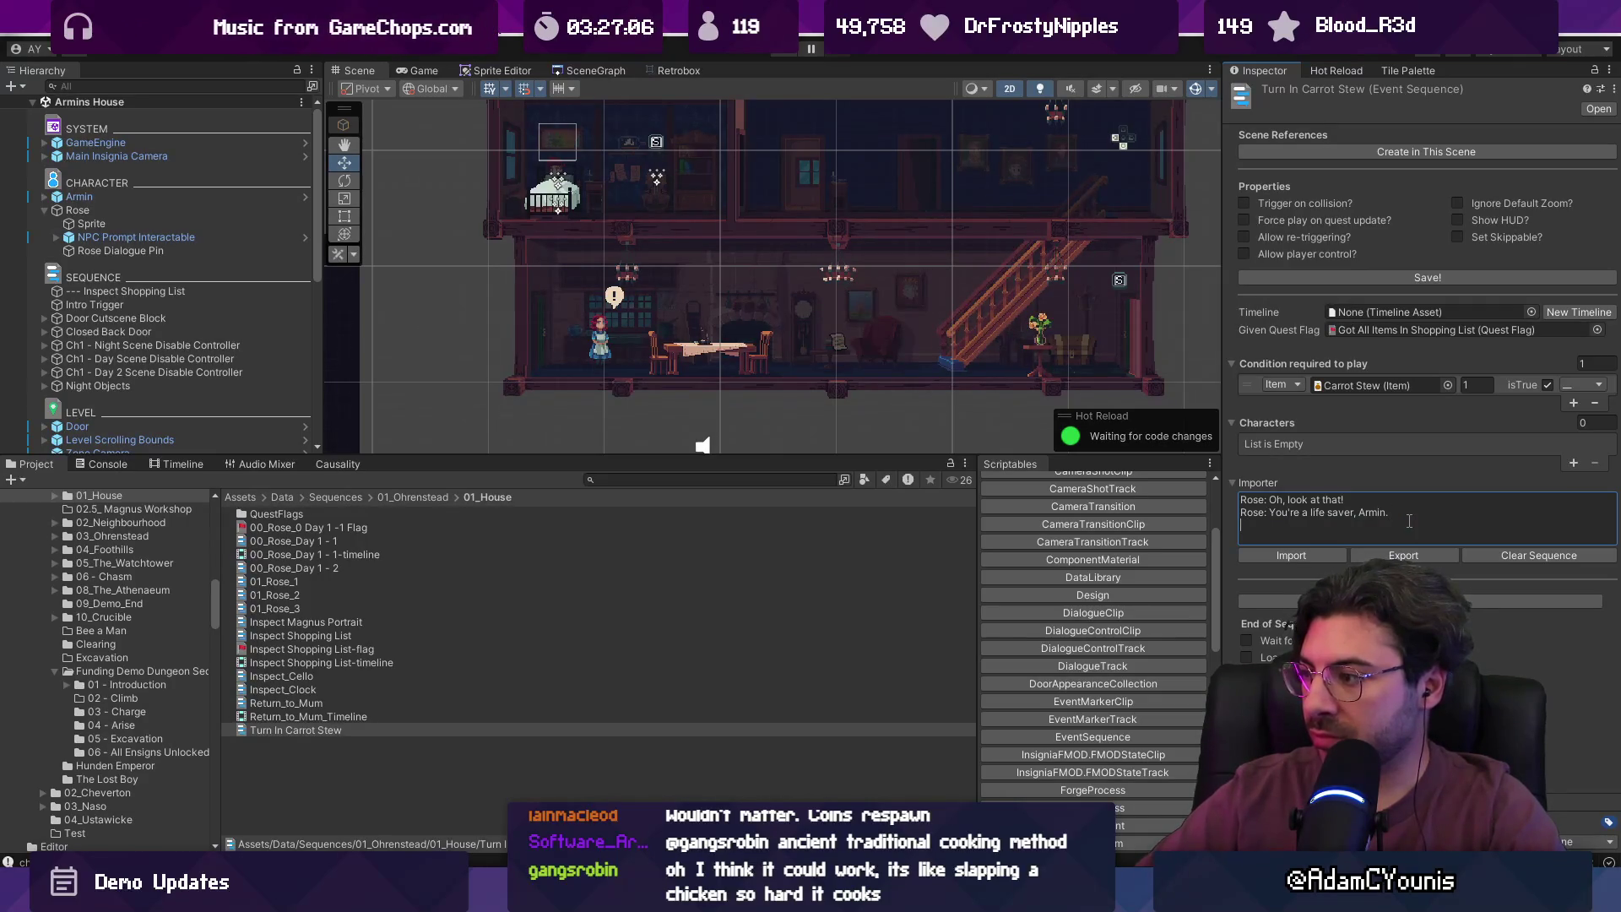
- Import the edited text as dialogue entries in Turn In Carrot Stew
click(1292, 557)
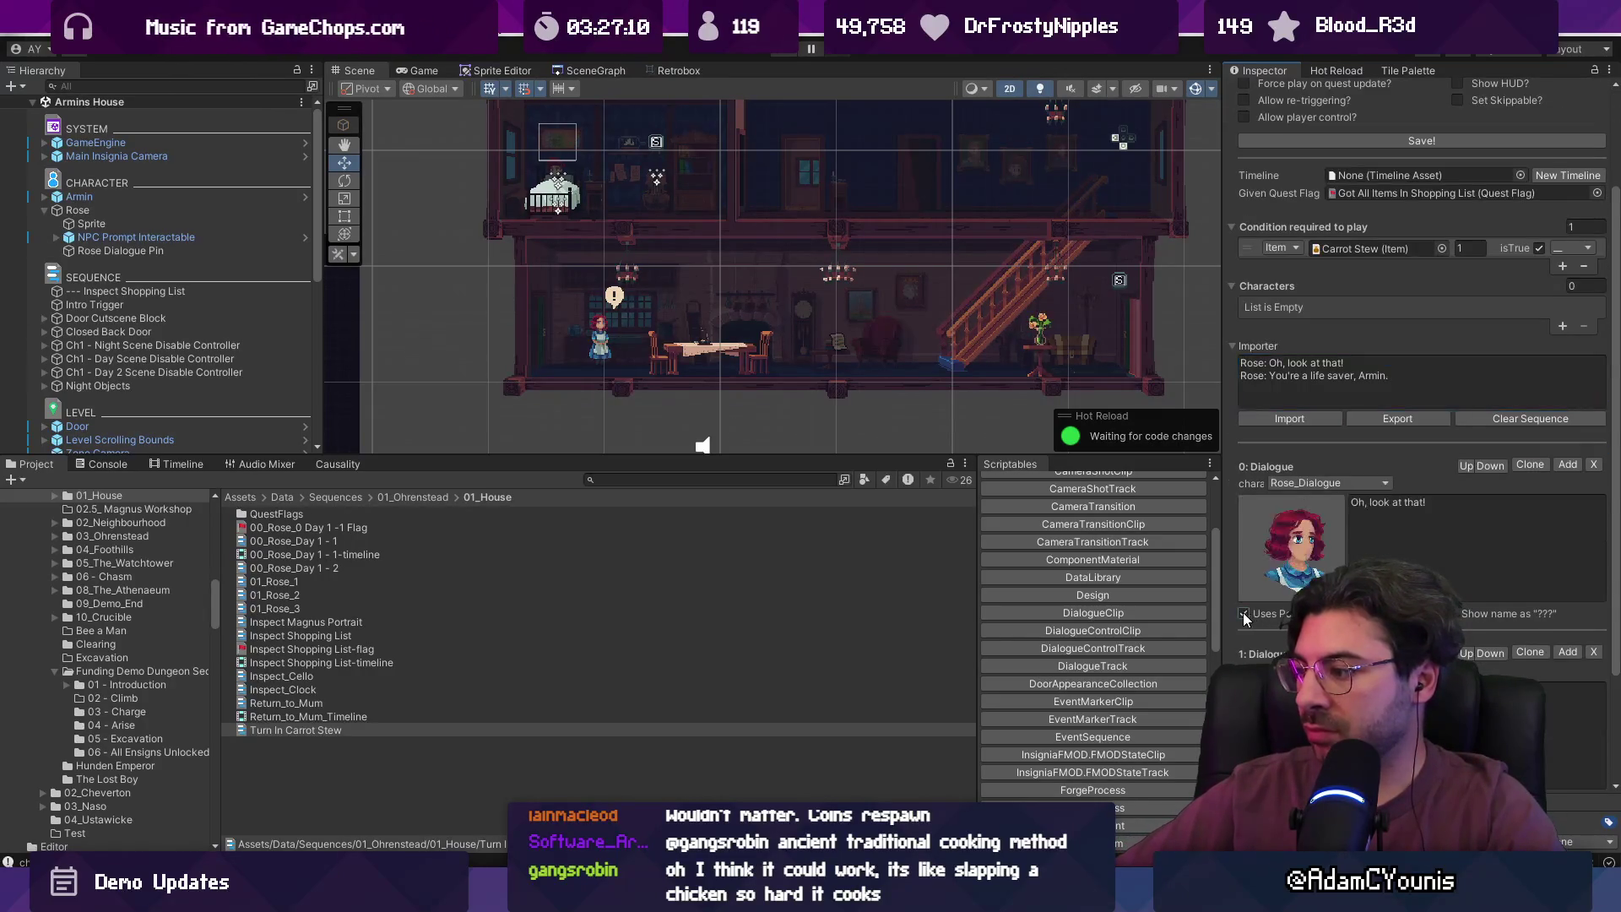
scroll(1288, 646, down, 3)
scroll(1332, 456, up, 3)
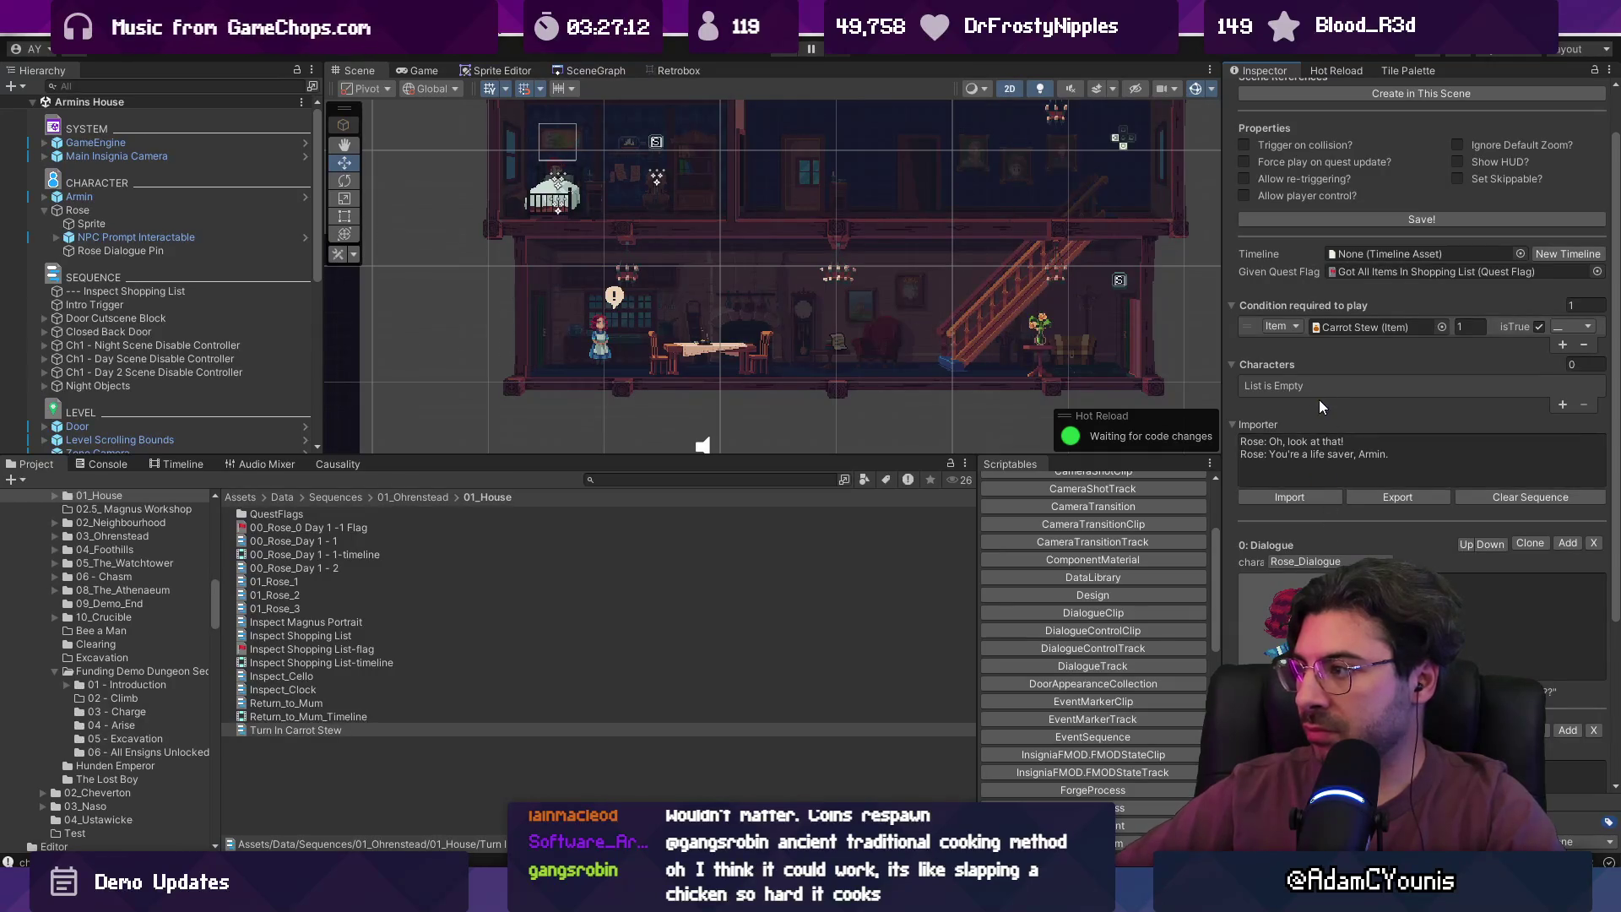
scroll(1319, 399, up, 1)
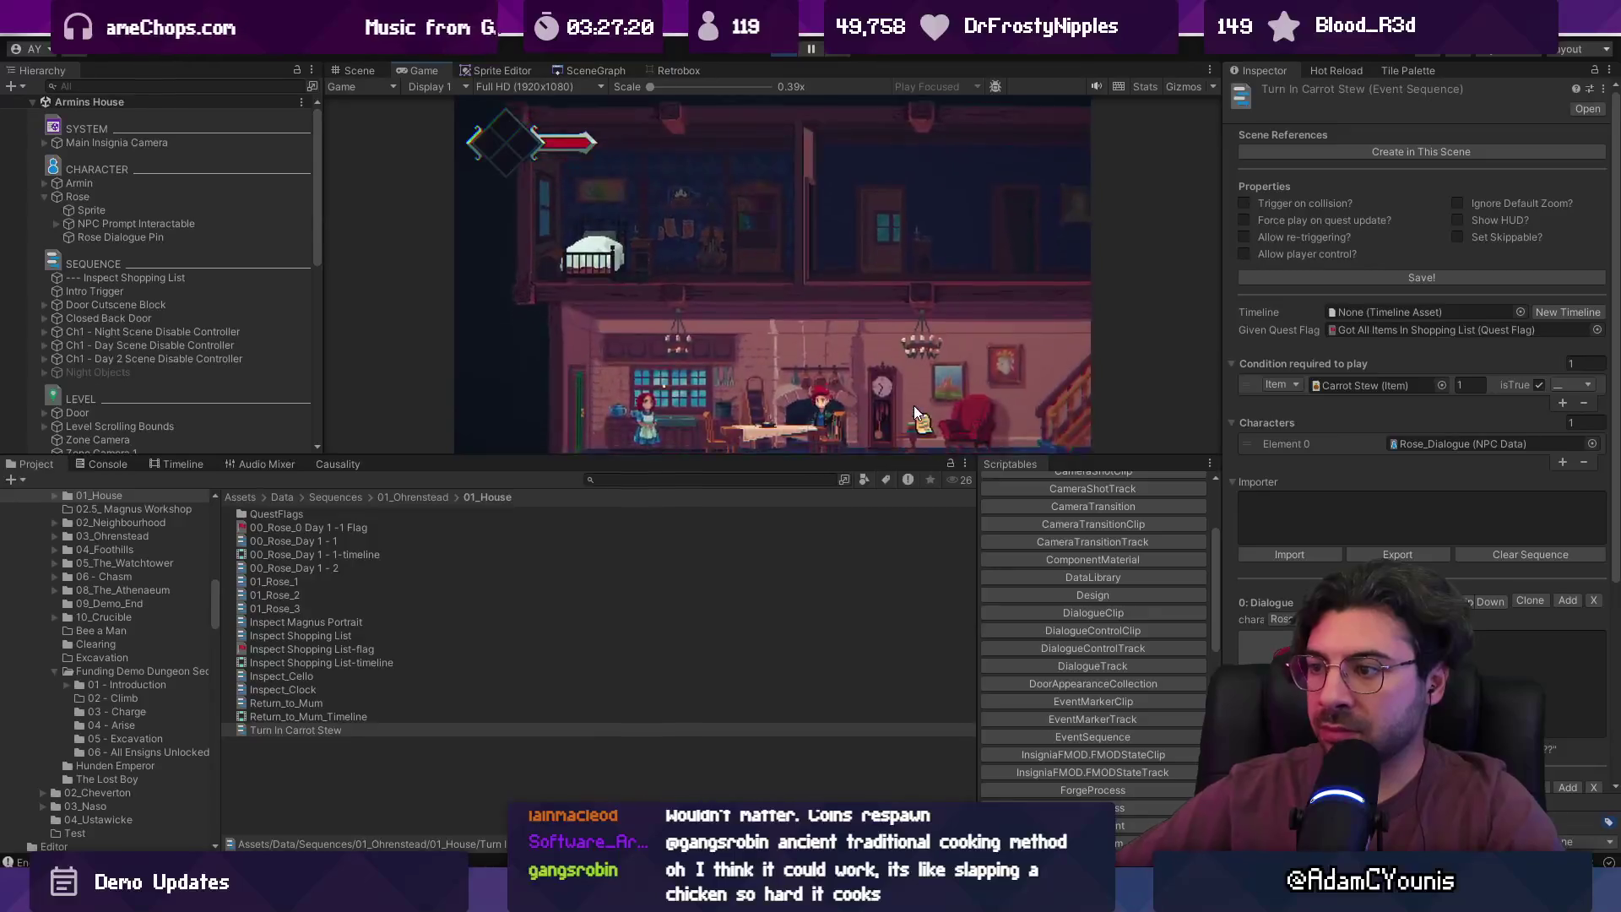
- In the playtest, spawn Carrot_Stew from the debug console, run toward the stairs, and maximize the Game view
key(grave)
text(rot_Stew)
key(Return)
key(grave)
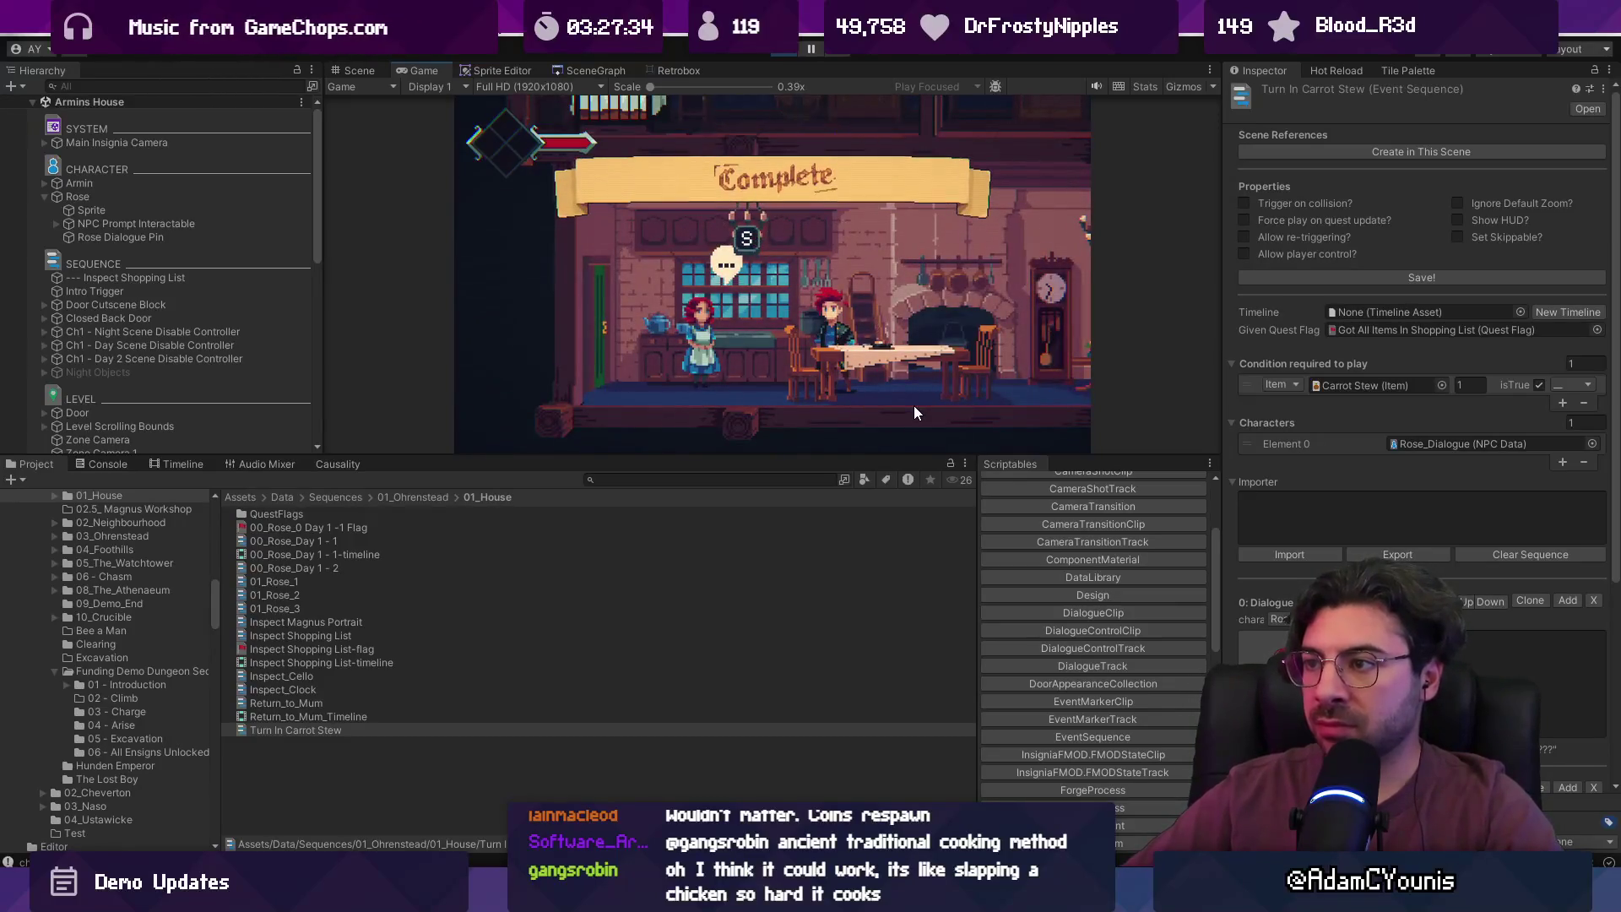
key(Right)
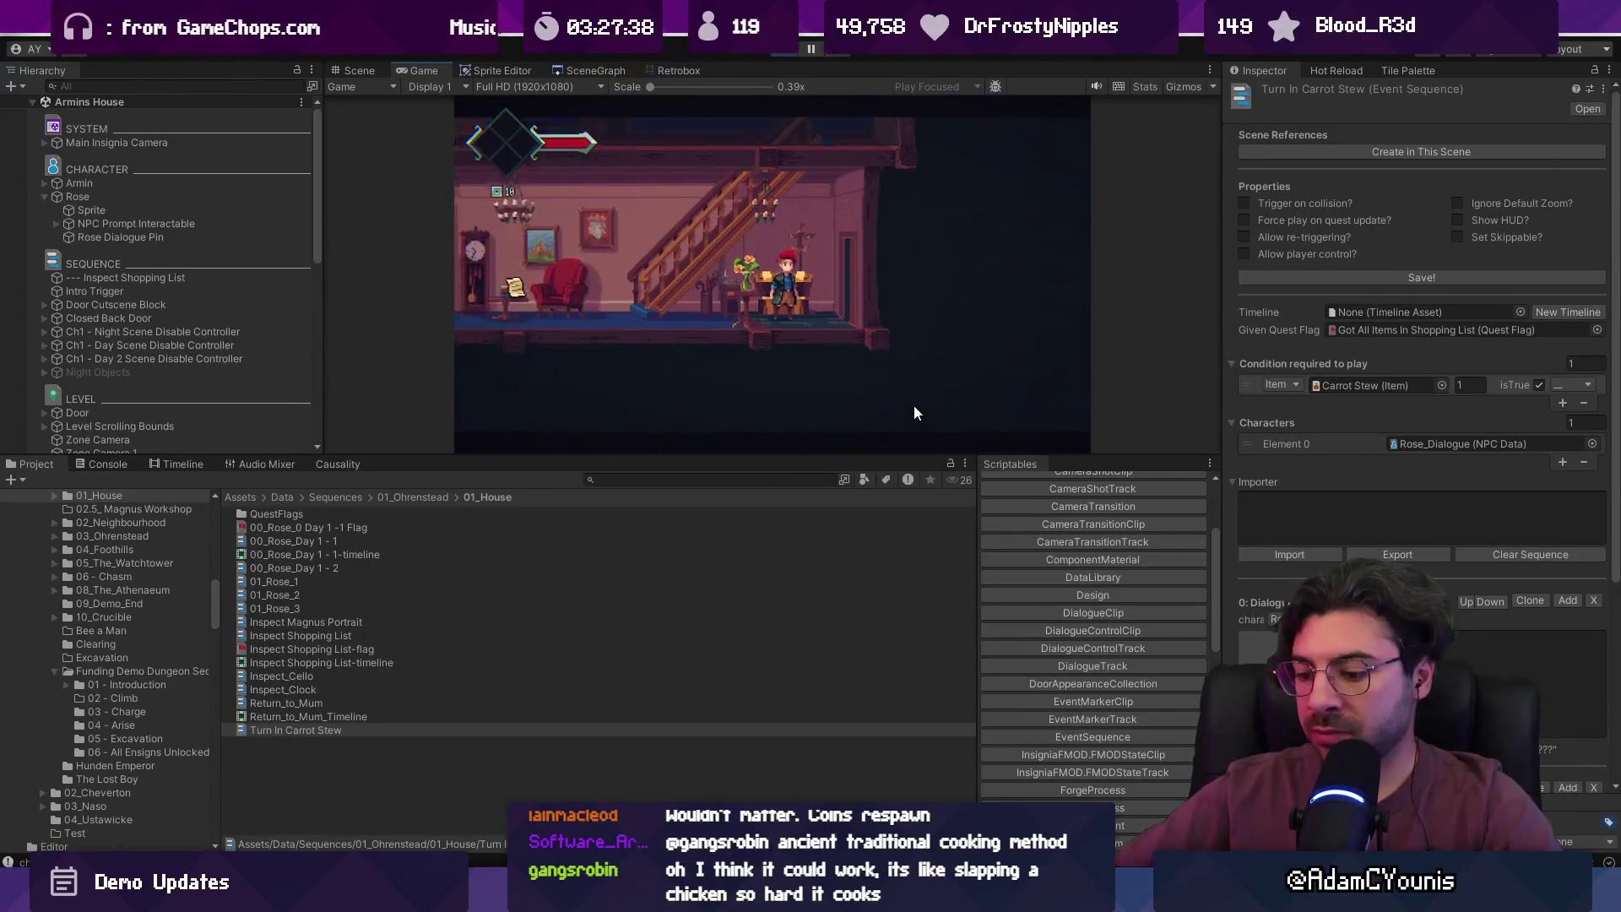
key(shift+space)
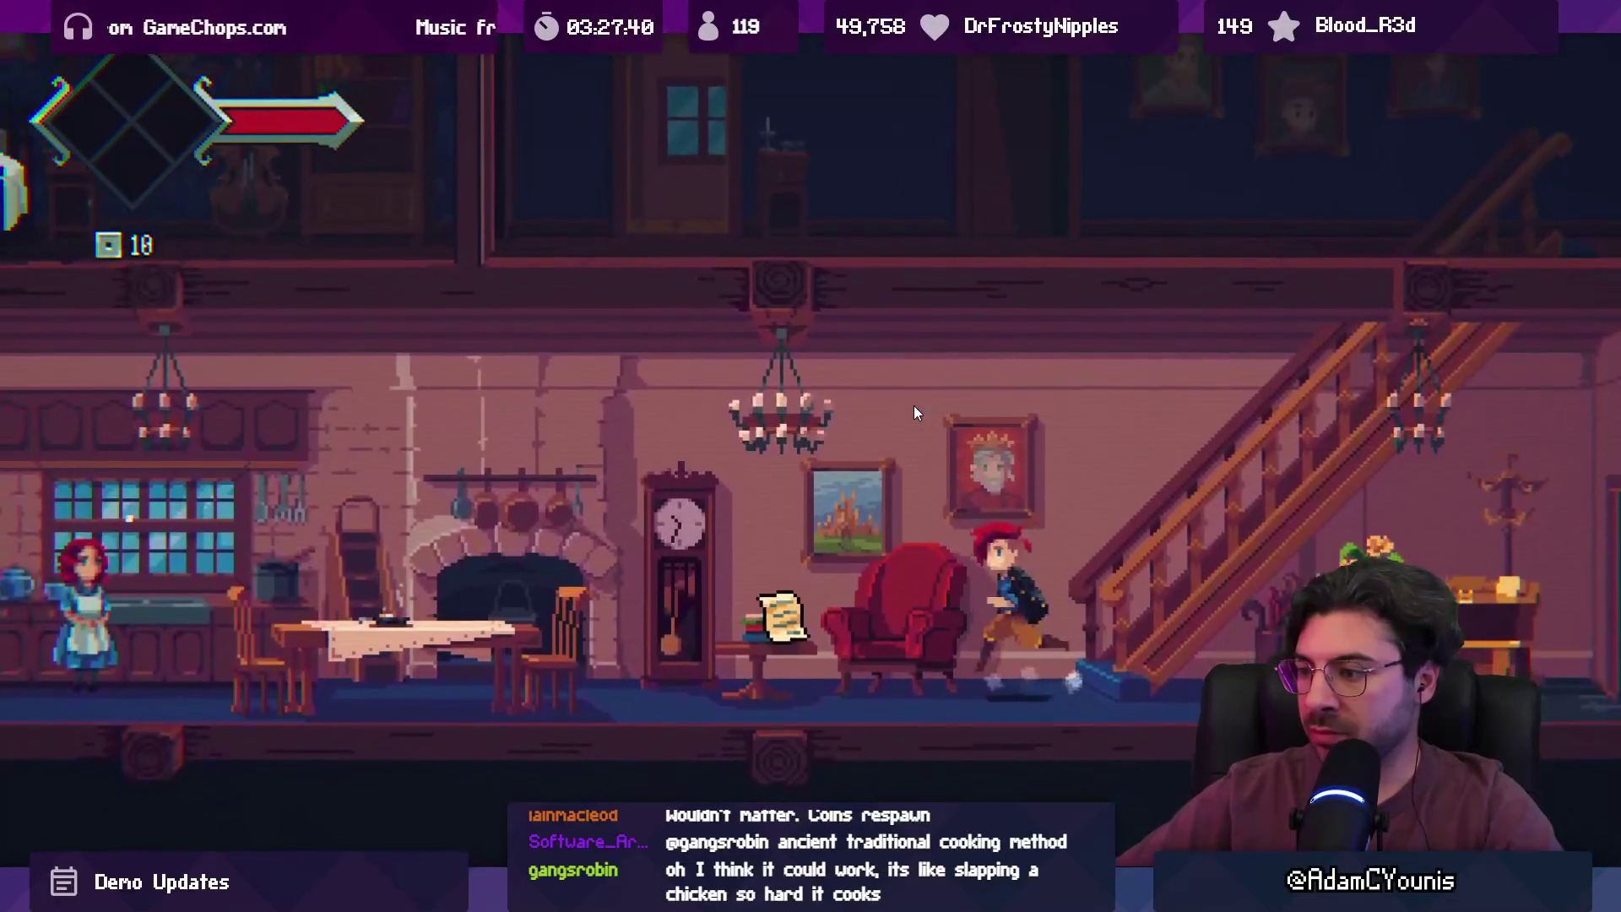
- Run Armin to the note, read the Carrot Stew recipe and advance through Rose's reply
key(Left)
key(space)
key(space)
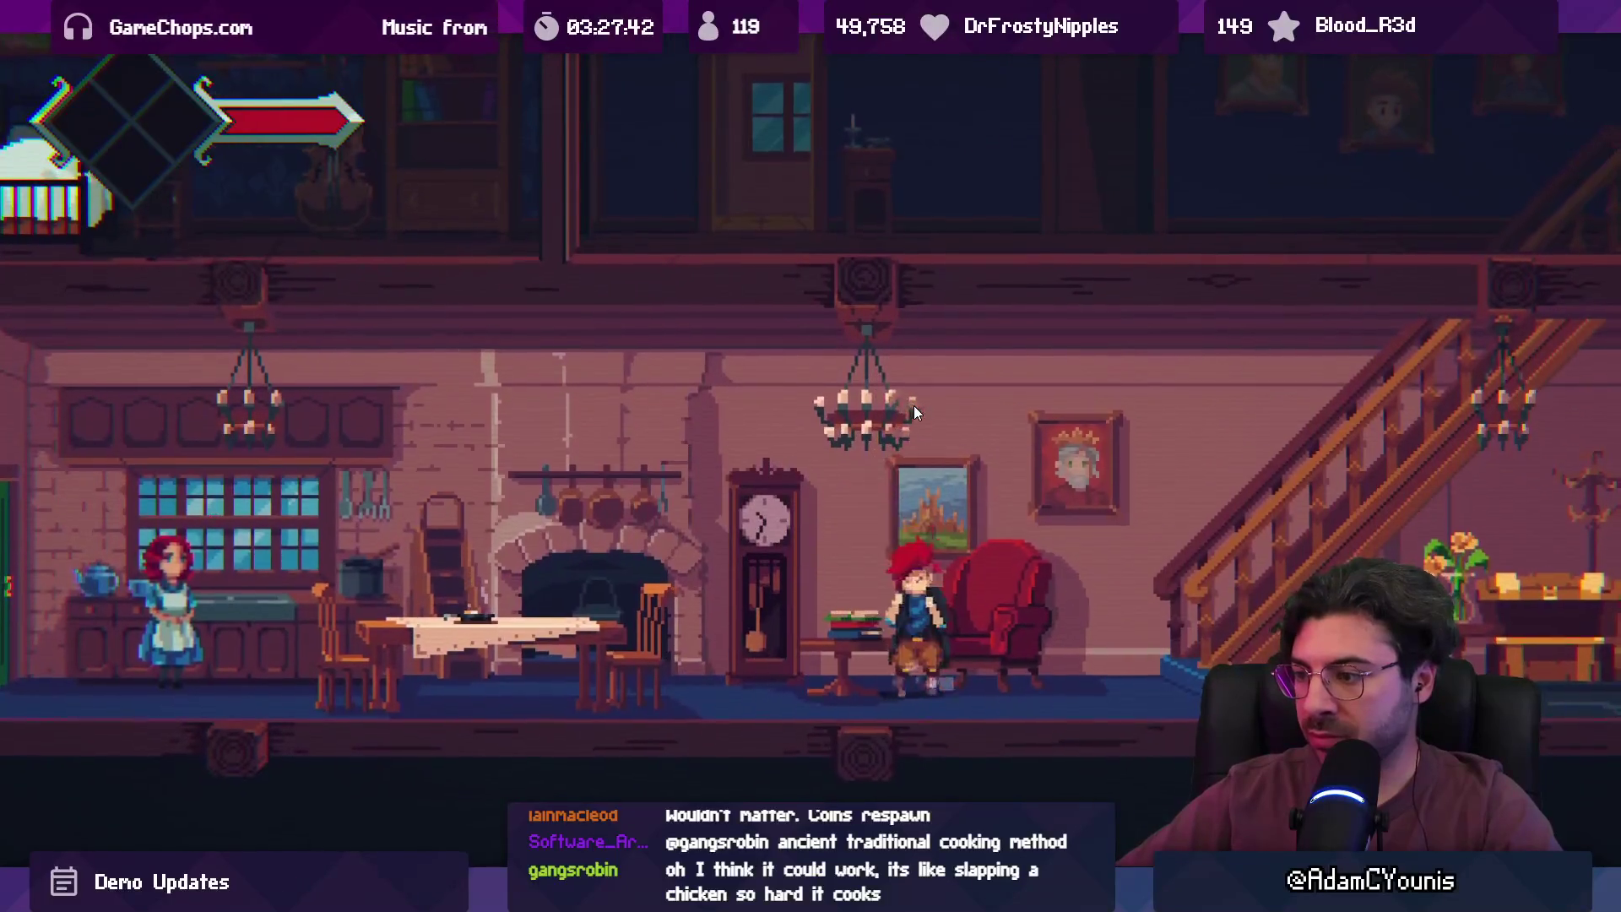
key(s)
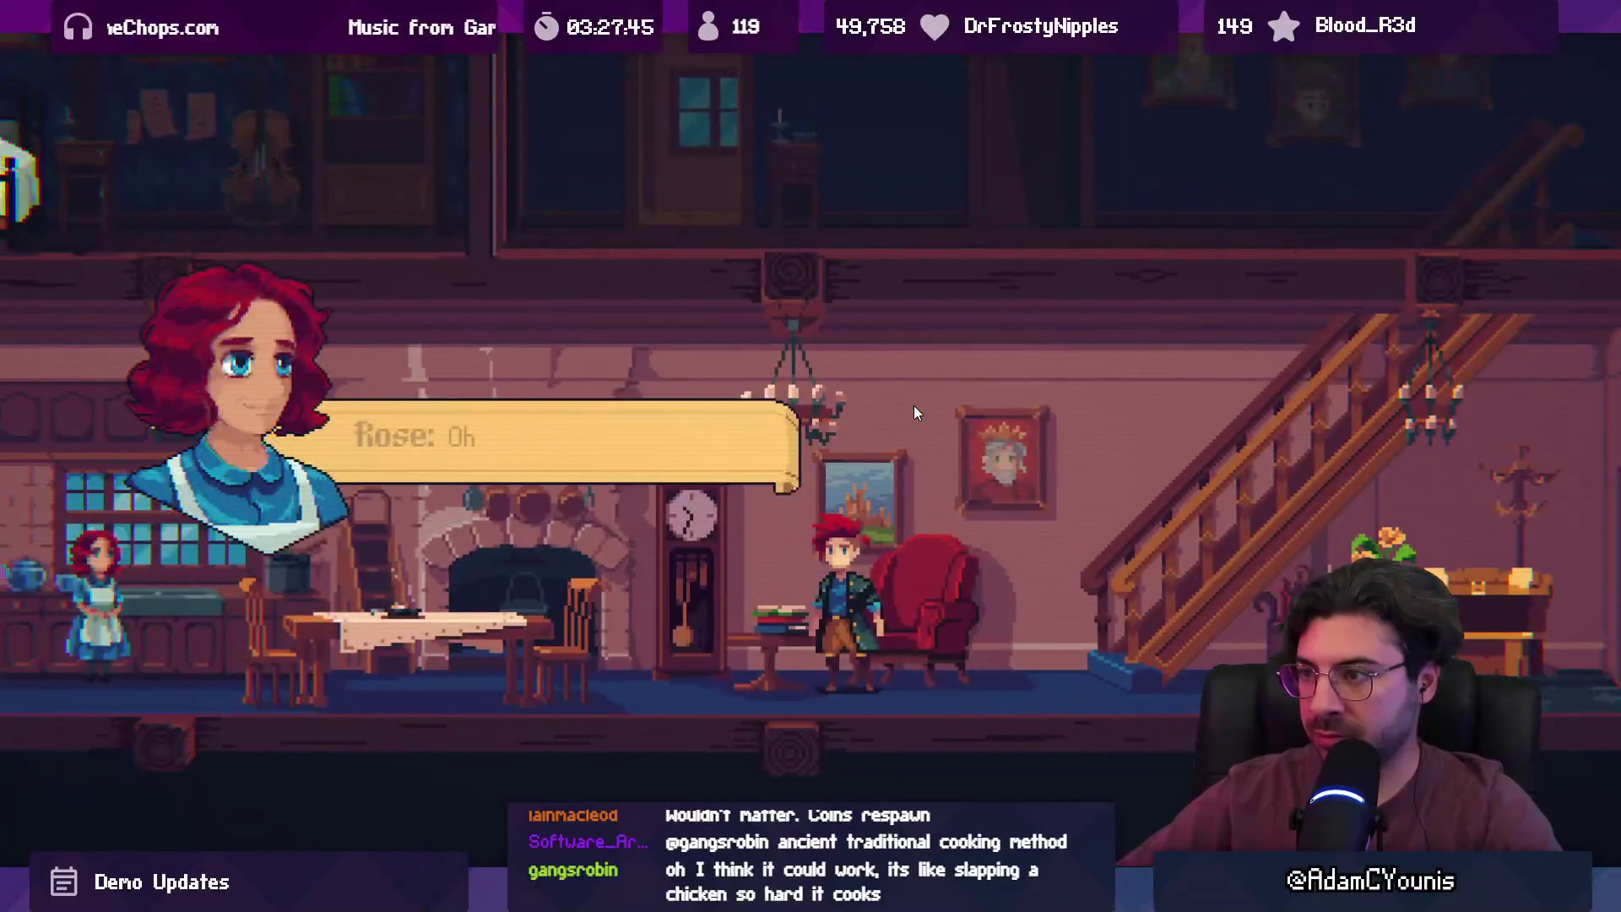
key(s)
key(s)
key(s)
key(space)
- Explore the house past the grandfather clock and upstairs, then stop the playtest
key(Left)
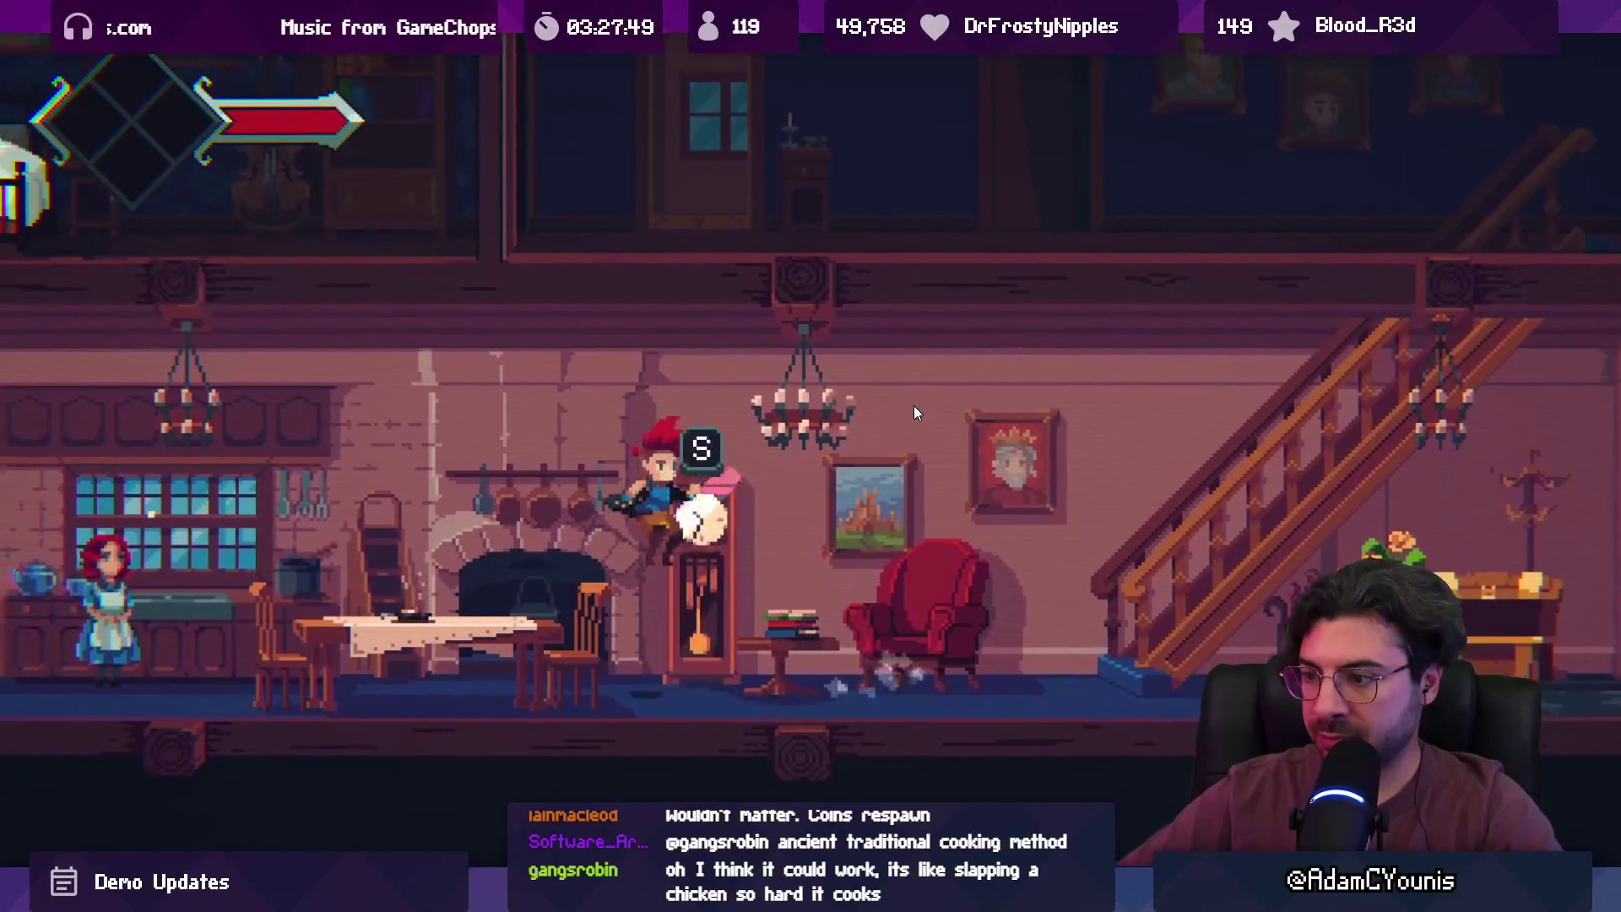
key(Right)
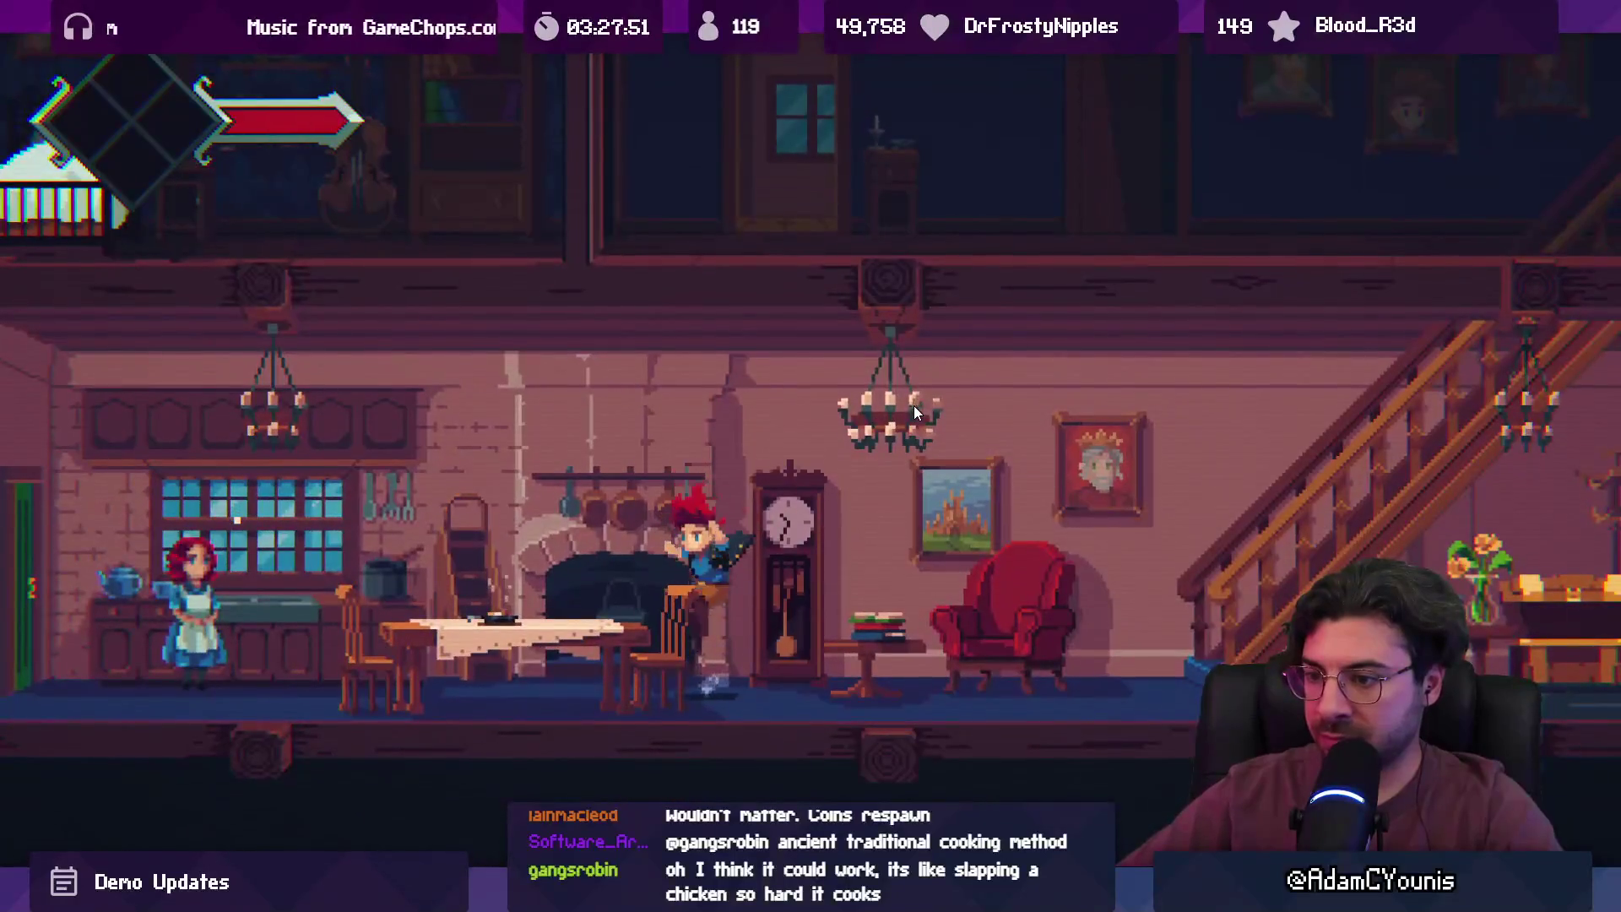
key(Right)
key(space)
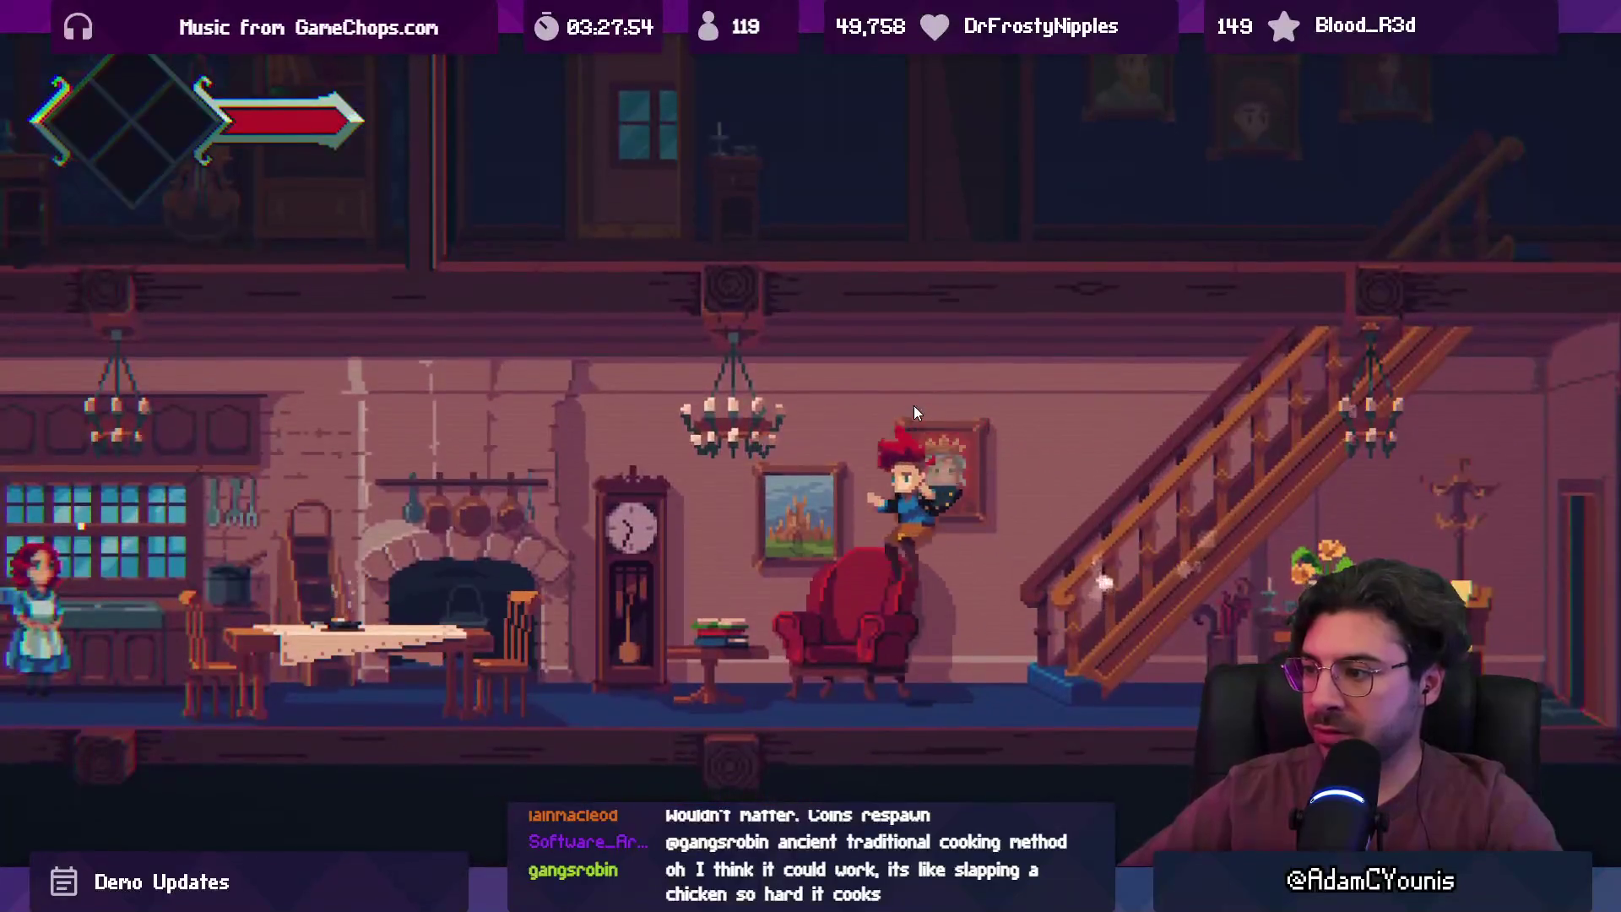
key(Left)
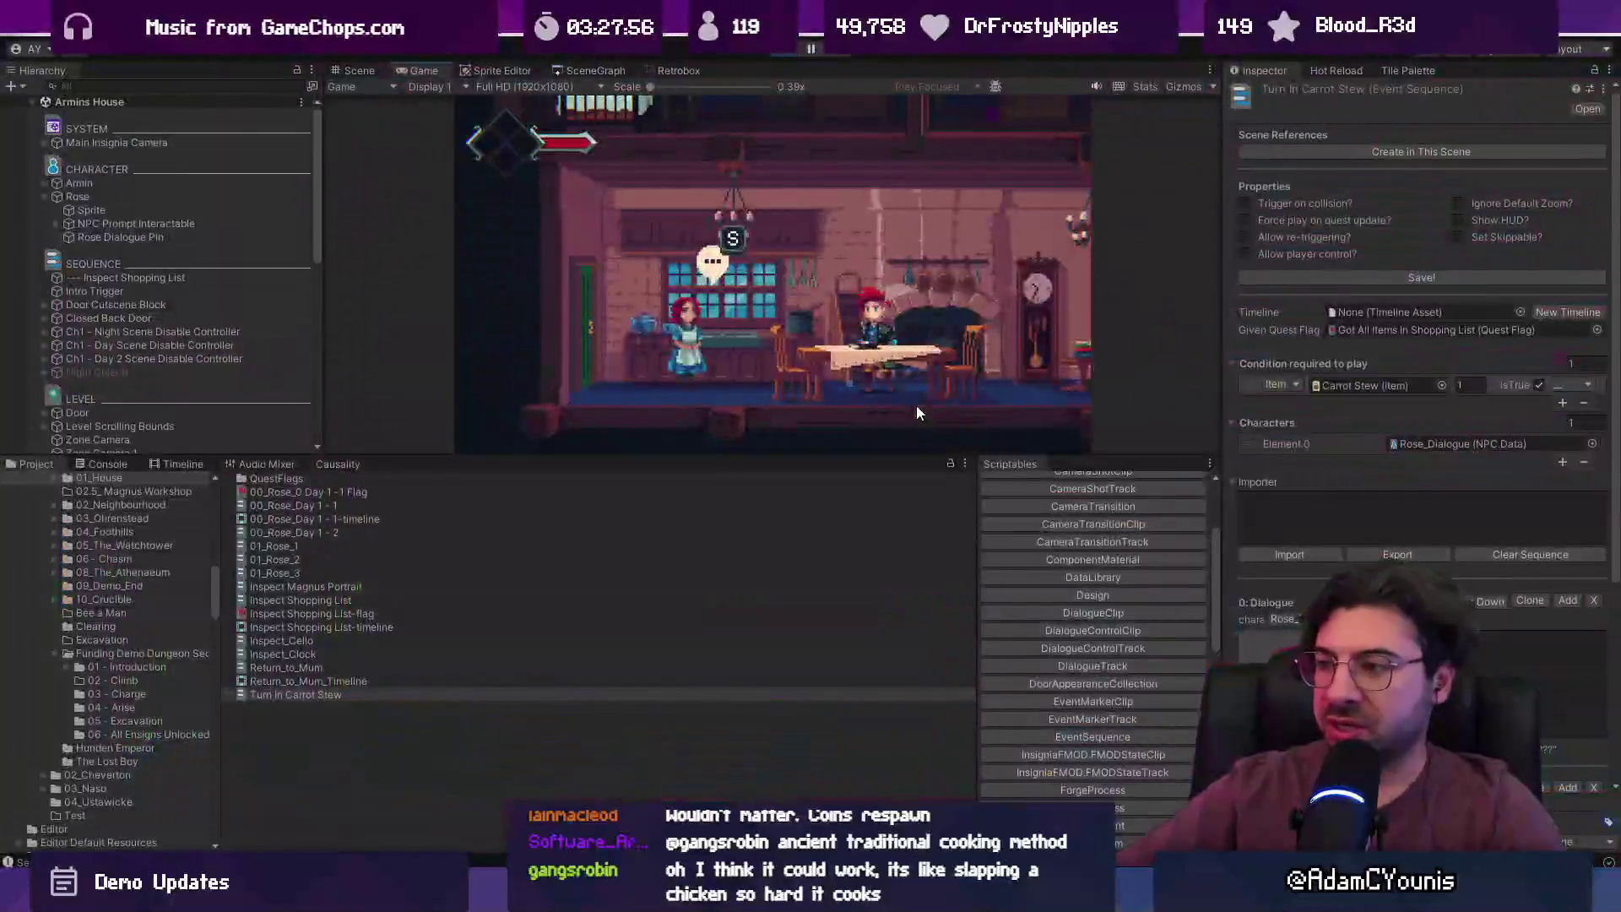
click(792, 53)
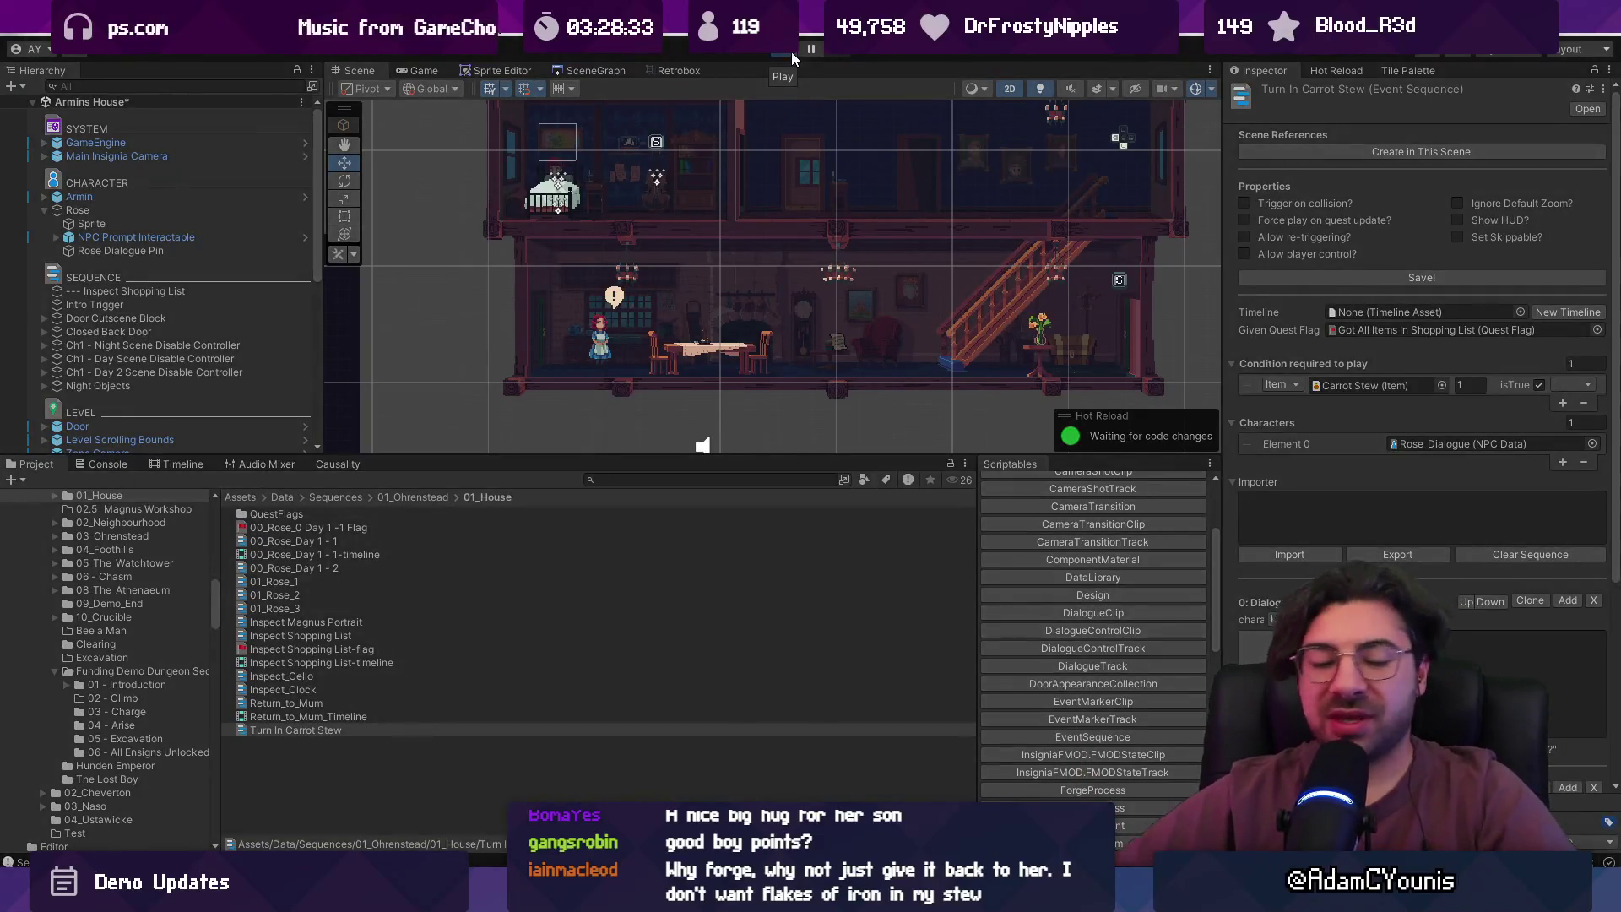
- Start Play mode again for a fresh playtest of the house scene
click(792, 52)
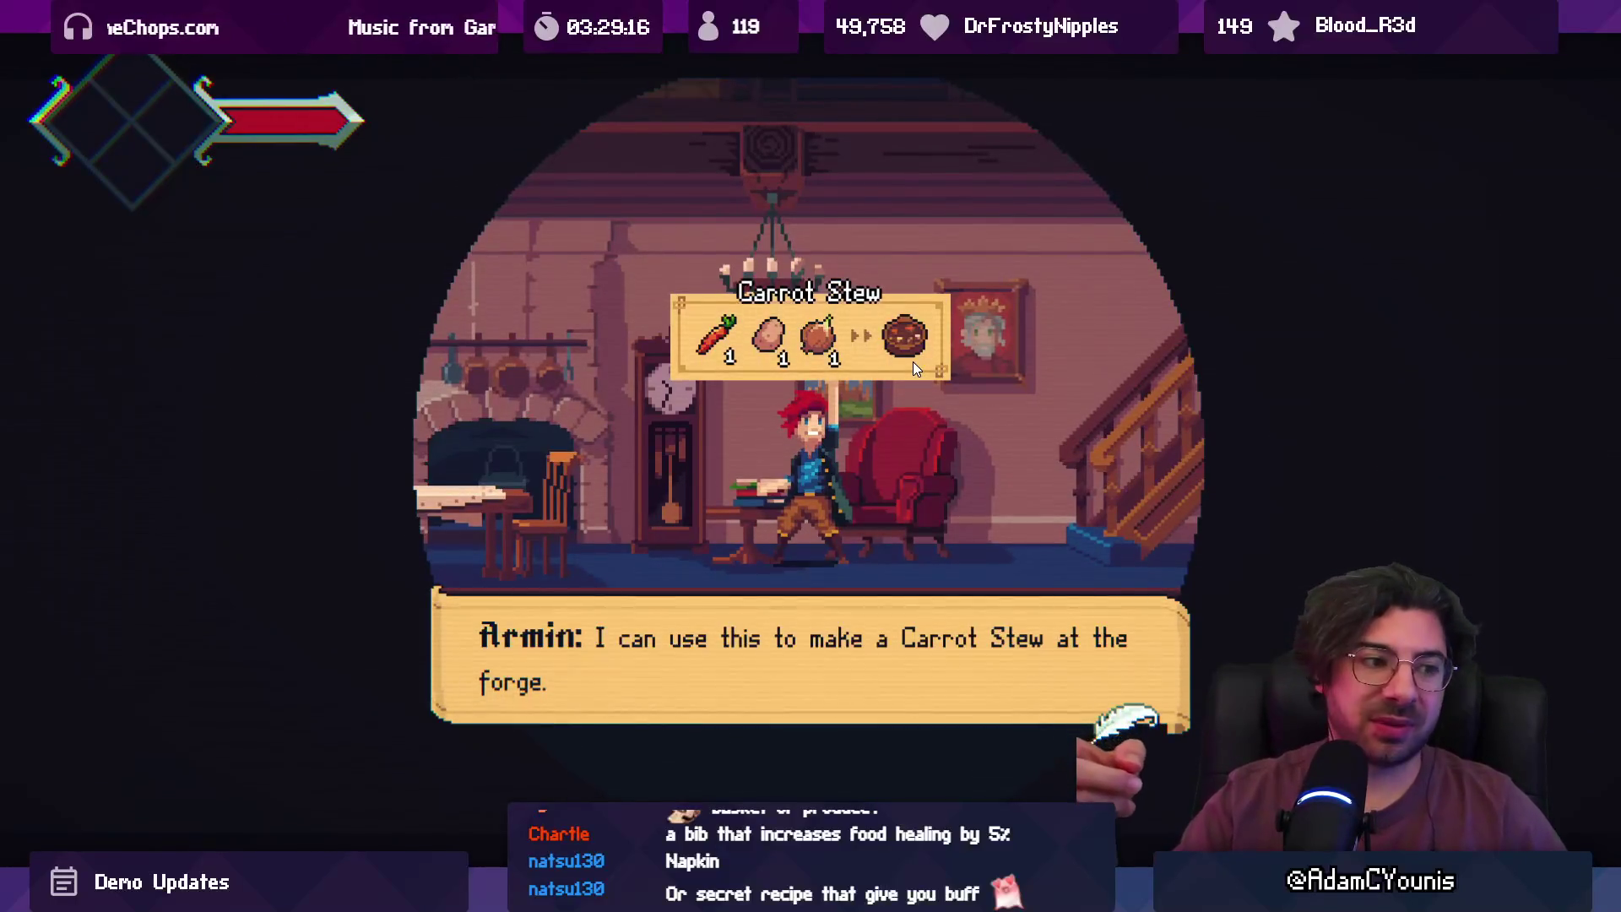
- Dismiss the Carrot Stew recipe reveal and continue the dialogue to Rose's reply
key(space)
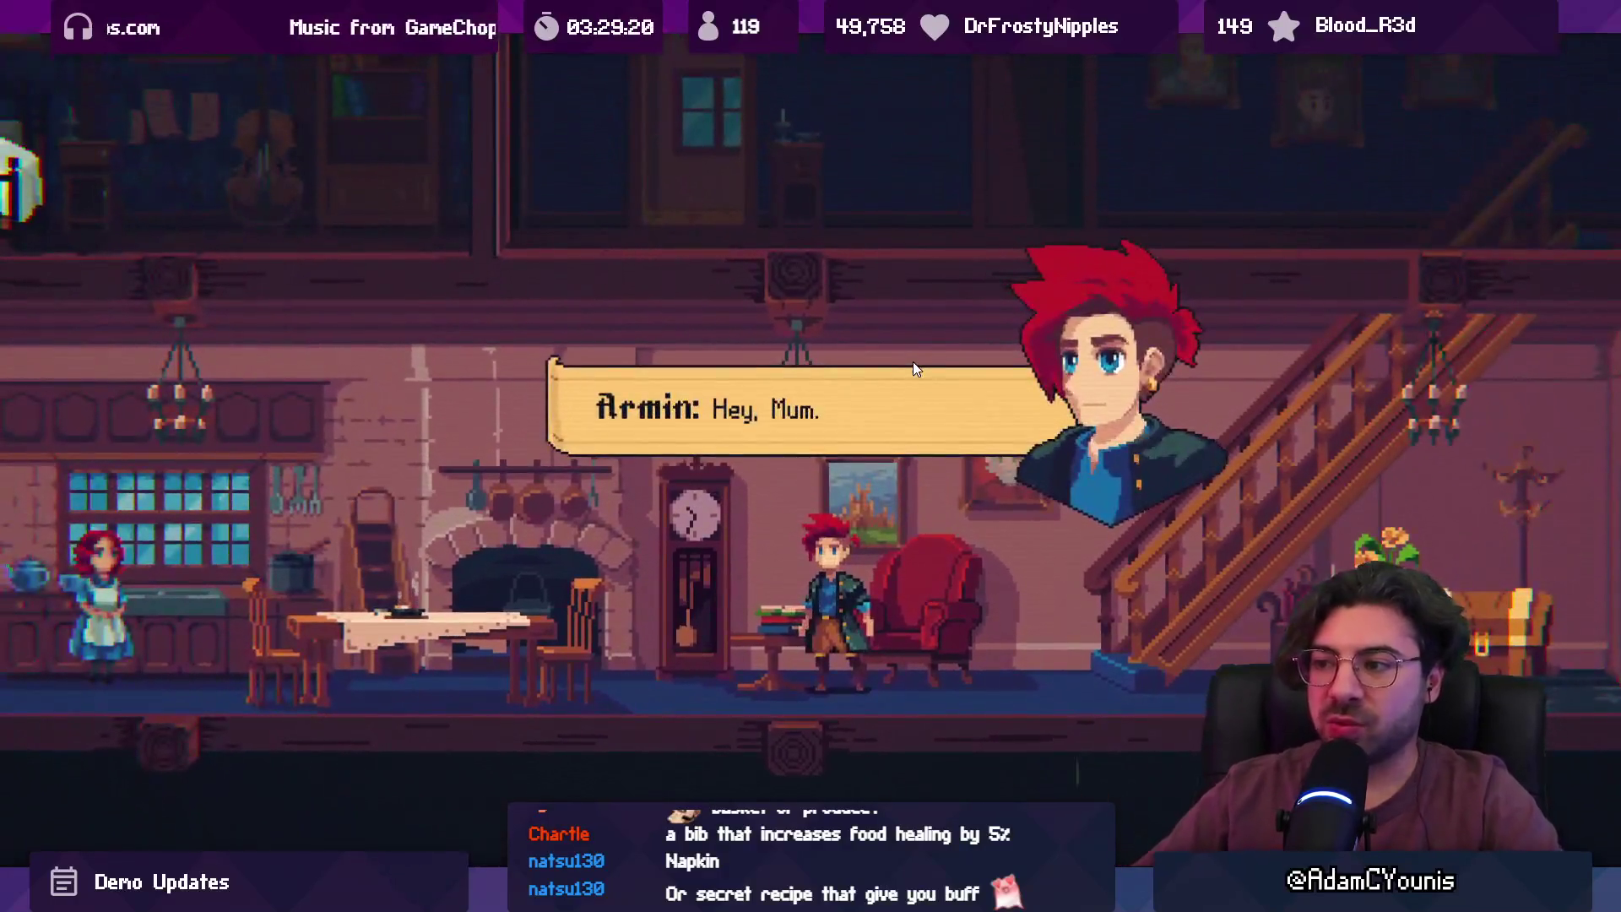
key(space)
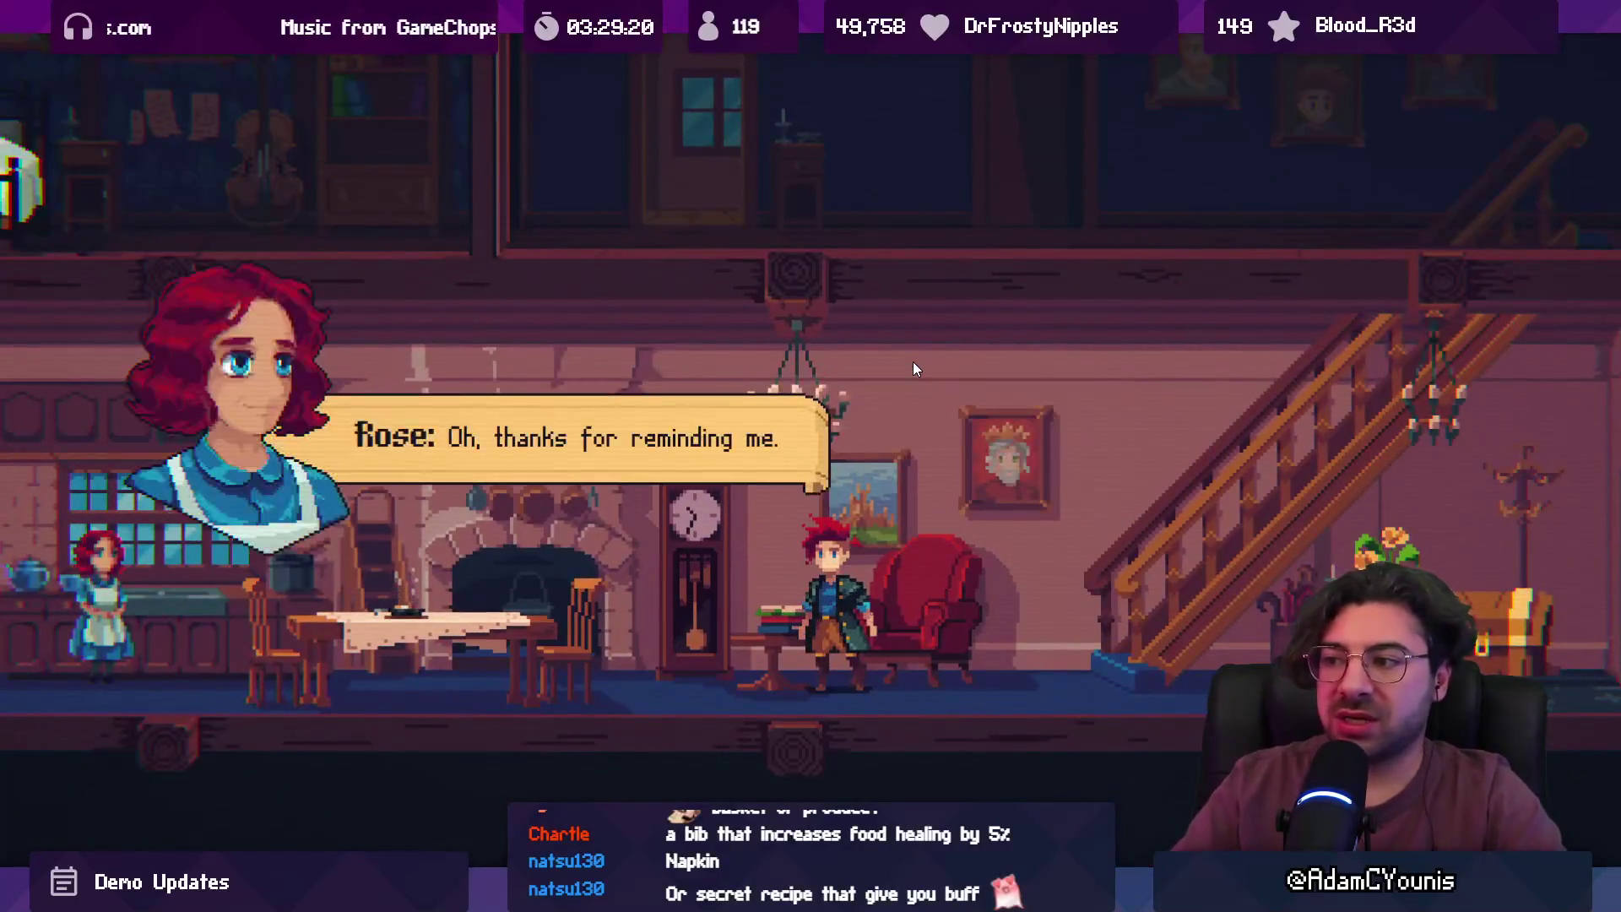
key(space)
key(space)
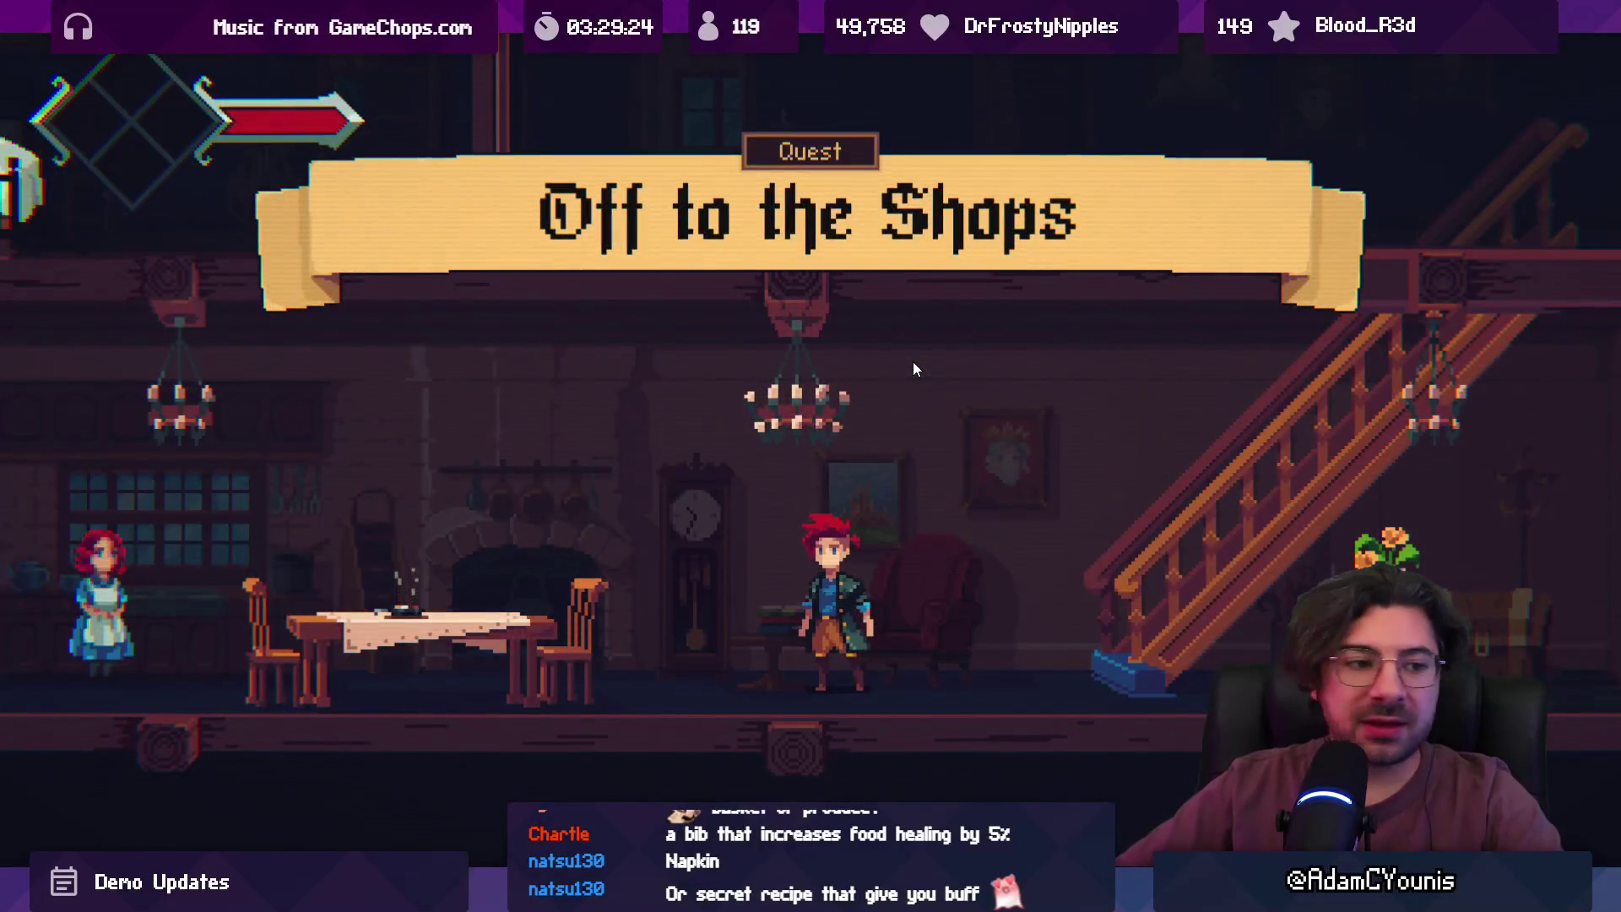
- Check the Carrot Stew entry on the journal's Designs page, then close the journal
key(Escape)
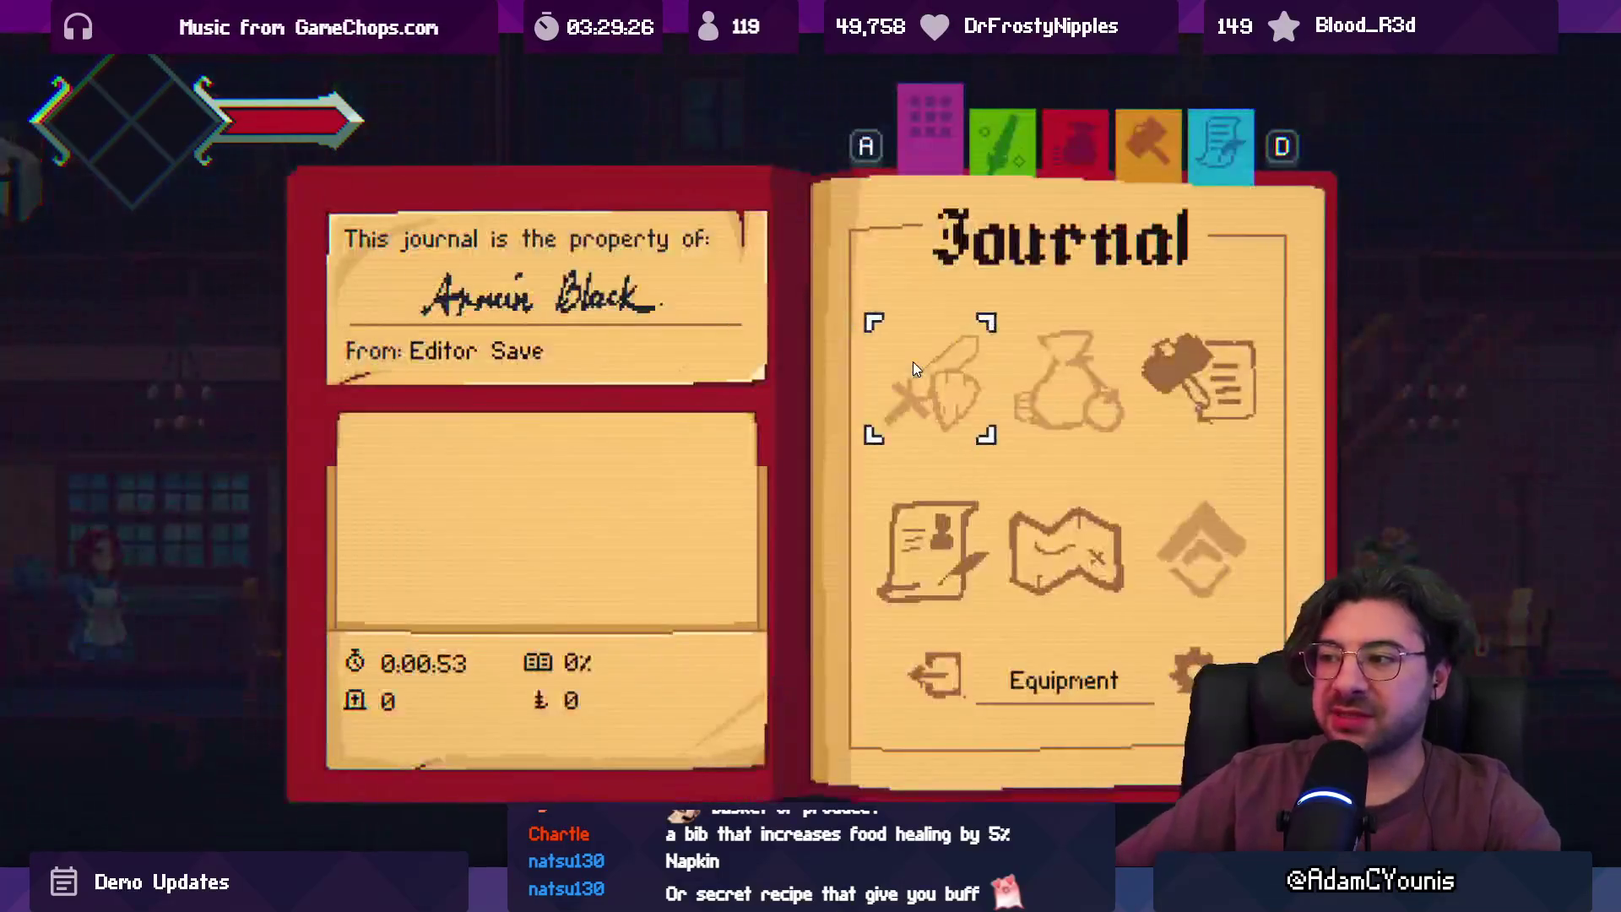
key(Left)
key(Left)
key(Return)
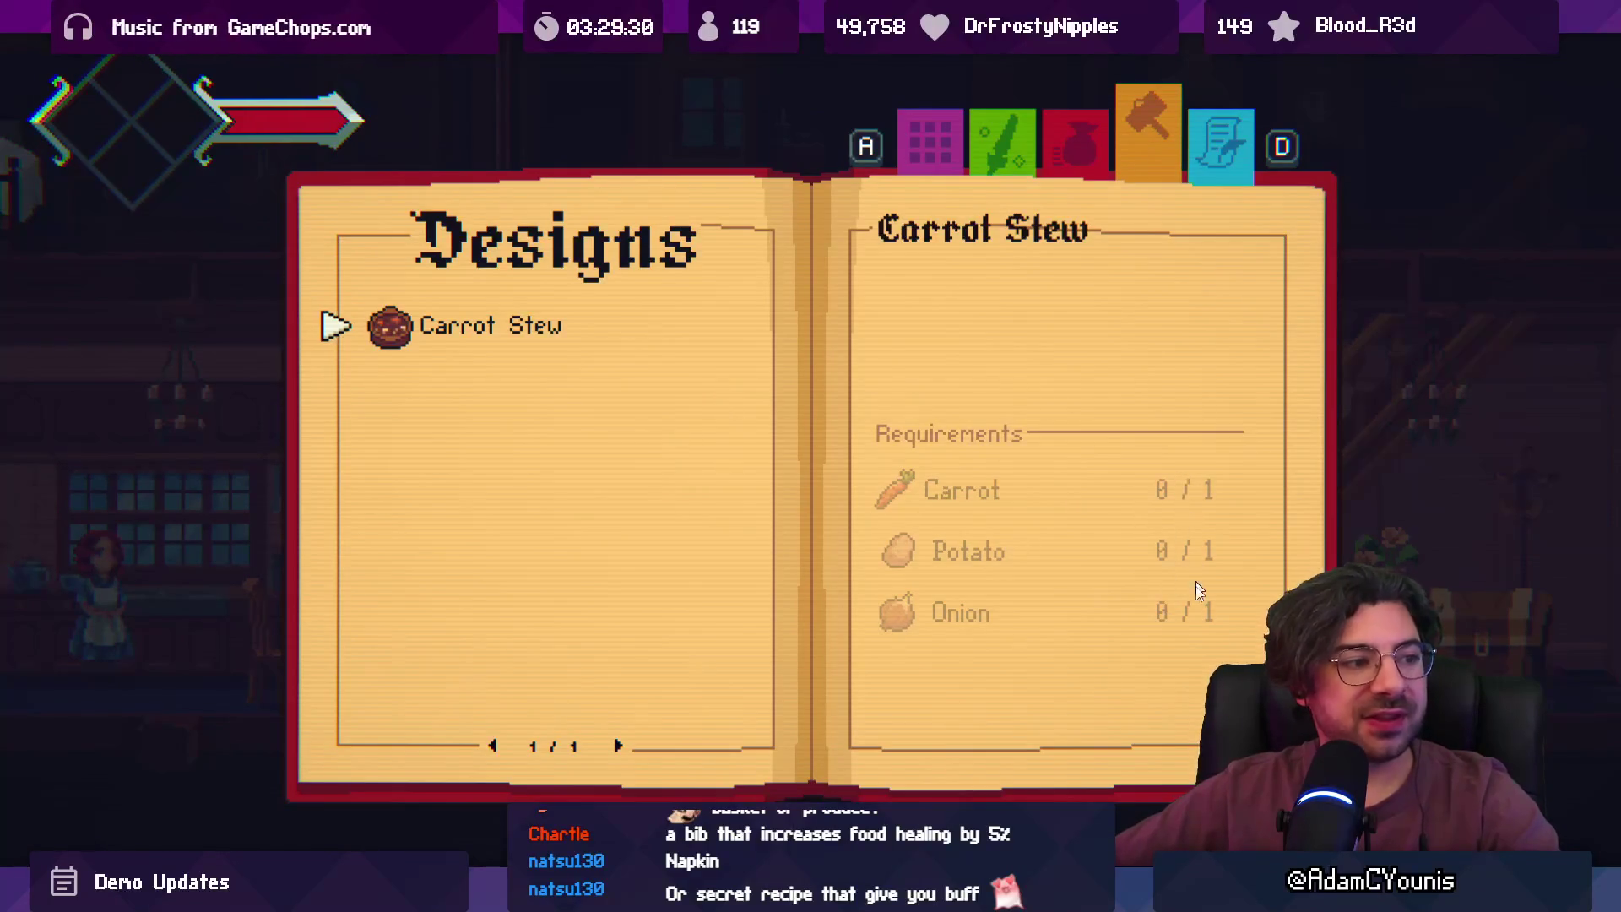
key(Escape)
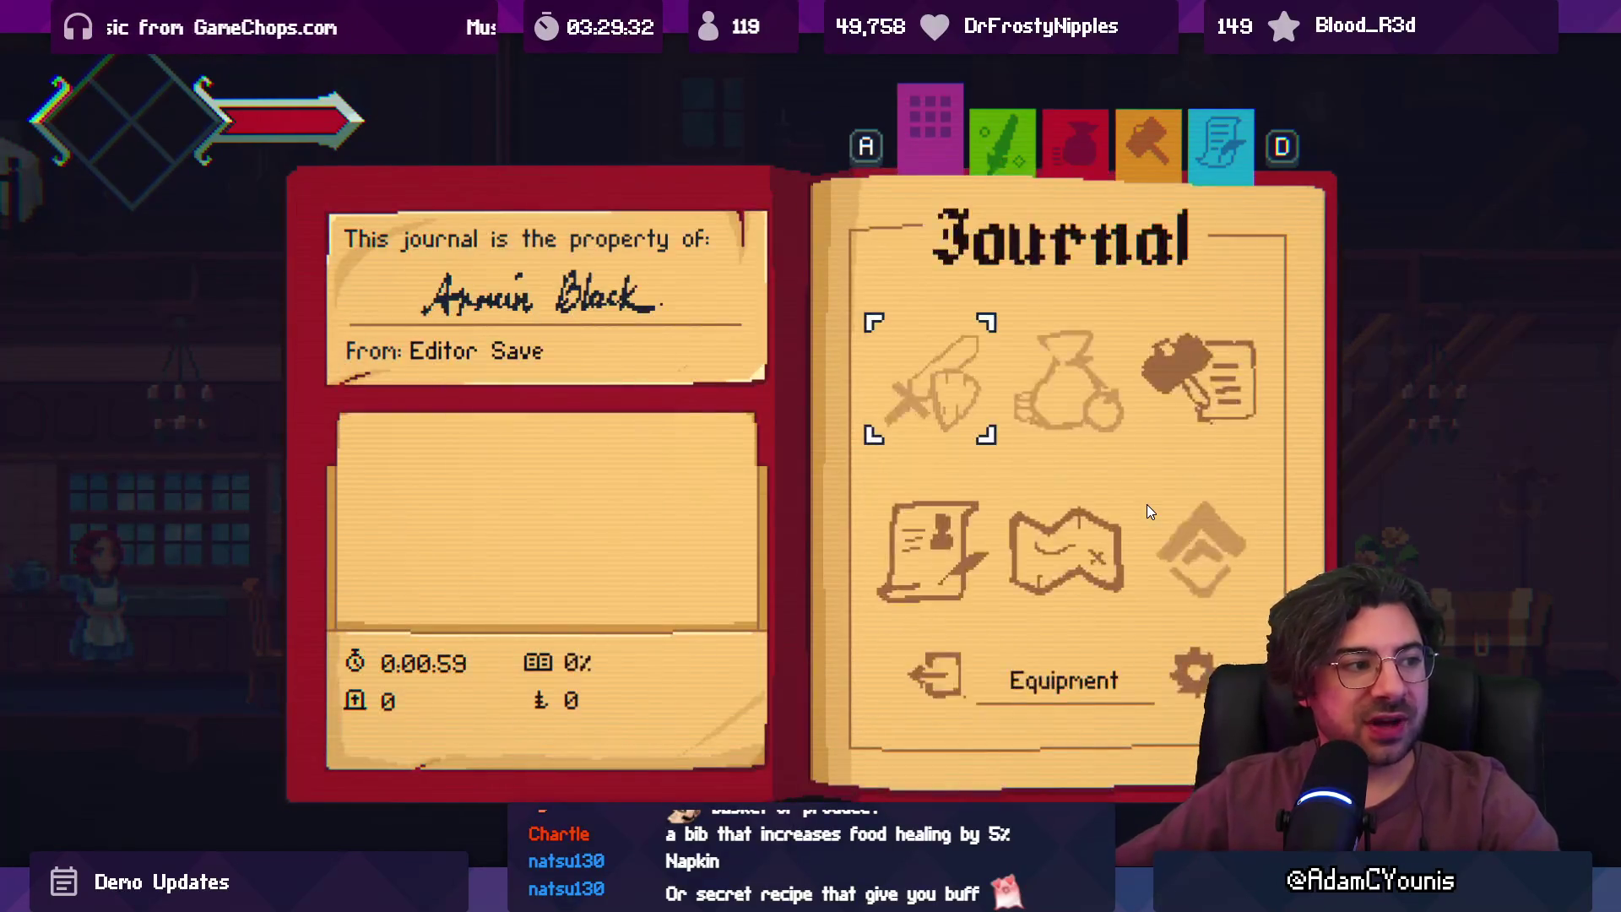
key(Escape)
- Run Armin up and down the staircase, then over to the clock and dining table
key(Right)
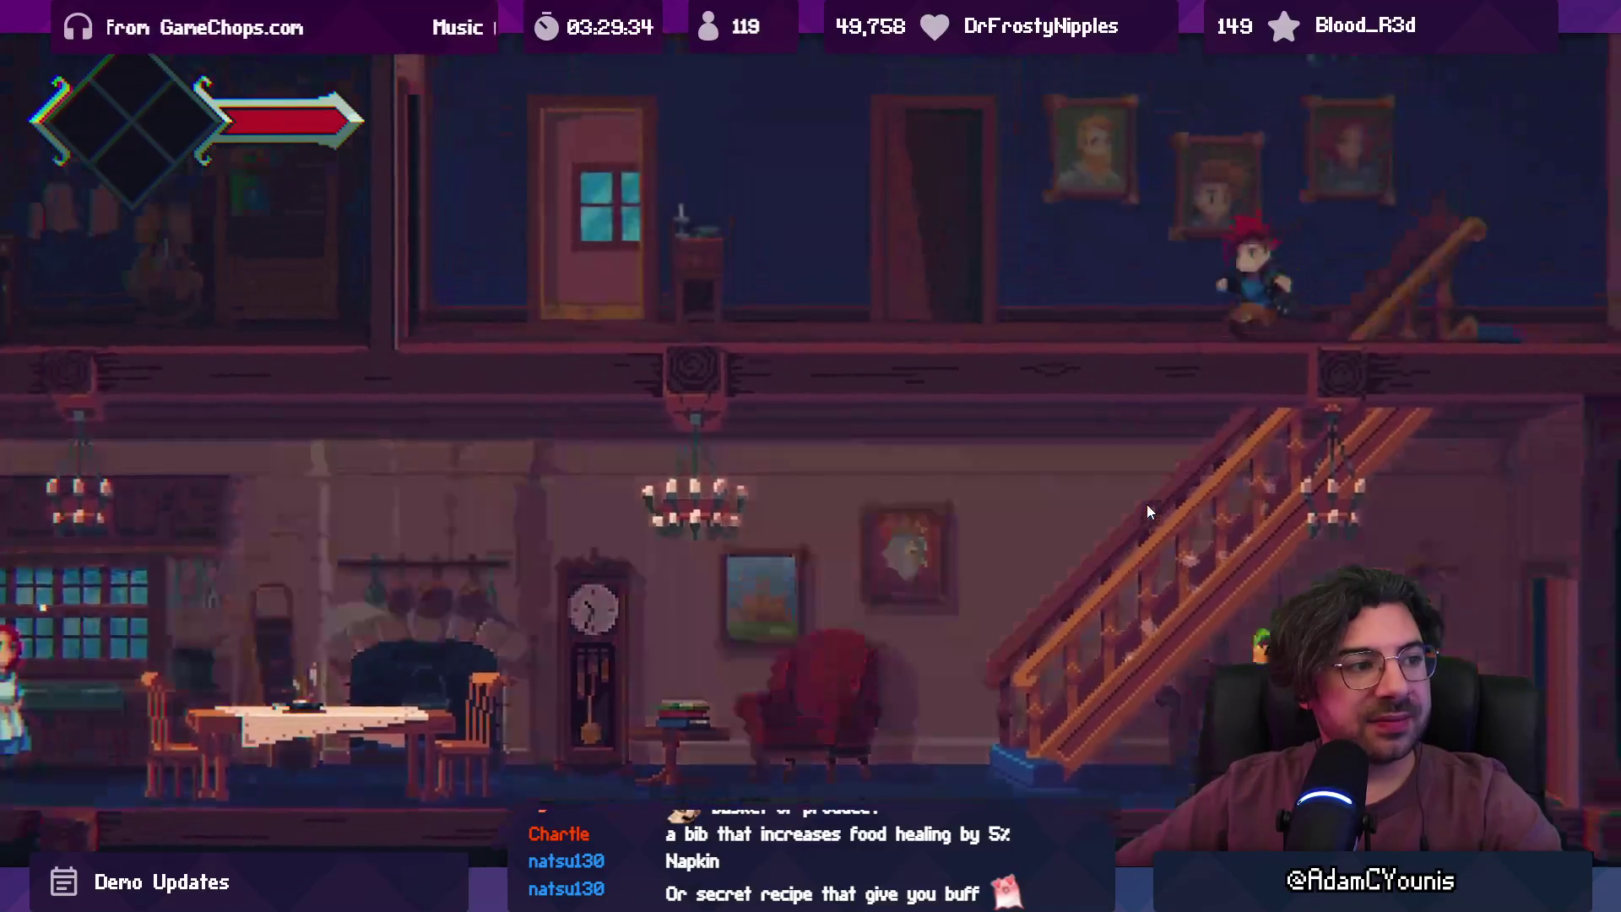
key(Left)
key(Down)
key(Up)
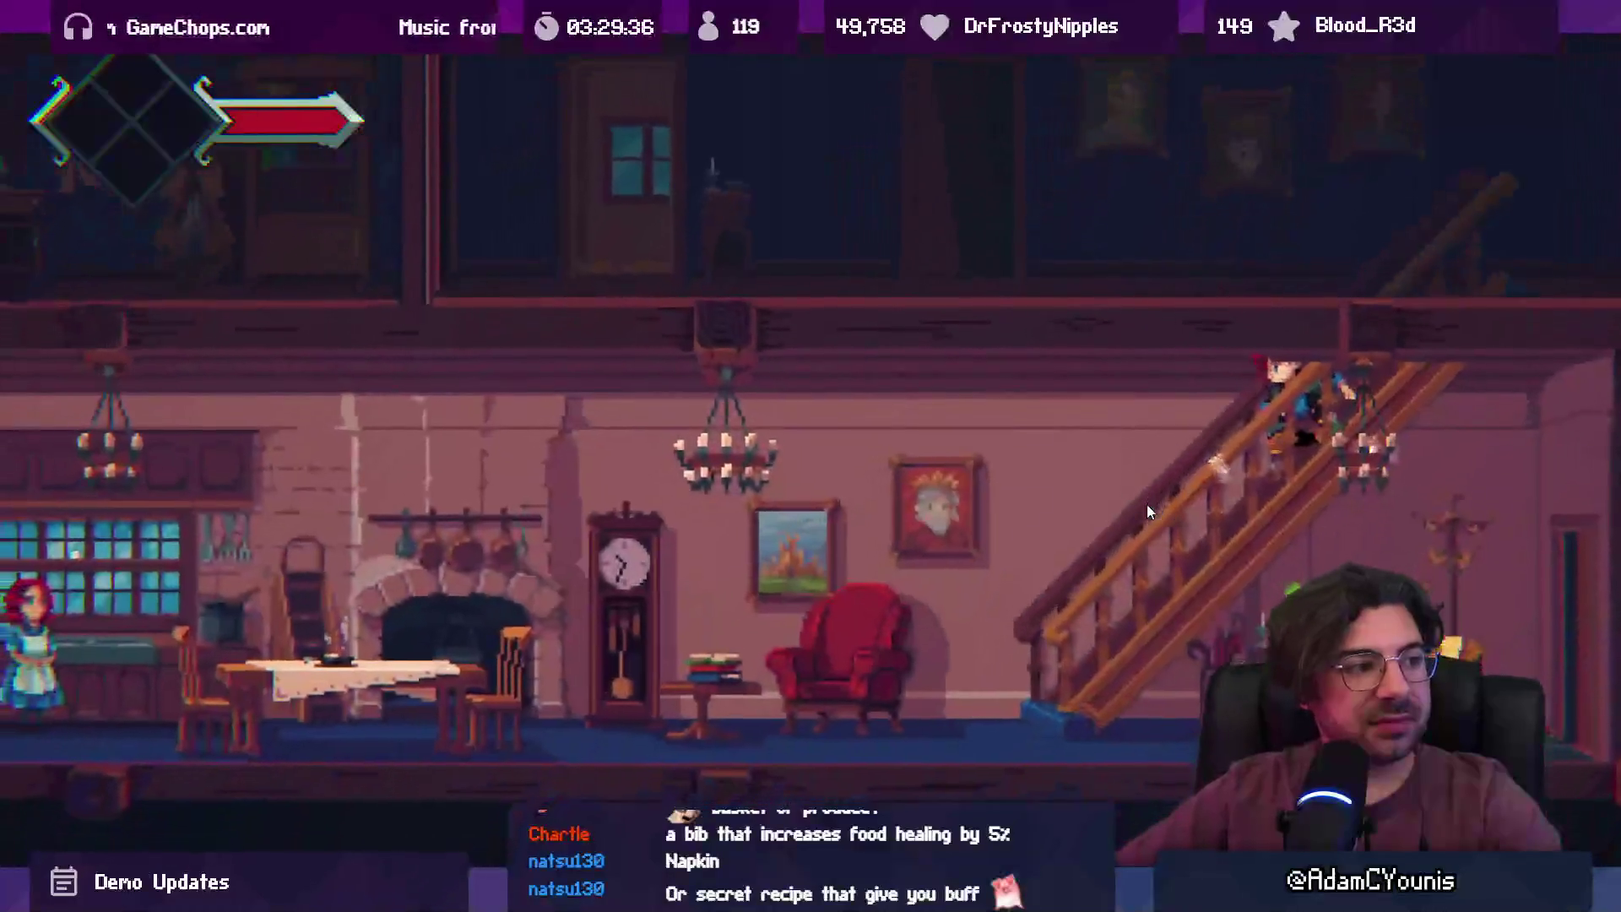
key(Left)
key(Right)
key(Down)
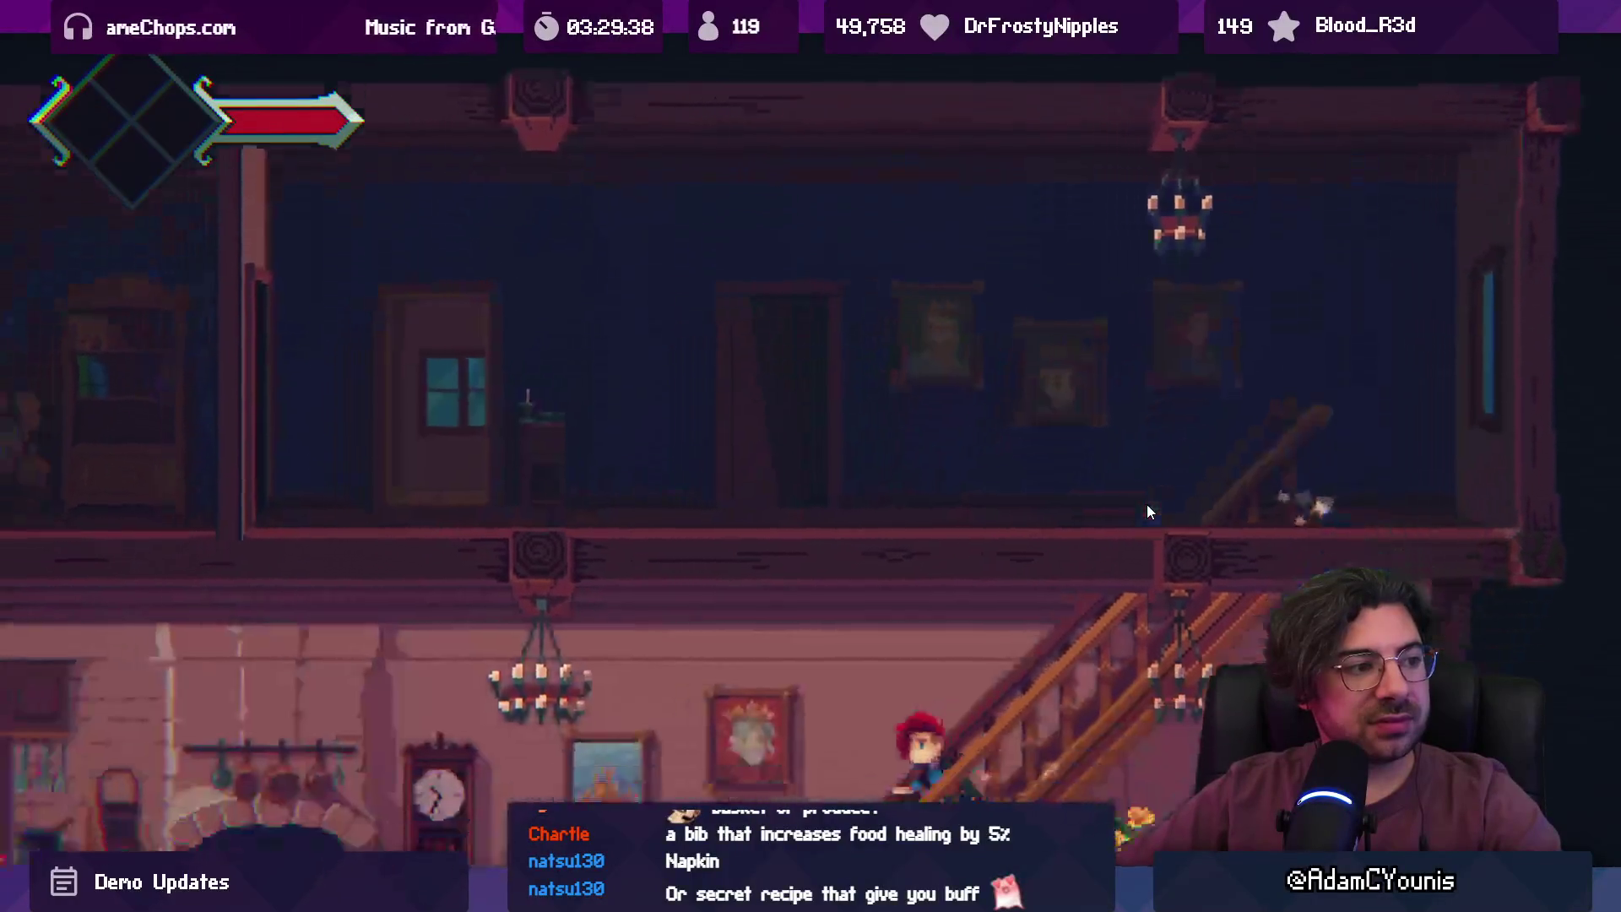
key(Left)
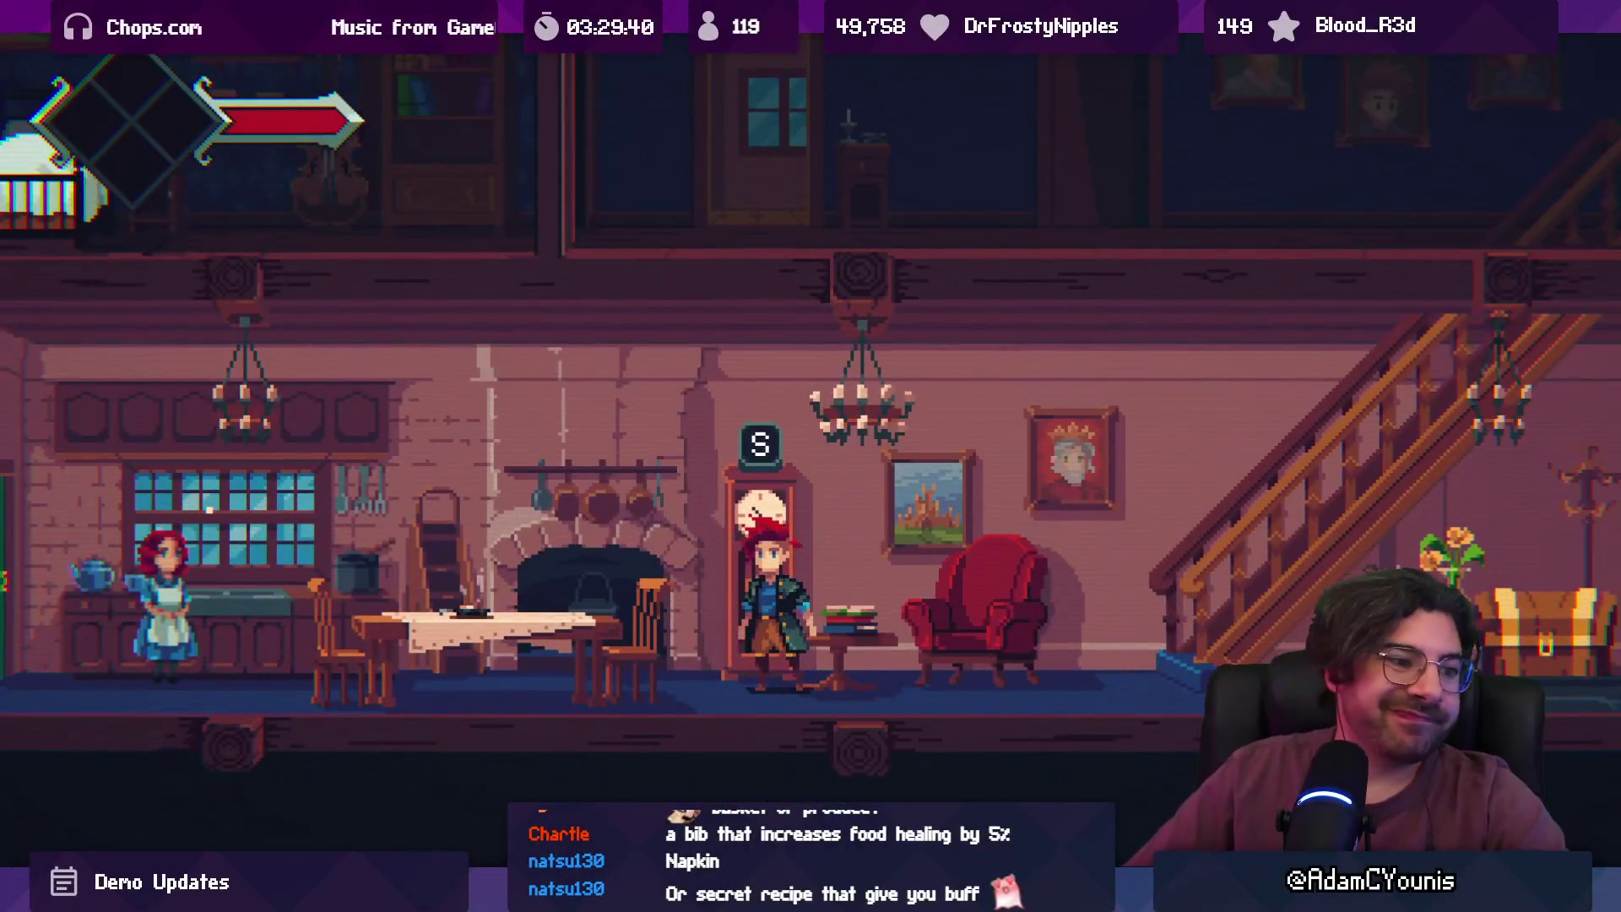
key(Left)
key(Right)
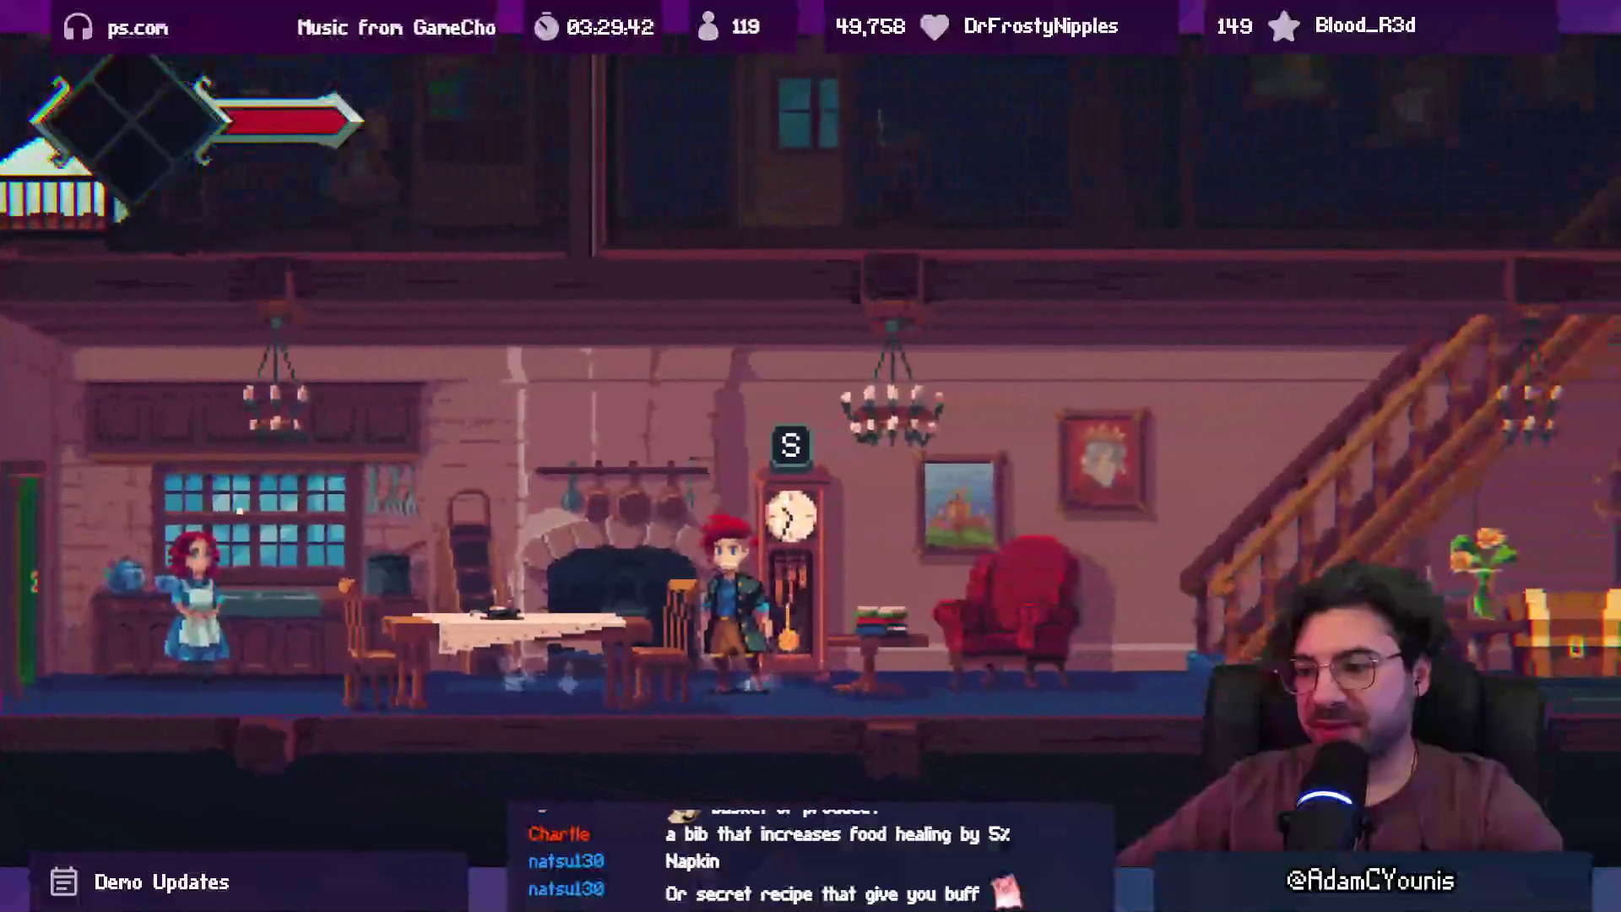
key(Left)
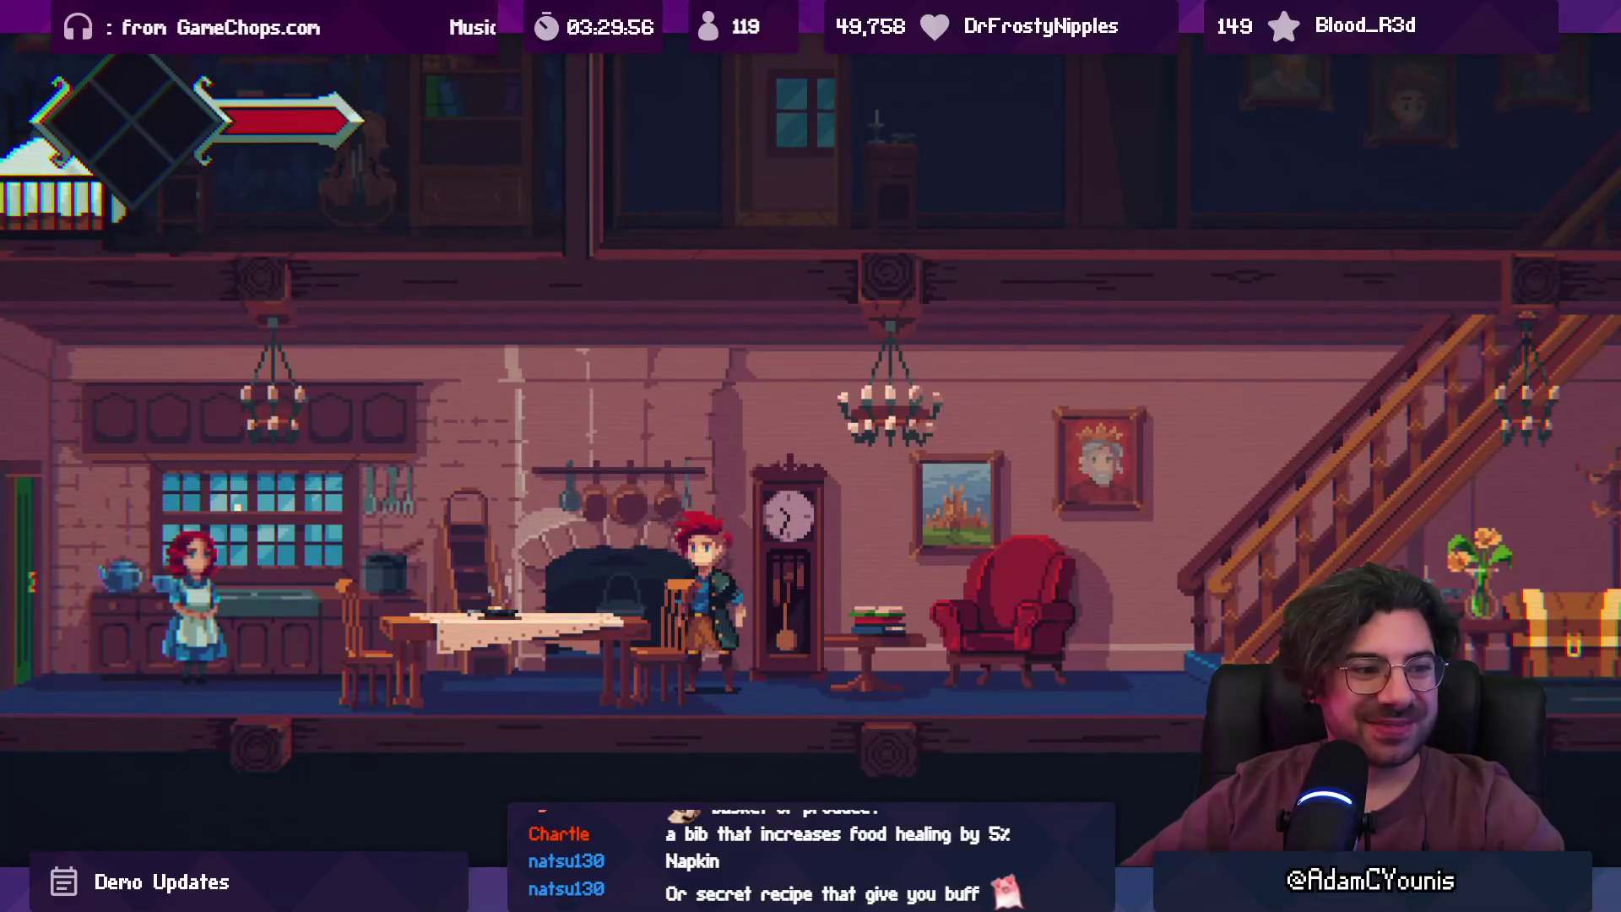
- Pick up the item by the stairs, jump toward the red armchair, and stop the playtest
key(Right)
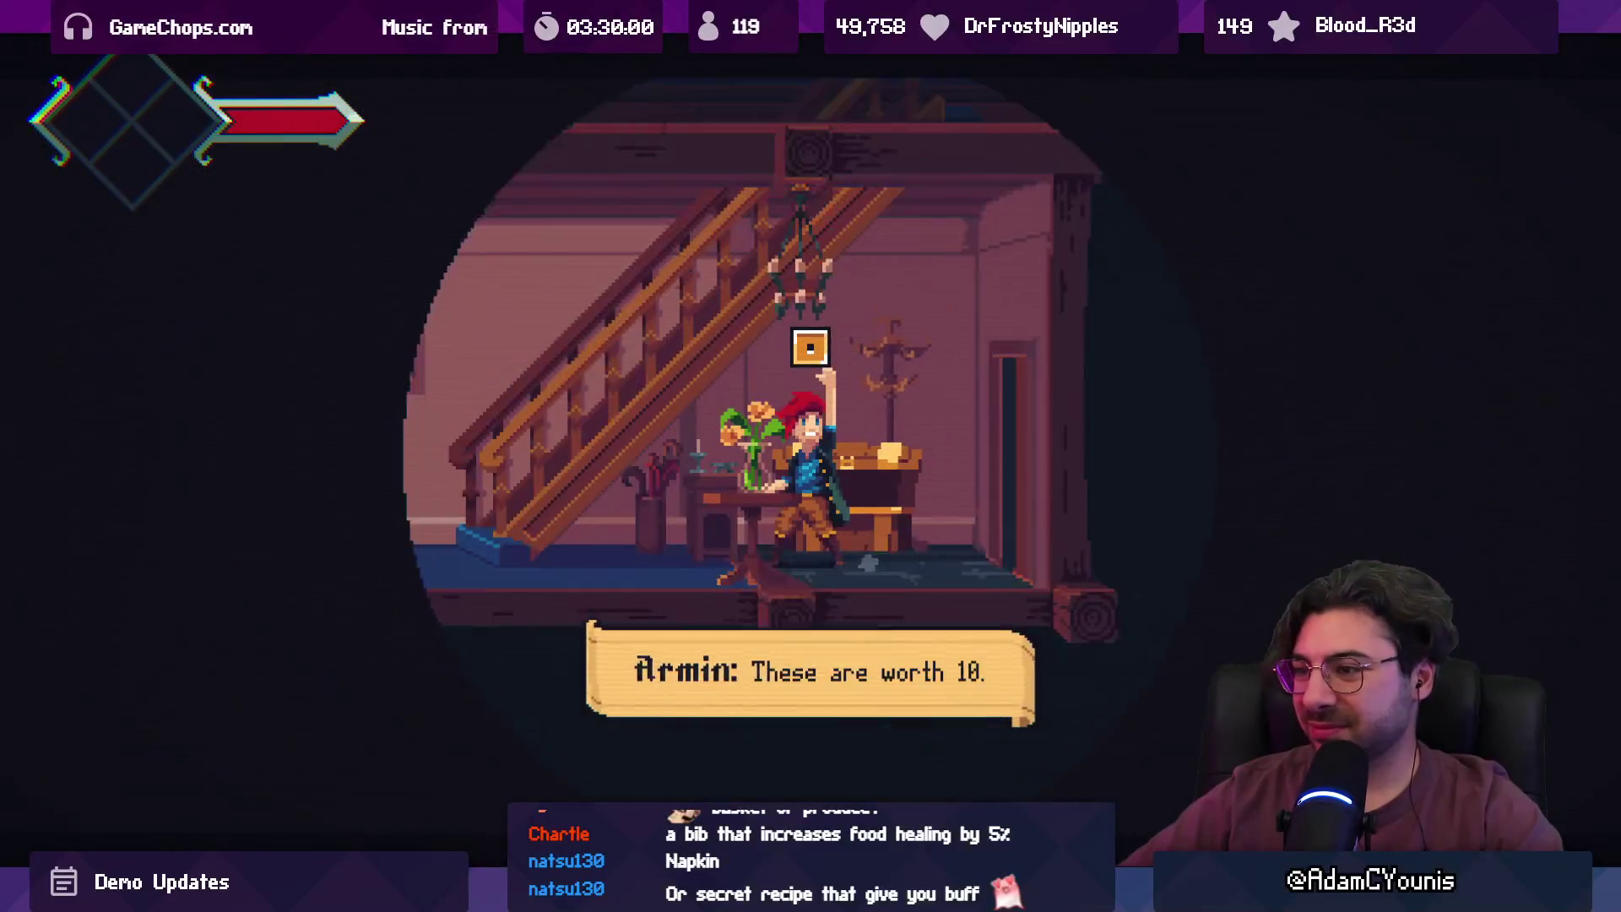
key(Right)
key(Left)
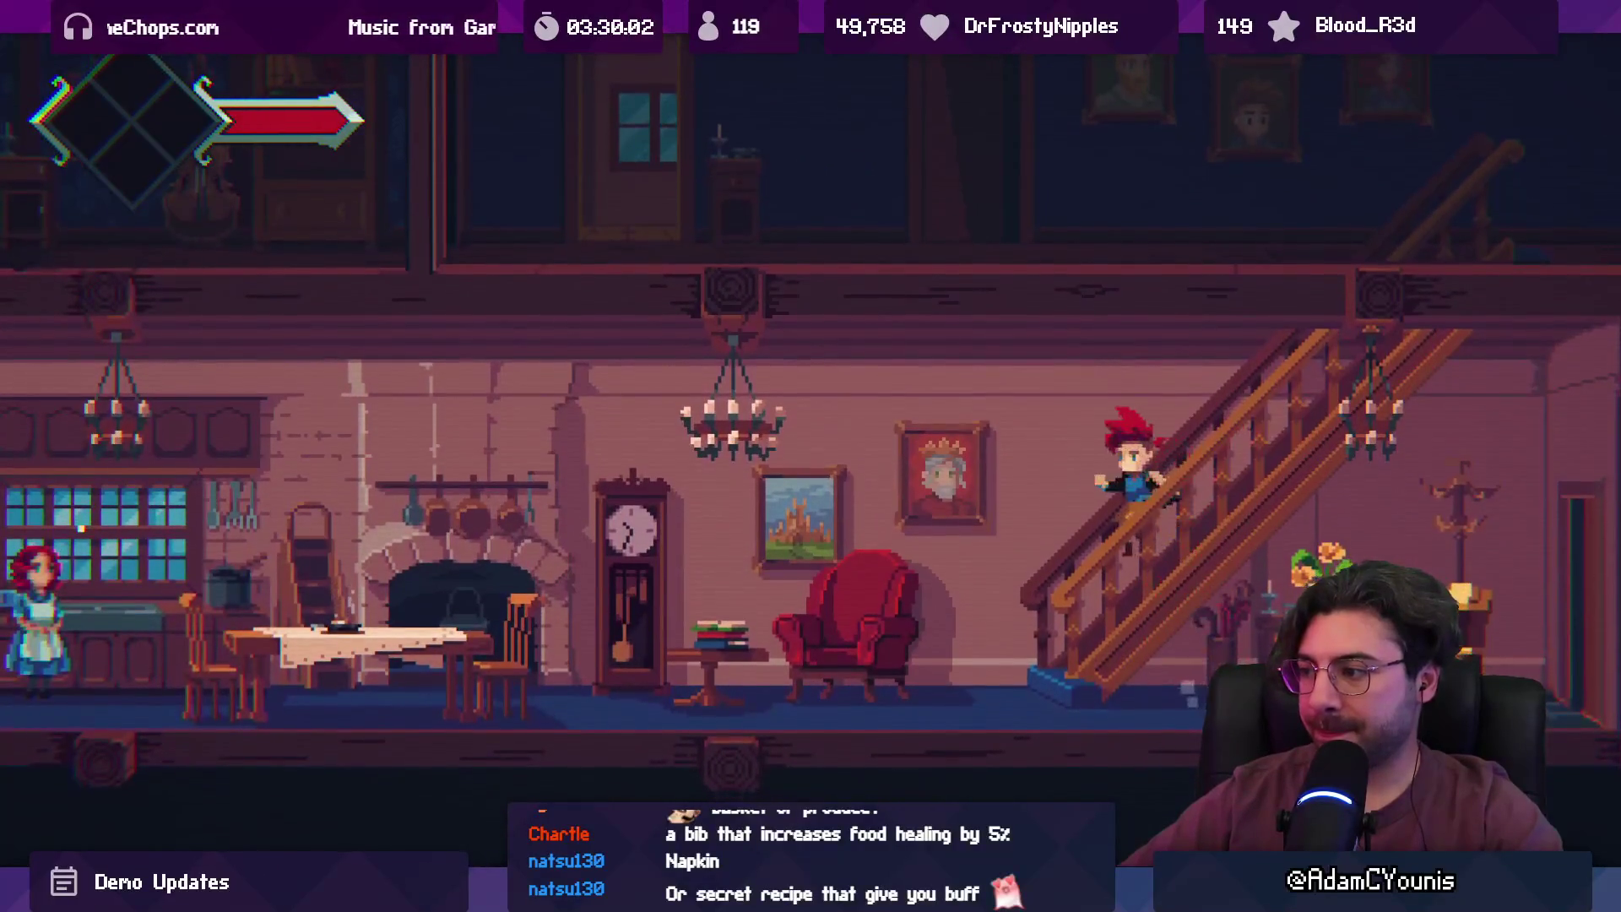
key(space)
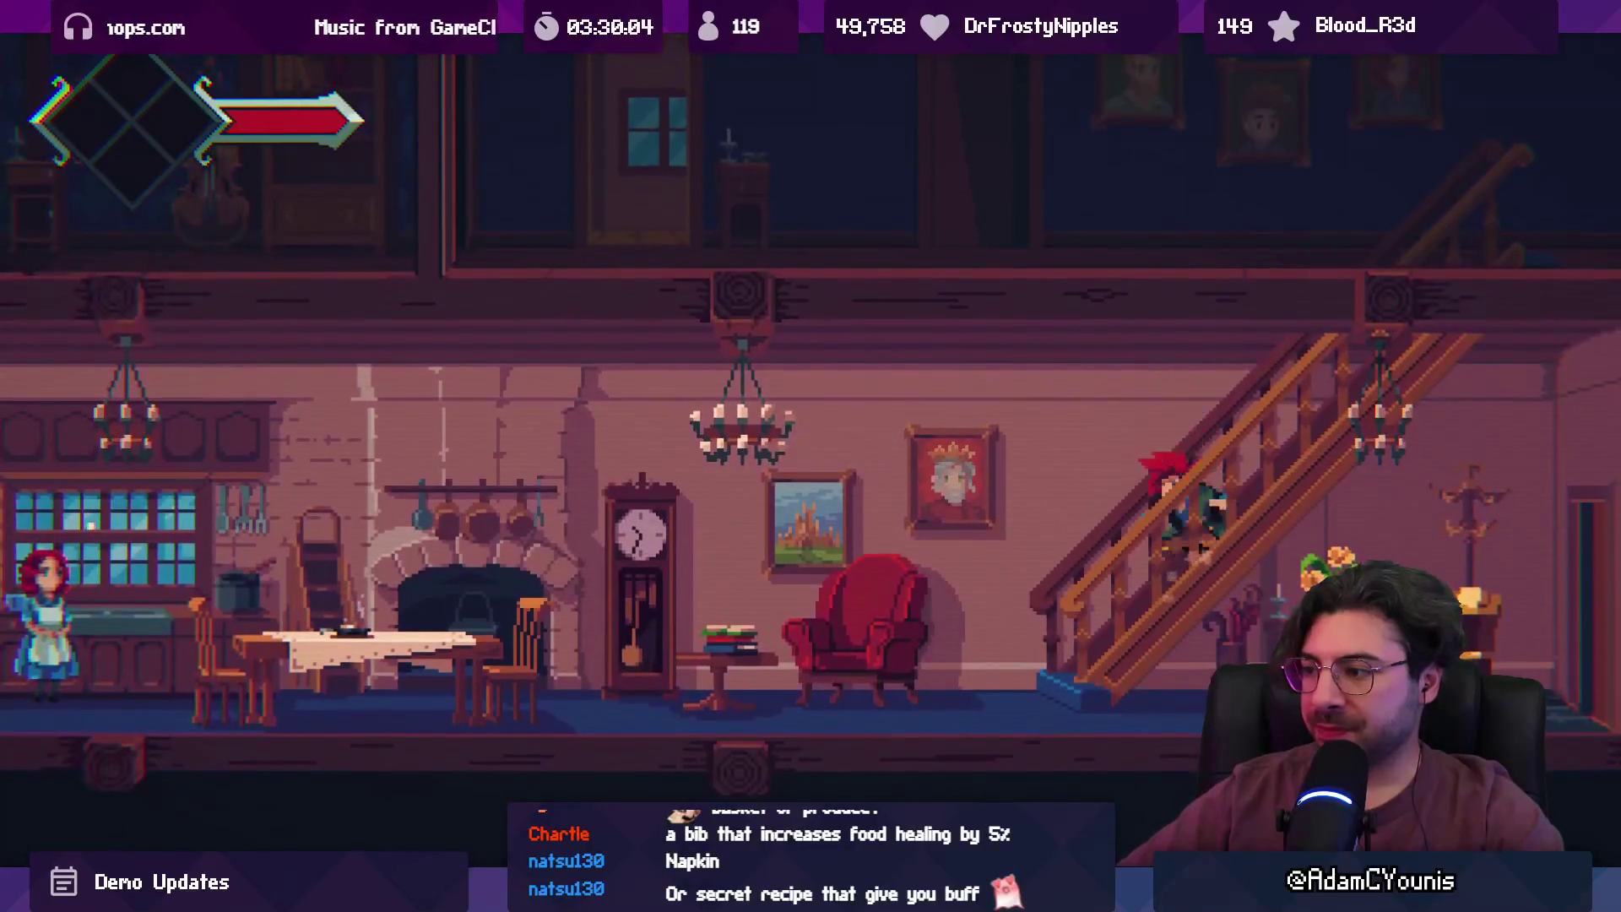
key(space)
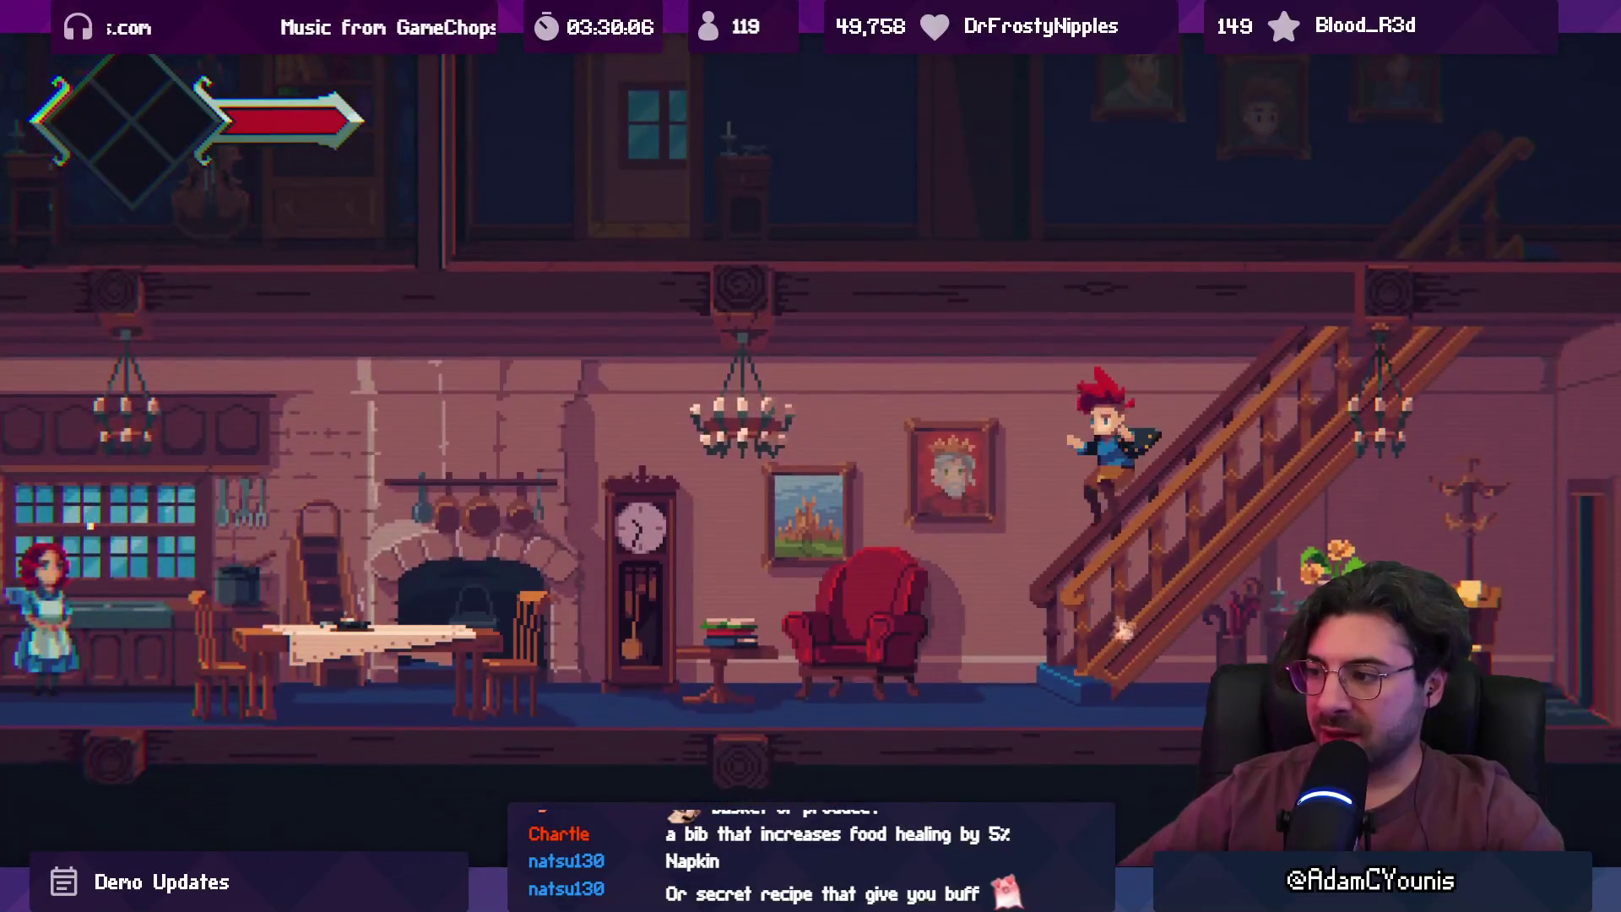
key(Left)
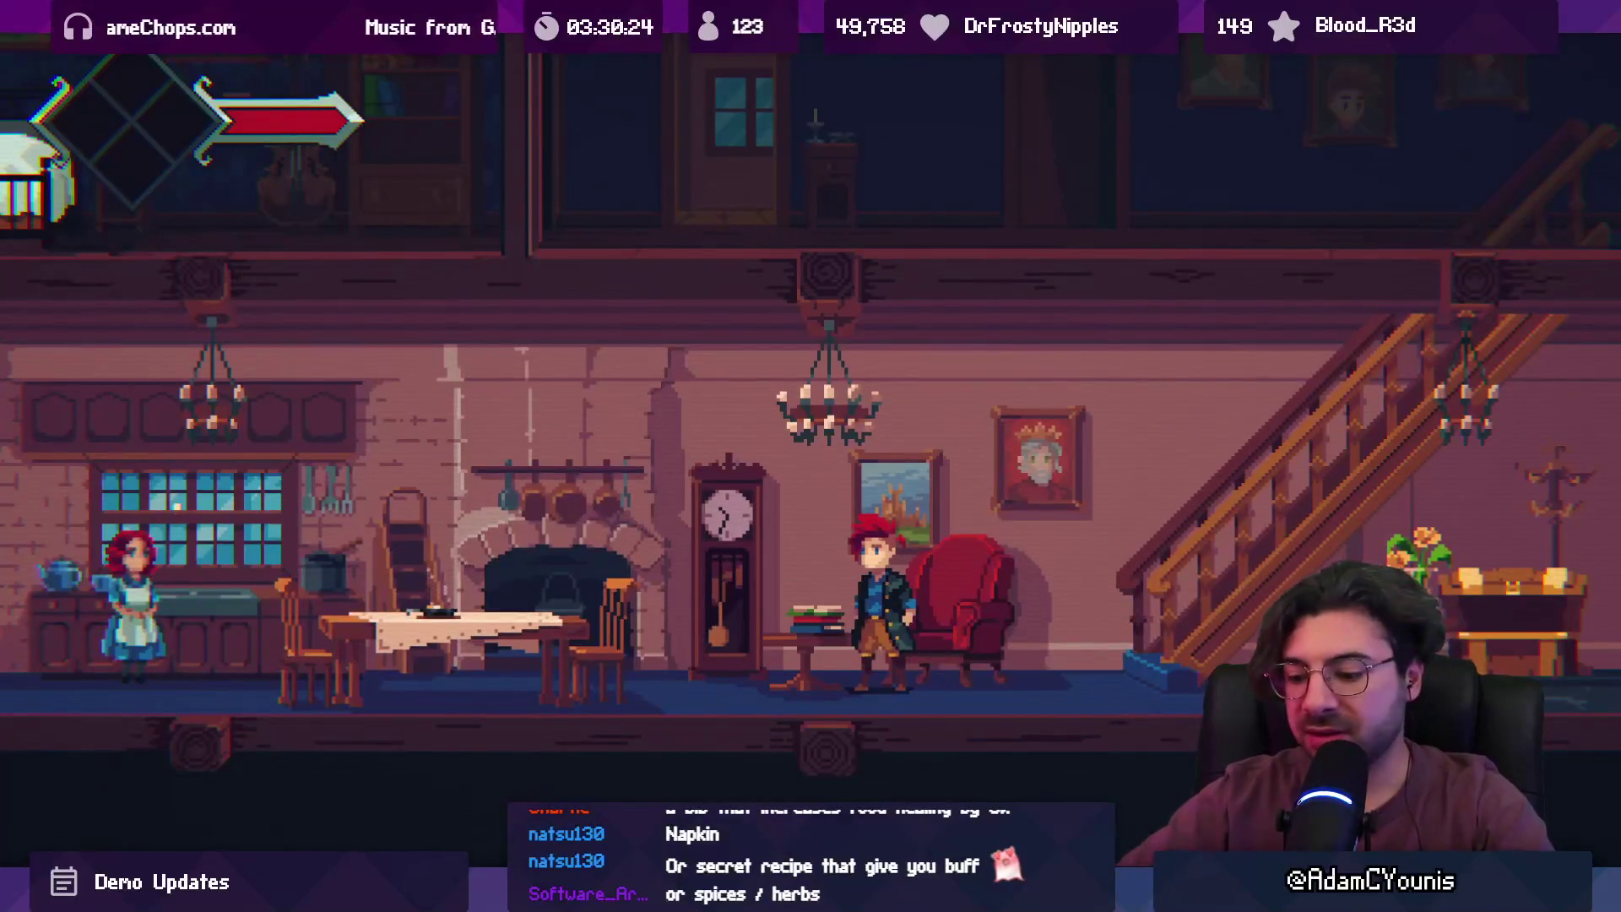
click(778, 52)
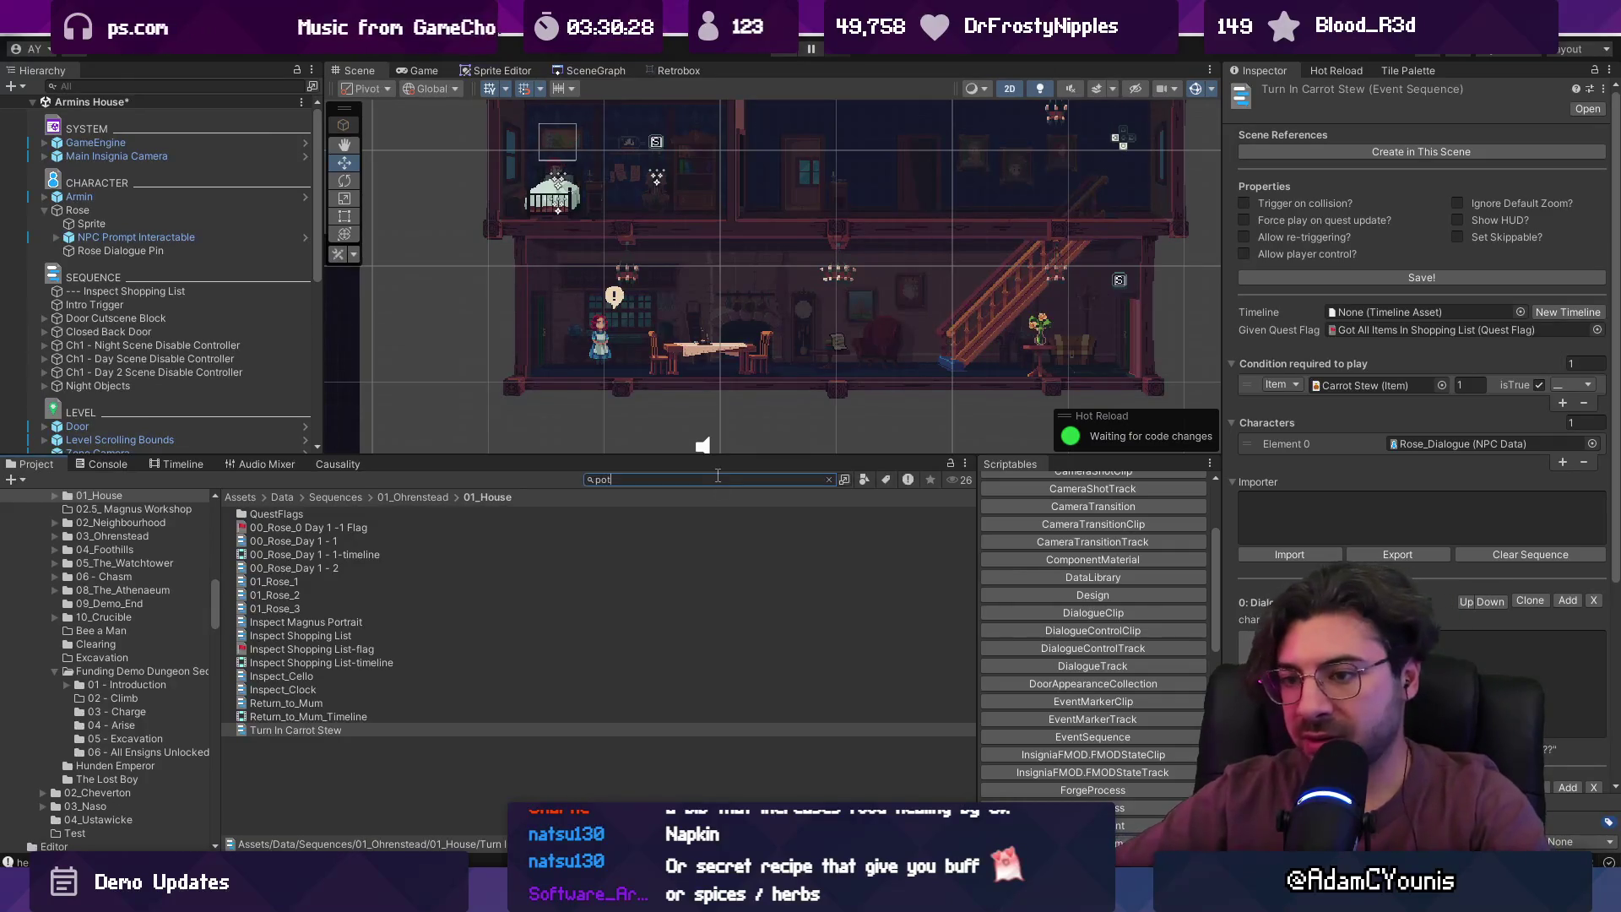
- Search the Project window's assets for 'pot'
text(pot)
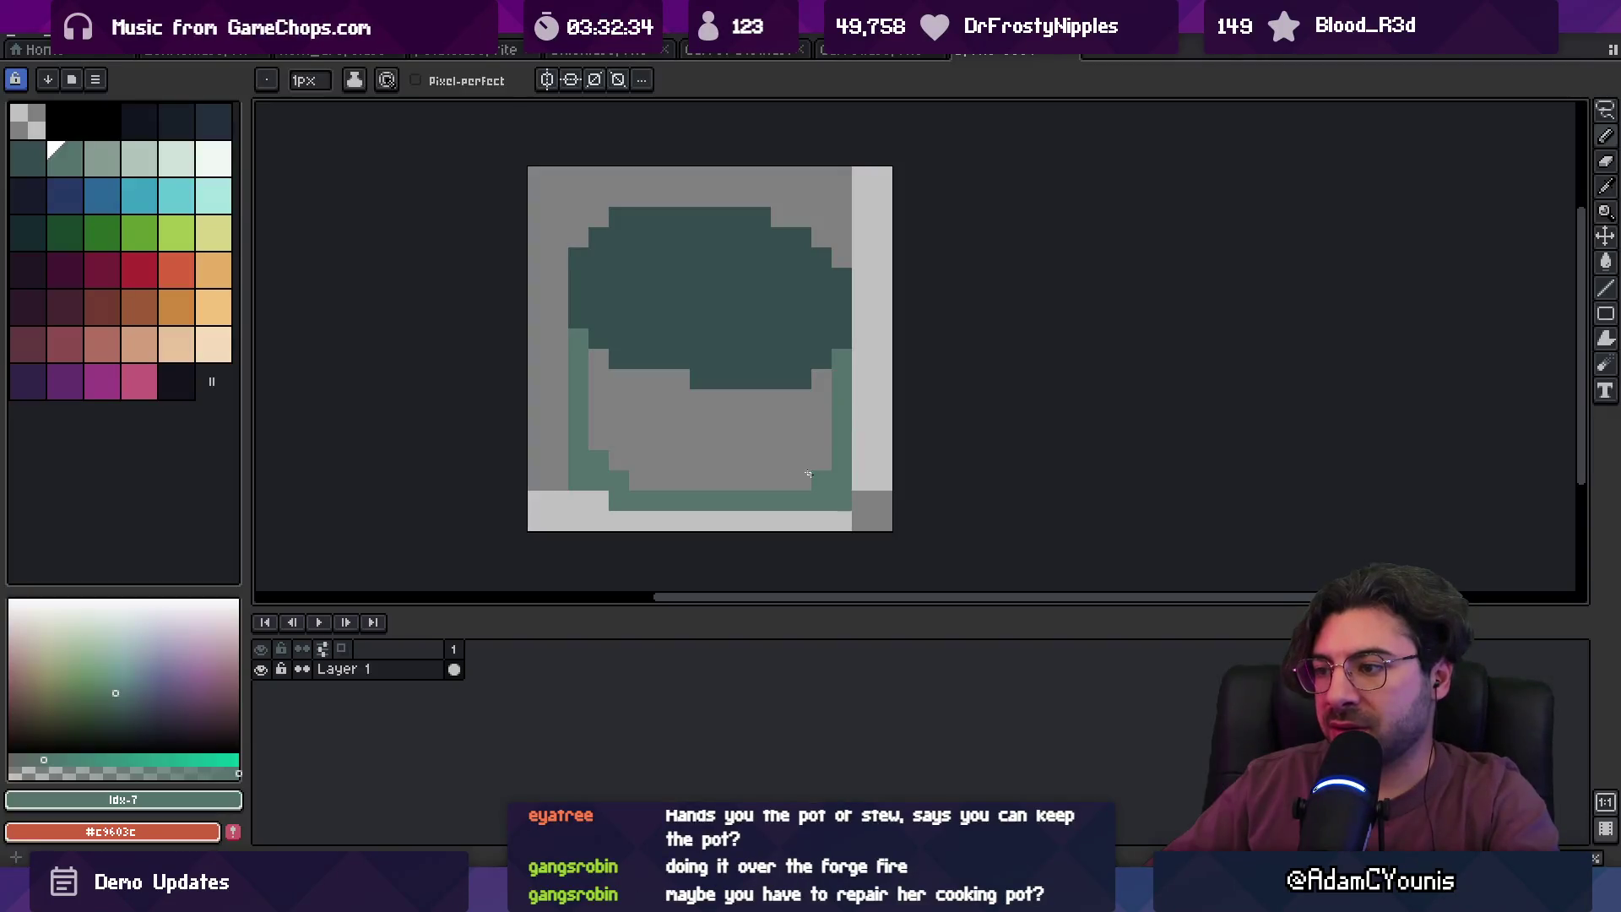
- Fill the pot's interior green and paint a light grey line along its bottom right
click(767, 454)
key(b)
drag(801, 501, 882, 501)
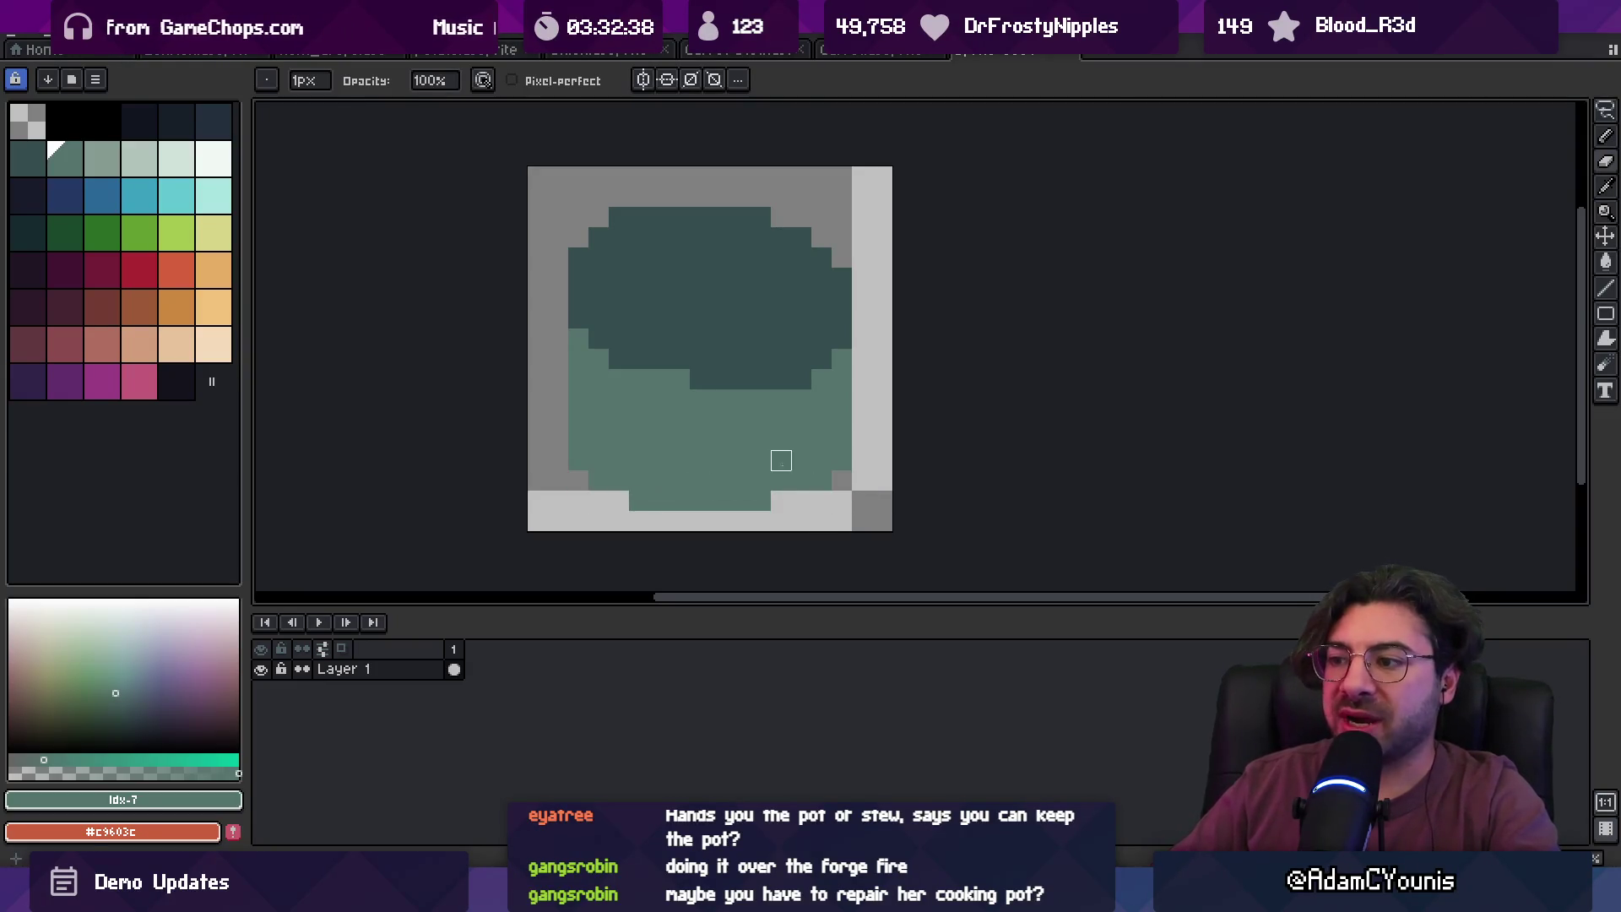
scroll(781, 460, down, 3)
scroll(782, 456, up, 2)
alt+click(780, 453)
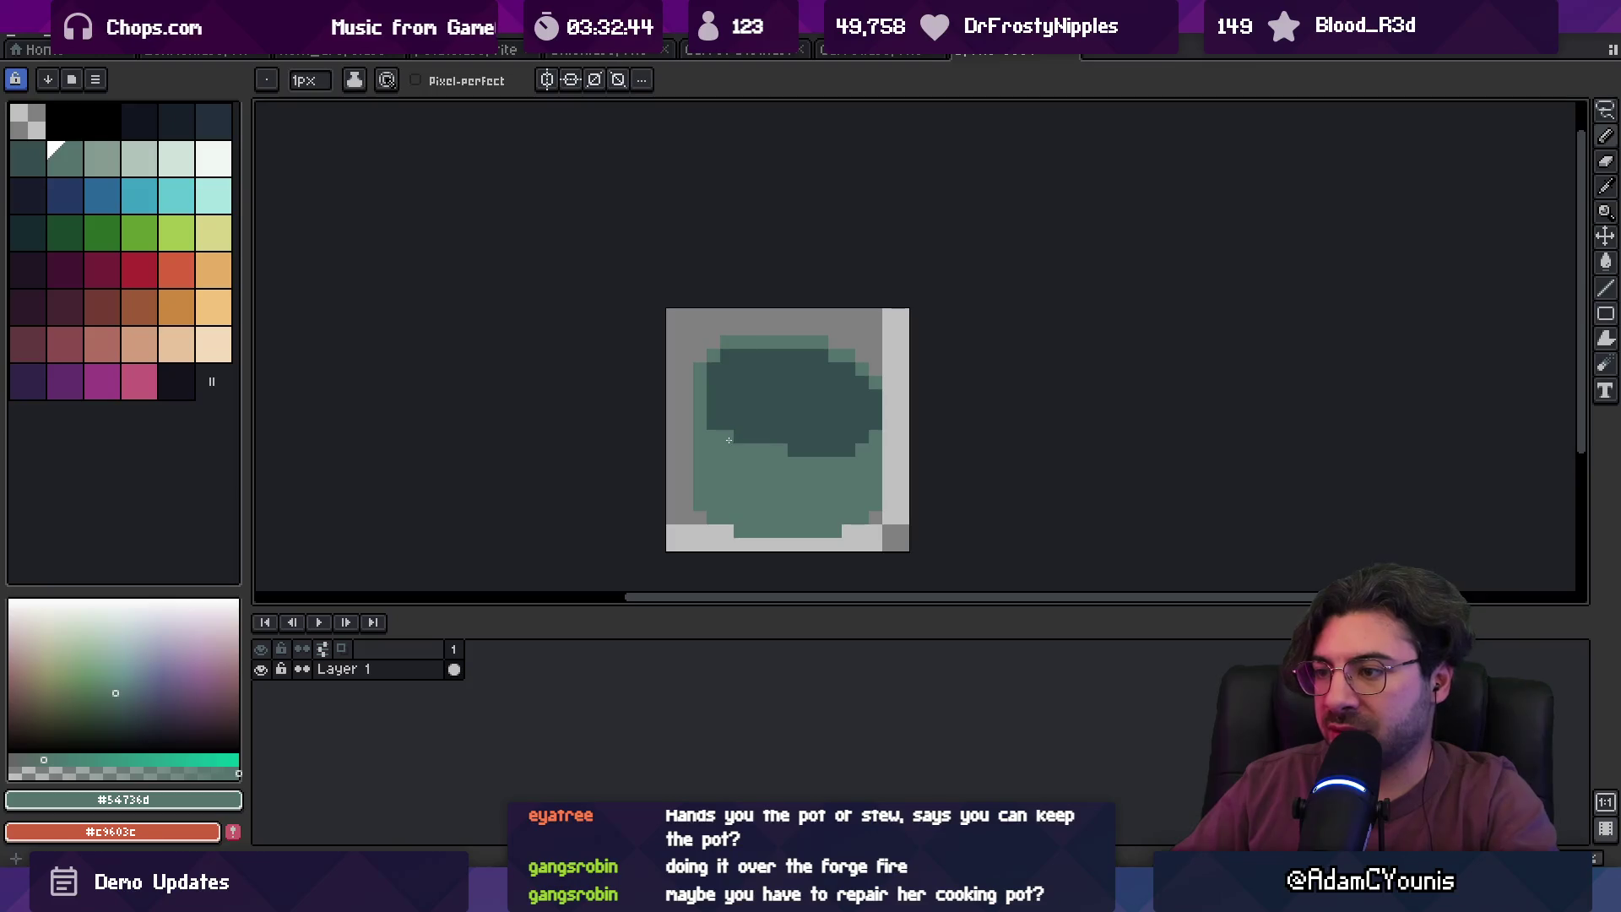
- Sample the pot's teal and green, then recolour two dark pixels light teal
key(alt)
alt+click(777, 436)
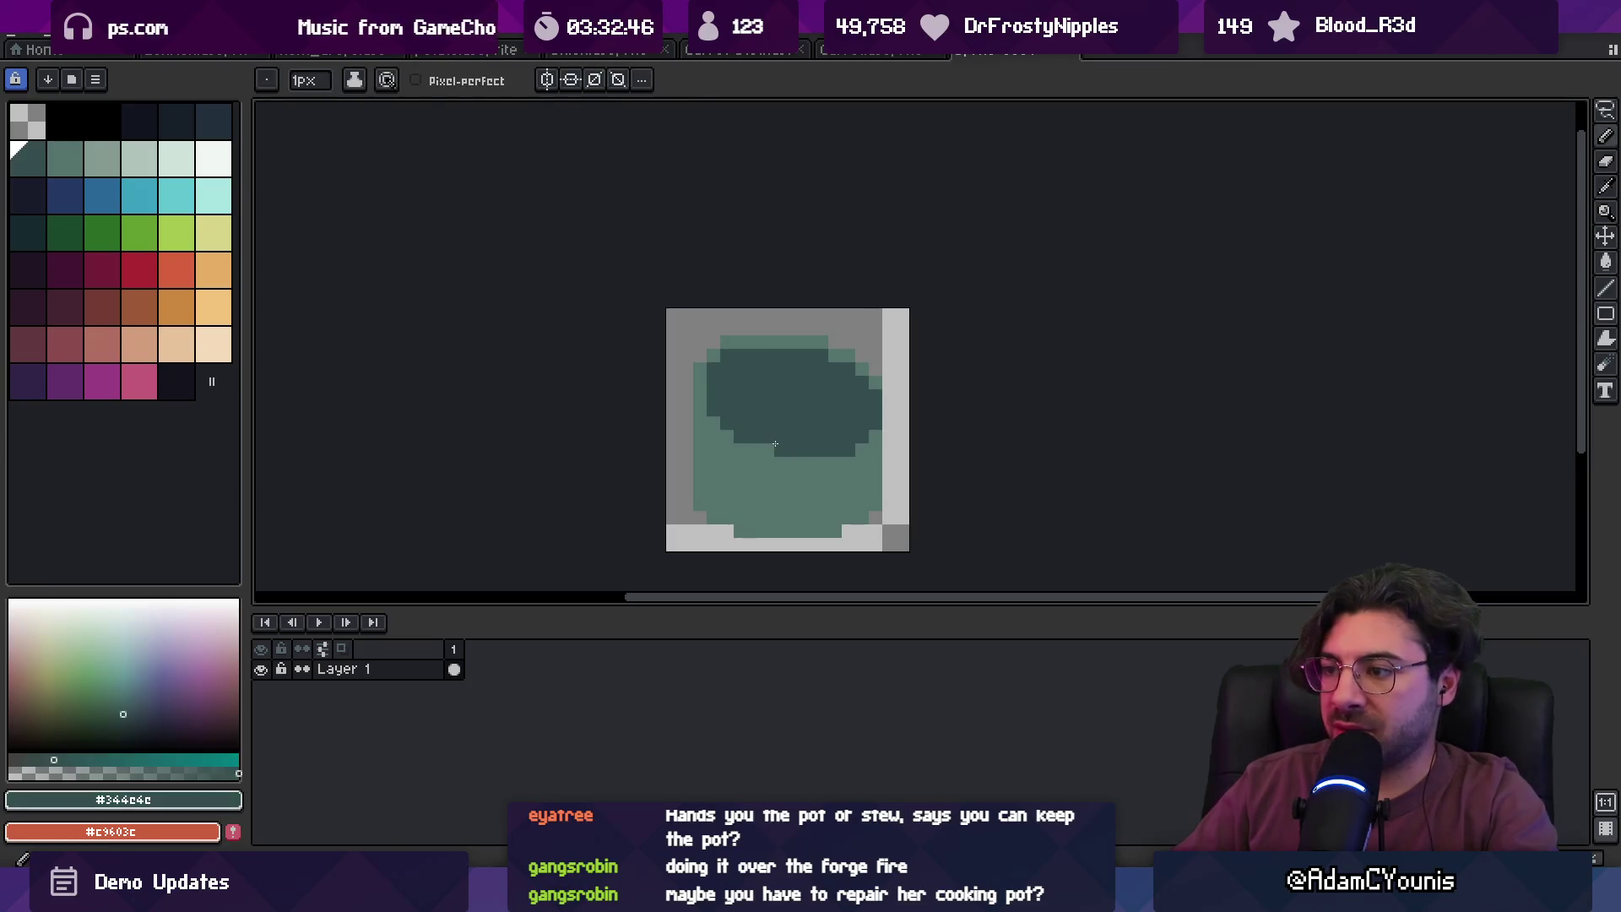
scroll(752, 398, down, 3)
scroll(692, 408, up, 3)
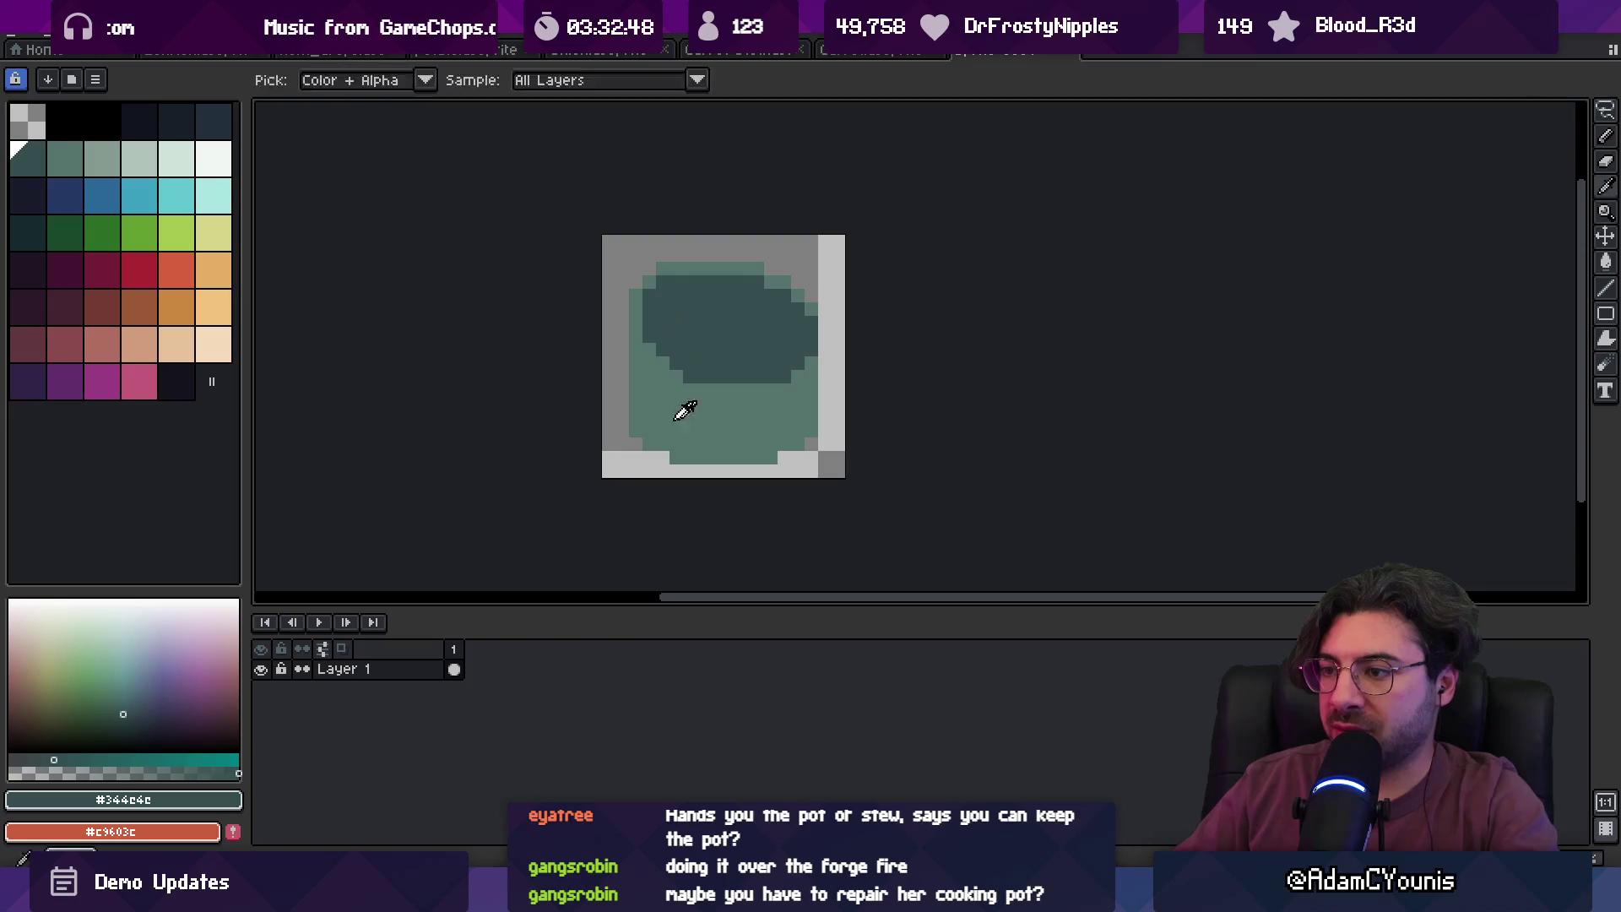
alt+click(771, 423)
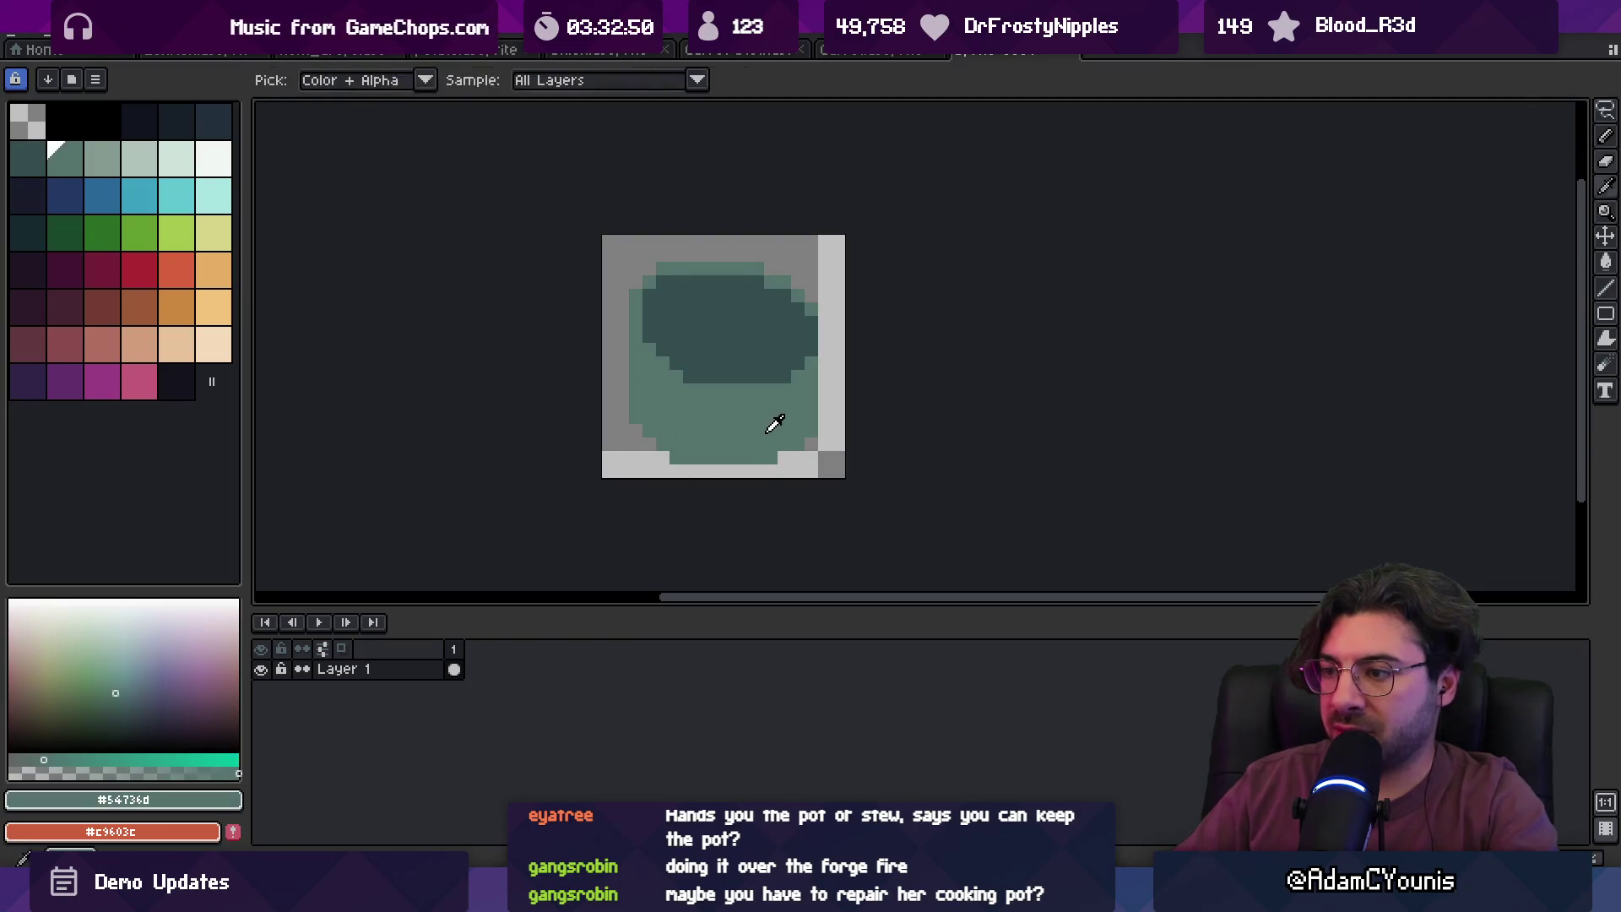
scroll(777, 391, down, 2)
scroll(745, 409, up, 3)
click(728, 380)
click(809, 238)
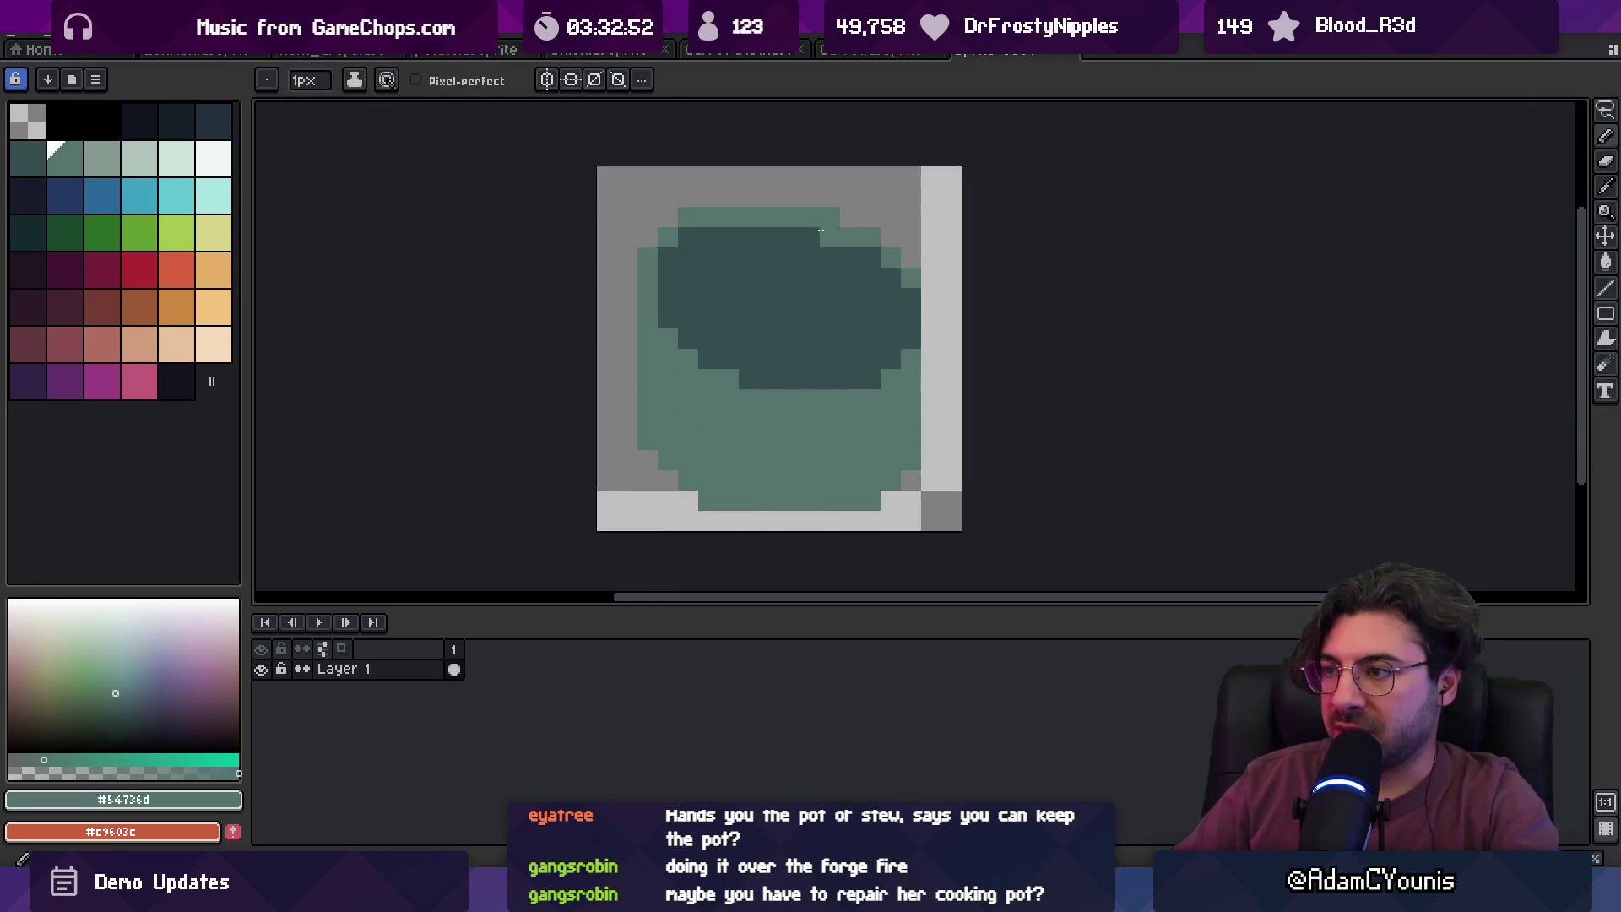
- Check the sprite at small size, then erase the old pot drawing from the canvas
key(z)
scroll(760, 354, down, 3)
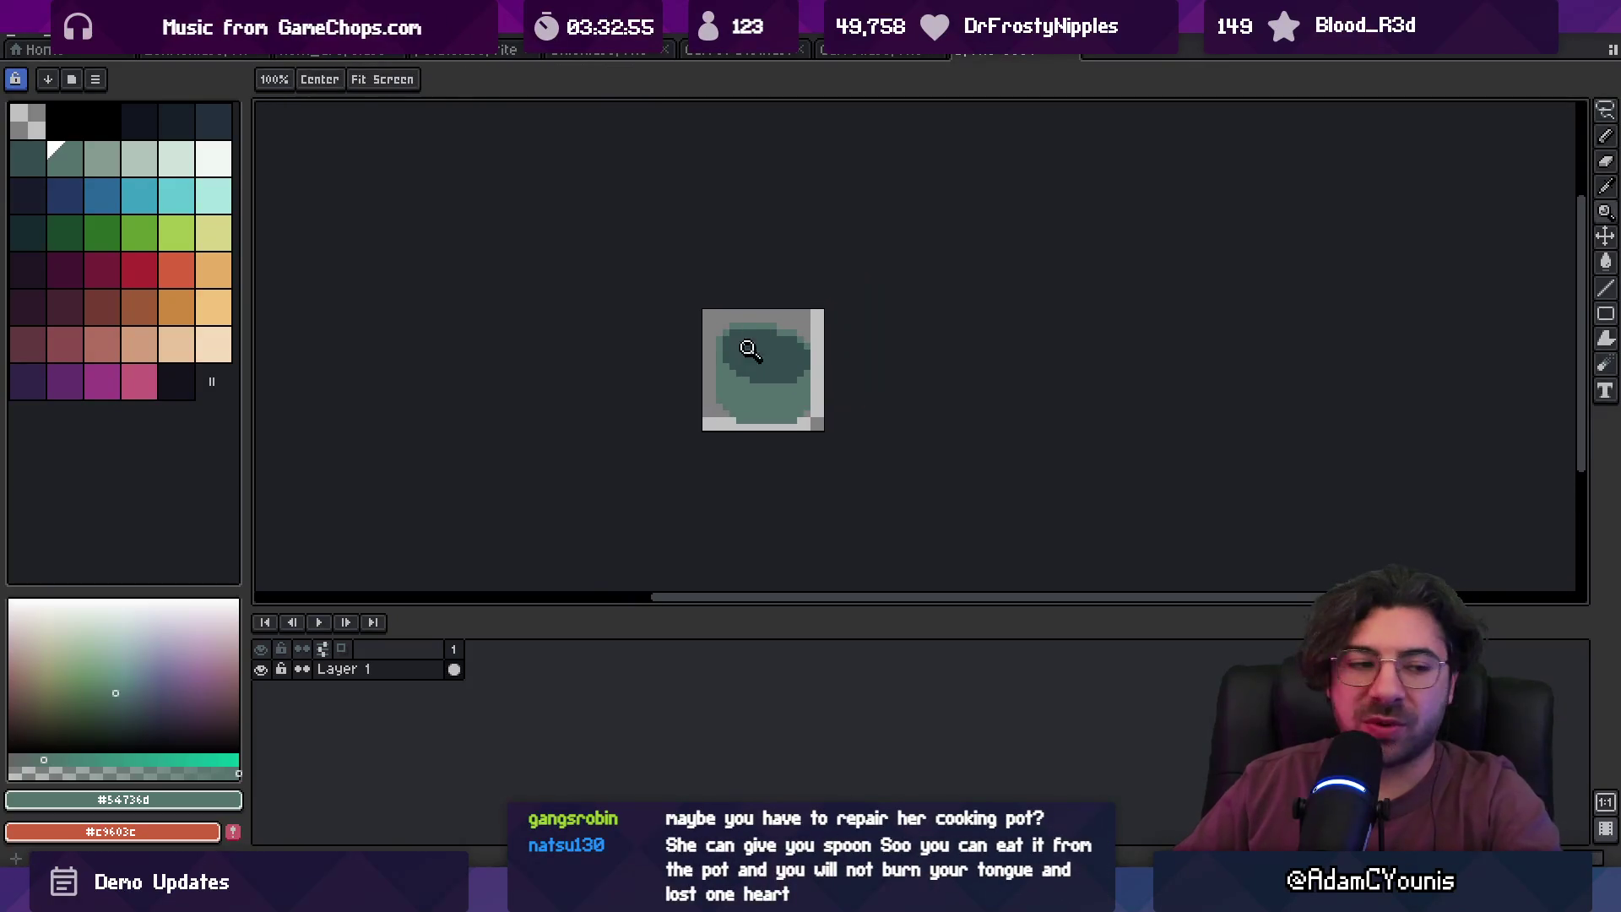
scroll(762, 341, up, 2)
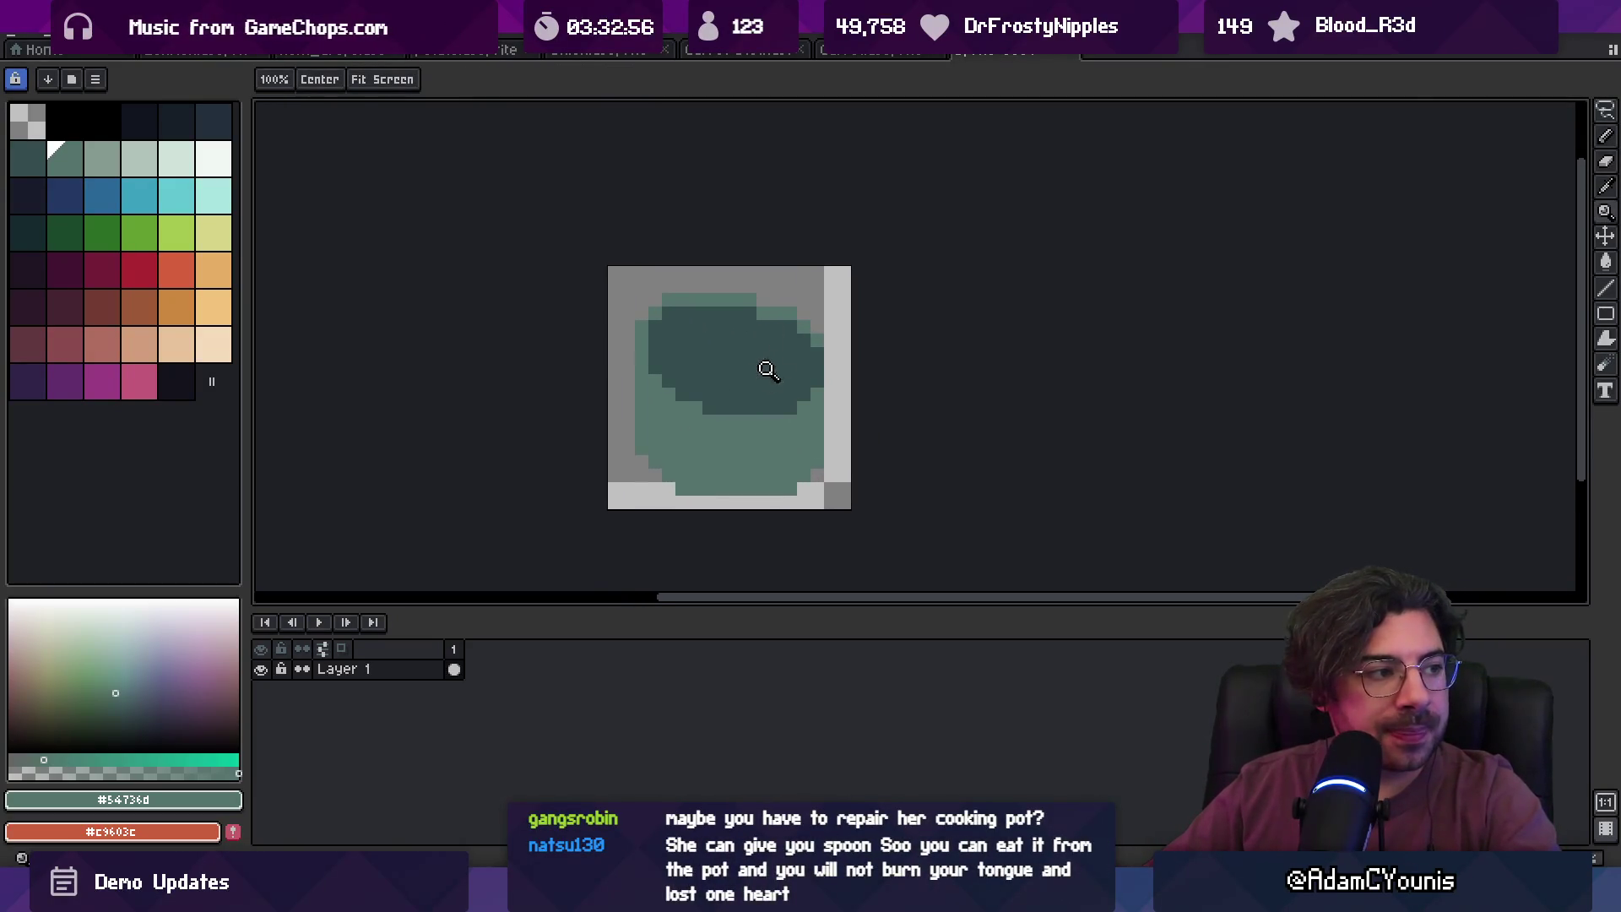
scroll(775, 364, up, 1)
key(b)
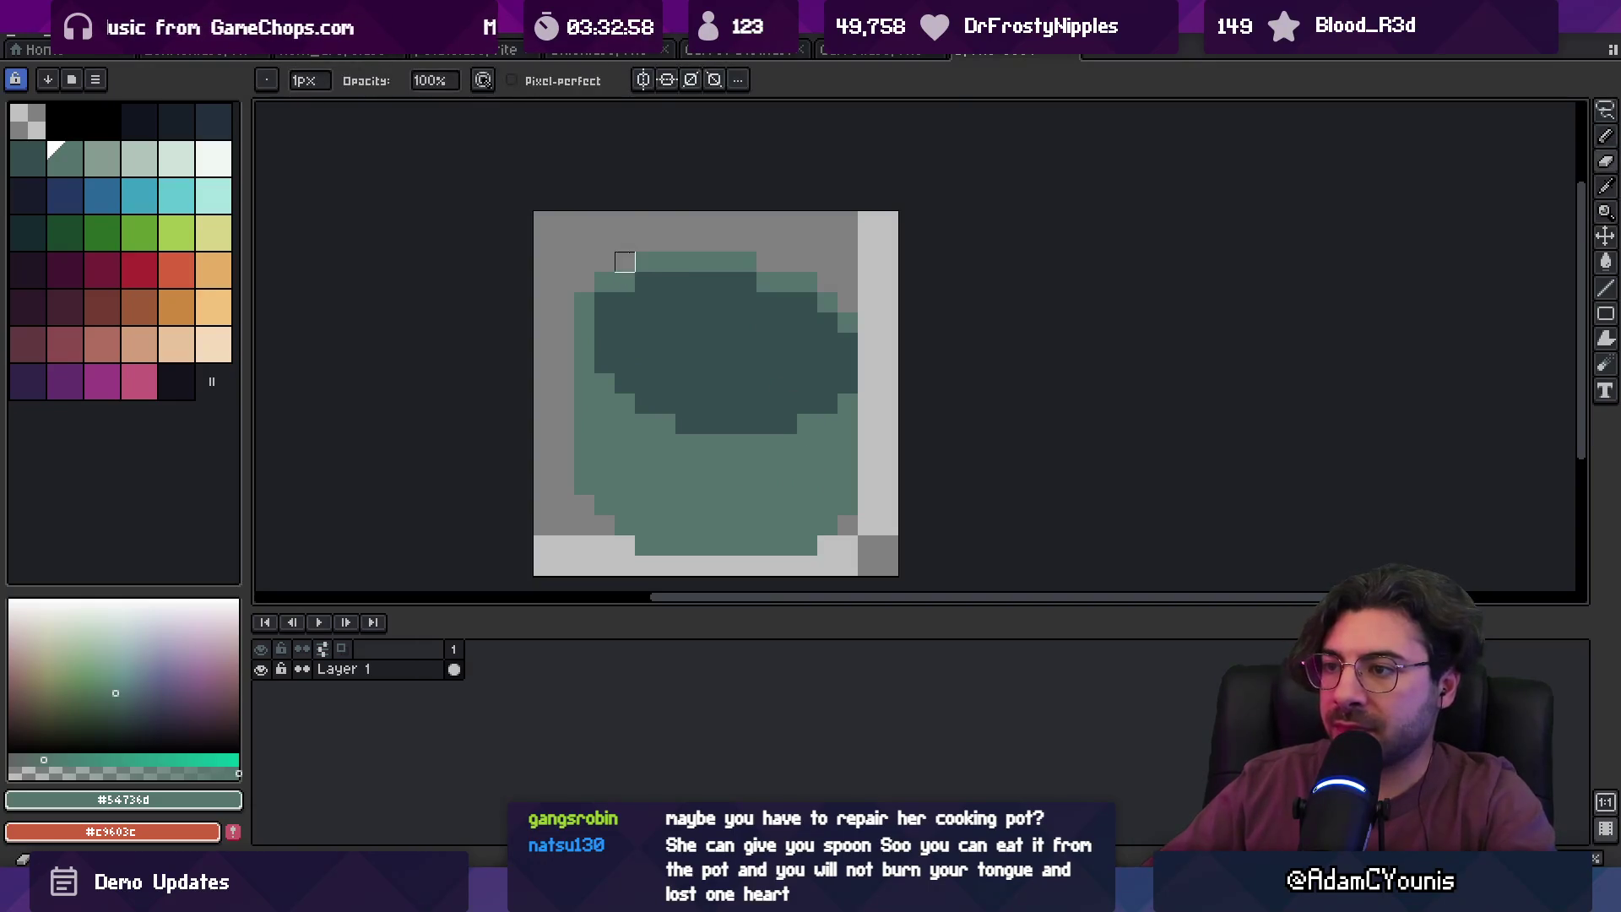
key(z)
scroll(768, 338, down, 5)
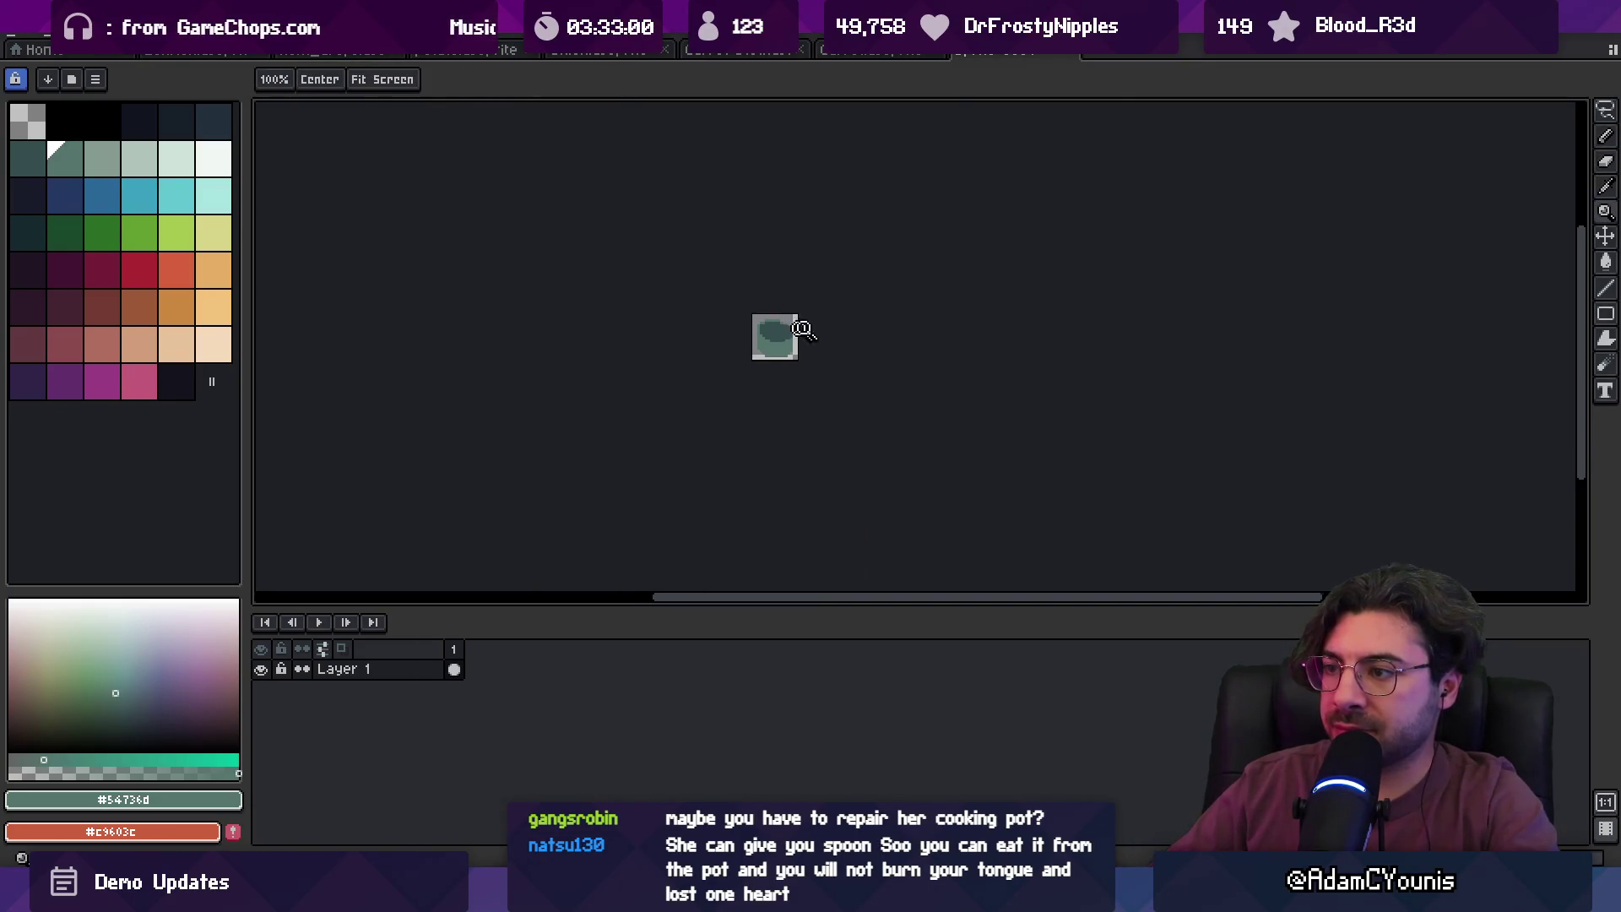
scroll(791, 331, up, 4)
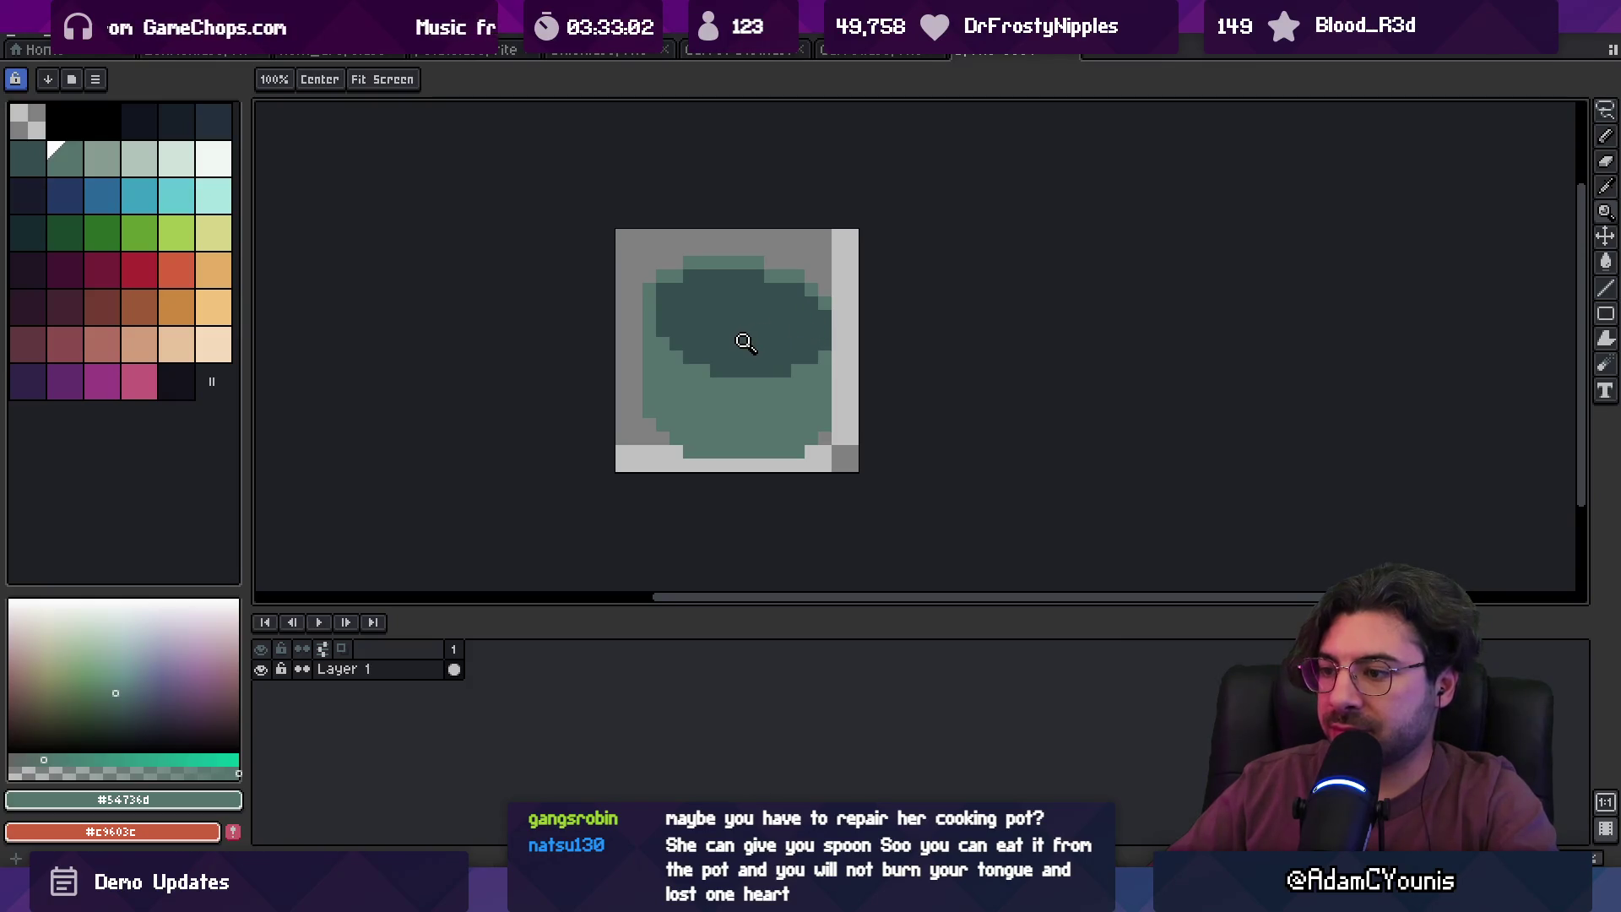
key(e)
mouse_move(687, 329)
mouse_down()
mouse_move(651, 326)
mouse_move(803, 398)
mouse_move(777, 459)
mouse_up()
key(shift+u)
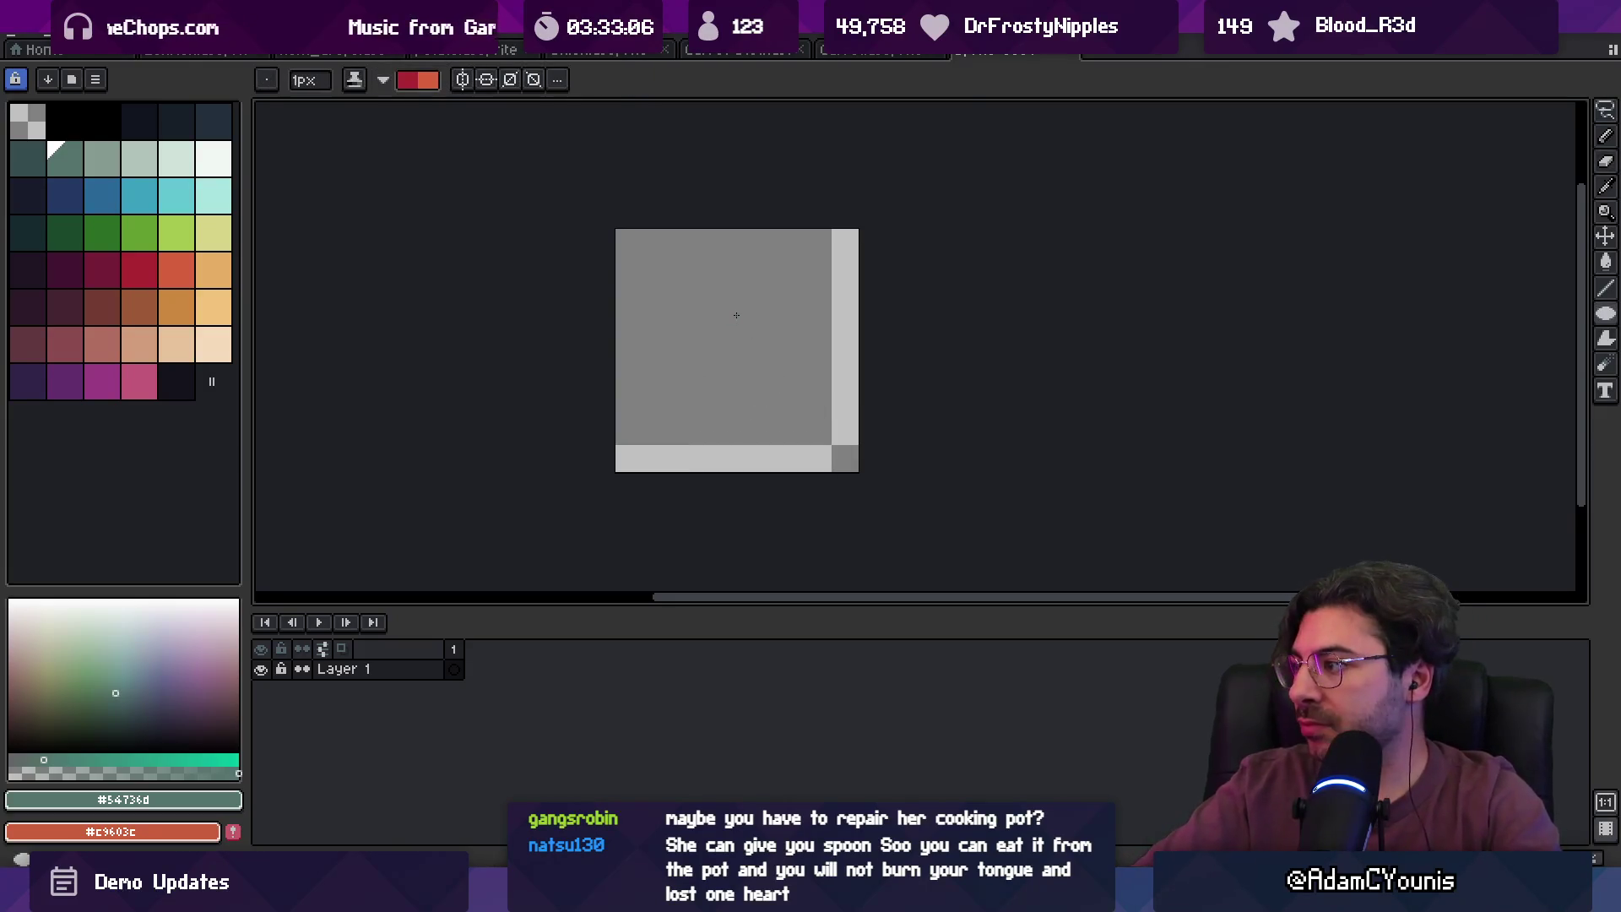
- Draw a green-filled ellipse for the pot's top and shift and stretch it into place
key(b)
drag(642, 273, 846, 391)
click(801, 369)
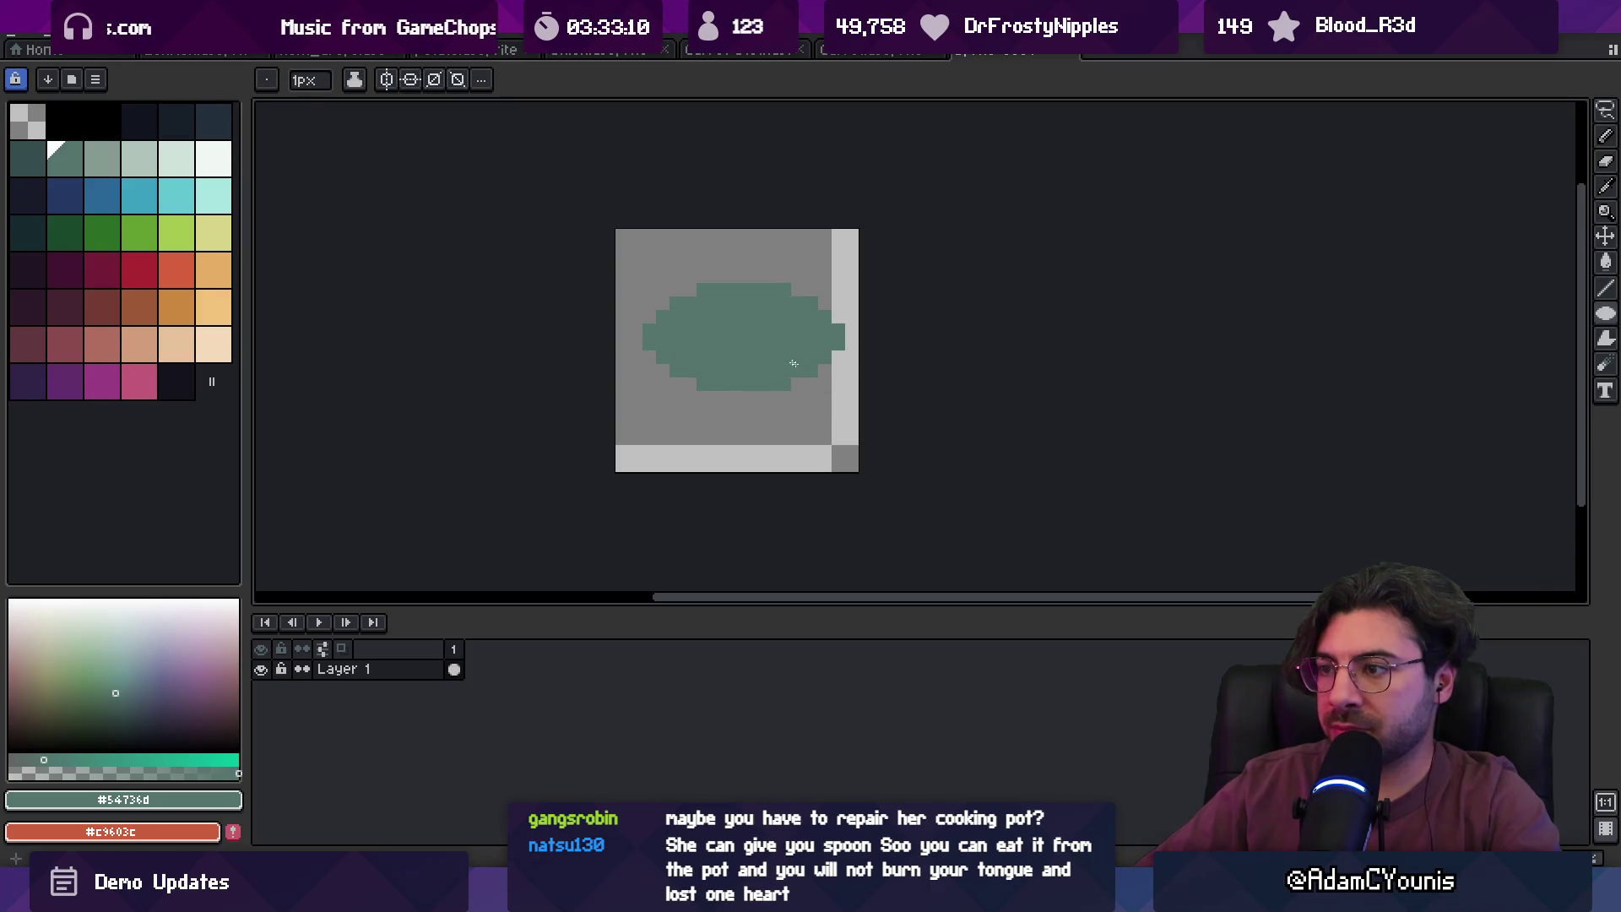
key(v)
drag(763, 336, 749, 336)
key(ctrl+a)
drag(811, 380, 770, 344)
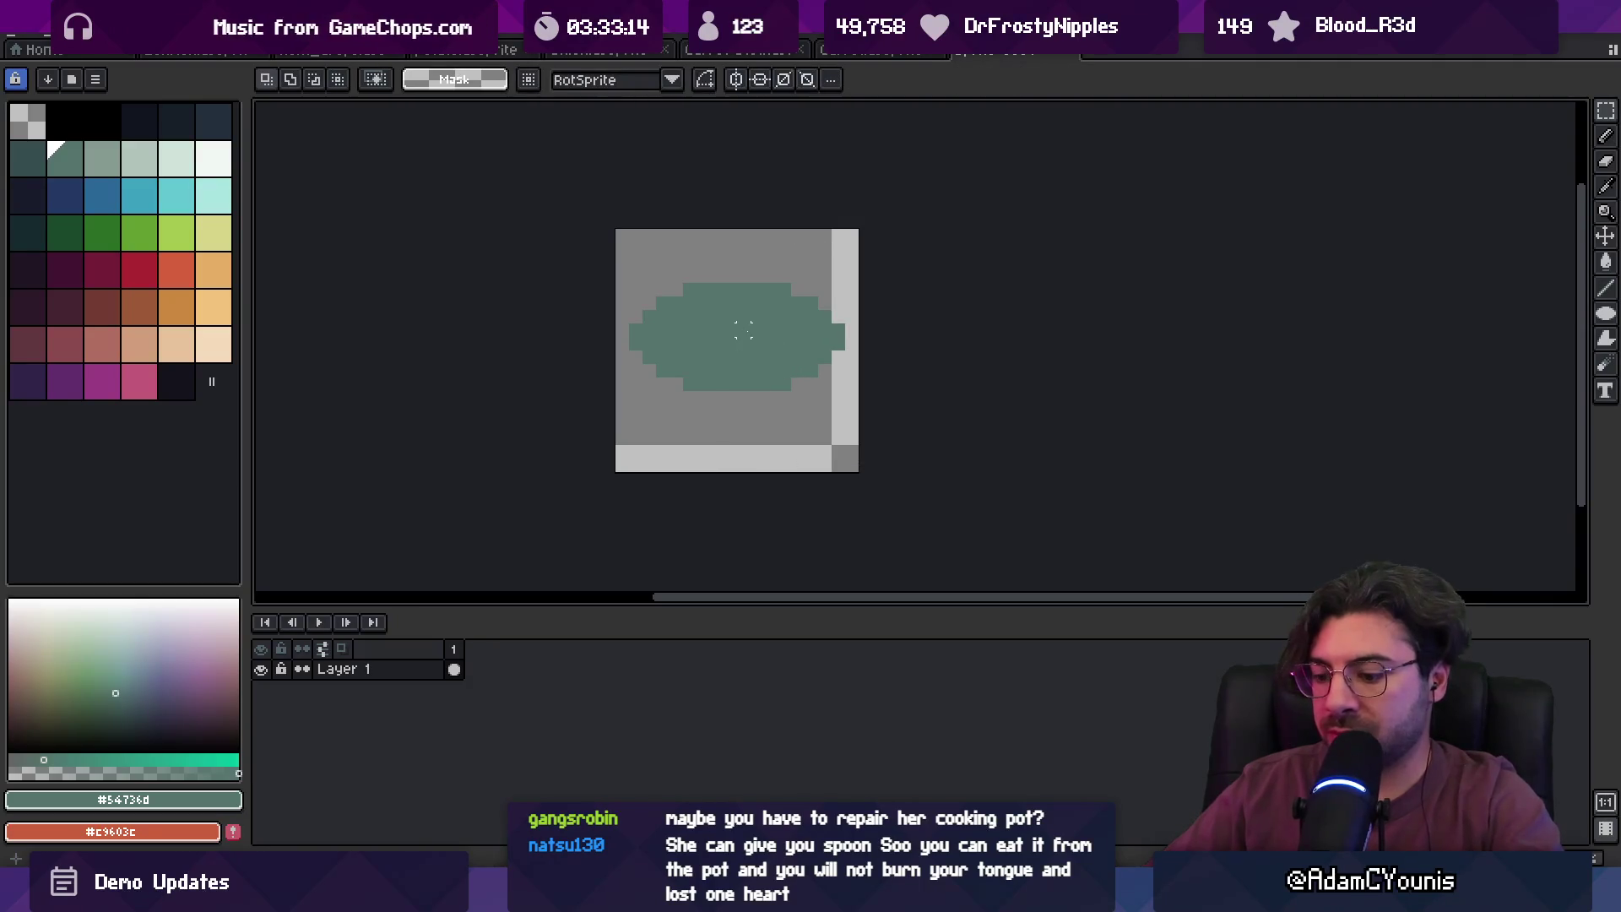
- Give the ellipse a dark palette outline, nudge it up two pixels, and sample that outline colour
key(shift+o)
click(173, 105)
click(1255, 265)
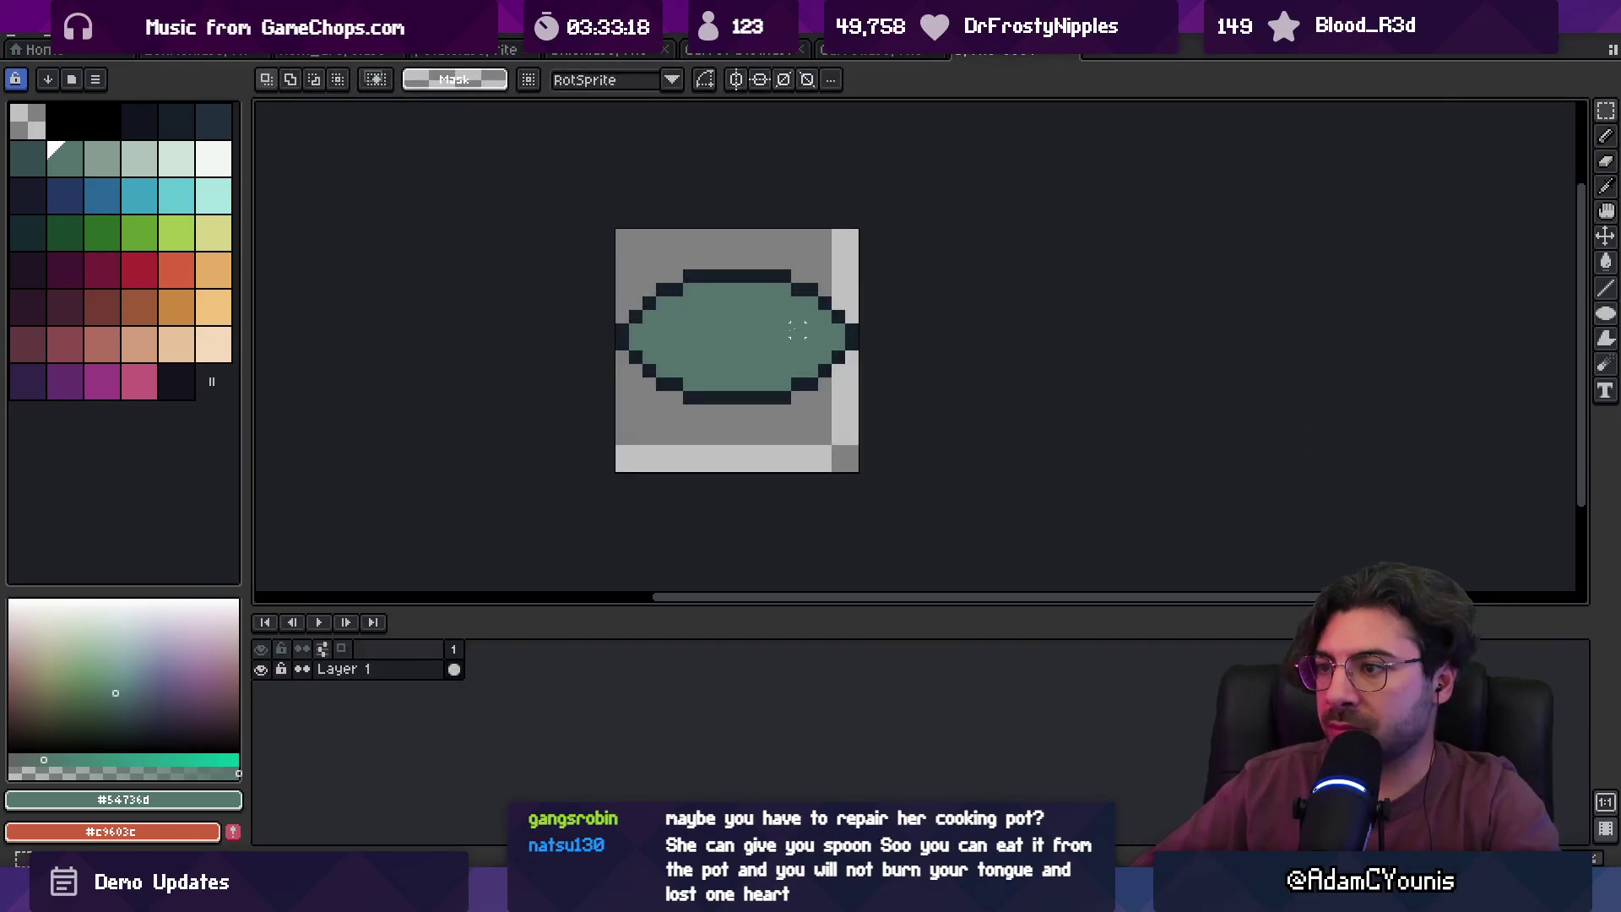
drag(723, 351, 731, 329)
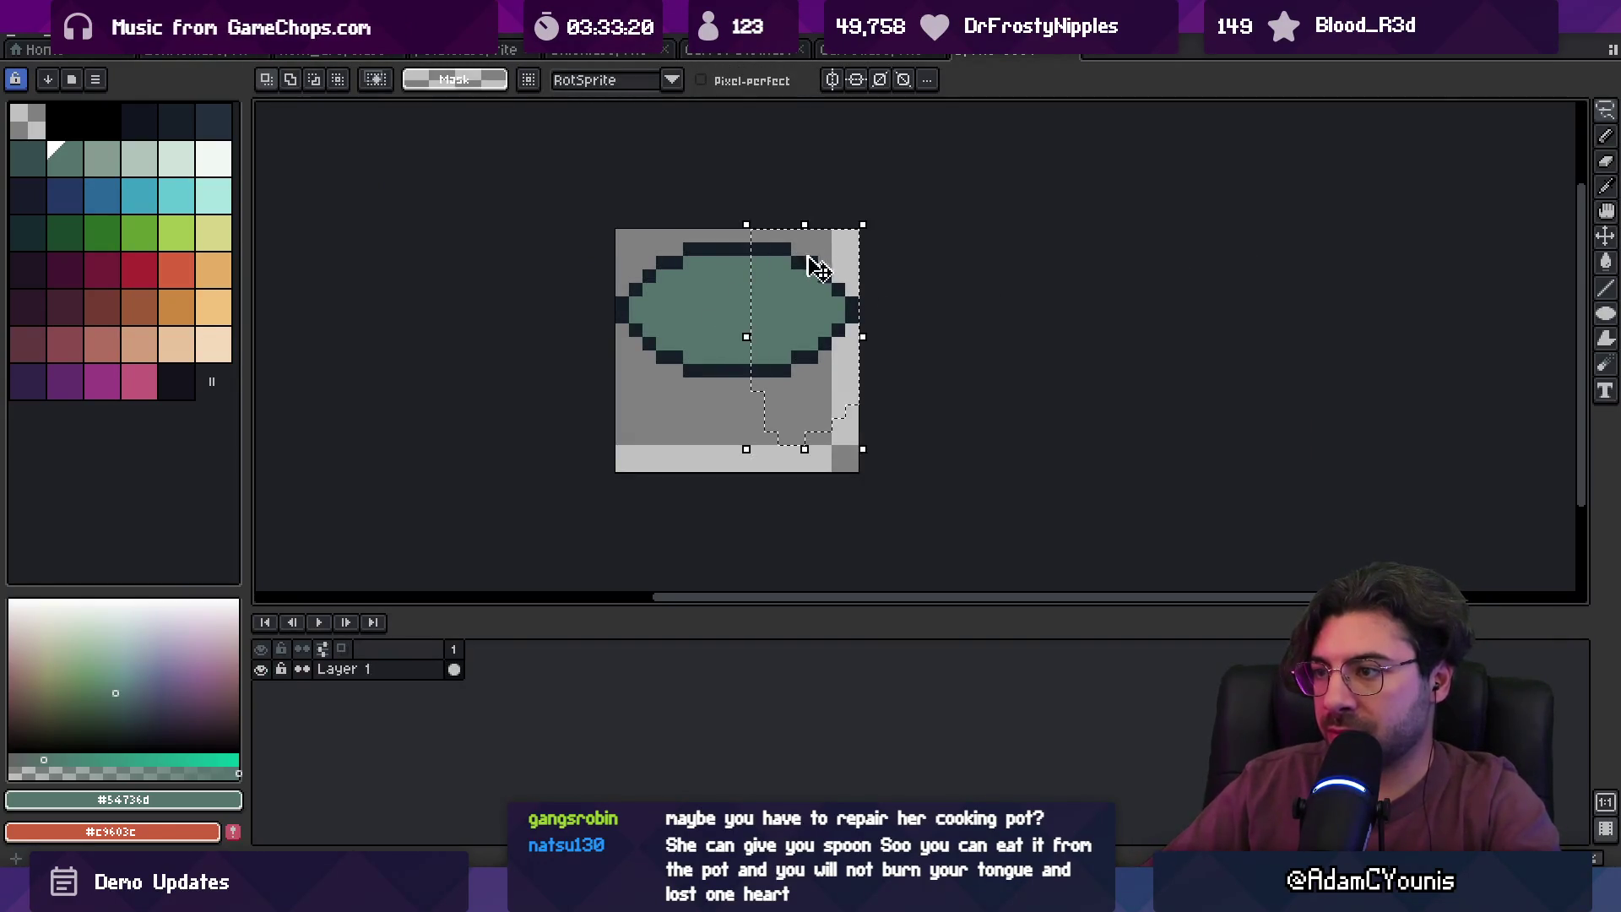
key(i)
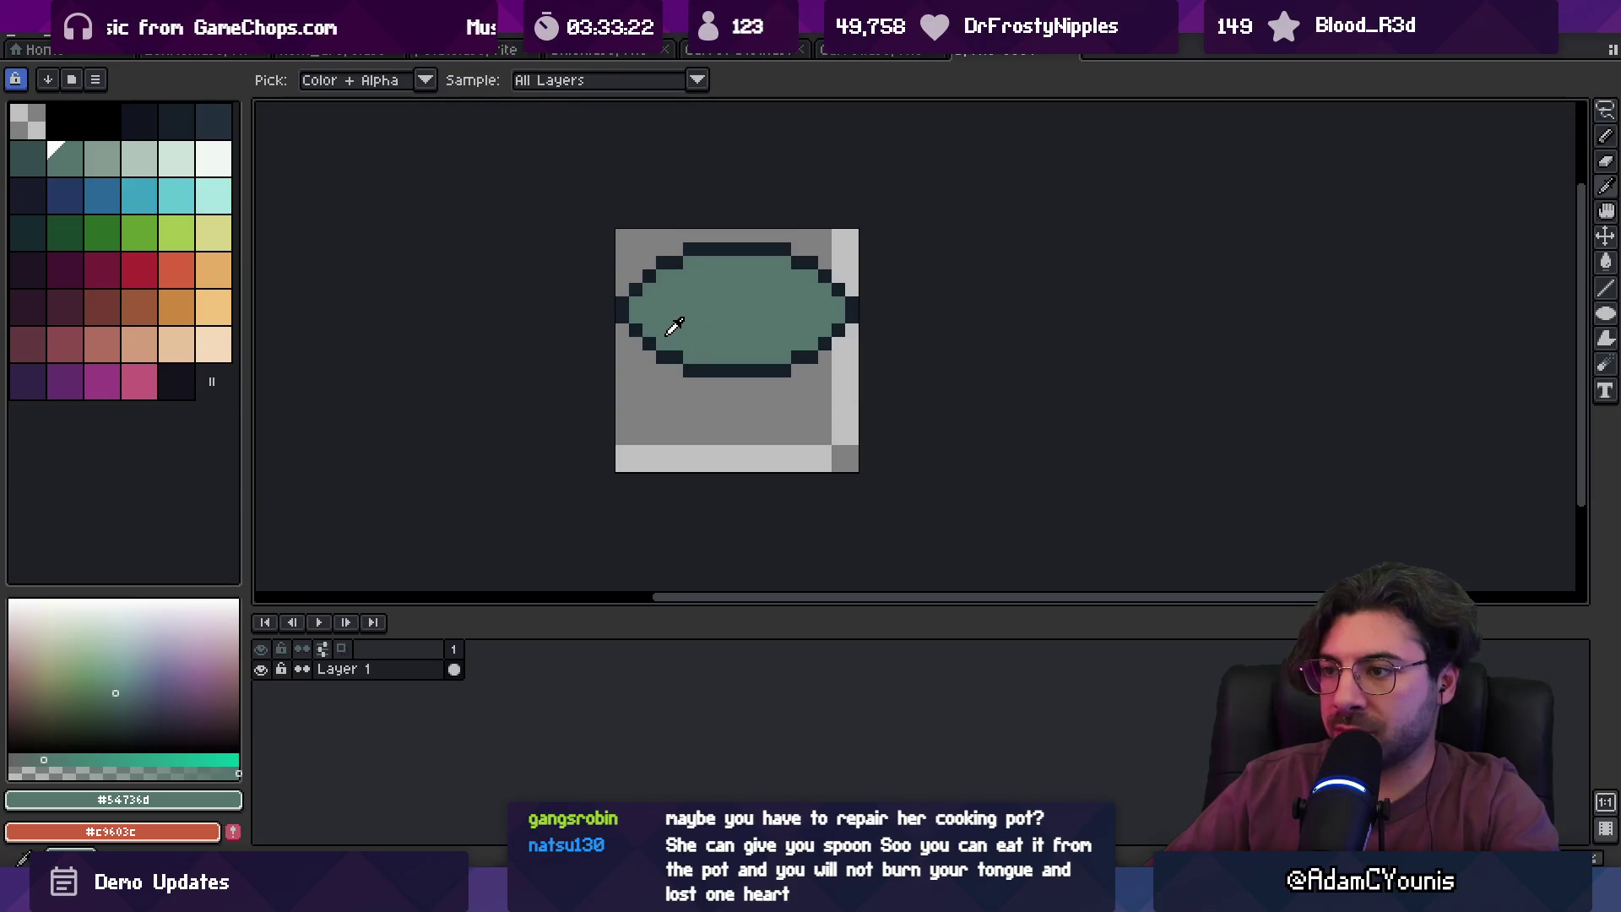
click(642, 331)
key(b)
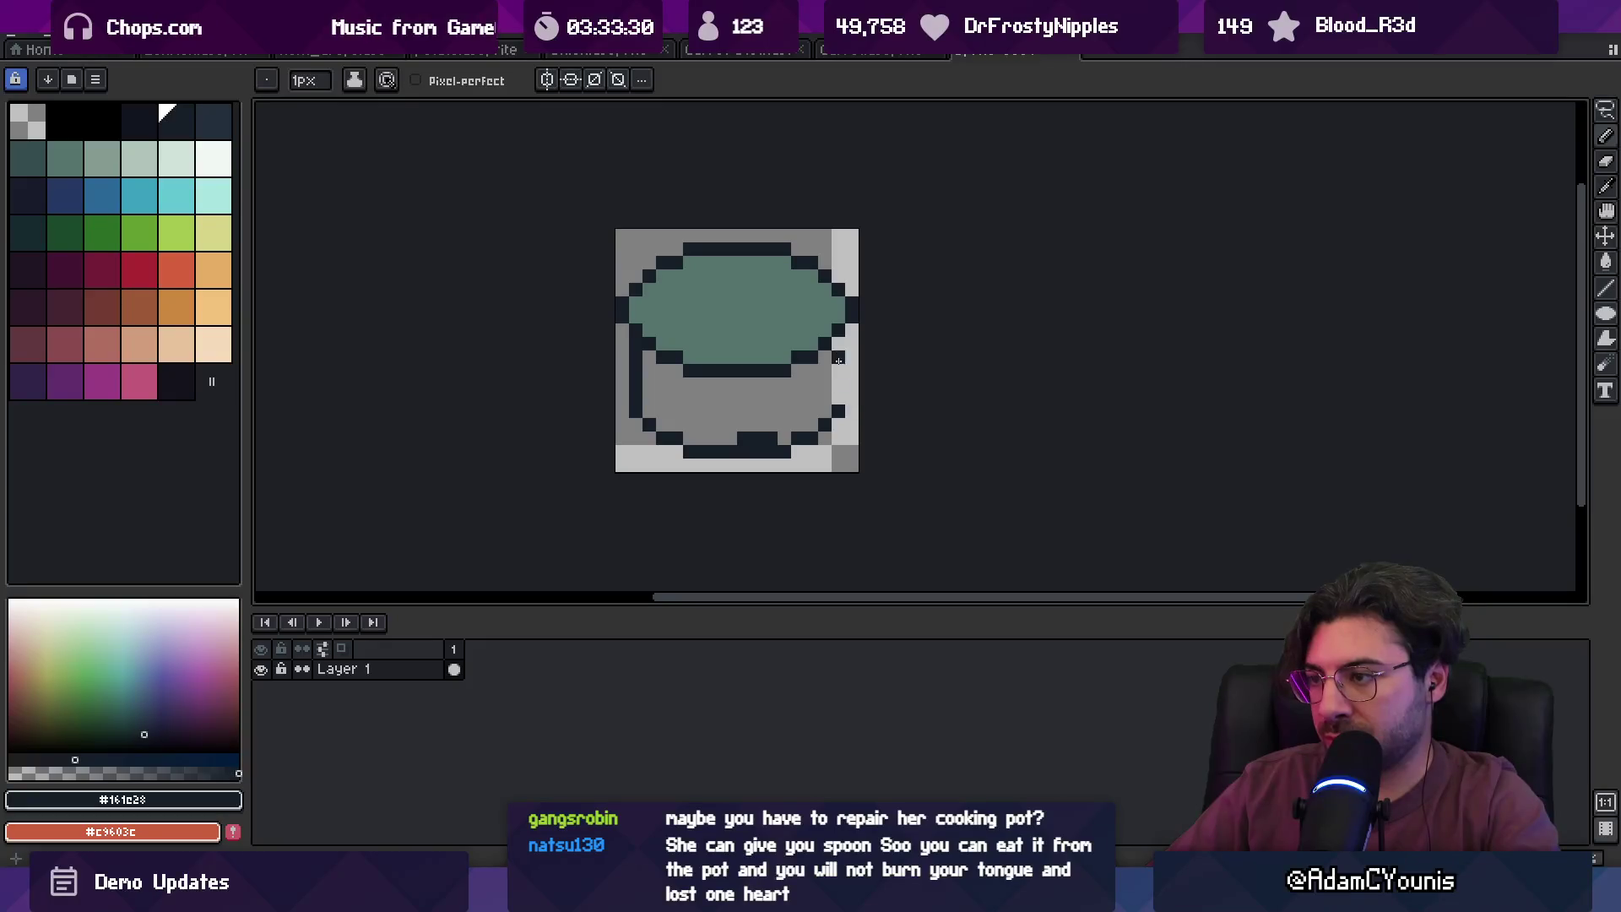
- Fill the pot's lower body with darker teal, covering the dark bump at the bottom
key(i)
click(763, 333)
key(g)
click(743, 405)
key(b)
click(744, 439)
click(764, 438)
key(i)
key(g)
click(28, 158)
click(717, 401)
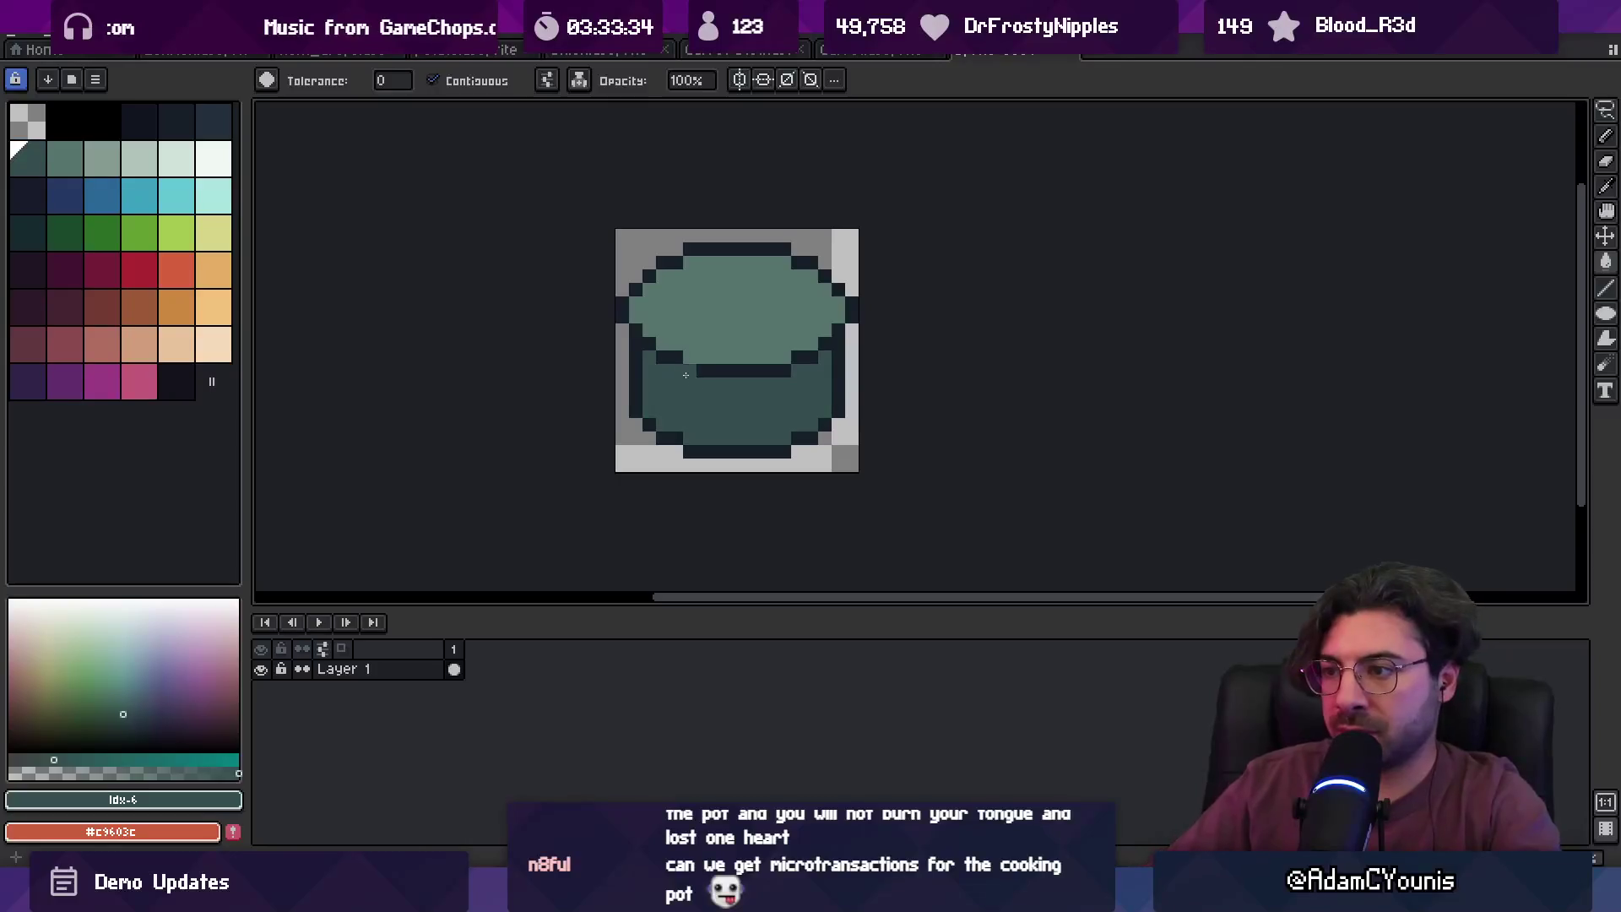
- Paint a light grey-green highlight line across the pot's rim
key(z)
scroll(716, 399, down, 1)
scroll(716, 399, down, 2)
scroll(676, 426, up, 5)
alt+click(633, 333)
click(122, 168)
key(b)
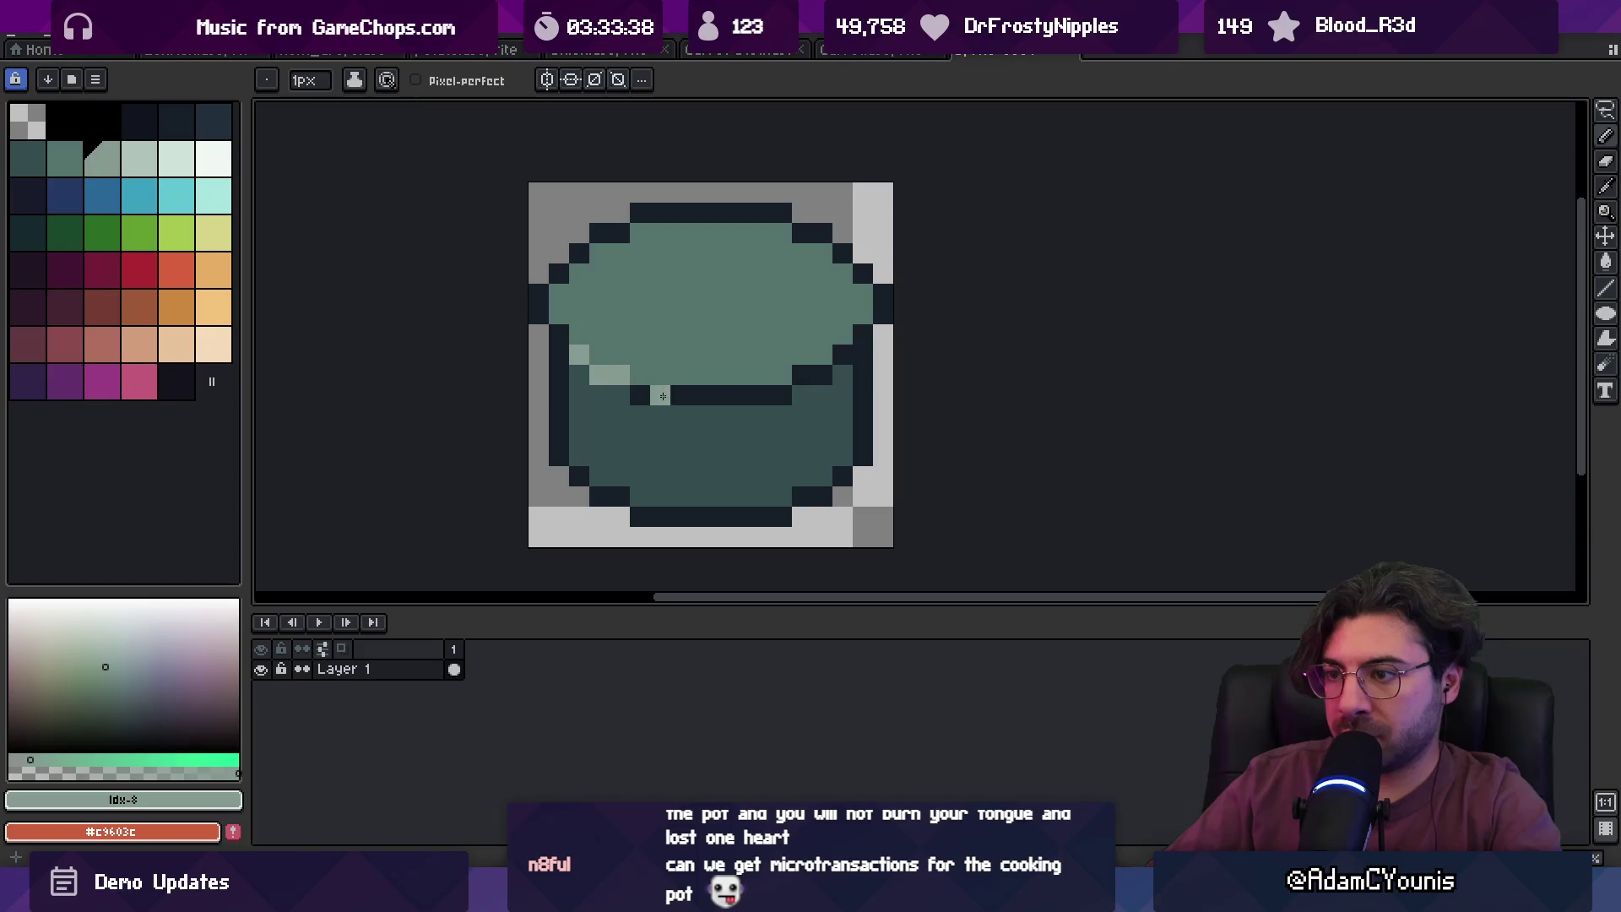
drag(662, 393, 722, 395)
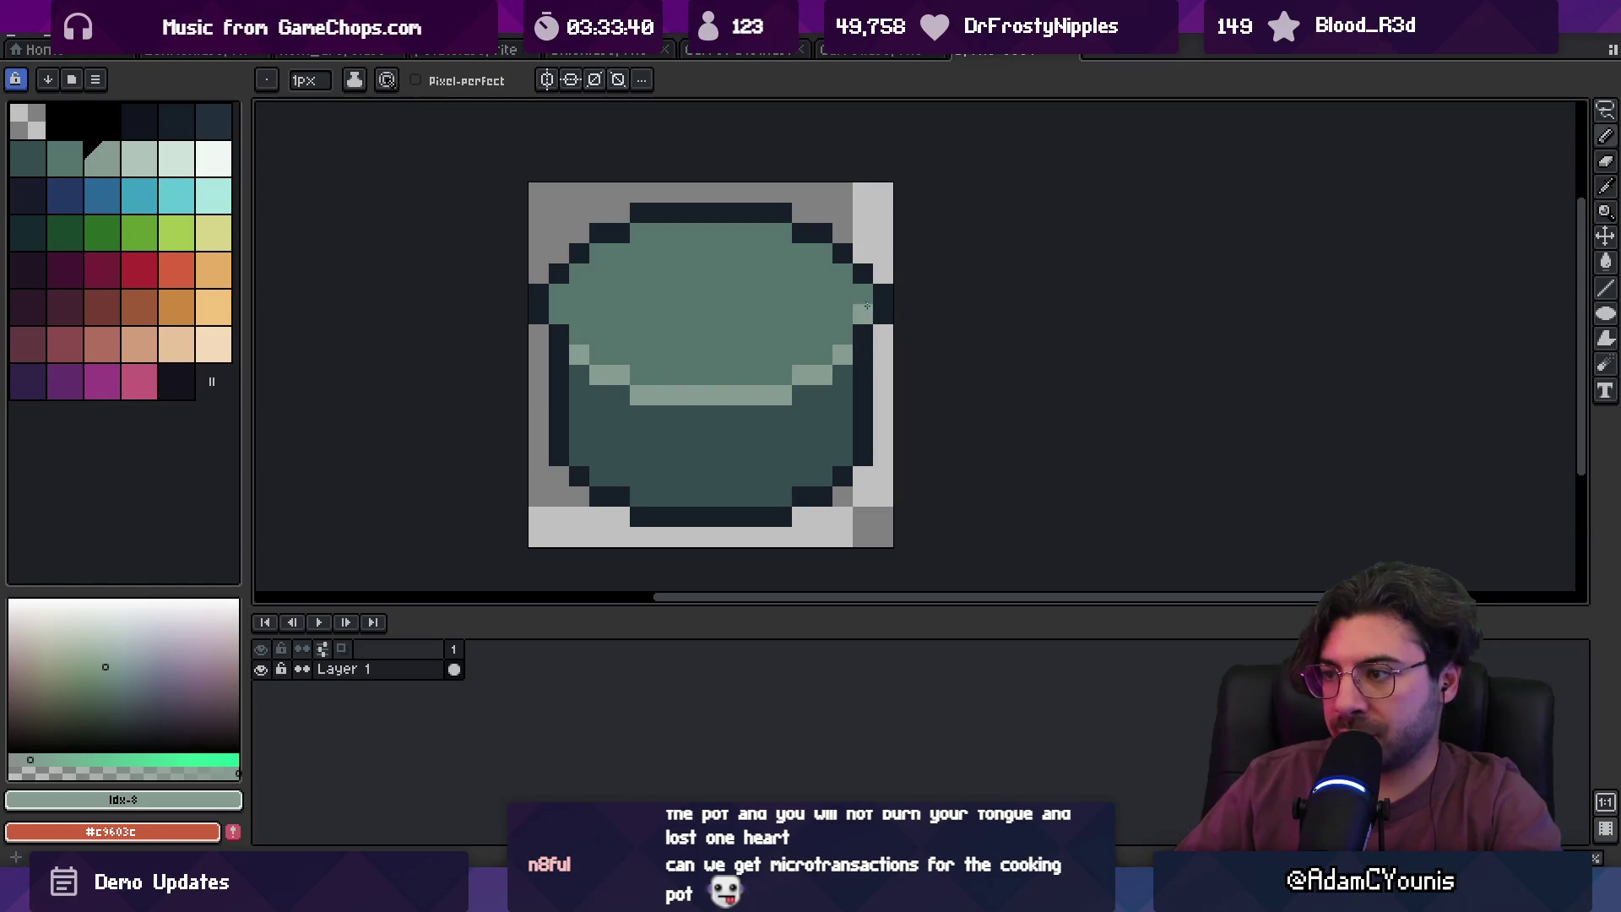
scroll(724, 343, down, 3)
scroll(789, 376, up, 3)
alt+click(594, 353)
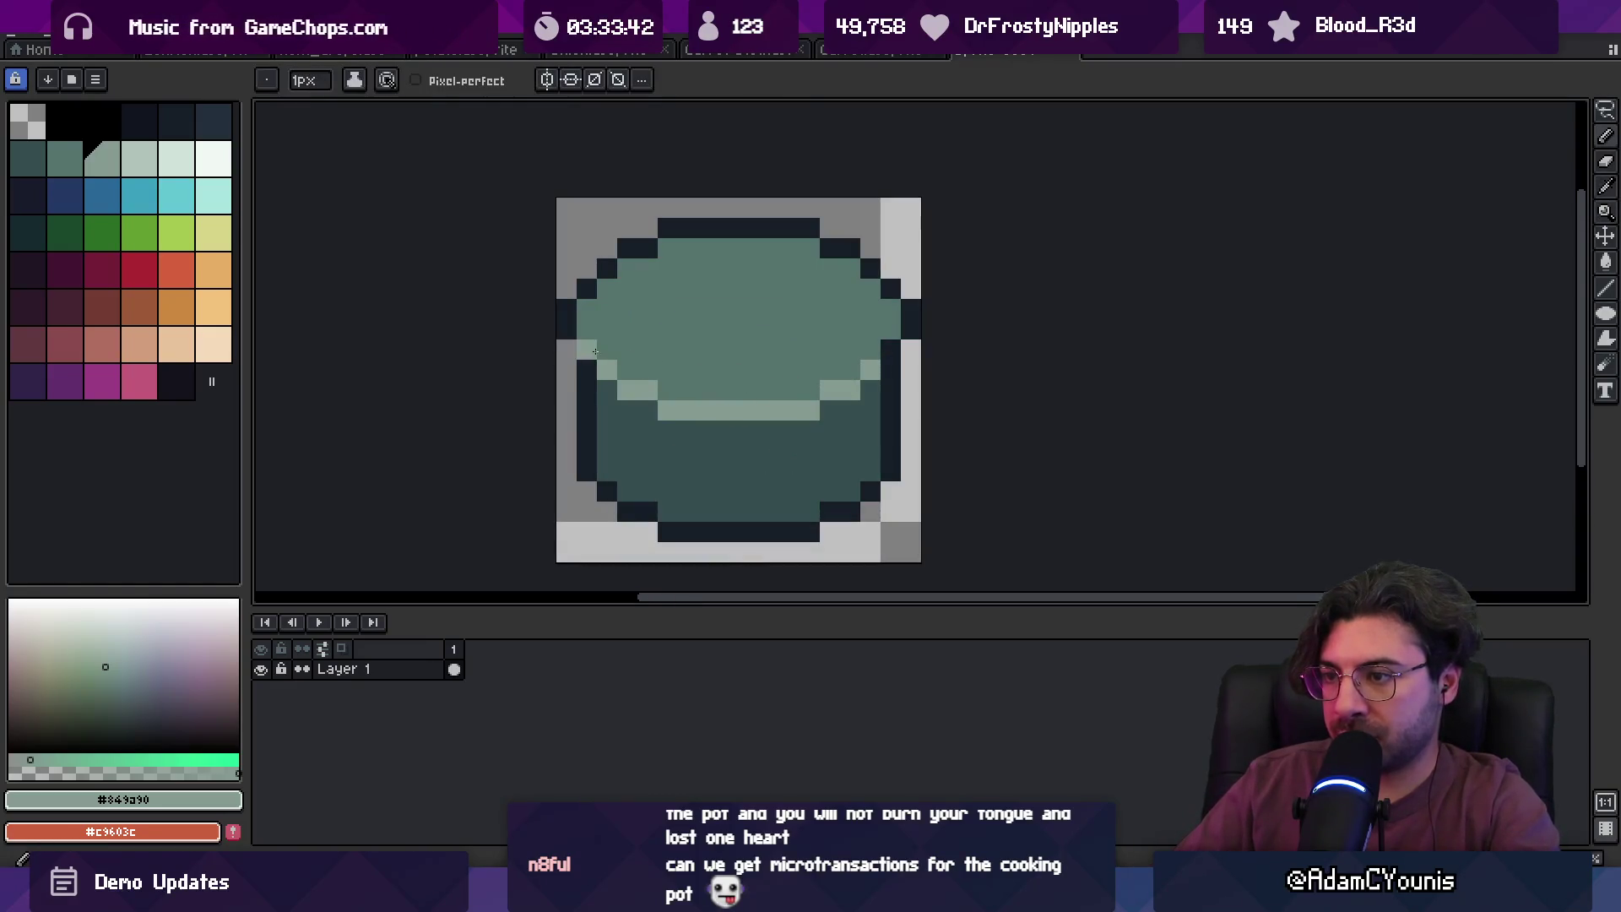
drag(681, 388, 817, 381)
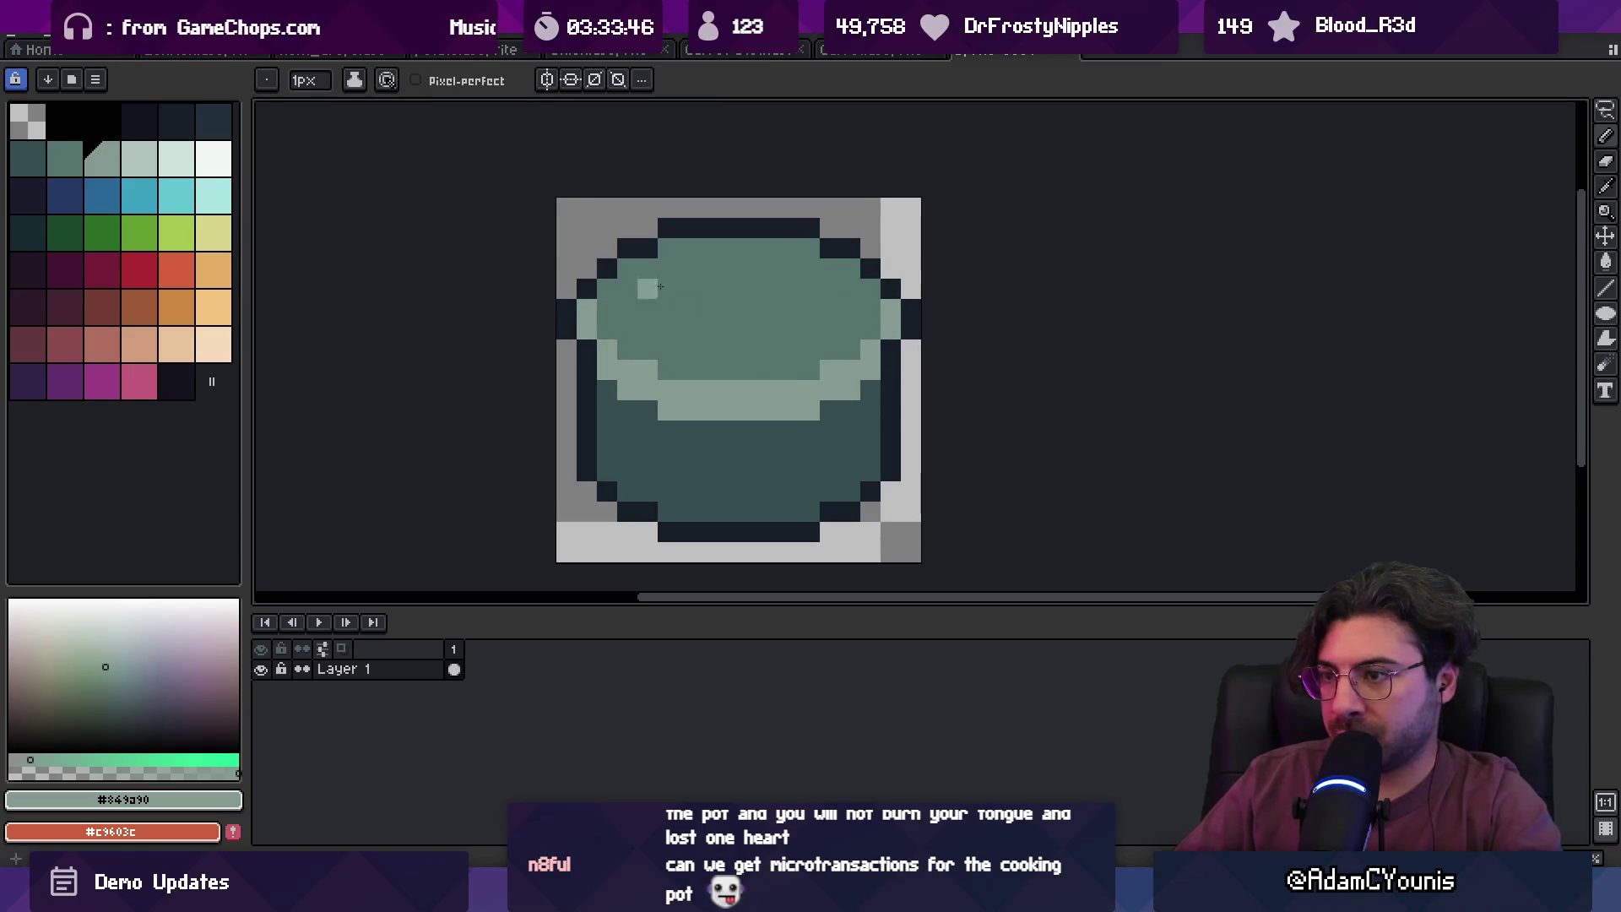
- Paint the top rim row light gray-green and a dark pixel row across the pot
key(v)
key(b)
click(633, 268)
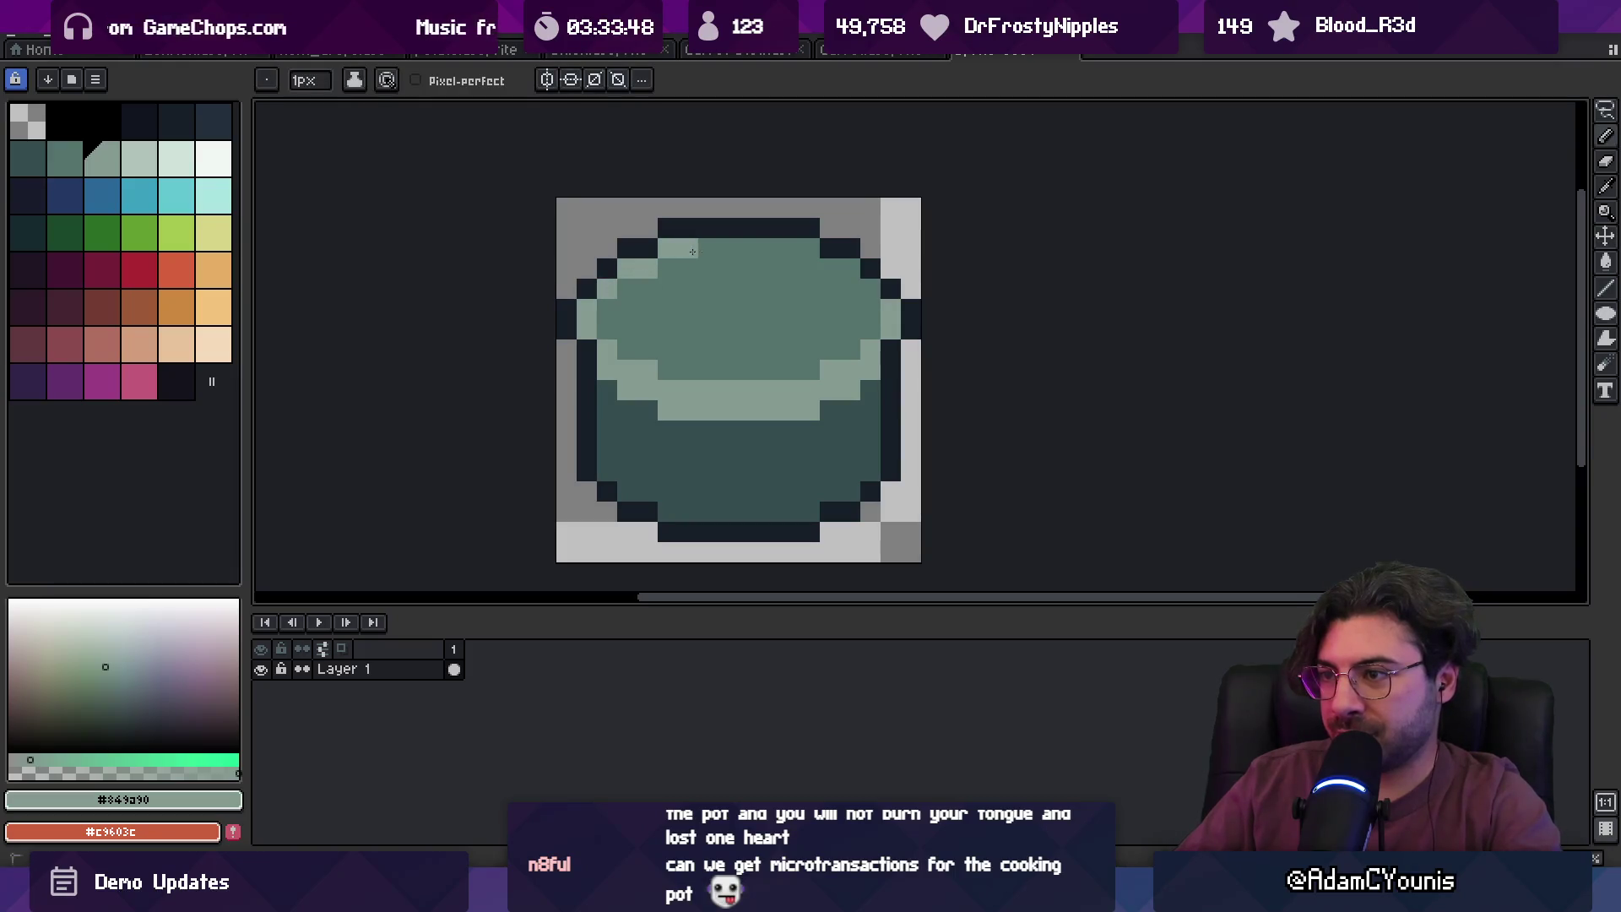
drag(684, 252, 806, 248)
drag(854, 302, 716, 309)
key(ctrl+z)
alt+click(760, 470)
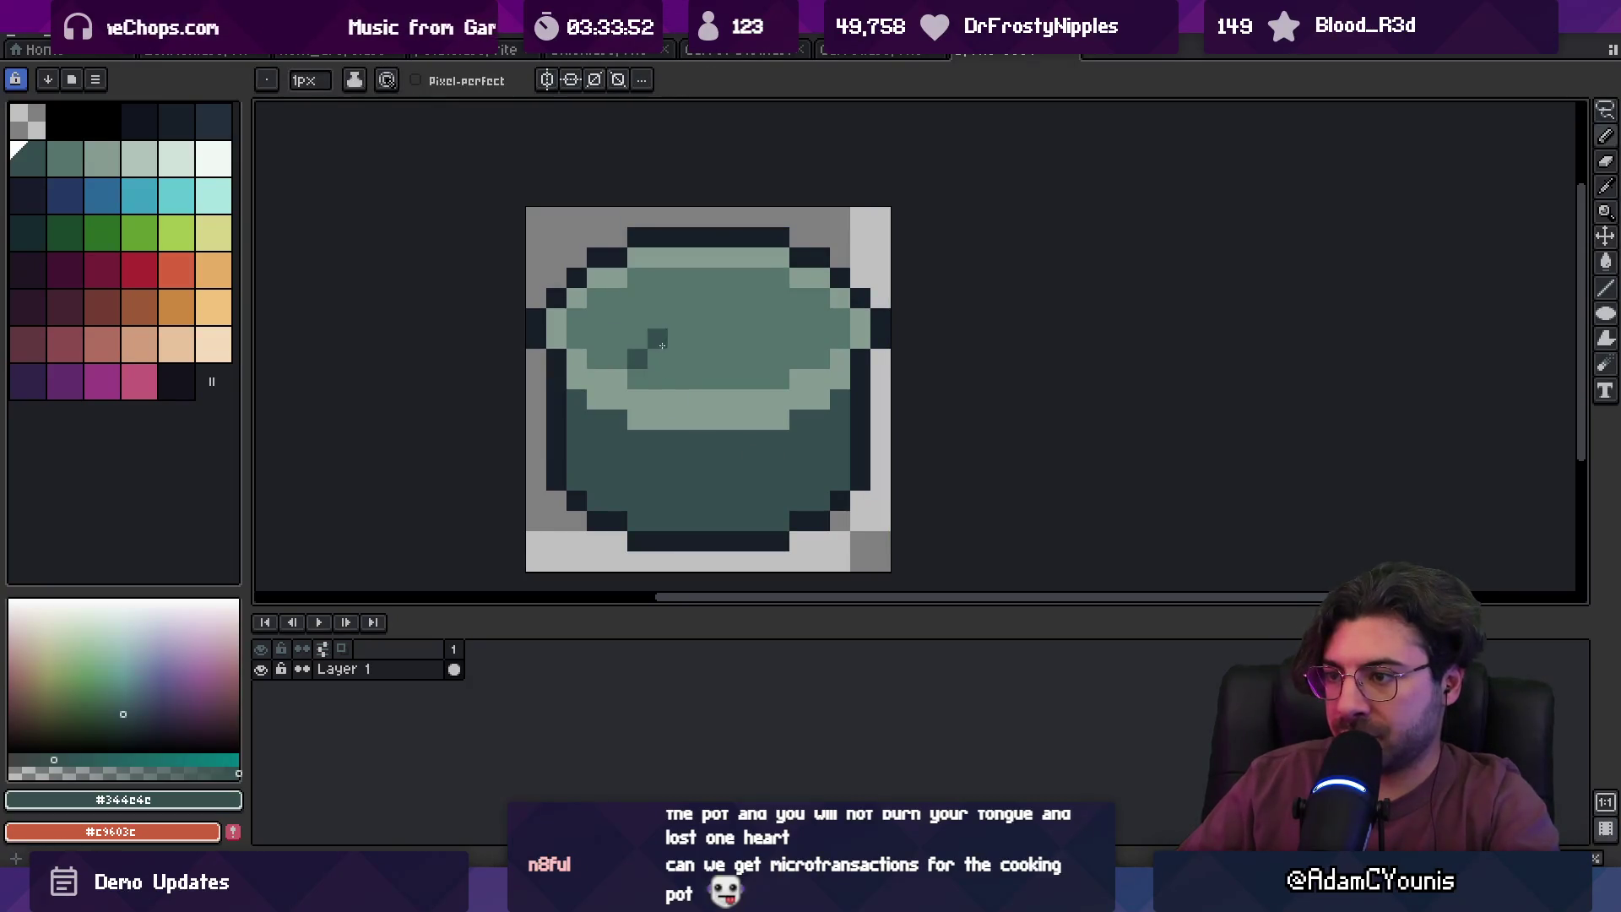
drag(667, 352, 770, 354)
- Paint a dark row inside the pot and fill its upper interior dark
key(z)
scroll(706, 351, down, 5)
scroll(807, 355, up, 2)
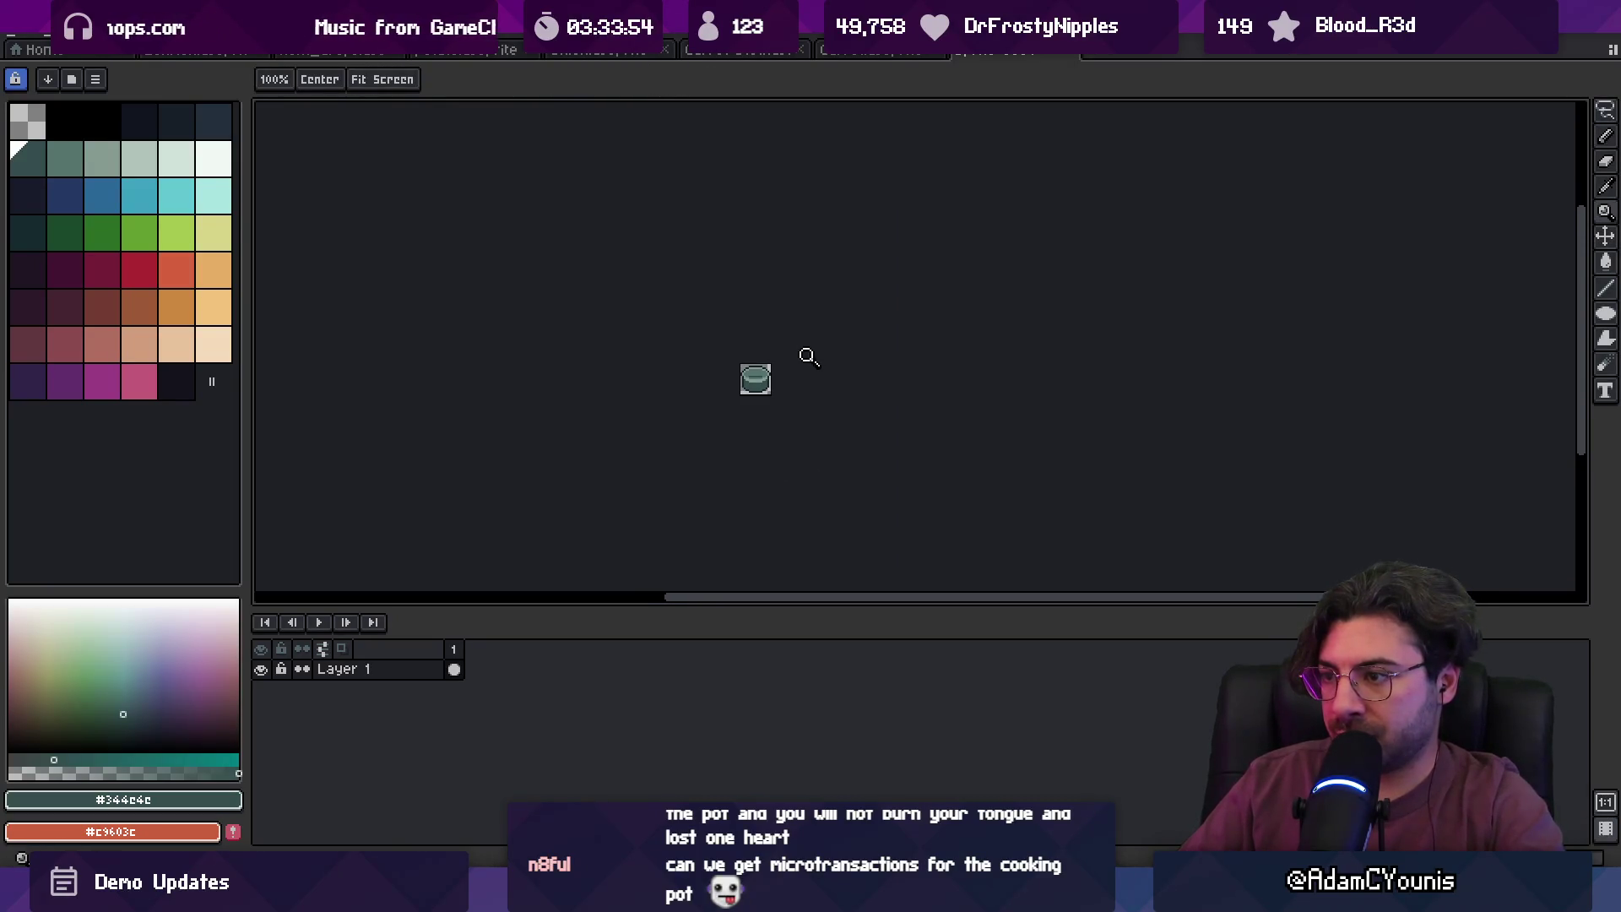
scroll(760, 380, up, 4)
key(b)
drag(668, 421, 787, 405)
key(z)
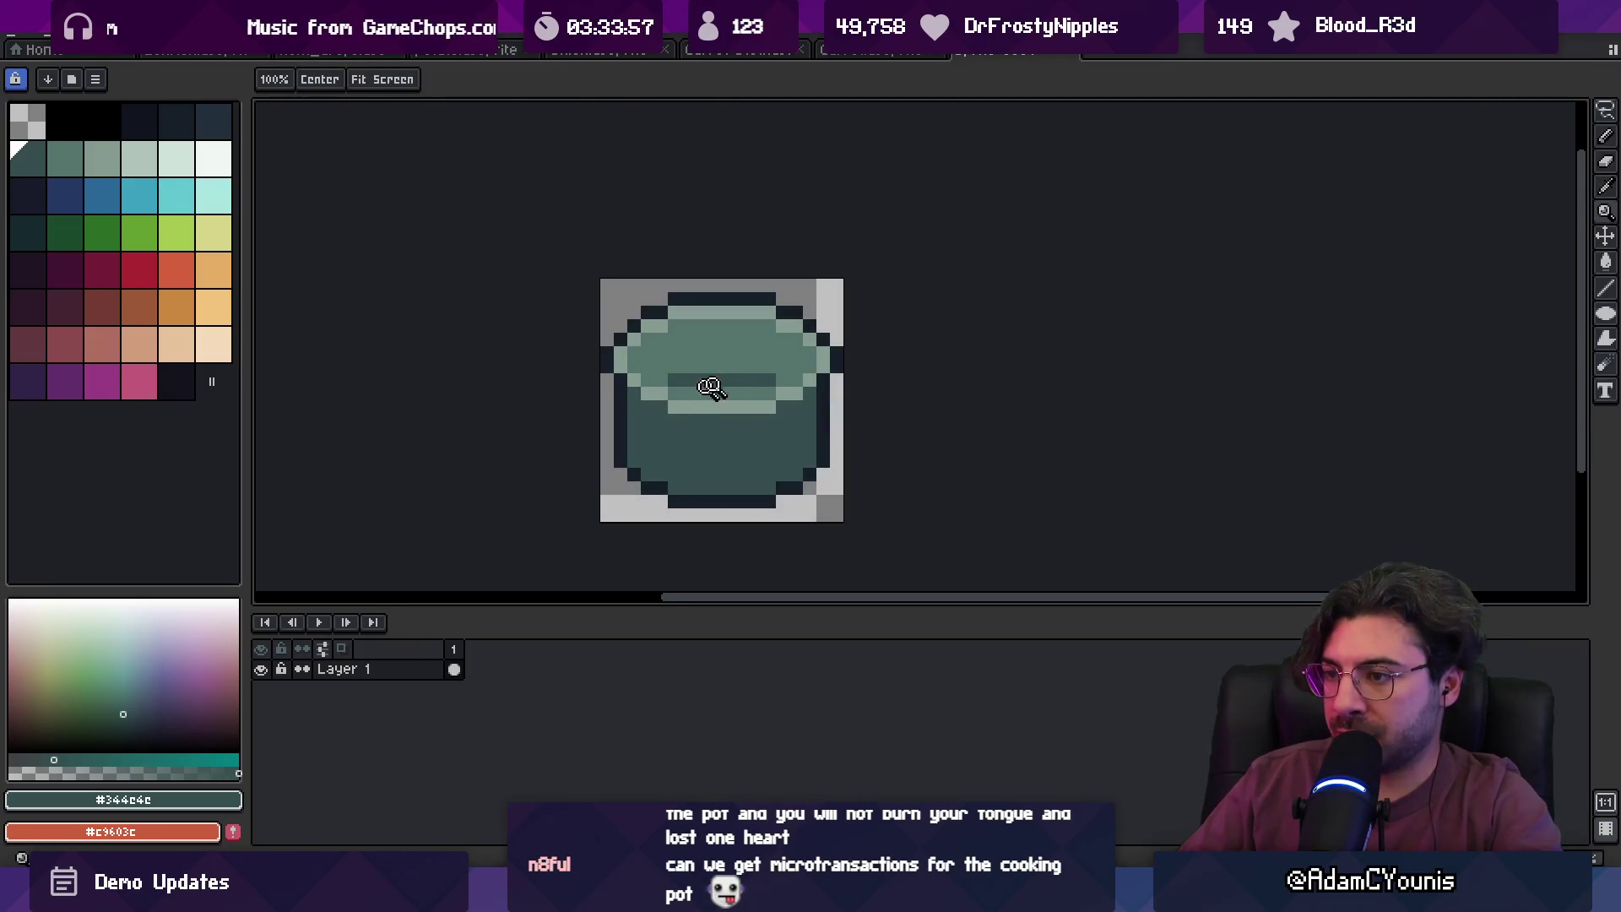
scroll(718, 354, down, 4)
scroll(743, 375, up, 5)
key(i)
key(g)
click(658, 372)
- Paint two lighter #54736d bands across the pot's dark interior
key(z)
scroll(717, 375, down, 4)
scroll(727, 397, up, 4)
key(i)
click(731, 407)
key(b)
drag(673, 400, 837, 395)
drag(714, 378, 821, 378)
- Pick the dark #344c4c from the pot and lasso-select the pot's lower half
key(z)
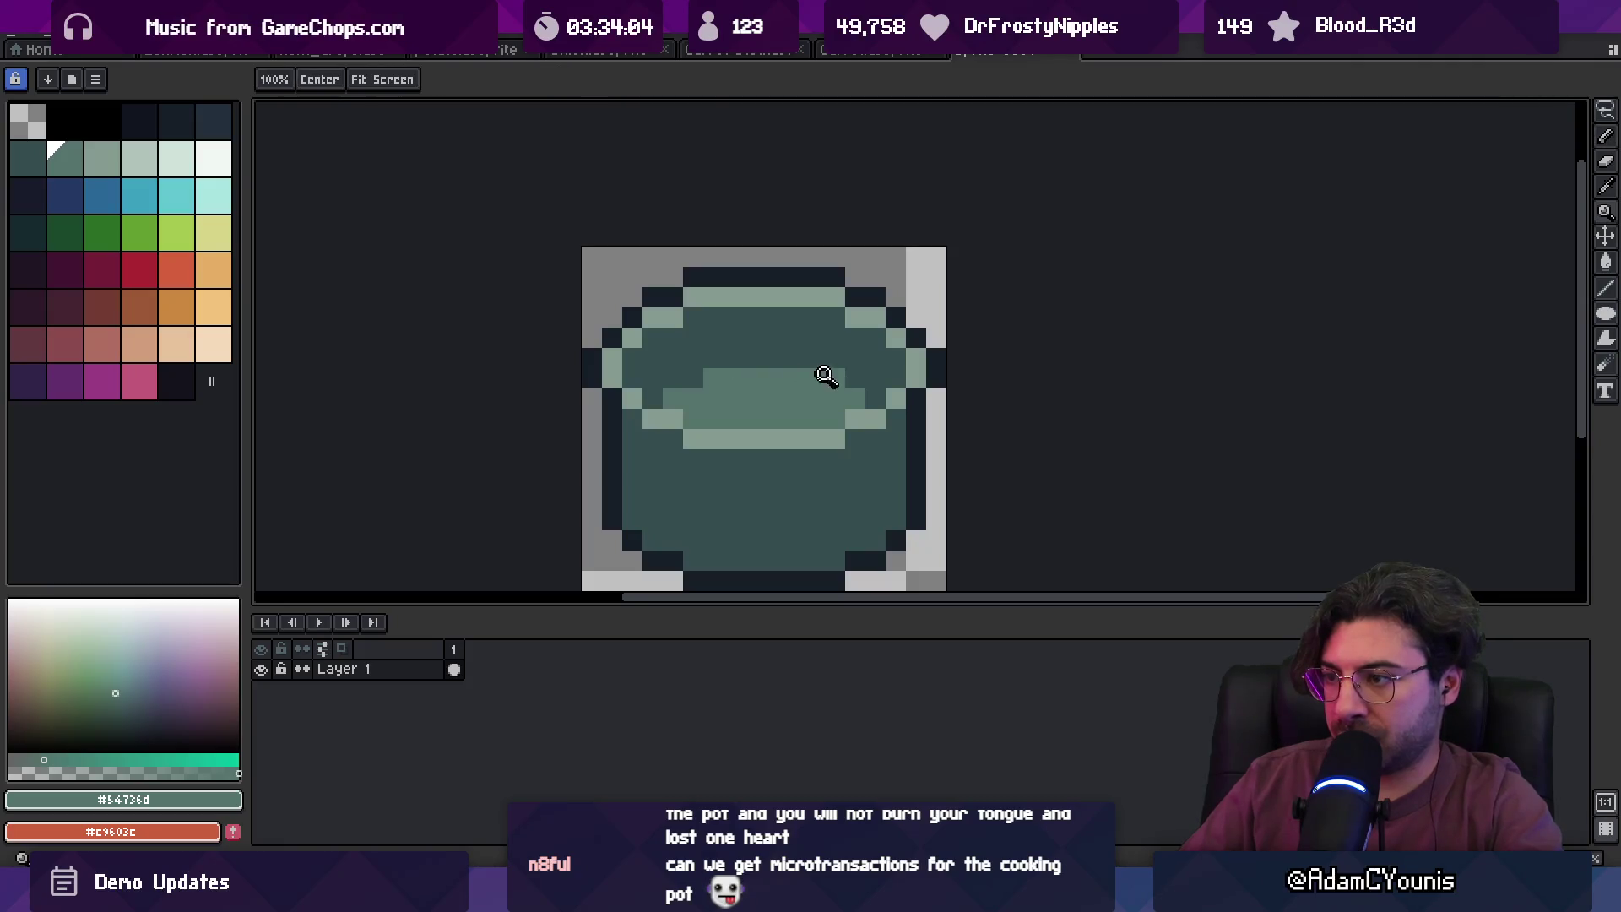
scroll(785, 377, down, 4)
scroll(874, 384, up, 3)
key(i)
click(836, 390)
key(z)
scroll(833, 390, down, 4)
scroll(803, 384, up, 4)
key(q)
mouse_move(606, 394)
mouse_down()
mouse_move(667, 494)
mouse_move(608, 422)
mouse_up()
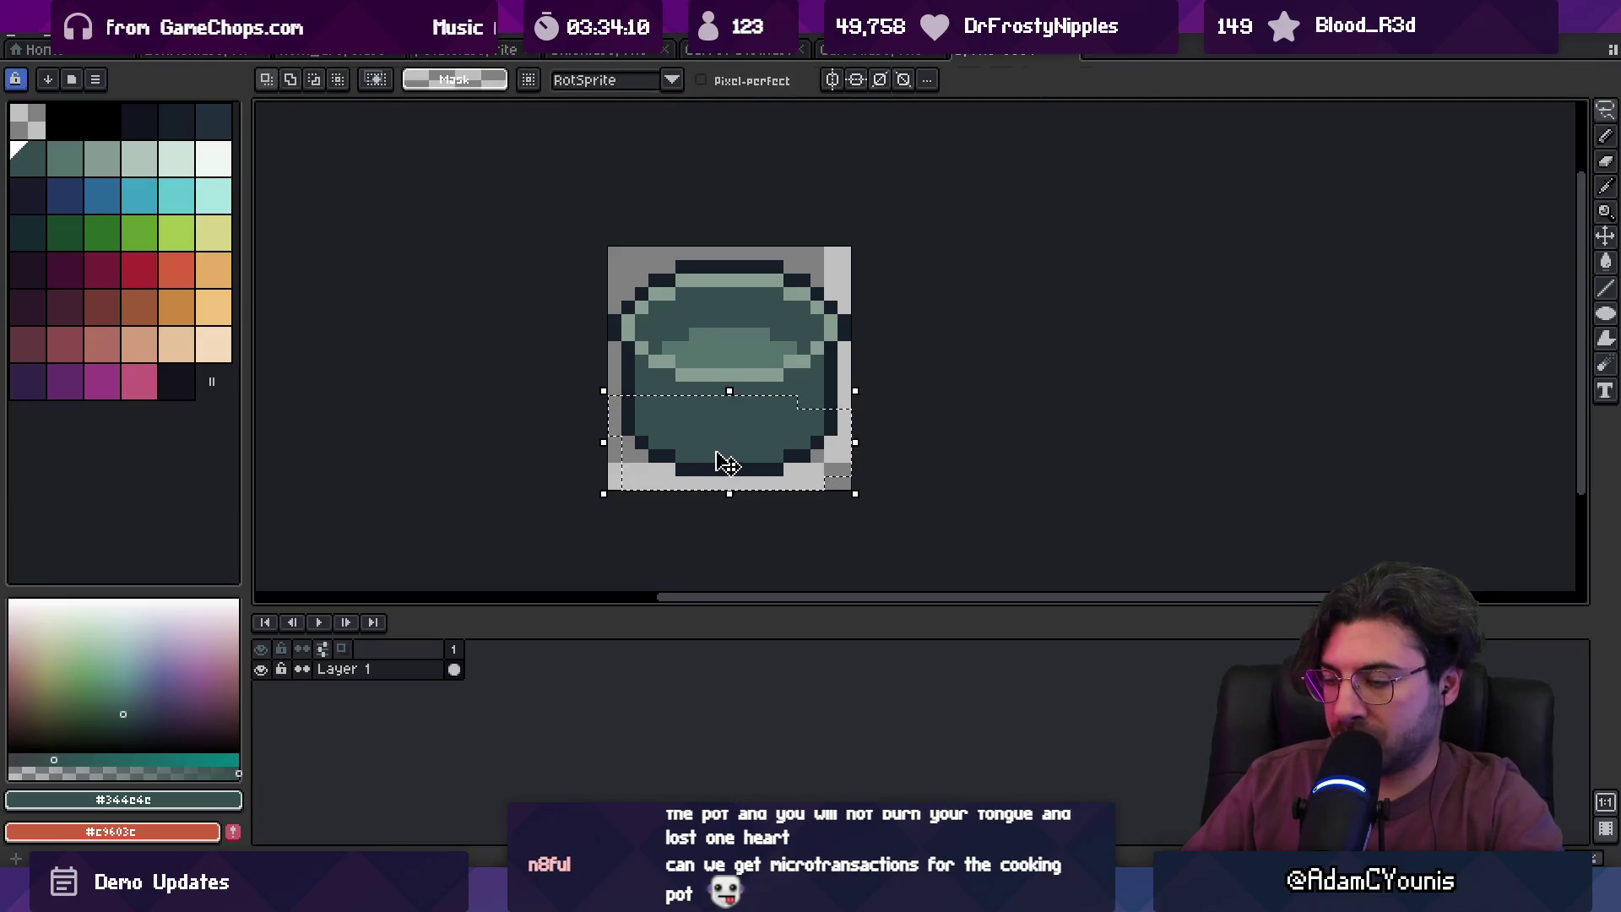
- Shift the pot's lower half up one pixel, then move the whole pot down one pixel
key(Up)
key(ctrl+d)
key(ctrl+a)
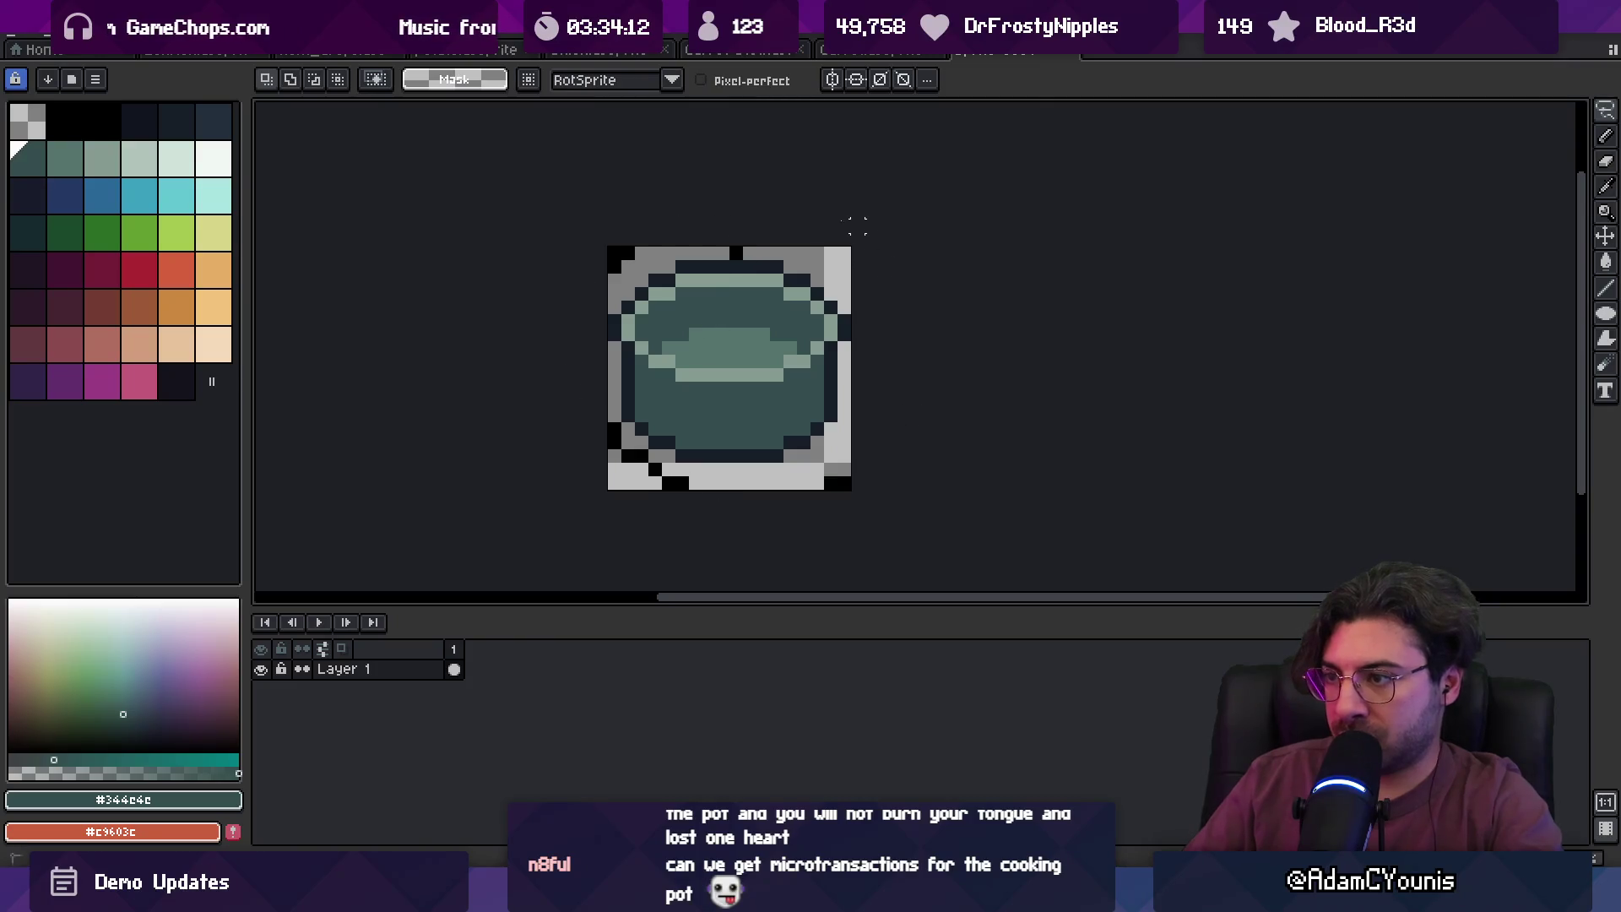
key(Down)
key(ctrl+d)
- Touch up the pot's top rim with the light #849d90 and dark #161c28 colours
alt+click(722, 280)
key(b)
click(720, 281)
alt+click(696, 279)
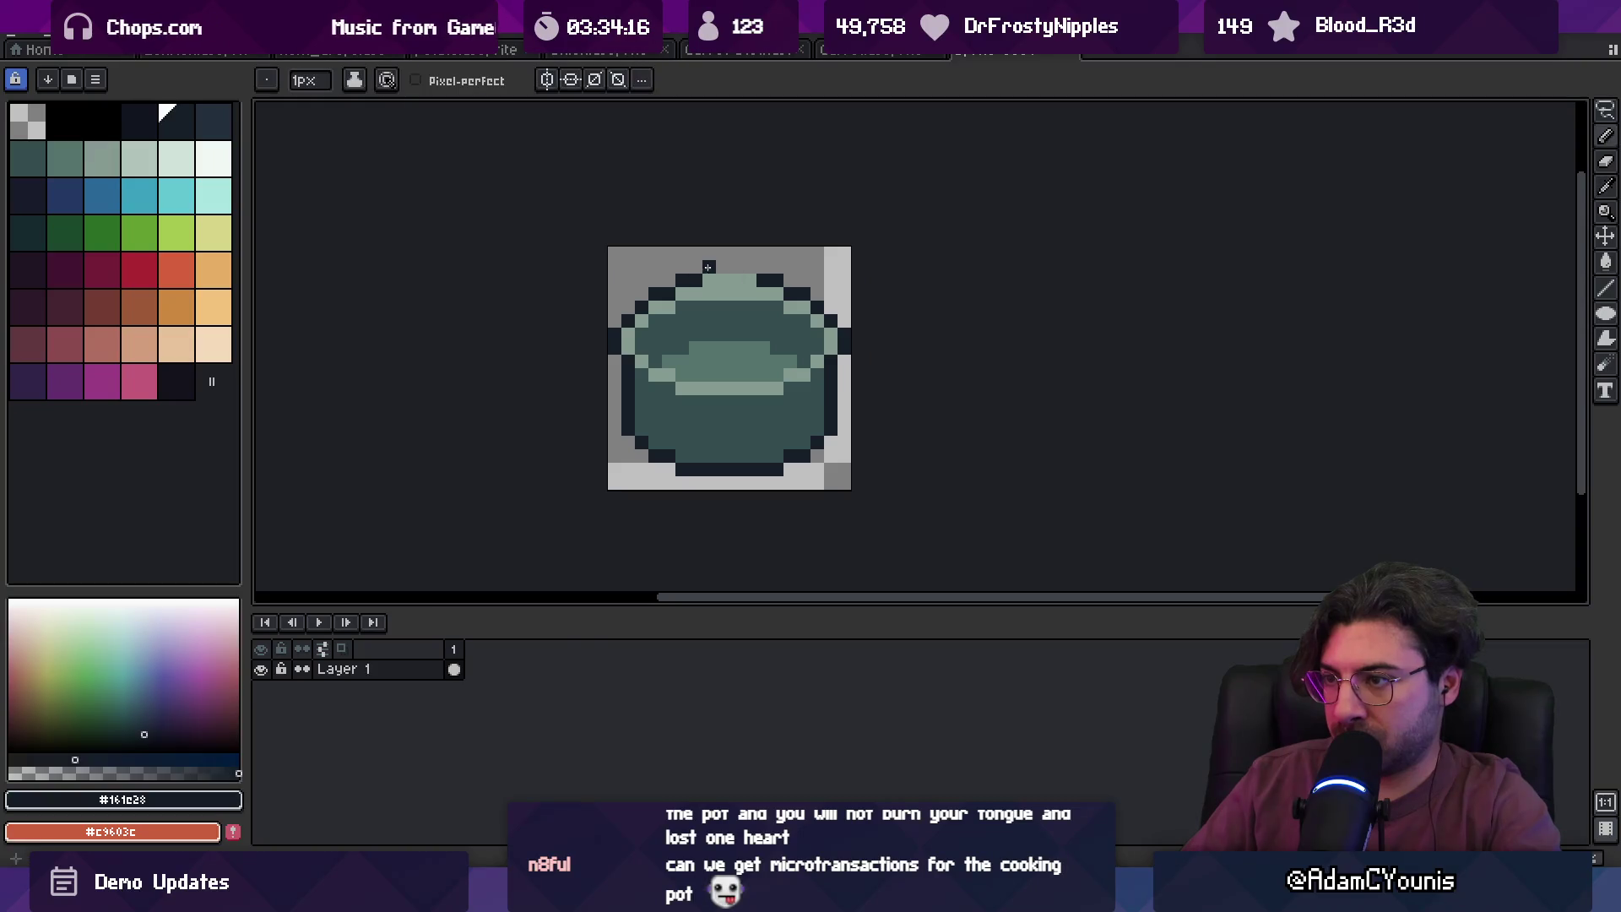
alt+click(773, 377)
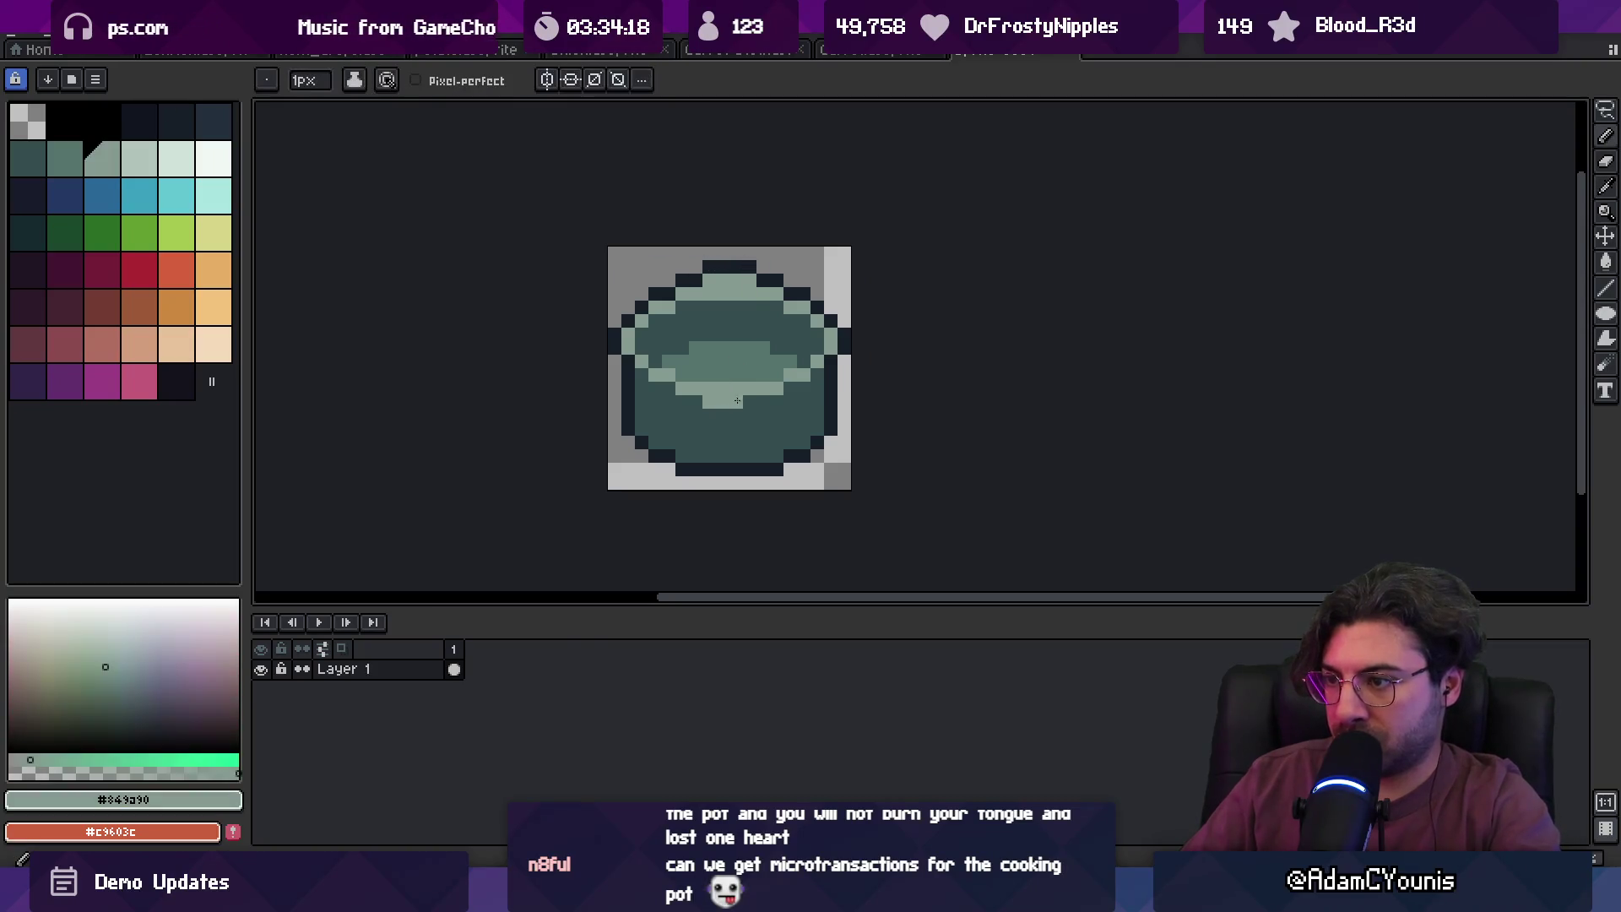
key(z)
scroll(756, 318, down, 6)
scroll(815, 355, up, 5)
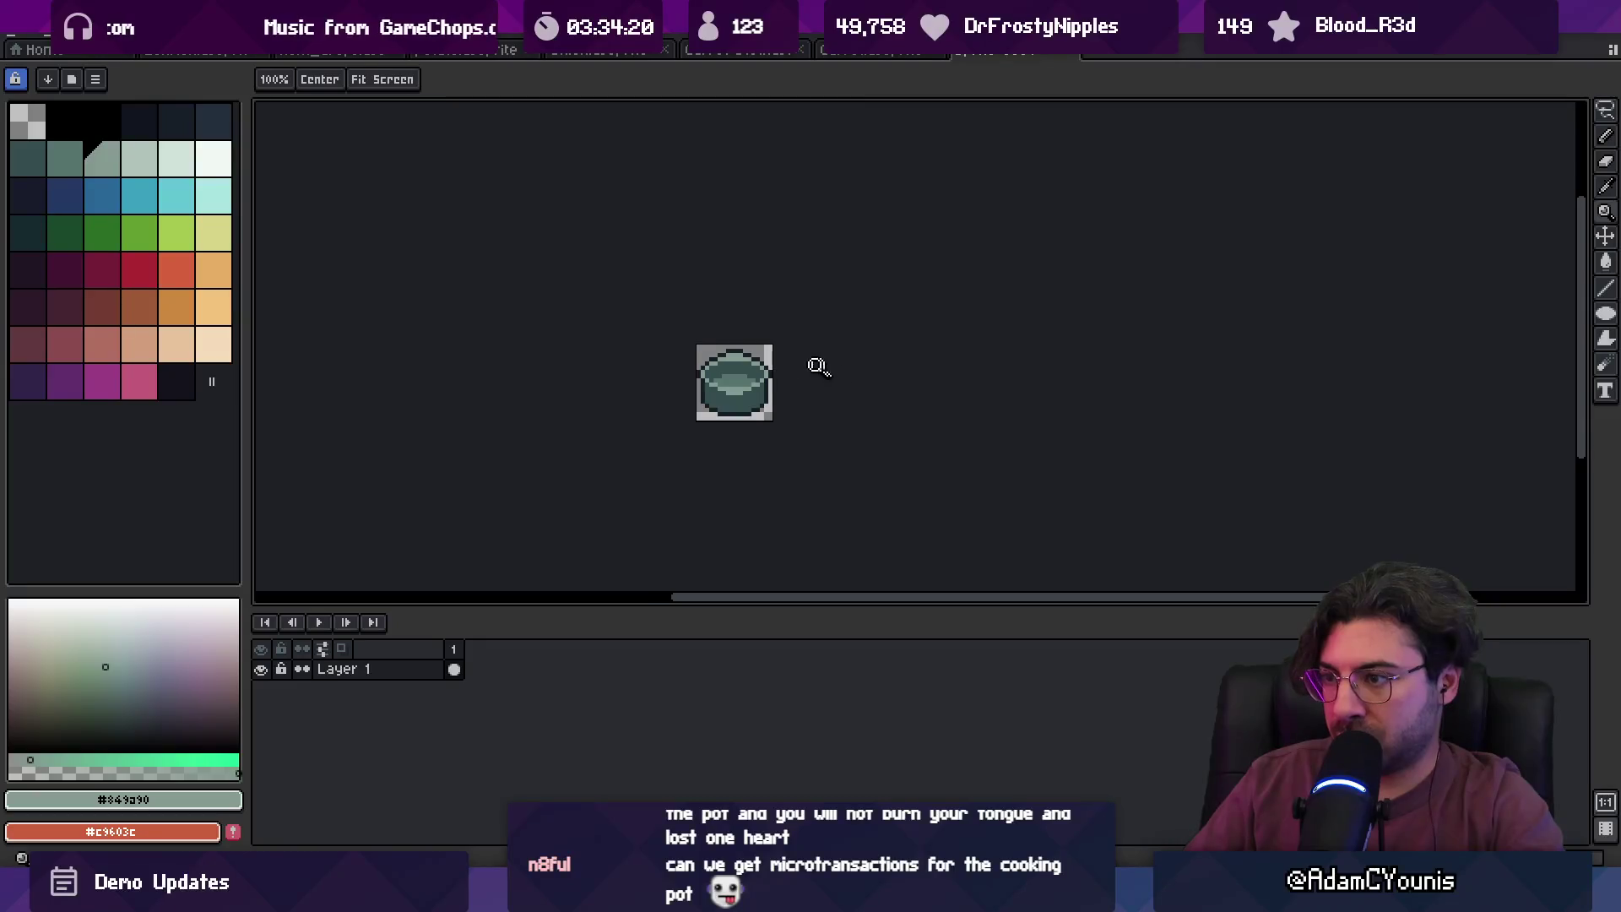
key(v)
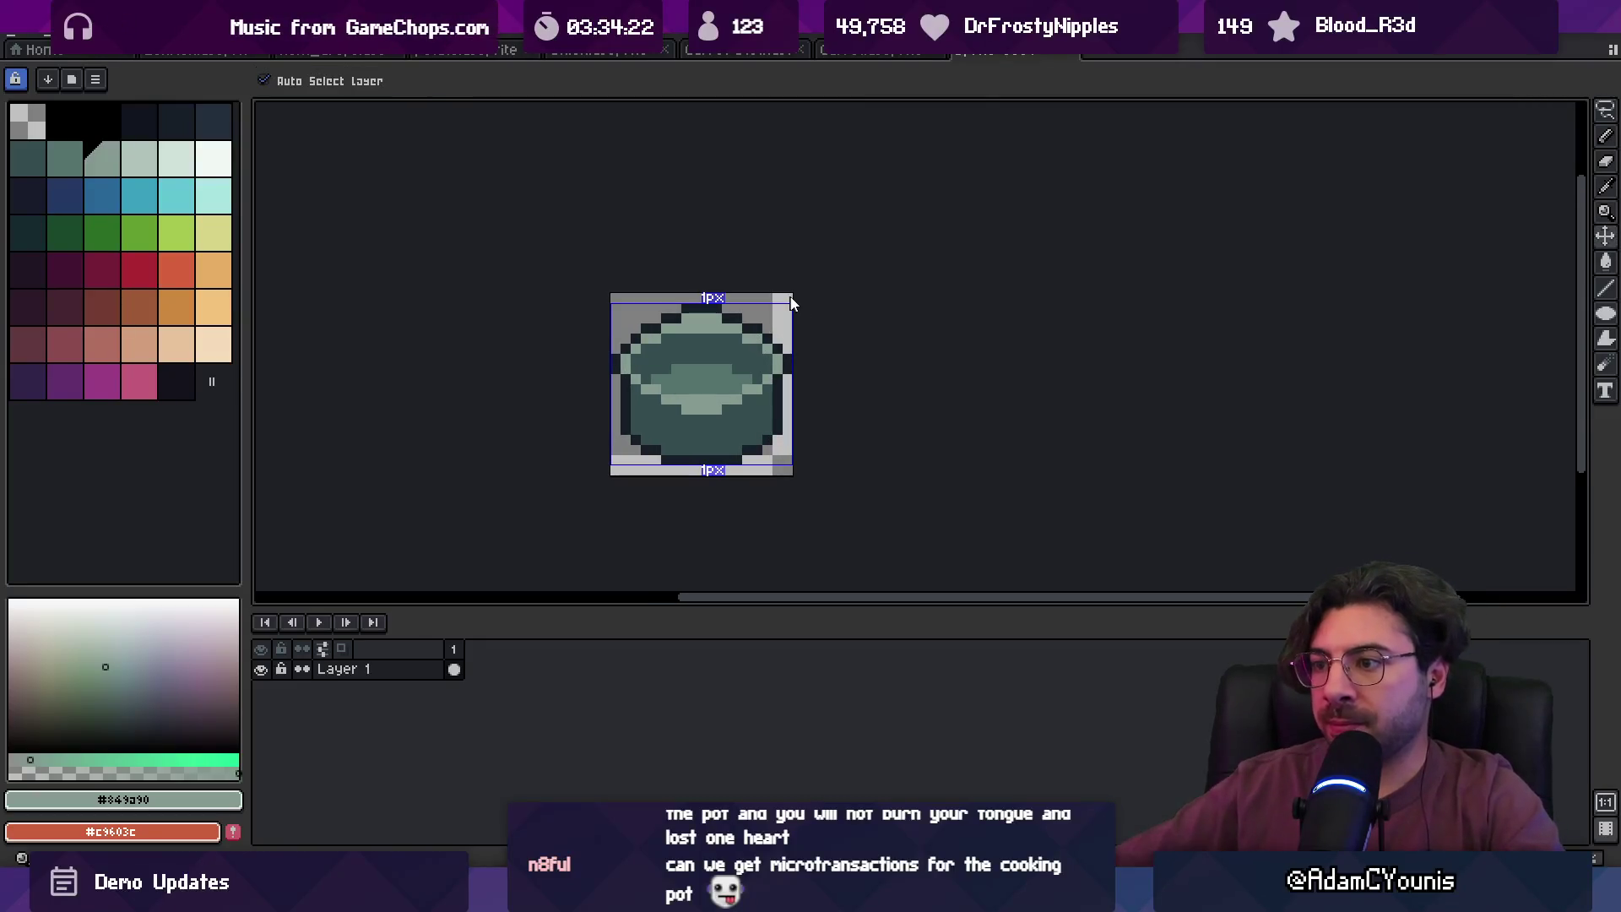
- Save and export the redrawn pot as Cooking Pot in the Drops sprites folder
key(ctrl+s)
text(CO)
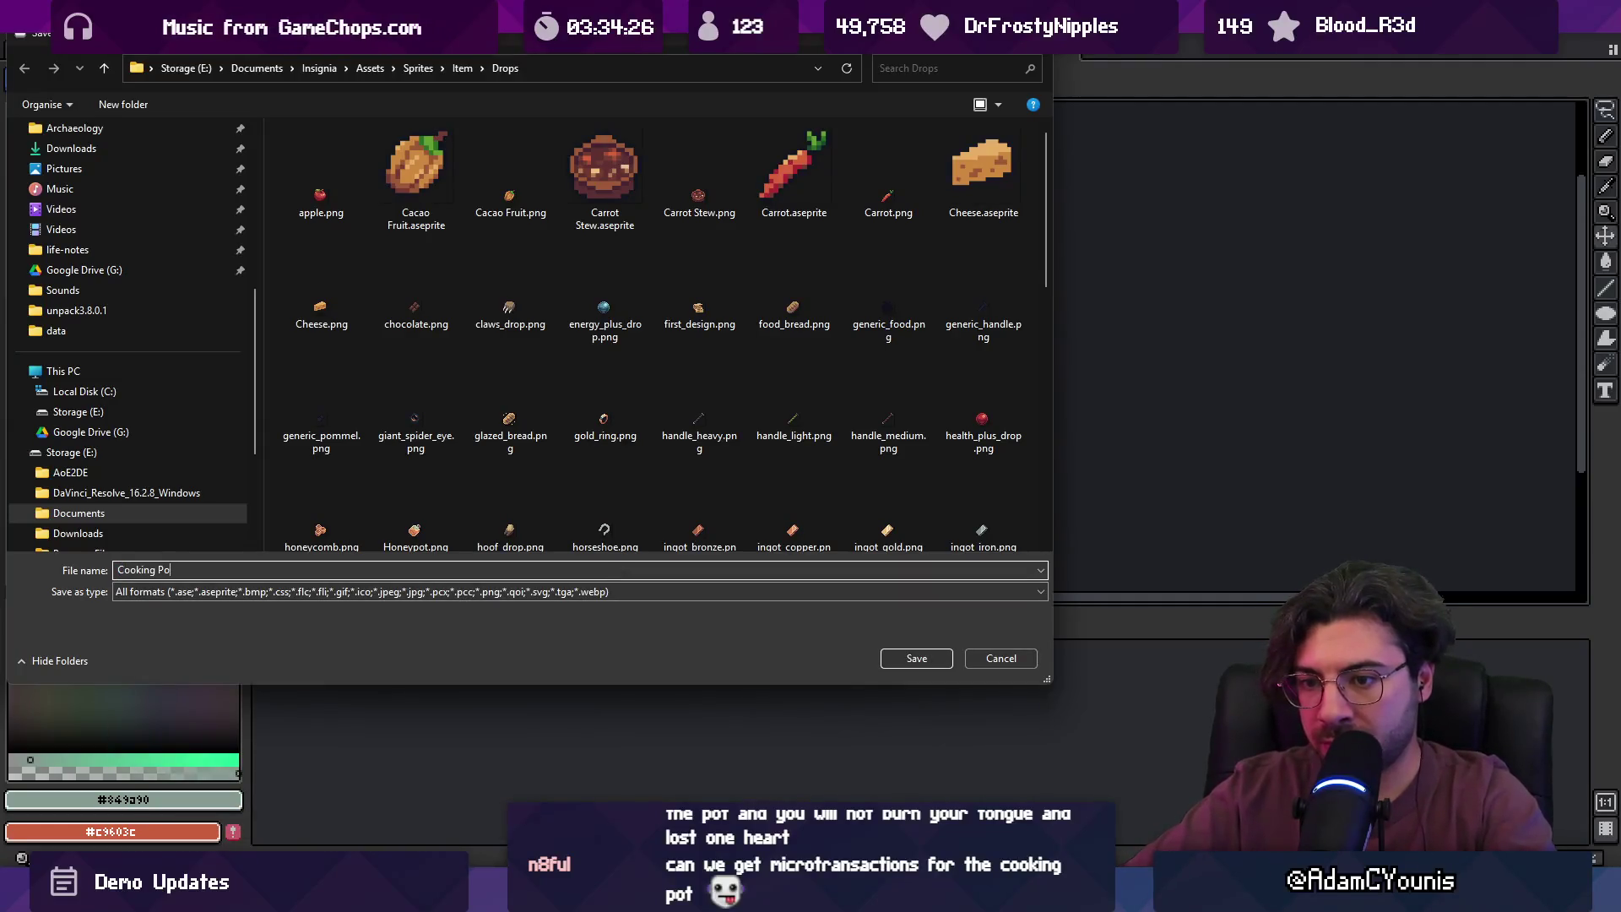
key(Return)
key(Return)
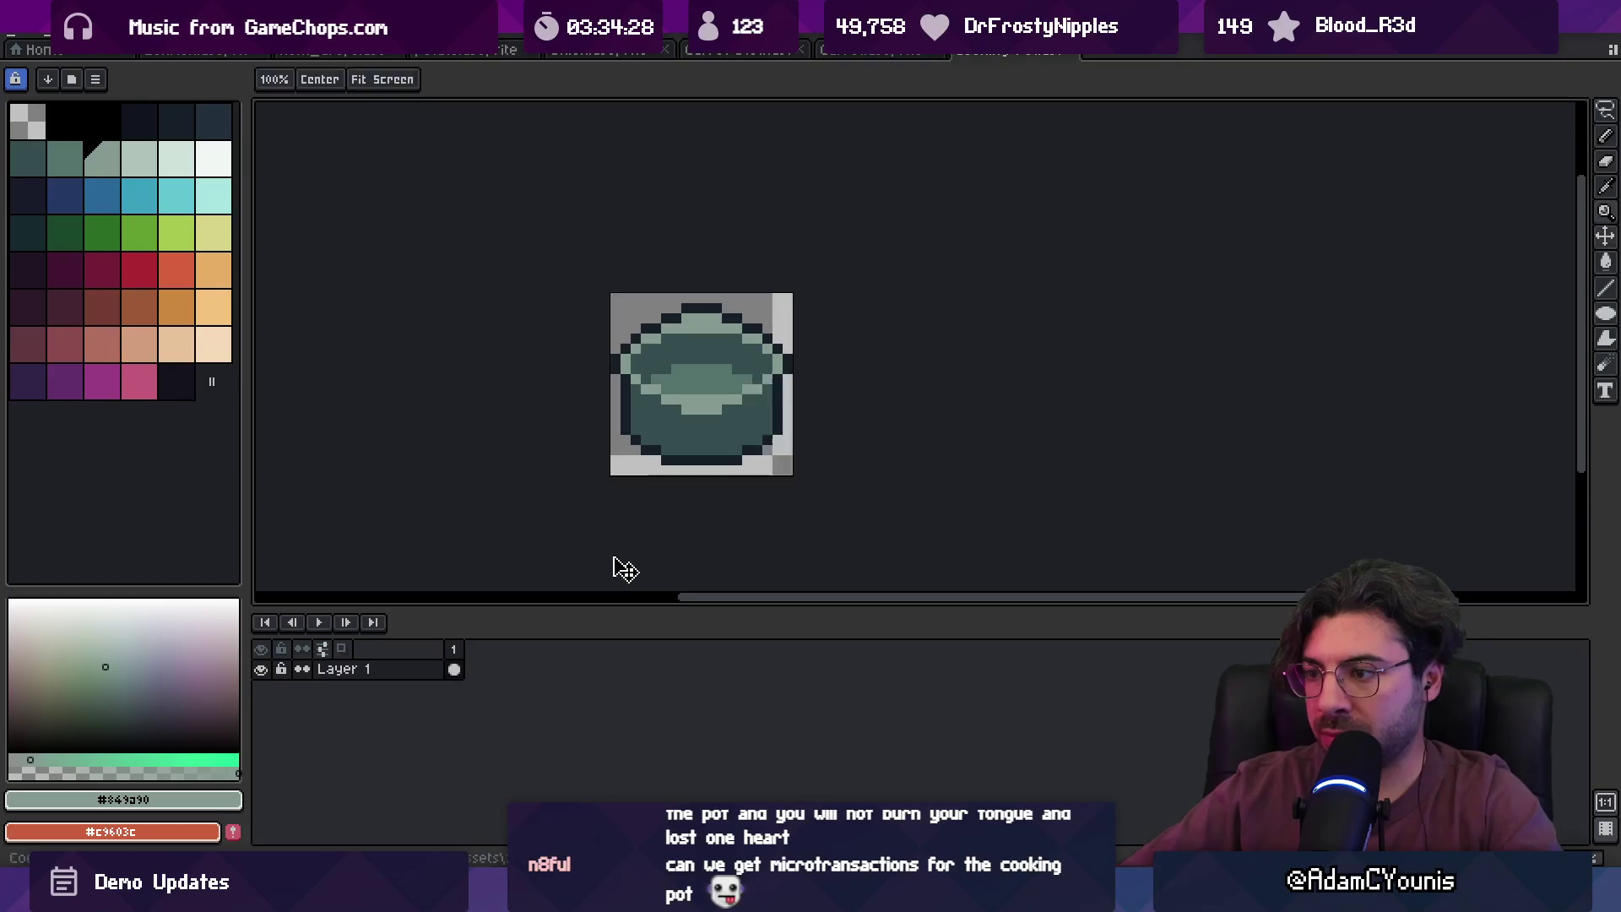
key(alt+Tab)
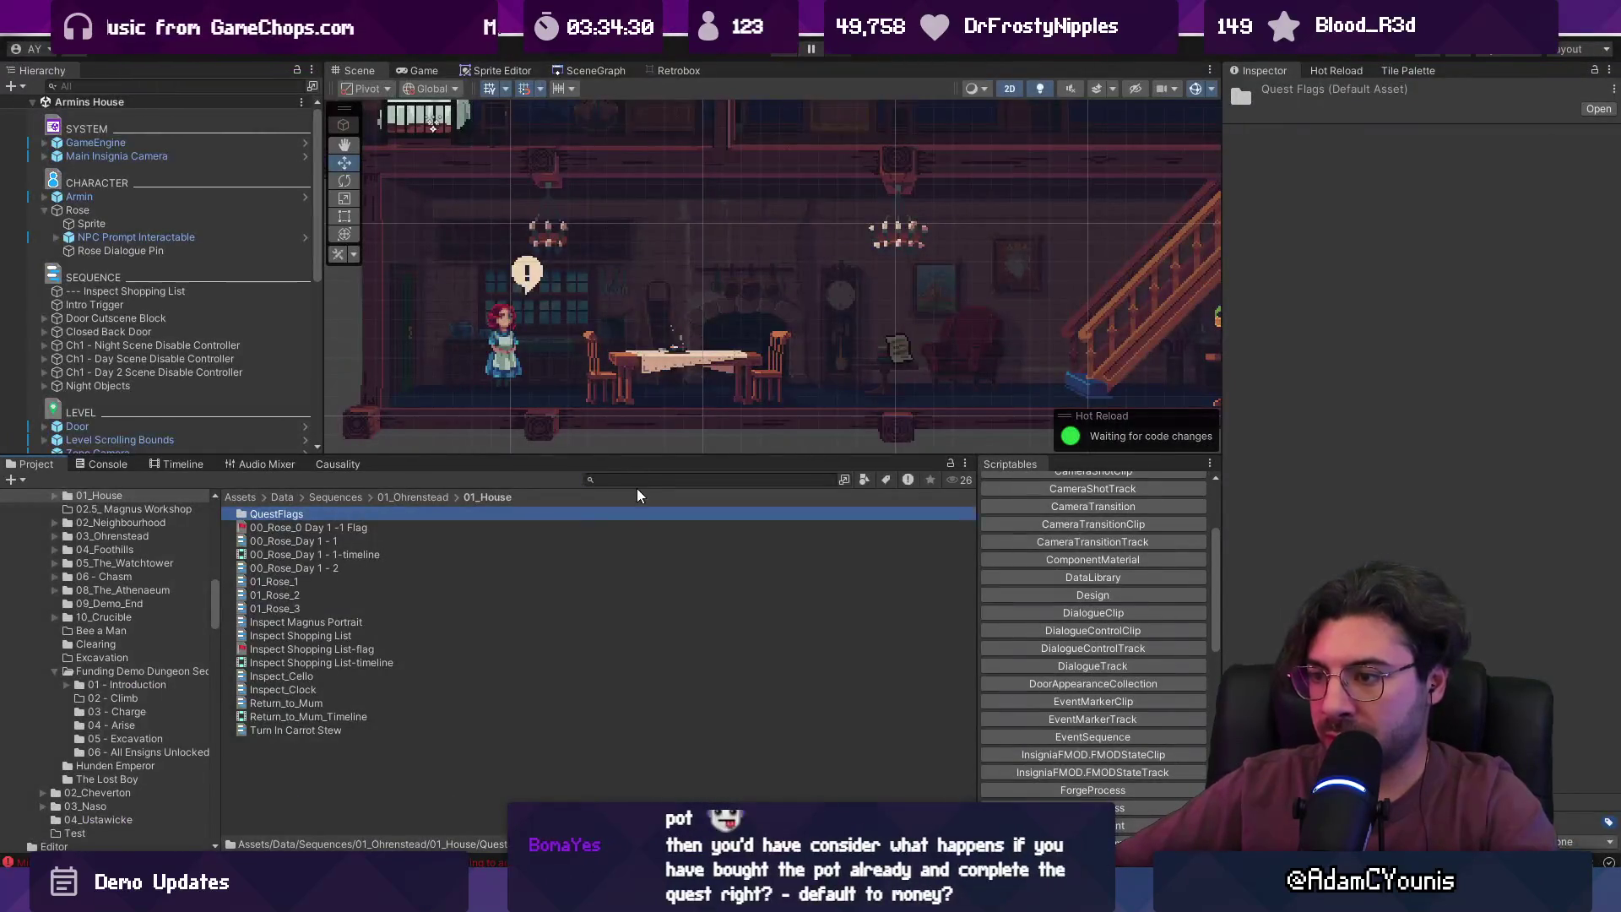
- Find 'pot', set the Cooking Pot texture's Sprite Mode to Single, and select the Cooking Pot item
click(638, 479)
text(pot)
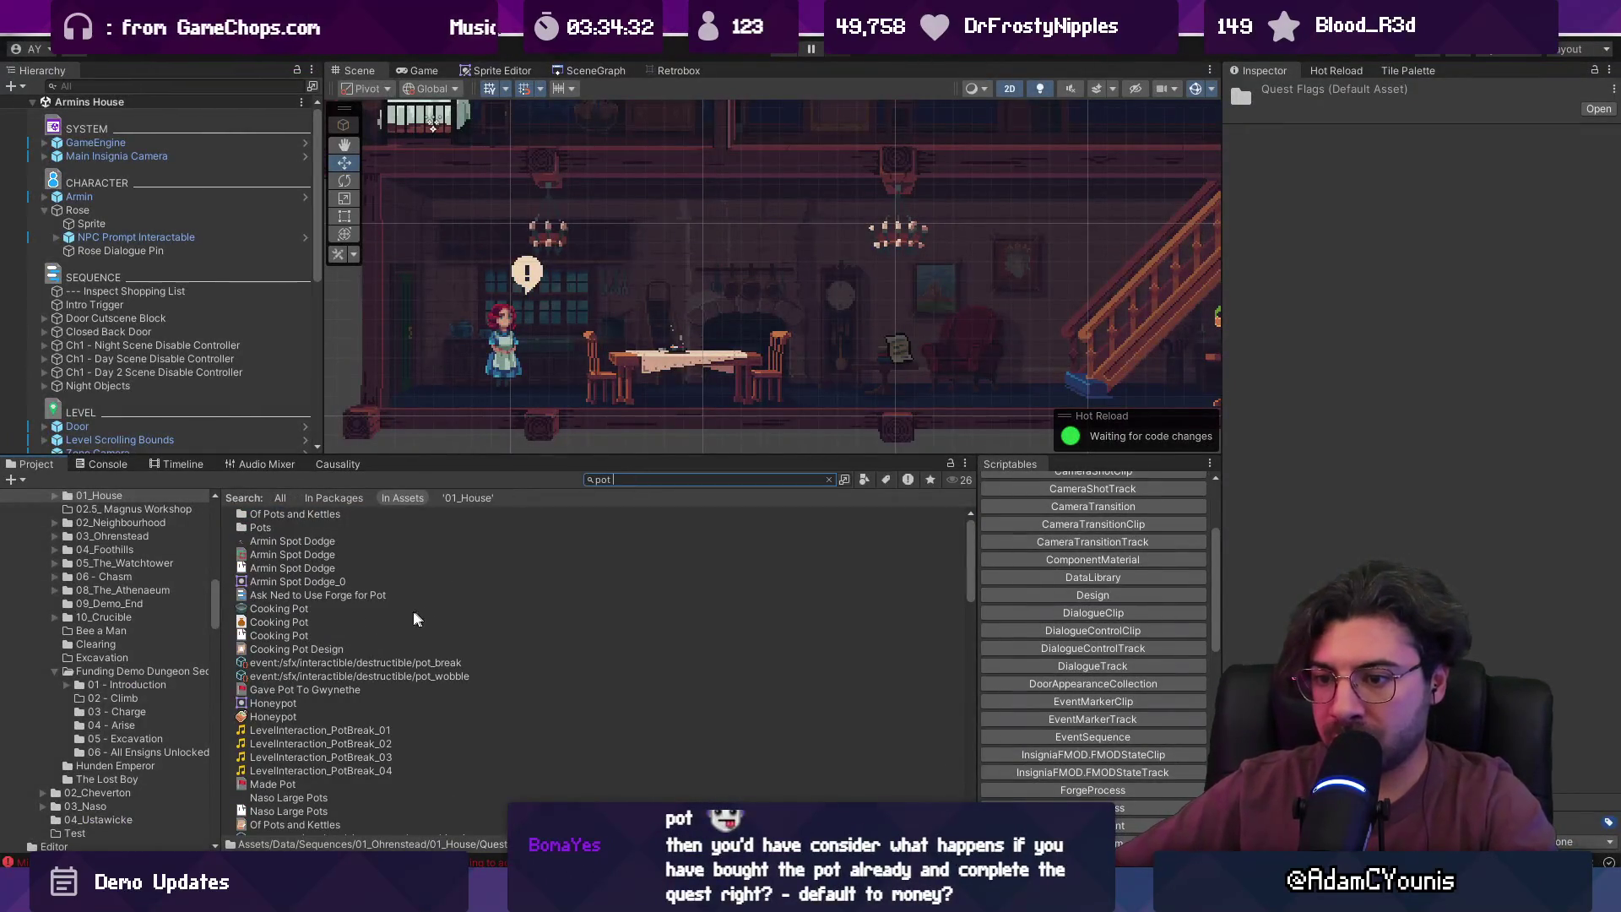
click(420, 611)
click(1421, 187)
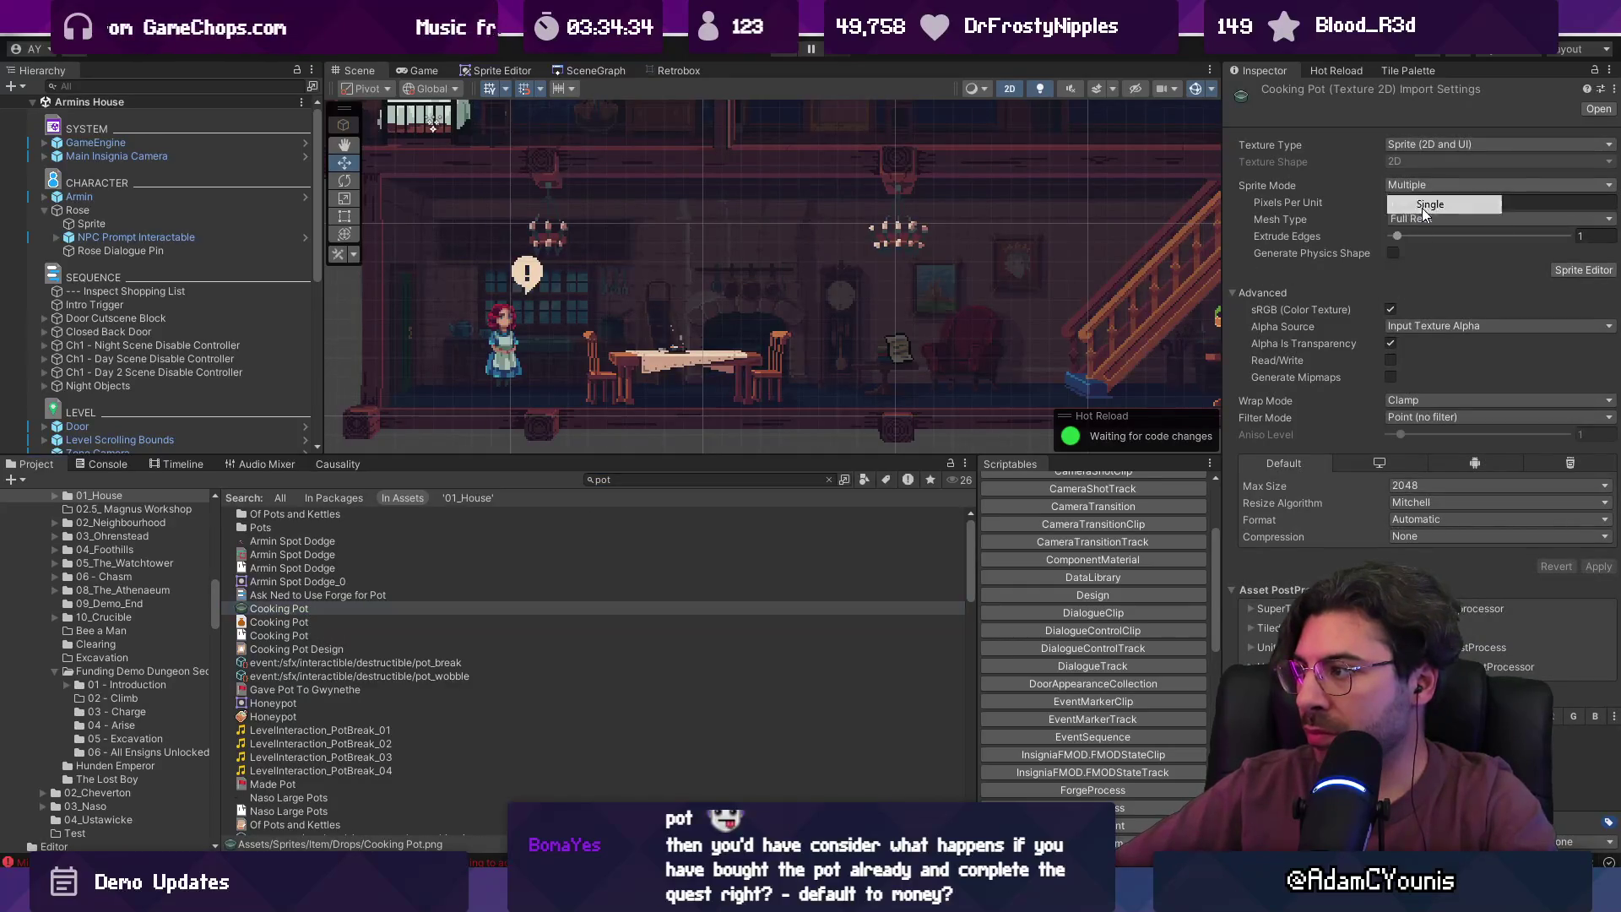
click(1427, 203)
click(314, 611)
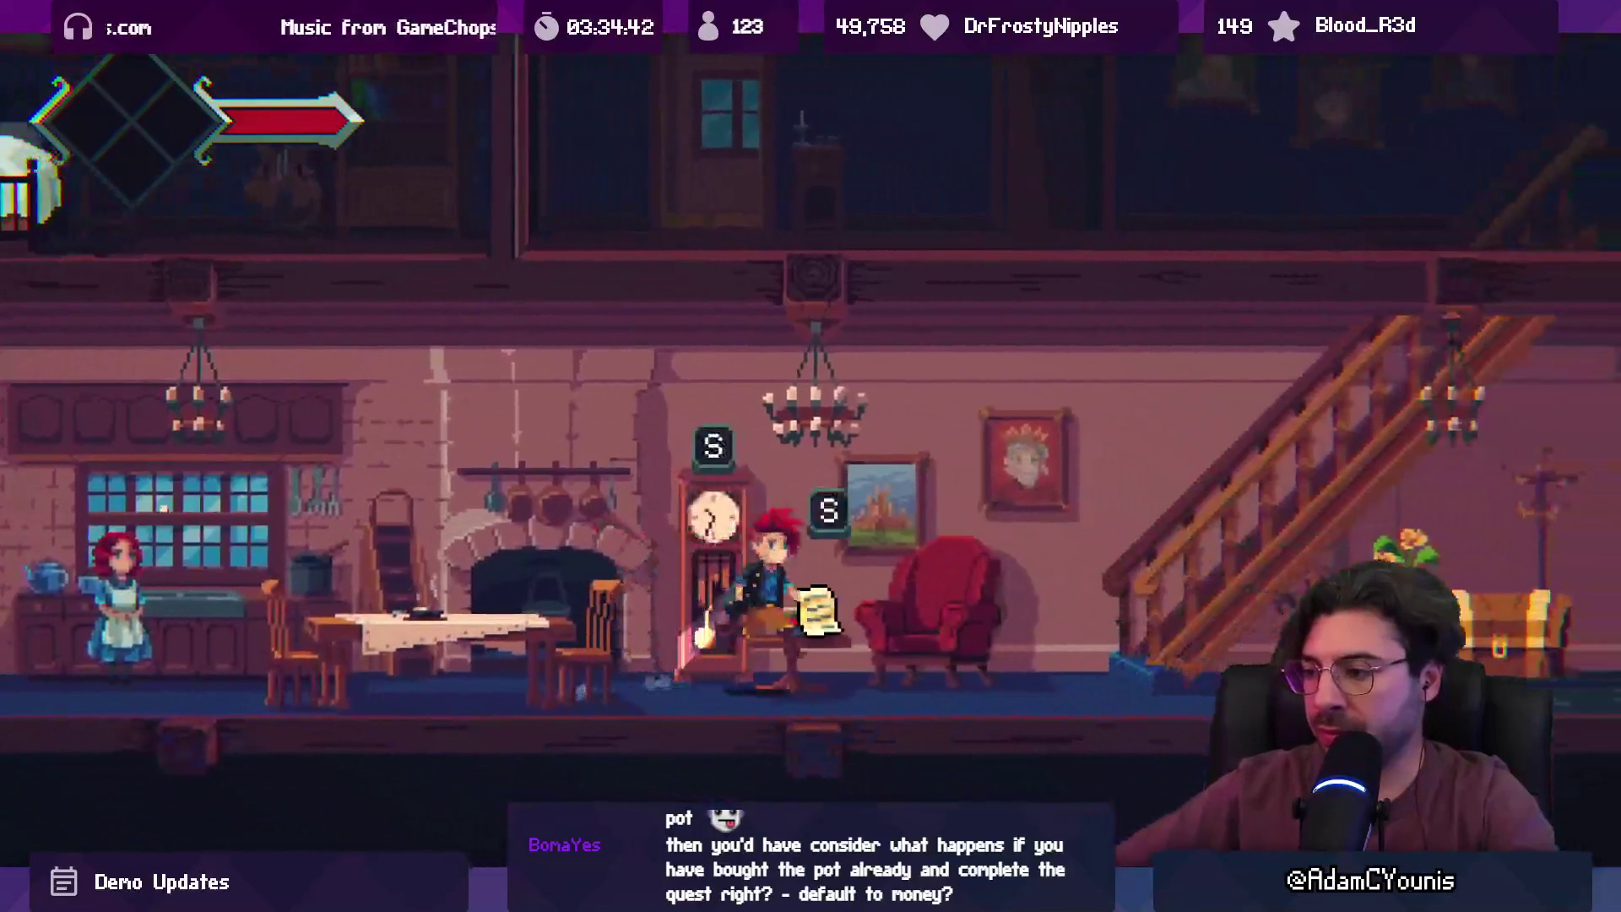
- Dismiss the item pickup dialogue and talk through the Carrot Stew turn-in with Rose
key(space)
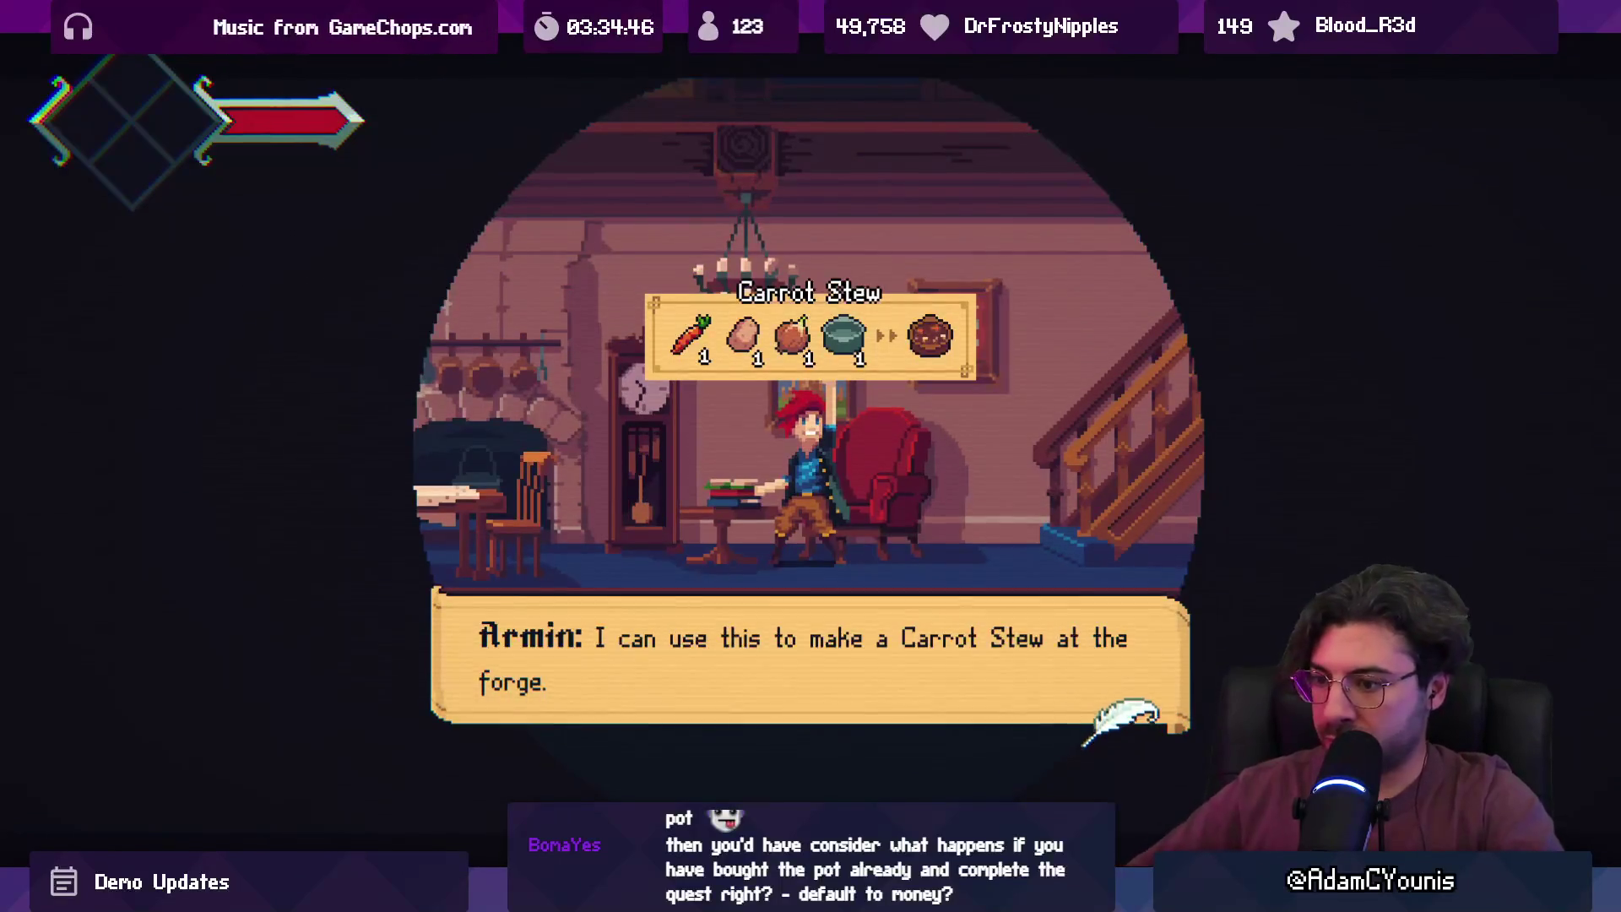
key(space)
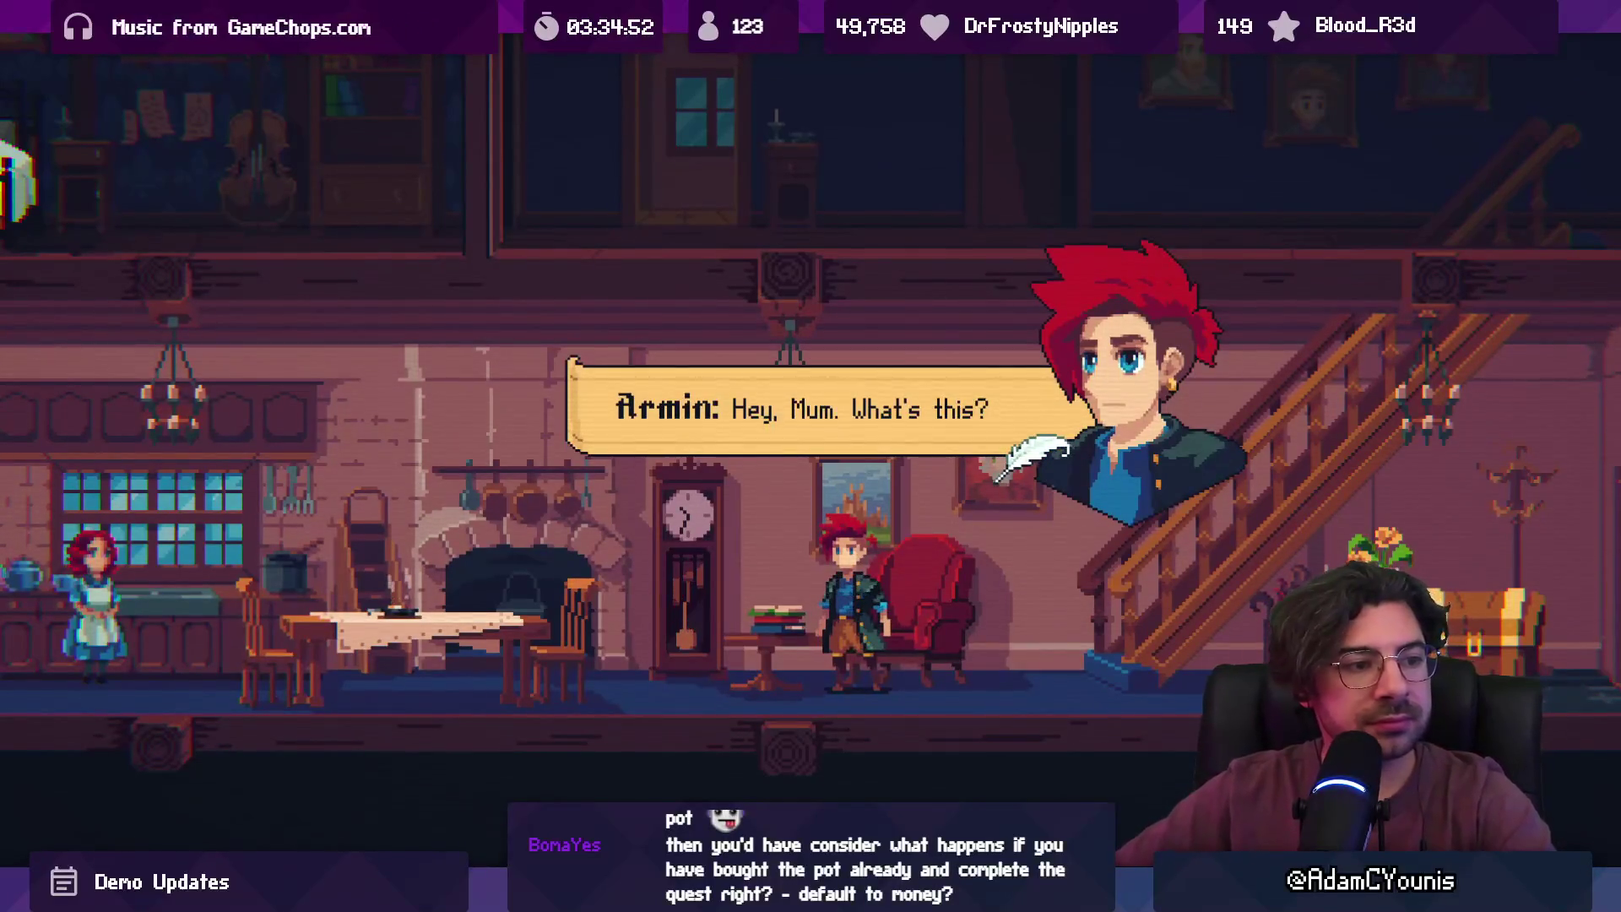
key(space)
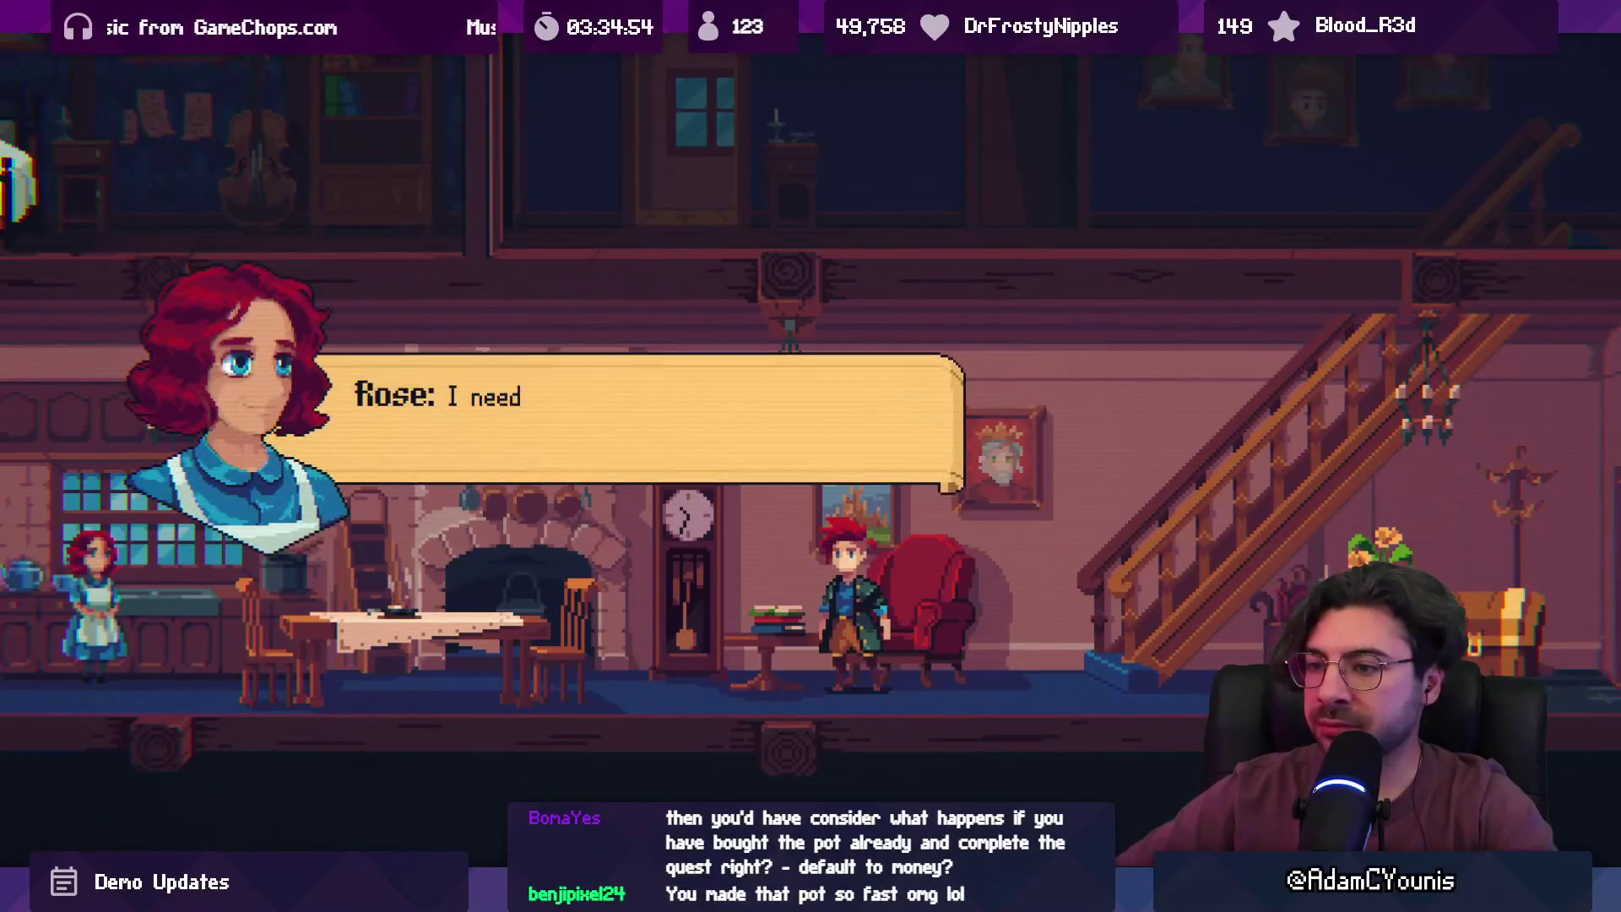
key(space)
key(space)
key(space)
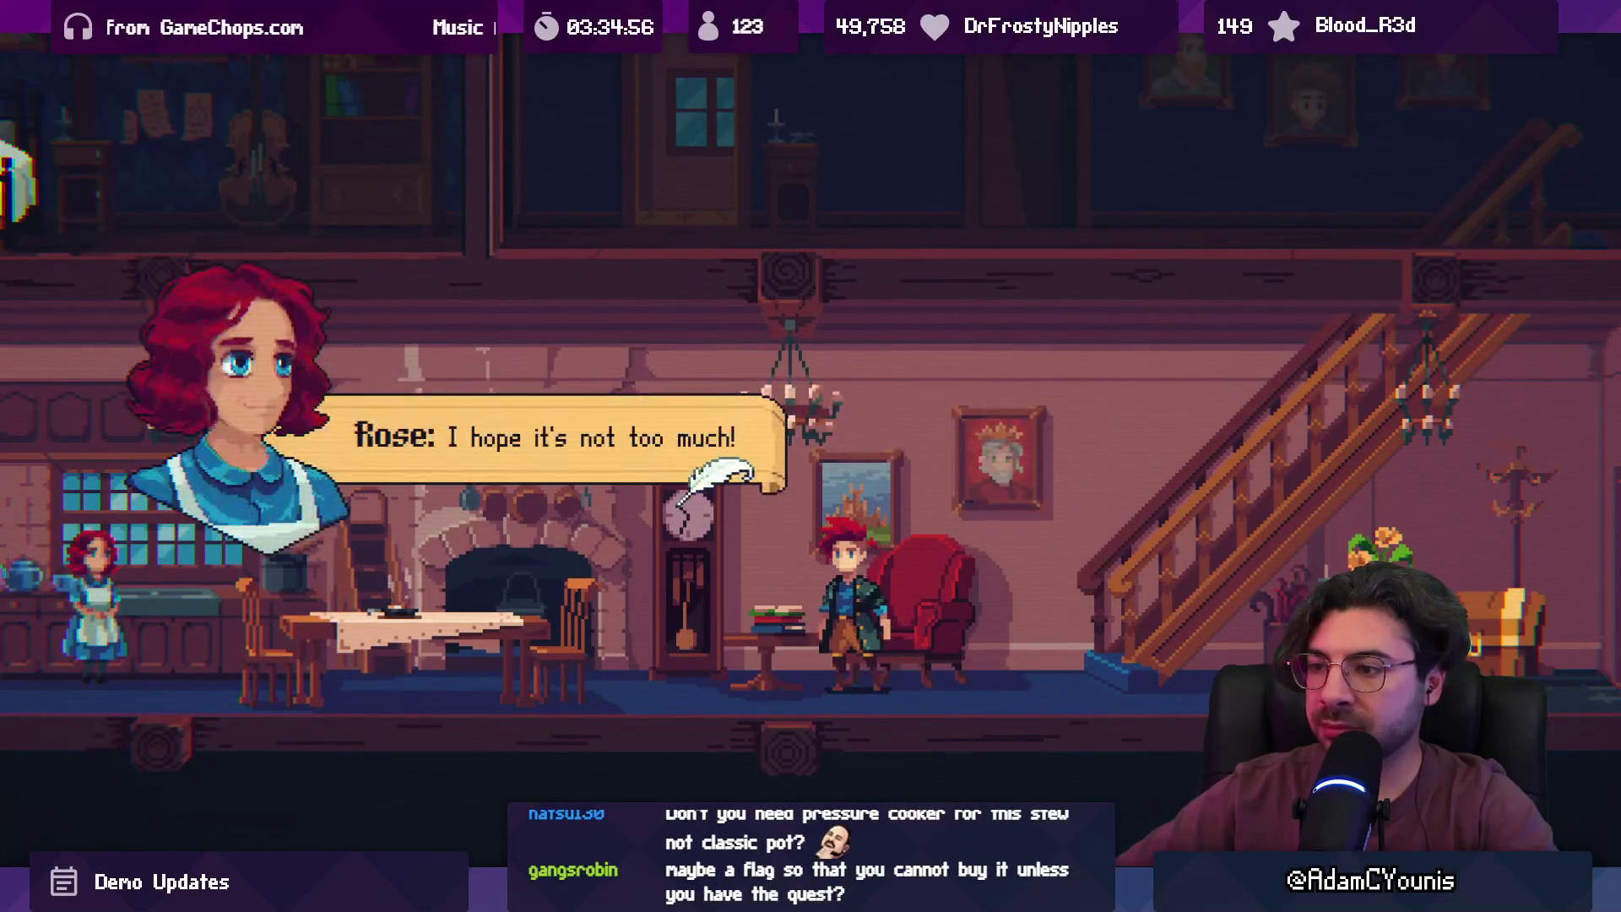
key(space)
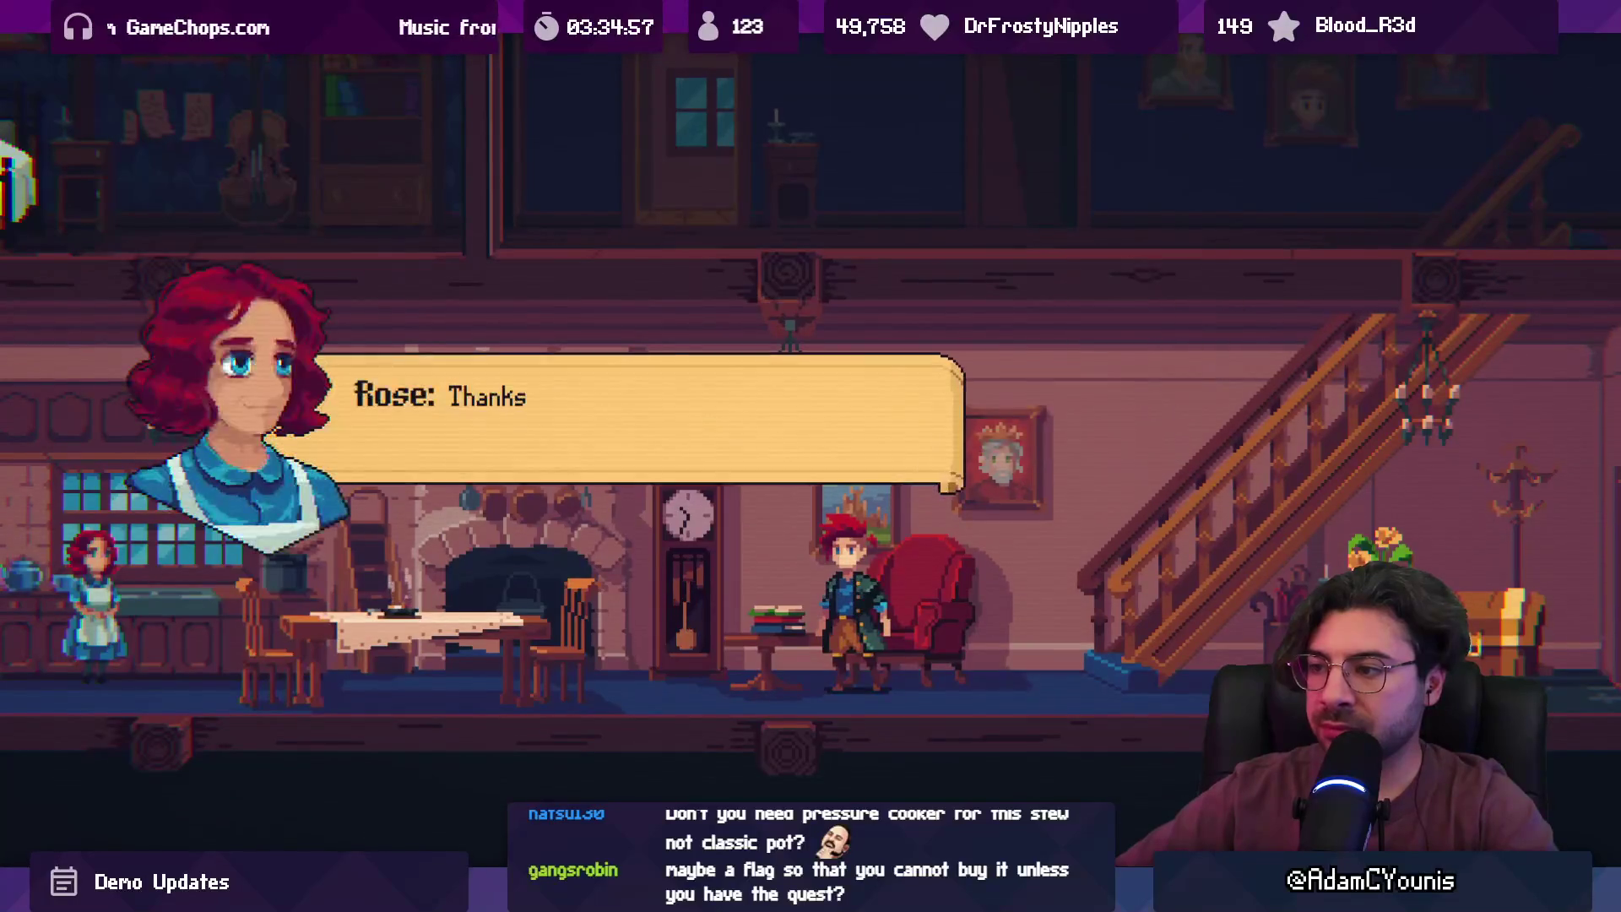
key(space)
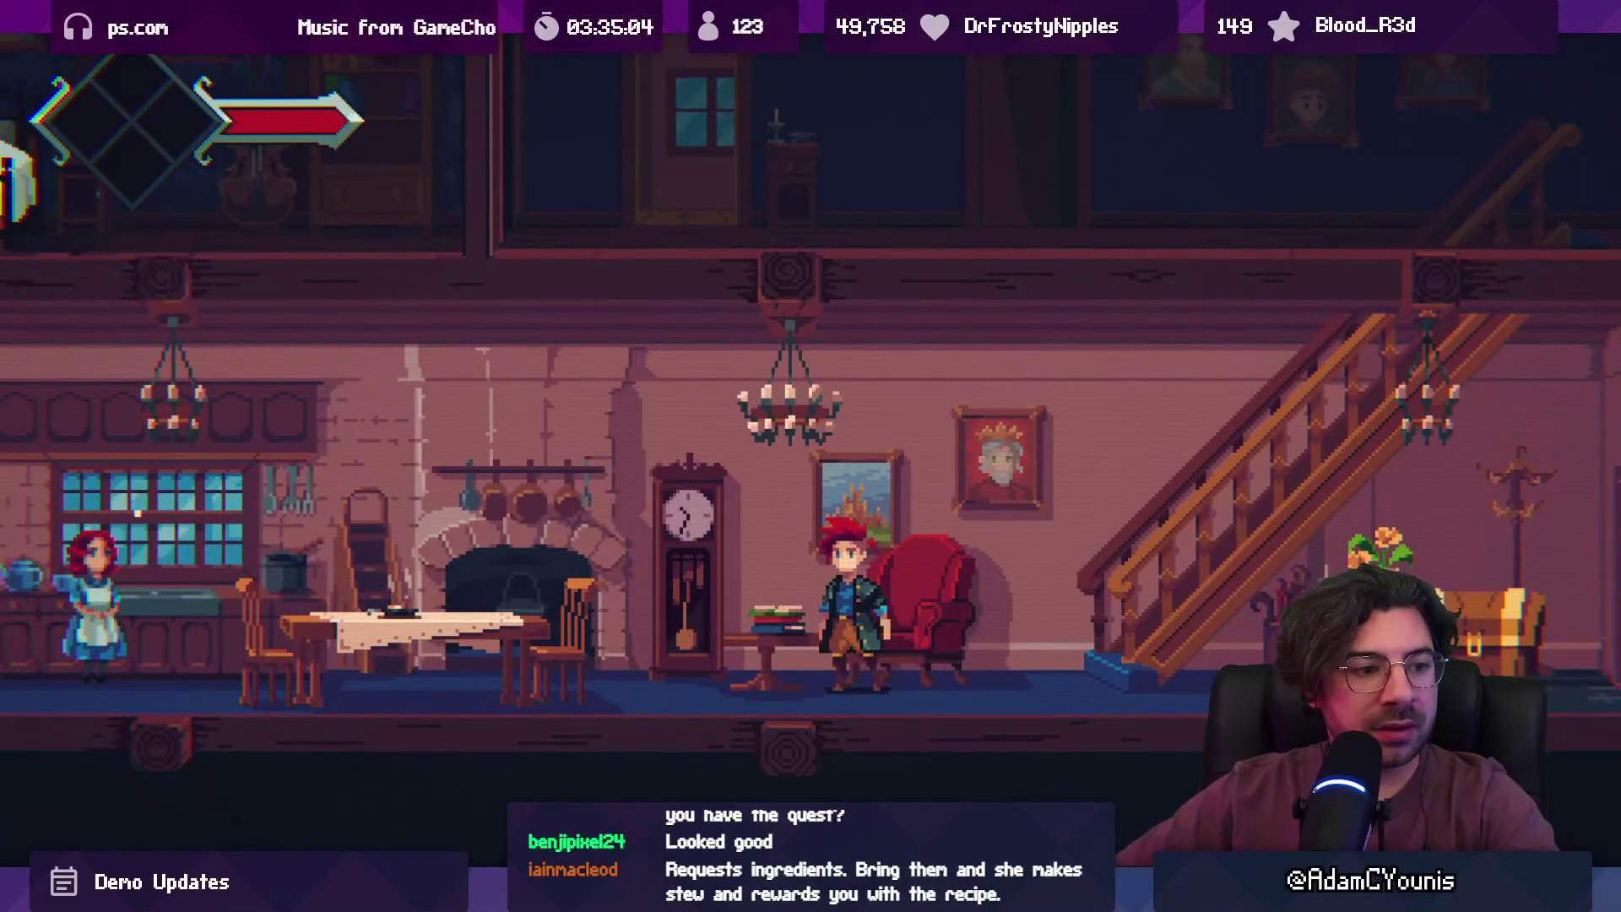
- View the Carrot Stew design's requirements in the in-game journal's Designs section
key(Escape)
key(Escape)
key(Escape)
key(Up)
key(Right)
key(Right)
key(space)
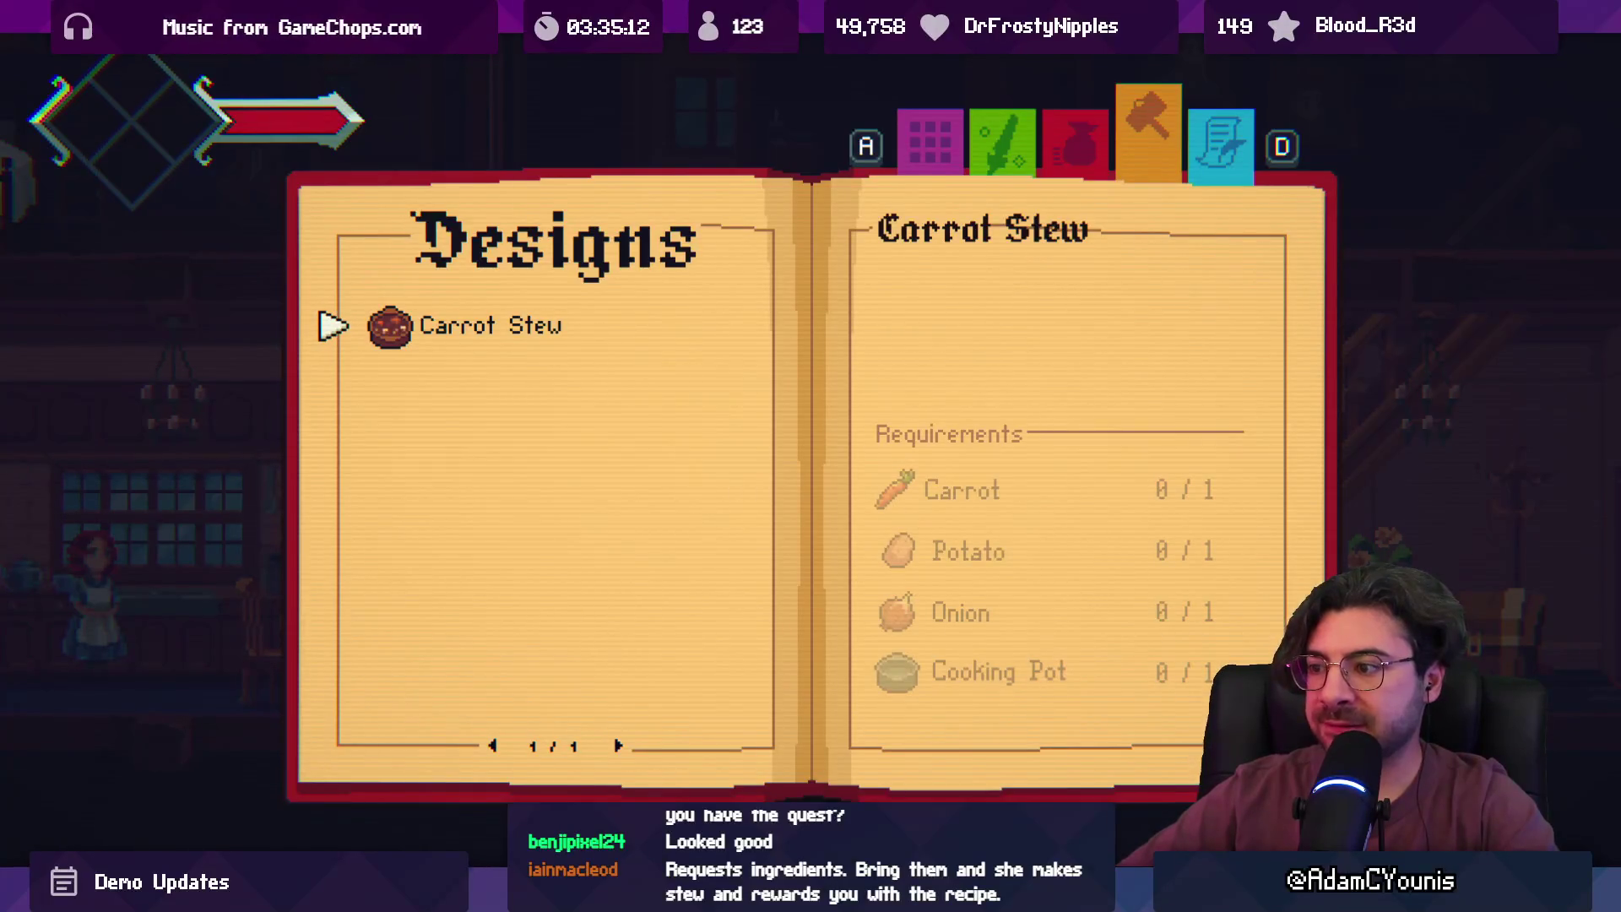
key(Escape)
- Run and jump around the kitchen, inspect the flower vase, then stop playing
key(d)
key(a)
key(space)
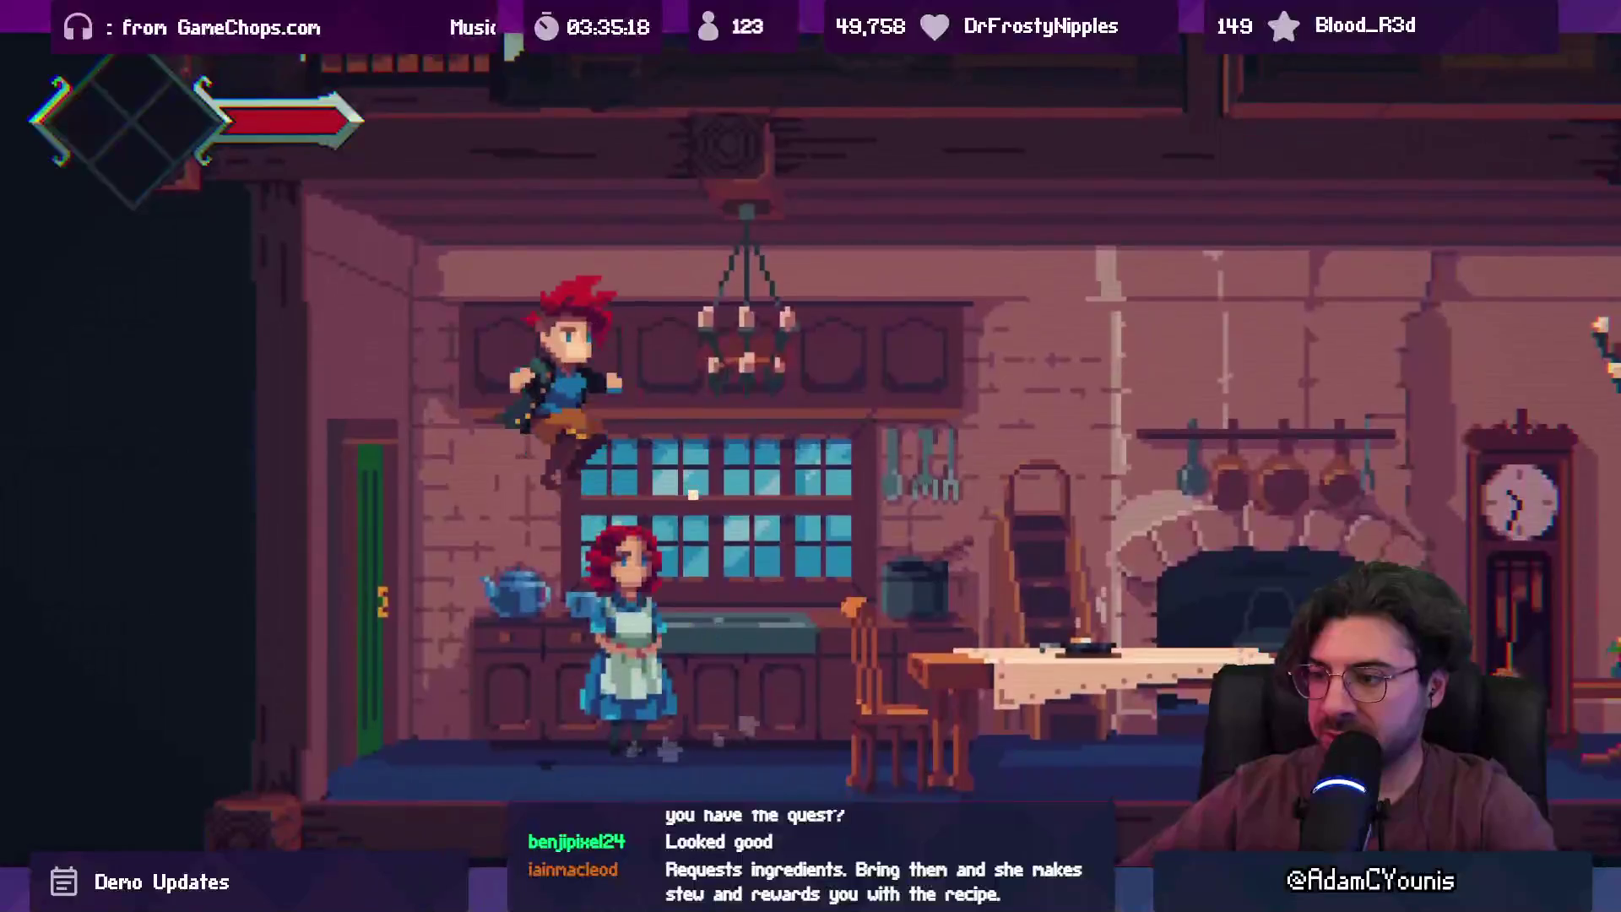
key(d)
key(space)
key(space)
key(a)
key(a)
key(d)
key(space)
key(e)
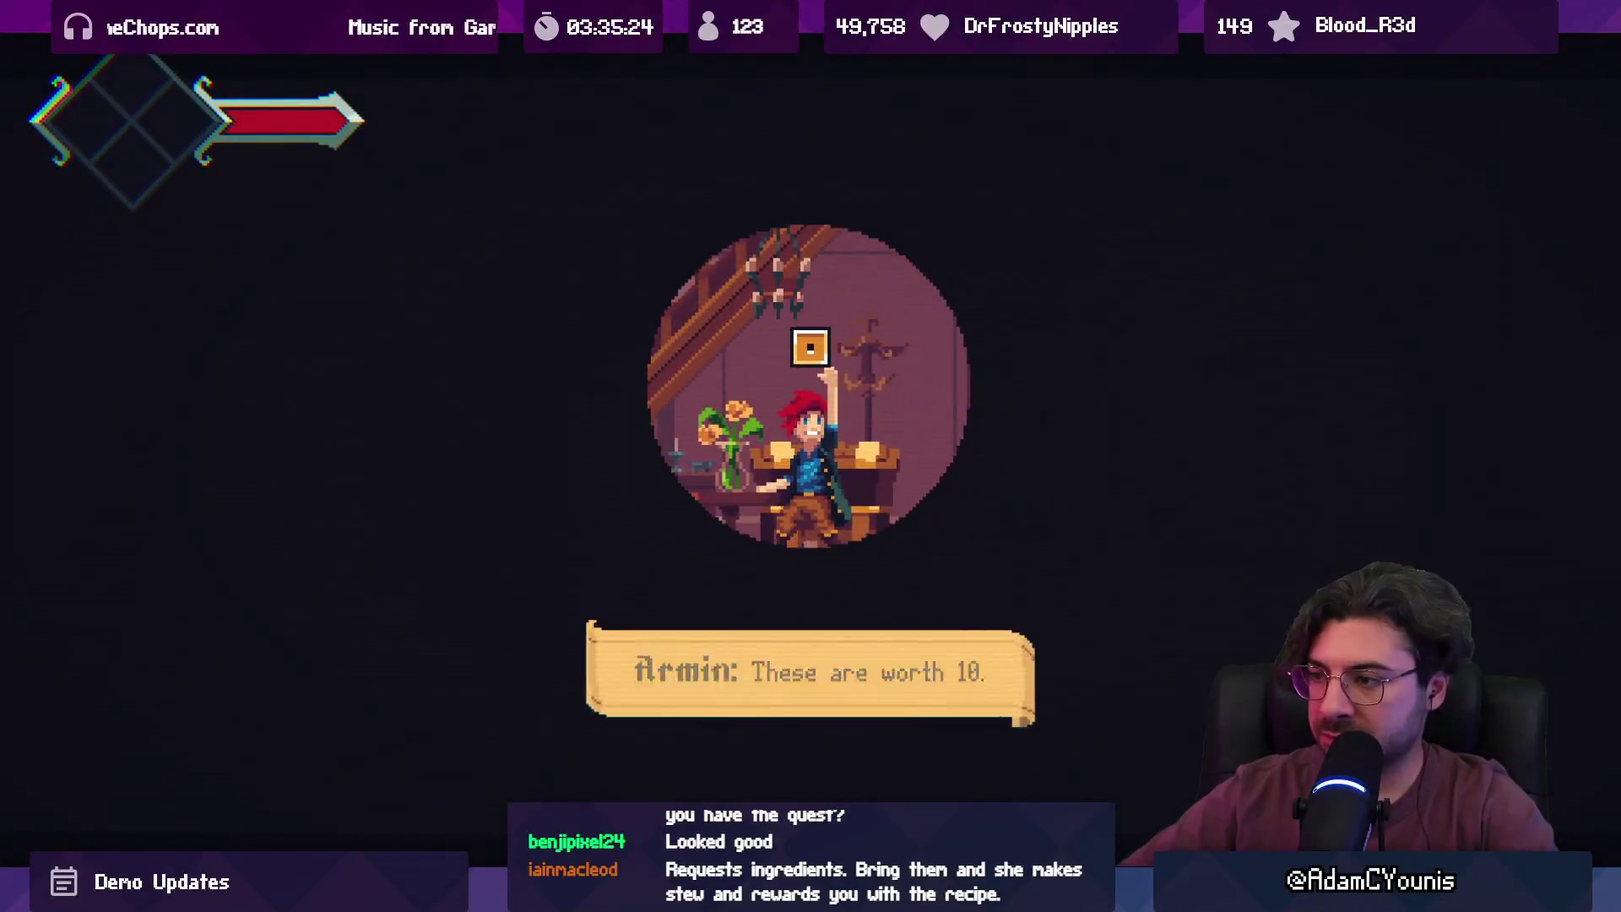
key(a)
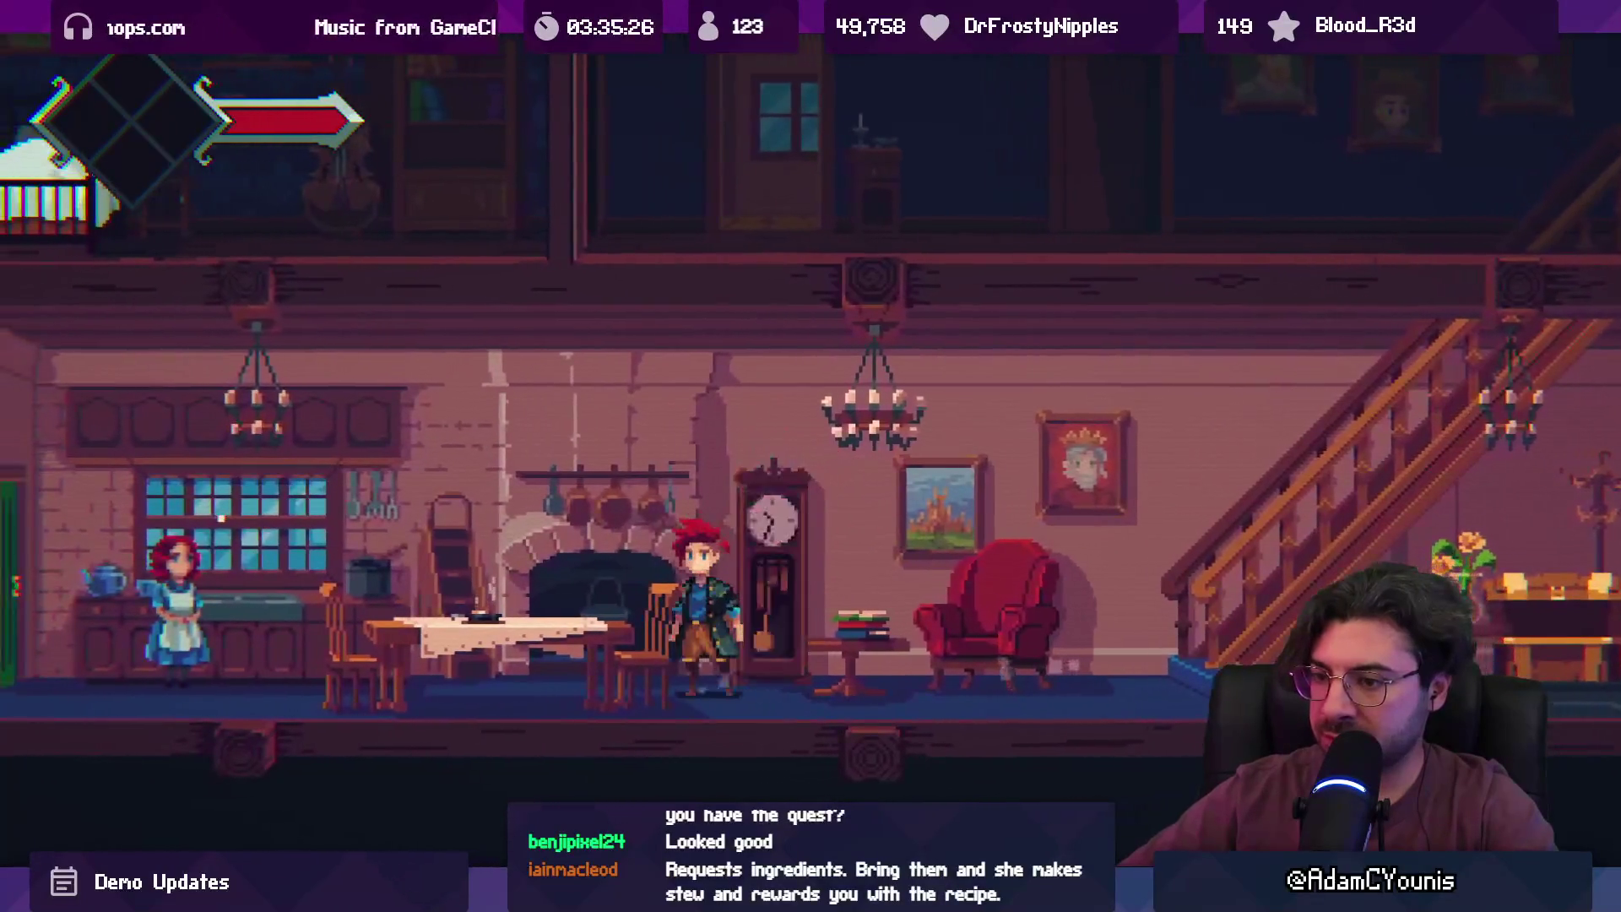
key(shift+space)
key(ctrl+p)
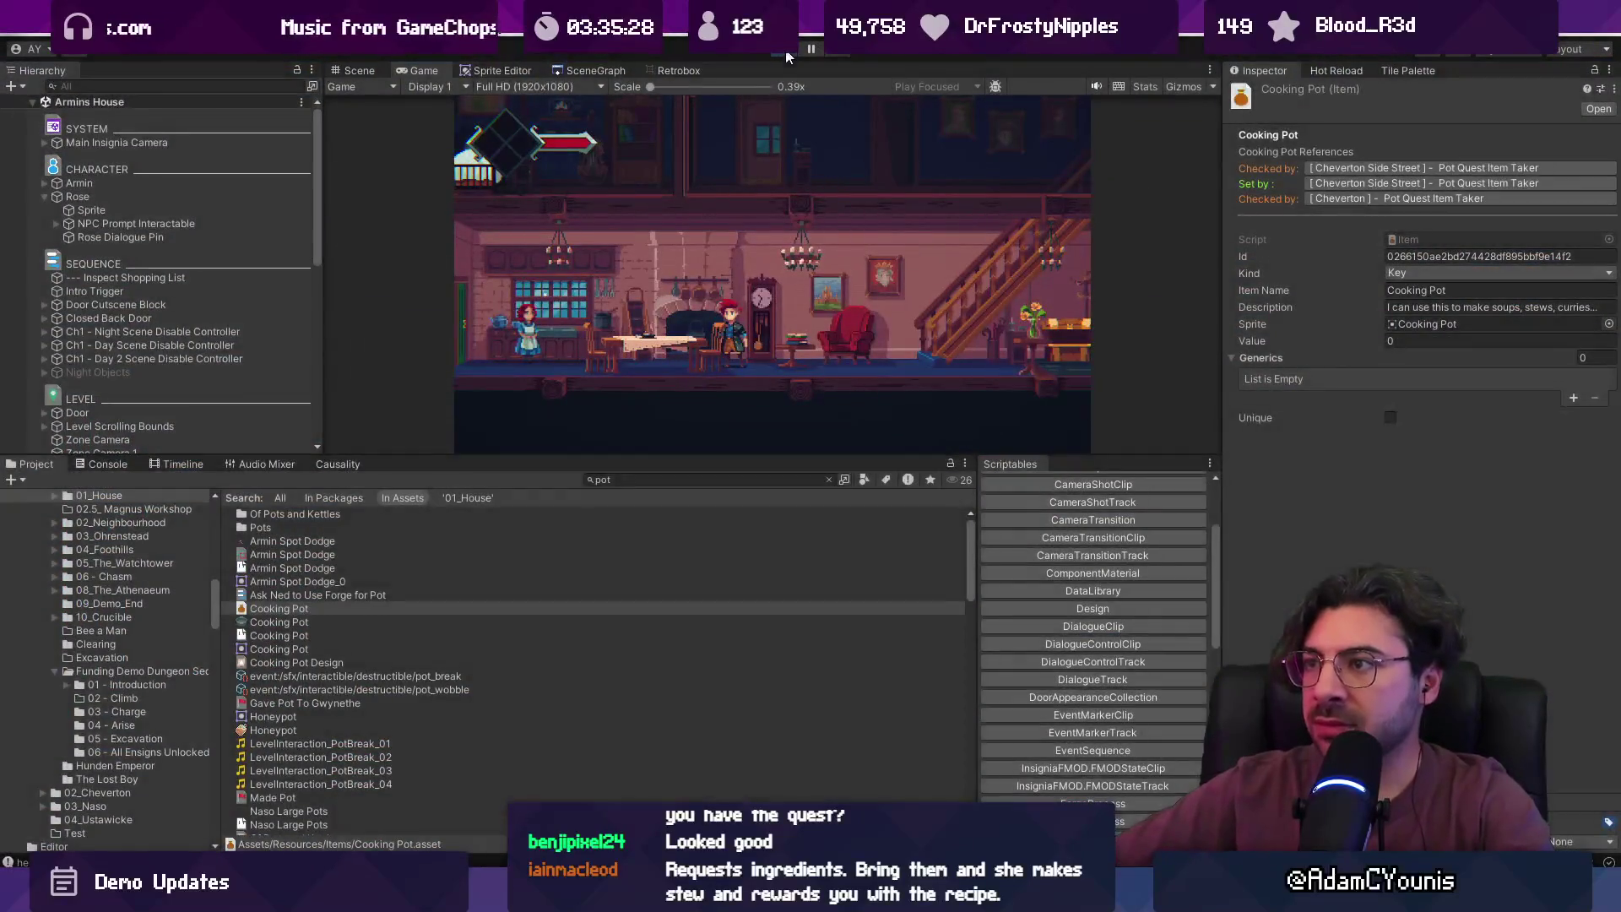
- Select Rose, then zoom out over the ground floor and select the downstairs shade
click(178, 211)
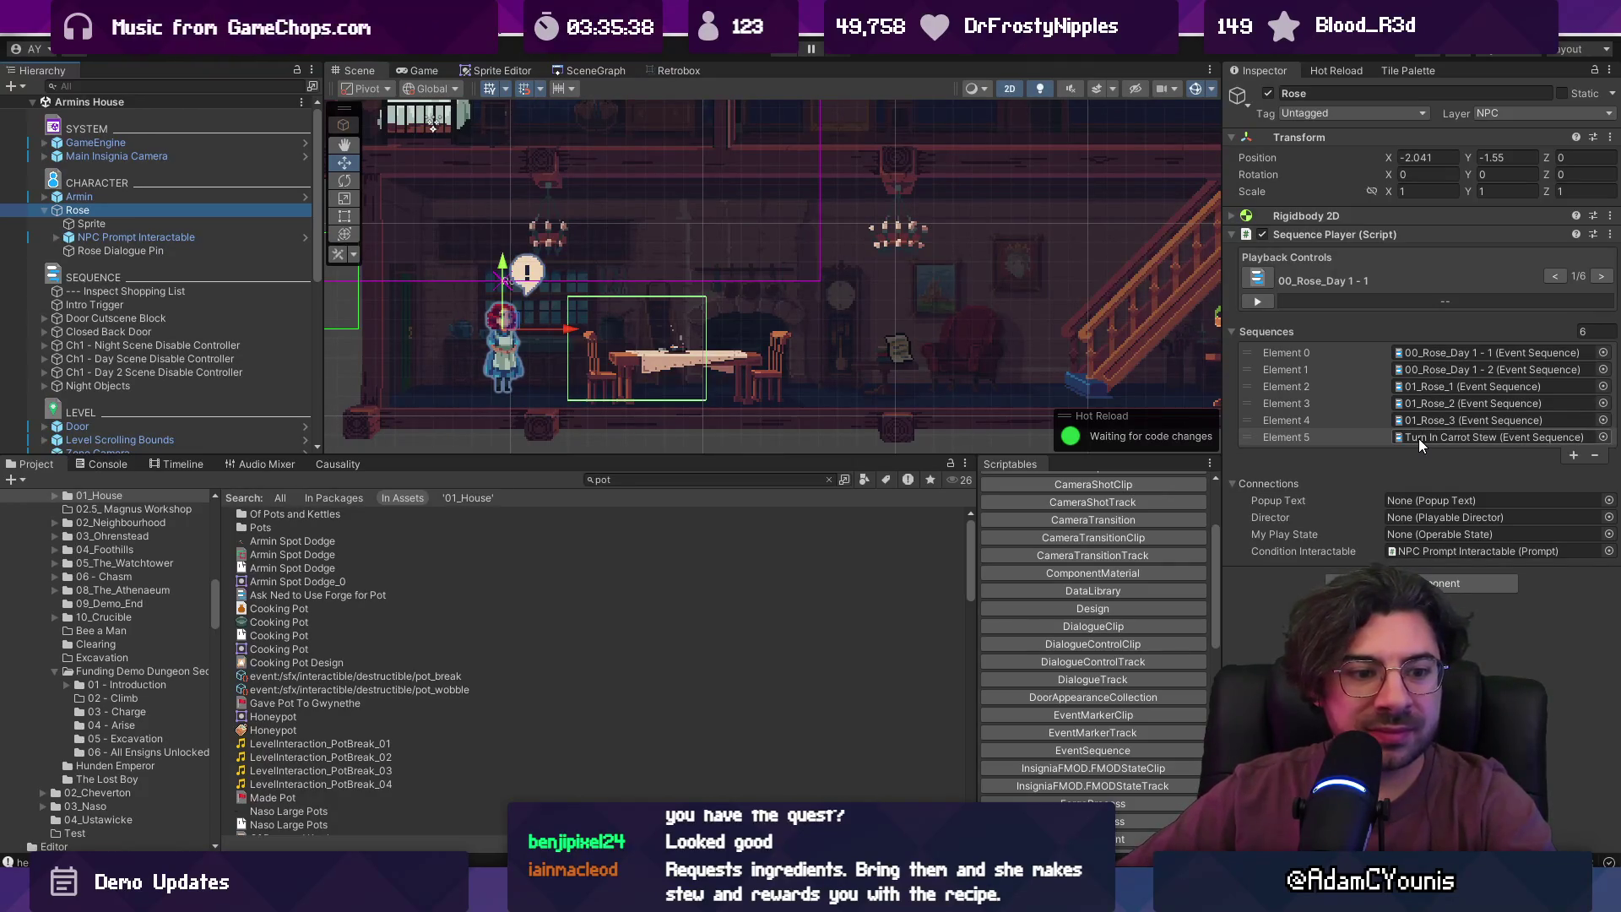
click(1418, 438)
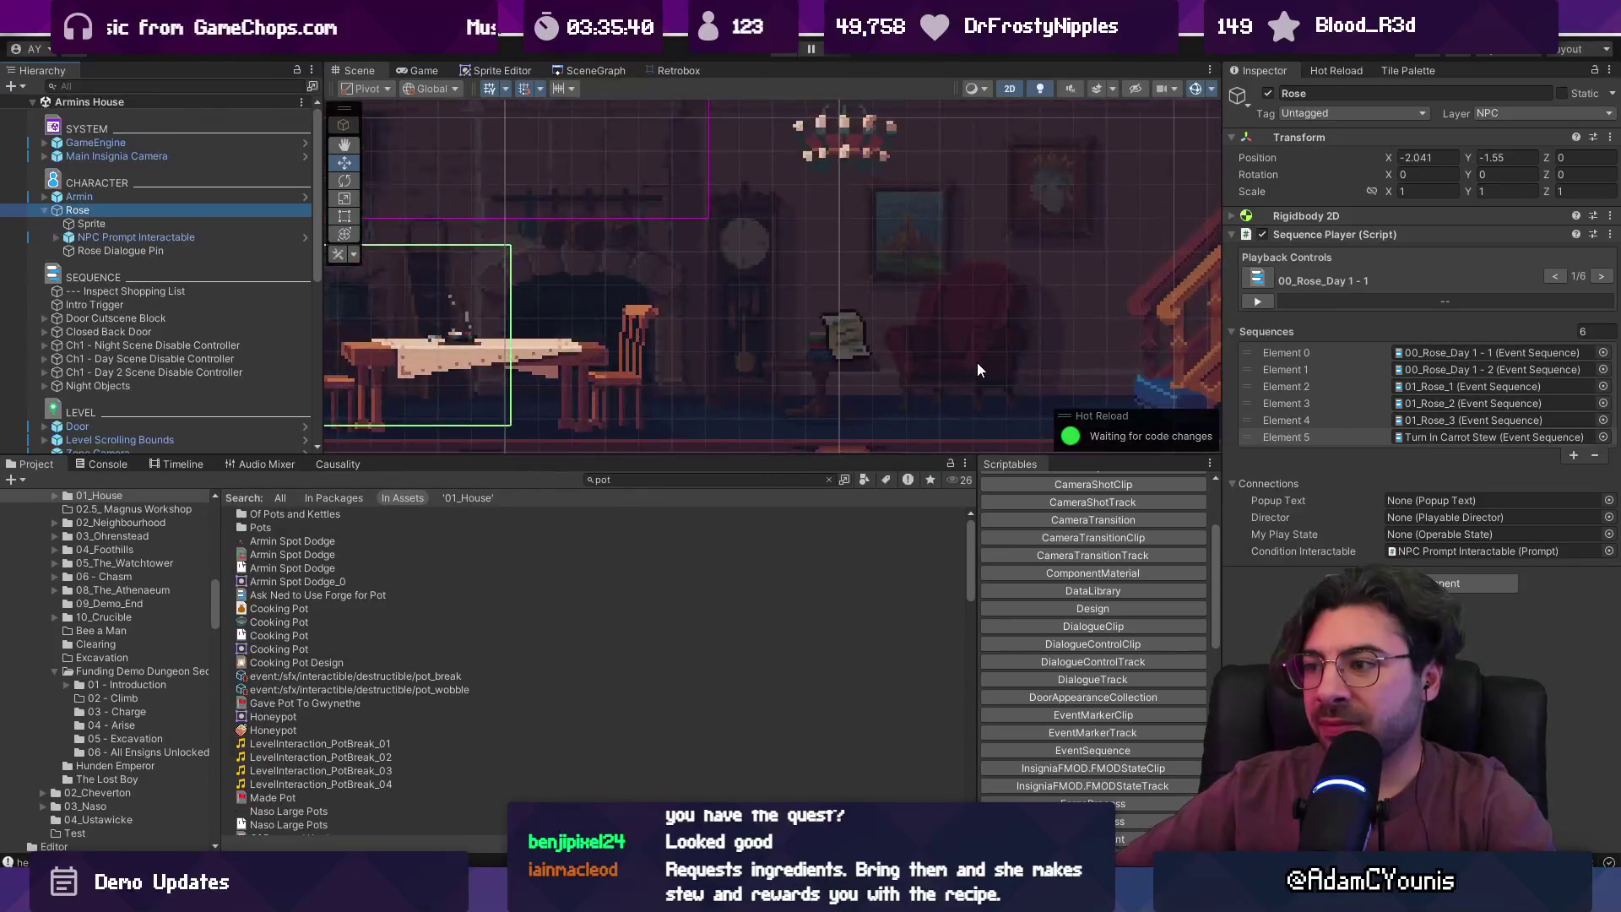
click(762, 329)
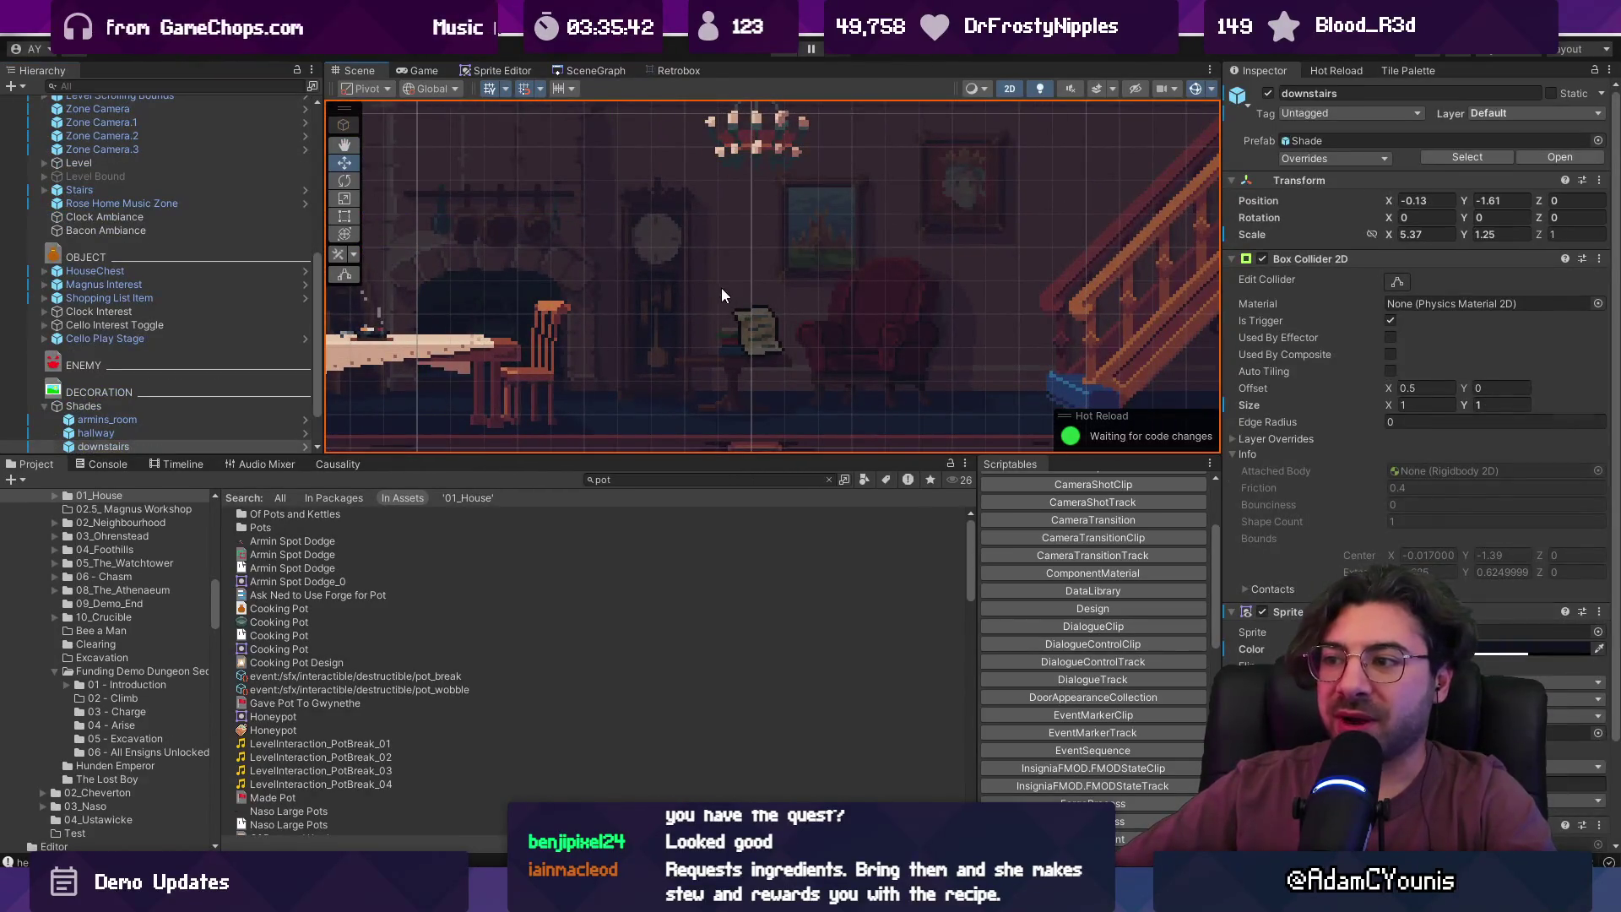
scroll(751, 320, down, 5)
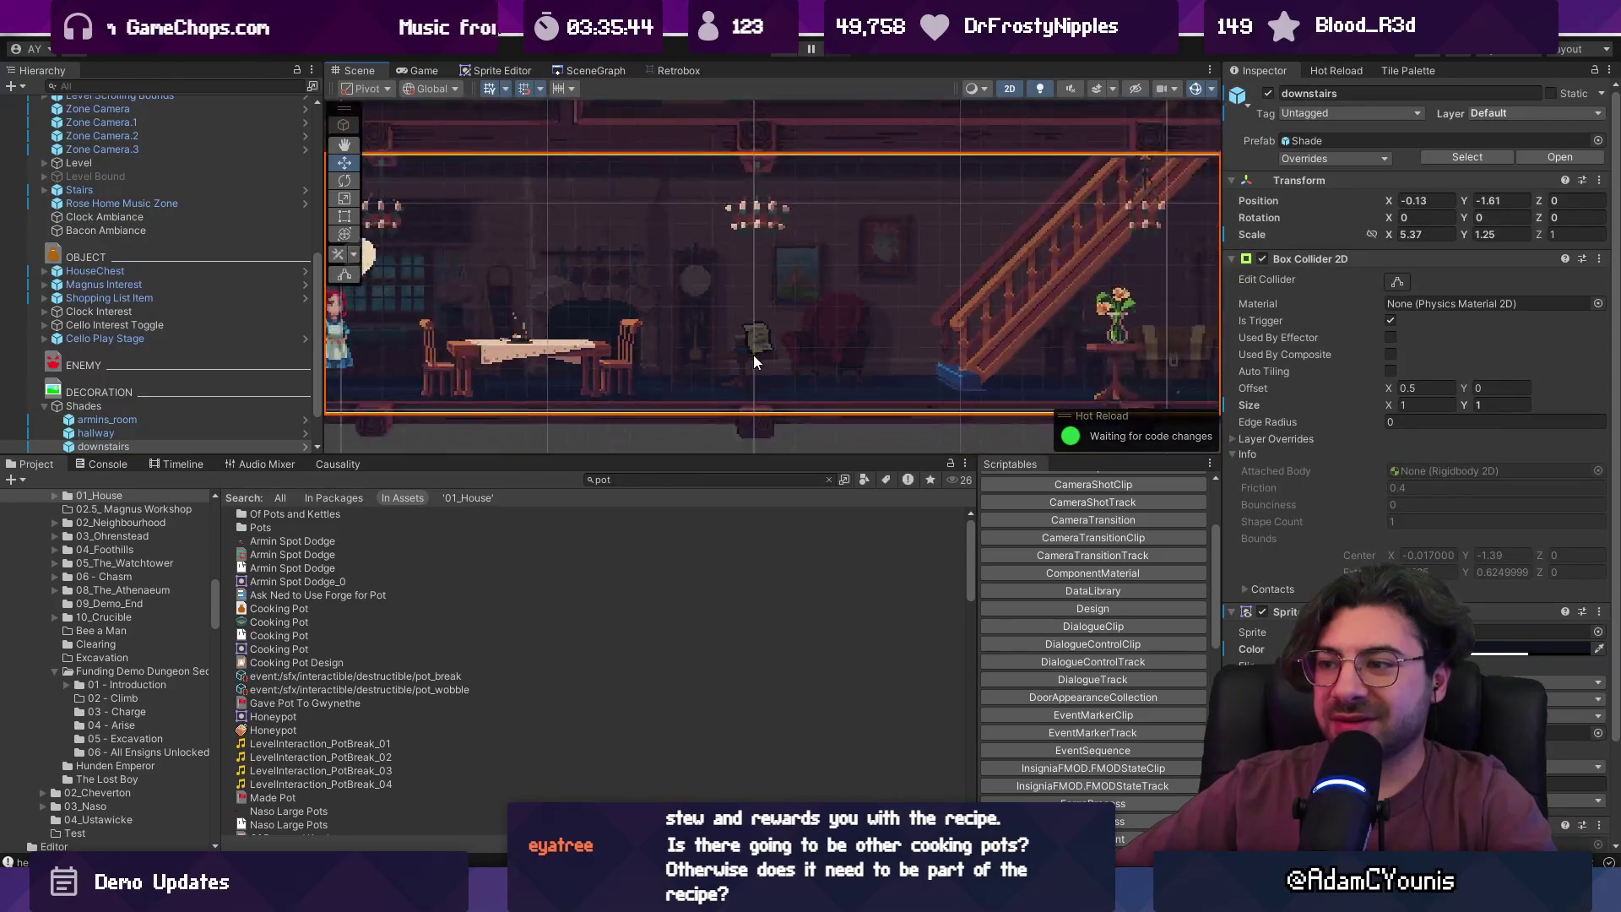
click(756, 444)
click(757, 355)
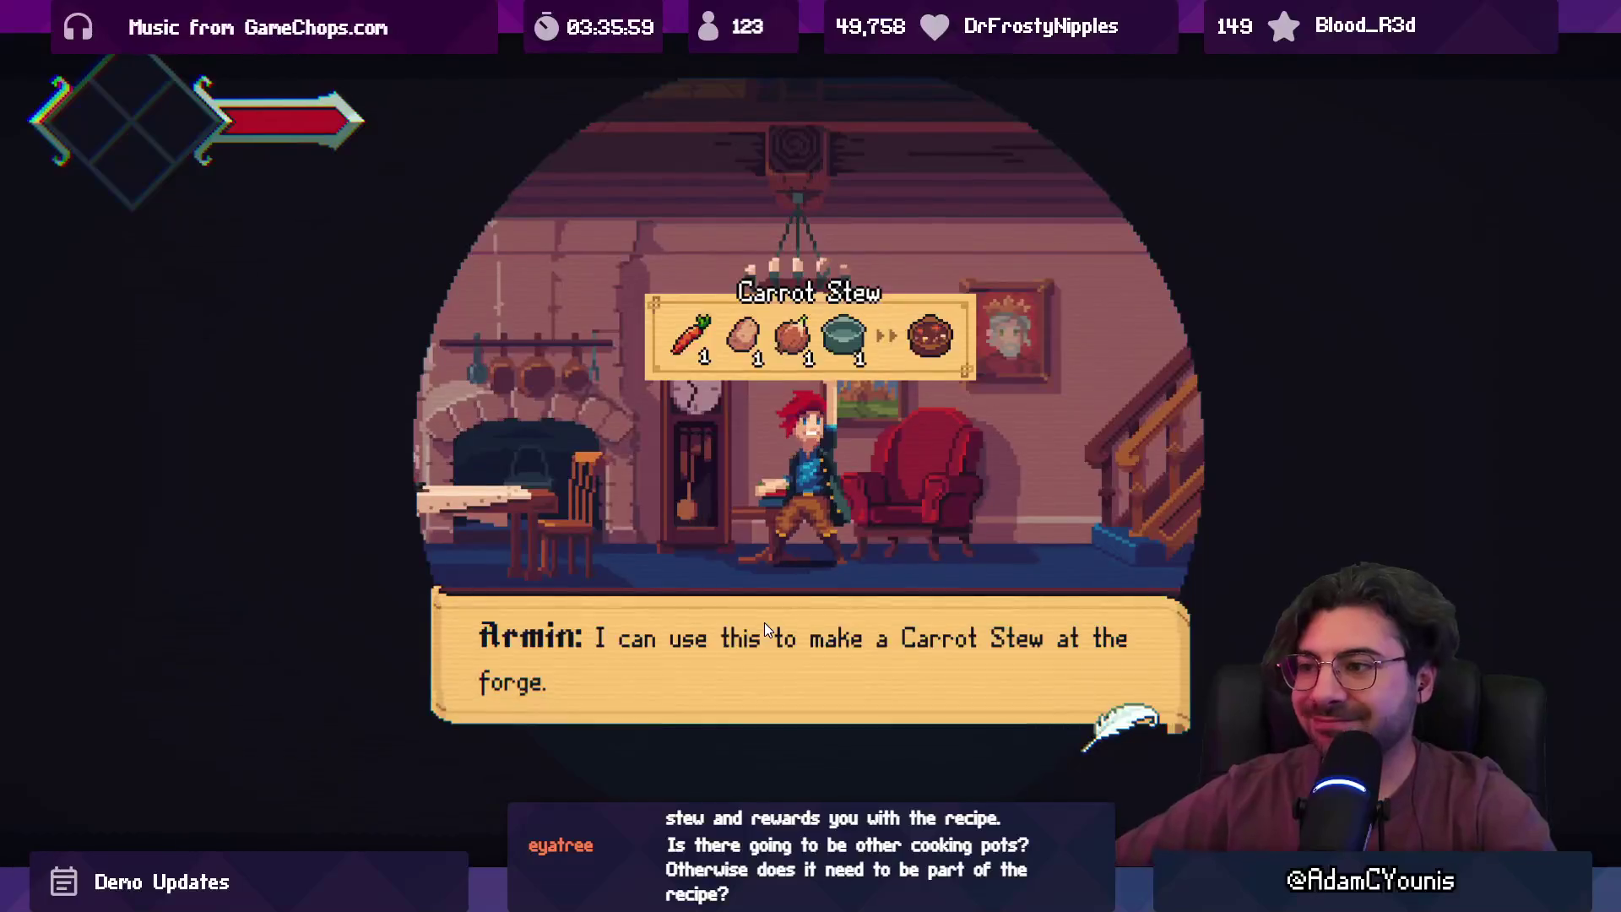
- Leave the full-screen game view, stop the playtest, and select the Project search text
key(shift+space)
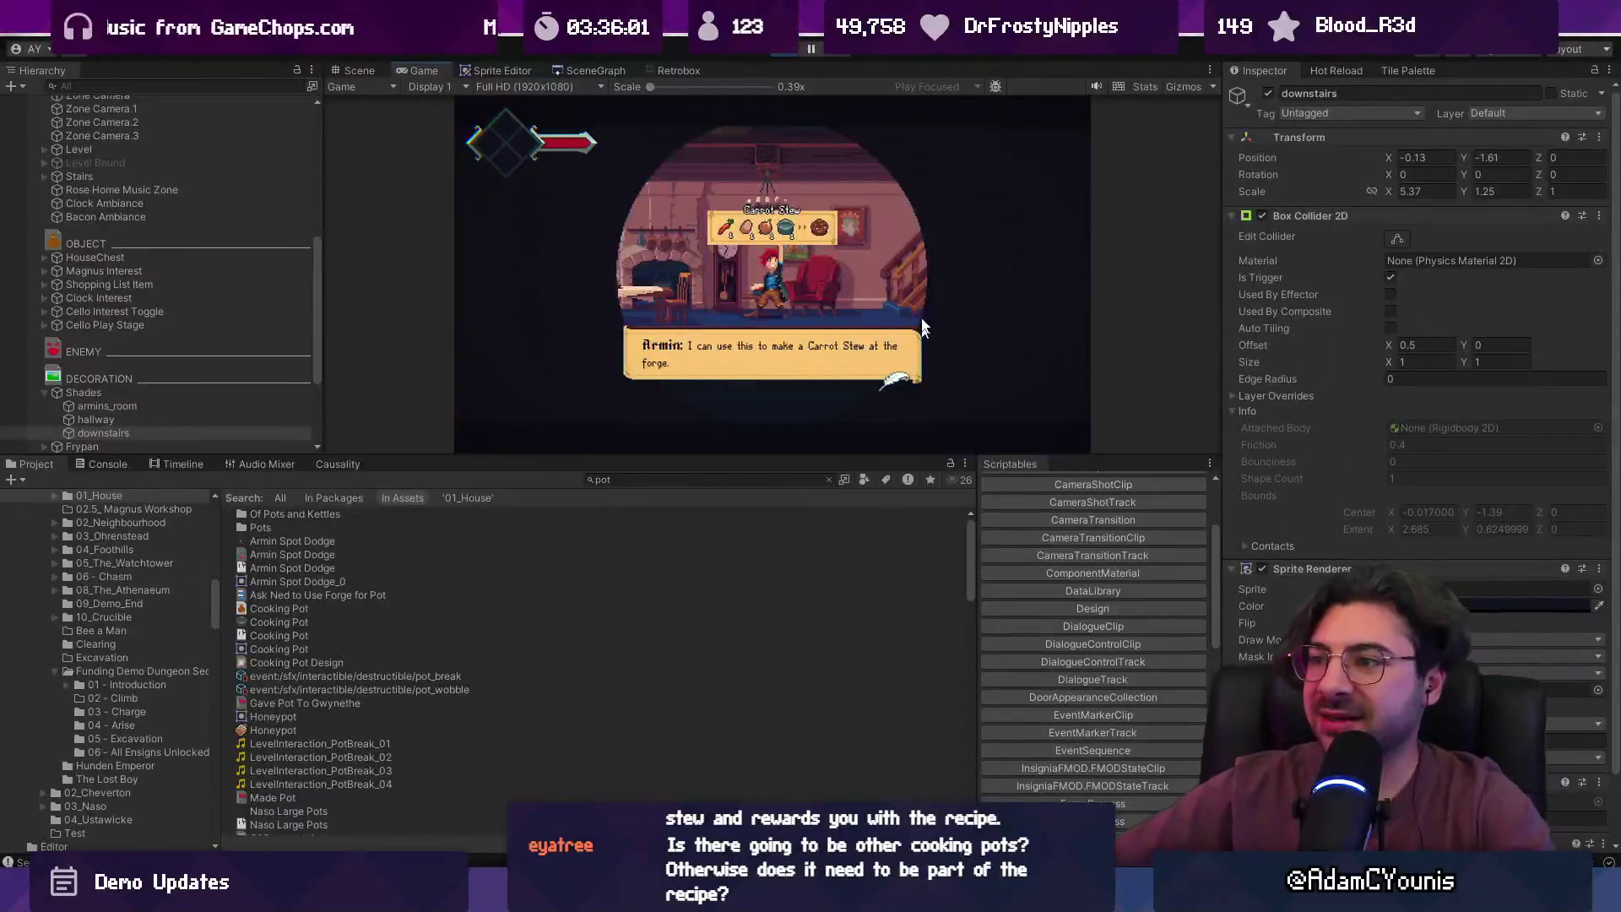
click(787, 48)
click(675, 478)
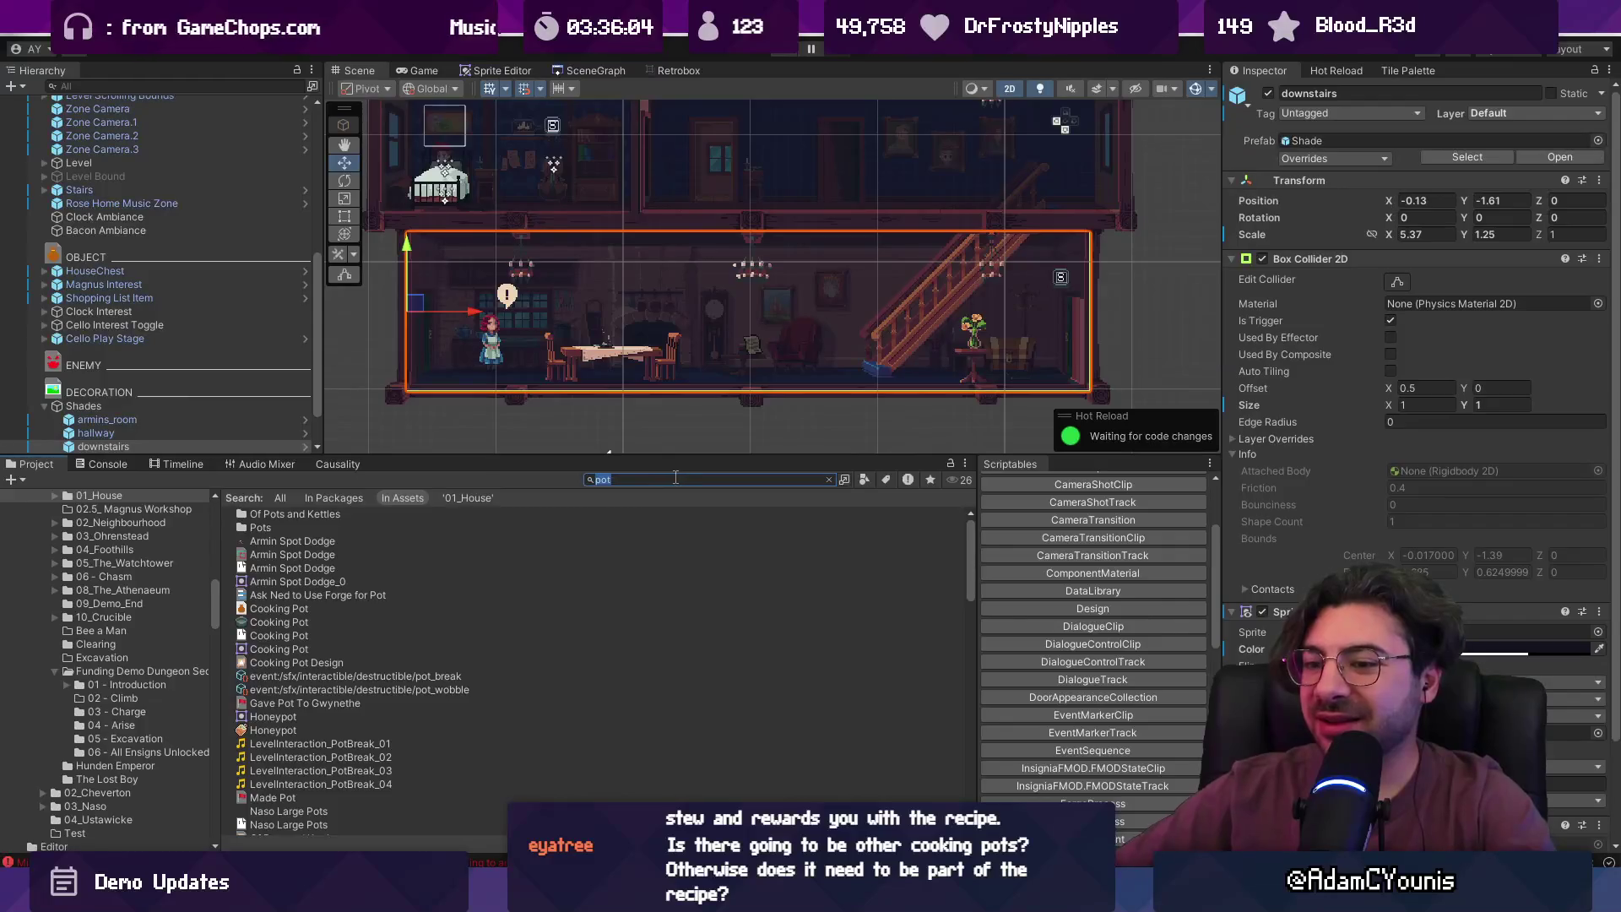
- Search 'carrot', open Carrot Stew Design, and delete the Cooking Pot required item
text(carrot)
click(362, 595)
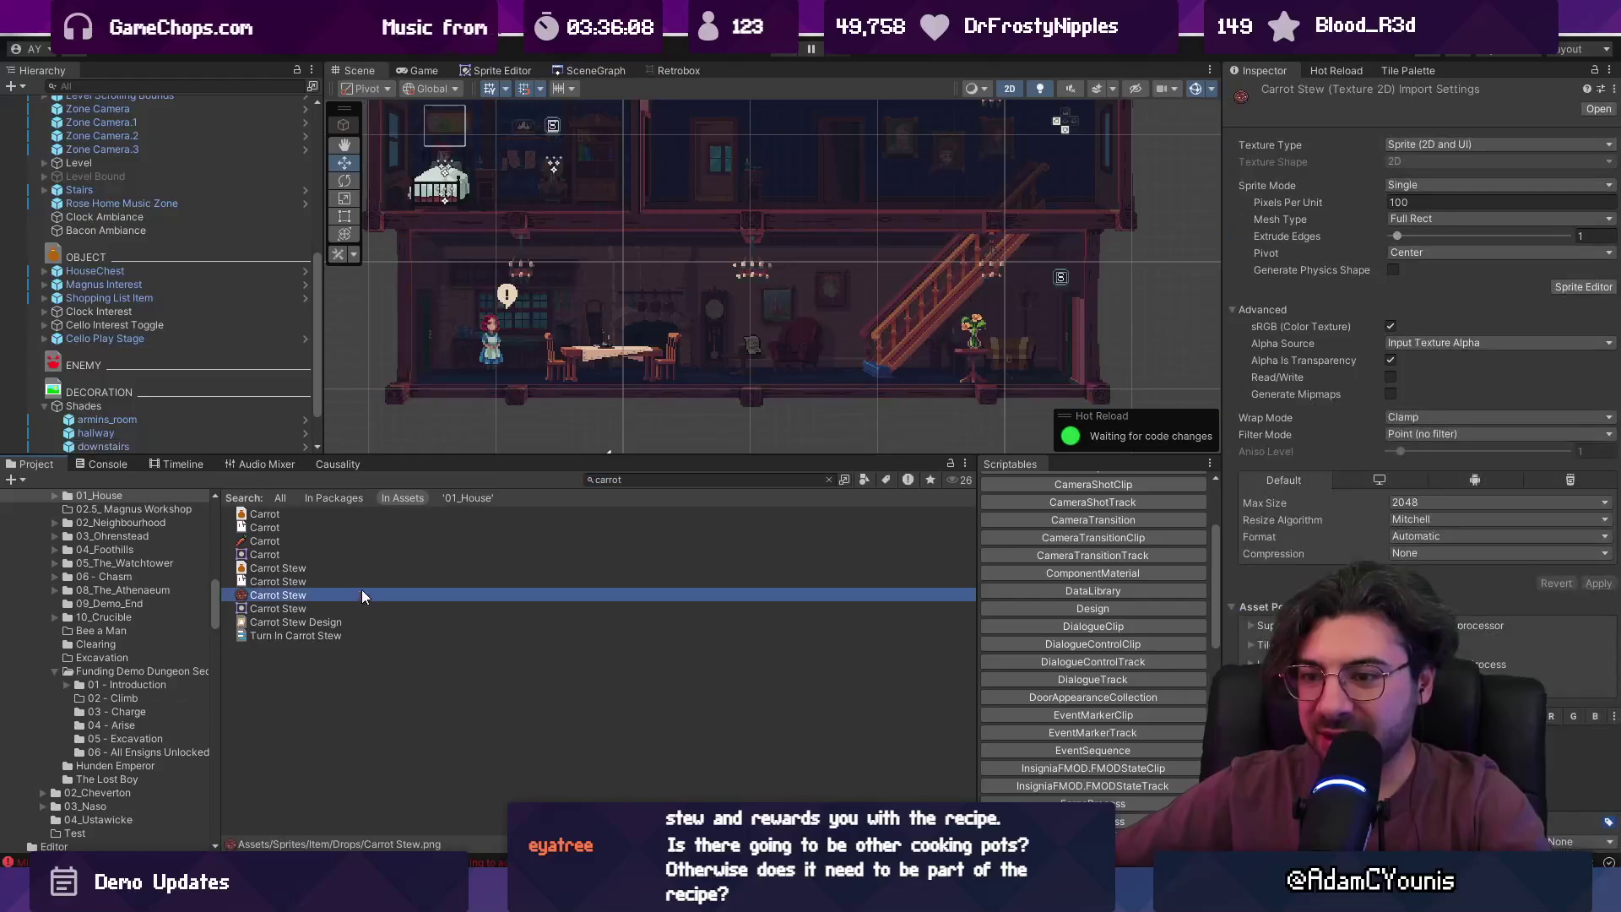
click(356, 620)
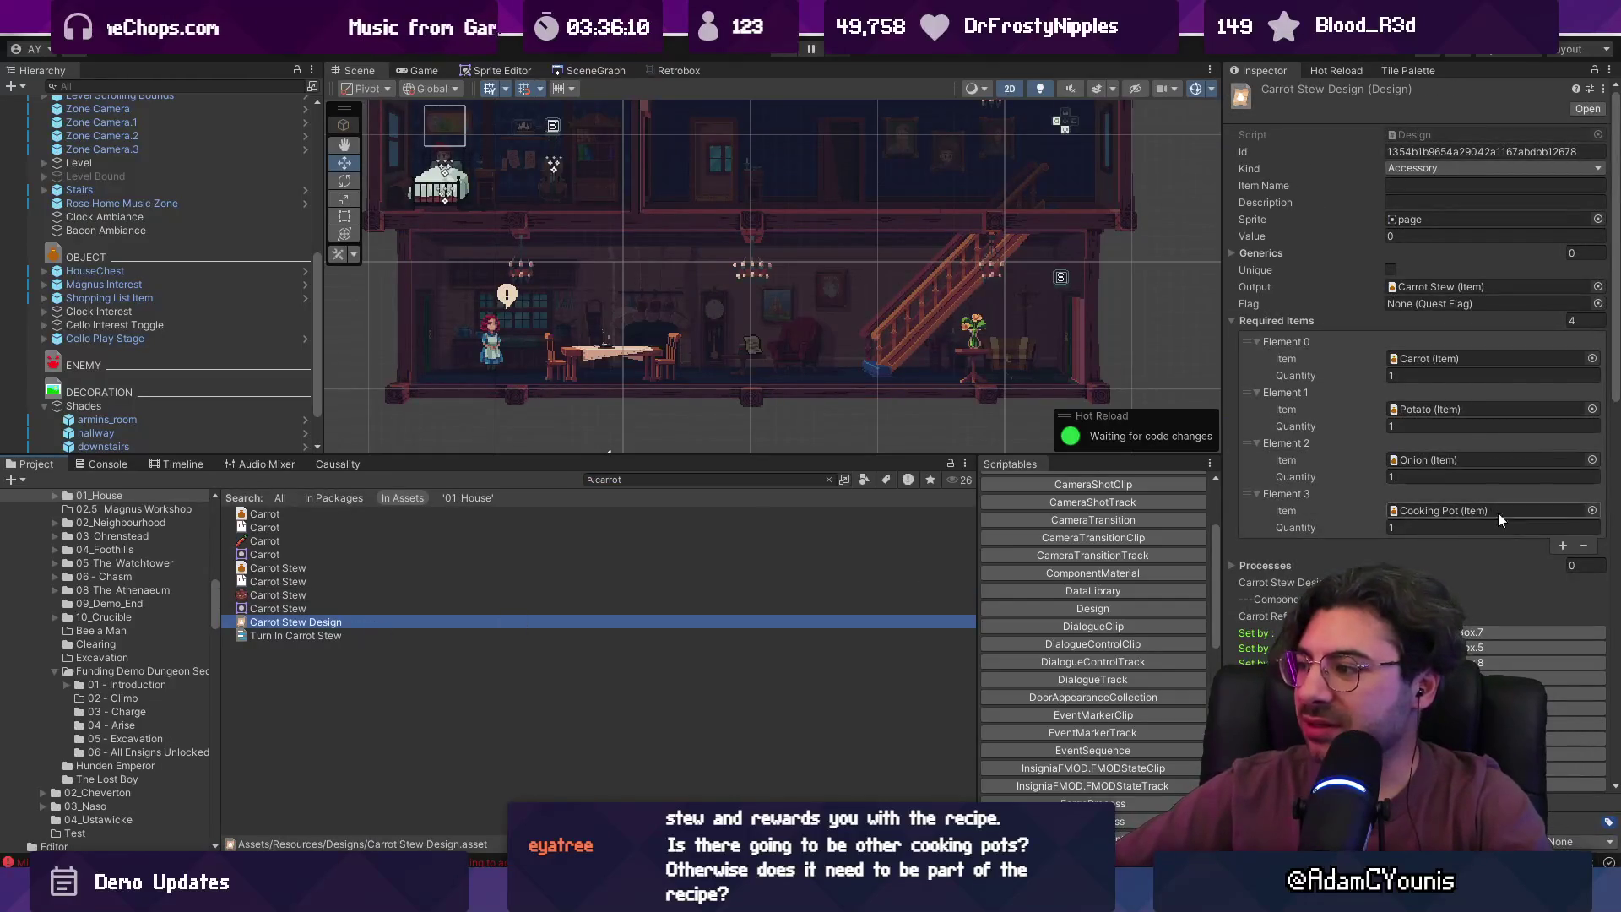
click(1332, 511)
click(1584, 545)
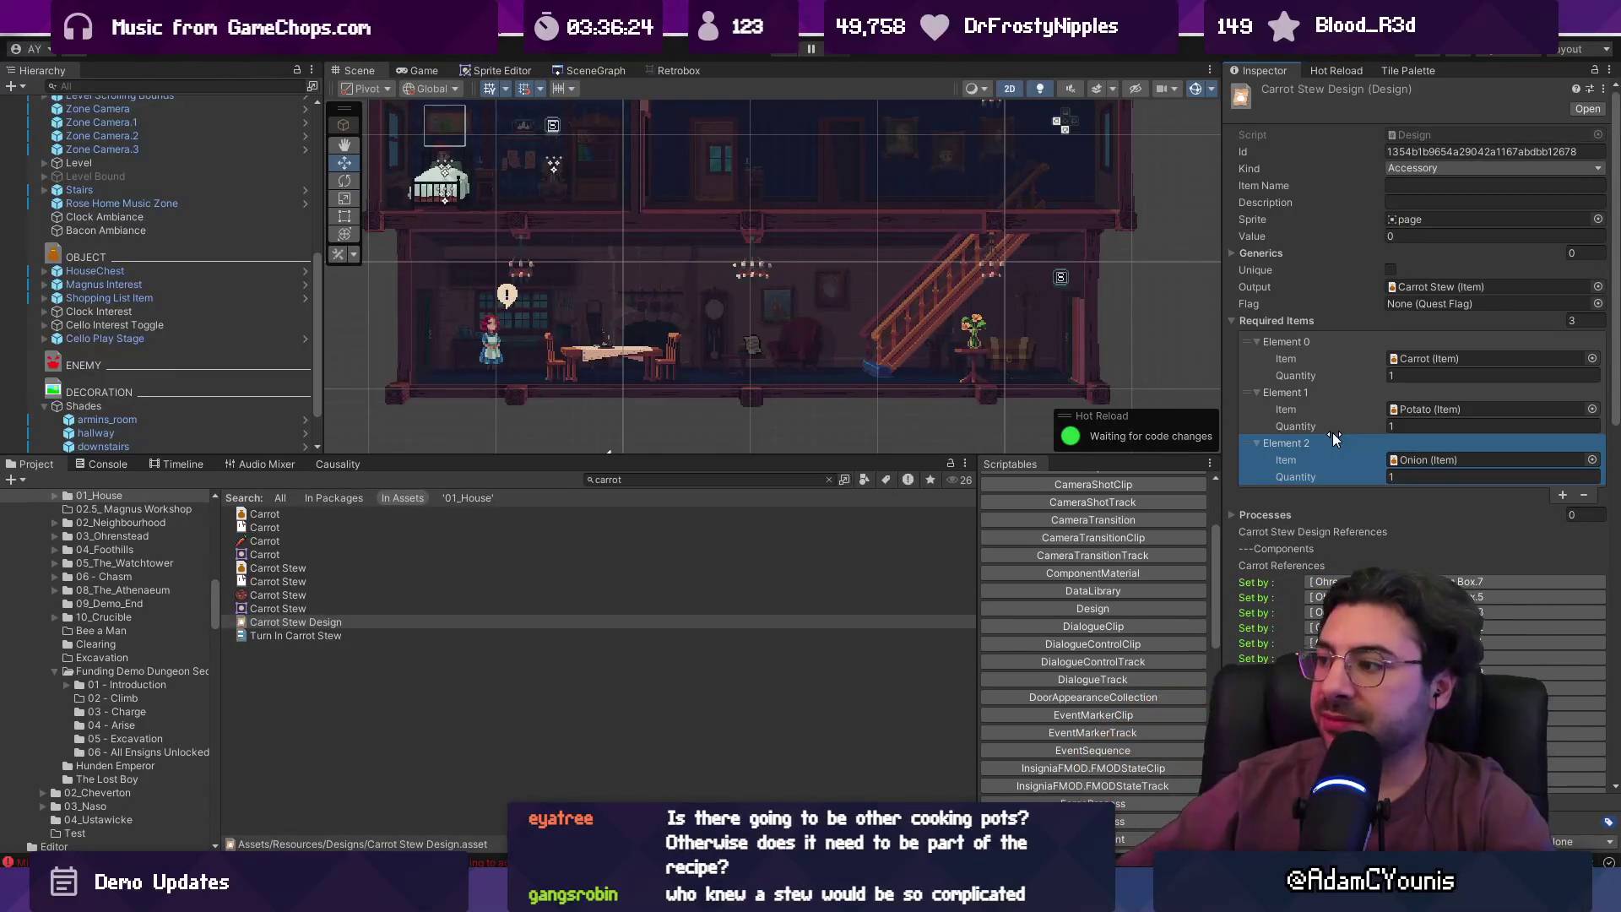
- Collapse the carrot, potato and onion entries in the Required Items list
click(1241, 322)
click(1248, 324)
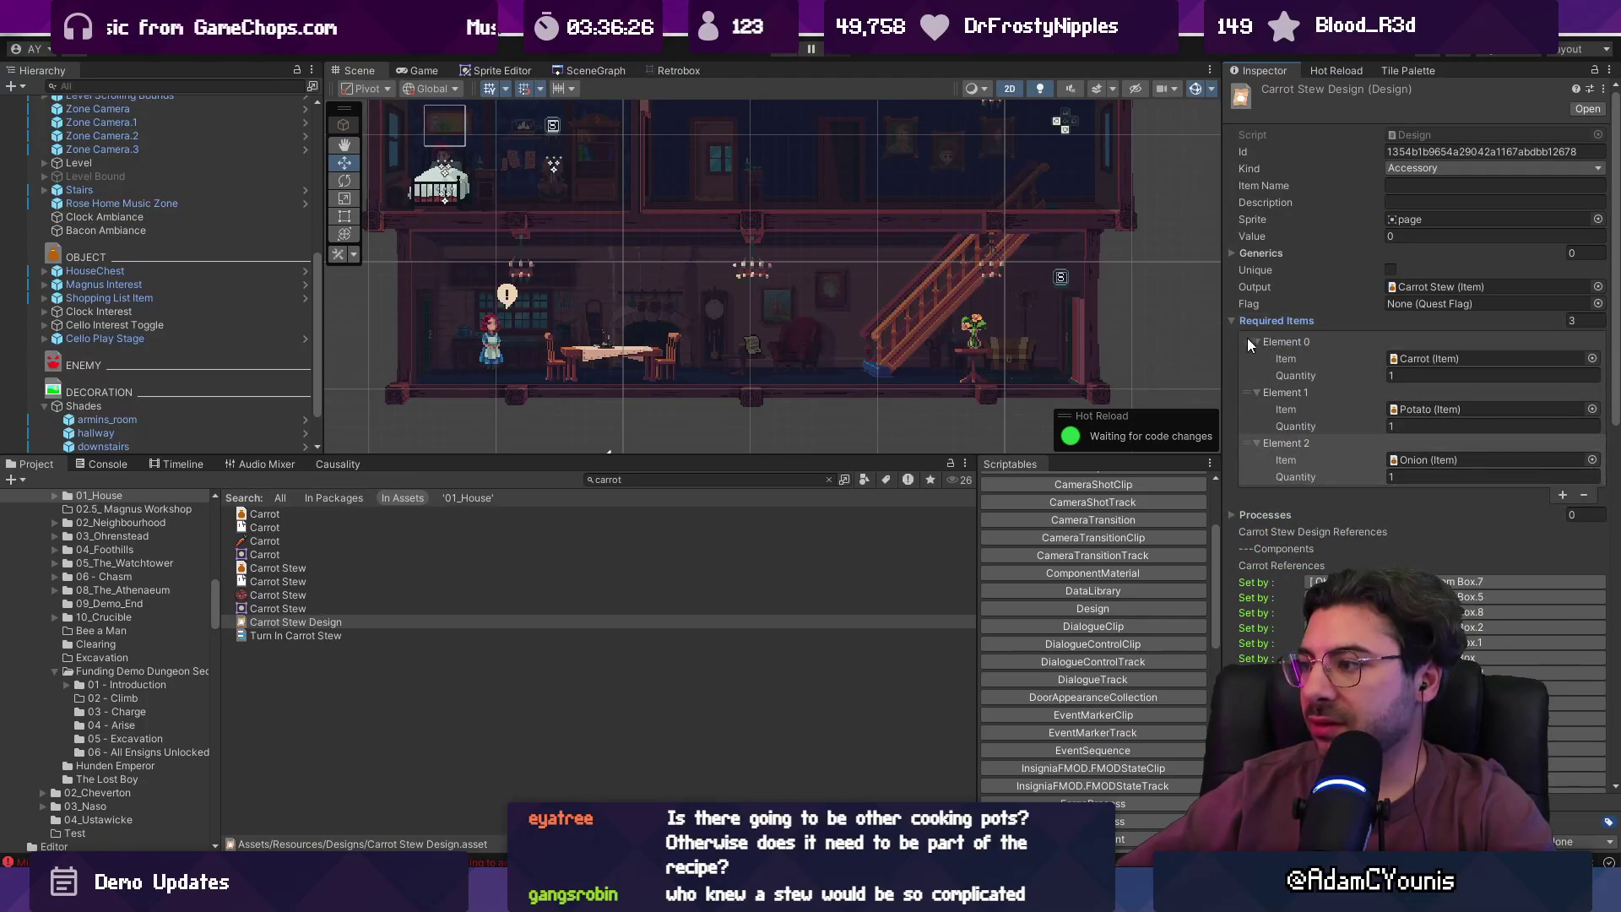
click(1256, 341)
click(1259, 358)
click(1259, 375)
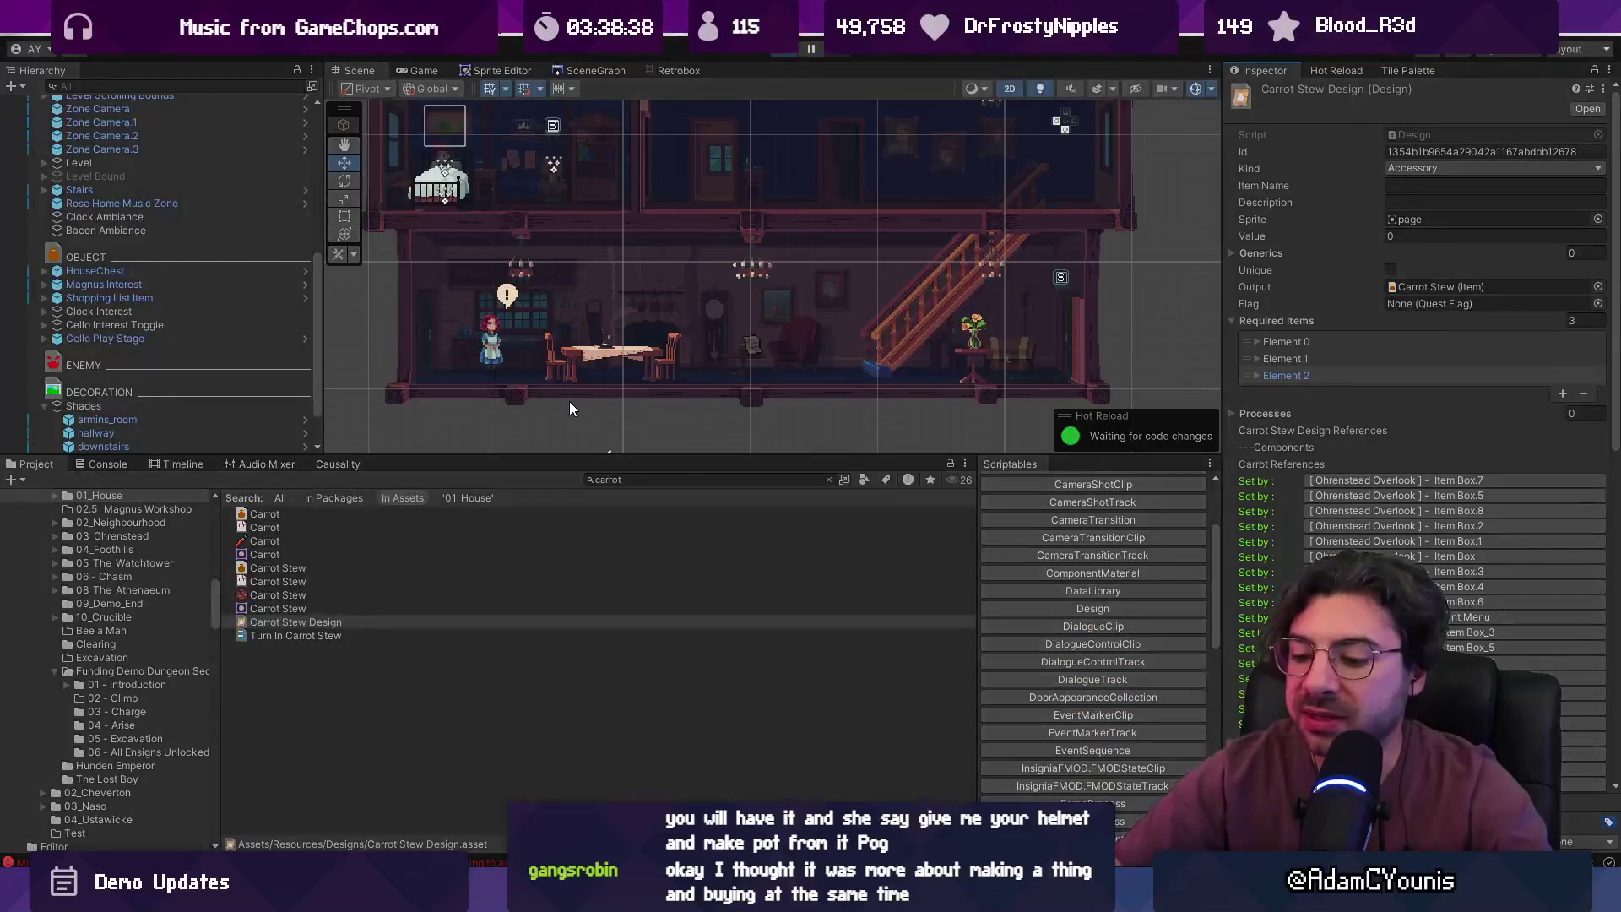
- Start the game, dismiss the Carrot Stew pickup message, and talk with Rose
key(ctrl+p)
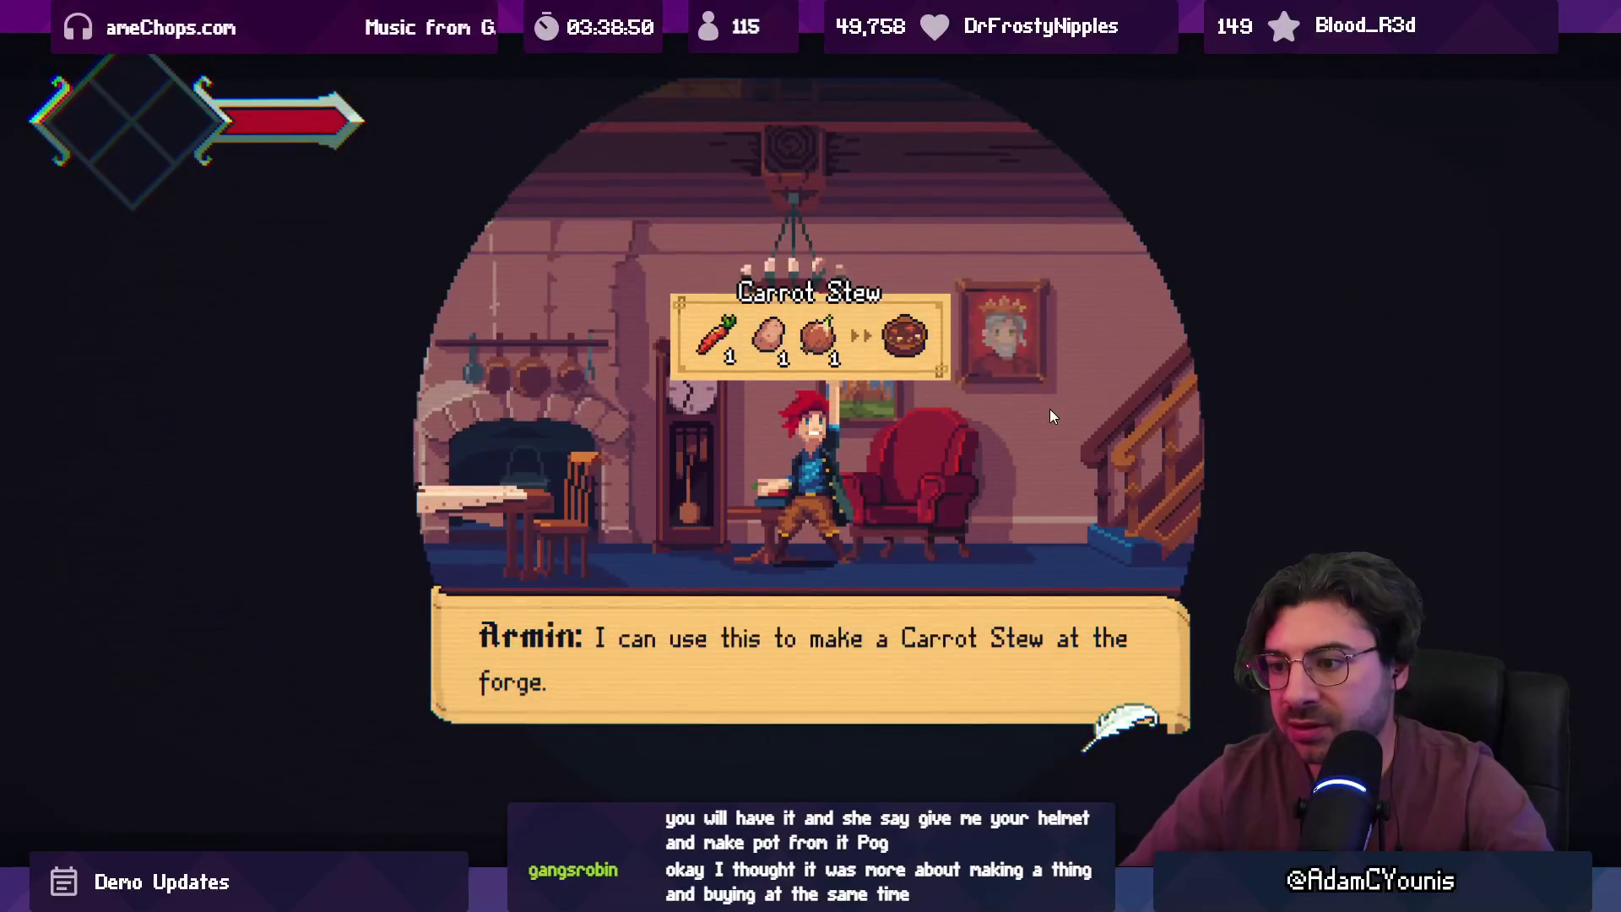
key(space)
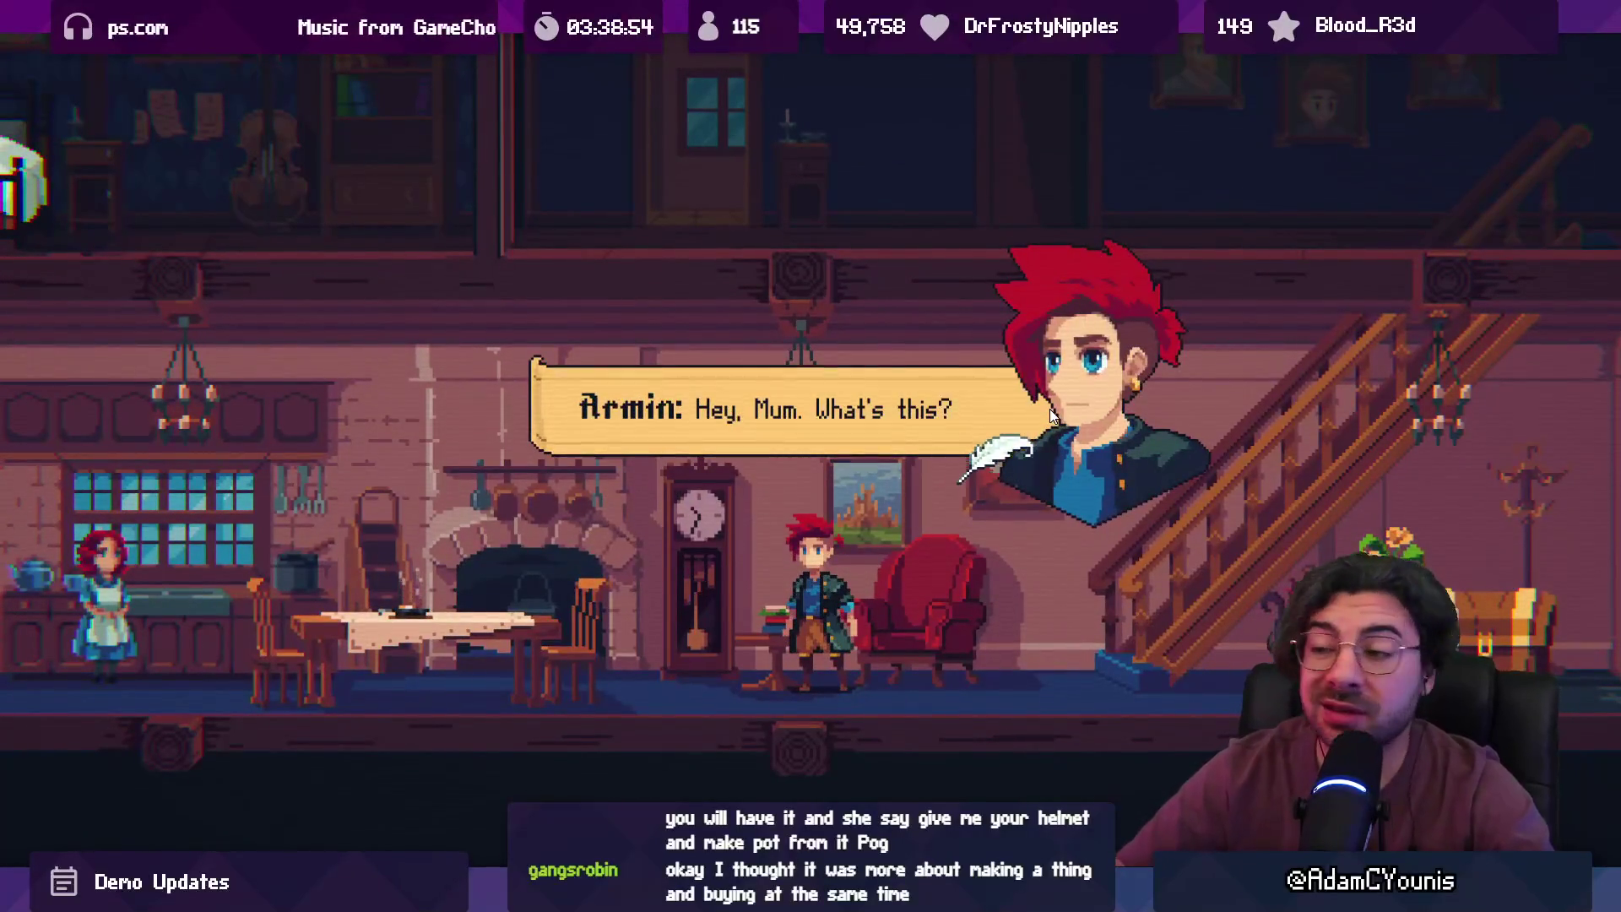
key(space)
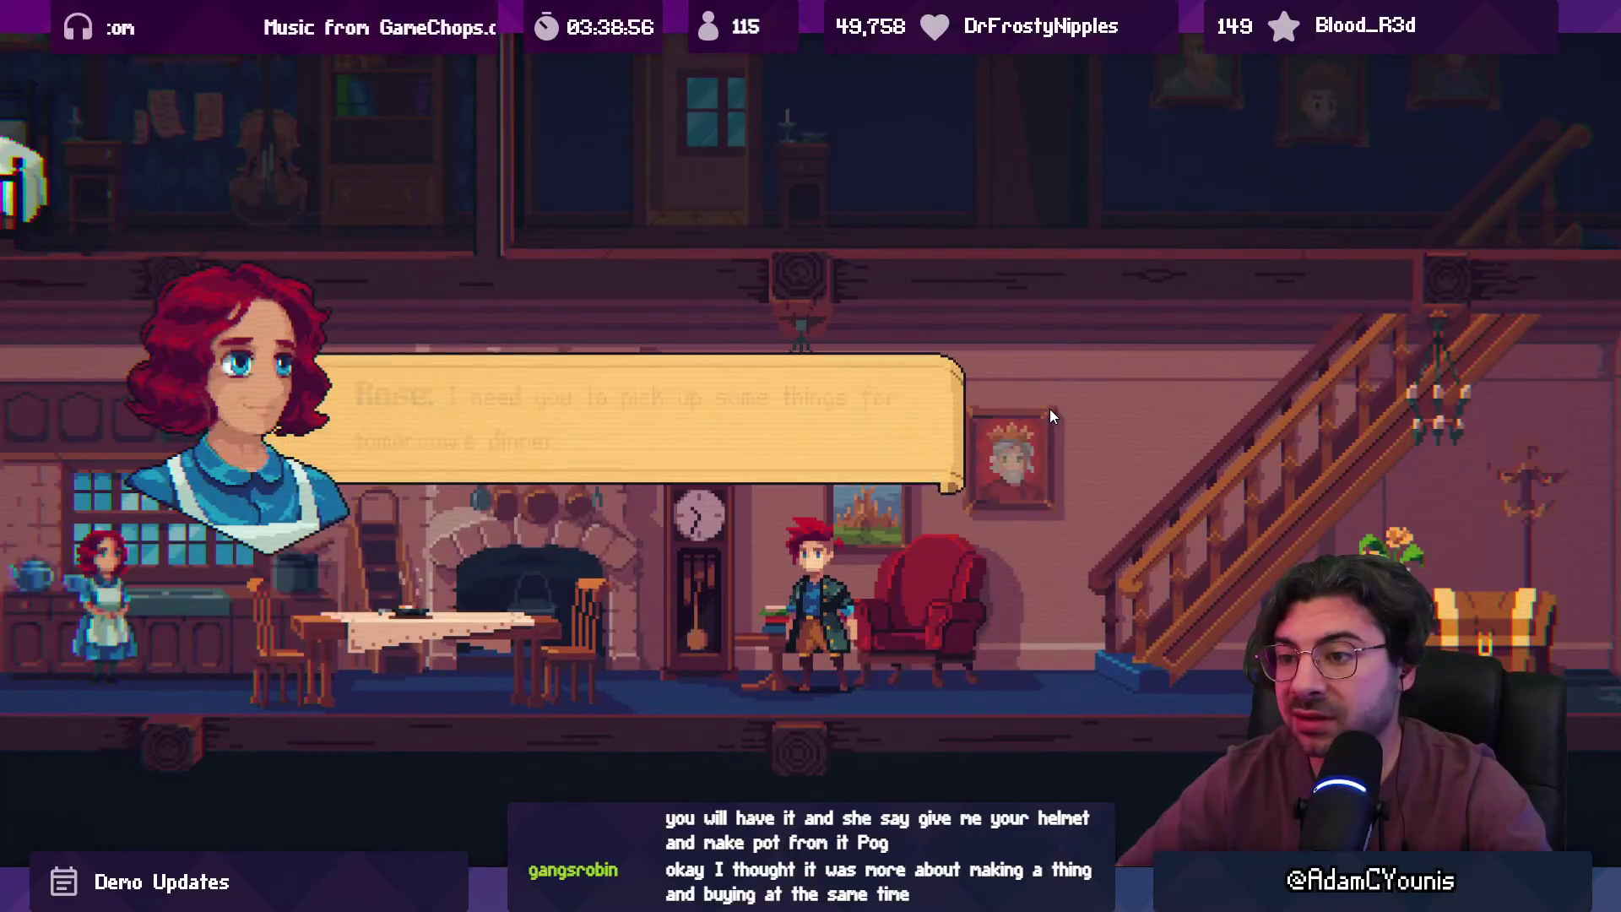
key(space)
key(space)
key(space)
key(space)
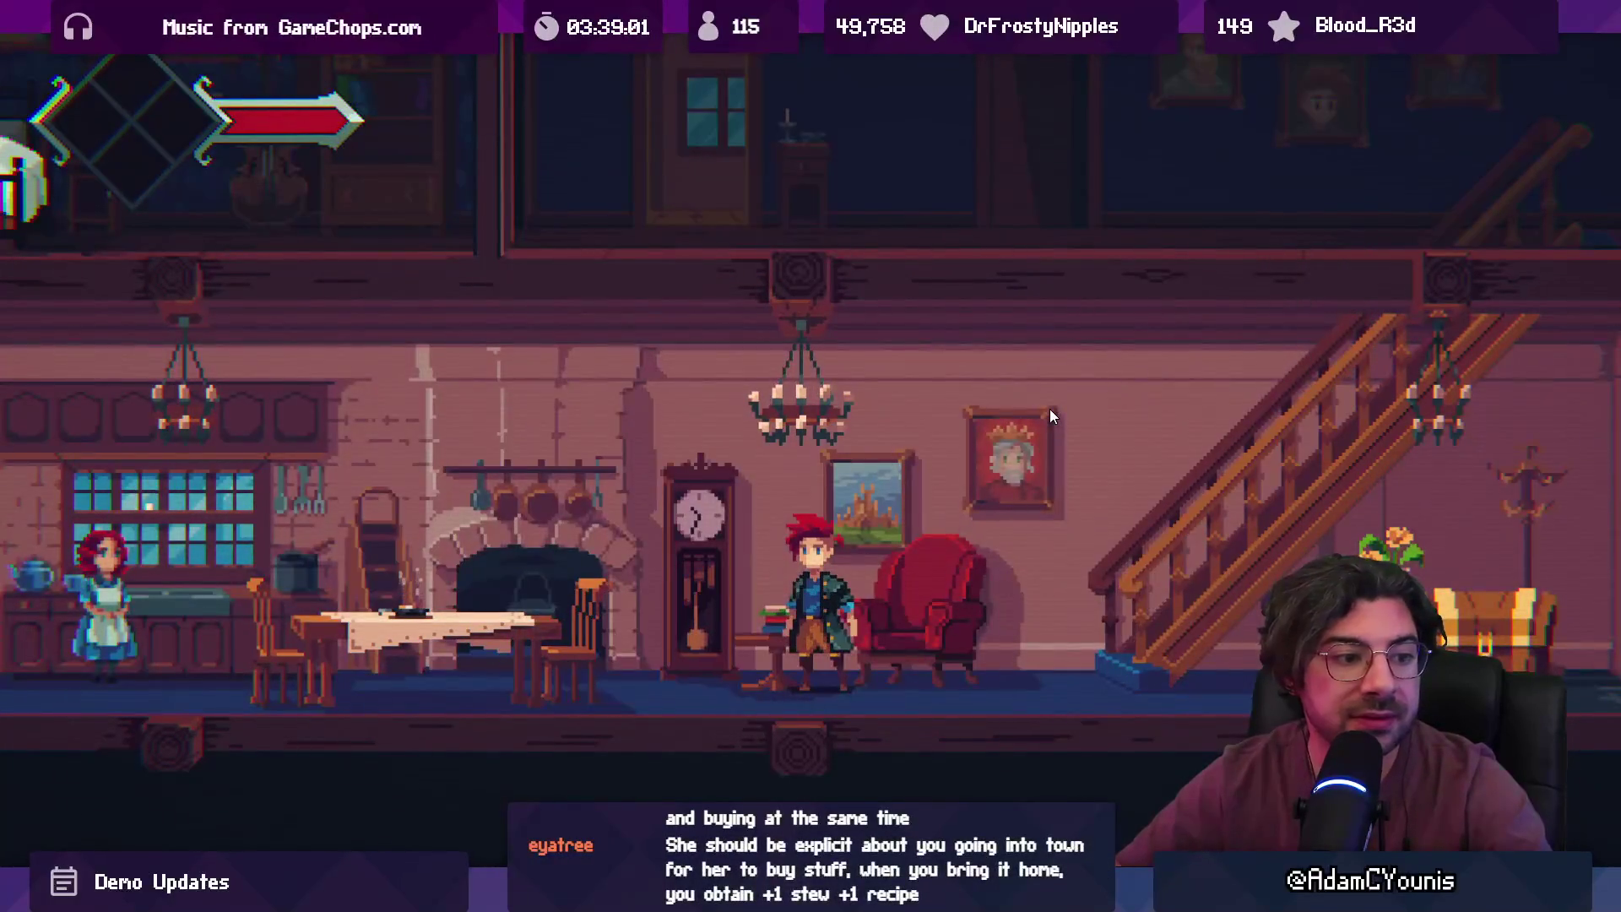
- Run and jump the character around the stairs and armchair, then leave full screen
key(Right)
key(space)
key(space)
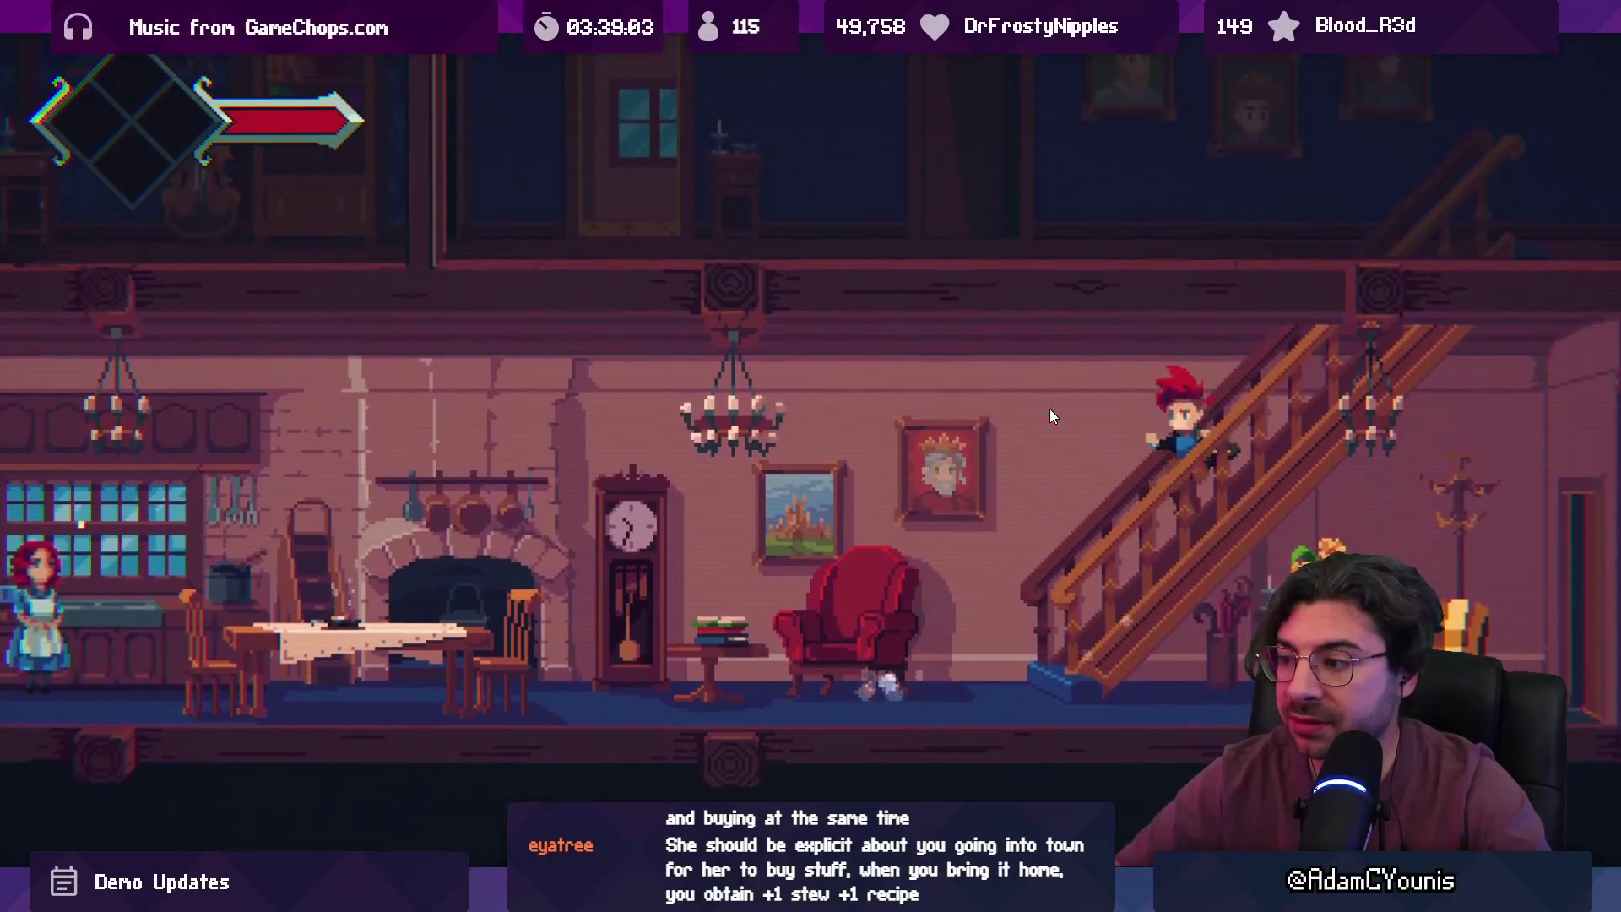
key(Left)
key(space)
key(Right)
key(Left)
key(Right)
key(space)
key(Left)
key(space)
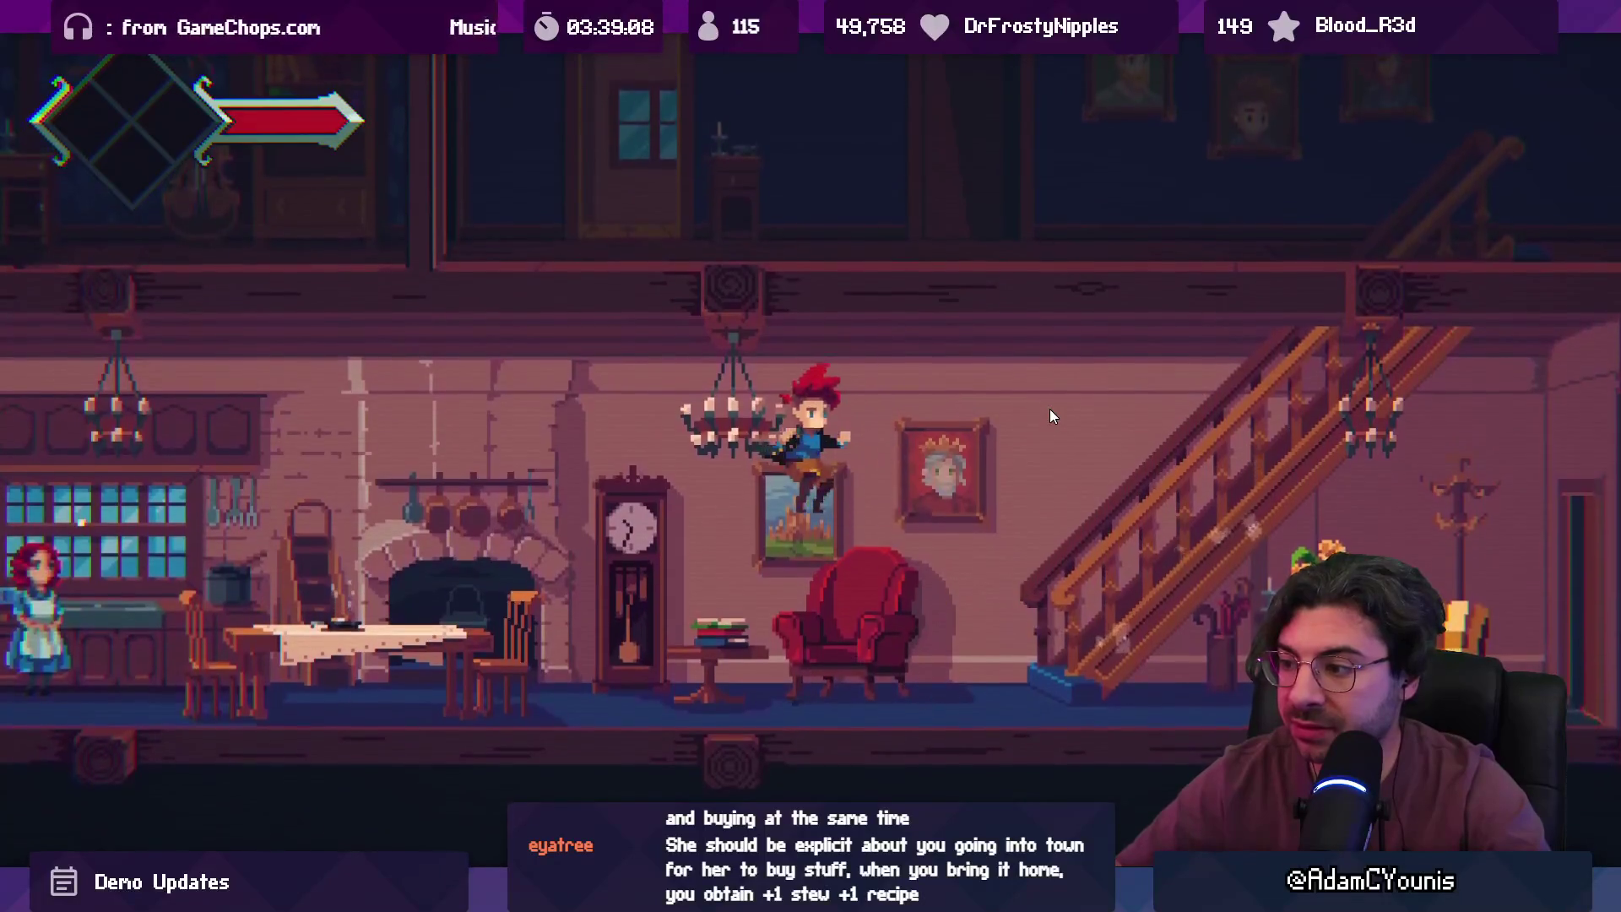
key(Right)
key(space)
key(Left)
key(Right)
key(Left)
key(space)
key(Right)
key(Left)
key(space)
key(Right)
key(Left)
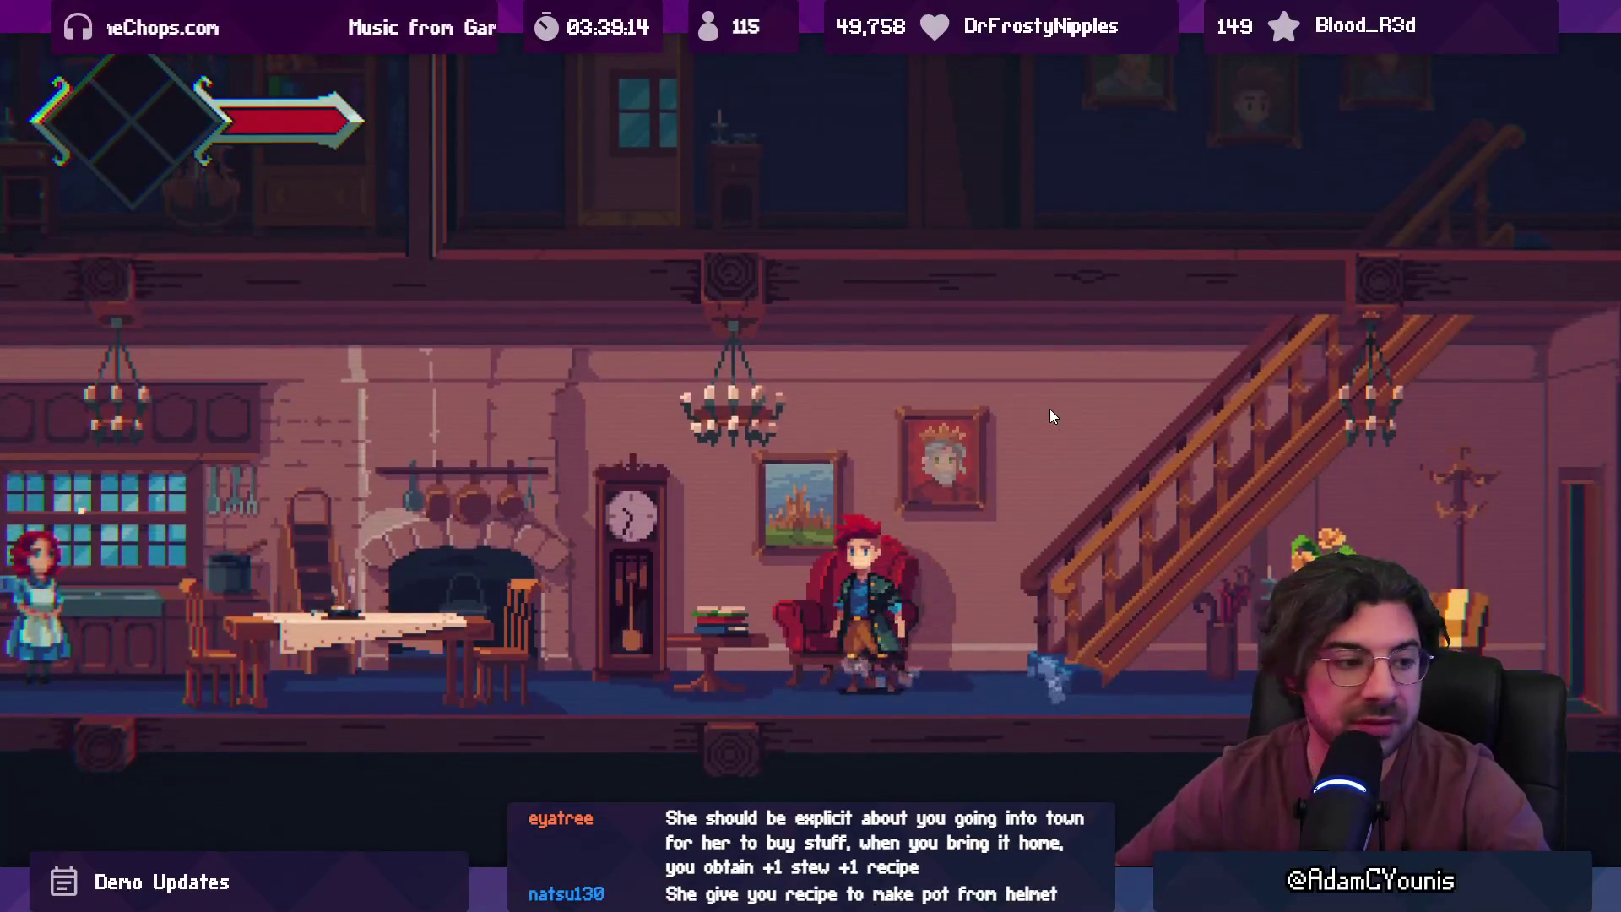
key(Up)
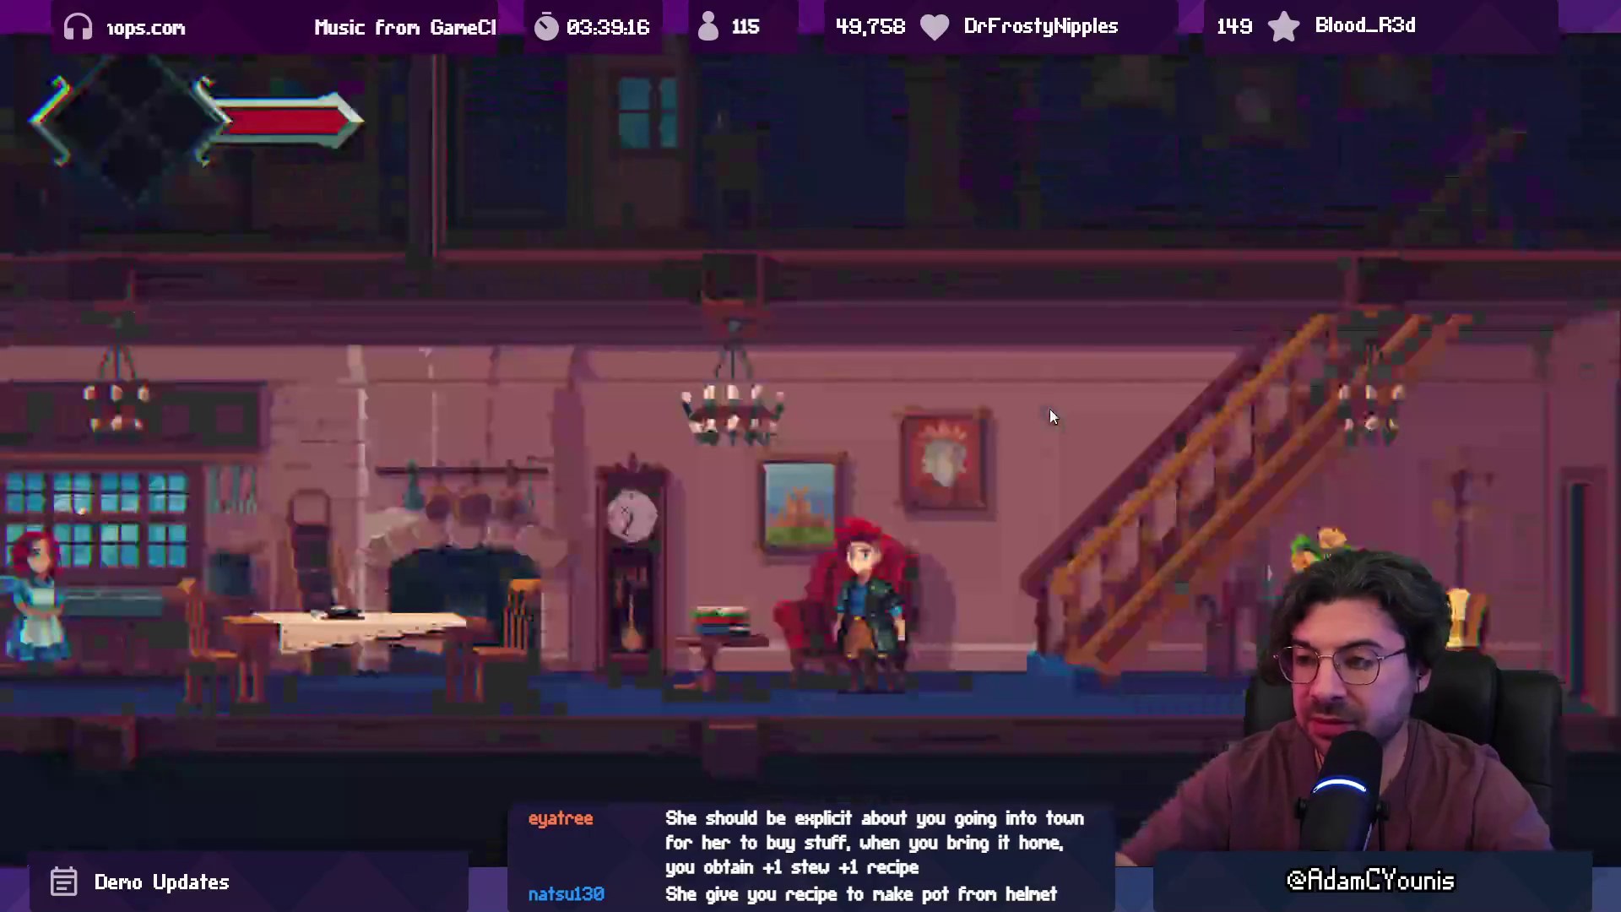
key(Escape)
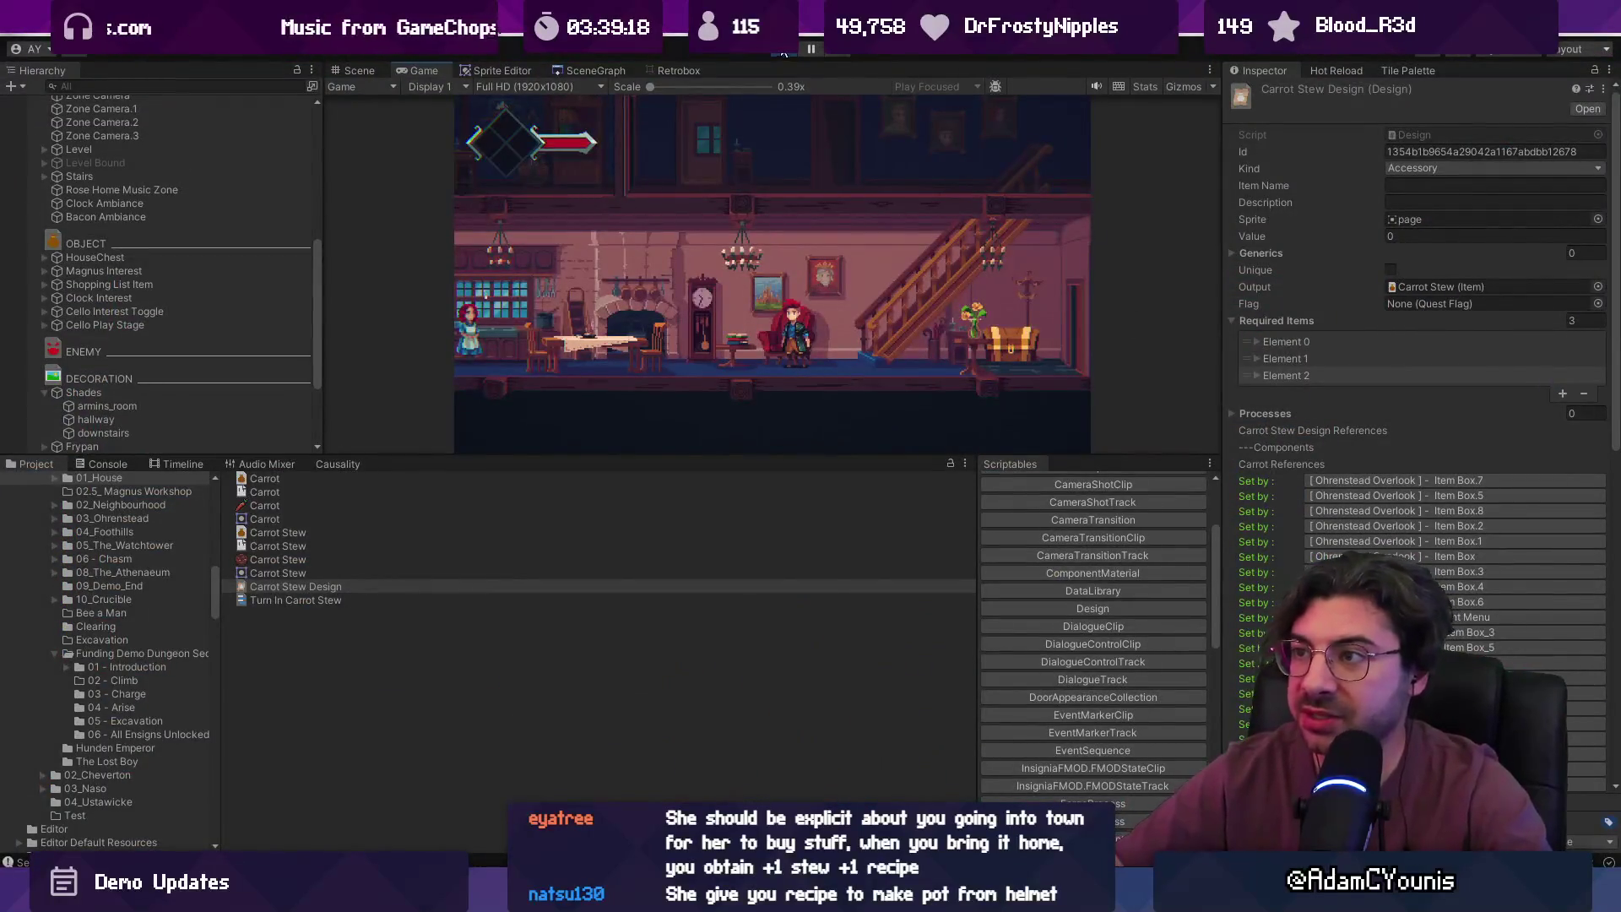
- Stop the playtest and review Rose's dialogue lines in the Turn In Carrot Stew event sequence
click(784, 52)
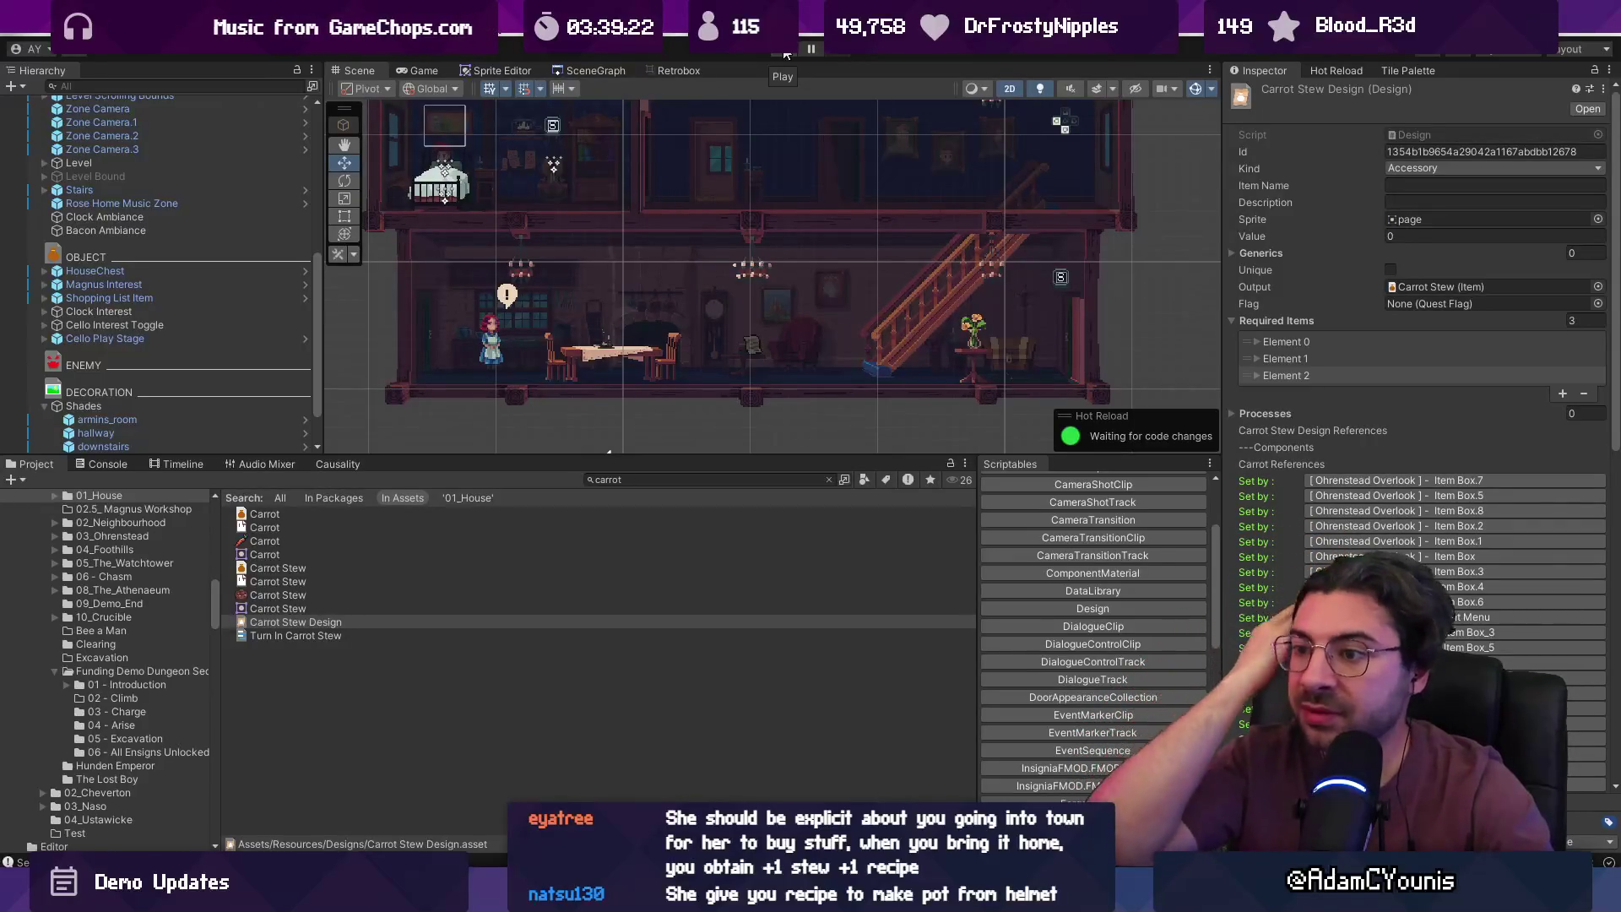
click(317, 636)
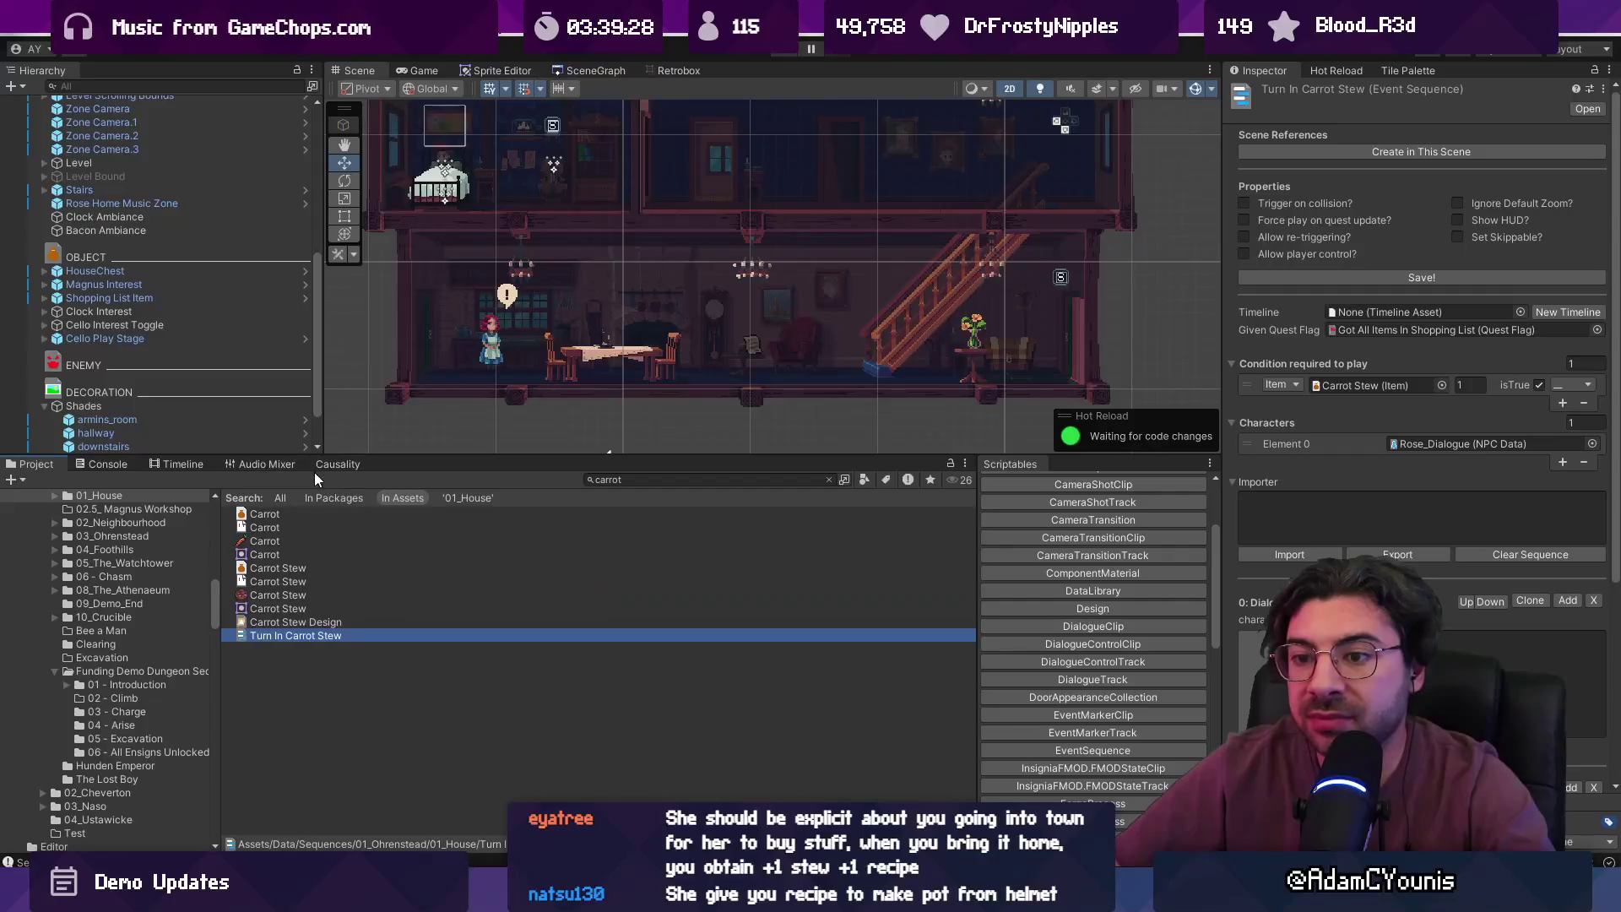
scroll(1421, 338, down, 3)
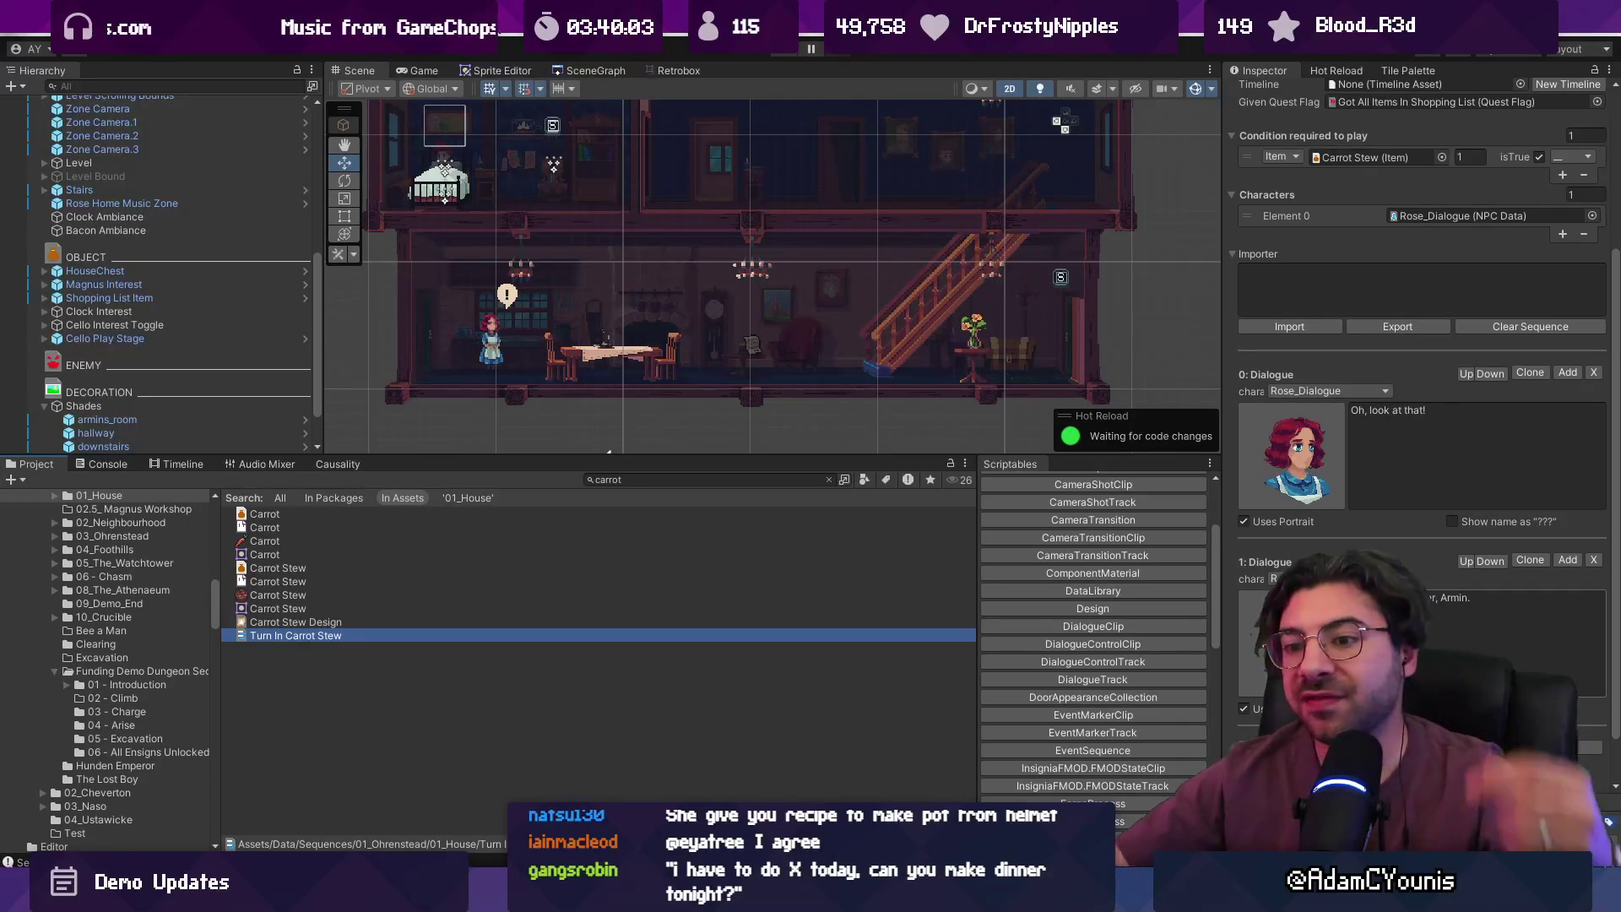
click(655, 482)
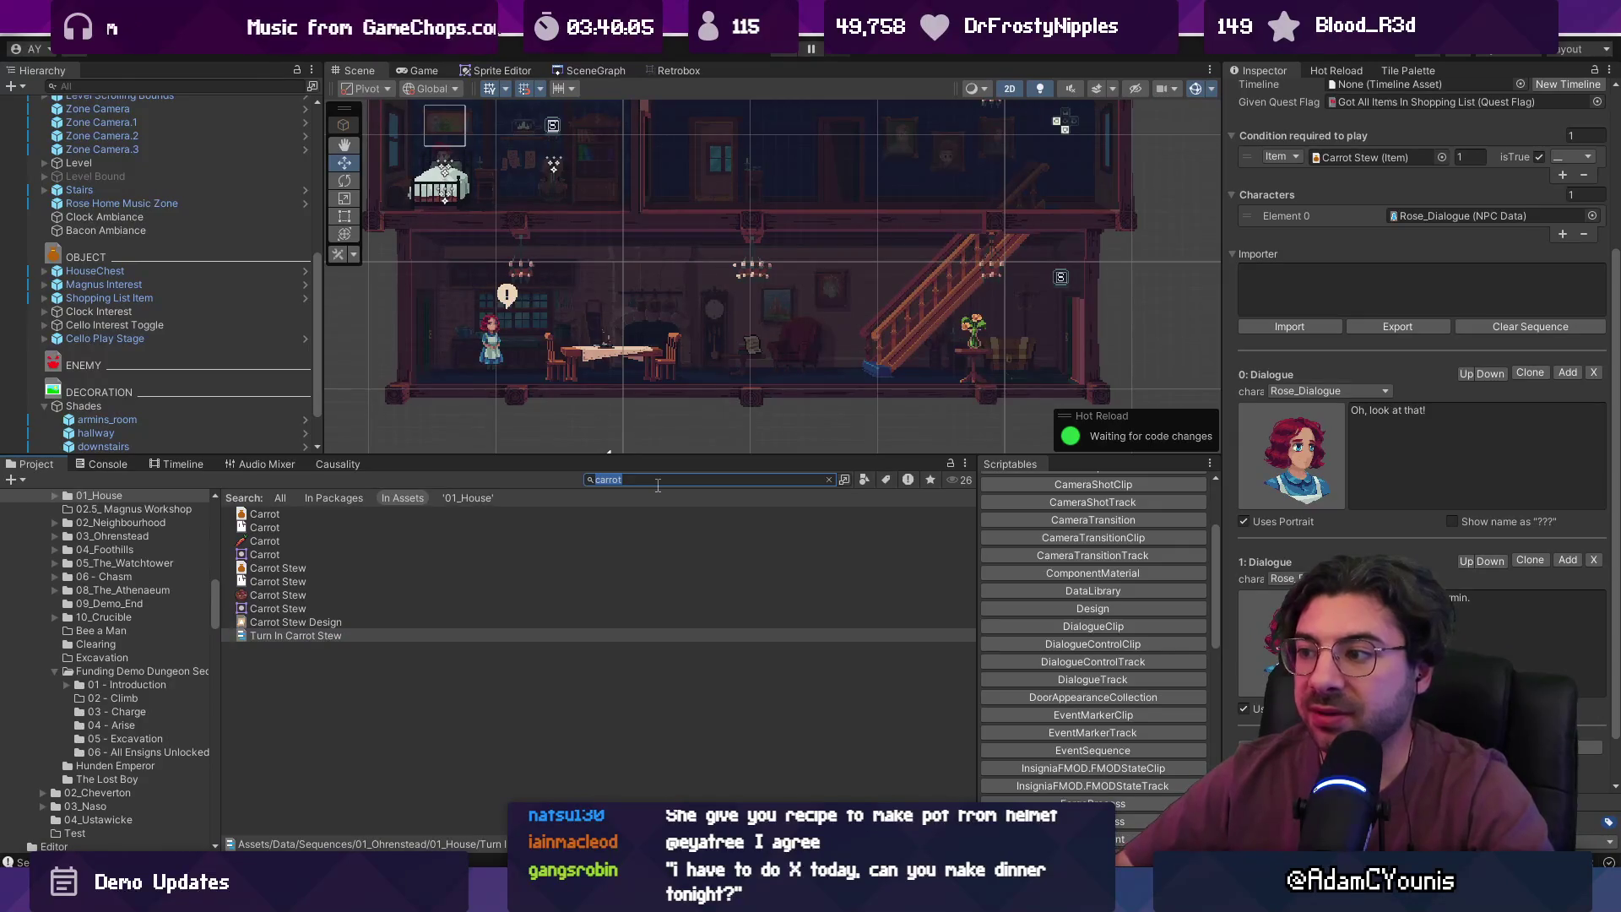